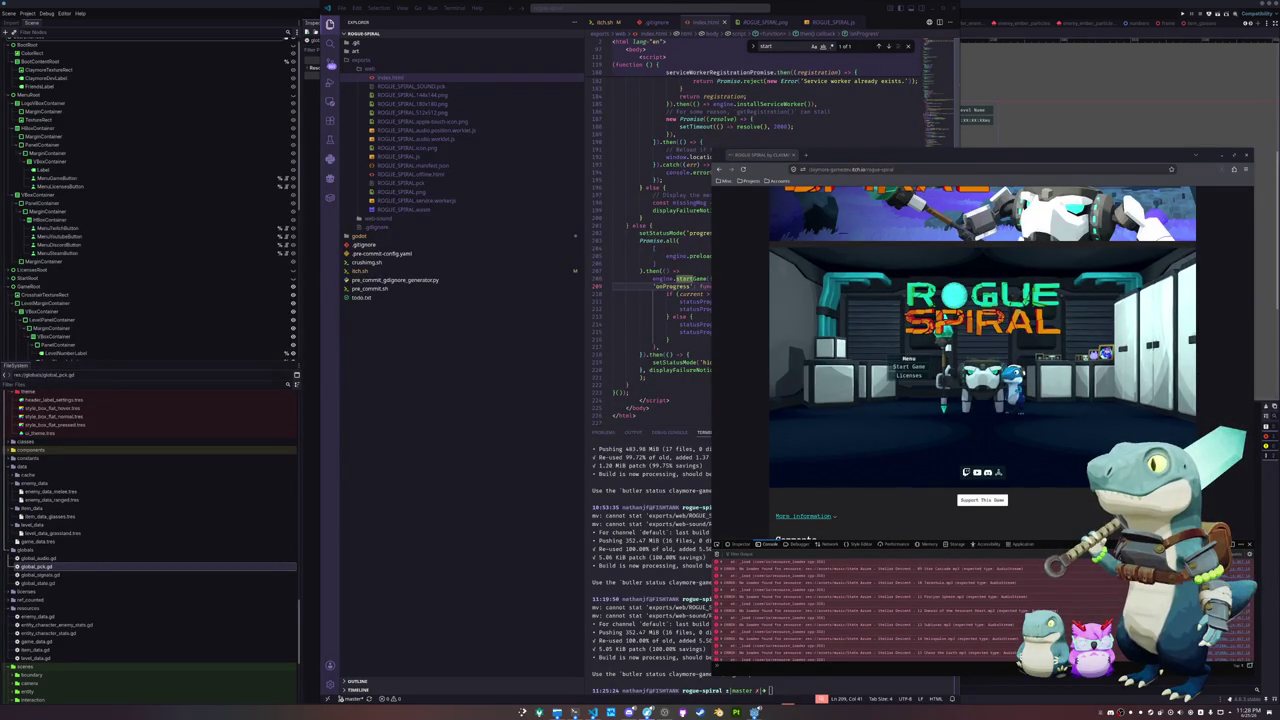
- Open the Web Sound export preset's Resources tab and mark every project resource for export
click(1027, 103)
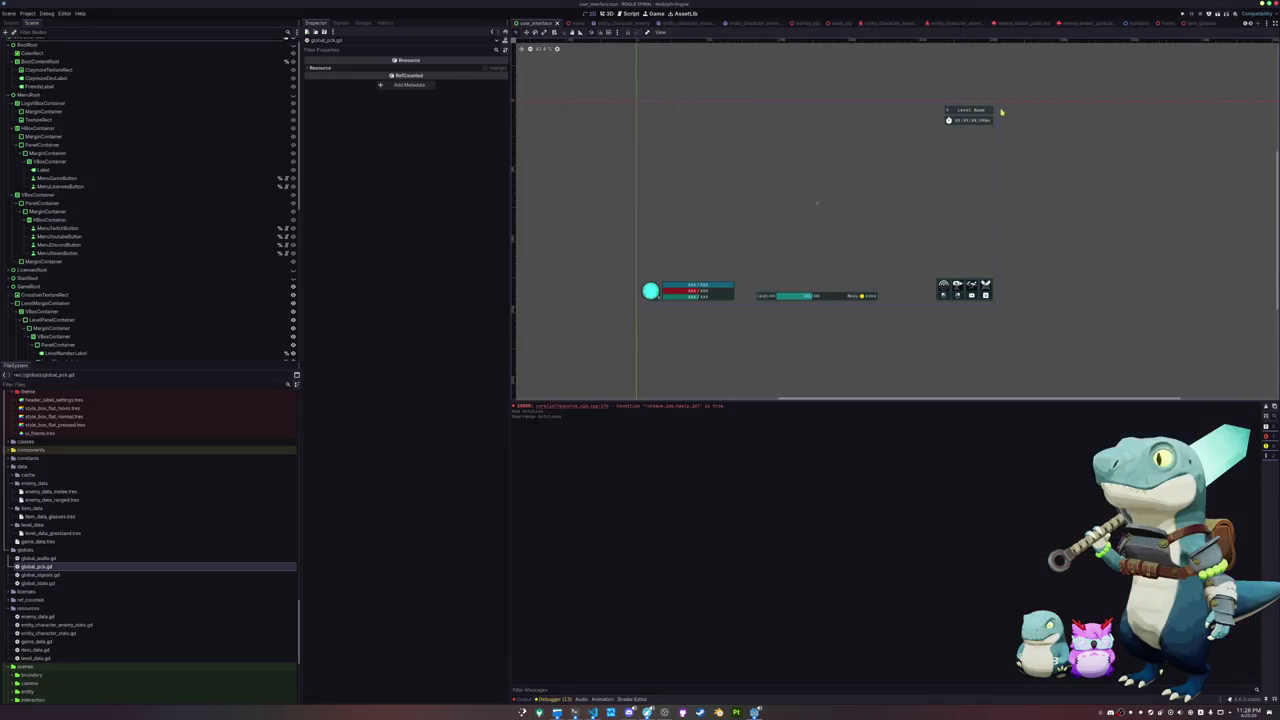
click(27, 13)
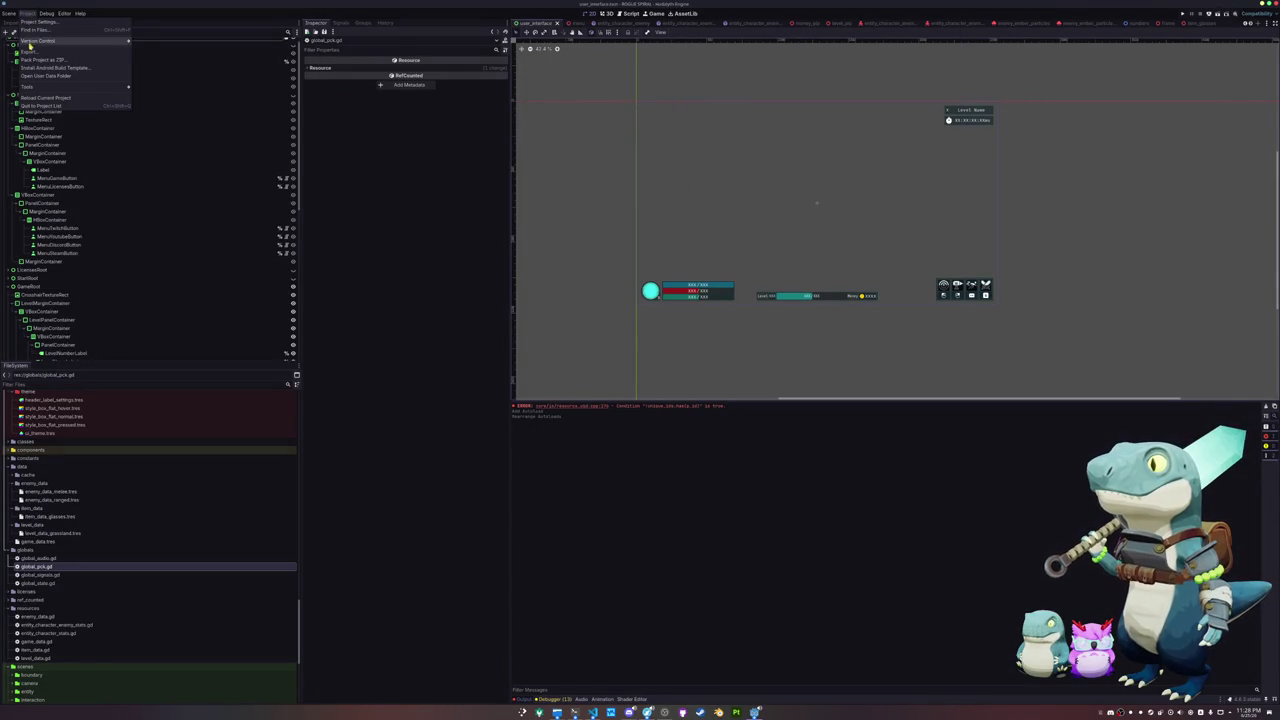
click(29, 52)
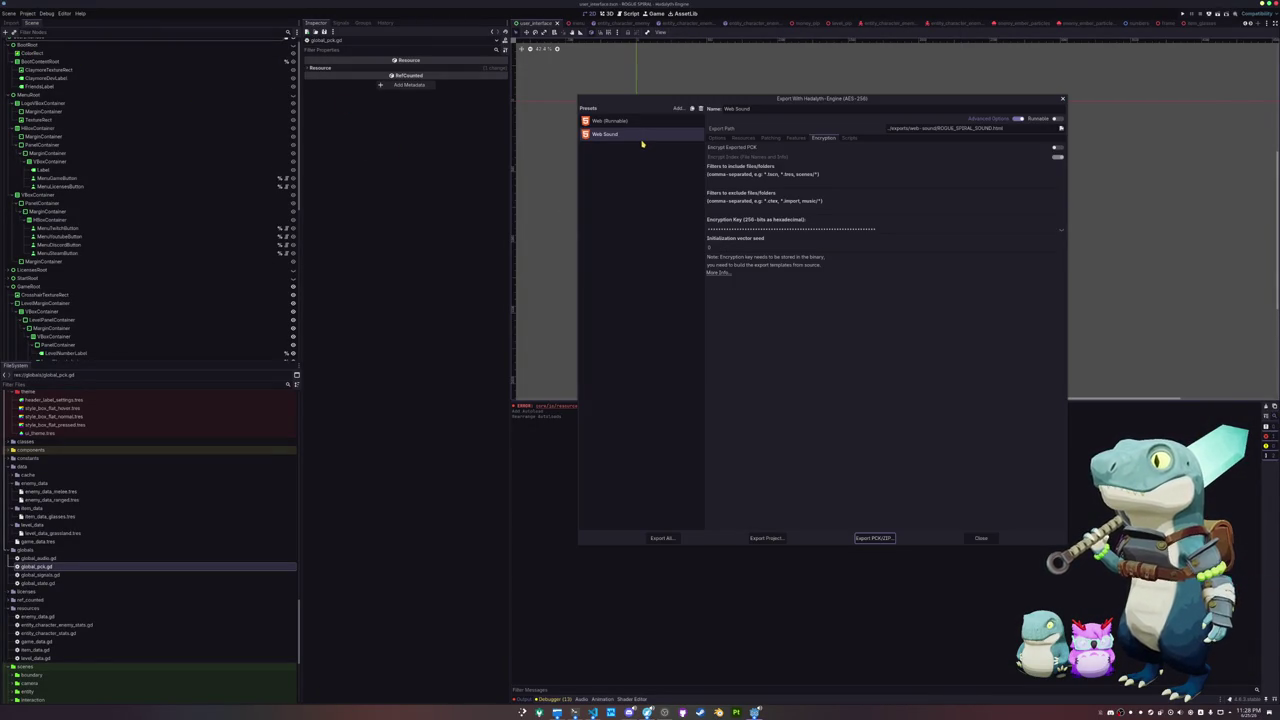
click(743, 138)
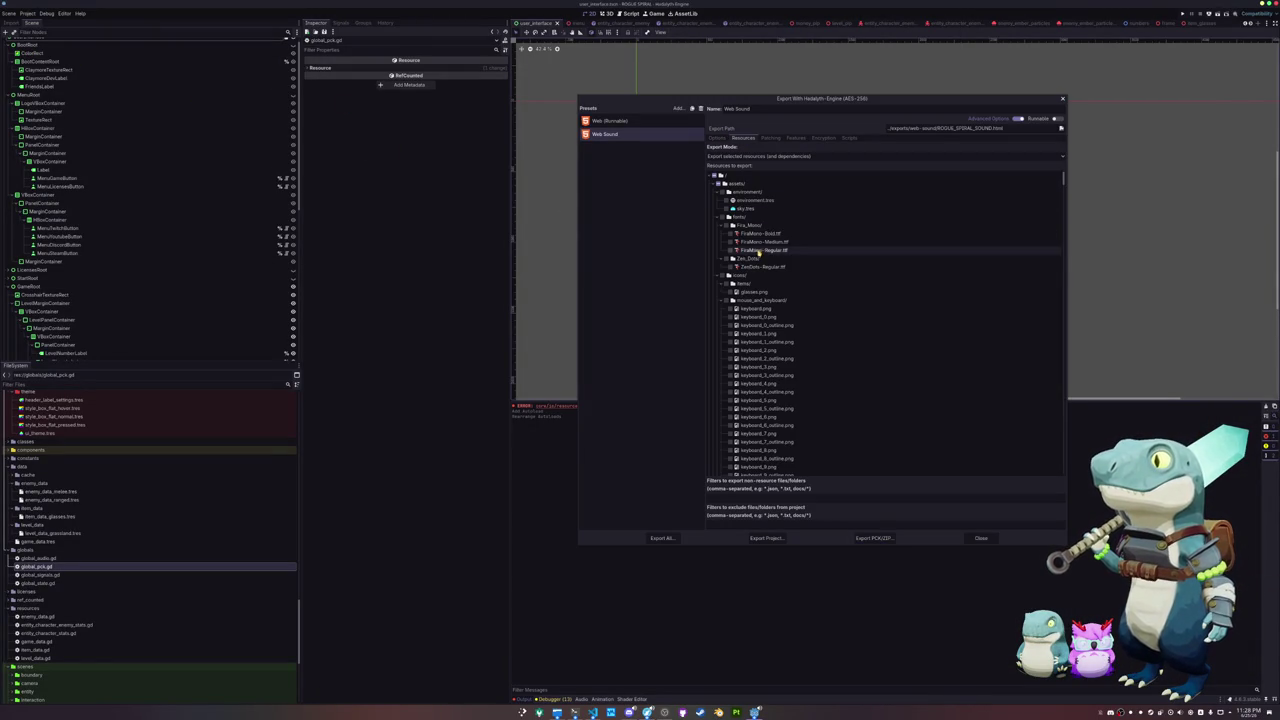
click(714, 175)
click(718, 184)
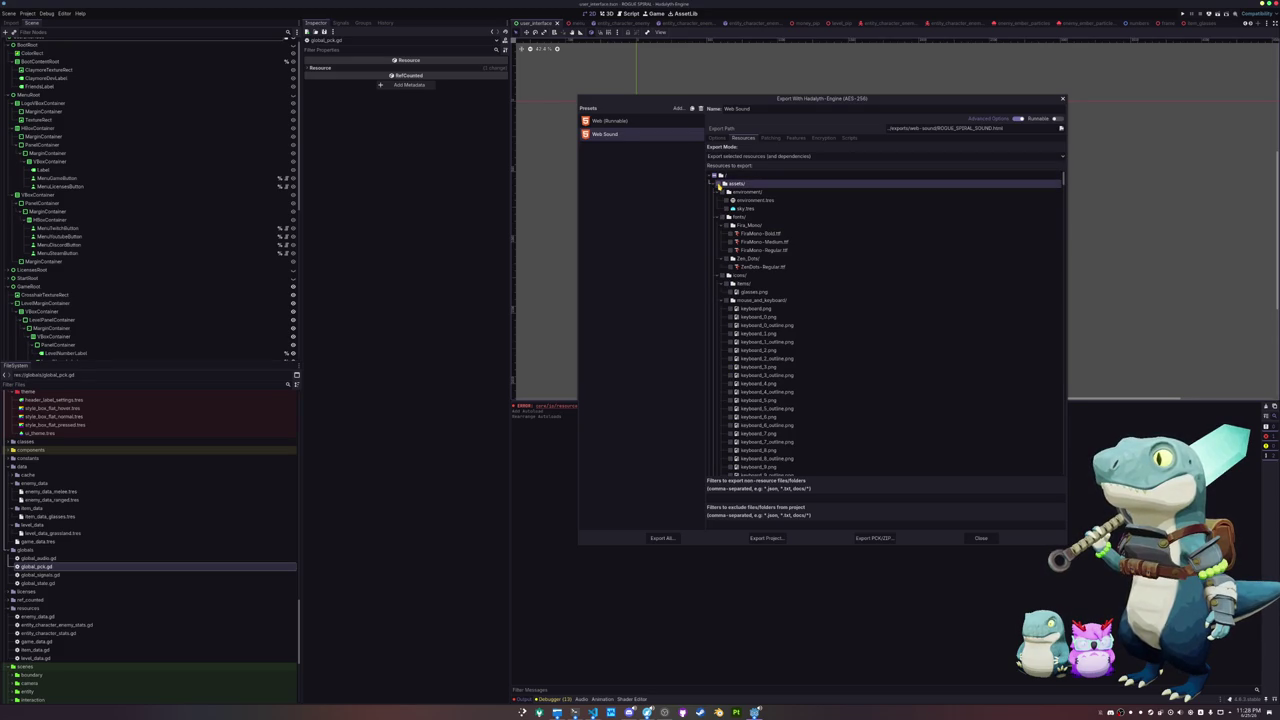
click(716, 175)
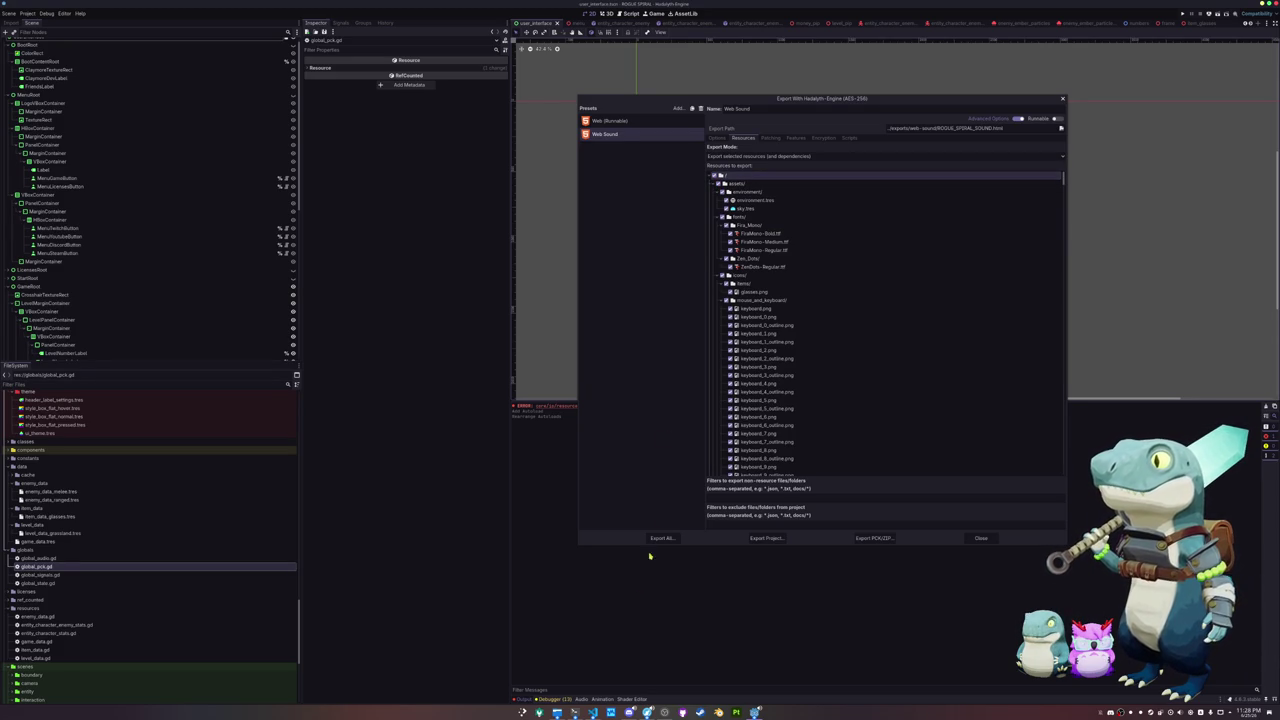
mouse_move(557, 712)
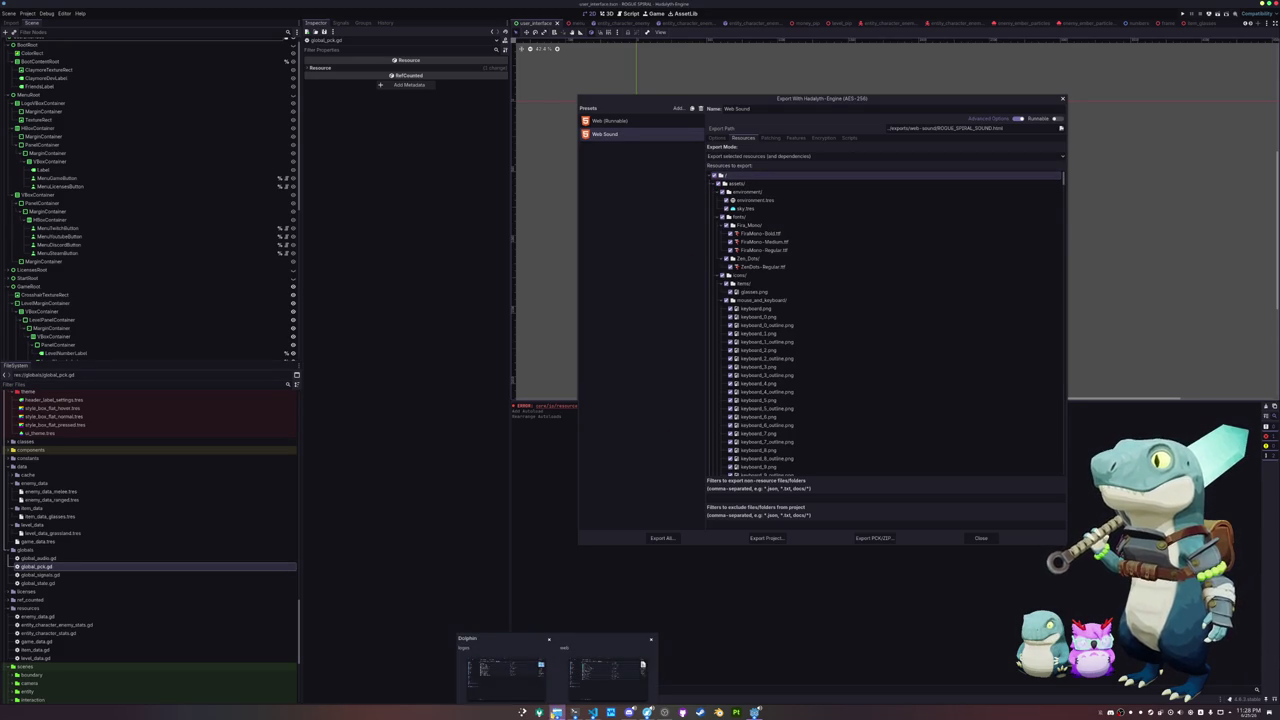
- Bring up the file manager showing the logos and move it aside
click(549, 668)
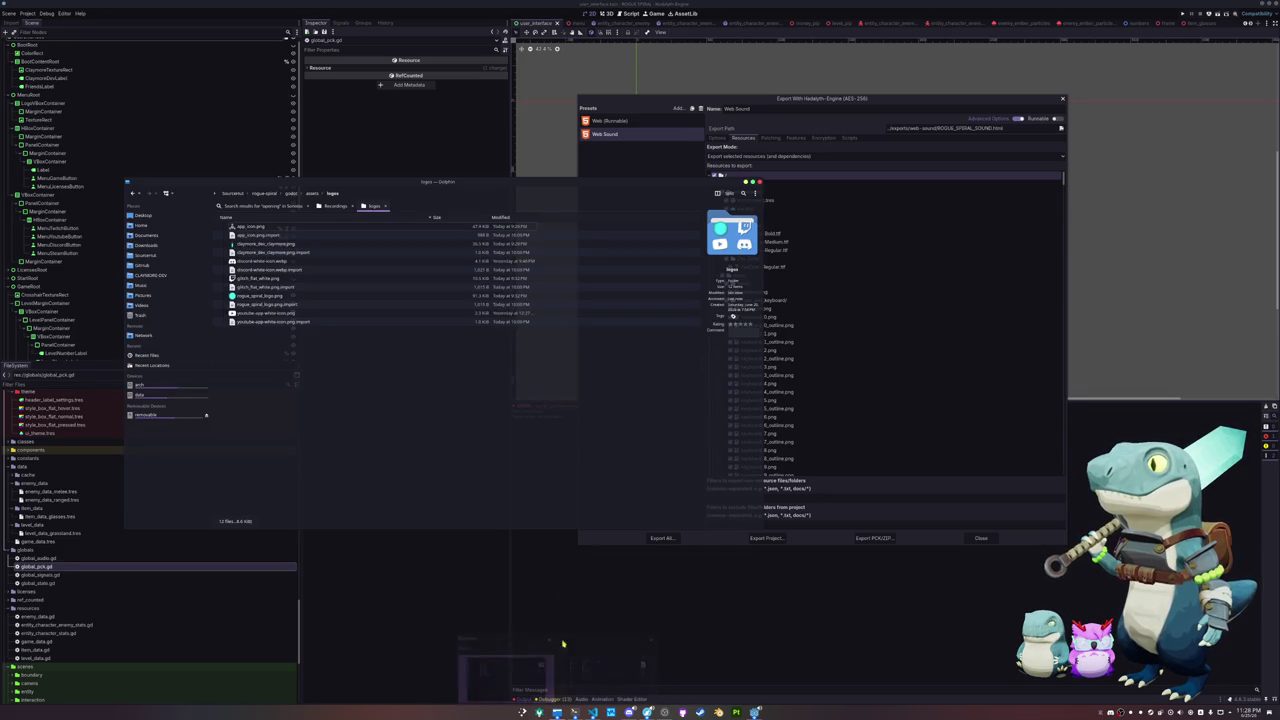
drag(437, 182, 1279, 350)
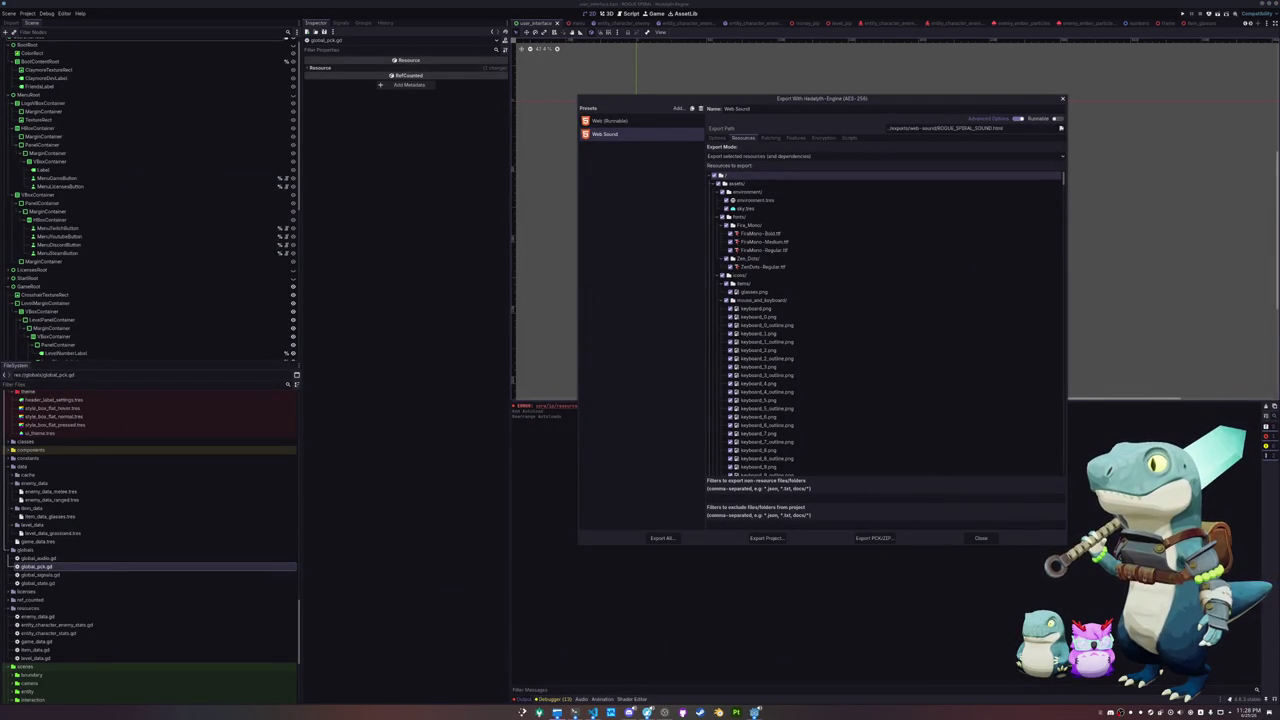
click(755, 200)
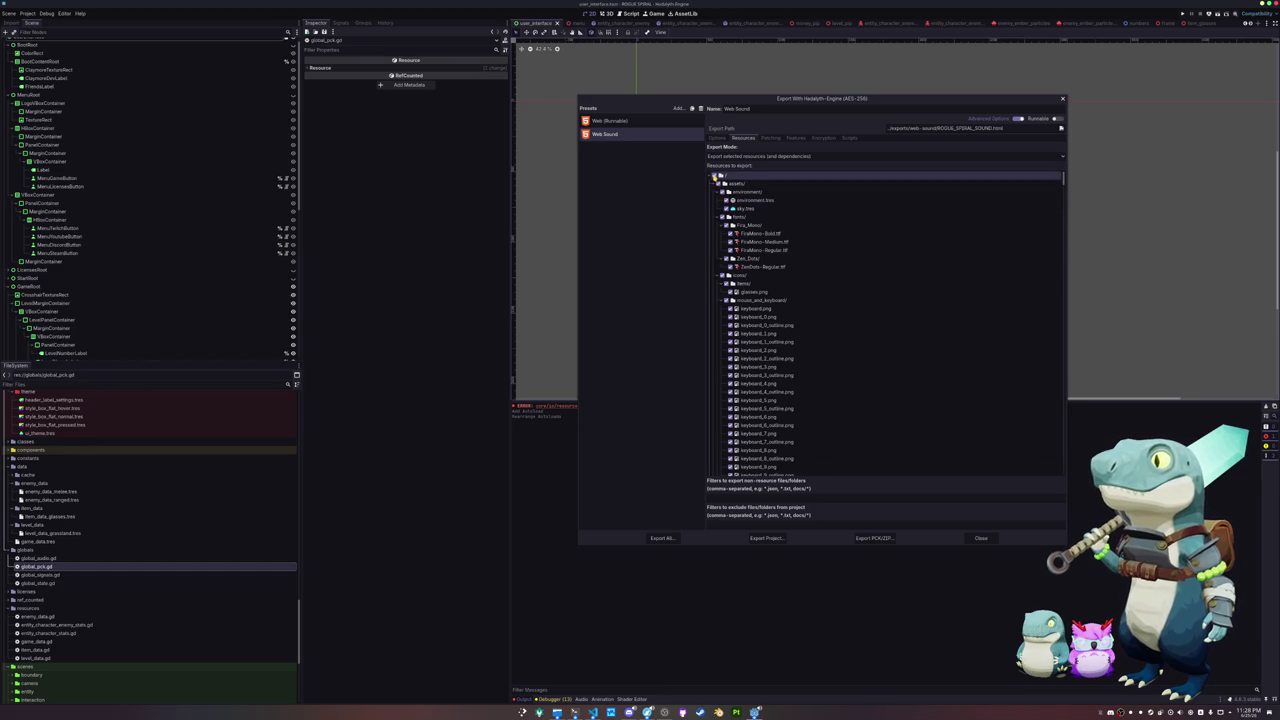
- Scroll through the export resource tree to review the project's files
scroll(727, 300, down, 3)
scroll(727, 310, down, 5)
scroll(727, 310, down, 3)
scroll(727, 330, down, 3)
scroll(727, 351, down, 3)
scroll(727, 351, down, 3)
scroll(727, 351, down, 3)
scroll(727, 351, down, 3)
scroll(727, 351, down, 3)
scroll(727, 351, down, 3)
scroll(727, 351, down, 3)
scroll(727, 351, down, 3)
scroll(727, 351, down, 1)
scroll(727, 351, up, 4)
scroll(727, 351, up, 4)
scroll(727, 351, up, 4)
scroll(727, 351, up, 3)
scroll(724, 330, up, 3)
scroll(720, 305, up, 3)
scroll(717, 282, up, 3)
scroll(717, 282, up, 3)
scroll(720, 289, up, 3)
scroll(720, 318, up, 3)
scroll(719, 317, up, 3)
scroll(719, 317, up, 5)
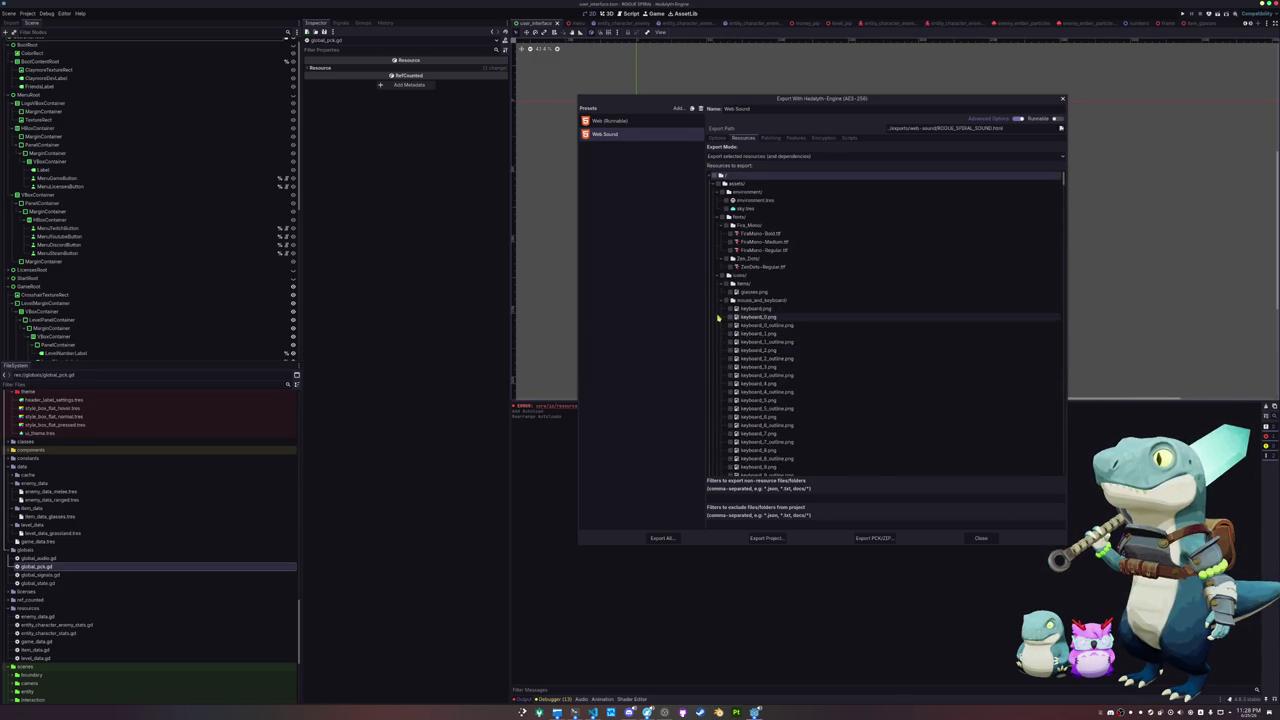
- Collapse icons, materials and meshes, and include only the music folder in the pack export
click(723, 276)
click(718, 291)
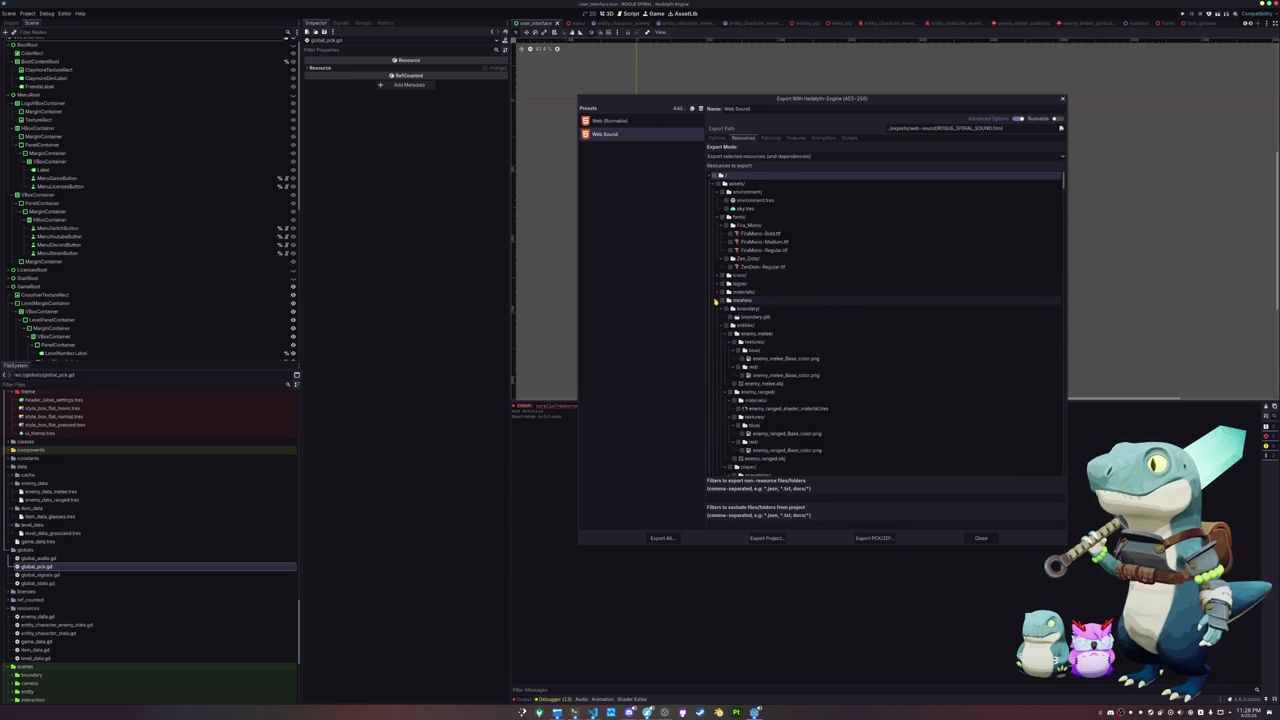
click(718, 300)
click(718, 308)
click(726, 308)
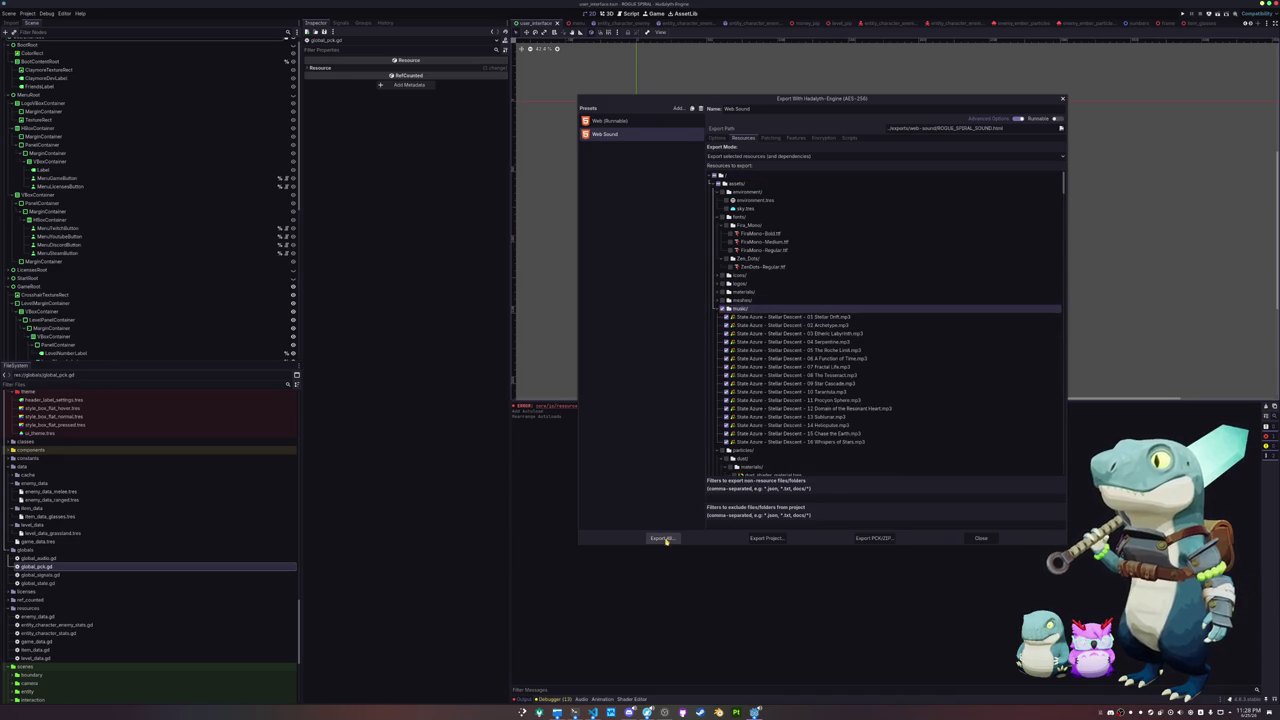
click(872, 538)
text(test.zip)
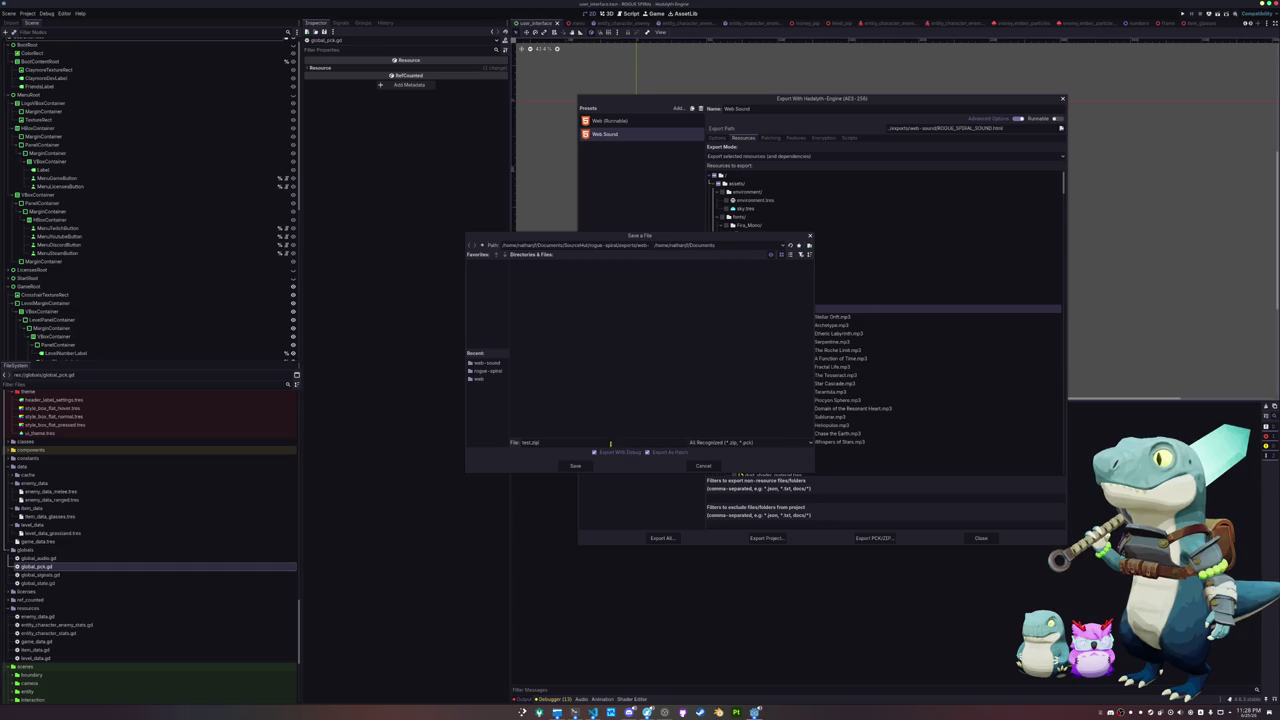
- Save the music pack as test.zip with Export With Debug turned off
click(595, 452)
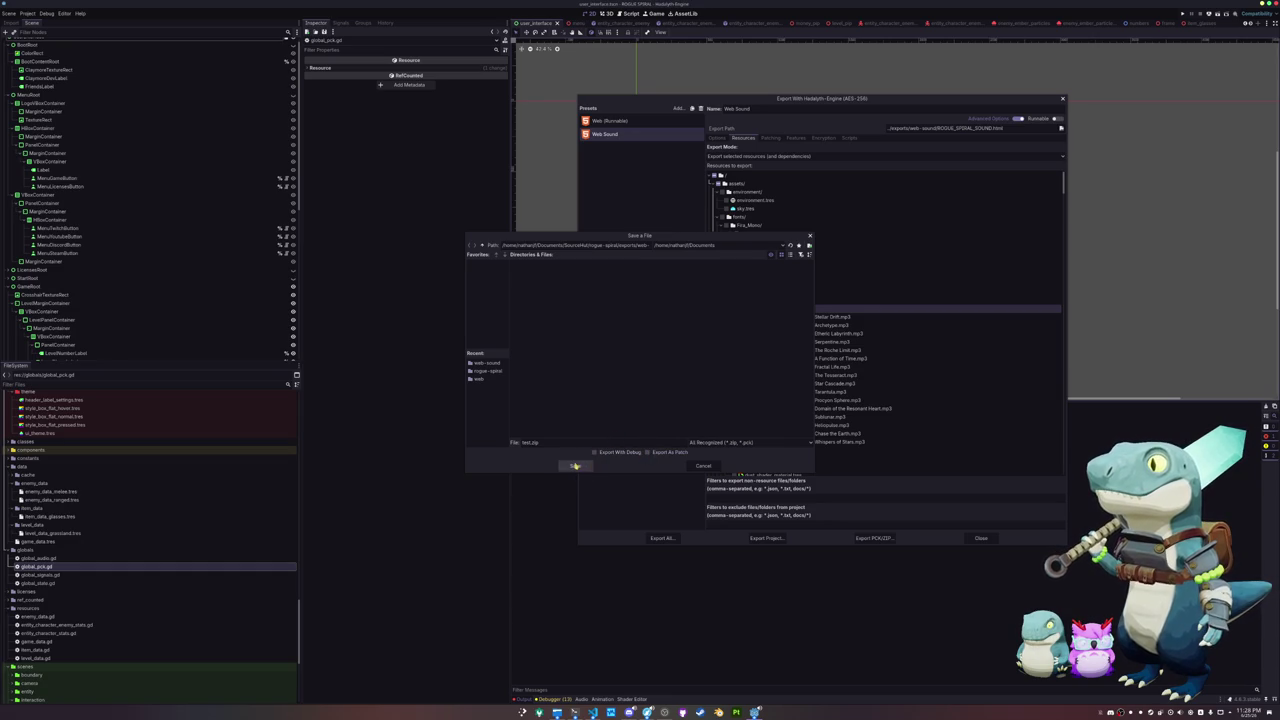
click(575, 466)
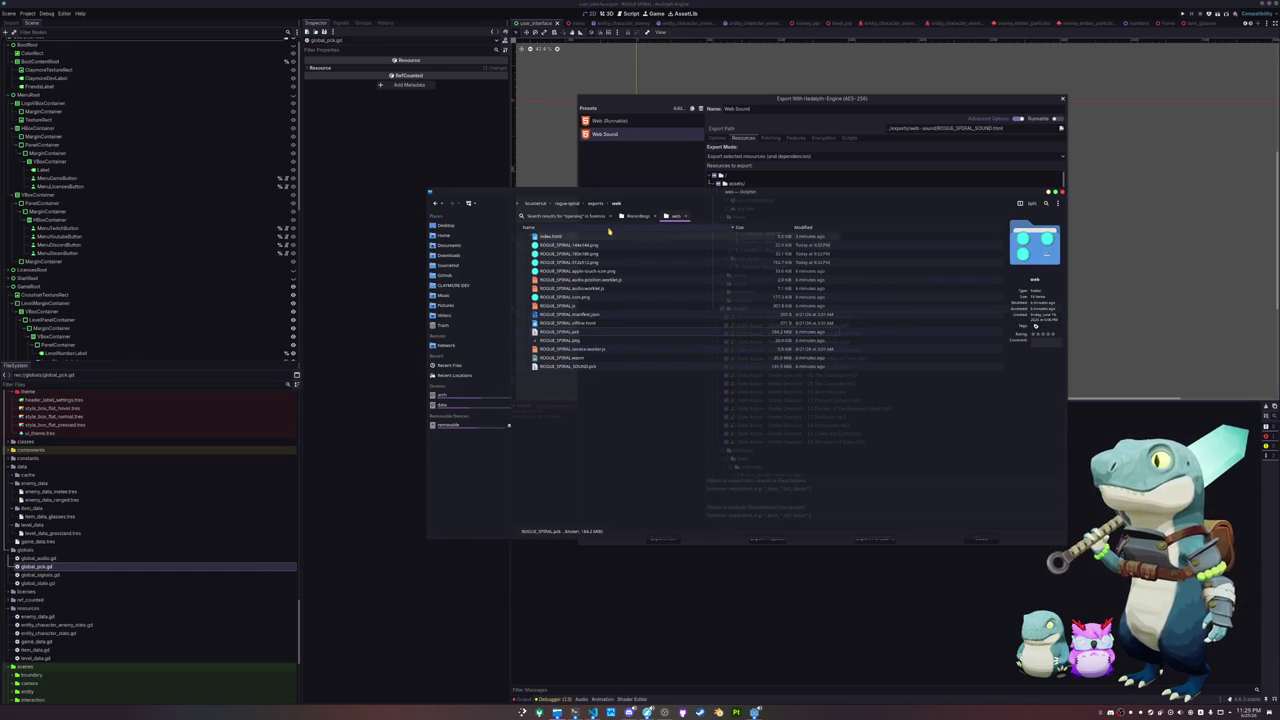
- Open the web-sound exports folder and extract test.zip into it
click(595, 203)
double_click(556, 247)
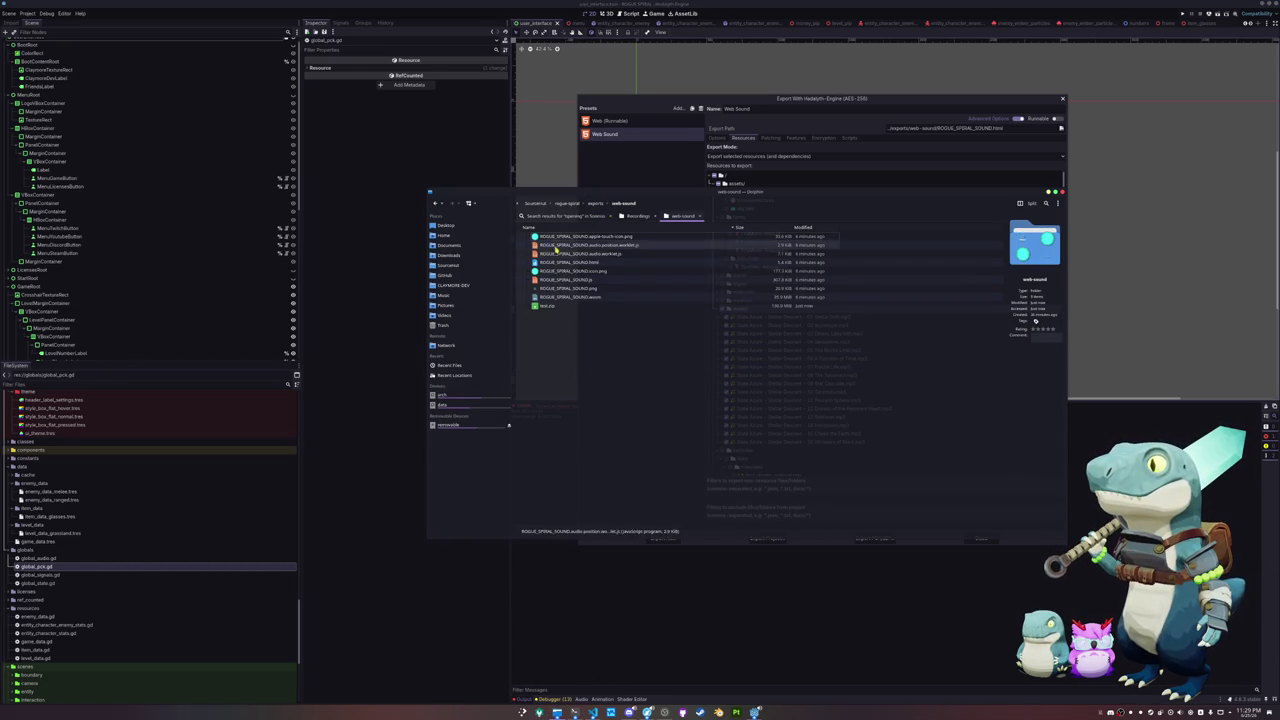
click(553, 306)
right_click(566, 309)
mouse_move(582, 408)
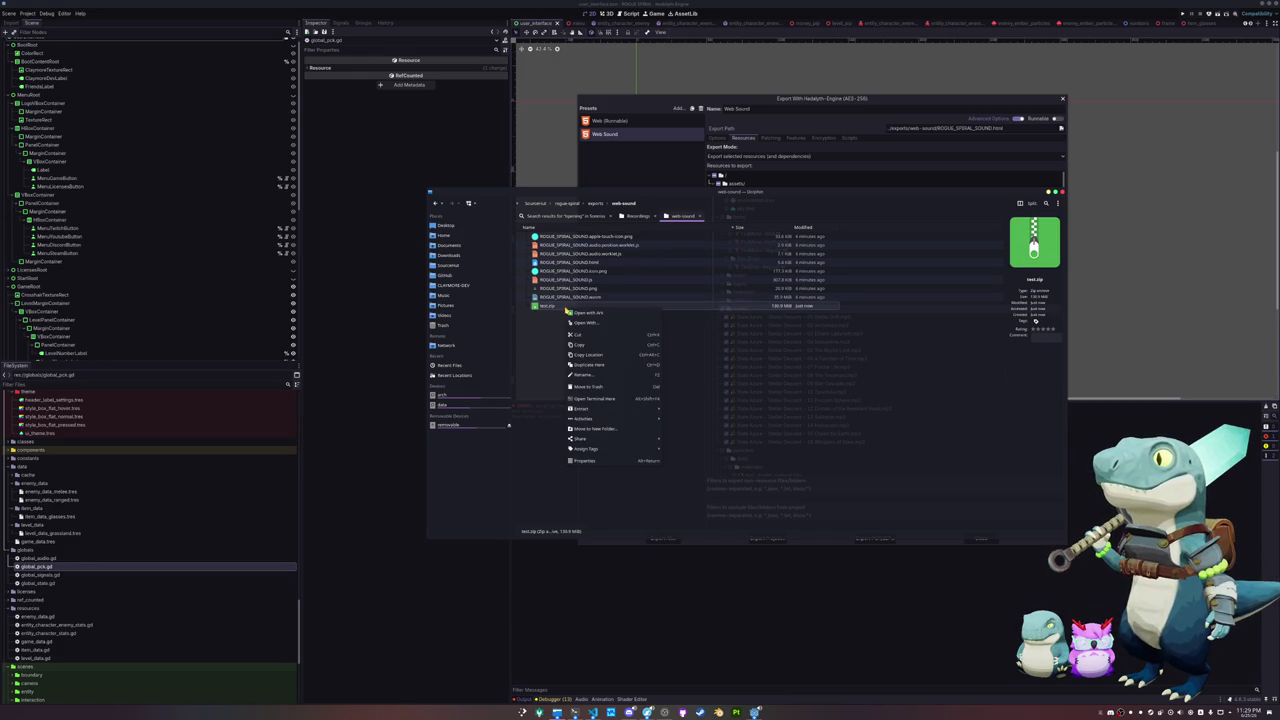
click(666, 410)
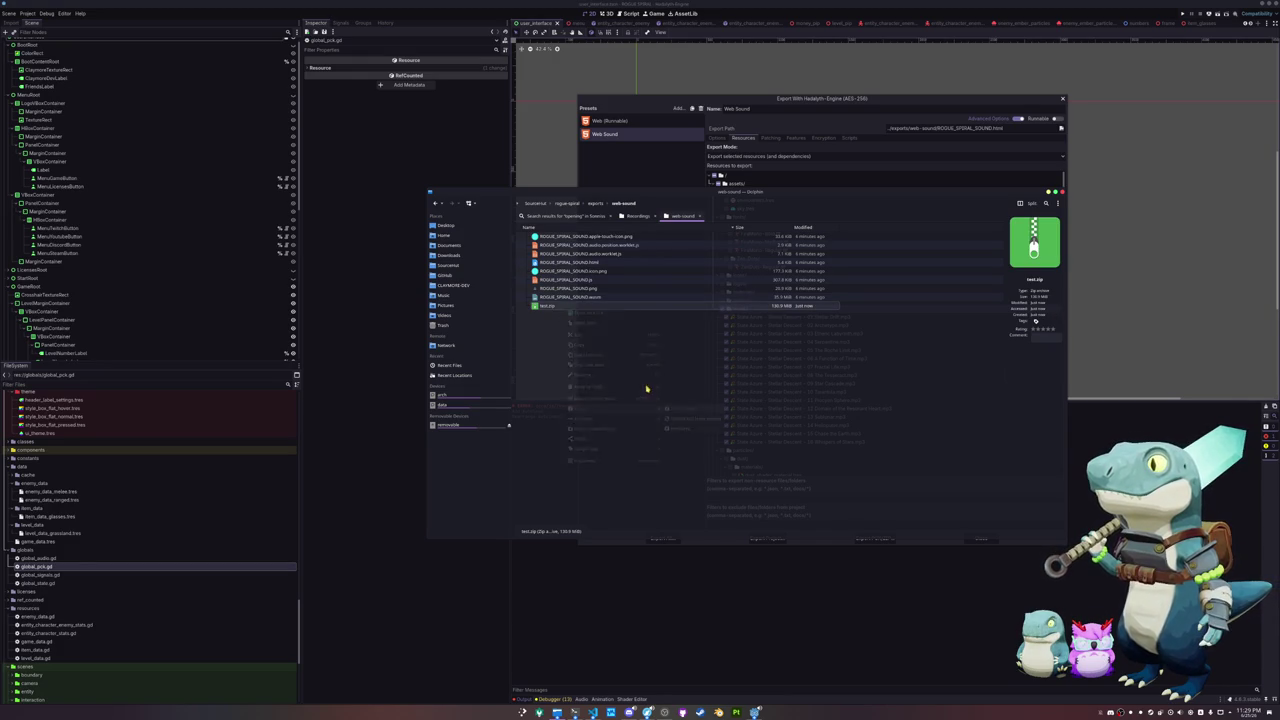
- Browse the extracted test, assets, globals, music and logos folders and inspect the Chase the Earth import file
click(527, 237)
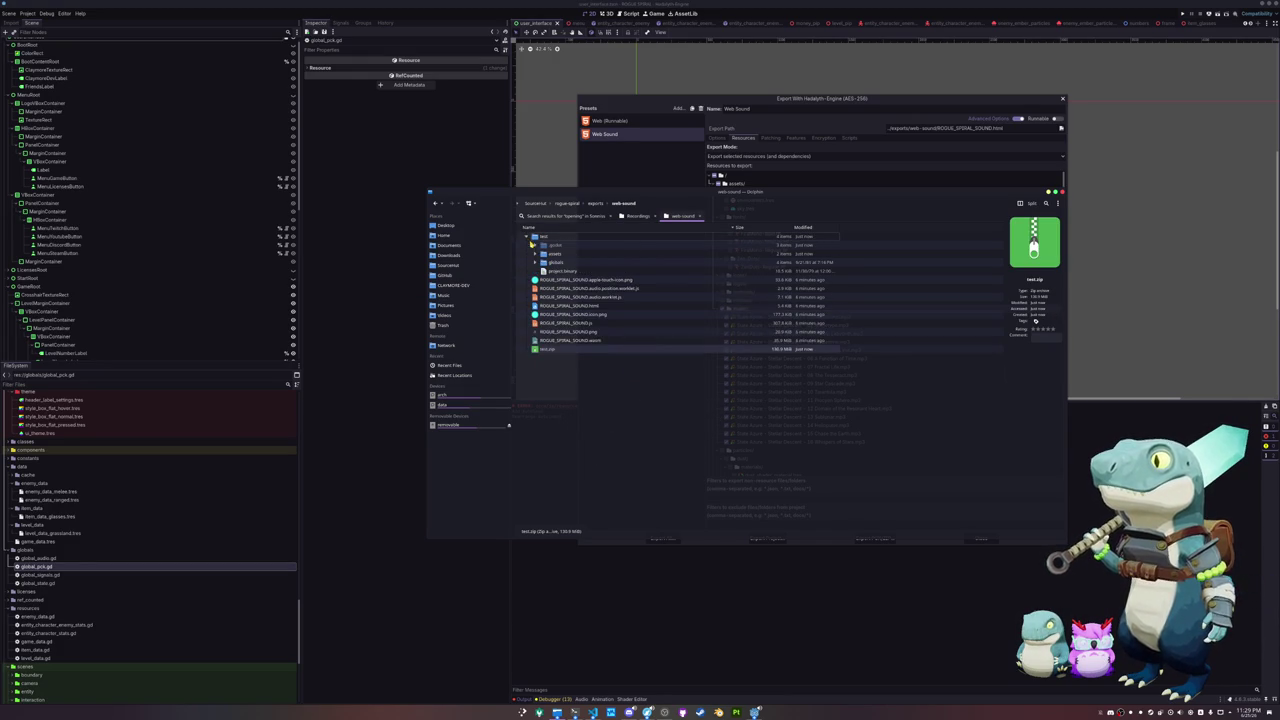
click(536, 254)
click(537, 279)
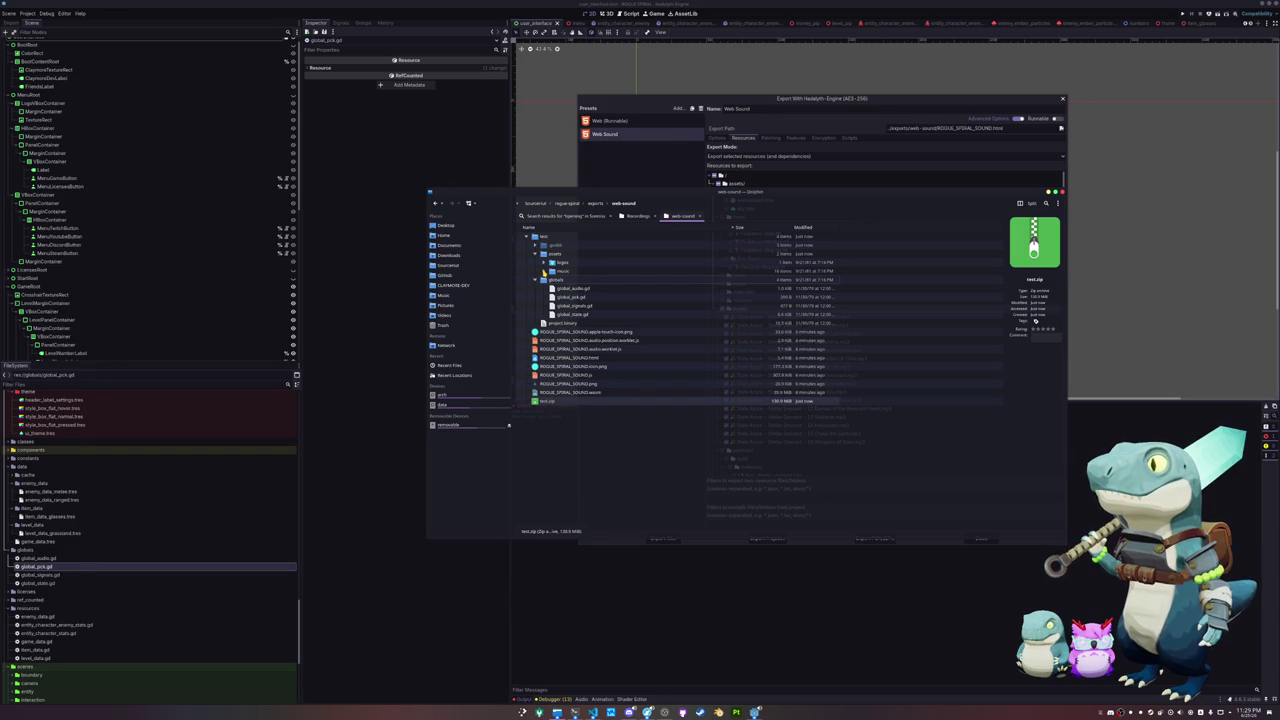
click(545, 271)
click(544, 262)
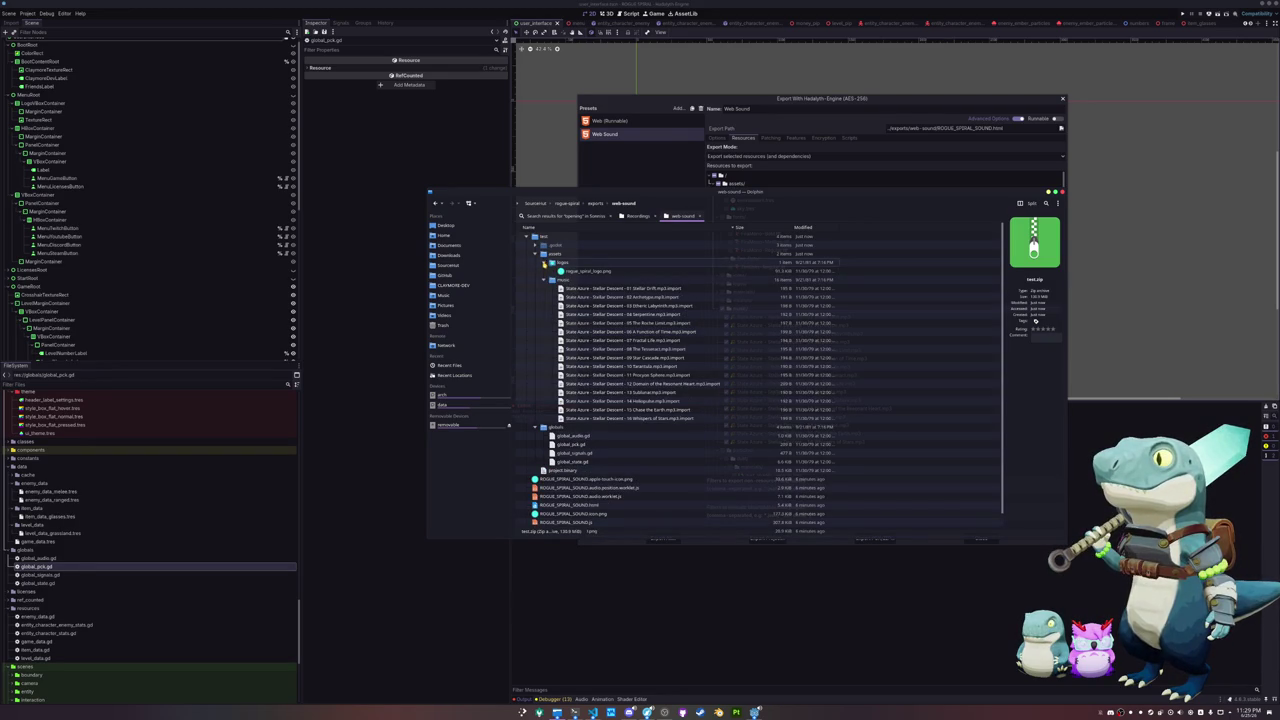
double_click(676, 409)
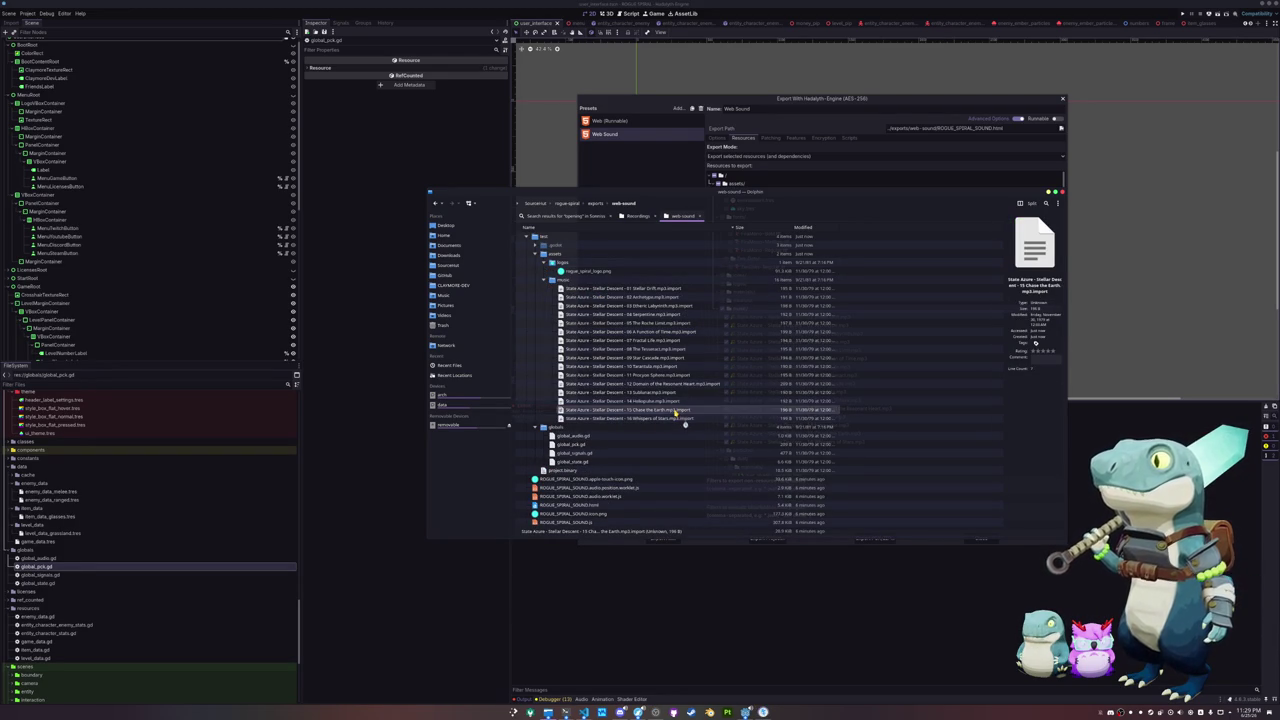
click(674, 409)
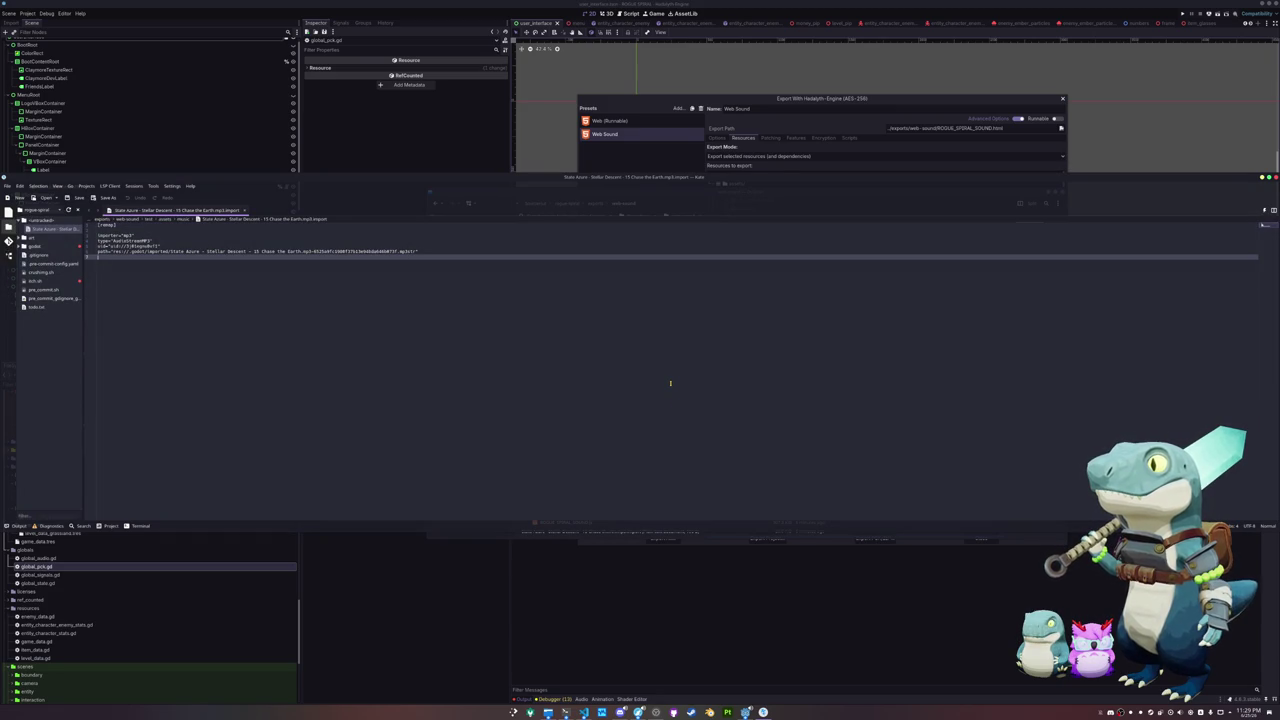
key(ctrl+q)
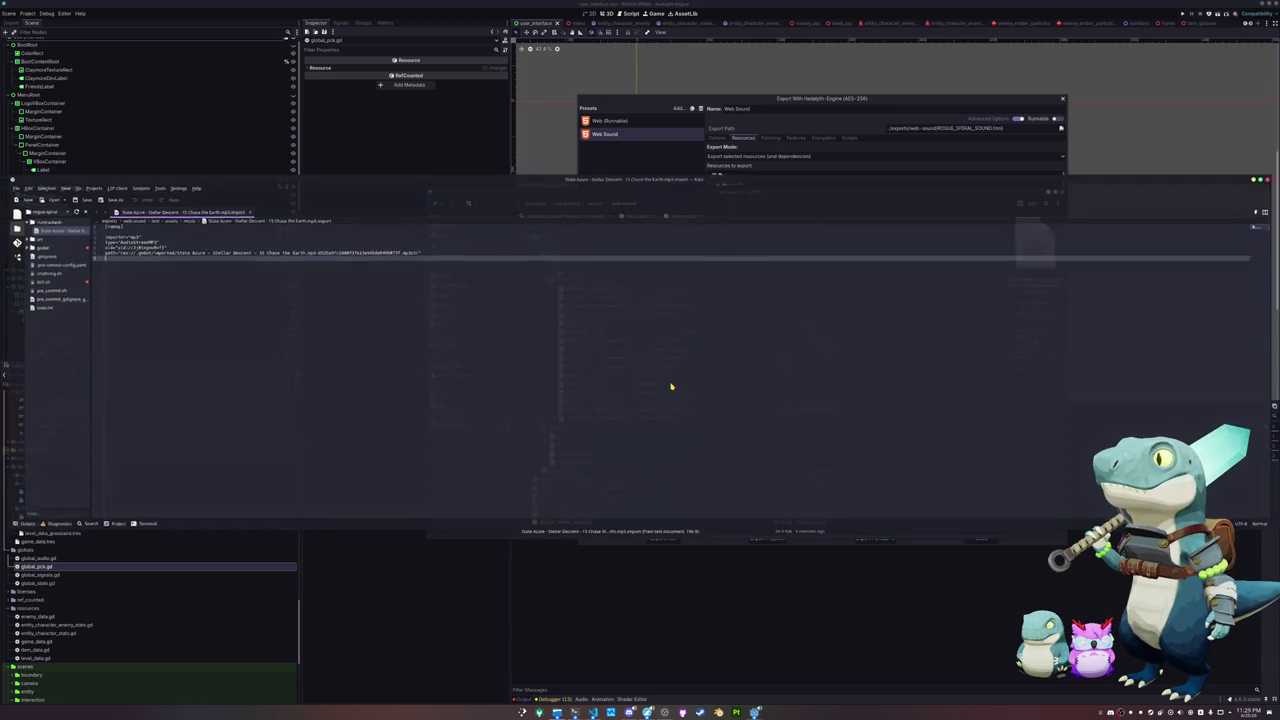
- Expand the godot imported folder and check its properties
click(541, 246)
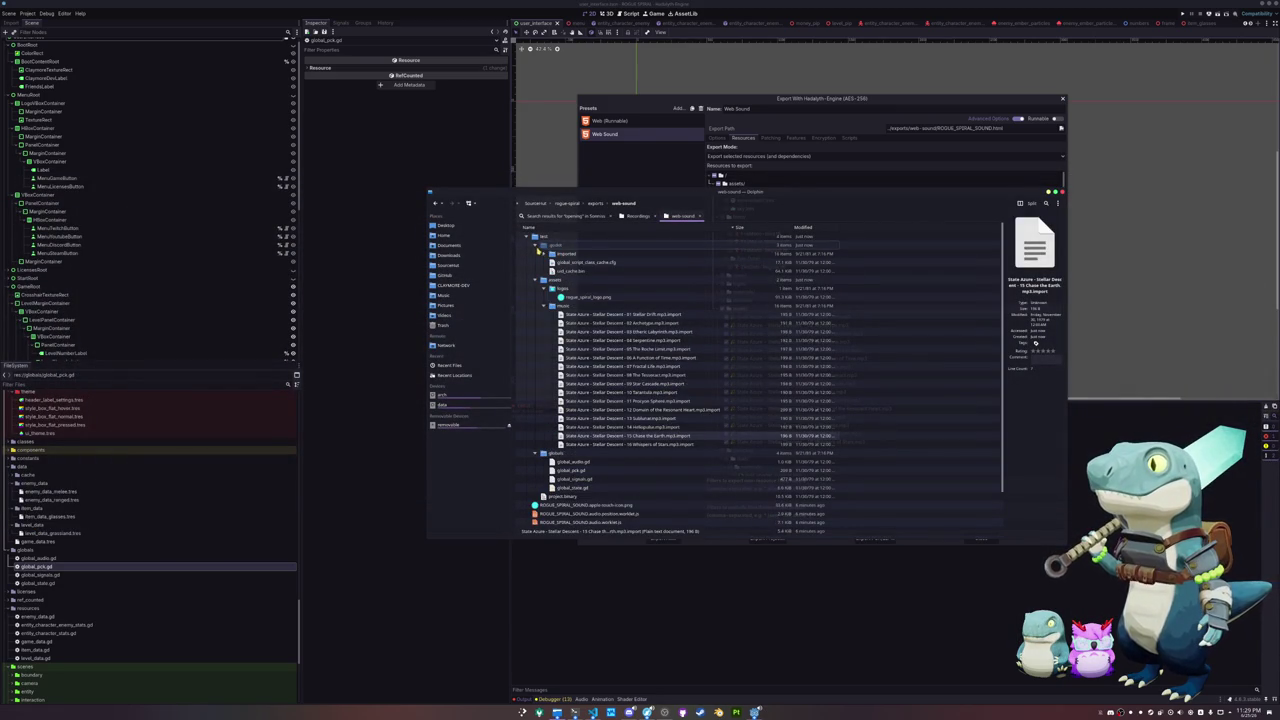
click(545, 254)
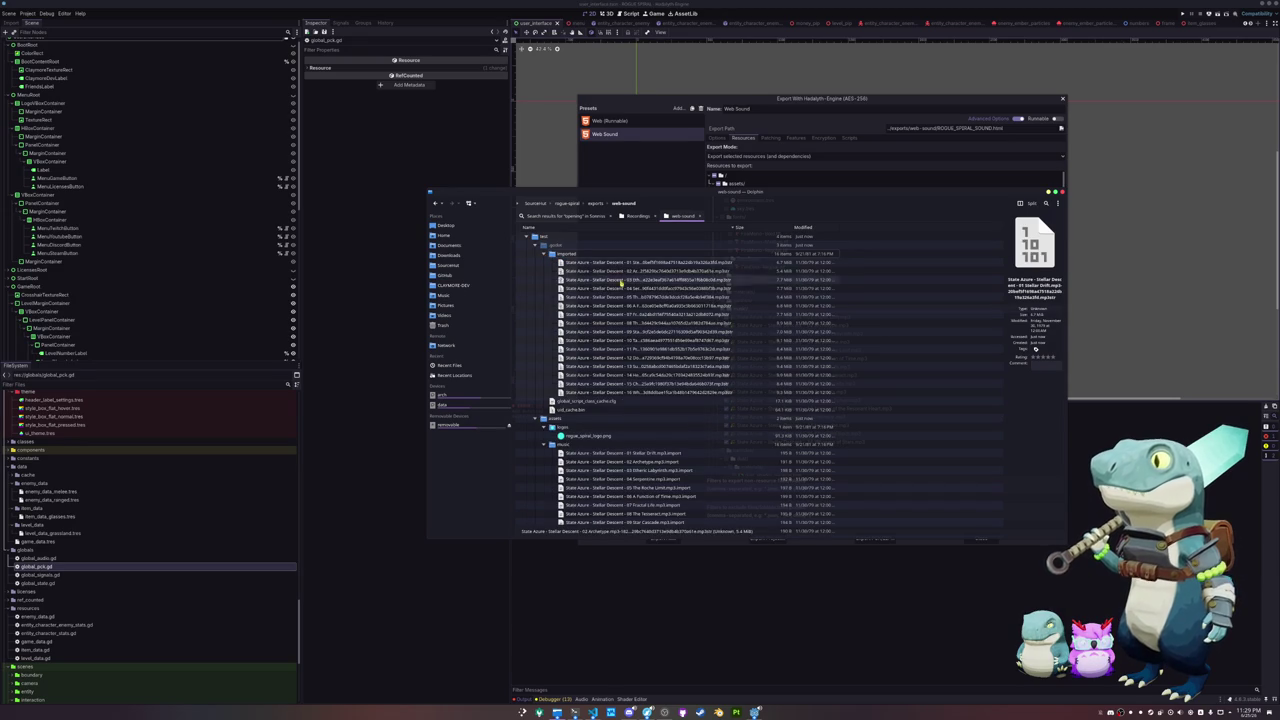
scroll(627, 402, down, 3)
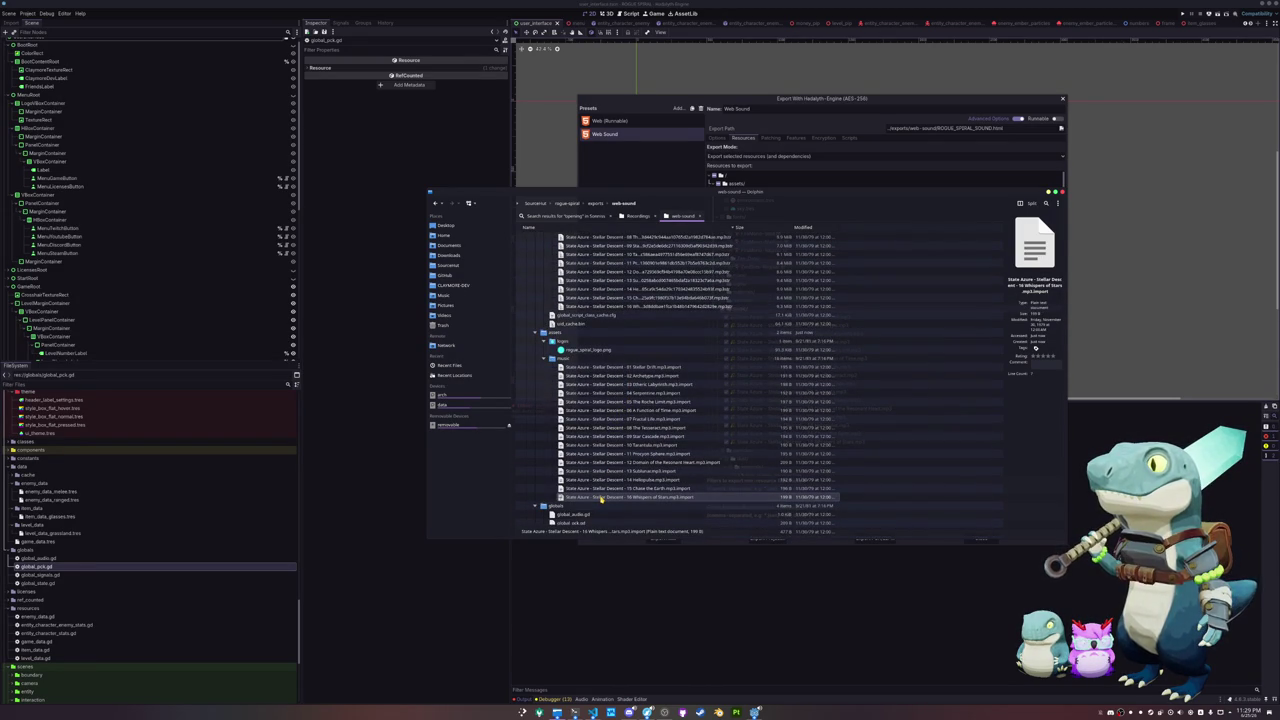
scroll(601, 499, up, 3)
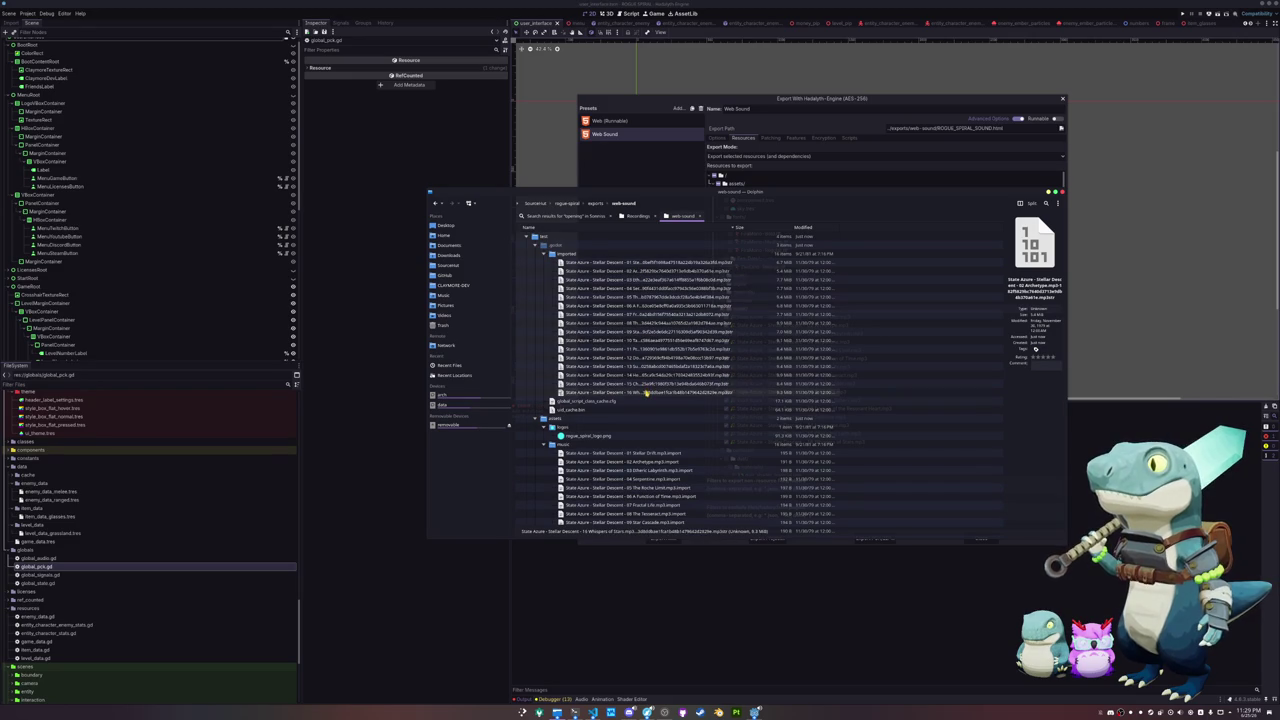
right_click(601, 254)
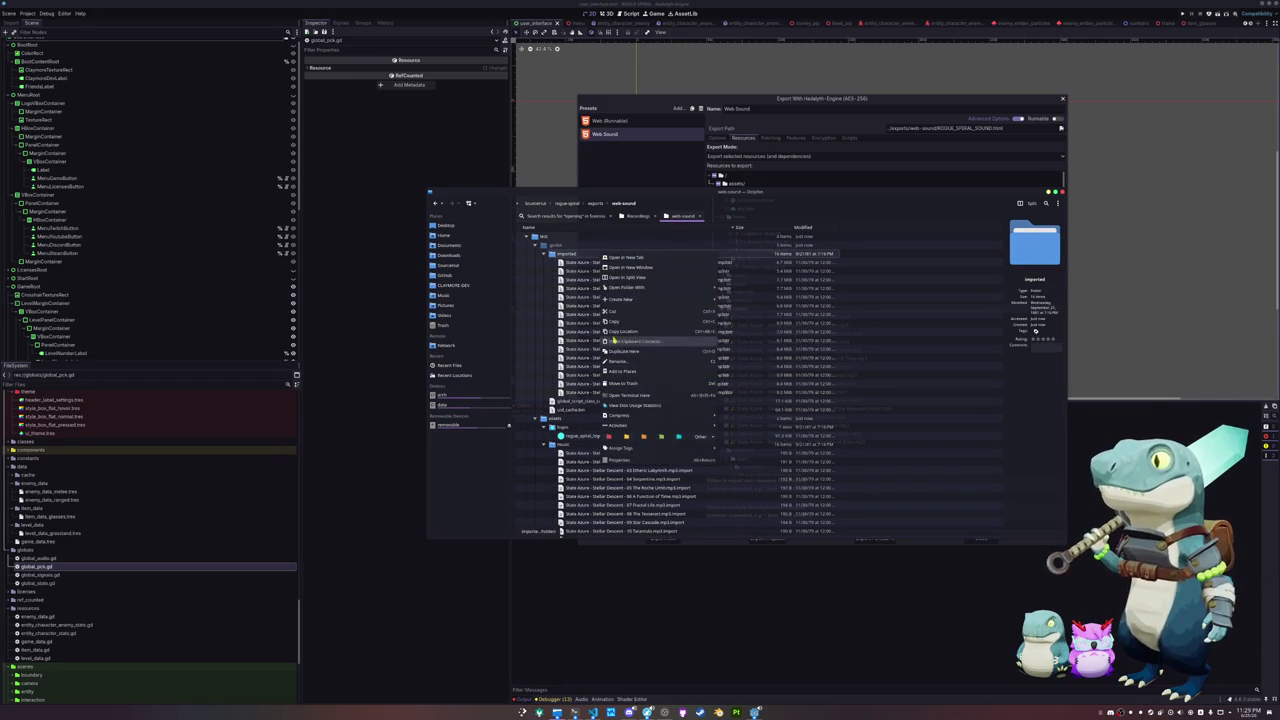
click(612, 459)
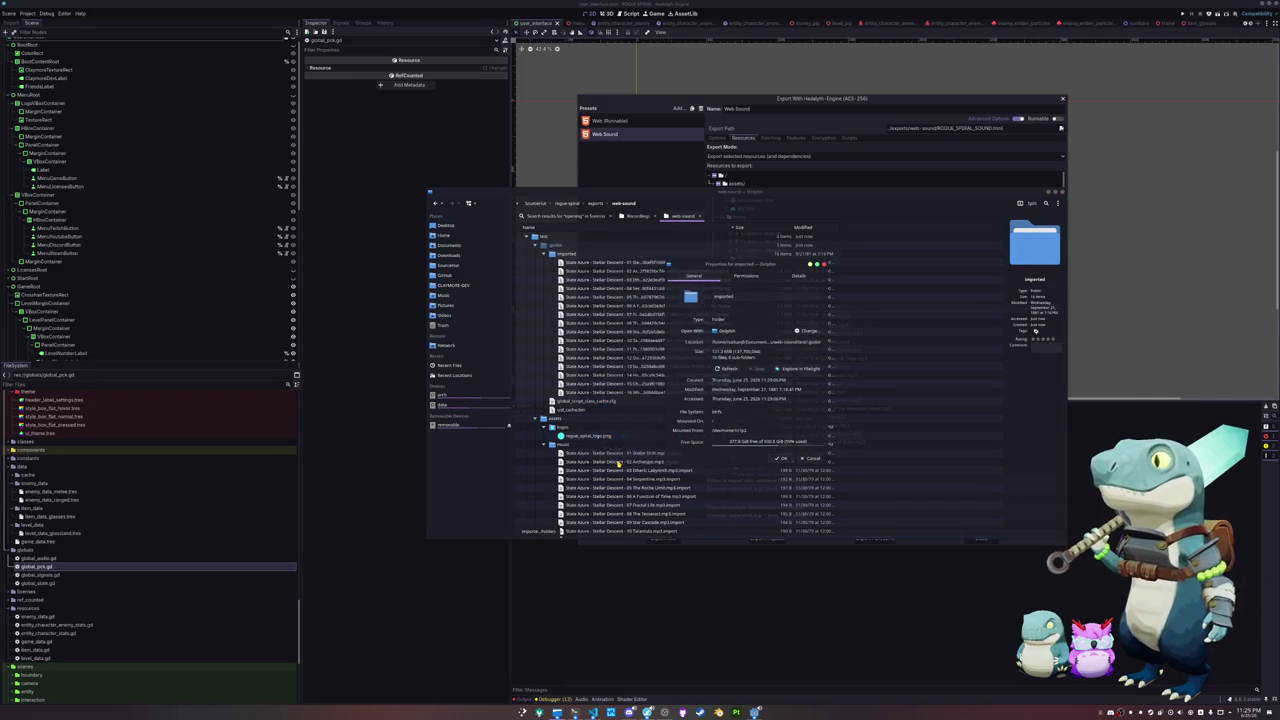
click(781, 458)
- Move the file manager to the upper left and return to the Godot editor
scroll(600, 400, down, 2)
scroll(590, 420, down, 5)
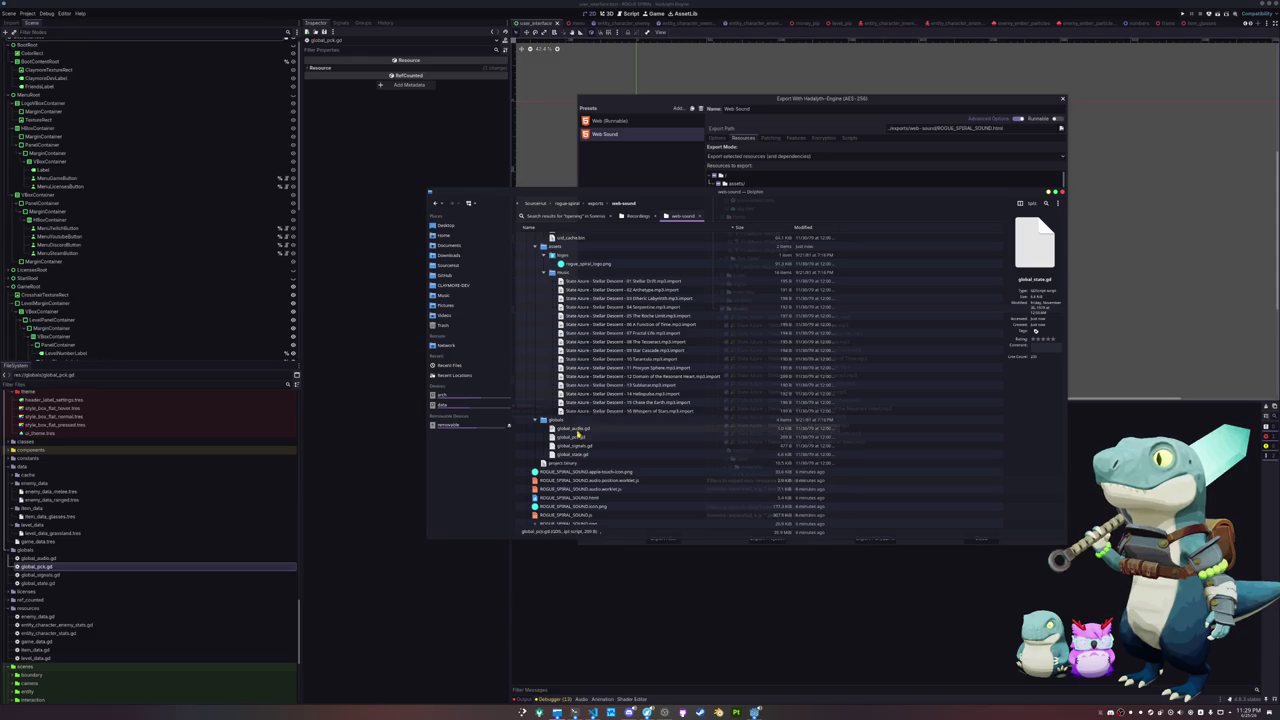
drag(702, 190, 379, 115)
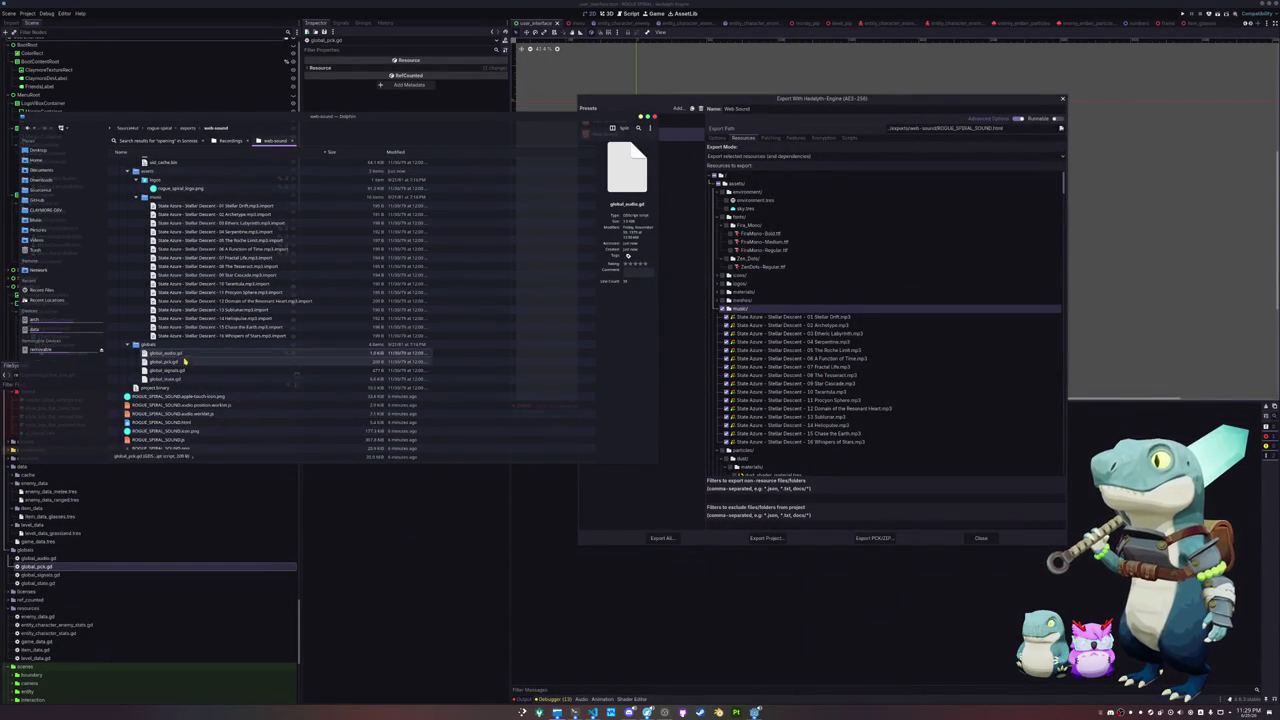
click(642, 503)
text(globals/*)
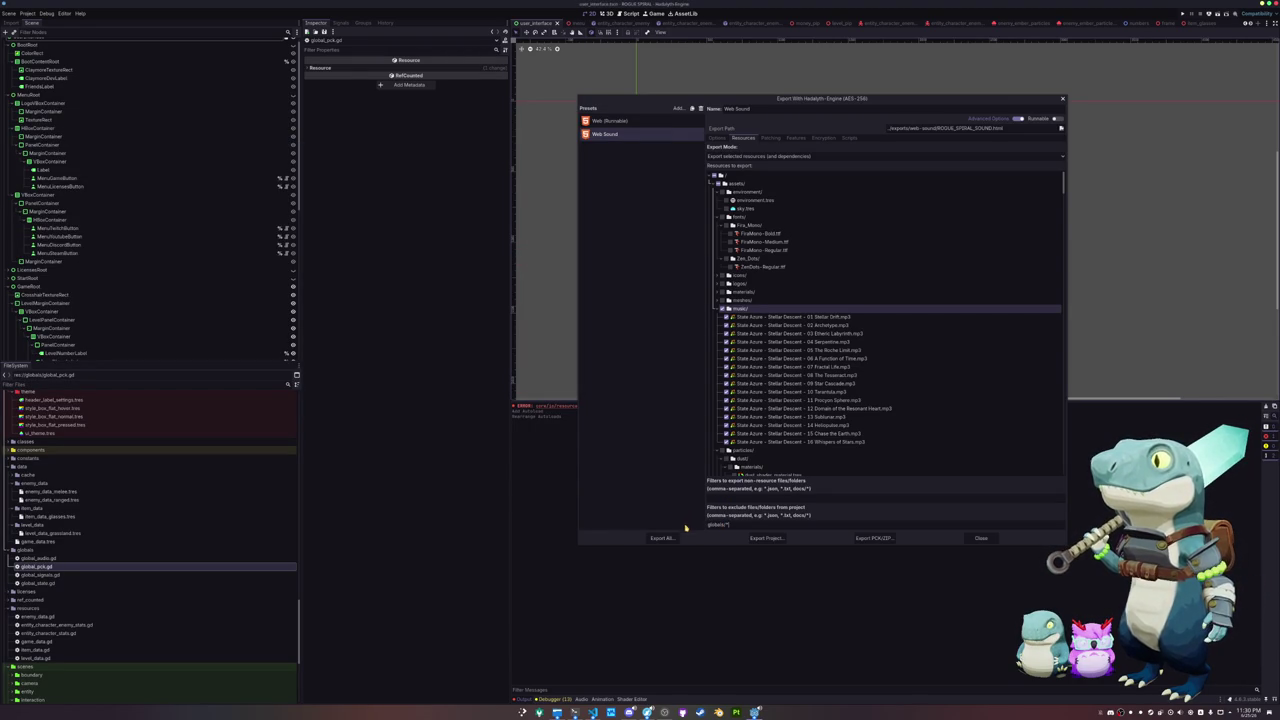
- Export all presets as release builds and rerun the itch.io upload script in the terminal
click(664, 538)
click(676, 365)
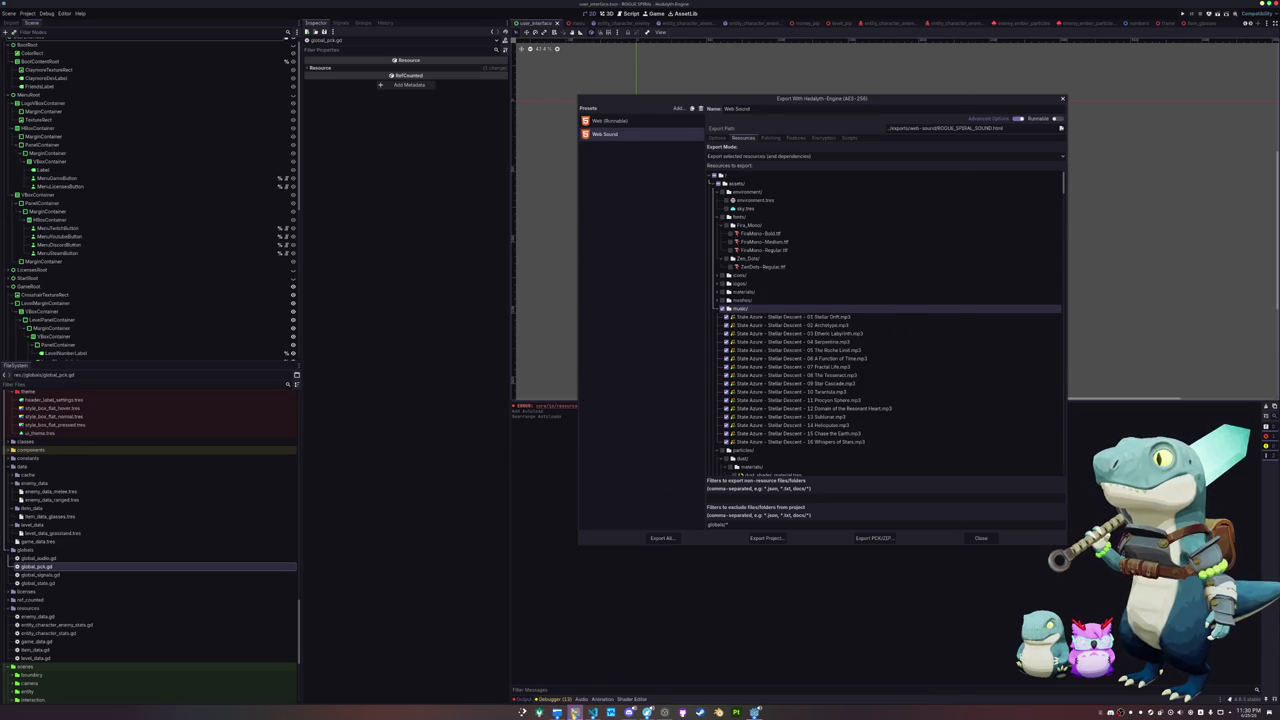
click(574, 712)
key(Up)
key(Return)
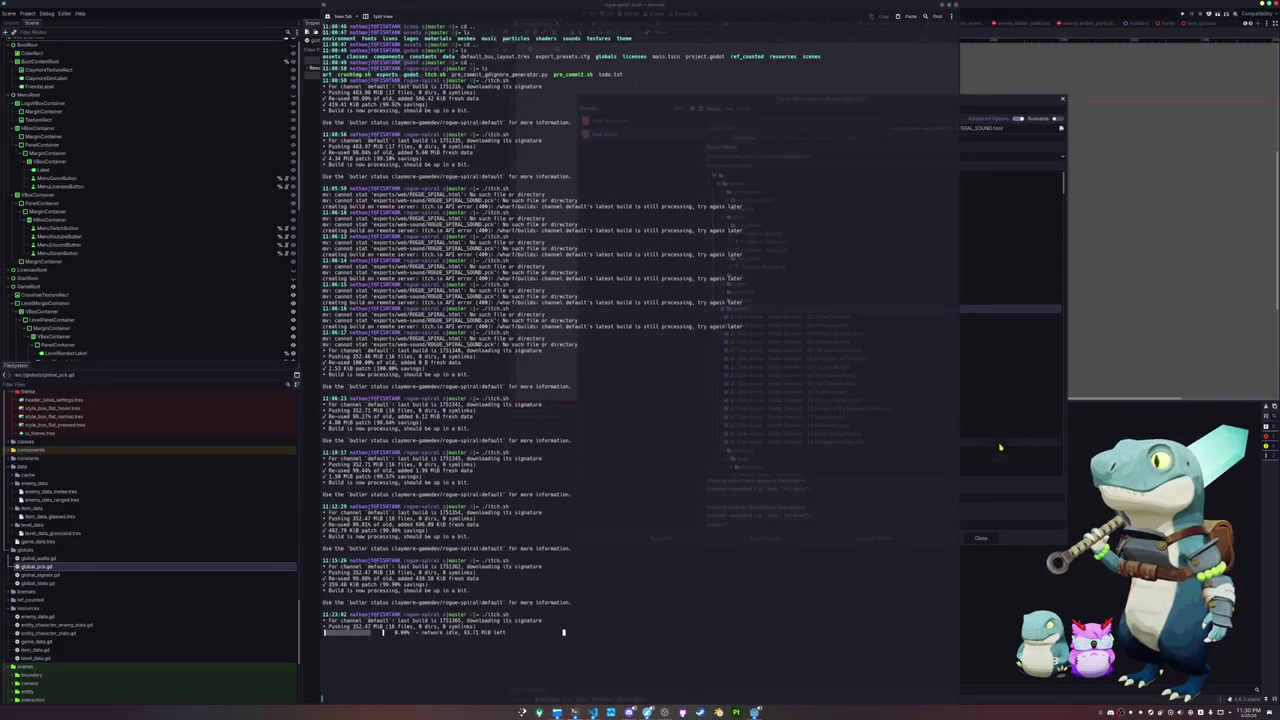
- Return to Godot's export dialog and close it while the itch.io upload runs
click(908, 442)
scroll(725, 443, down, 2)
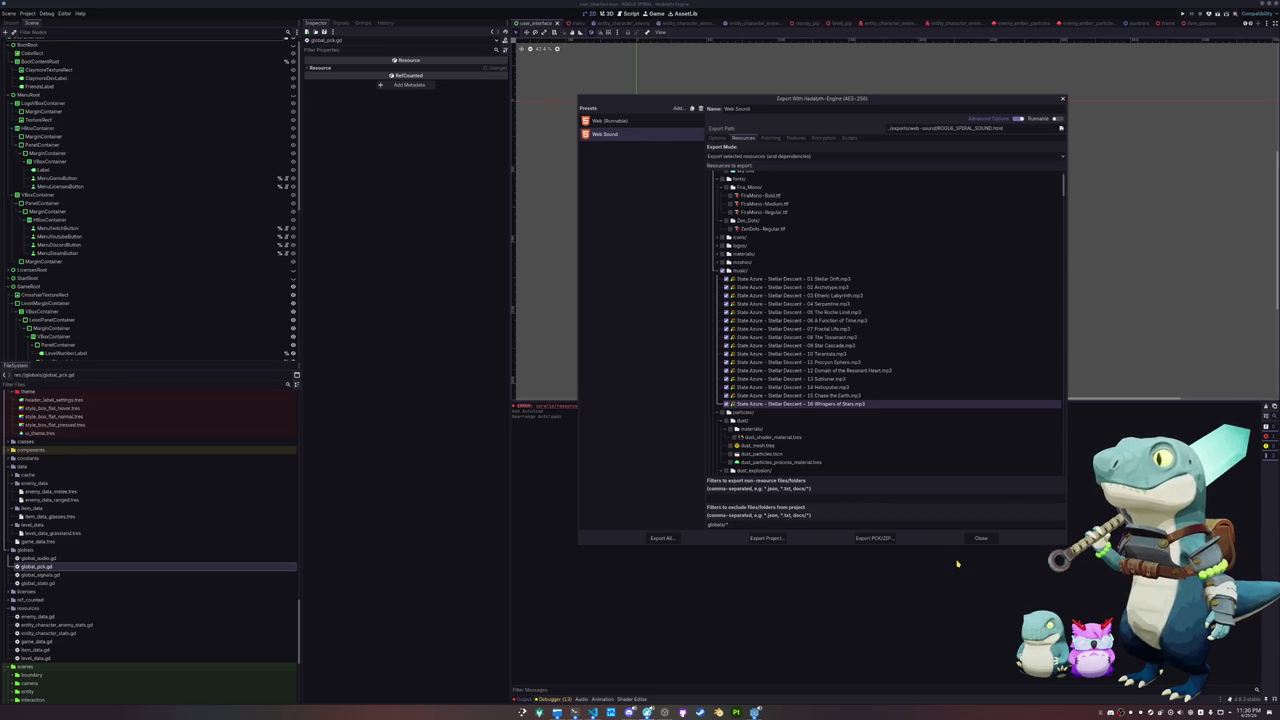
click(978, 538)
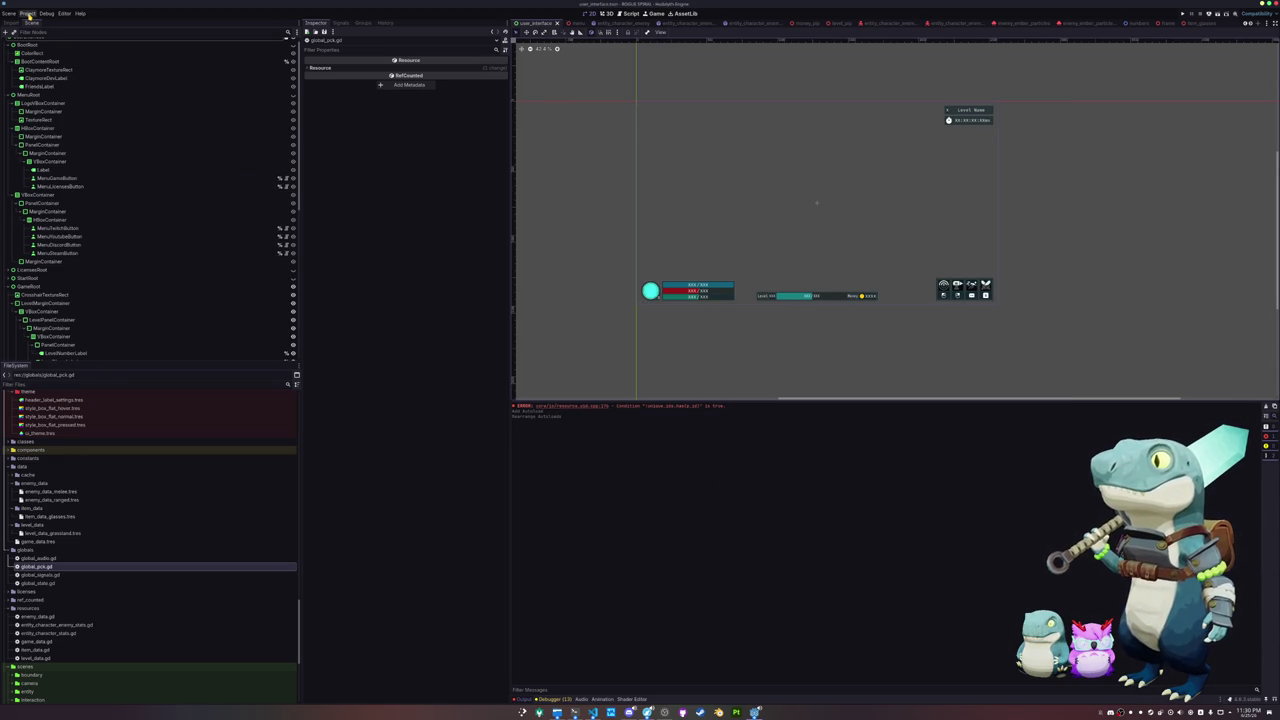
- Filter Project Settings for 'binary' and turn off Convert Text Resources to Binary
click(28, 14)
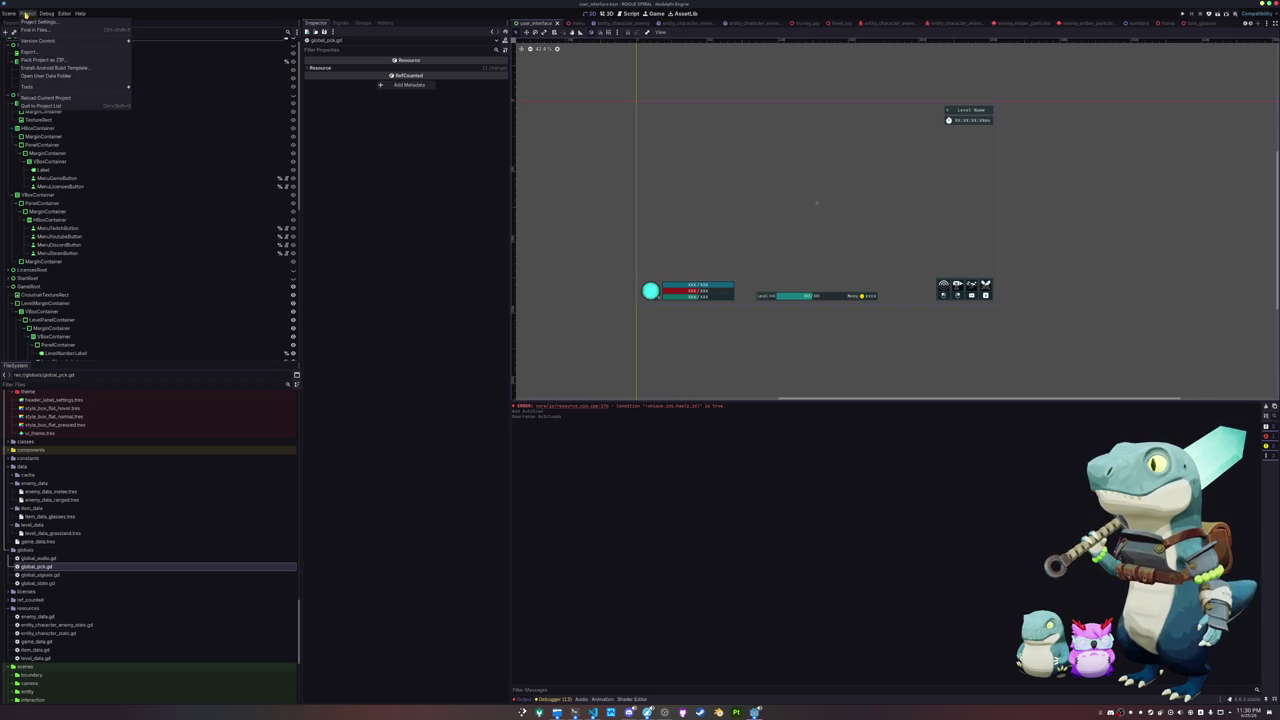
click(40, 21)
click(508, 193)
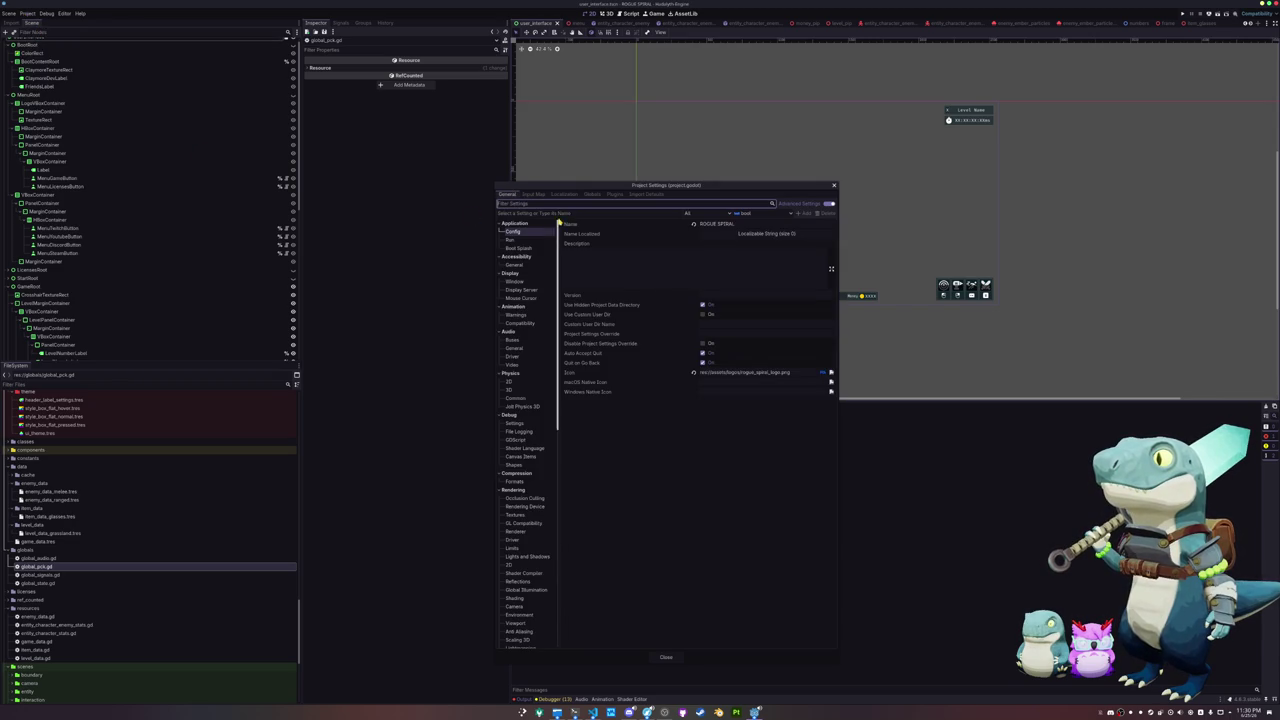
text(binary)
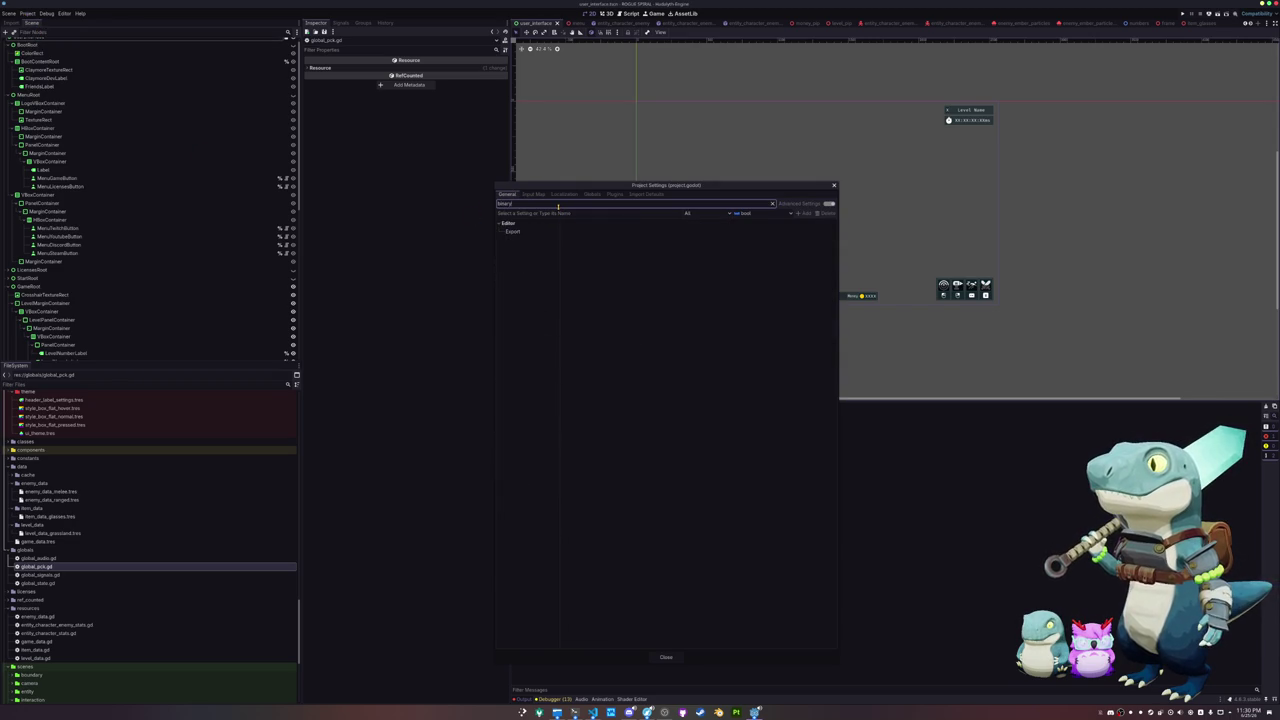
click(535, 231)
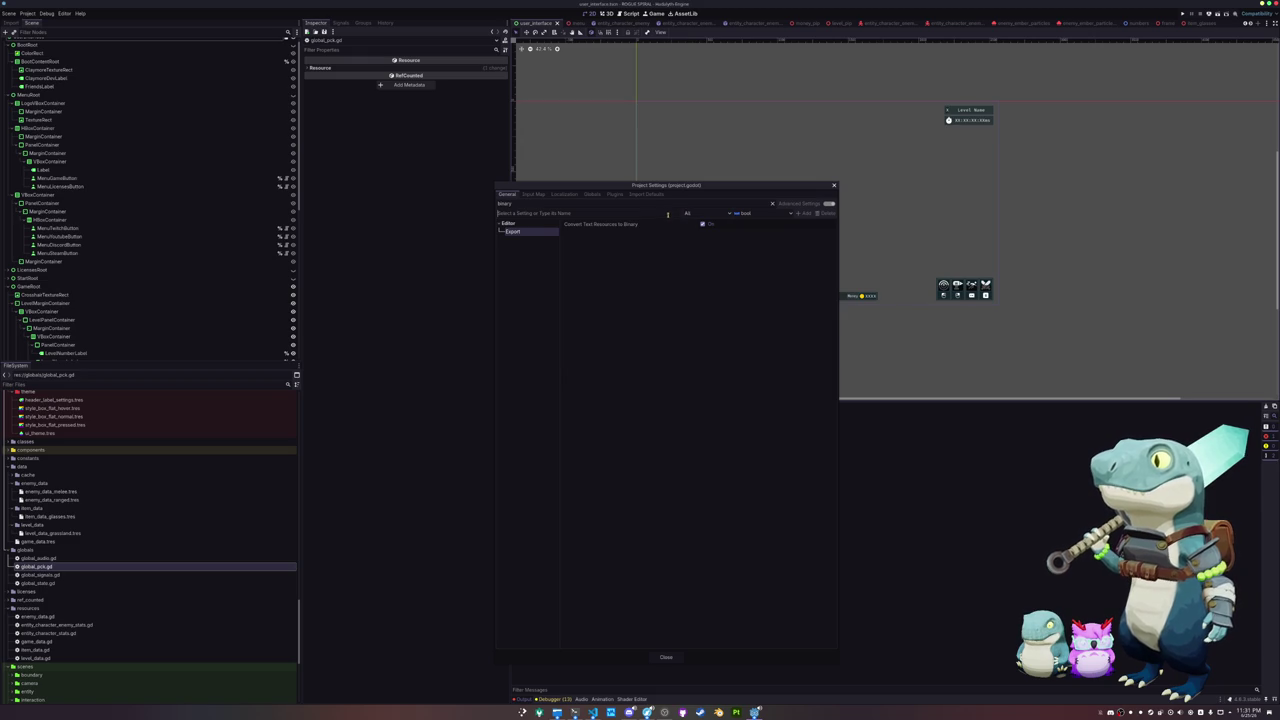
click(772, 203)
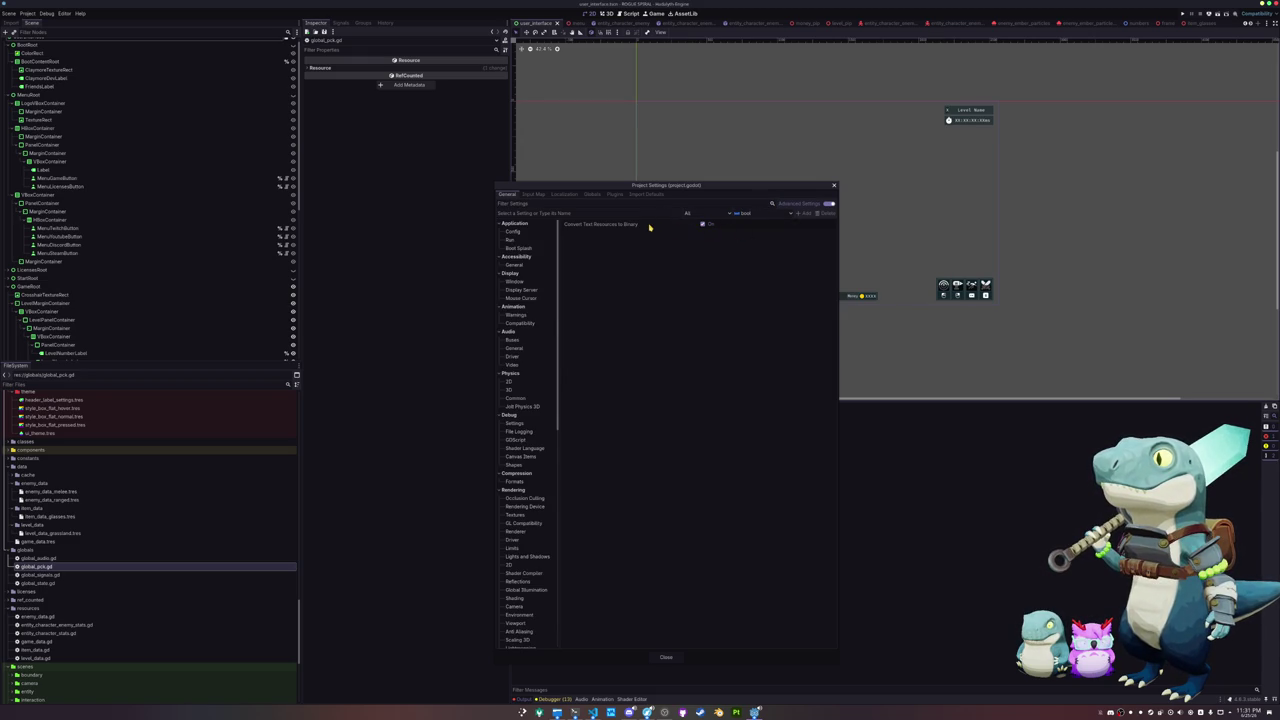
mouse_move(640, 224)
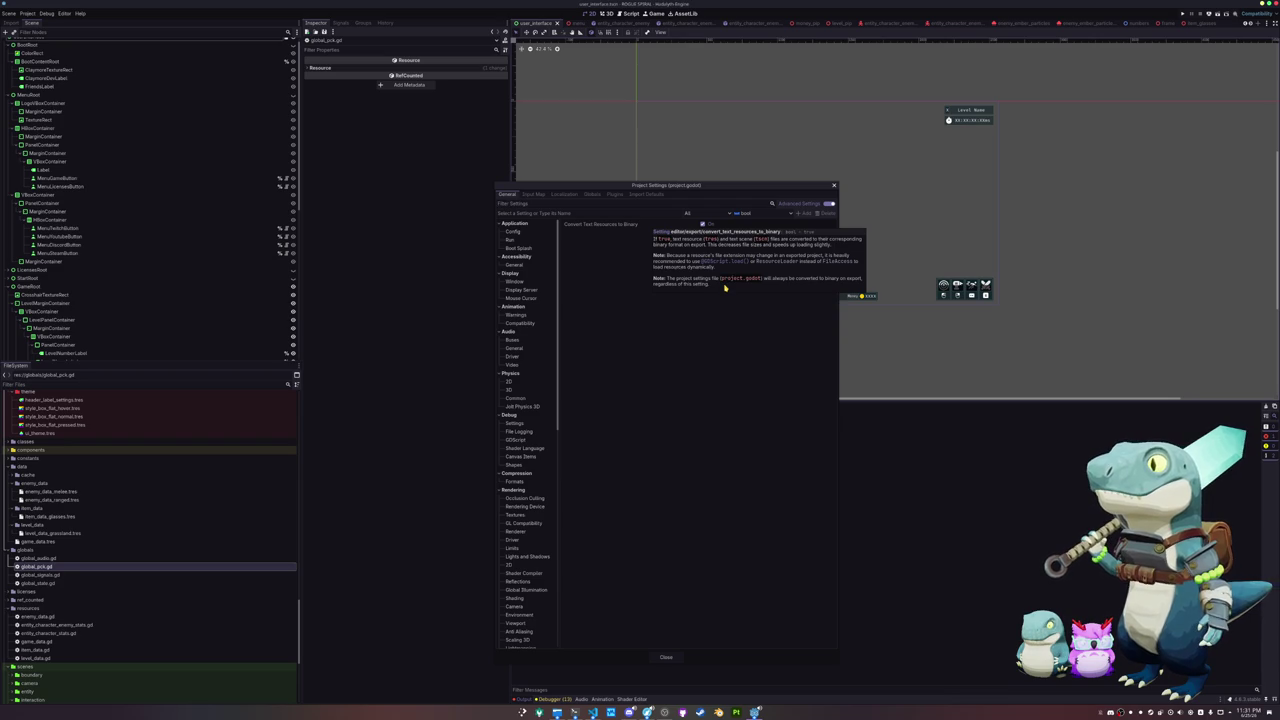
click(703, 223)
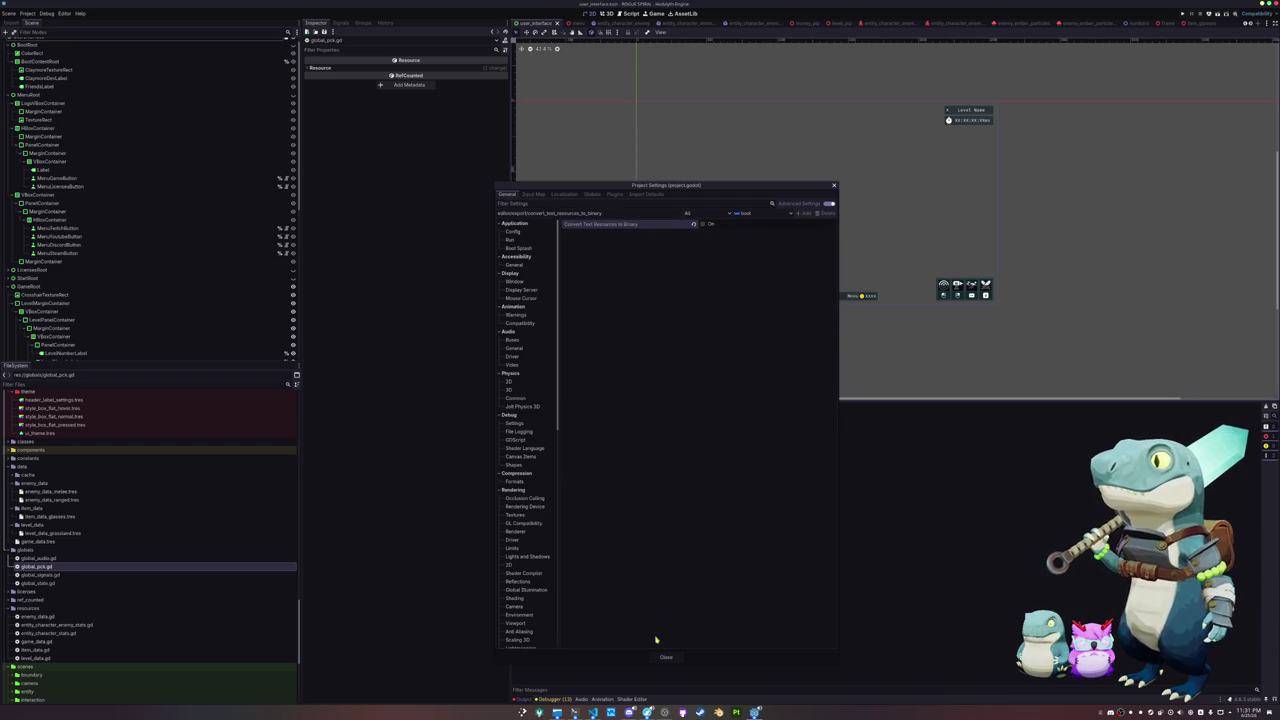
click(666, 657)
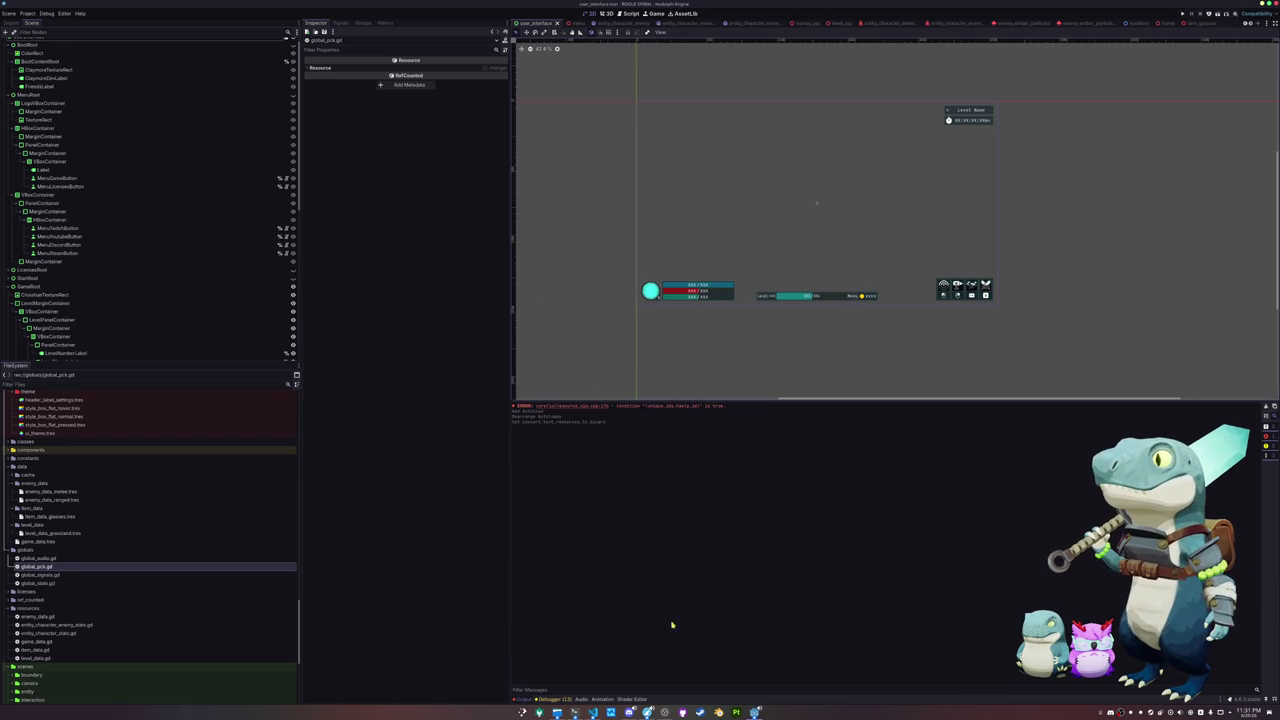
- Re-export all presets as release builds
click(27, 13)
click(37, 52)
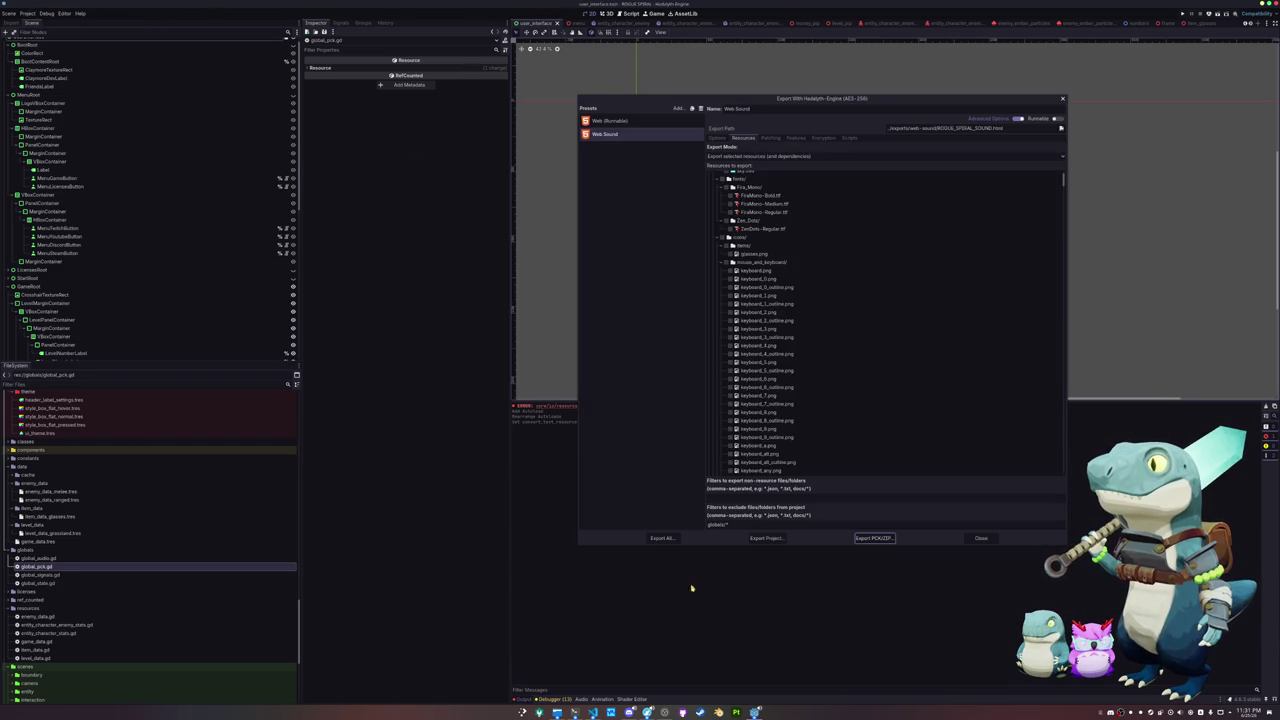
click(661, 537)
click(675, 362)
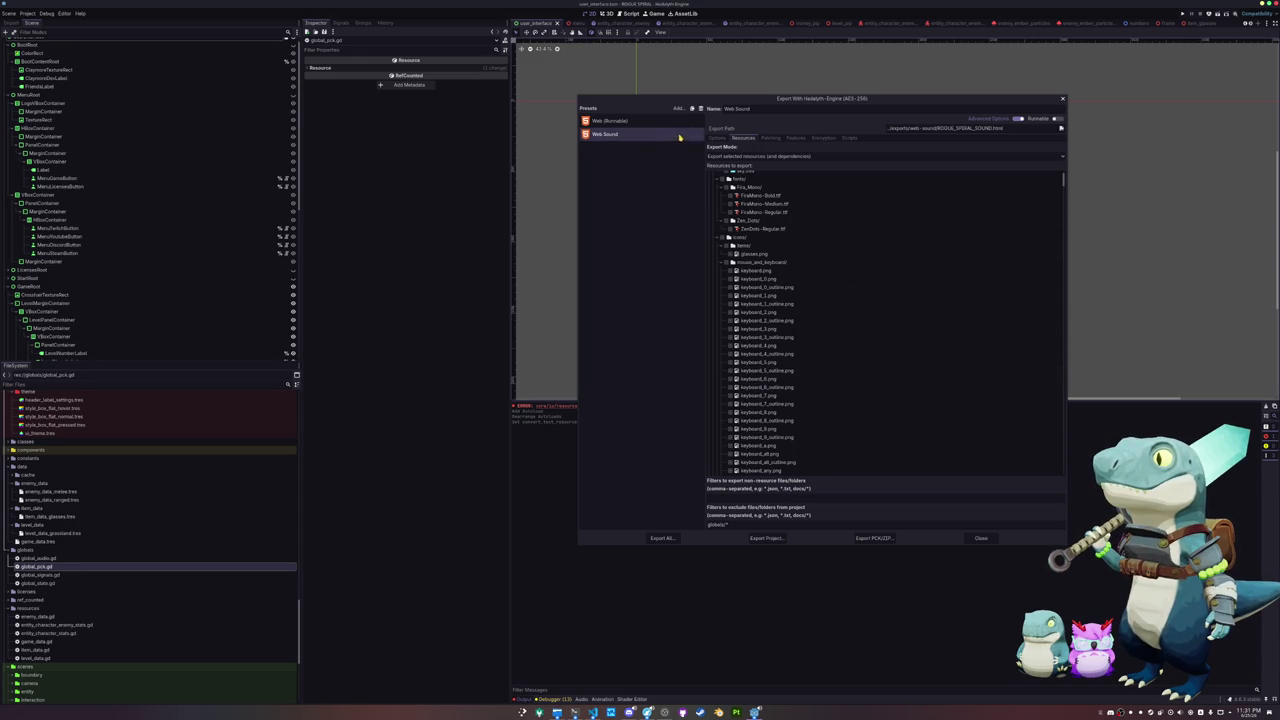
click(978, 539)
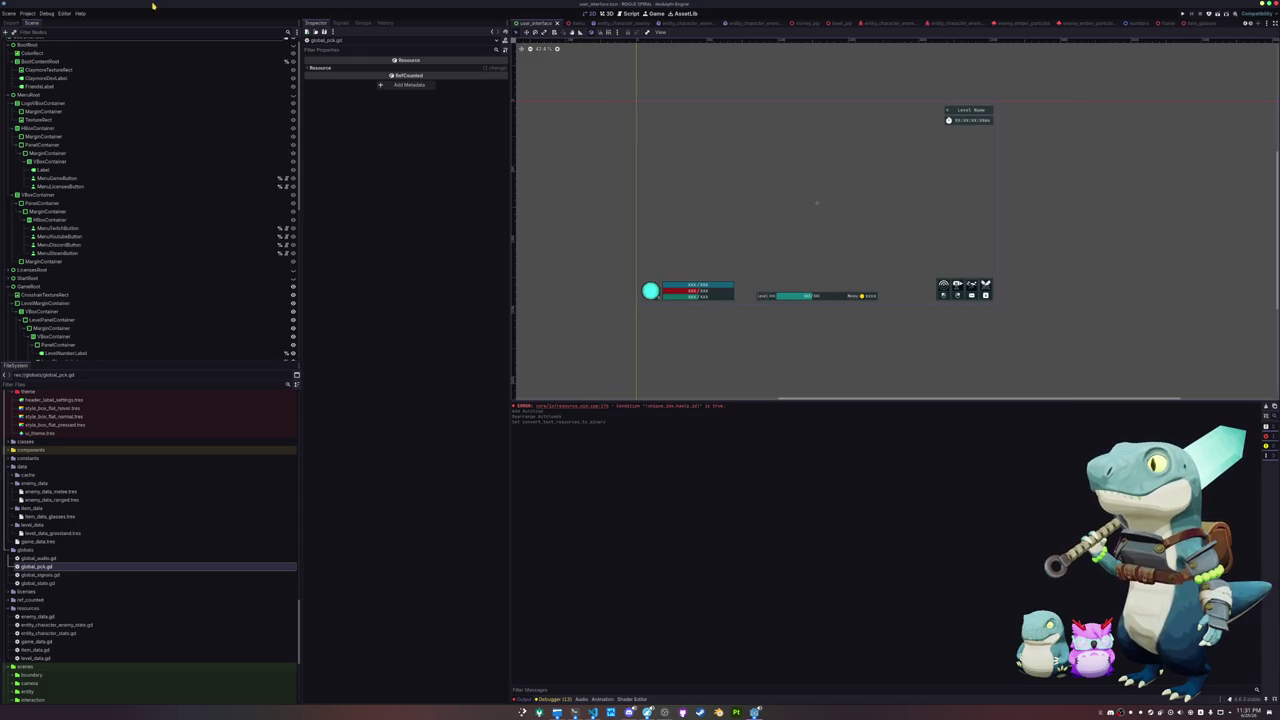
- Filter Project Settings for 'hidden', turn off Use Hidden Project Data Directory, and Save & Restart
click(27, 13)
click(50, 35)
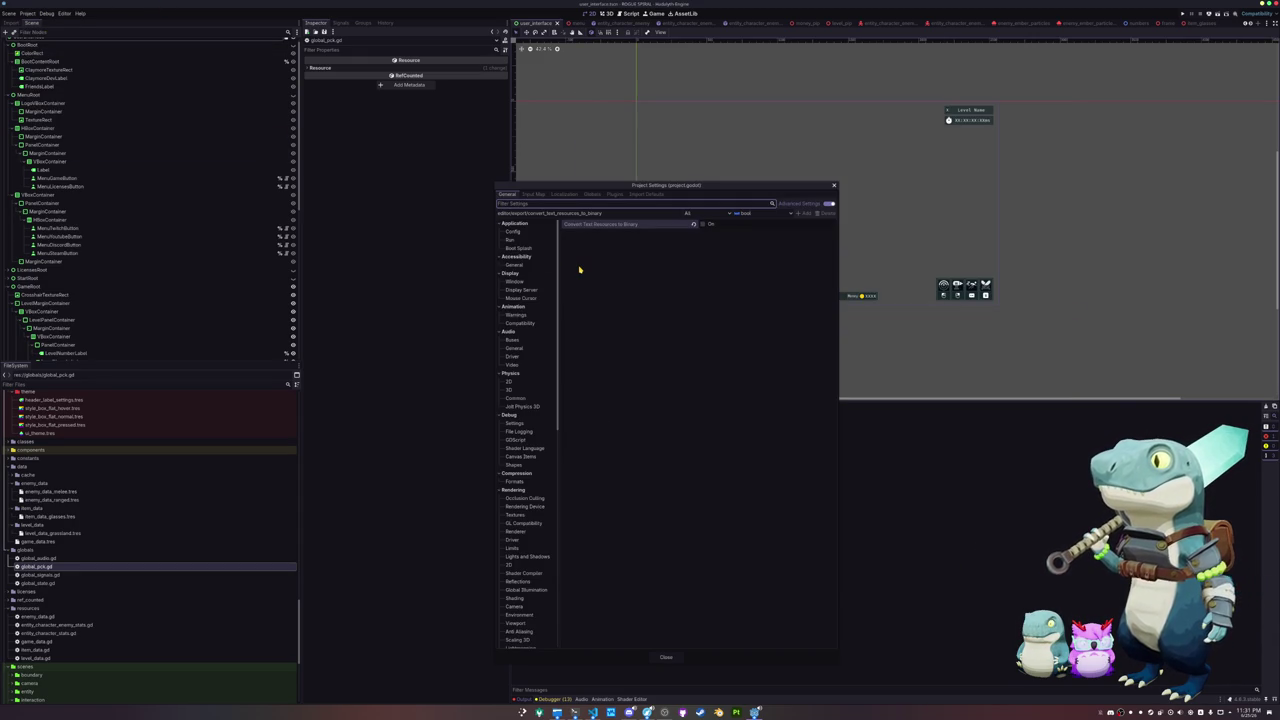
text(hidden)
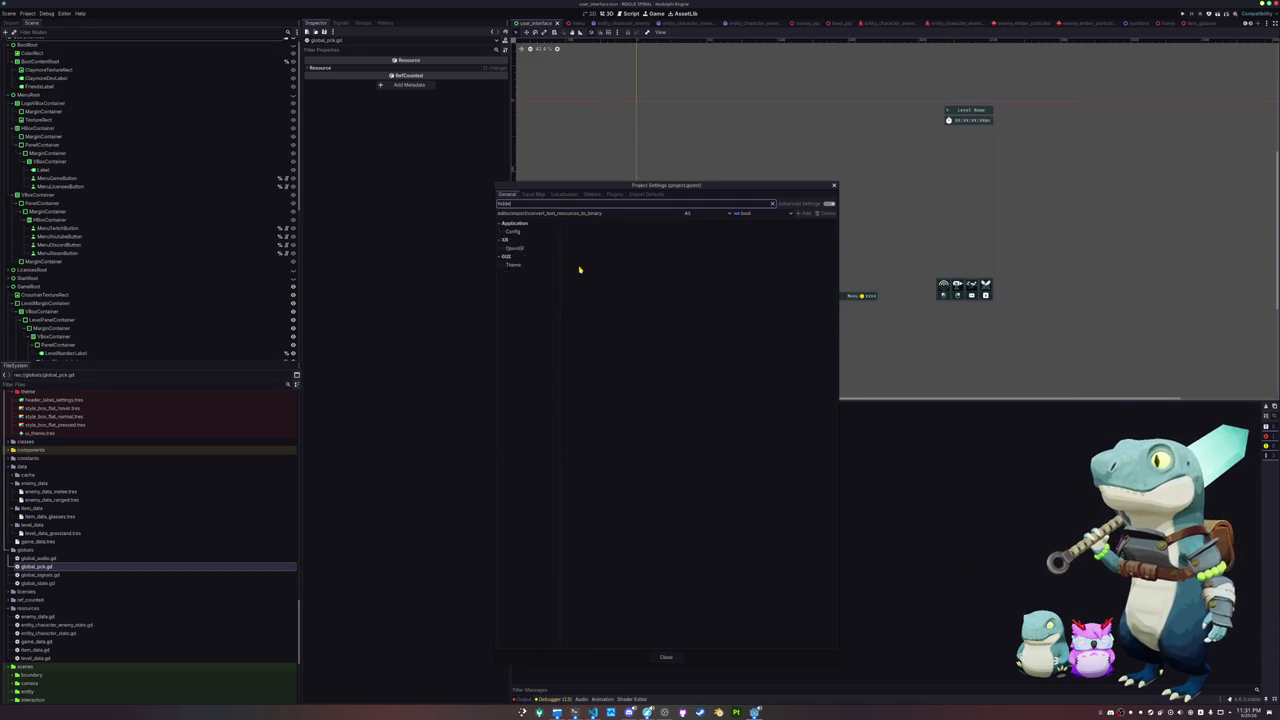
click(513, 231)
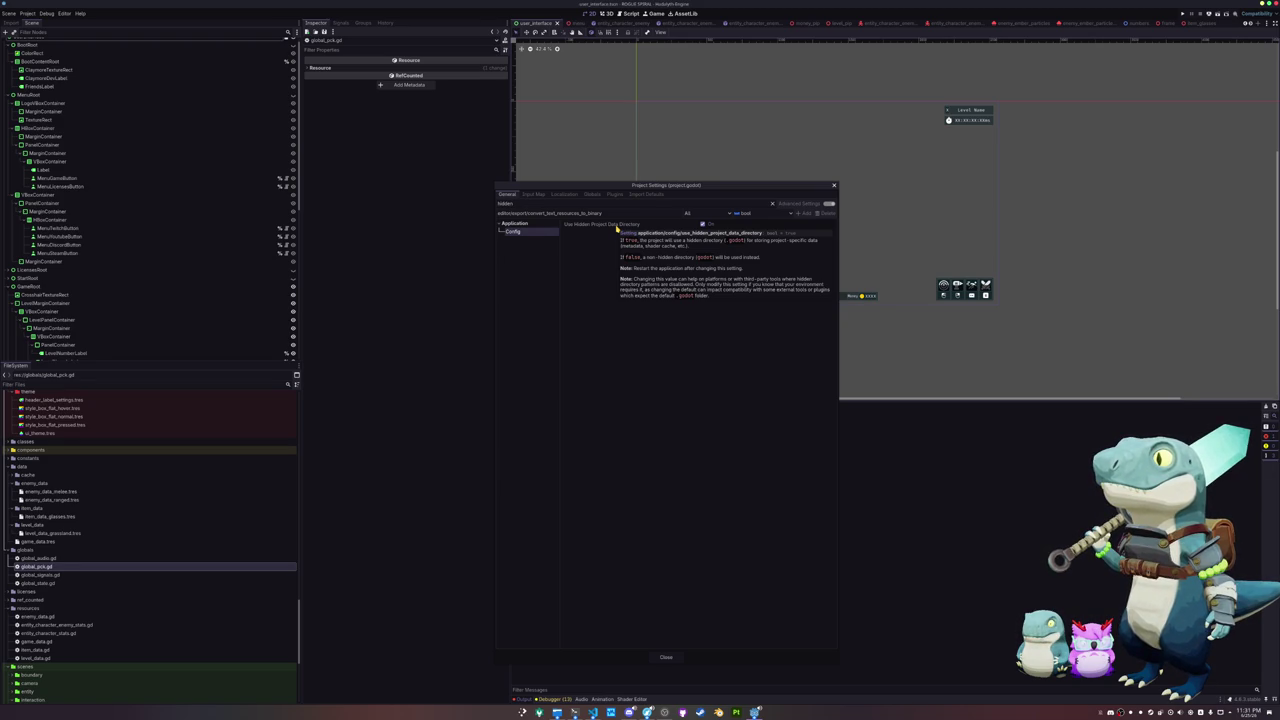
click(705, 224)
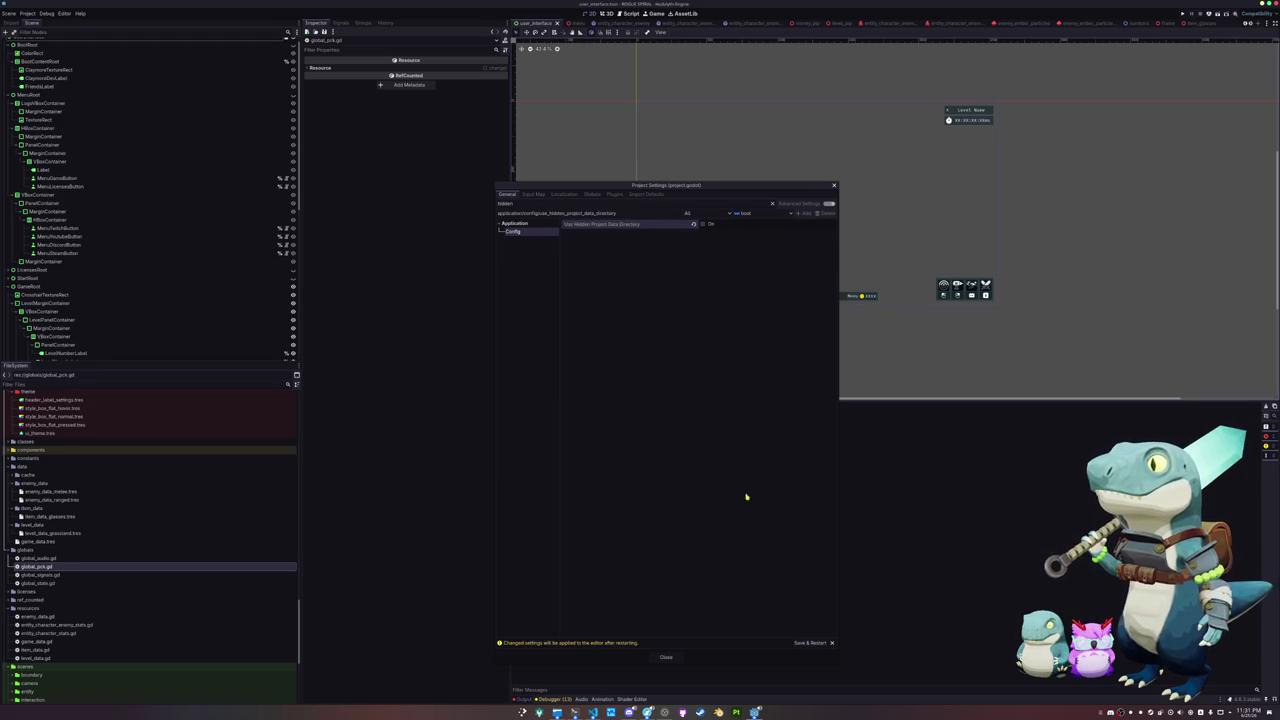
click(809, 643)
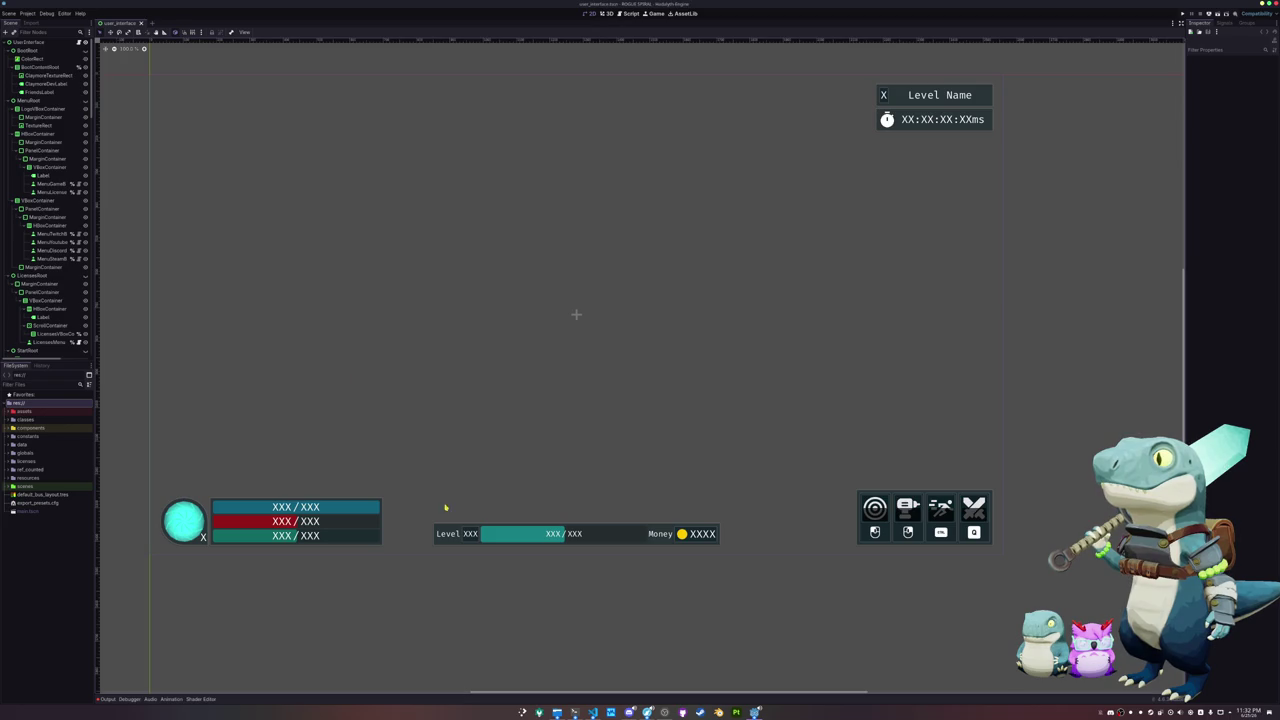
- Reset the editor layout to Default, switch to the 3D view, and run the game with F5
click(575, 712)
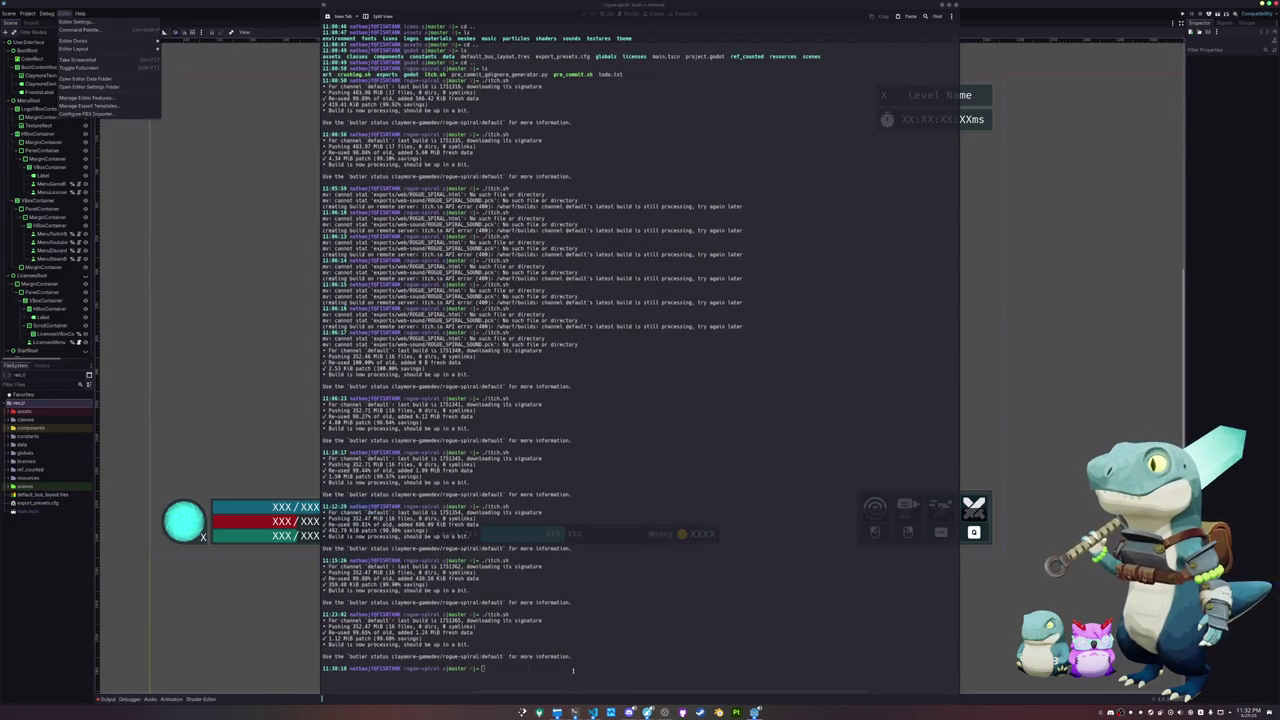
click(28, 13)
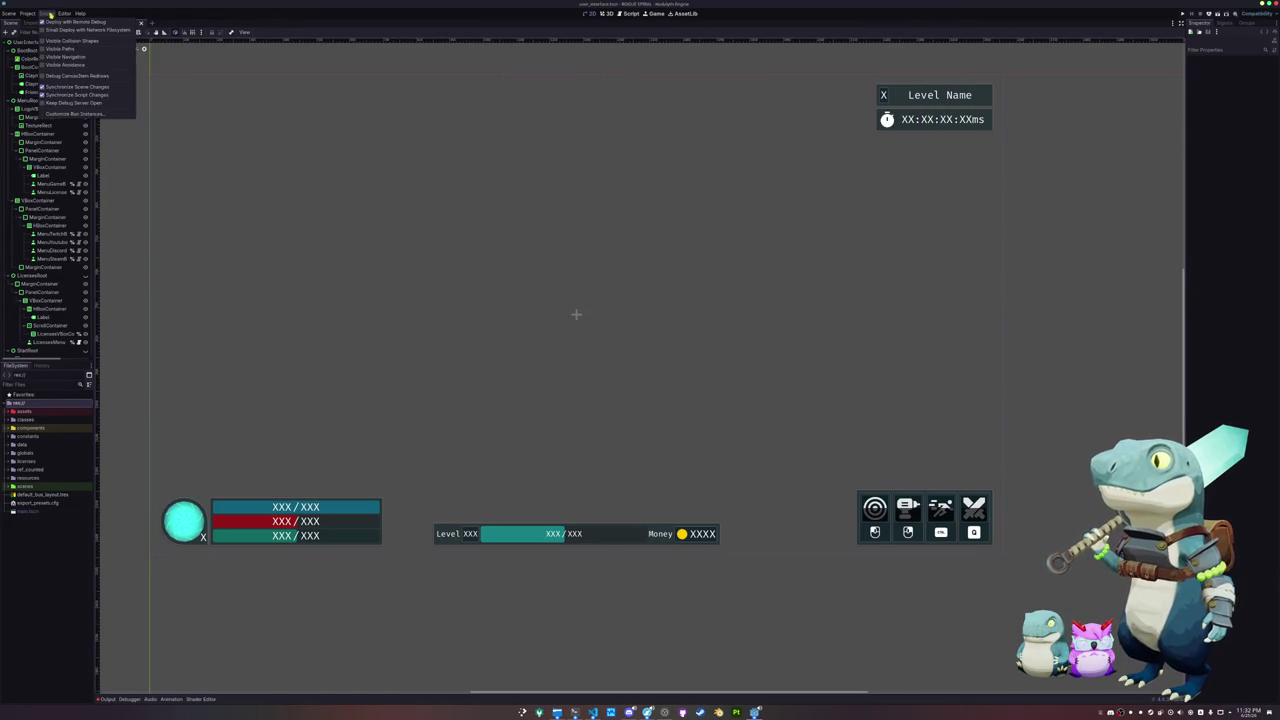
mouse_move(75, 49)
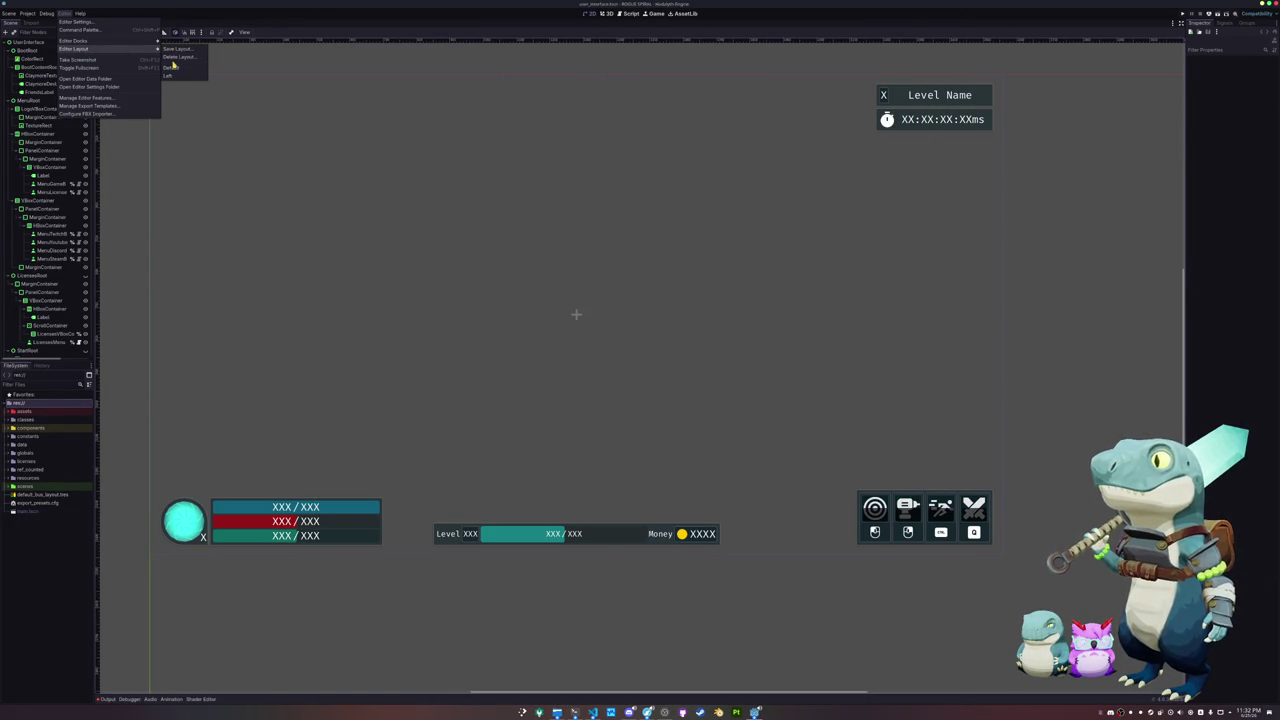
click(168, 75)
key(ctrl+F2)
scroll(672, 317, down, 1)
key(F5)
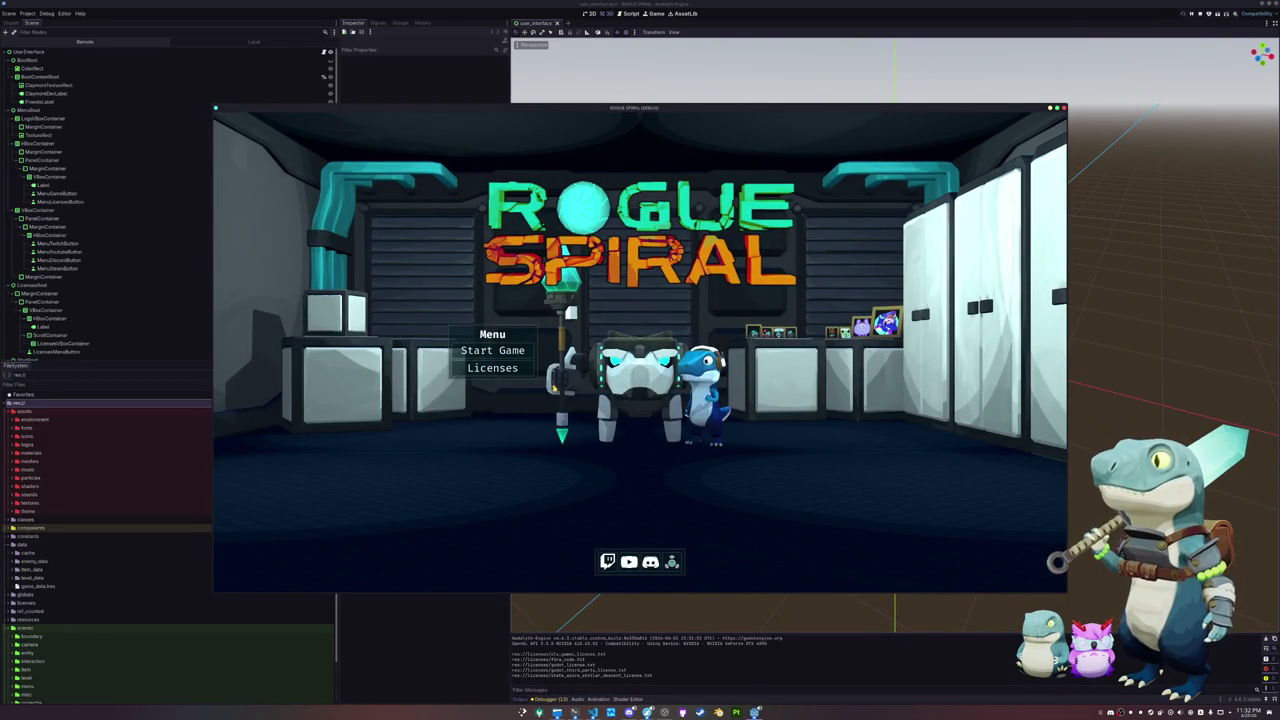
- Close the running game and export all presets again as release builds
key(XF86AudioLowerVolume)
key(XF86AudioLowerVolume)
key(XF86AudioLowerVolume)
key(XF86AudioLowerVolume)
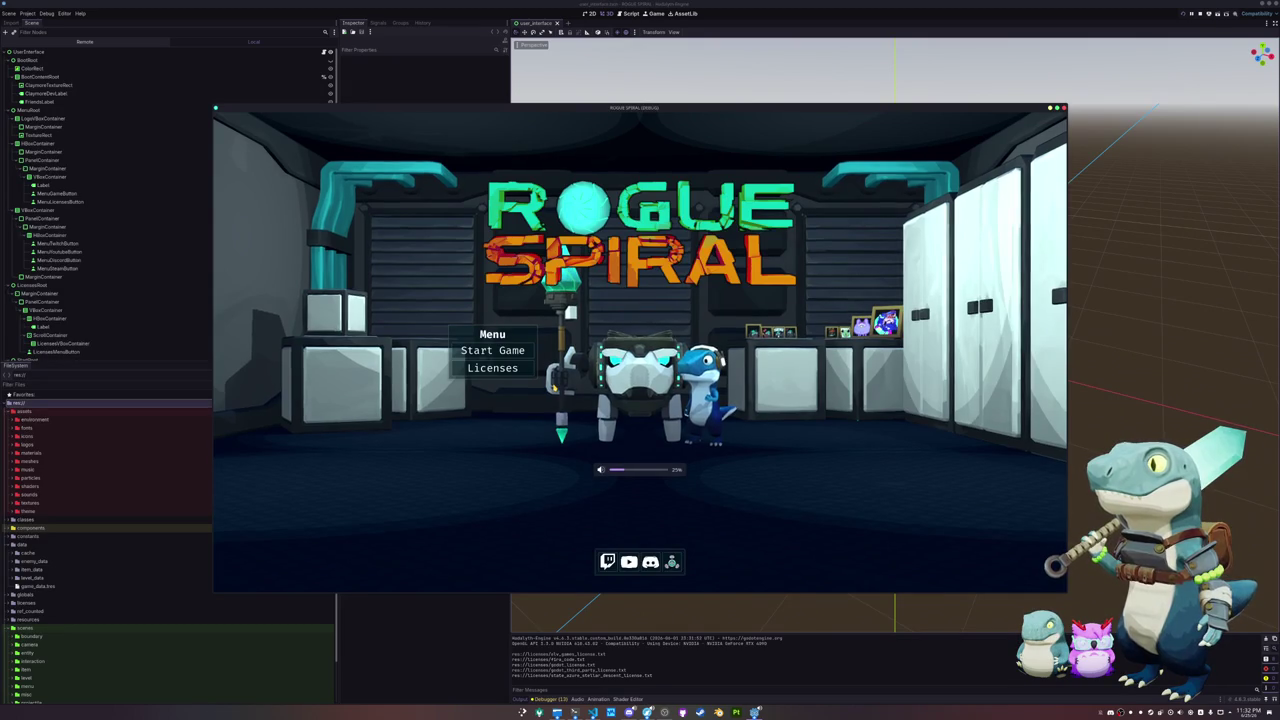
key(alt+F4)
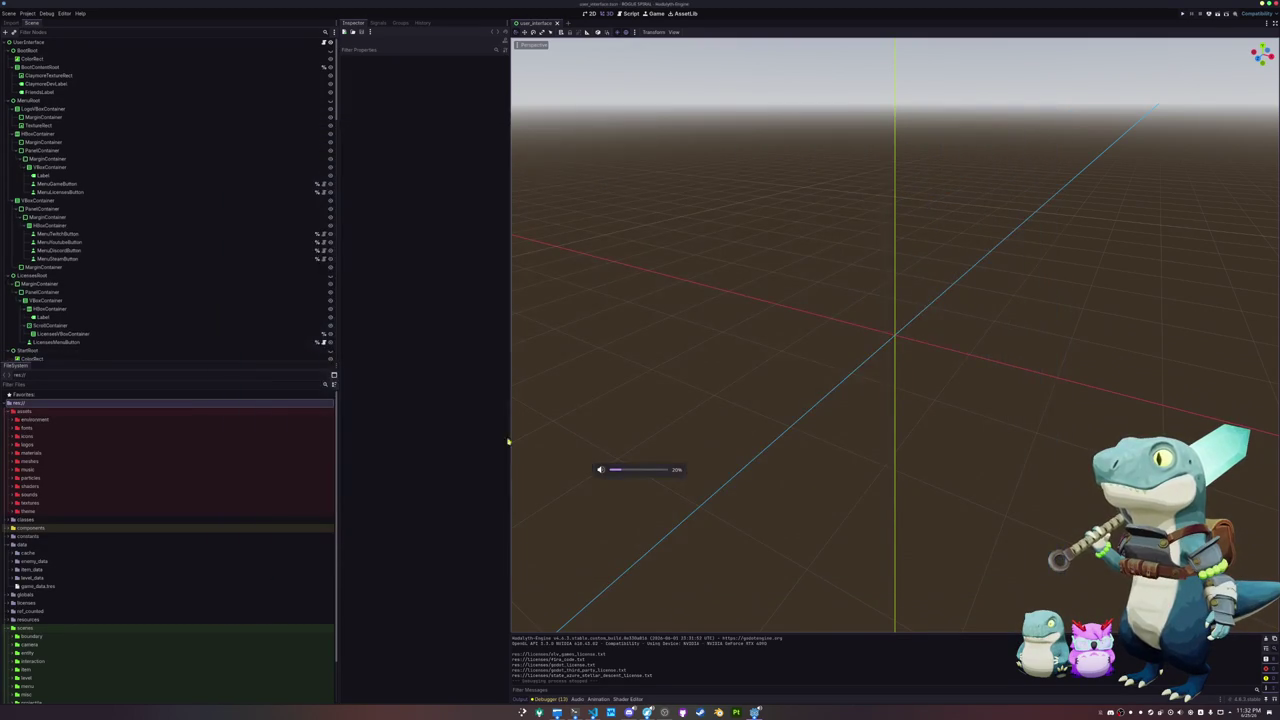
click(27, 13)
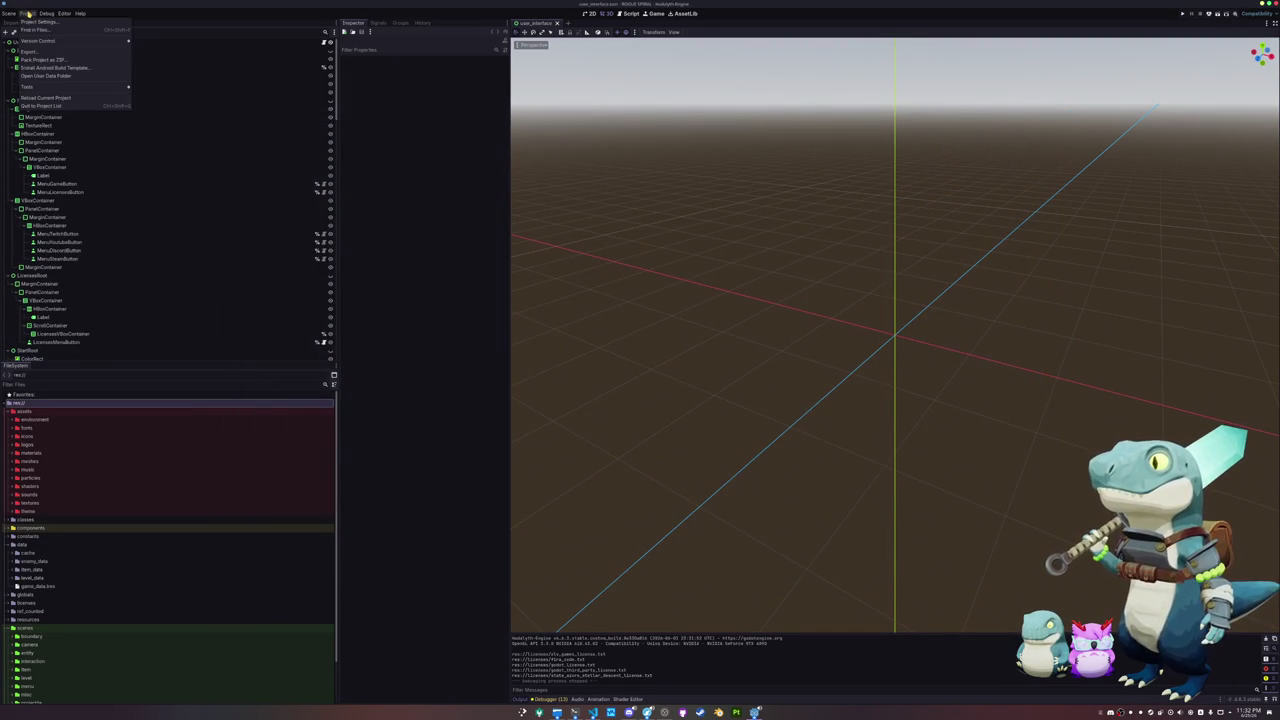
click(53, 68)
click(537, 432)
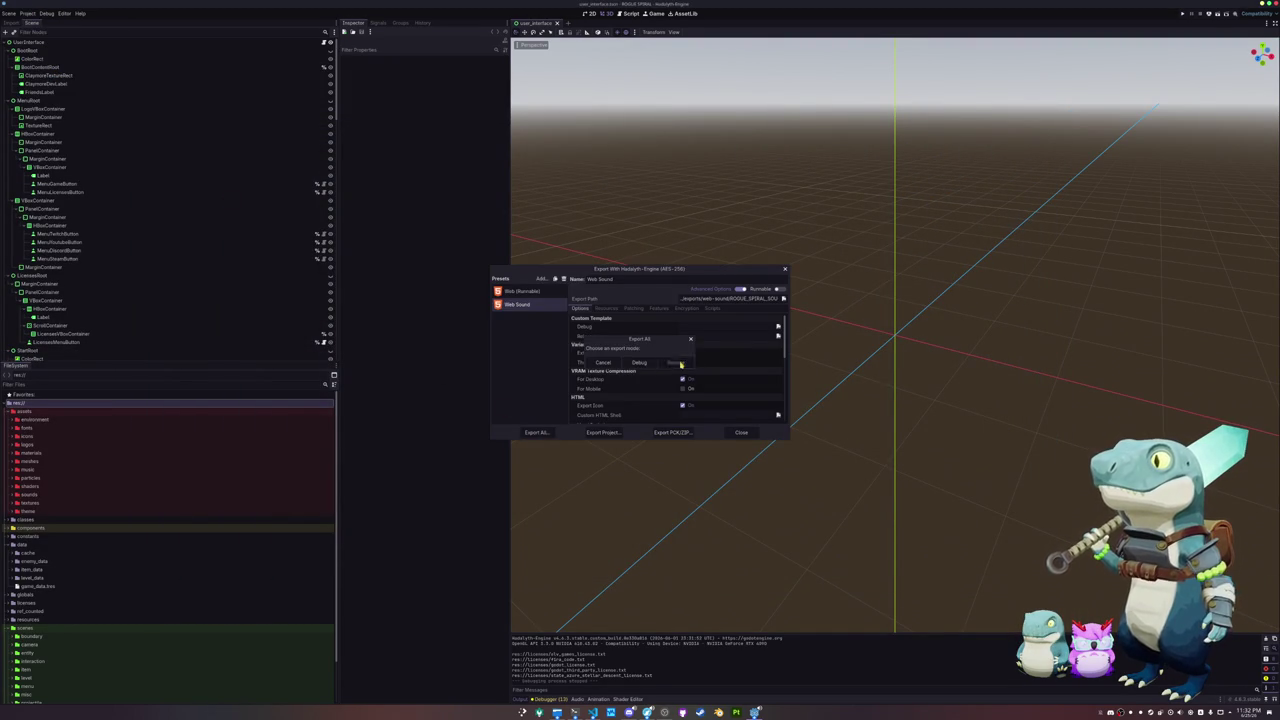
click(676, 363)
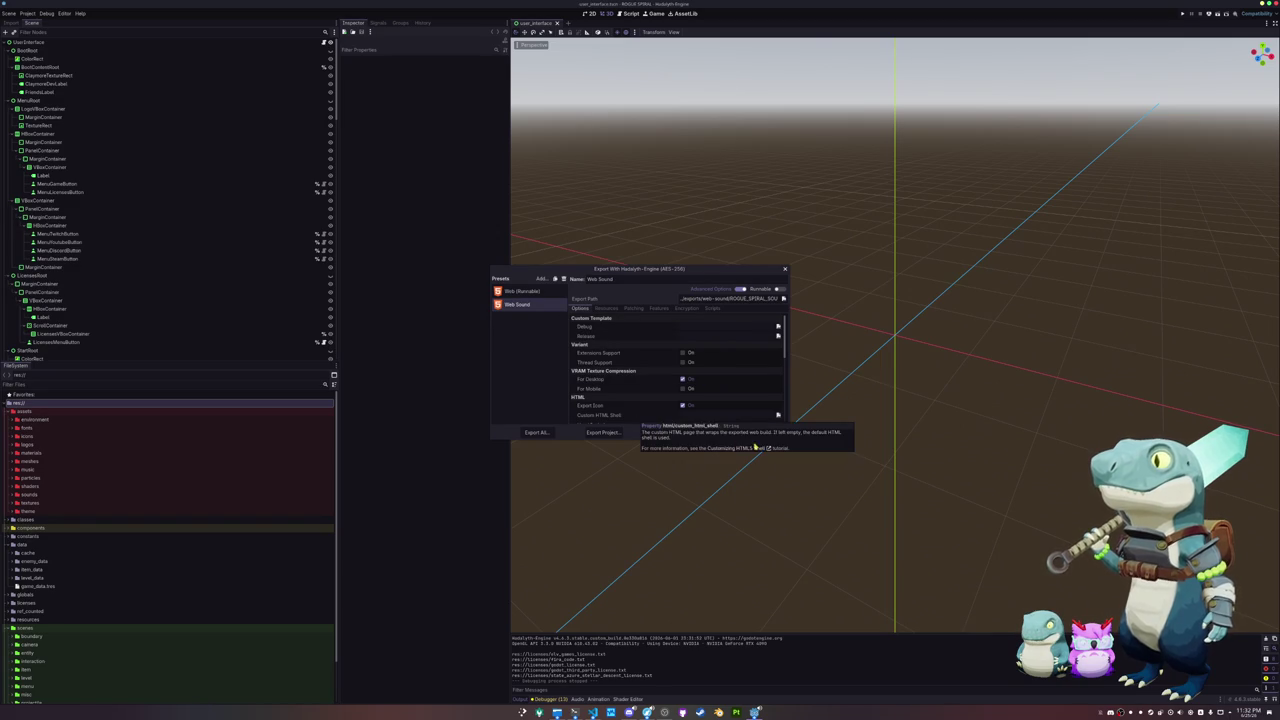
key(Escape)
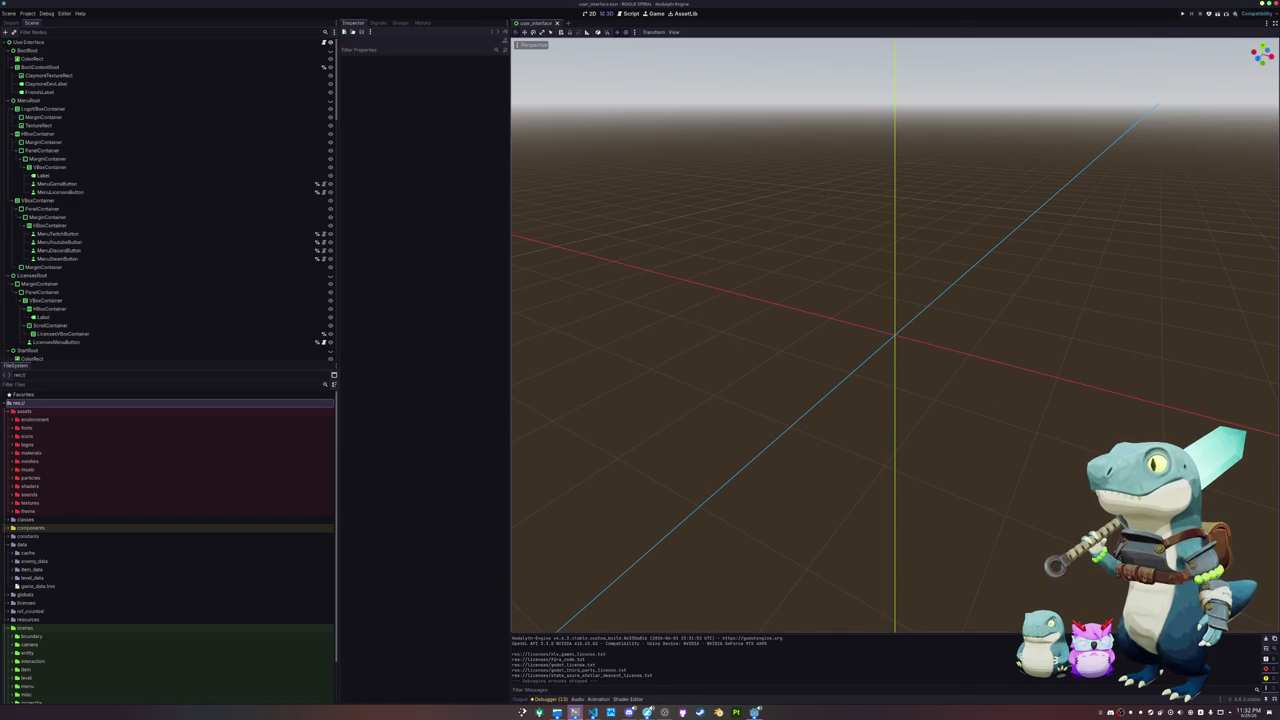
- Rerun ./itch.sh in the terminal to upload the new builds to itch.io
click(575, 712)
key(Up)
key(Return)
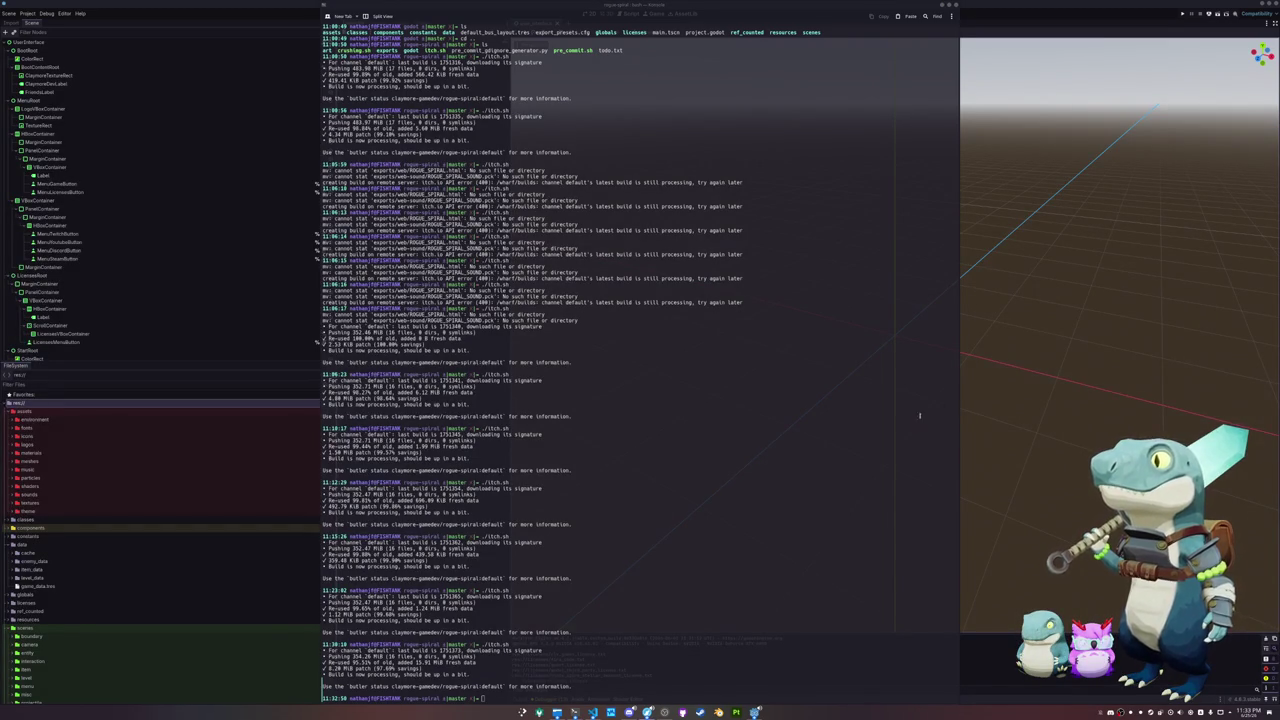
- Open the Rogue Spiral itch.io page, reload it for the new build, and run the game
click(647, 712)
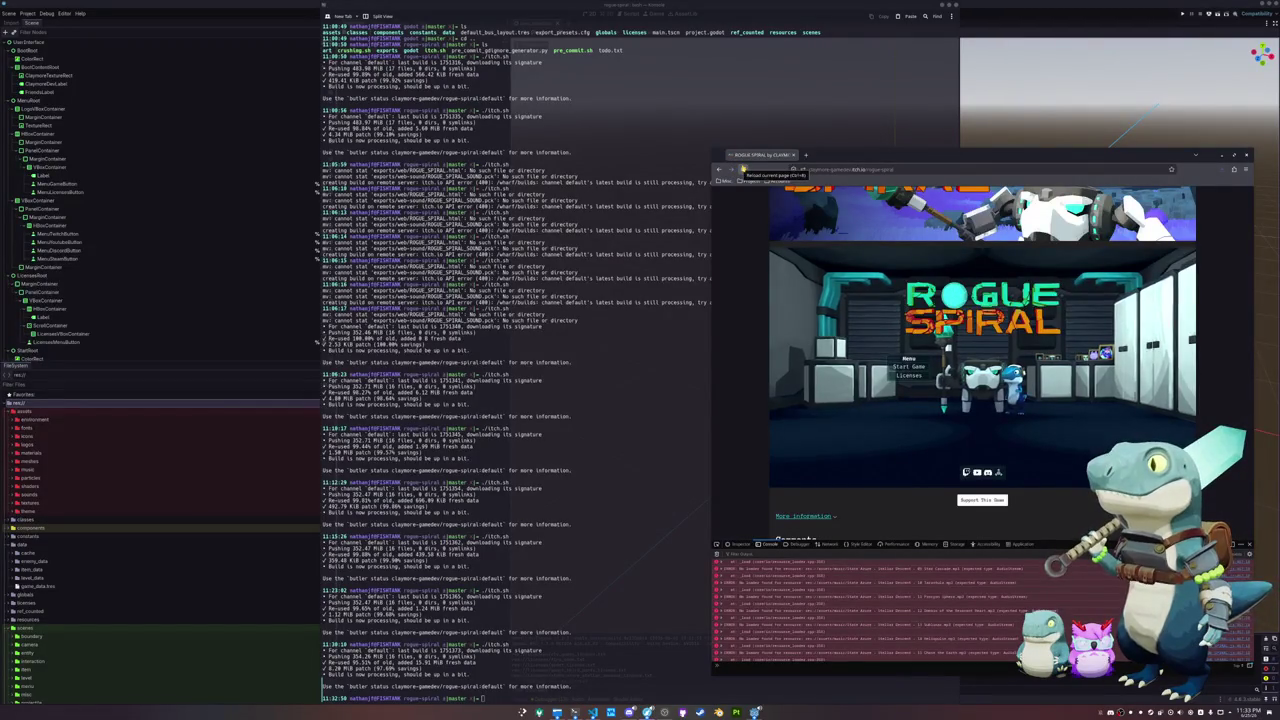
click(743, 168)
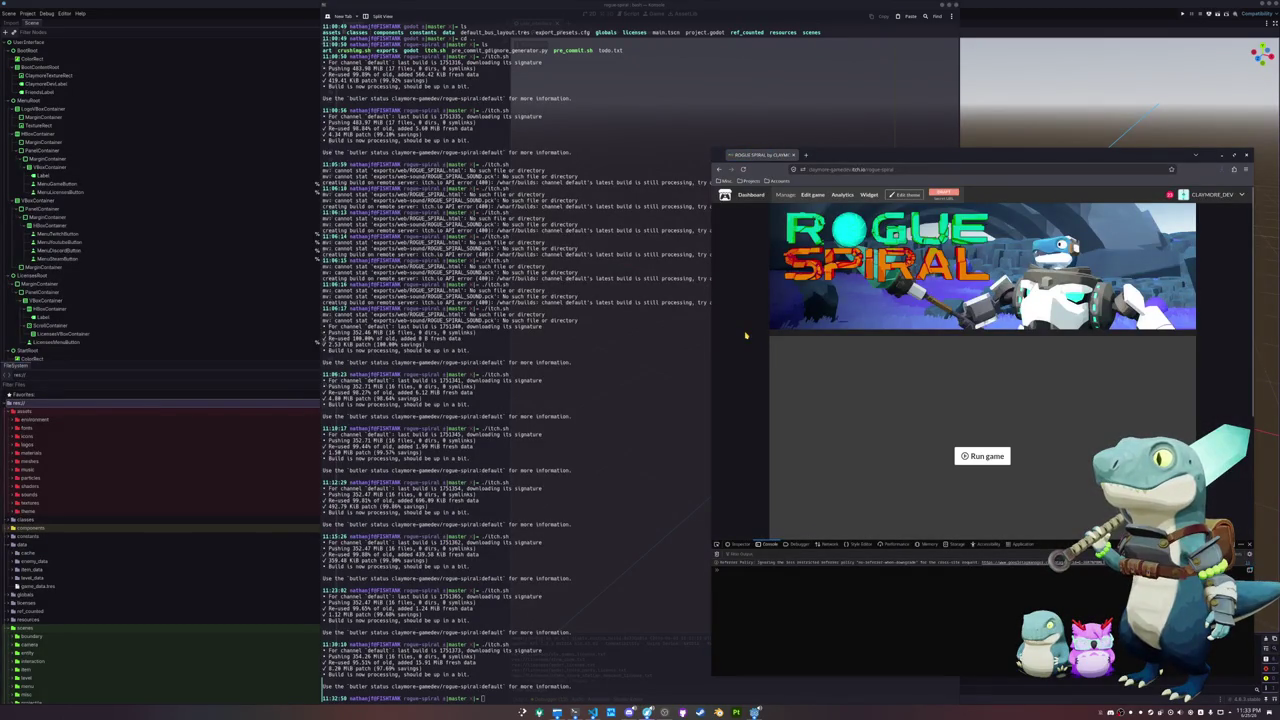
click(978, 456)
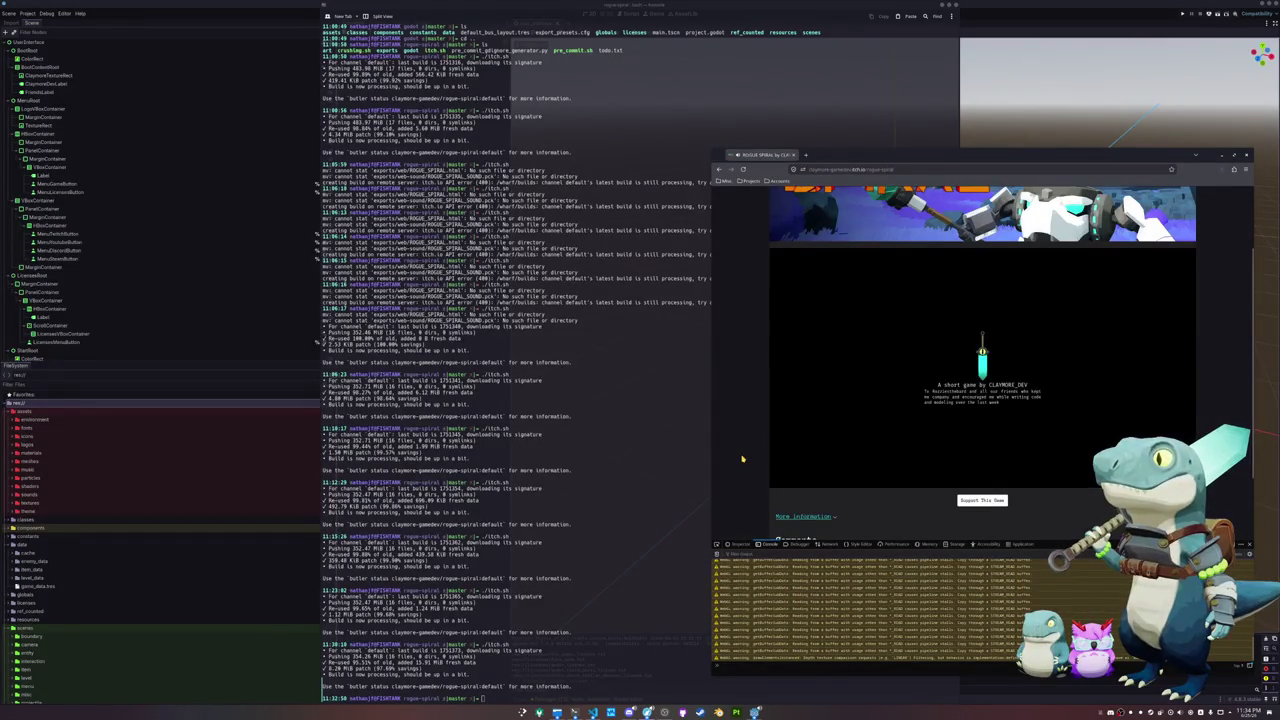
- Start a game from the Rogue Spiral main menu and lower the volume to 25%
scroll(743, 457, down, 1)
click(910, 326)
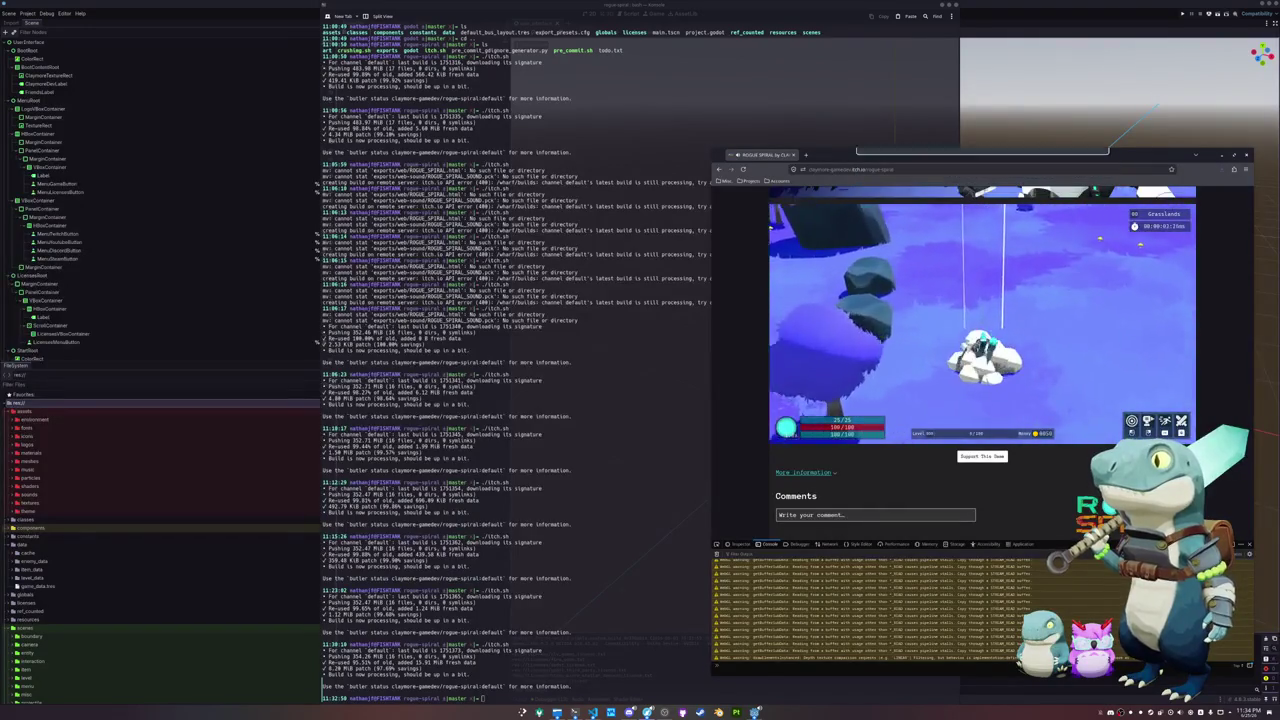
key(XF86AudioLowerVolume)
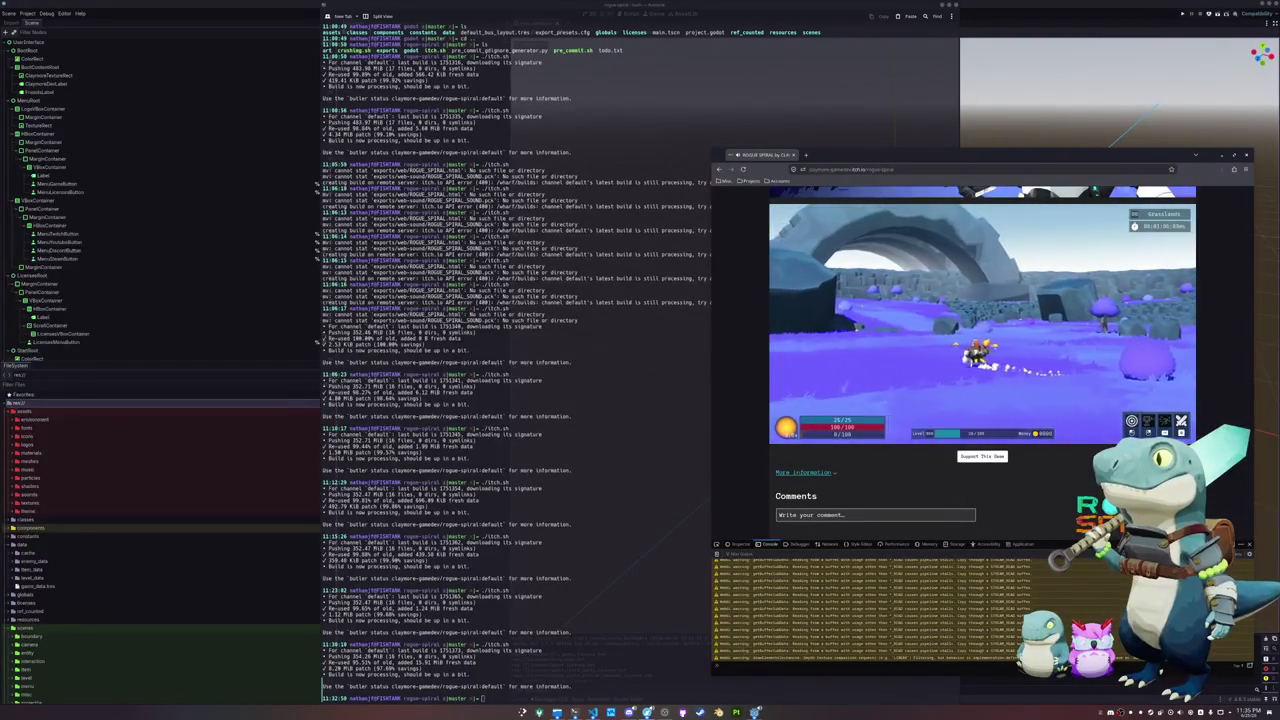
- Pause, exit back to the title screen, and close the game's browser window
key(Escape)
click(986, 334)
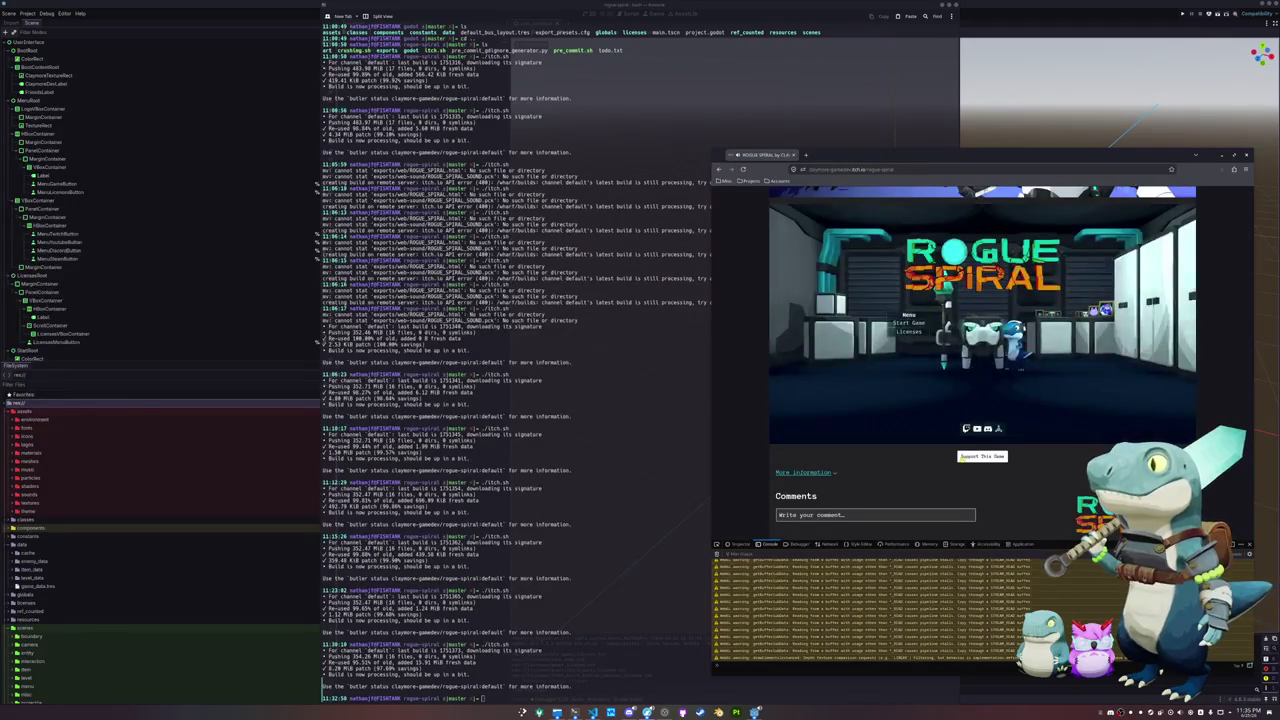
scroll(1046, 494, up, 2)
scroll(1046, 494, down, 1)
scroll(1045, 505, down, 1)
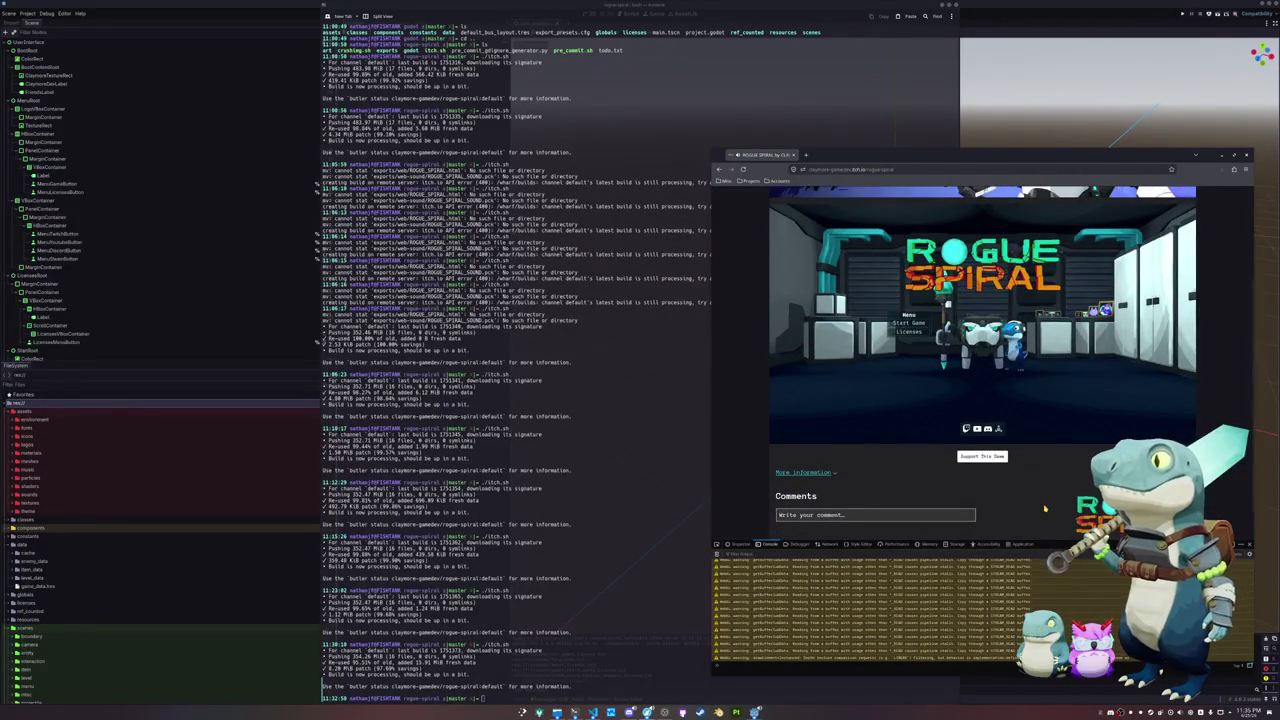
key(ctrl+w)
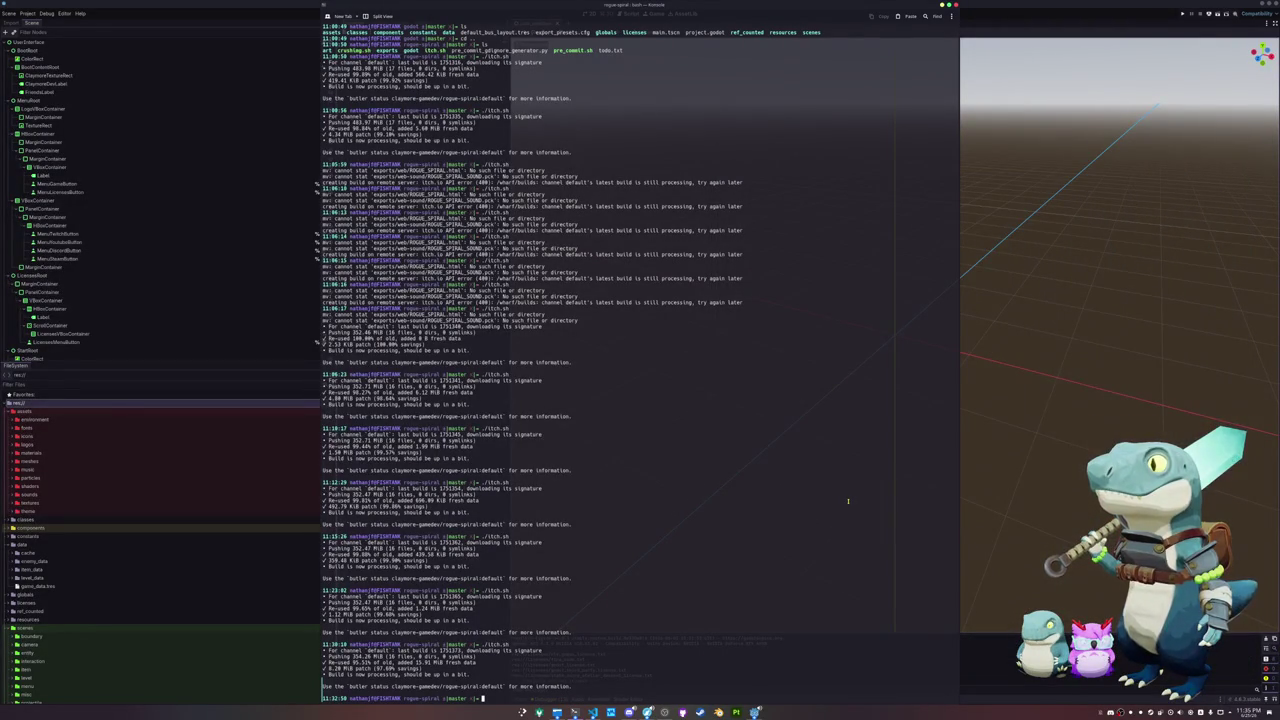
click(641, 698)
- Check git status, stage everything, and commit "Converted music to external pck file"
text(git status)
key(Return)
text(git add .)
key(Return)
text(git commit -m )
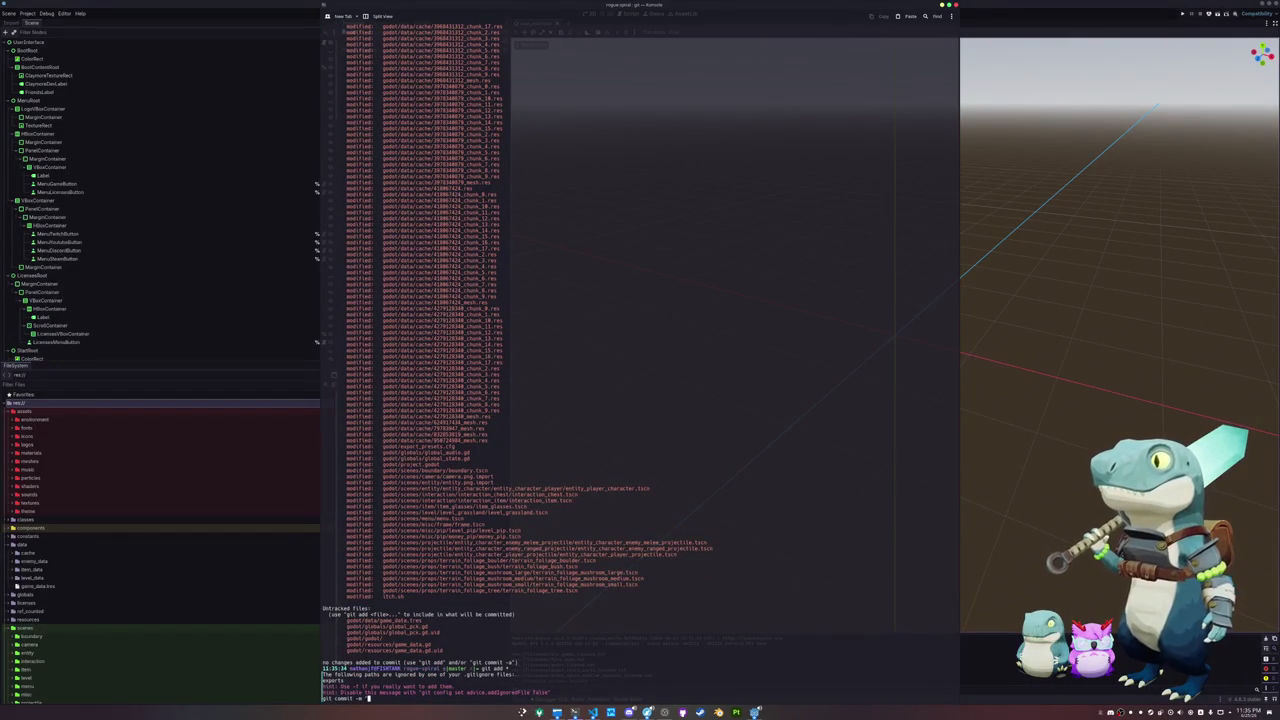
text("C)
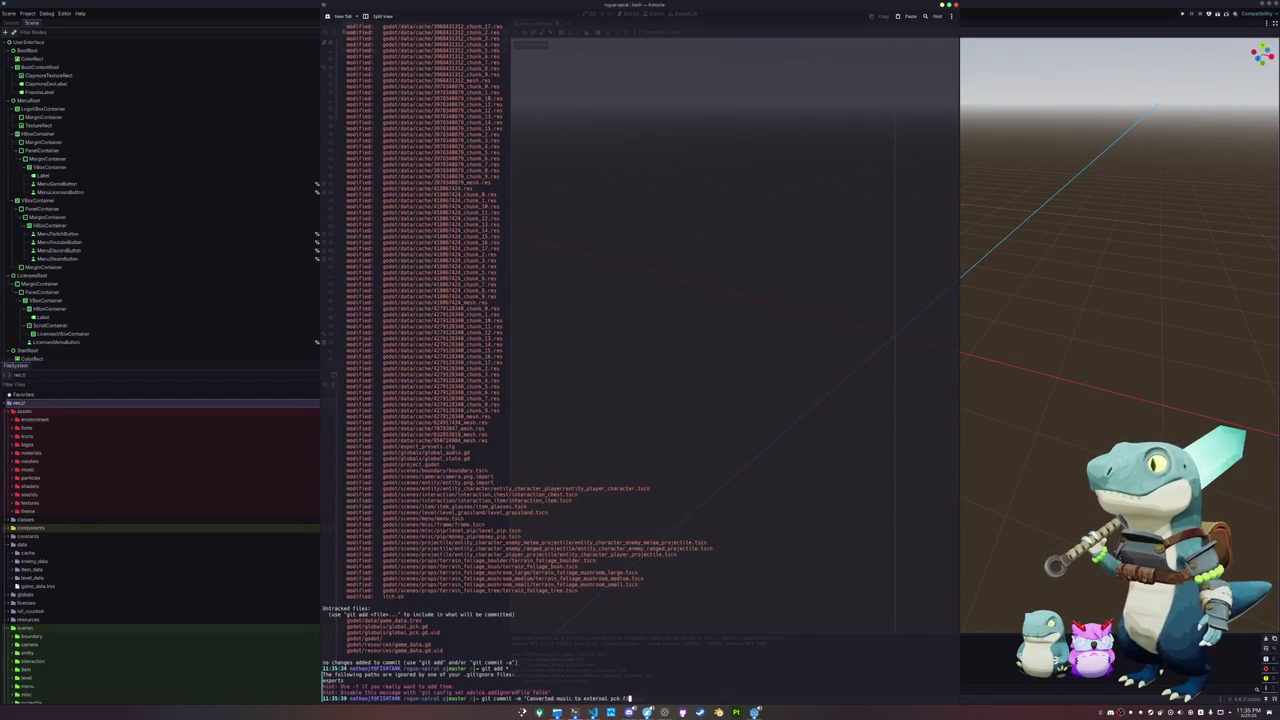
key(Return)
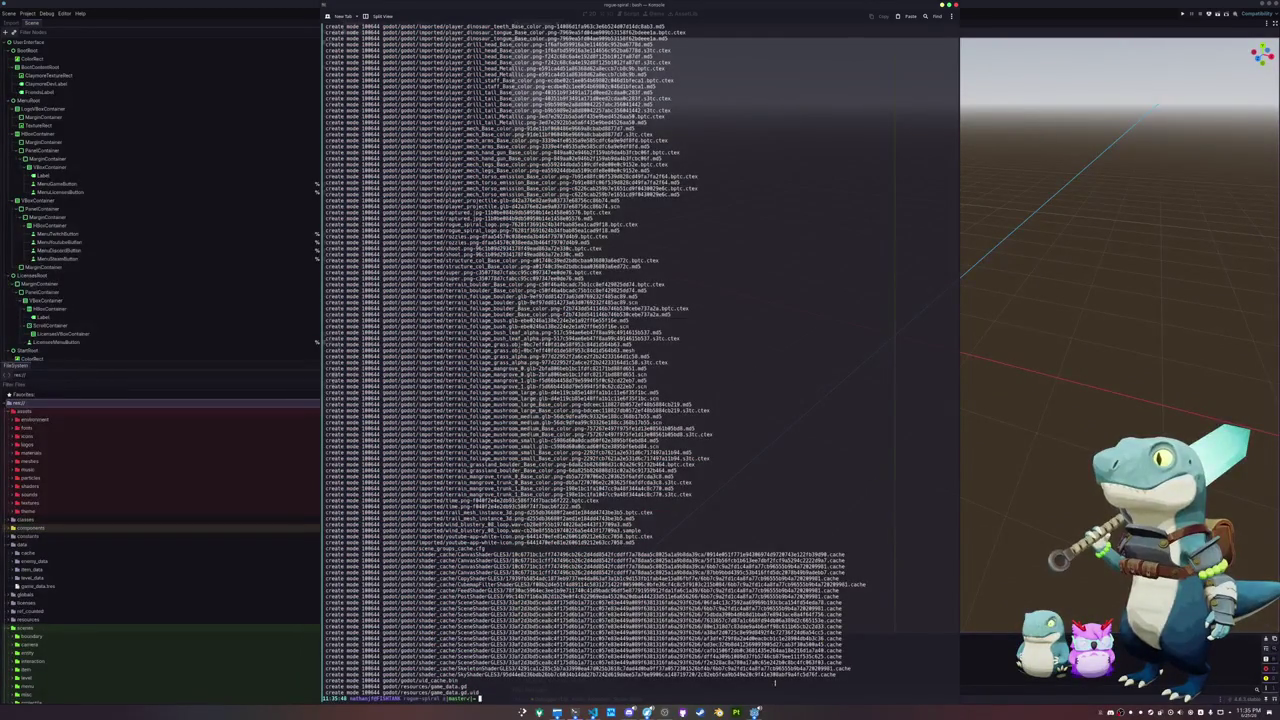
click(593, 712)
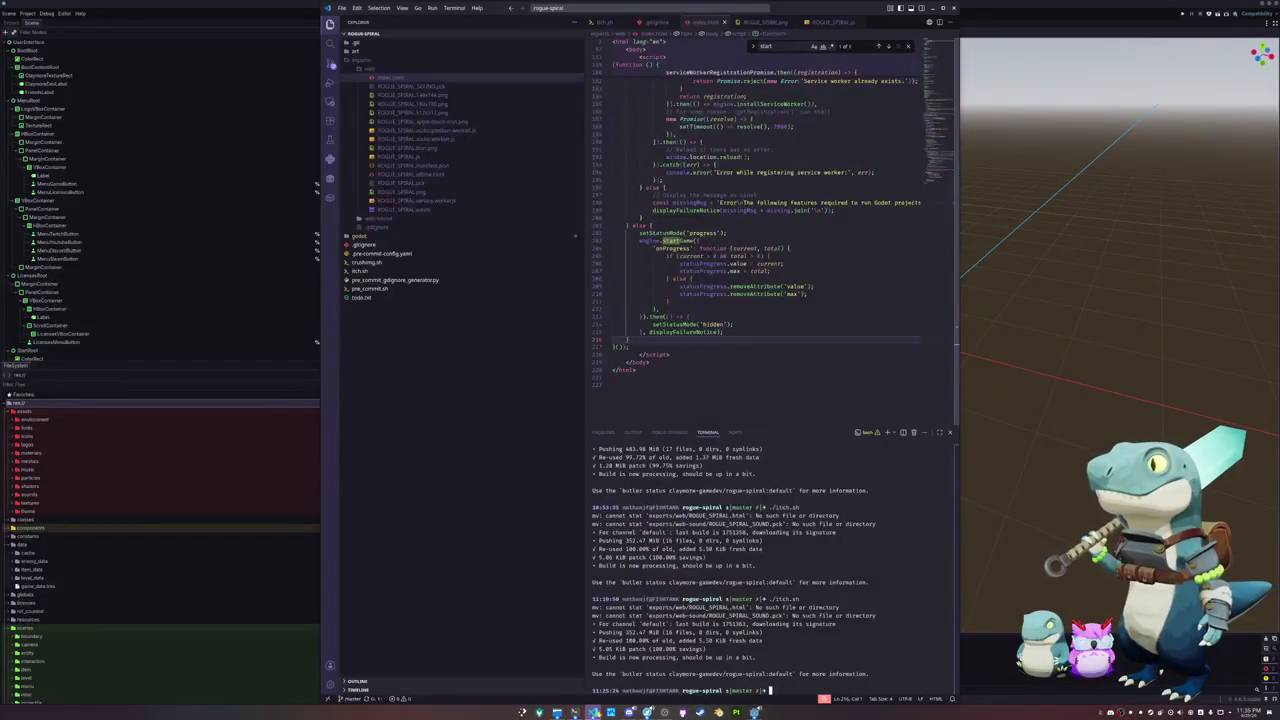
- Browse the godot, .godot, assets and icons folders in the Explorer, then return to Godot
click(397, 235)
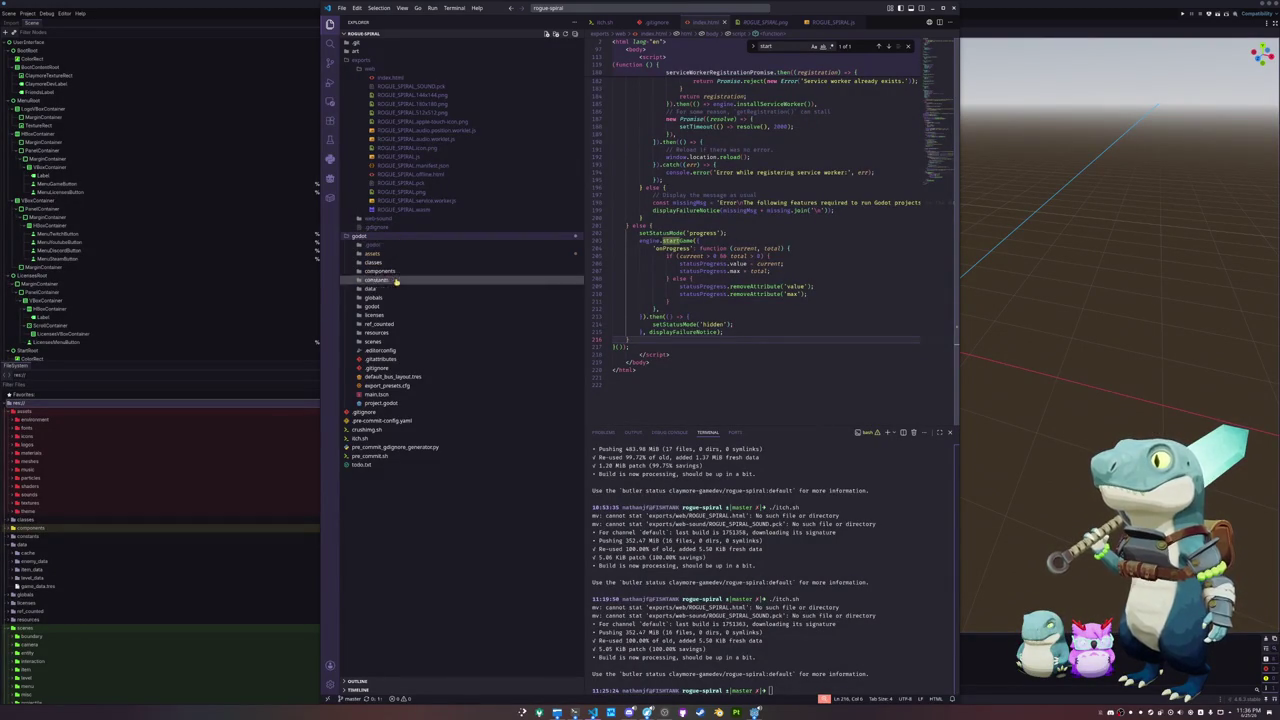
click(385, 306)
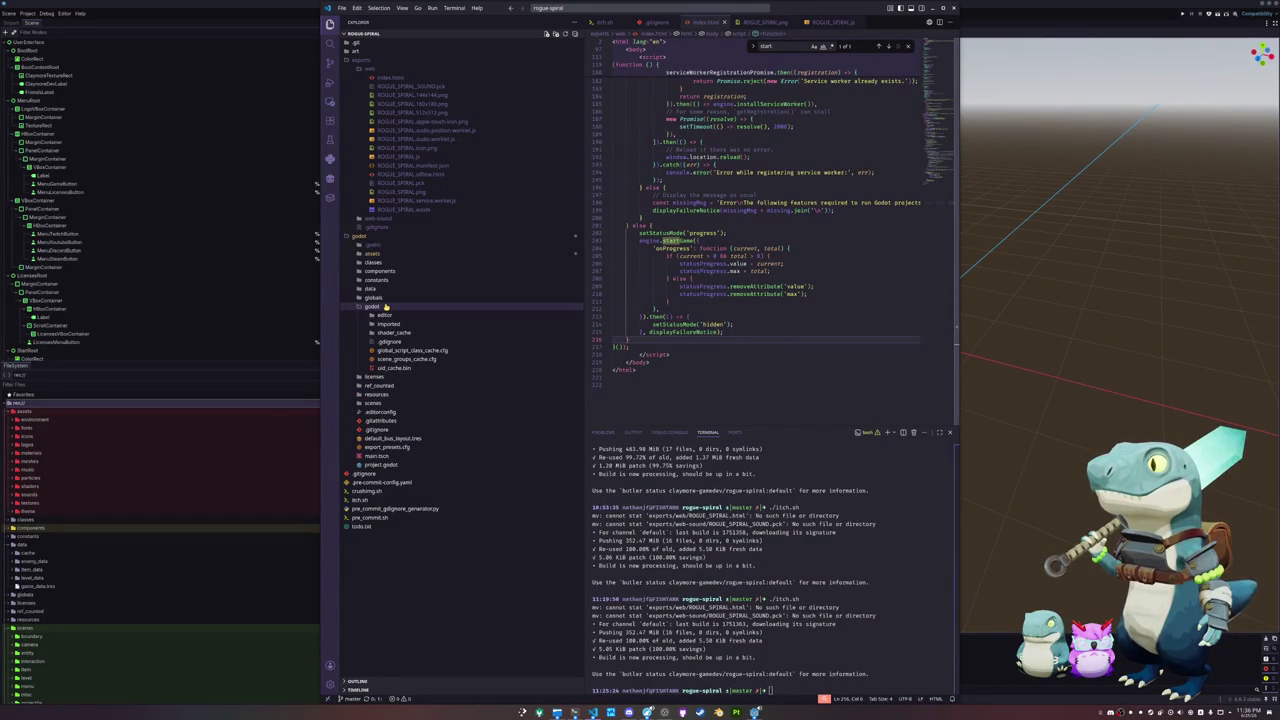
click(385, 306)
click(384, 245)
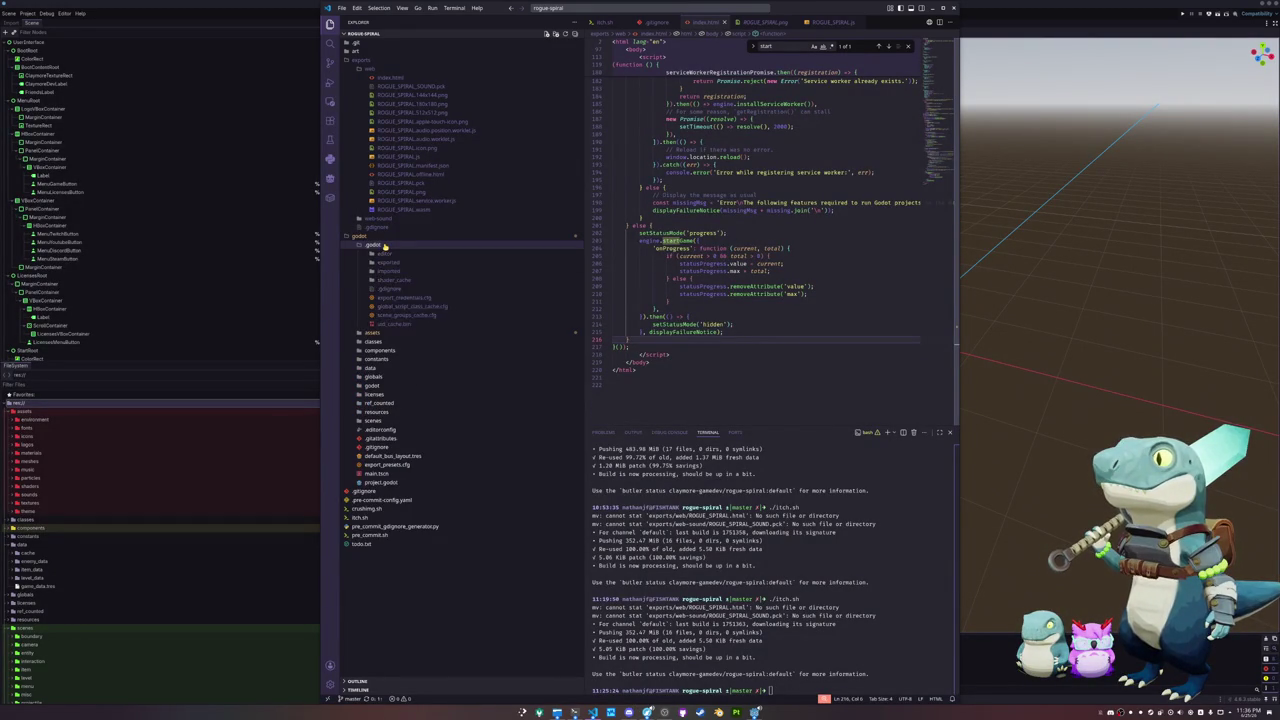
click(384, 245)
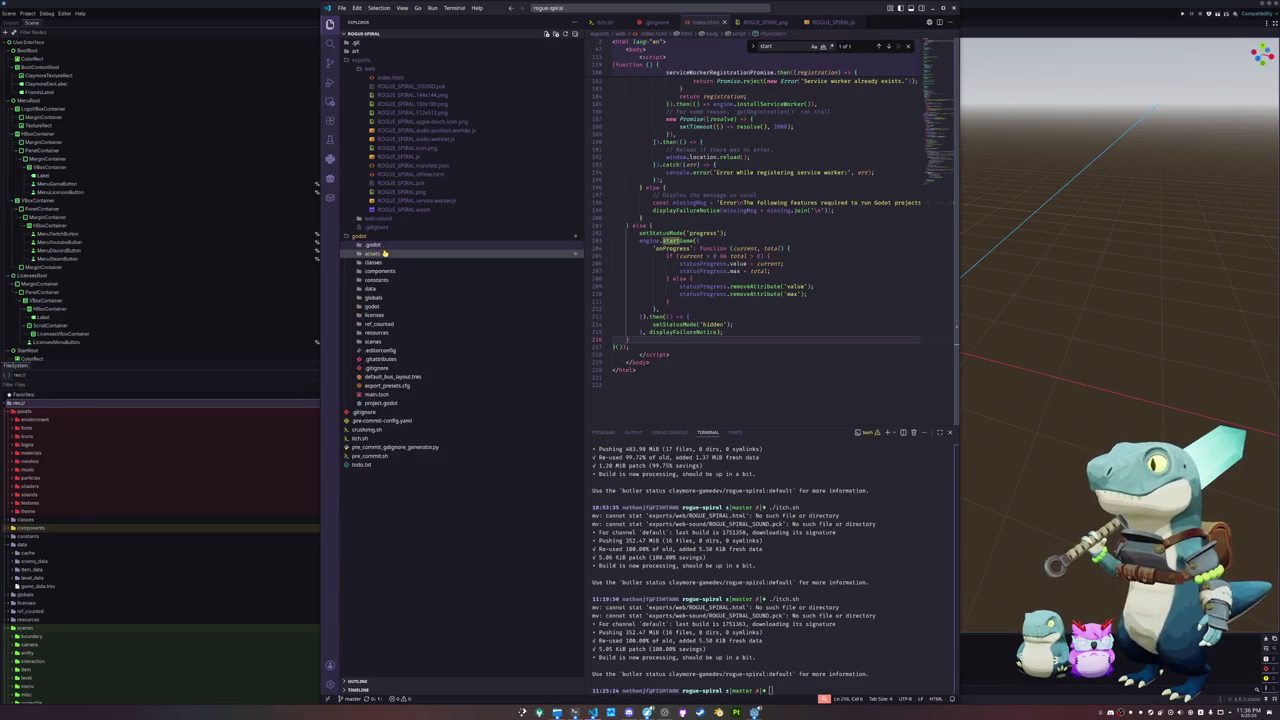
click(384, 254)
click(384, 281)
click(384, 281)
click(384, 253)
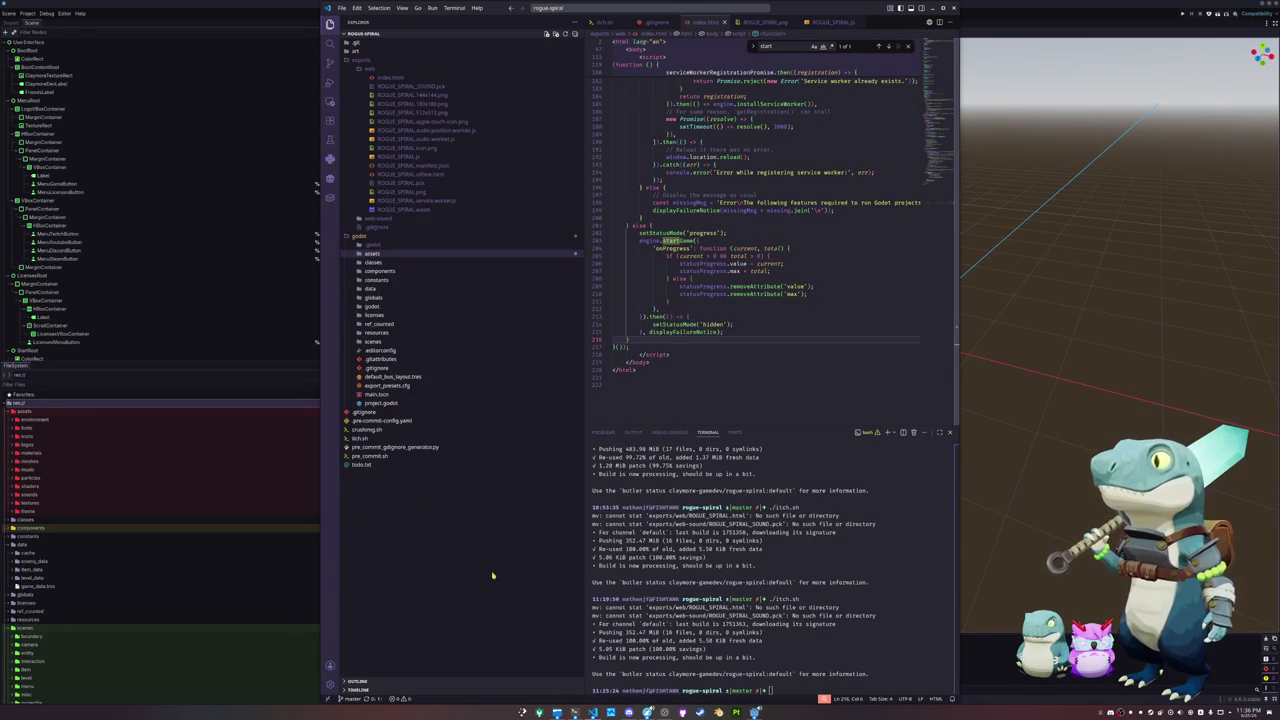
click(972, 600)
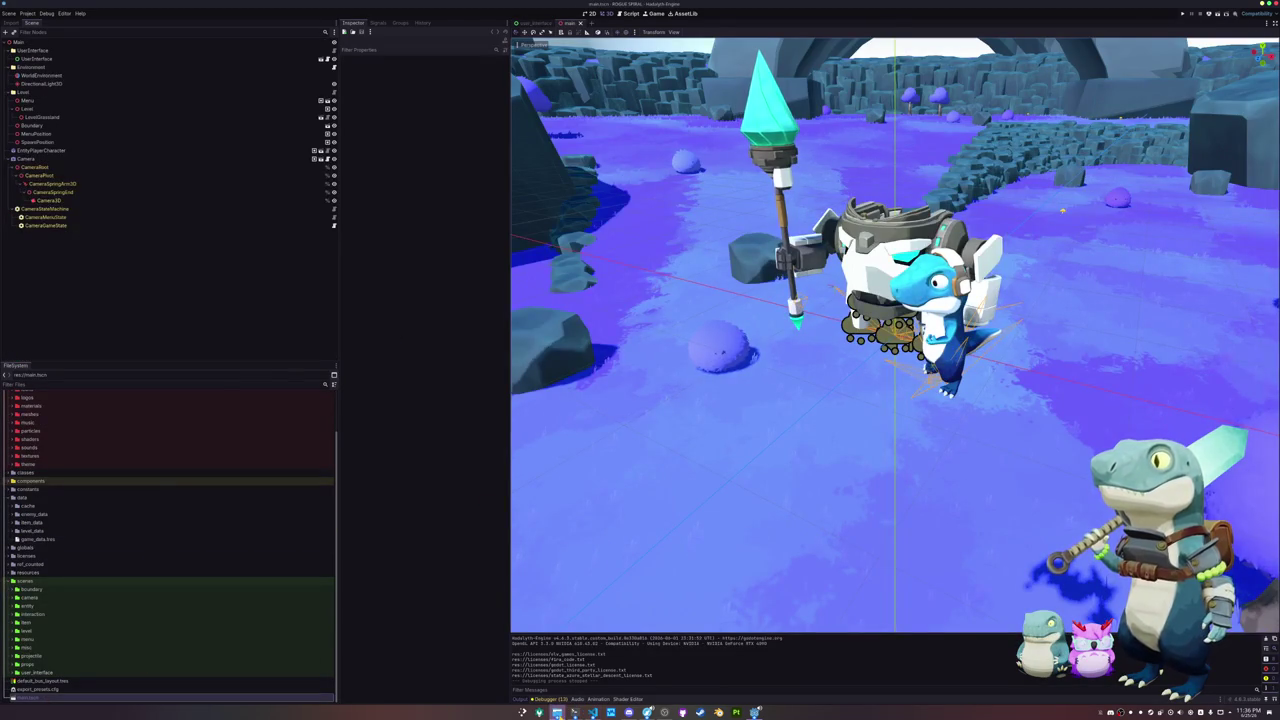
- Delete the test subfolder and leftover zip from exports/web-sound, then expand the web folder
click(575, 712)
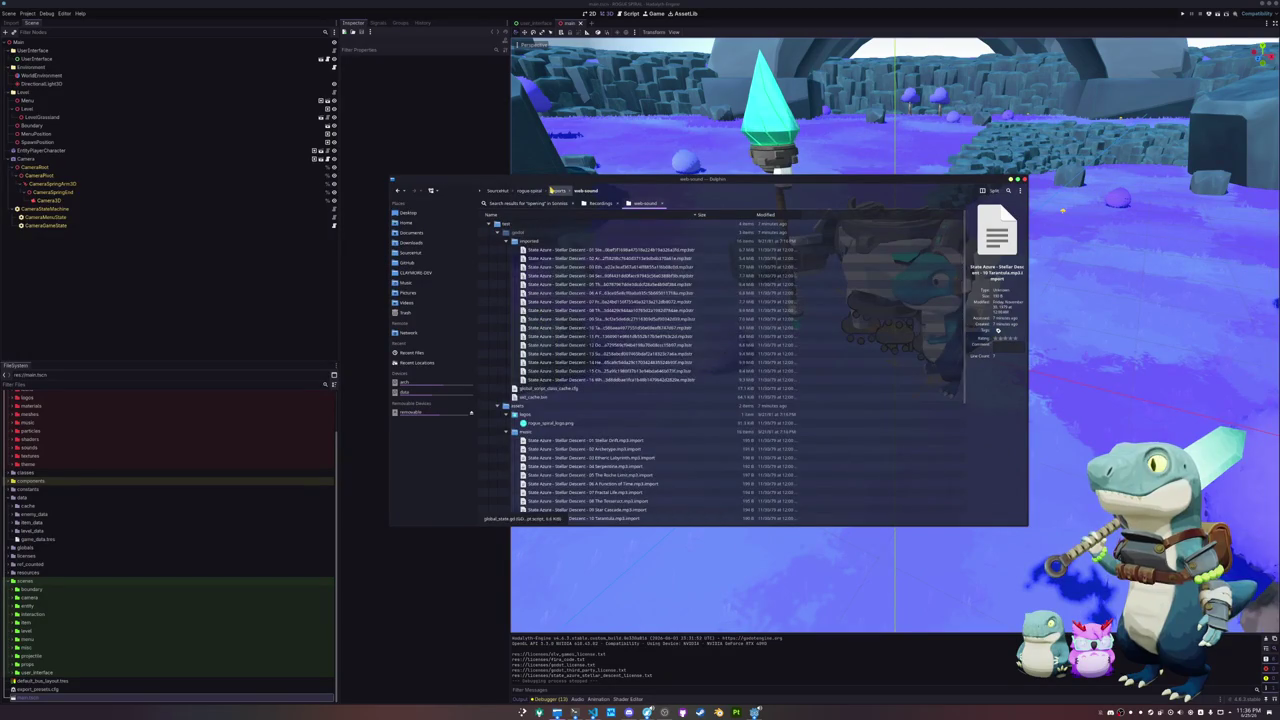
click(551, 191)
click(490, 232)
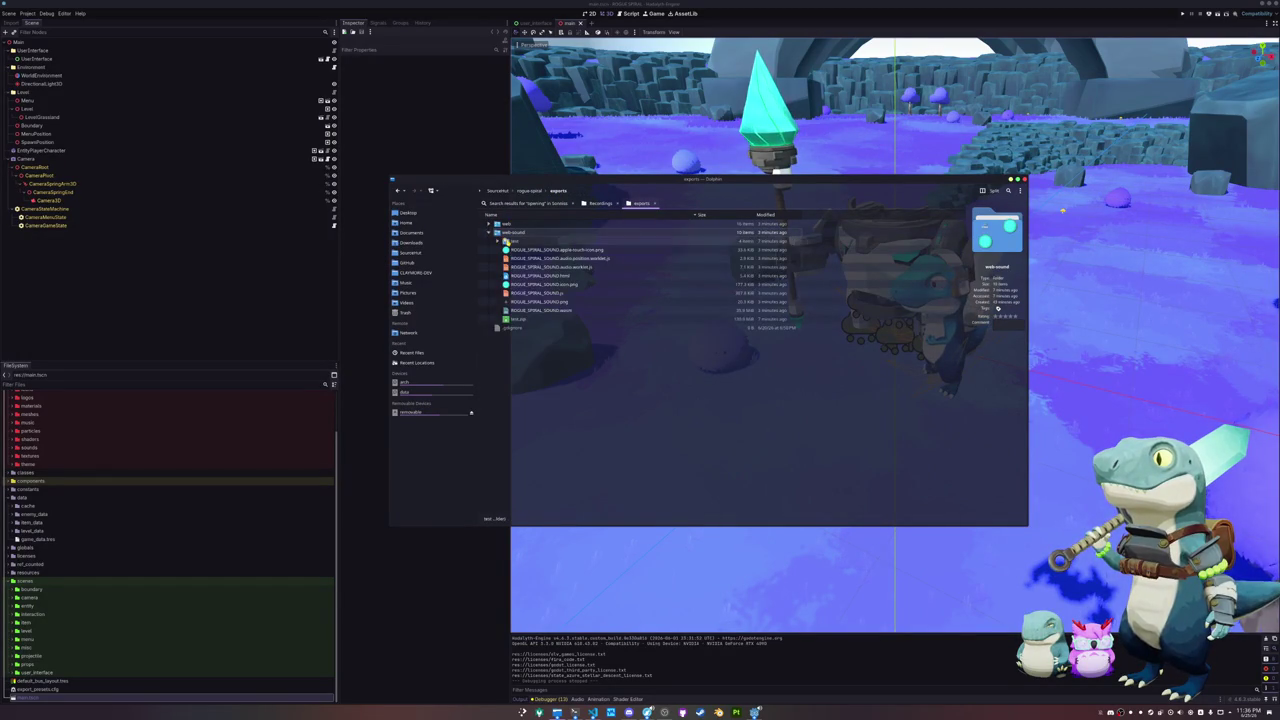
key(Delete)
click(518, 310)
key(Delete)
click(489, 224)
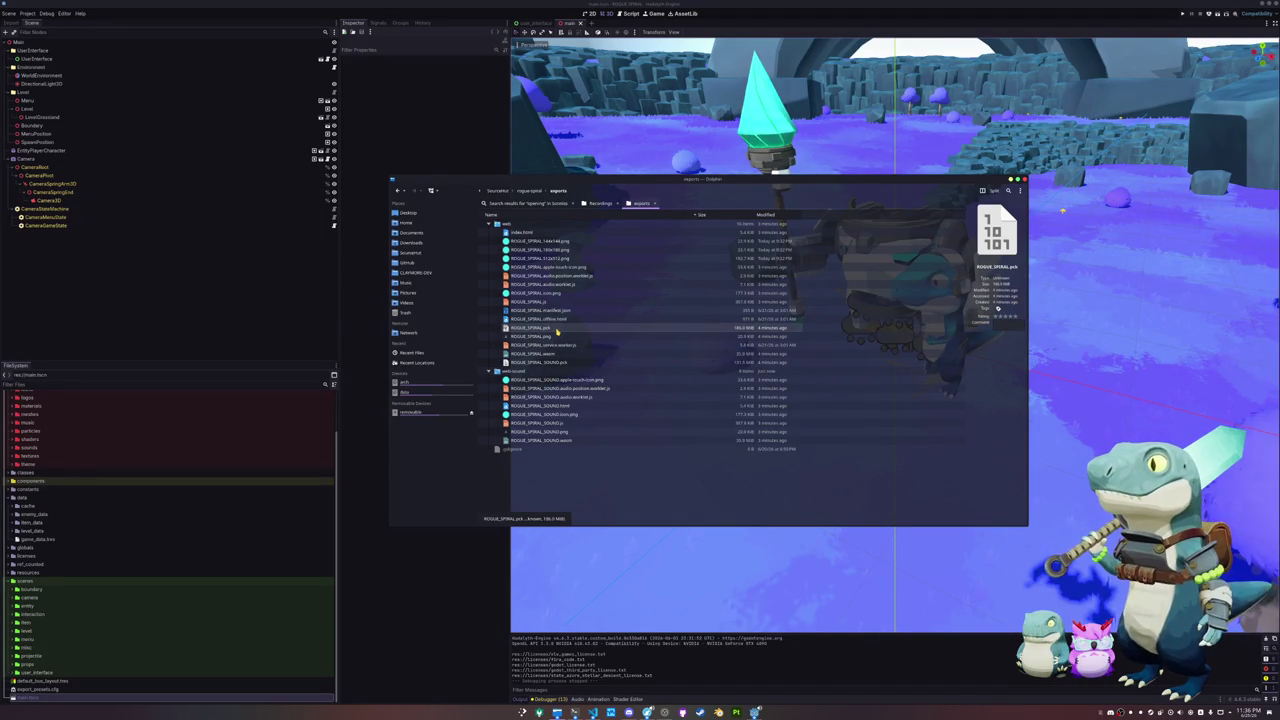
mouse_move(592, 712)
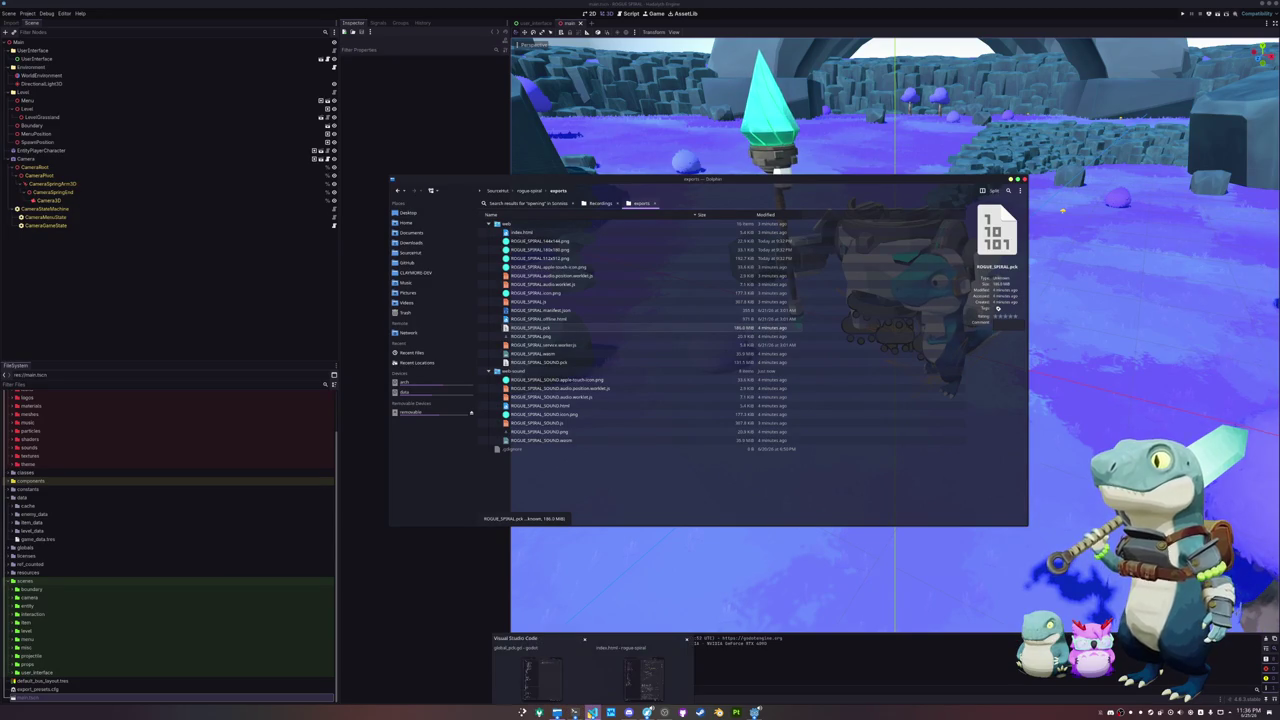
click(611, 689)
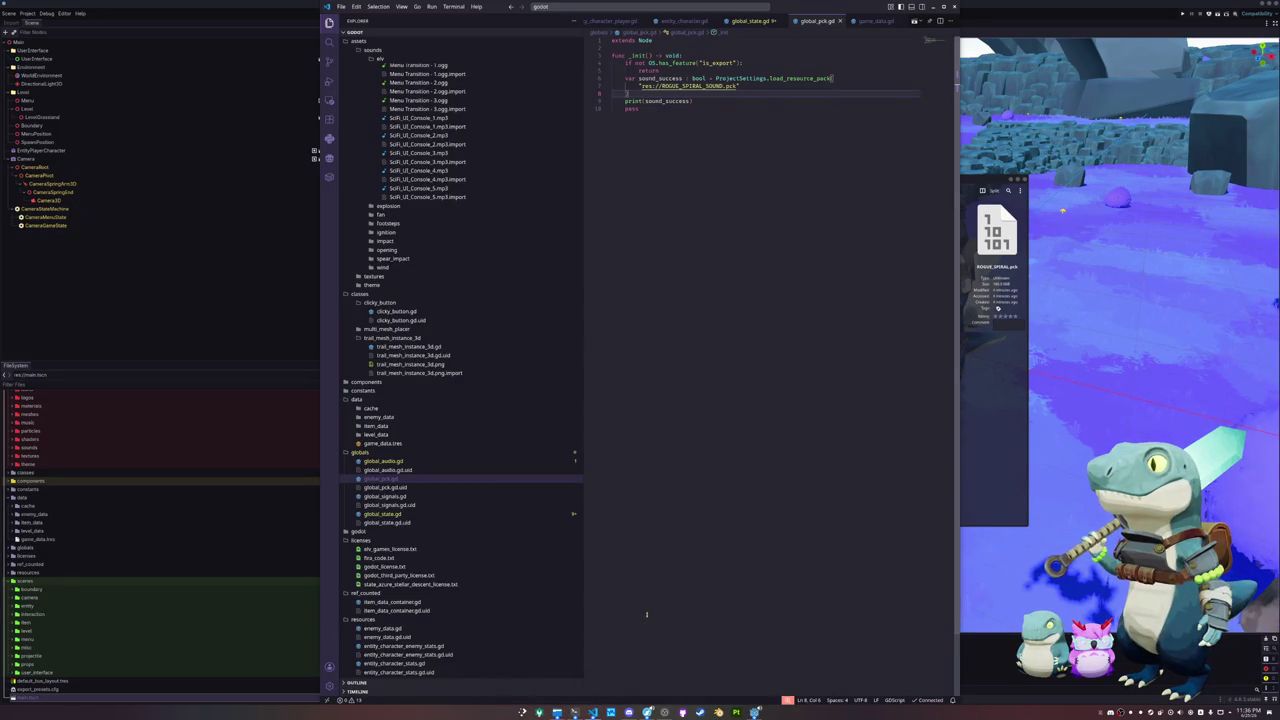
- Collapse sounds and classes, browse the meshes and levels/grassland folders, then return to Dolphin
scroll(479, 193, up, 5)
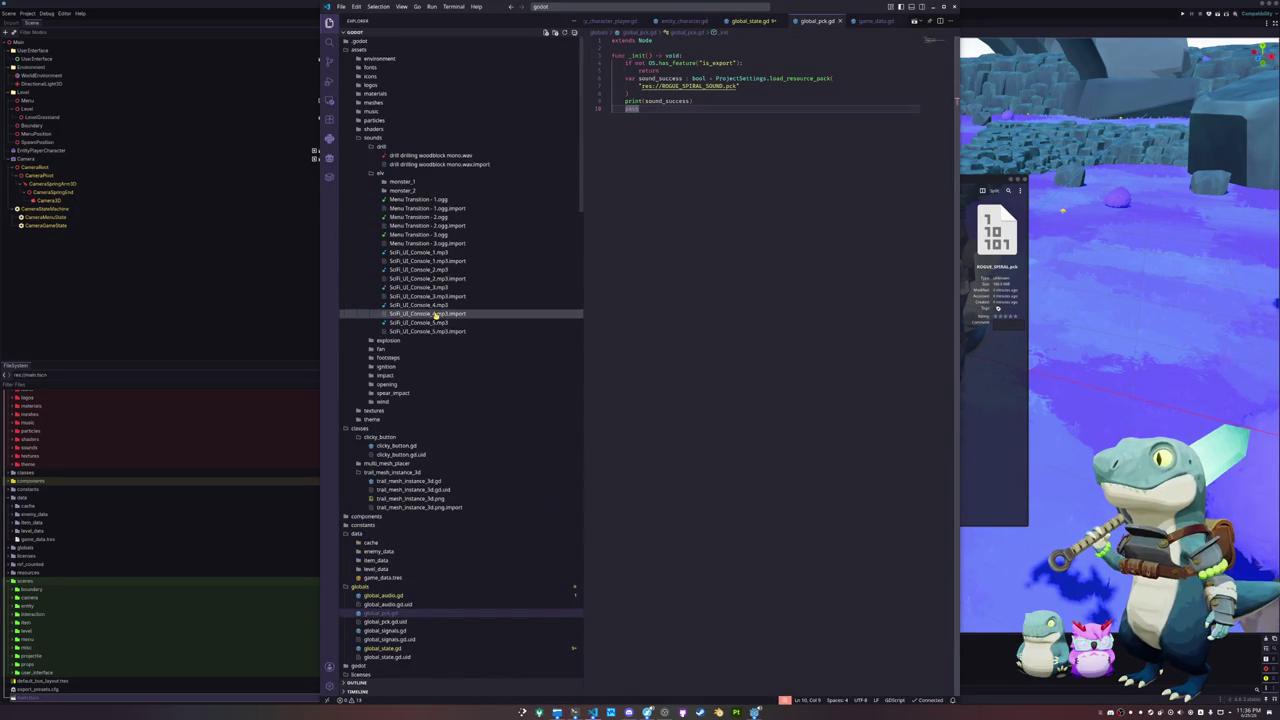
click(390, 137)
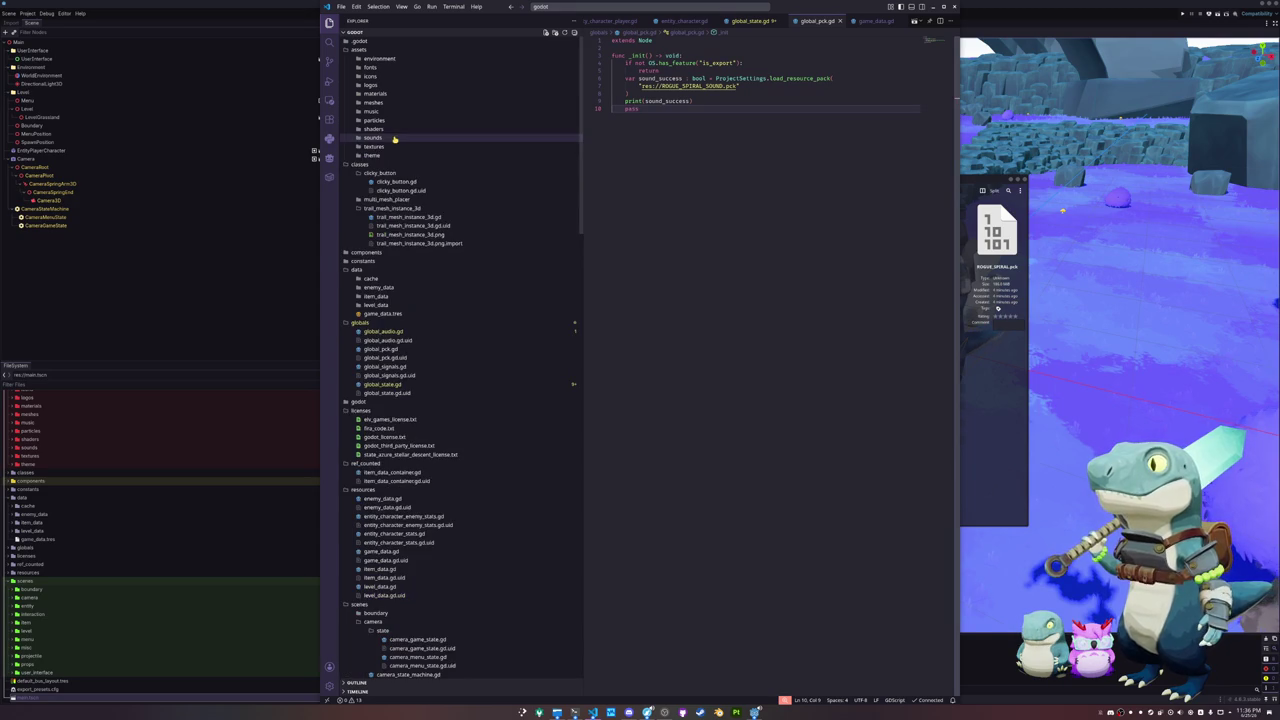
click(385, 163)
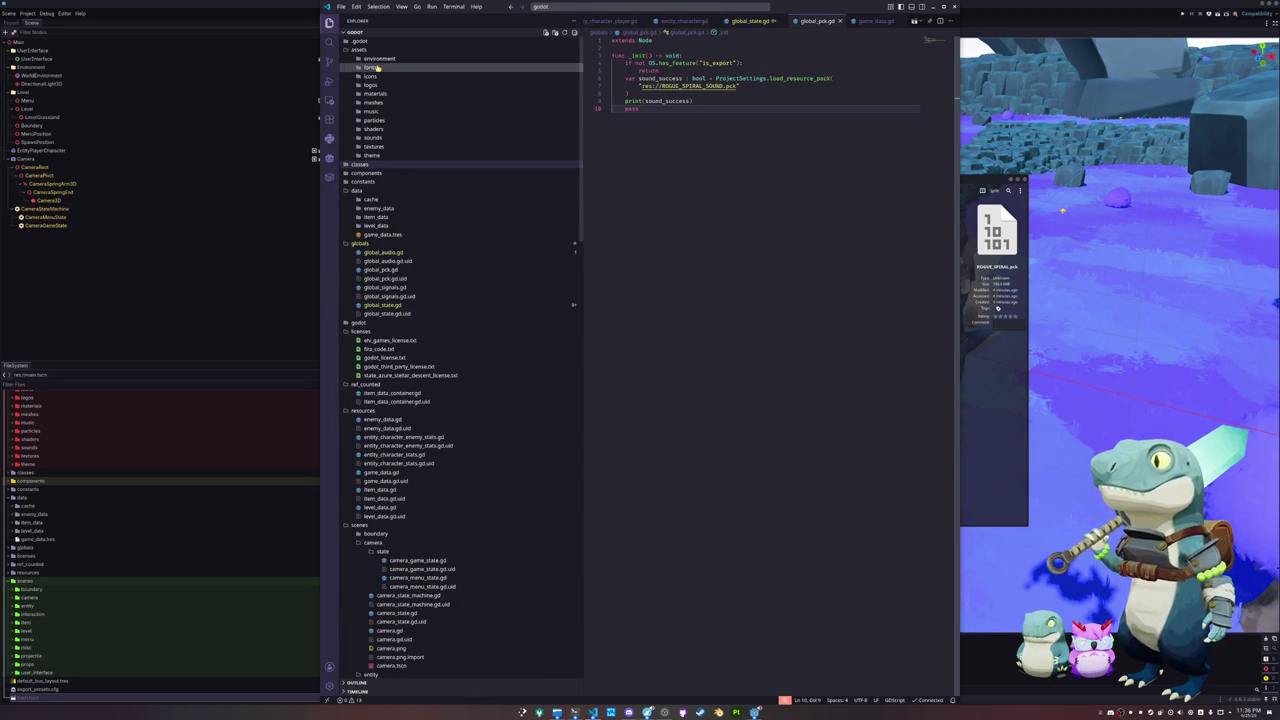
click(374, 102)
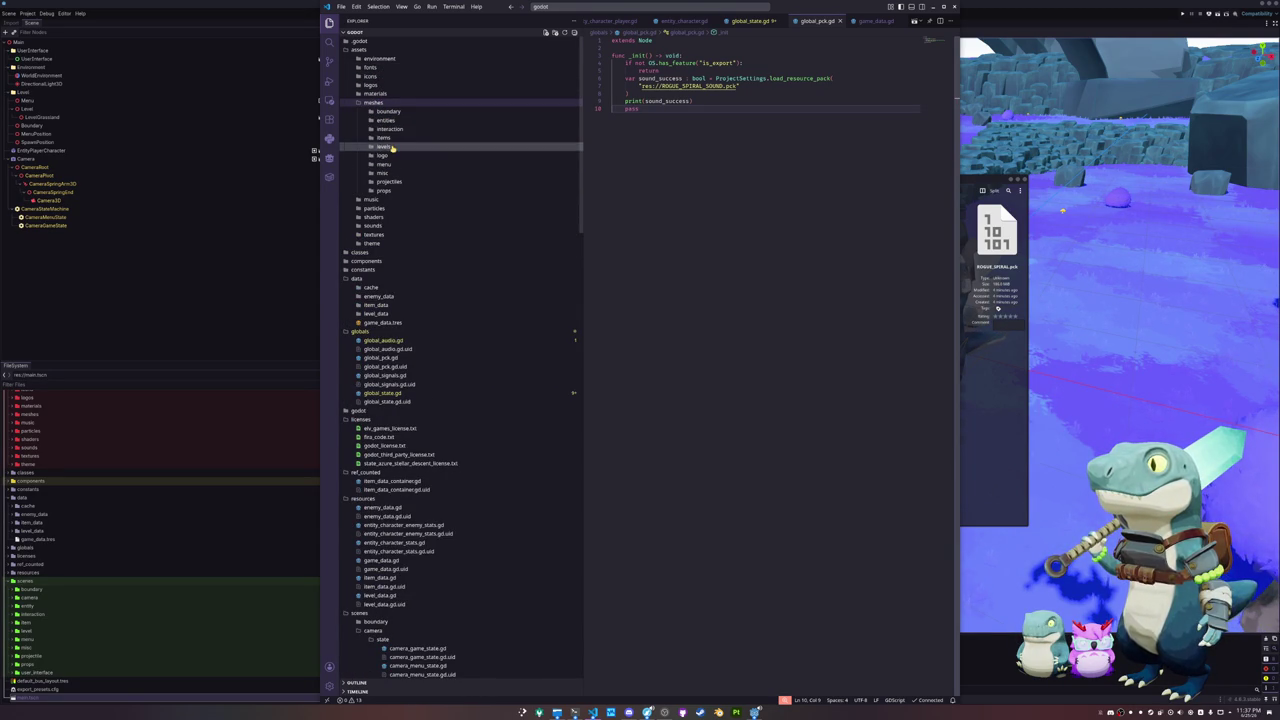
click(392, 147)
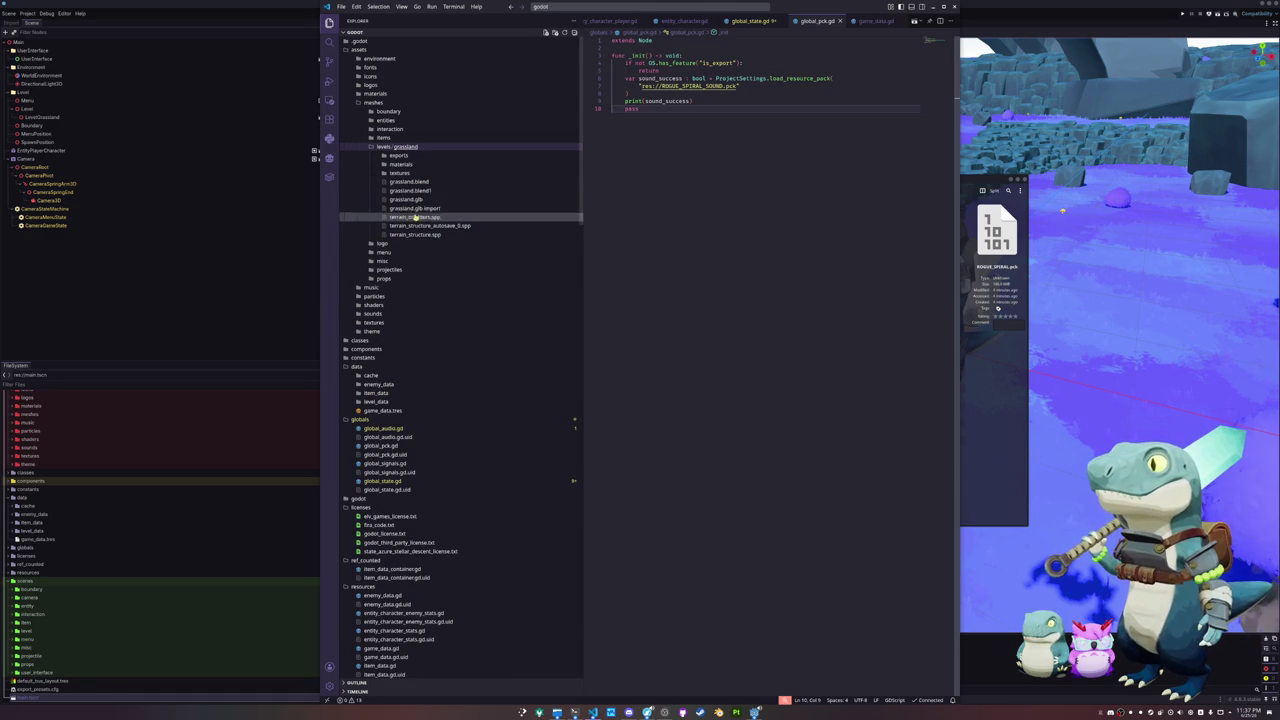
click(404, 148)
click(381, 148)
click(381, 148)
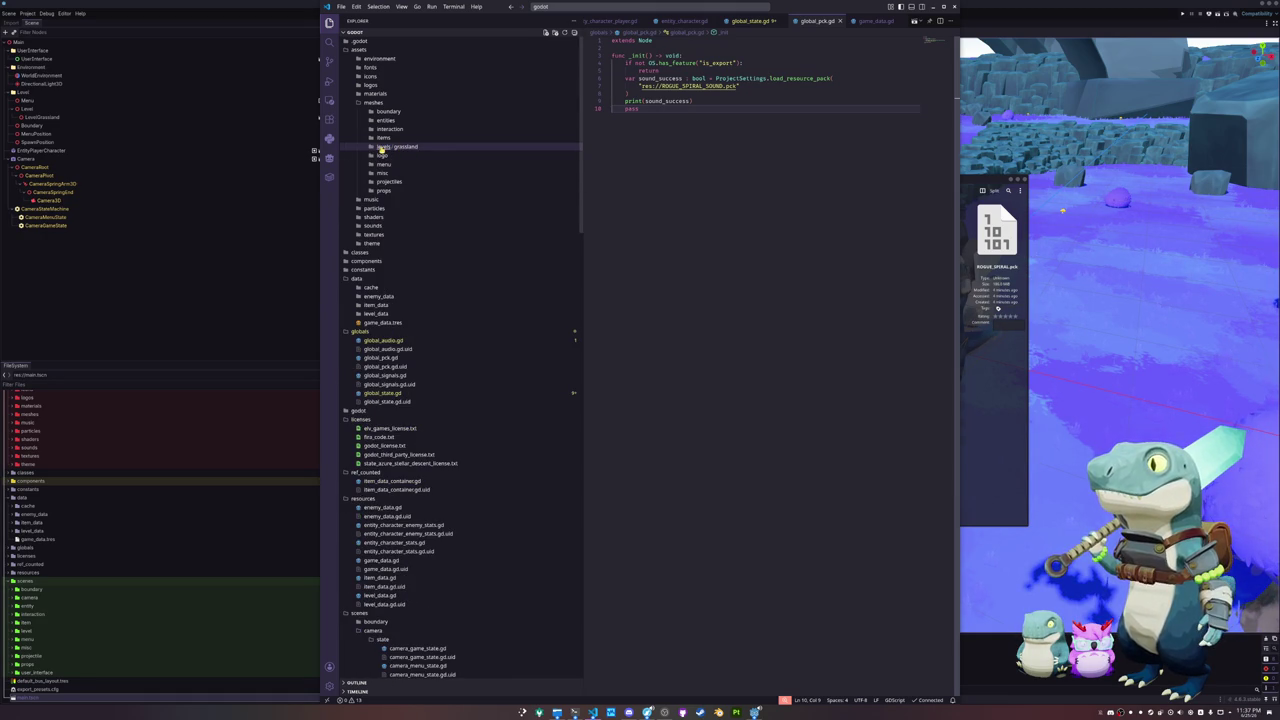
click(375, 103)
click(372, 102)
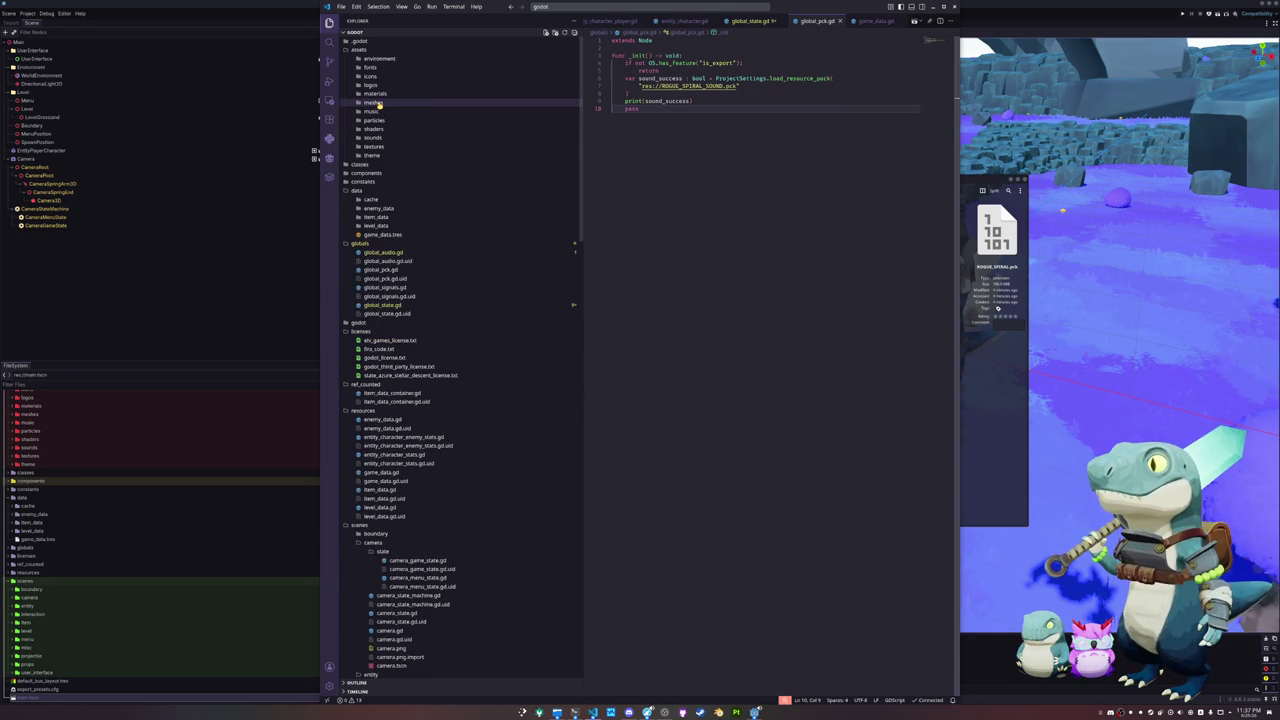
key(alt+Tab)
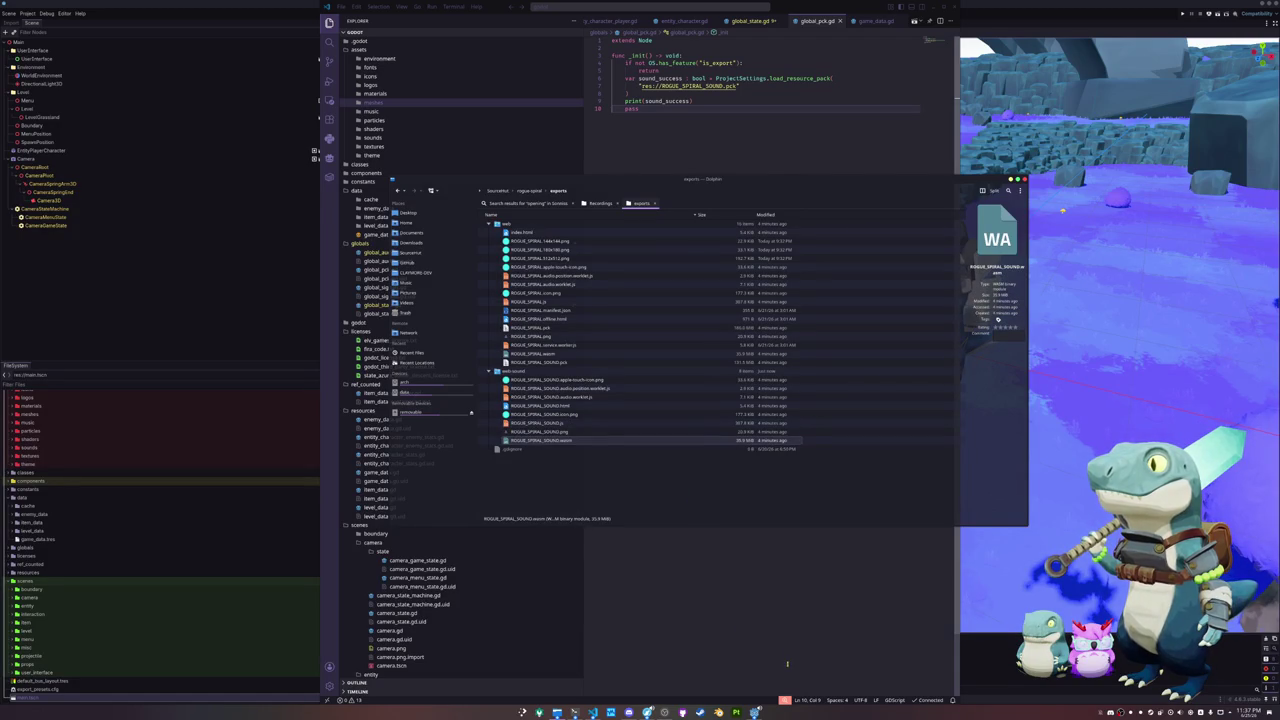
- Switch from Dolphin over to the Godot editor
key(alt+Tab)
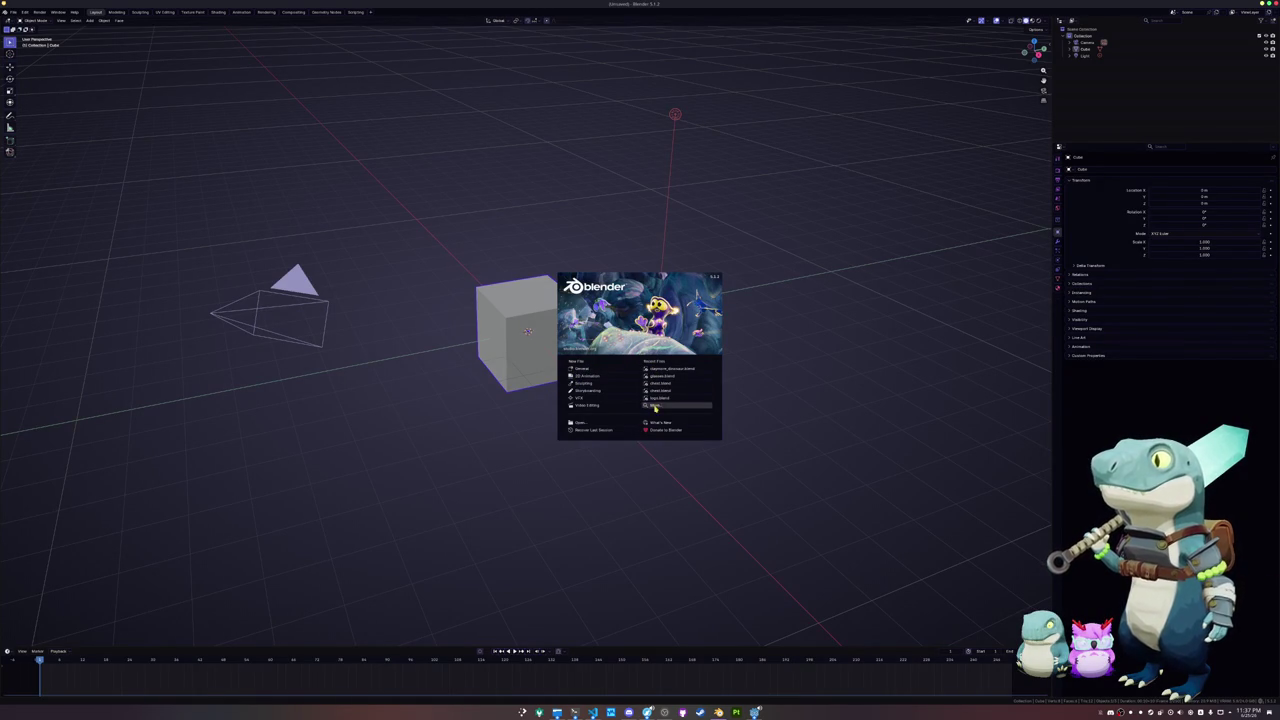
- Show the full Recent Files list from Blender's splash screen via More...
click(651, 406)
- Filter the recent files with 'gla' and open the grassland .blend file
text(gla)
key(Down)
key(Down)
key(Return)
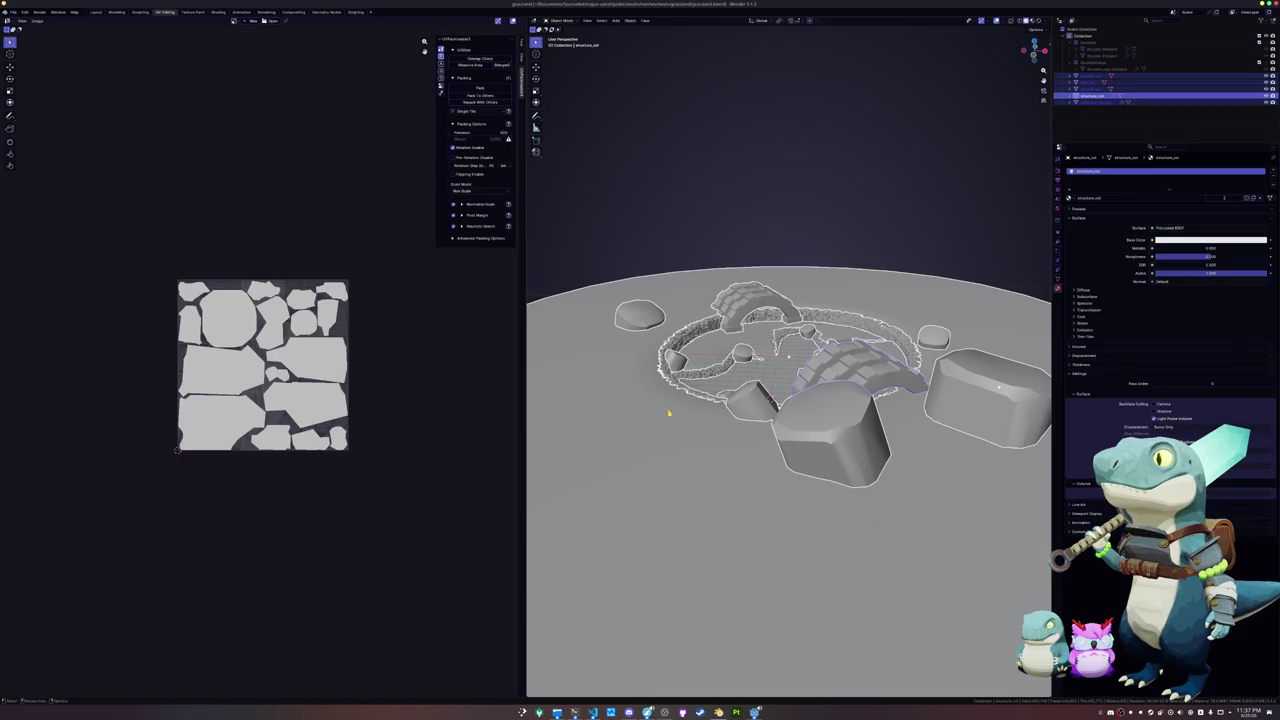
- Select the ground_col dome, show the N sidebar, and enter Edit Mode on it
scroll(766, 250, up, 4)
mouse_move(766, 250)
middle_down()
mouse_move(833, 384)
mouse_move(758, 437)
middle_up()
scroll(833, 384, down, 3)
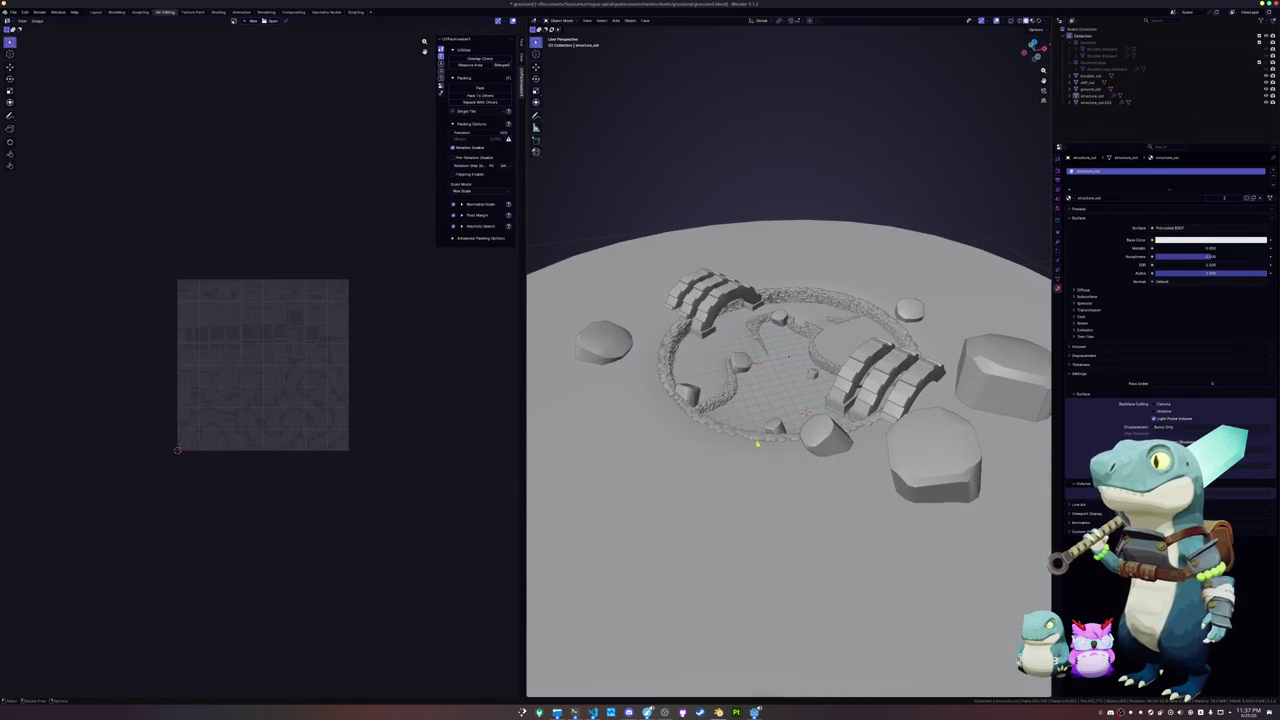
click(758, 437)
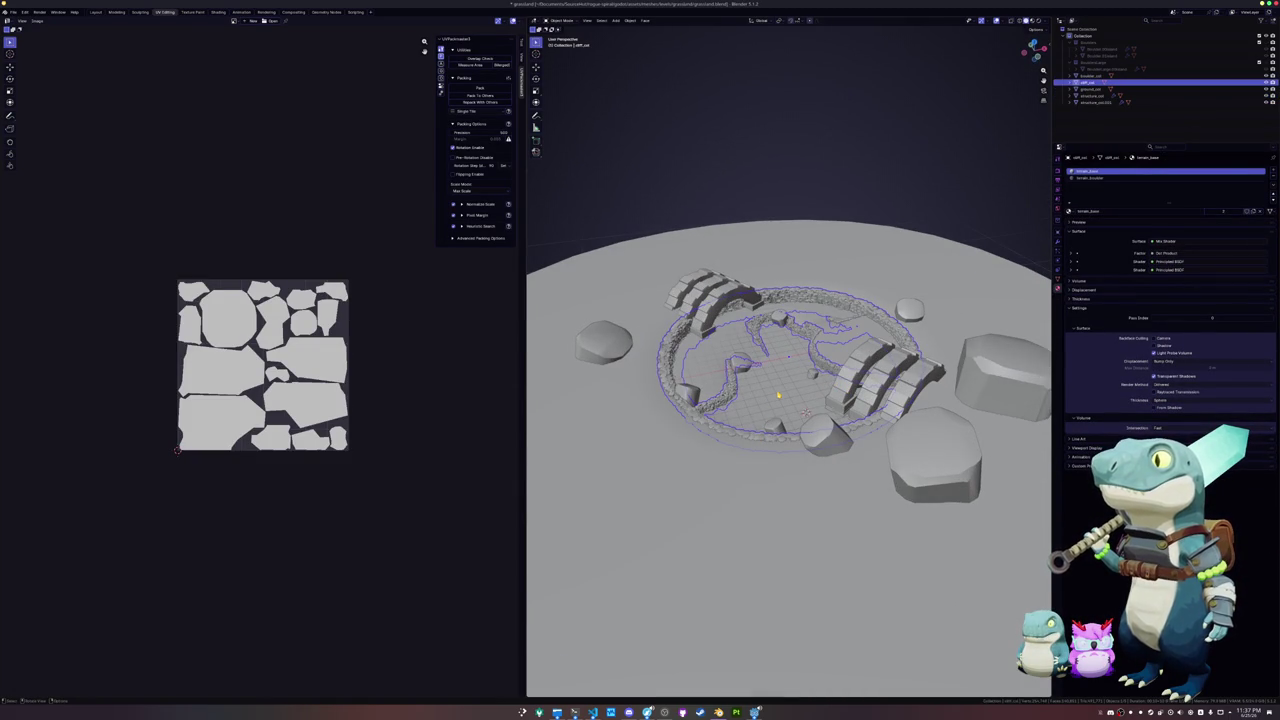
key(n)
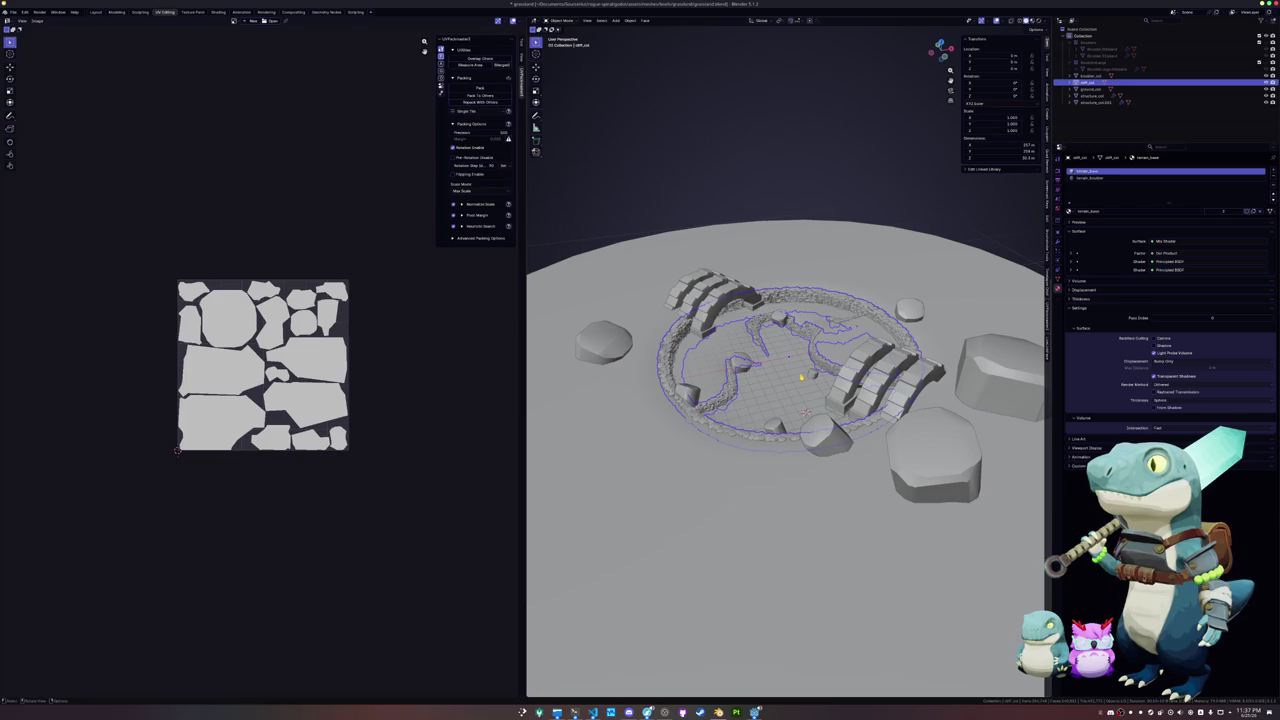
scroll(785, 380, up, 2)
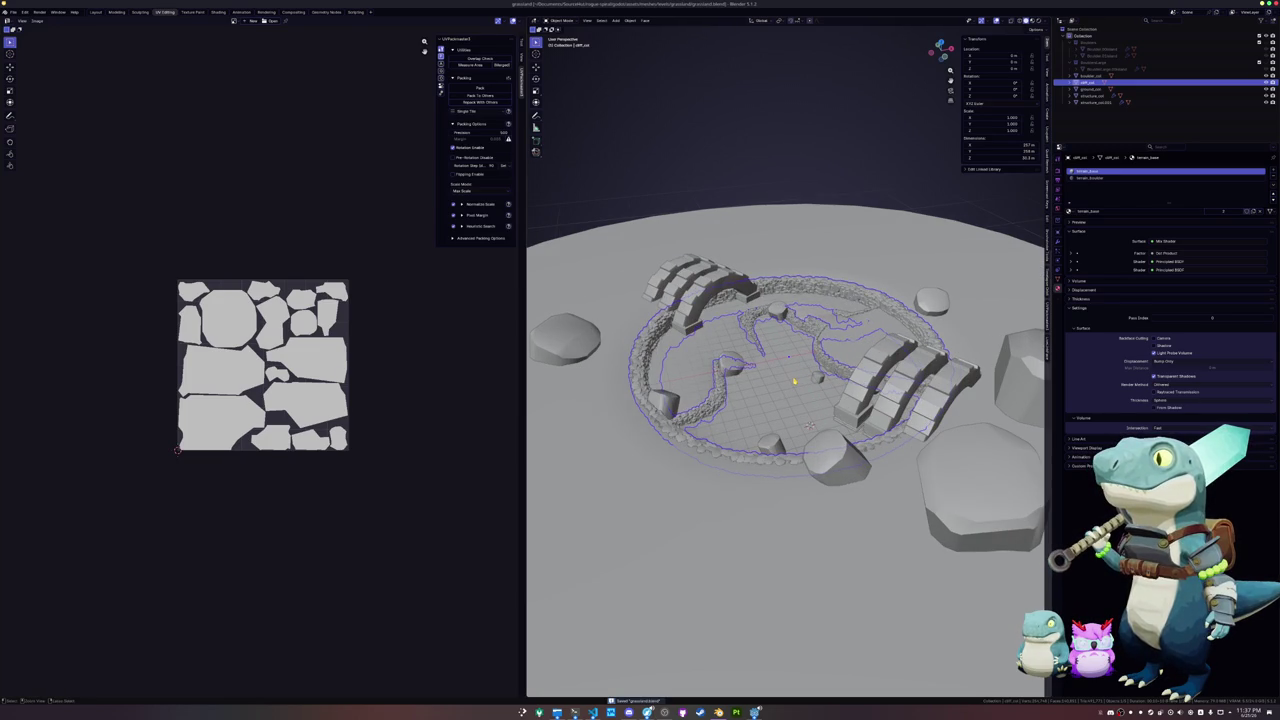
click(790, 242)
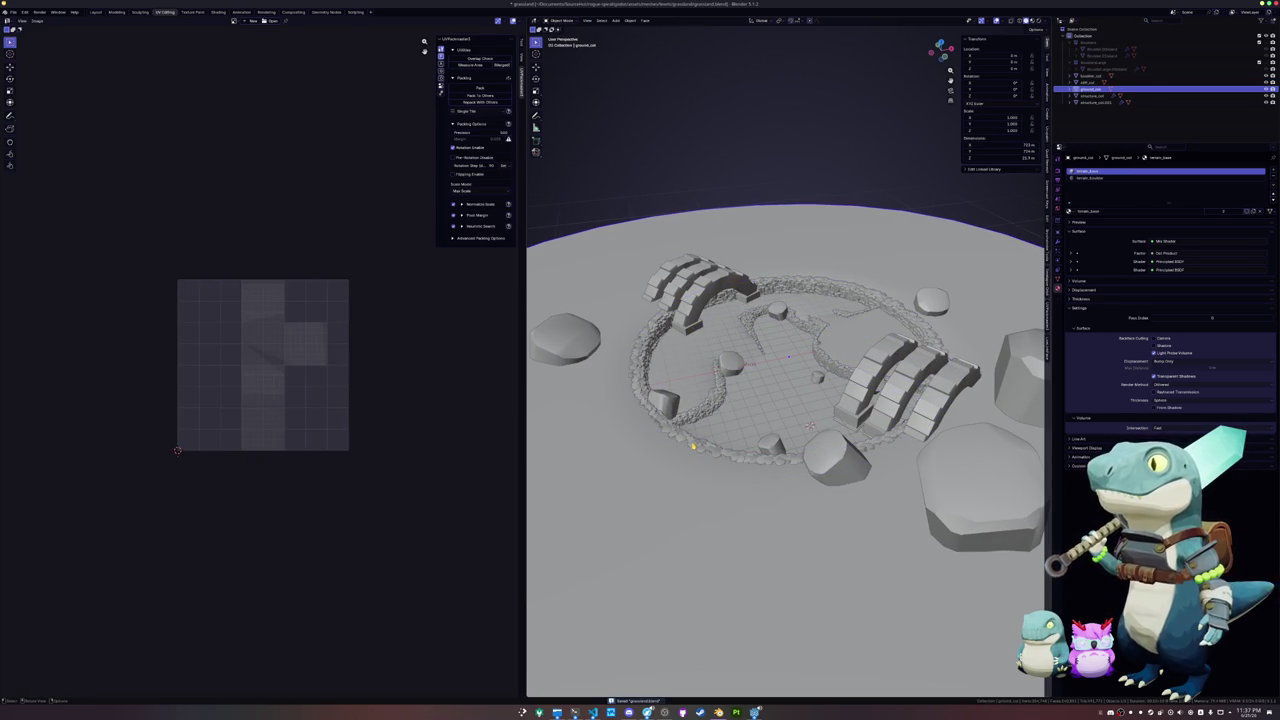
key(Tab)
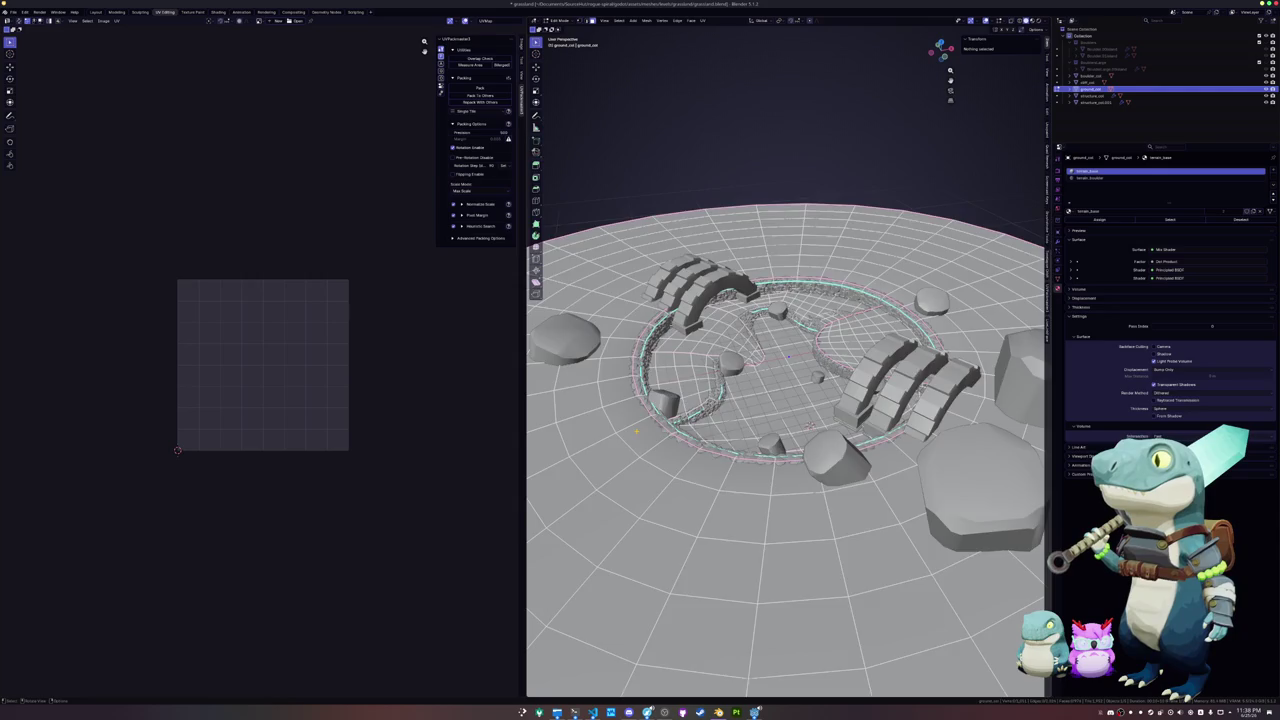
scroll(636, 432, up, 5)
middle_drag(636, 432, 842, 530)
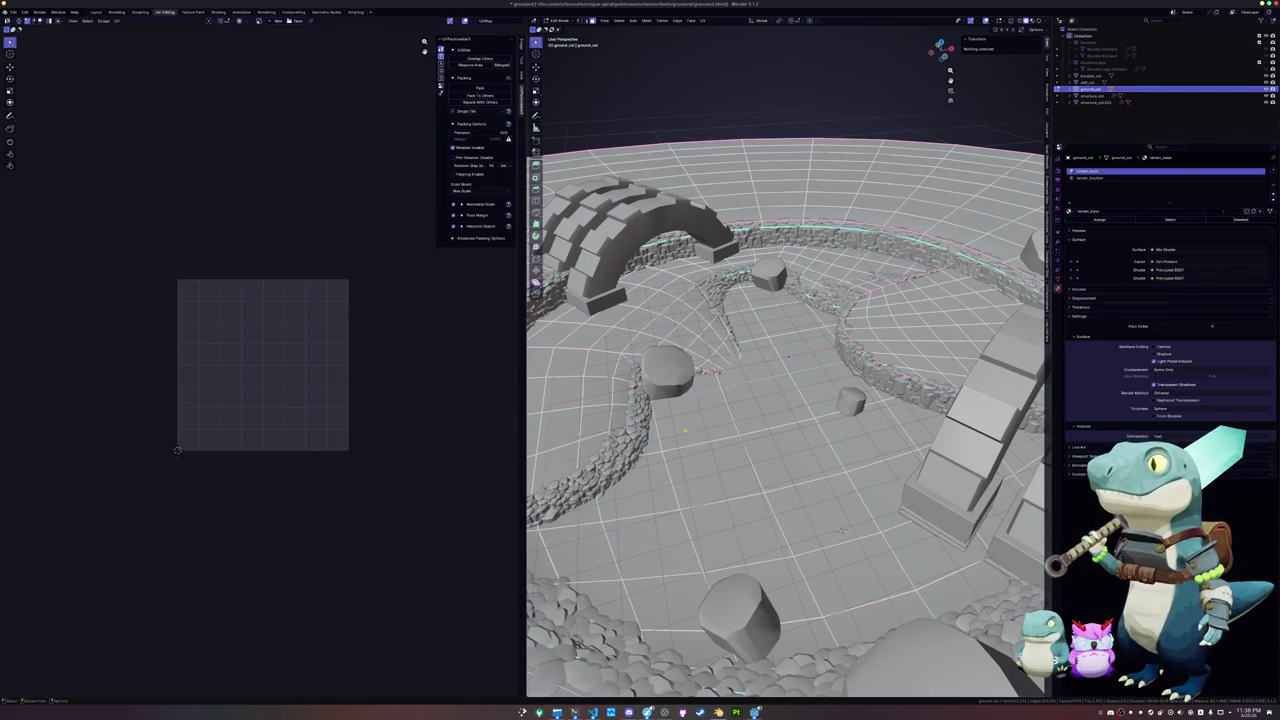
mouse_move(842, 529)
middle_down()
mouse_move(919, 436)
mouse_move(959, 460)
middle_up()
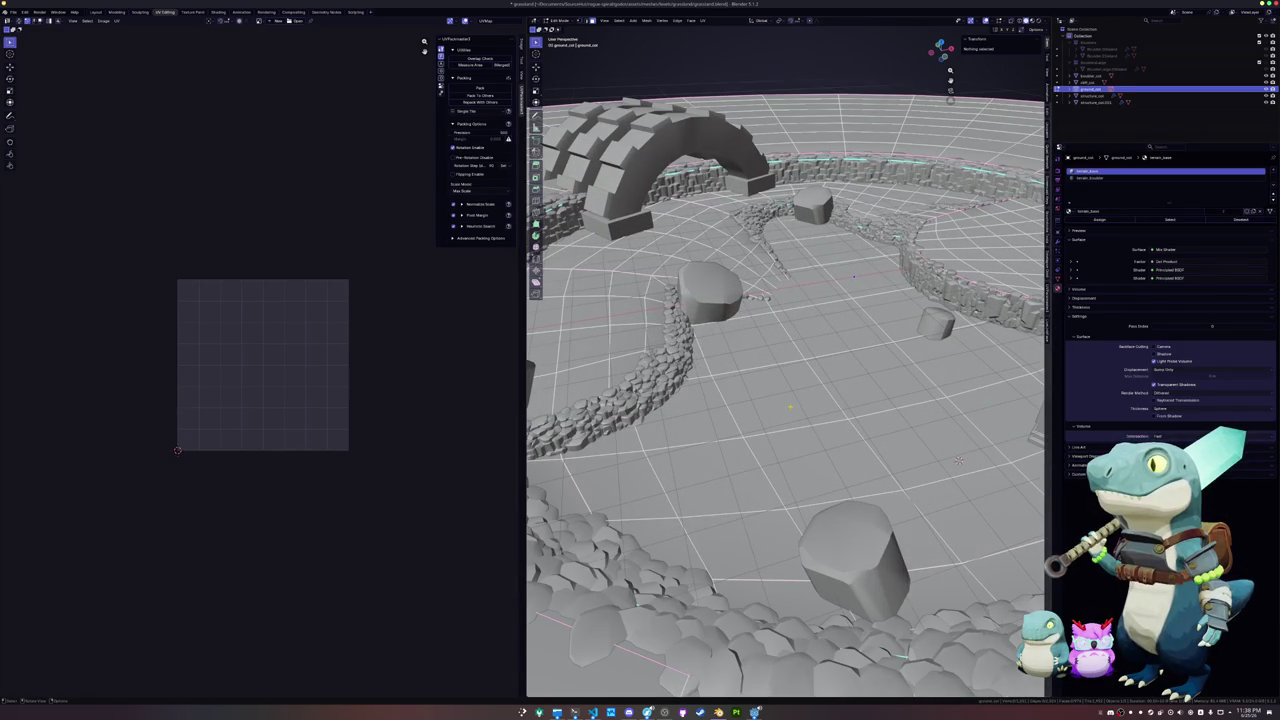
mouse_move(959, 460)
middle_down()
mouse_move(696, 505)
mouse_move(765, 178)
mouse_move(985, 323)
middle_up()
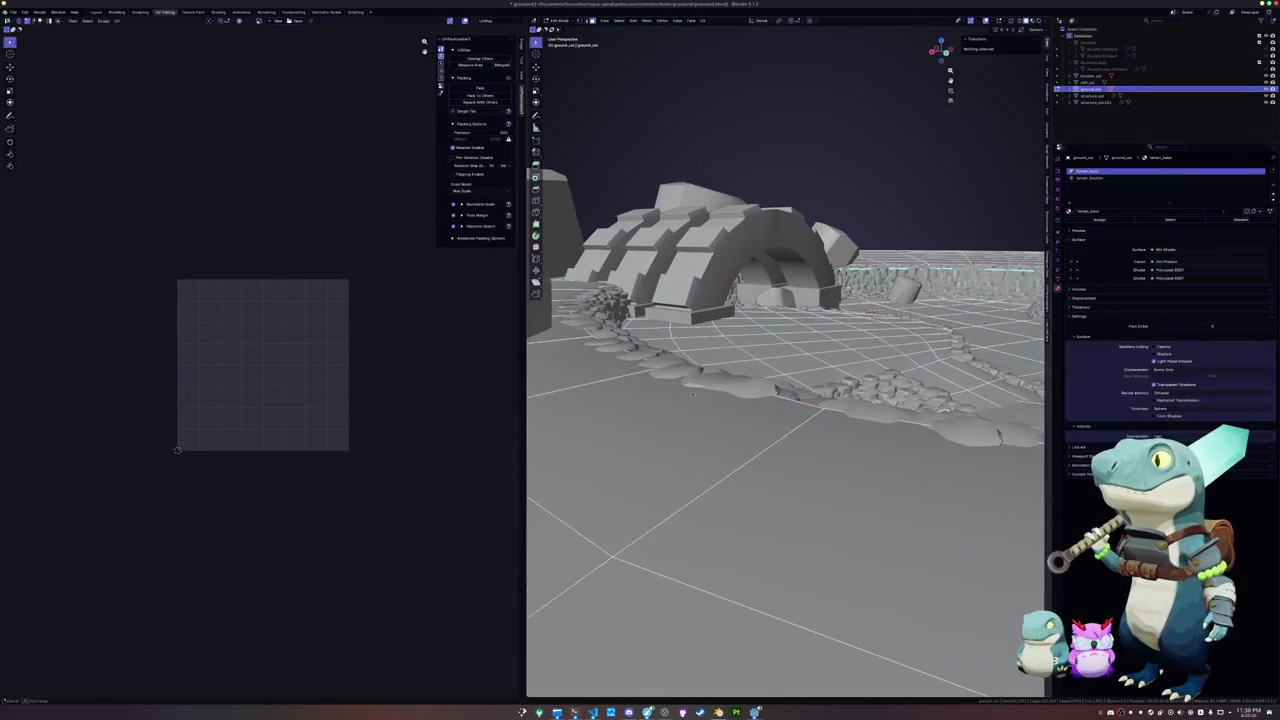
scroll(762, 403, up, 3)
scroll(762, 403, up, 3)
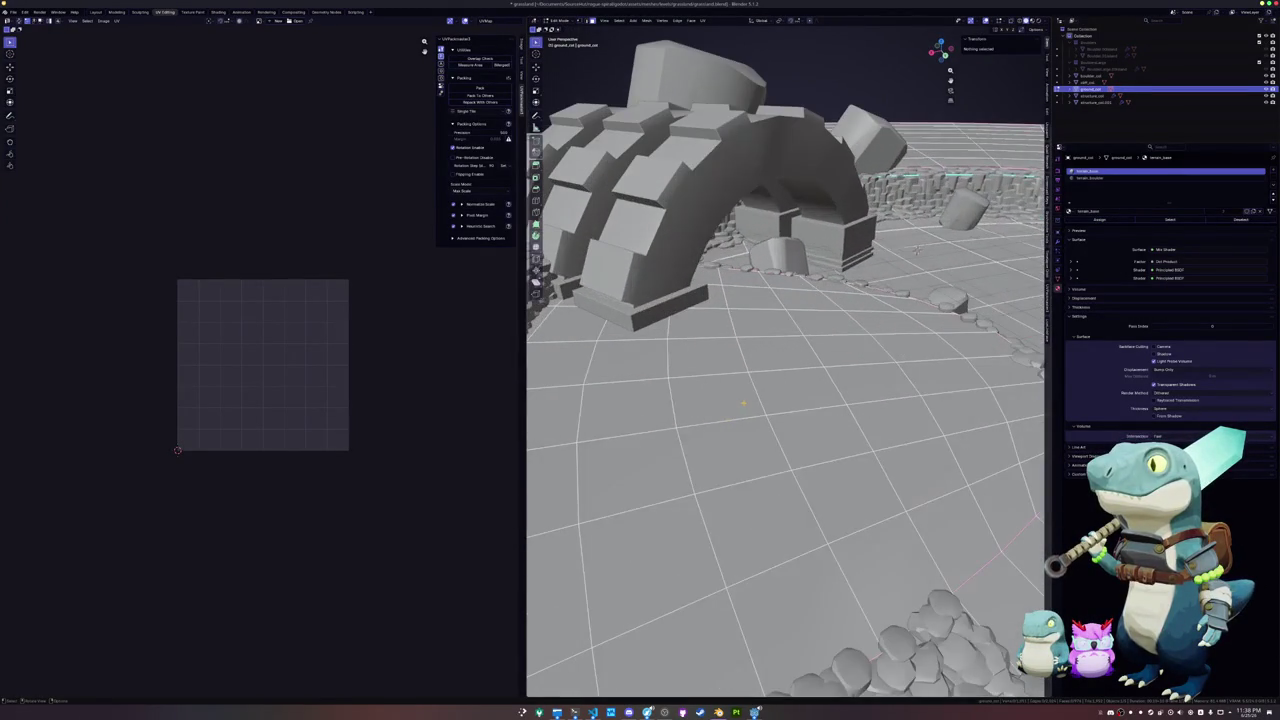
scroll(762, 403, down, 2)
scroll(760, 400, down, 2)
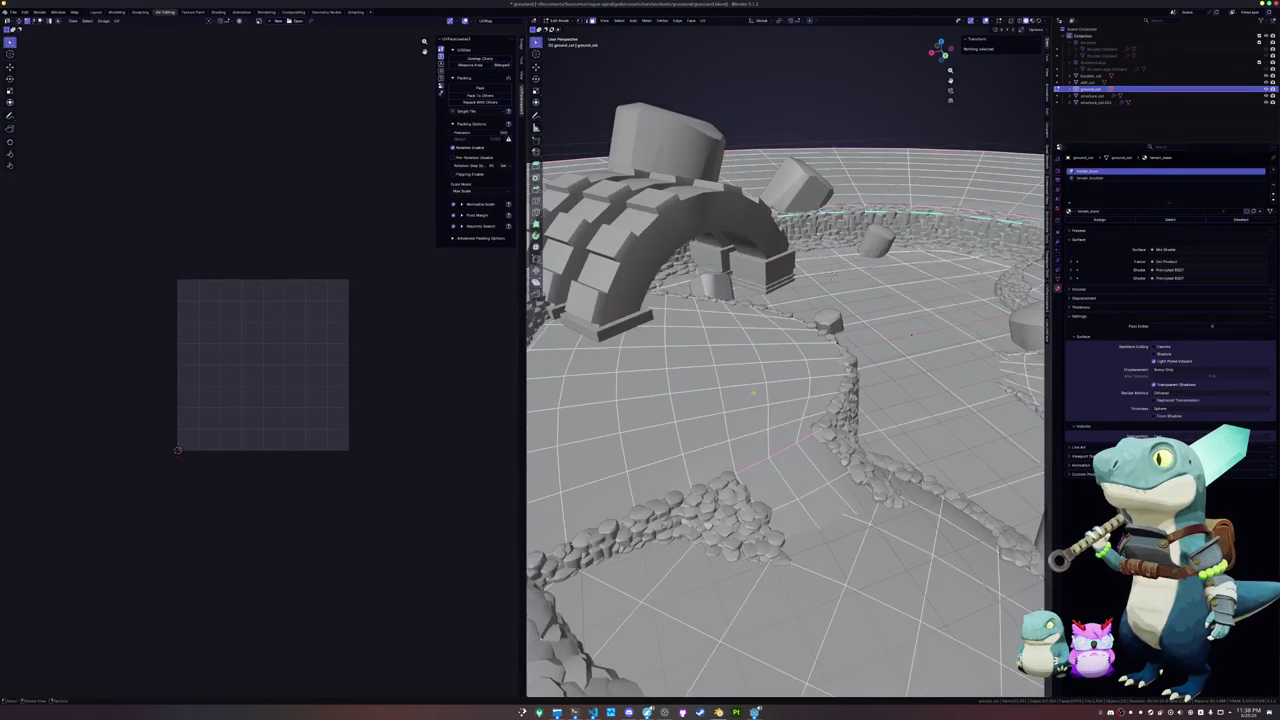
scroll(757, 397, down, 1)
scroll(757, 397, down, 1)
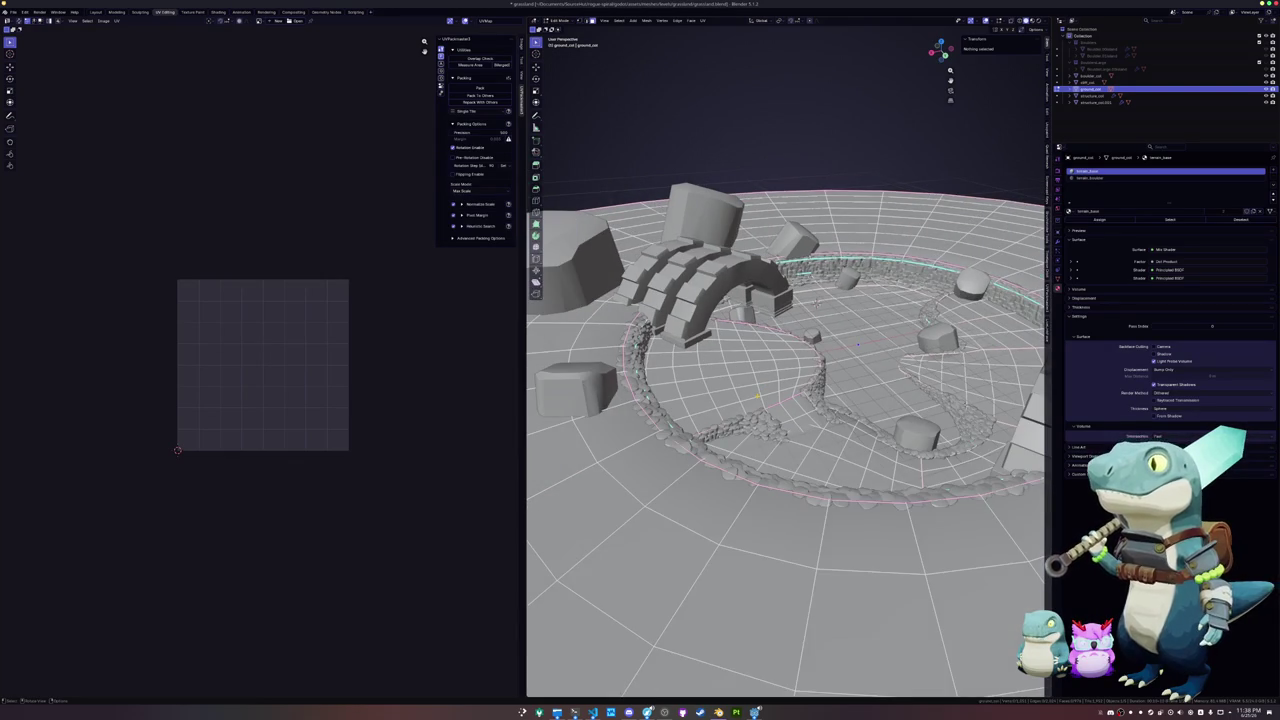
scroll(757, 397, up, 1)
click(765, 410)
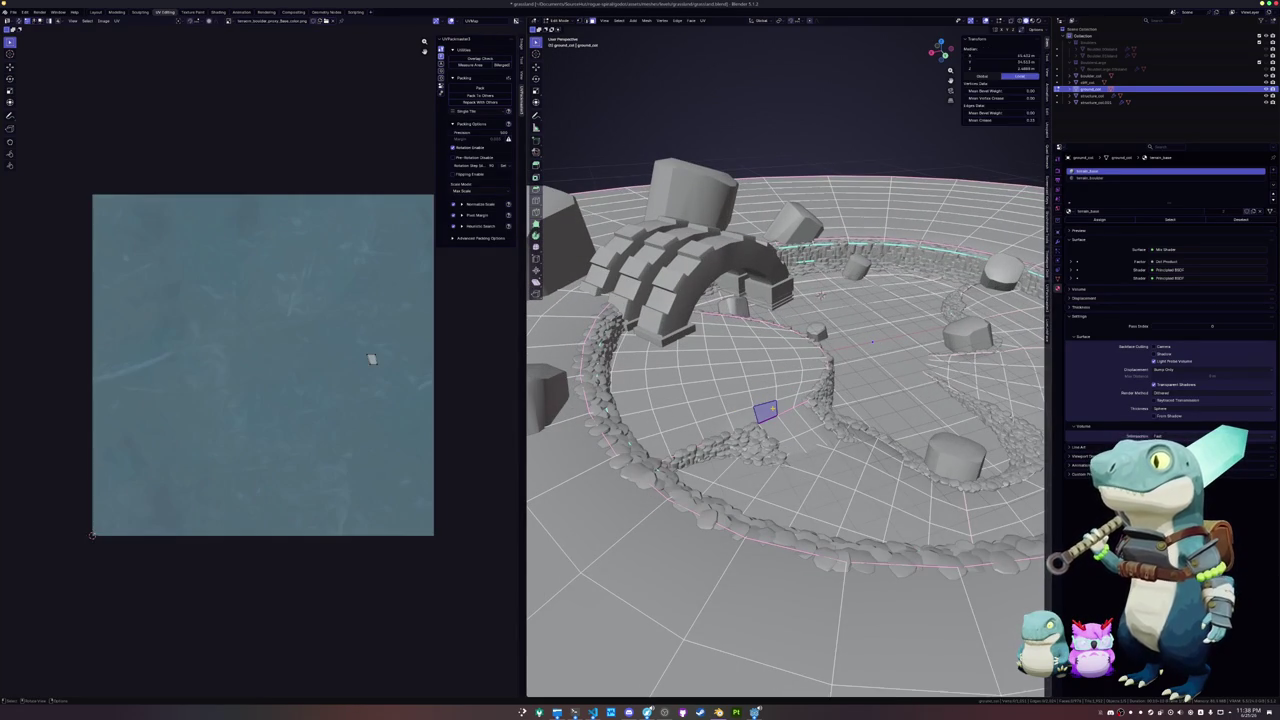
- Check the ground's connected UV region and a couple of faces, then return to Object Mode
key(ctrl+l)
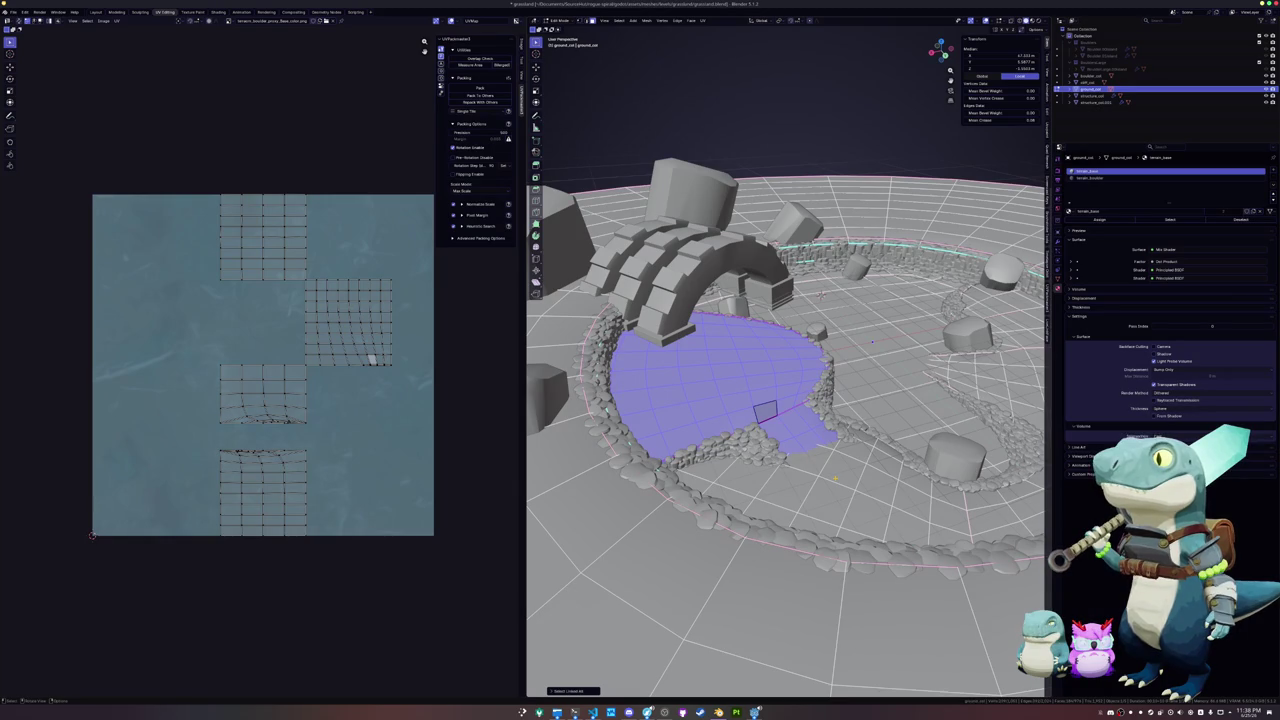
click(843, 470)
shift+click(895, 415)
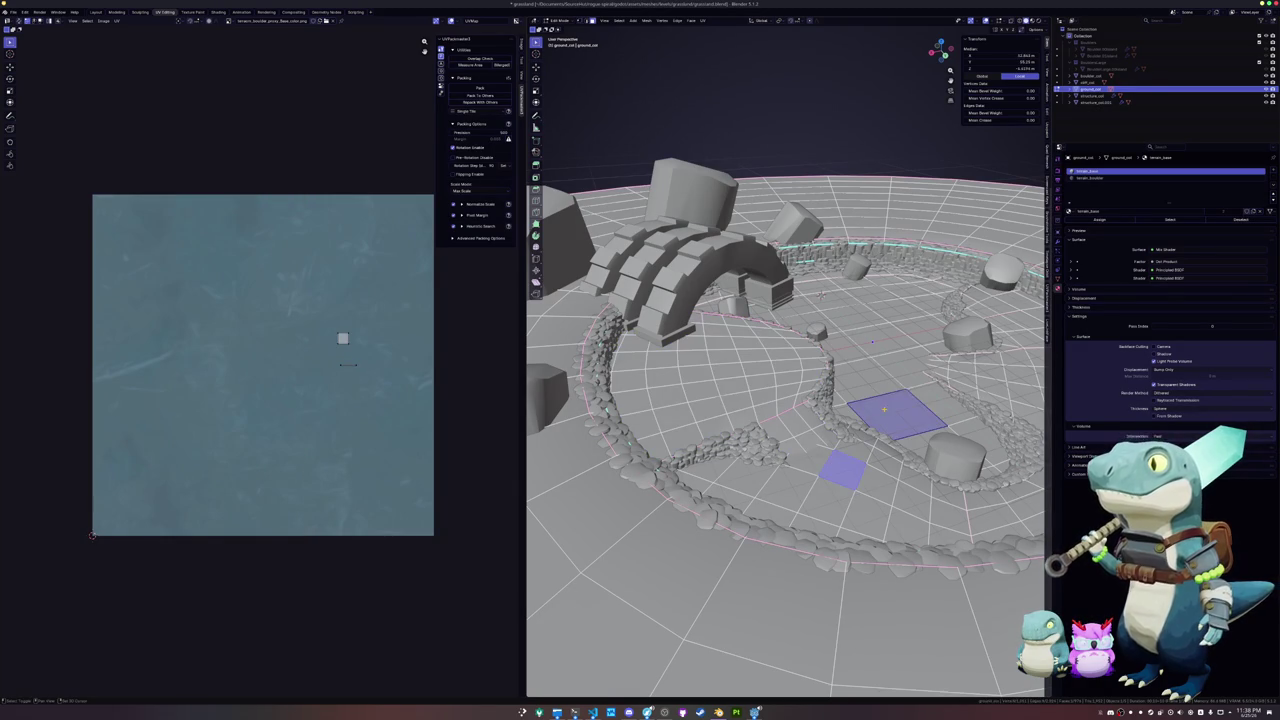
key(Tab)
middle_drag(800, 400, 760, 380)
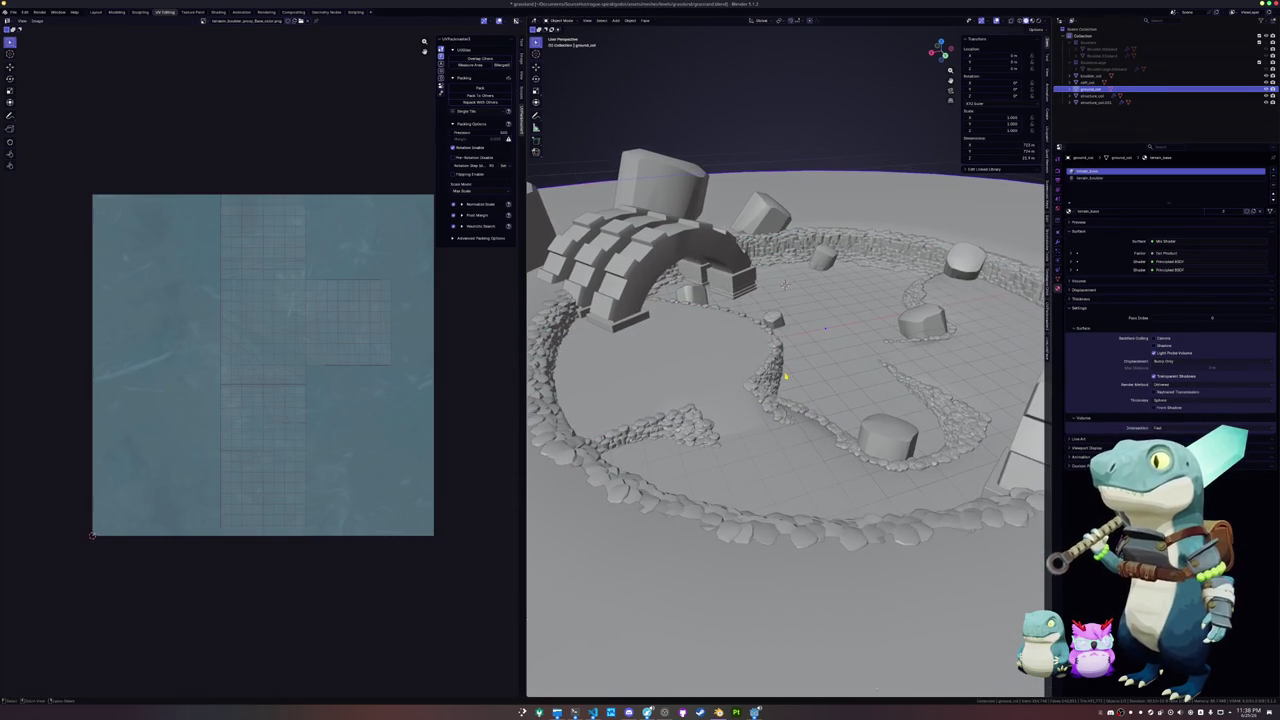
- Start a new General scene and delete all its default objects
click(14, 11)
mouse_move(24, 26)
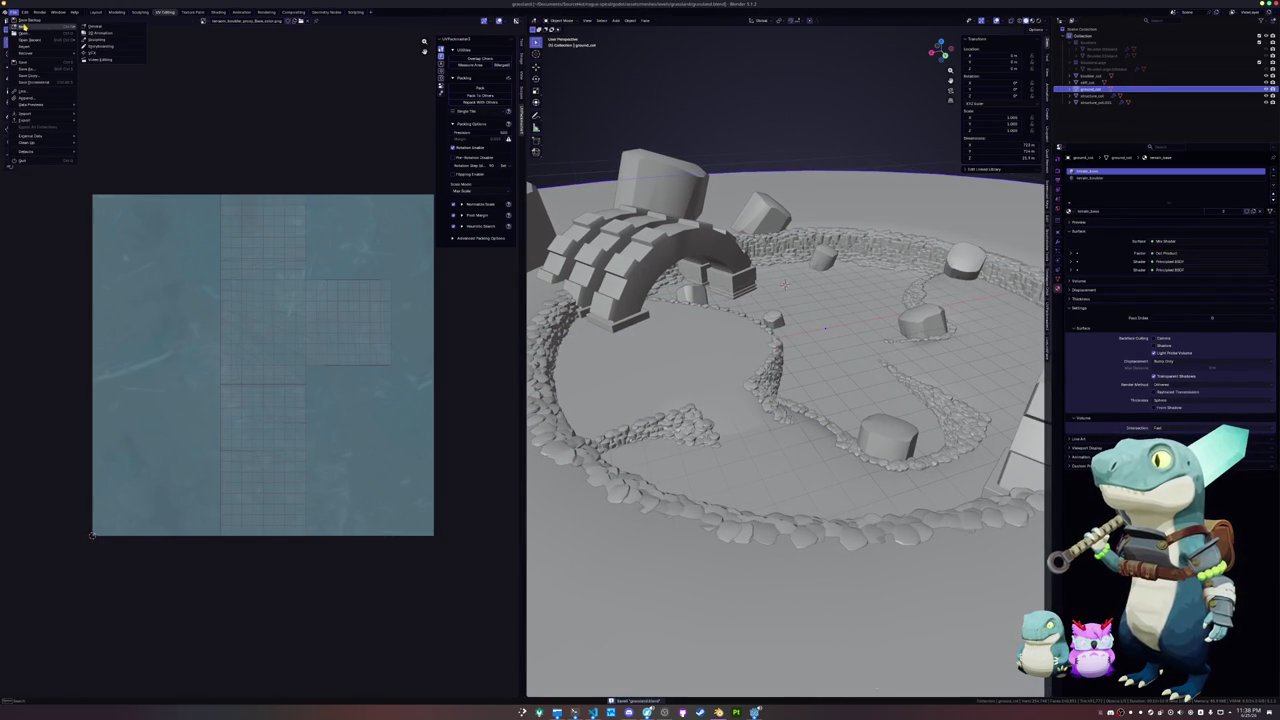
click(100, 29)
key(a)
key(Delete)
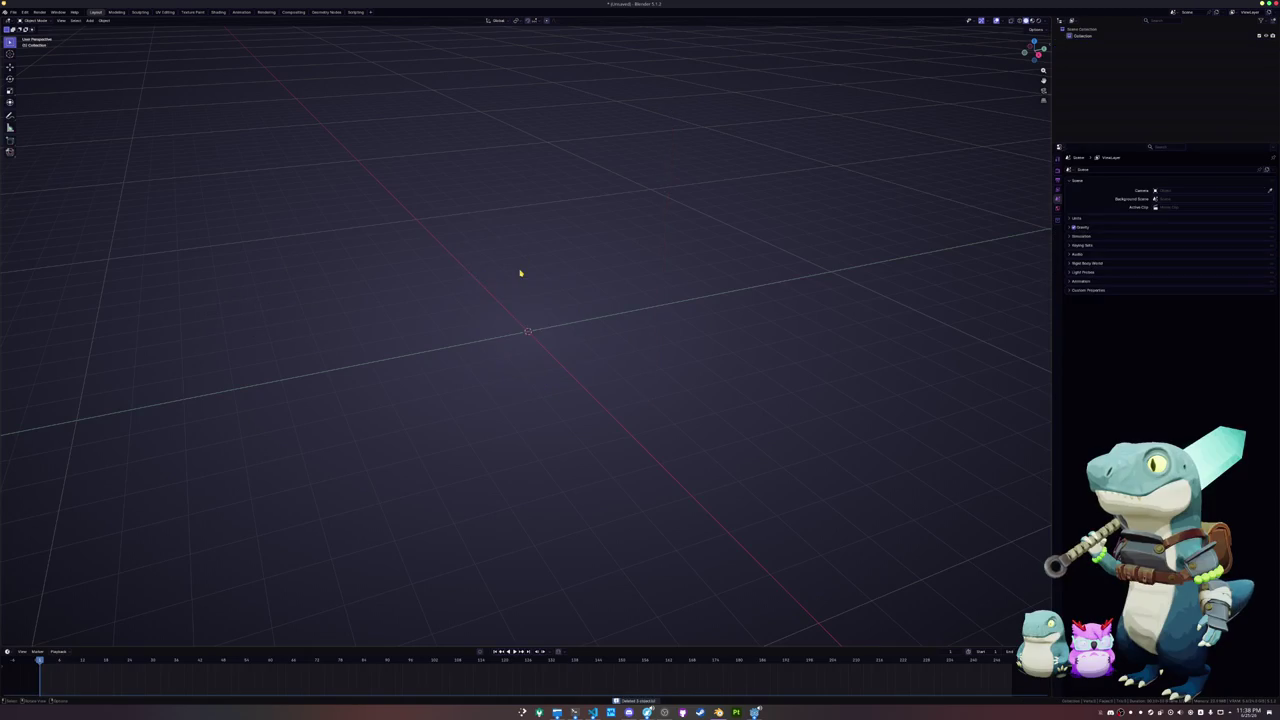
- In the save dialog, create a new folder named alpine
key(ctrl+s)
click(452, 33)
text(c)
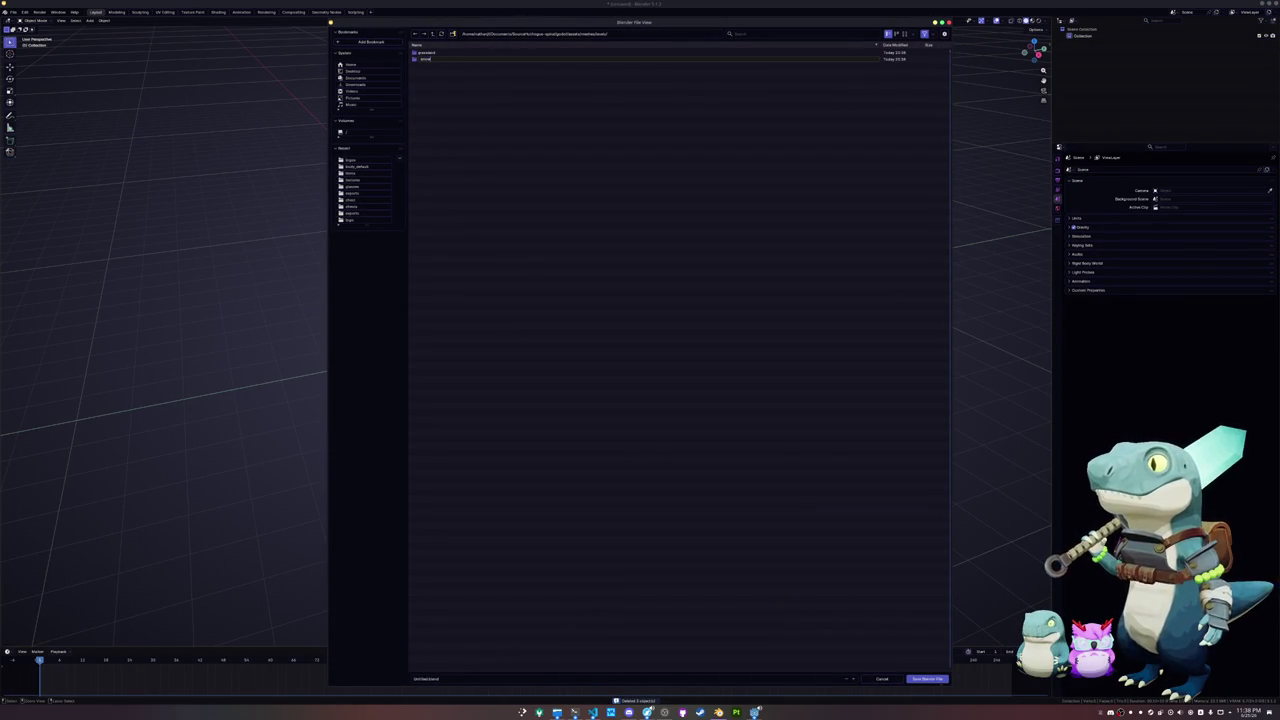
key(ctrl+a)
key(BackSpace)
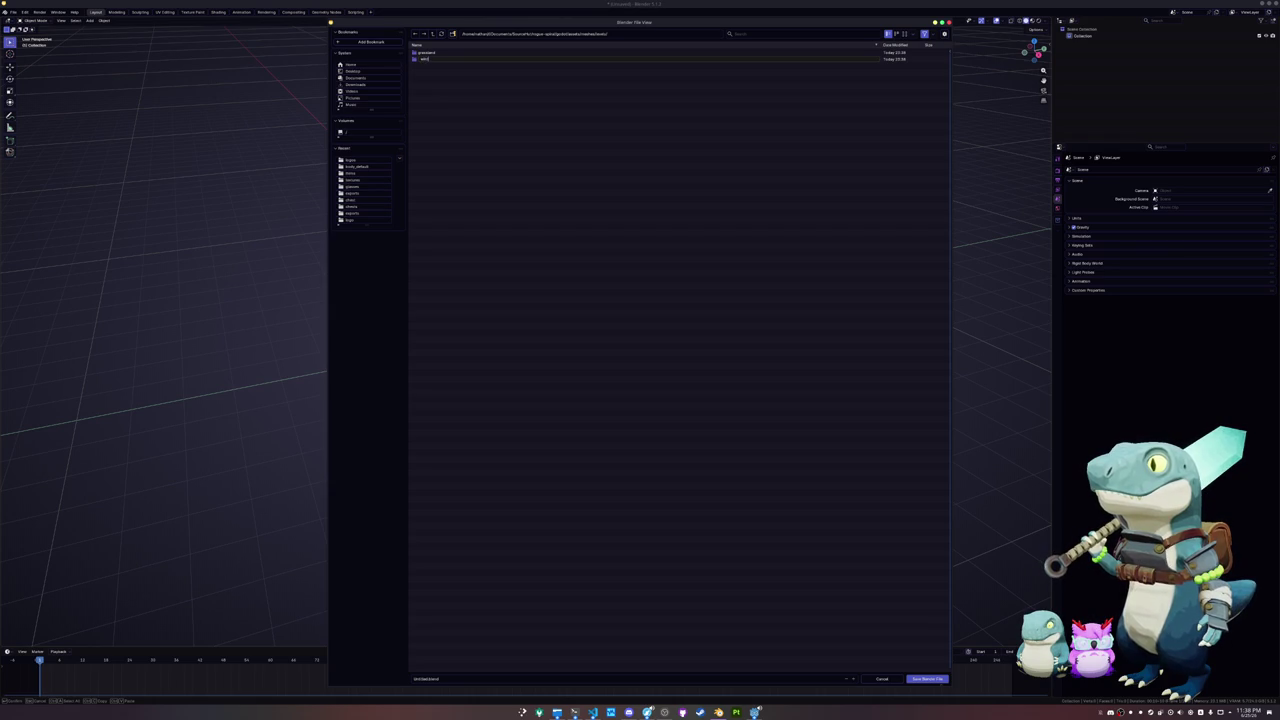
text(c)
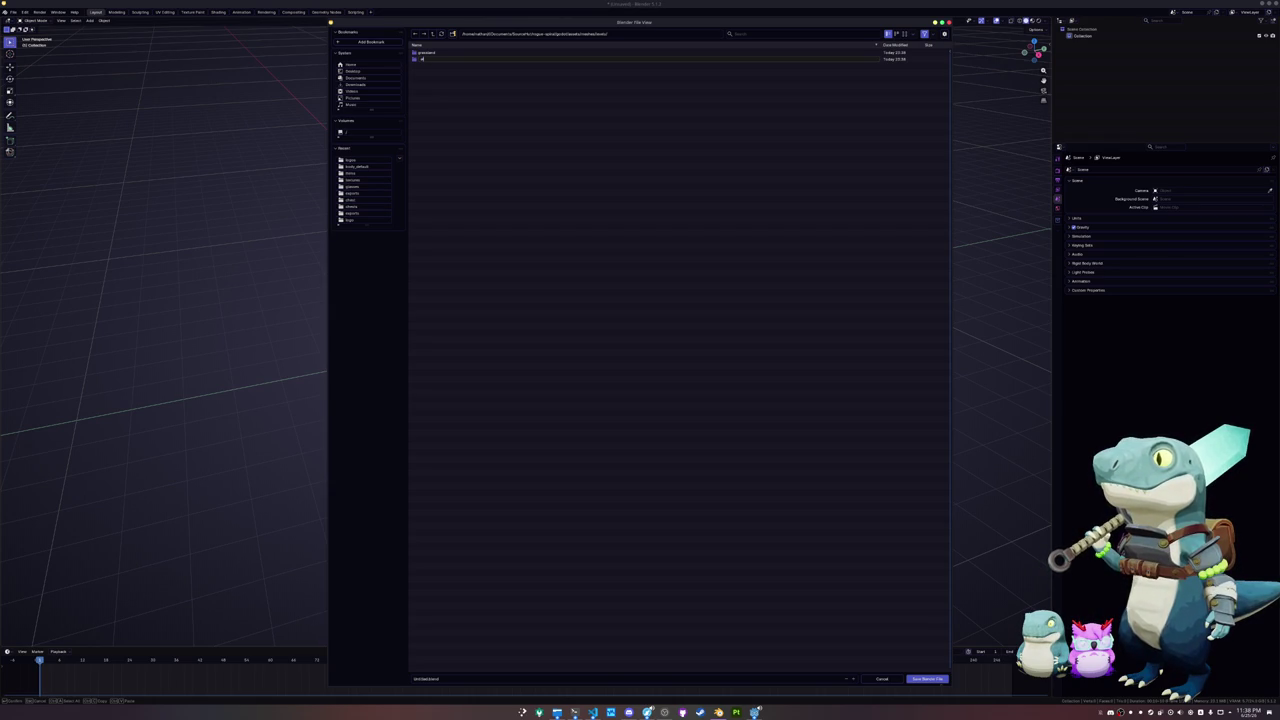
text(hars)
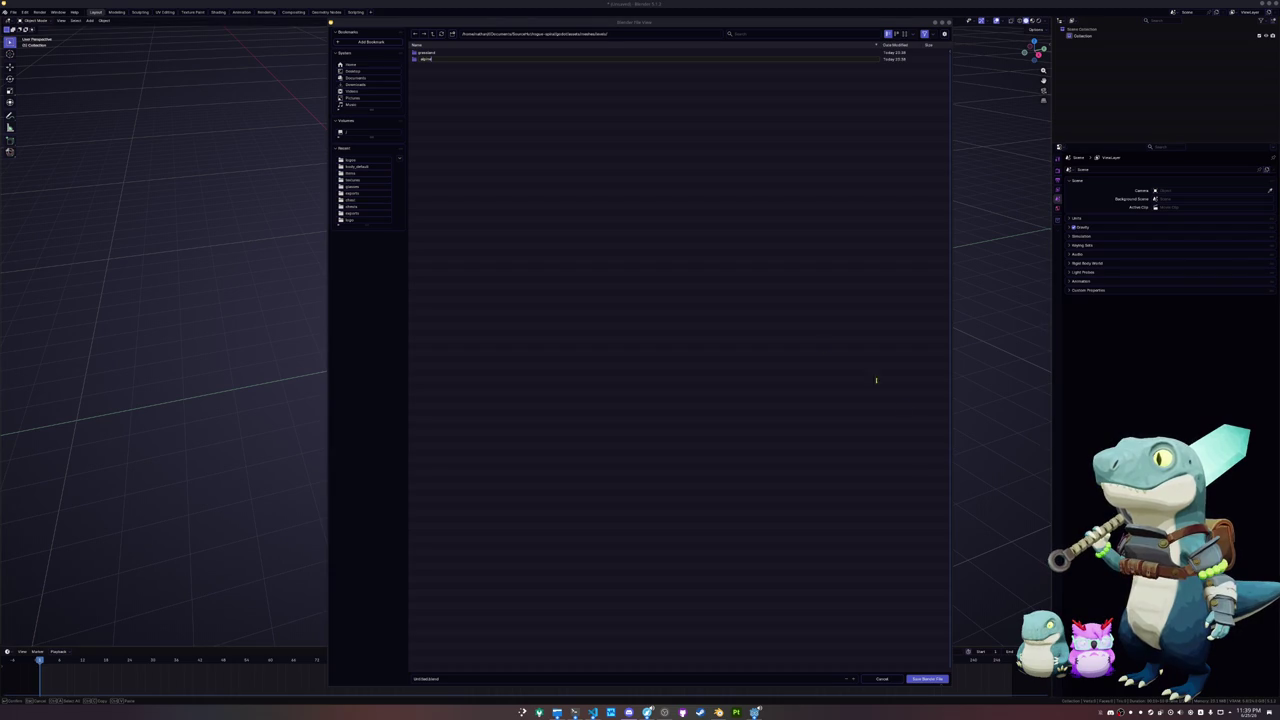
key(Return)
- Open the alpine folder and save the scene as alpine.blend
click(430, 58)
click(455, 679)
key(BackSpace)
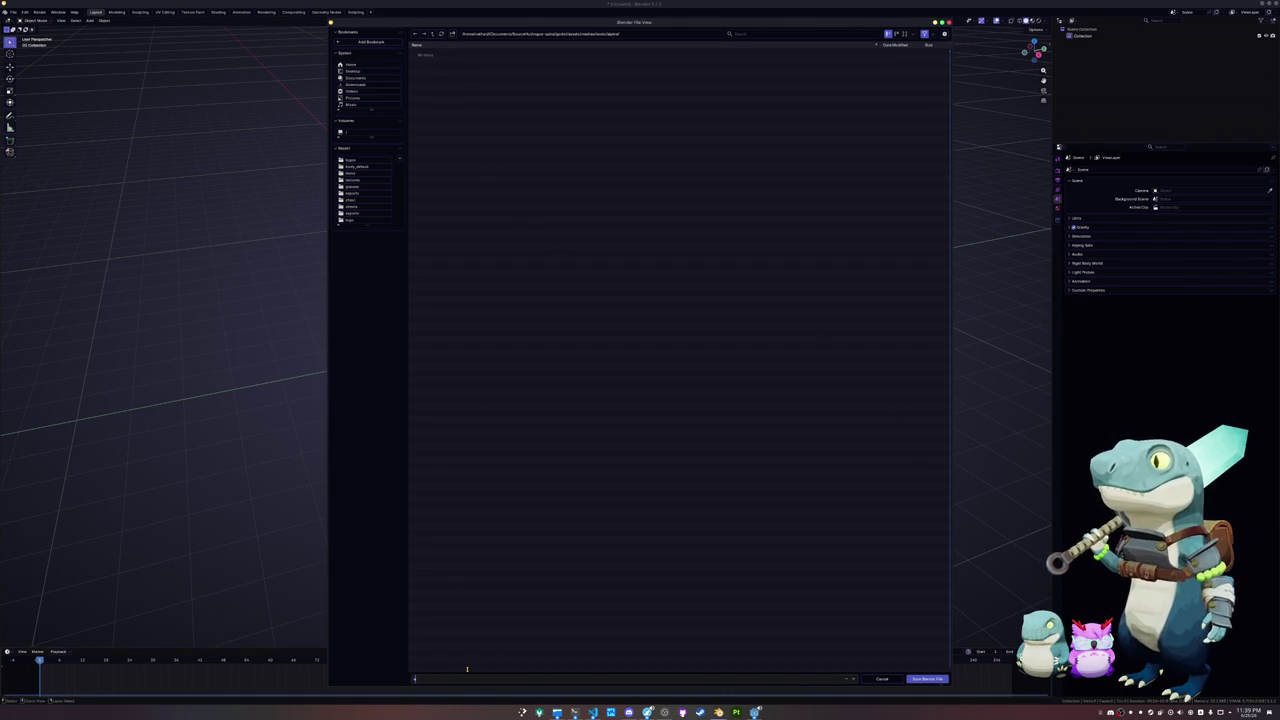
key(Return)
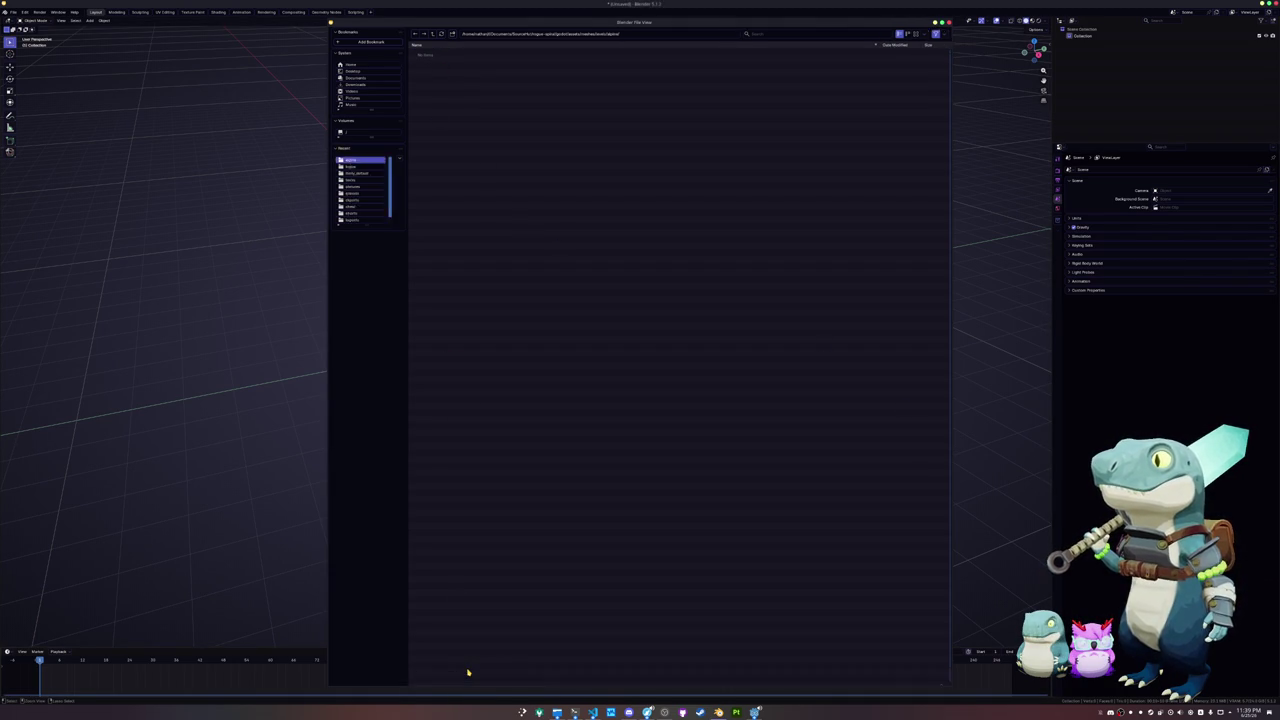
key(shift+a)
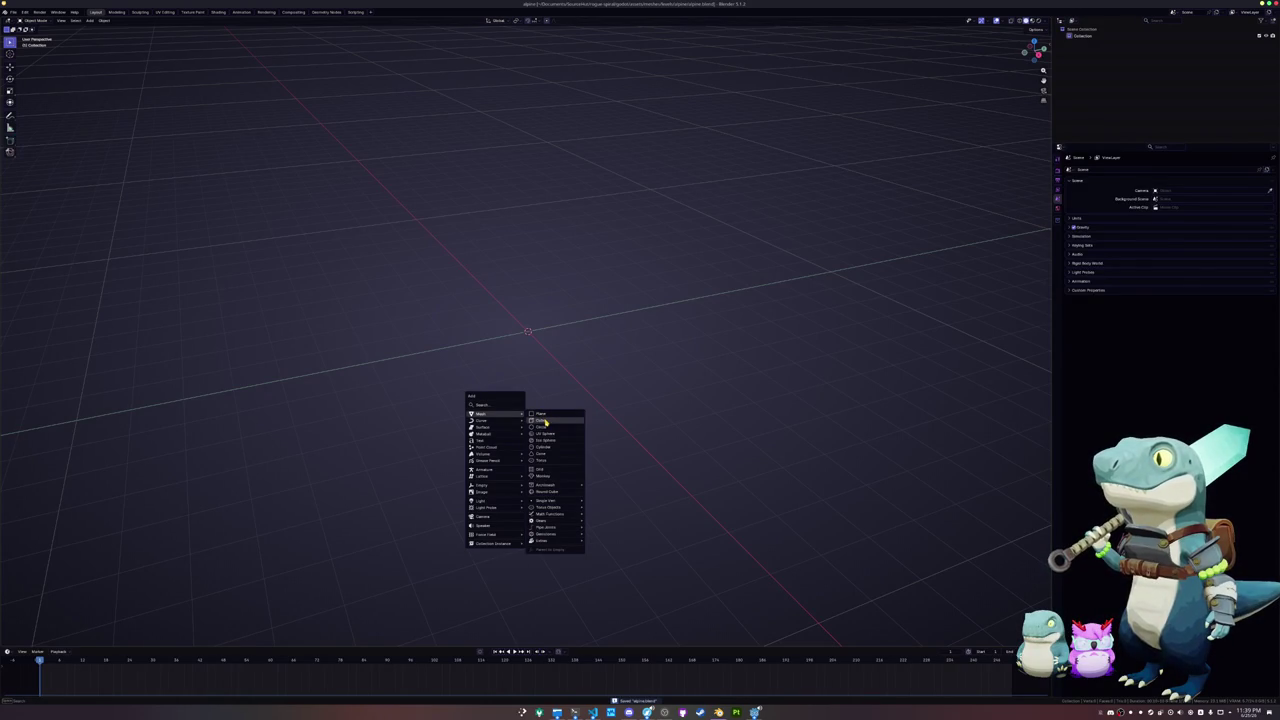
- Add a cube at the origin and delete its bottom face
click(543, 420)
mouse_move(543, 423)
middle_down()
mouse_move(559, 378)
mouse_move(658, 379)
middle_up()
key(Tab)
key(3)
click(505, 365)
key(x)
click(516, 384)
key(Tab)
- Give the cube level-2 subdivision and fully crease its top face's edges
key(ctrl+2)
key(Tab)
click(528, 295)
key(shift+e)
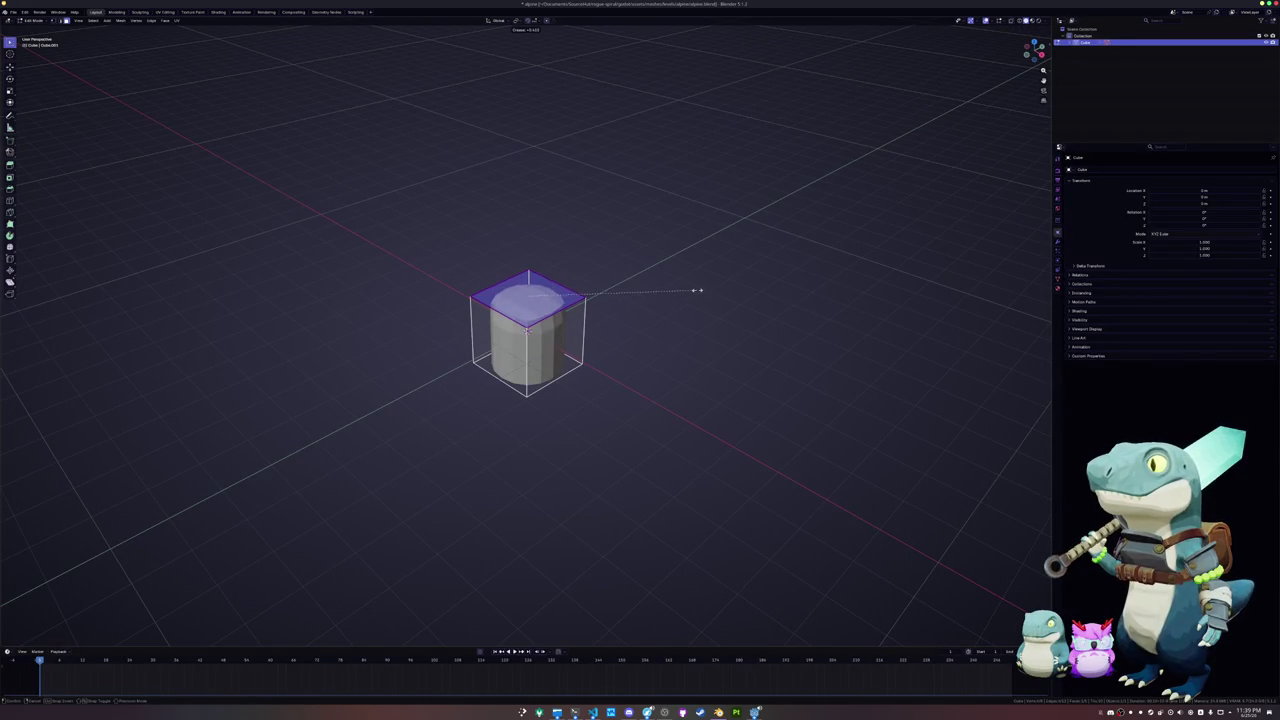
click(703, 290)
key(Tab)
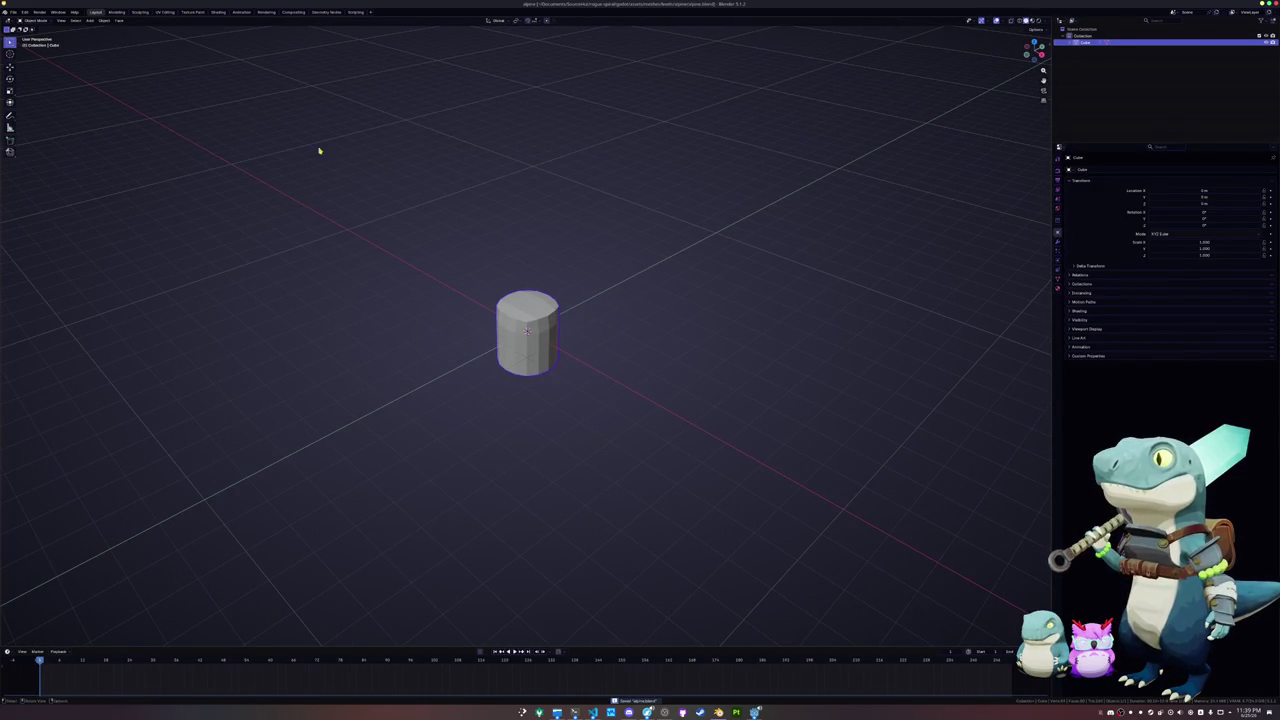
click(13, 12)
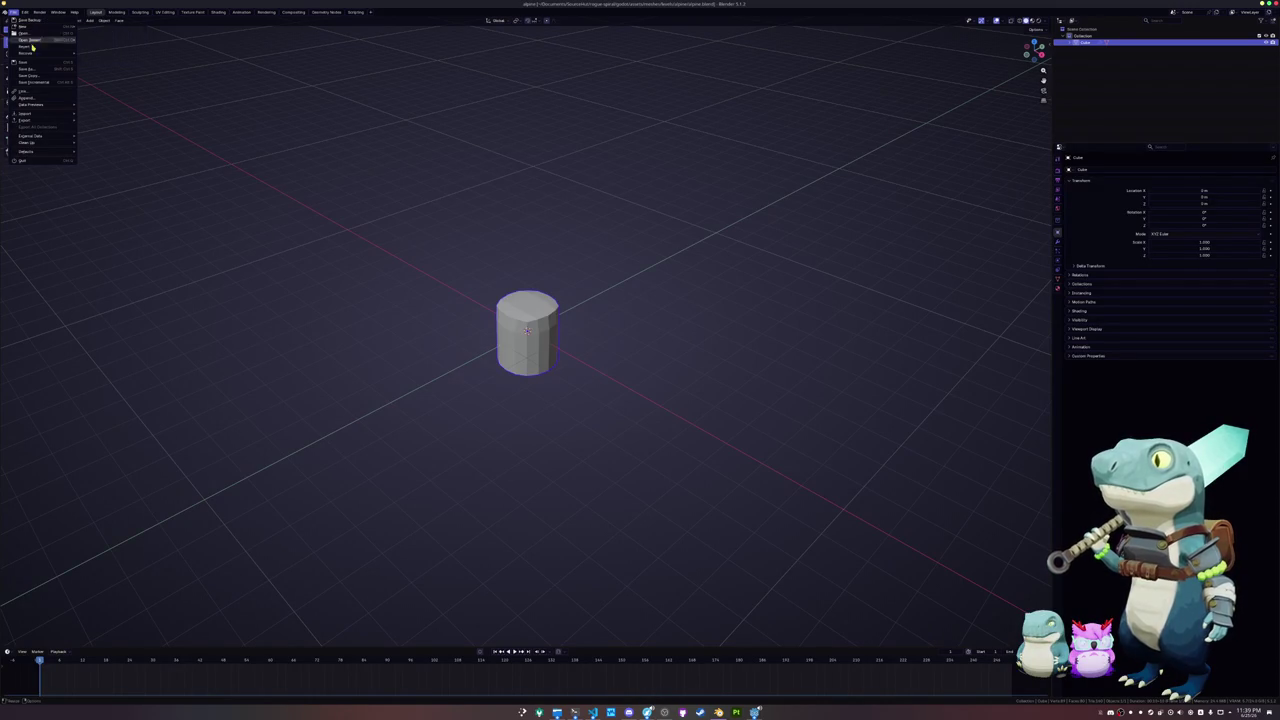
- Start appending, browse standard.blend's NodeTree data, then navigate back up to the Source folder
click(32, 98)
click(432, 60)
double_click(432, 60)
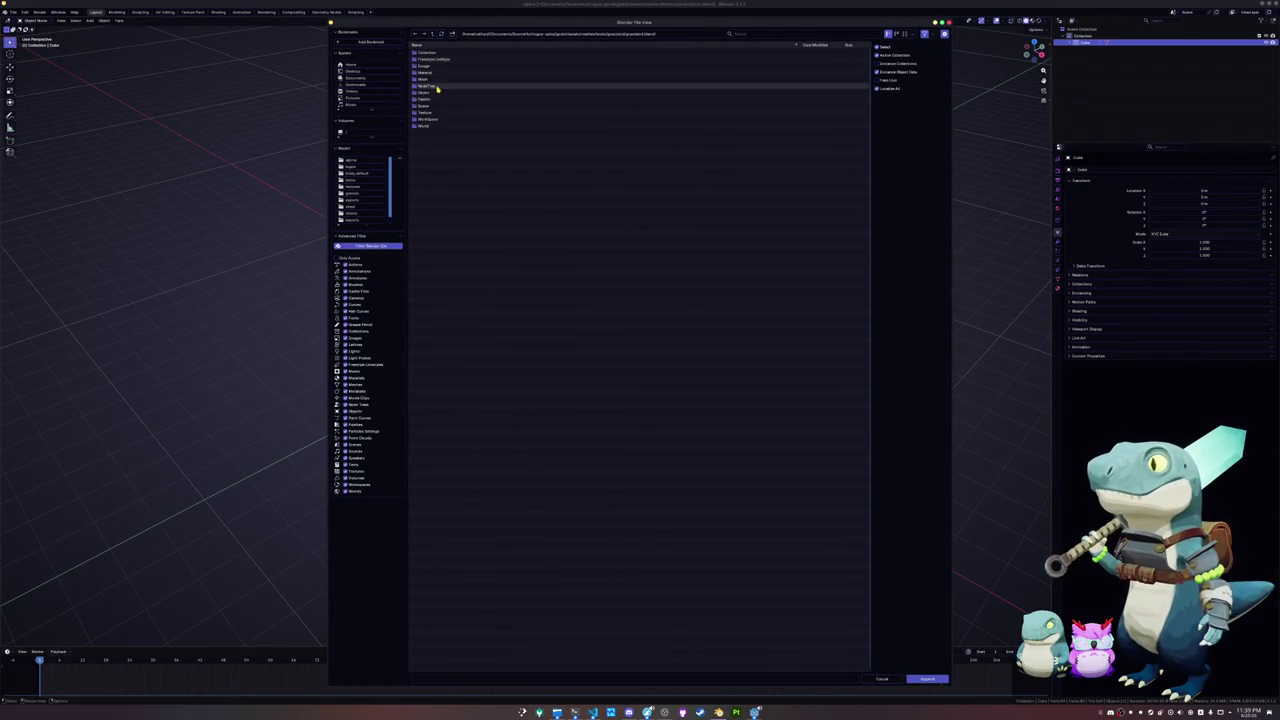
double_click(437, 88)
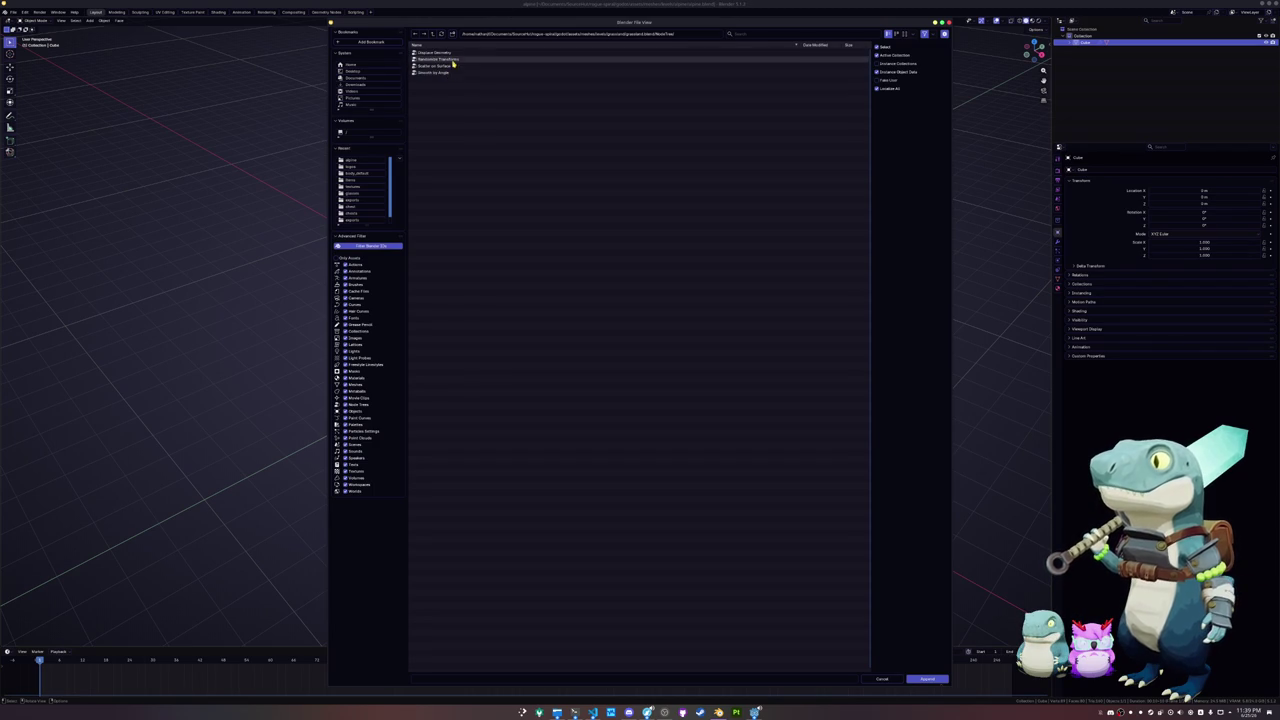
click(431, 34)
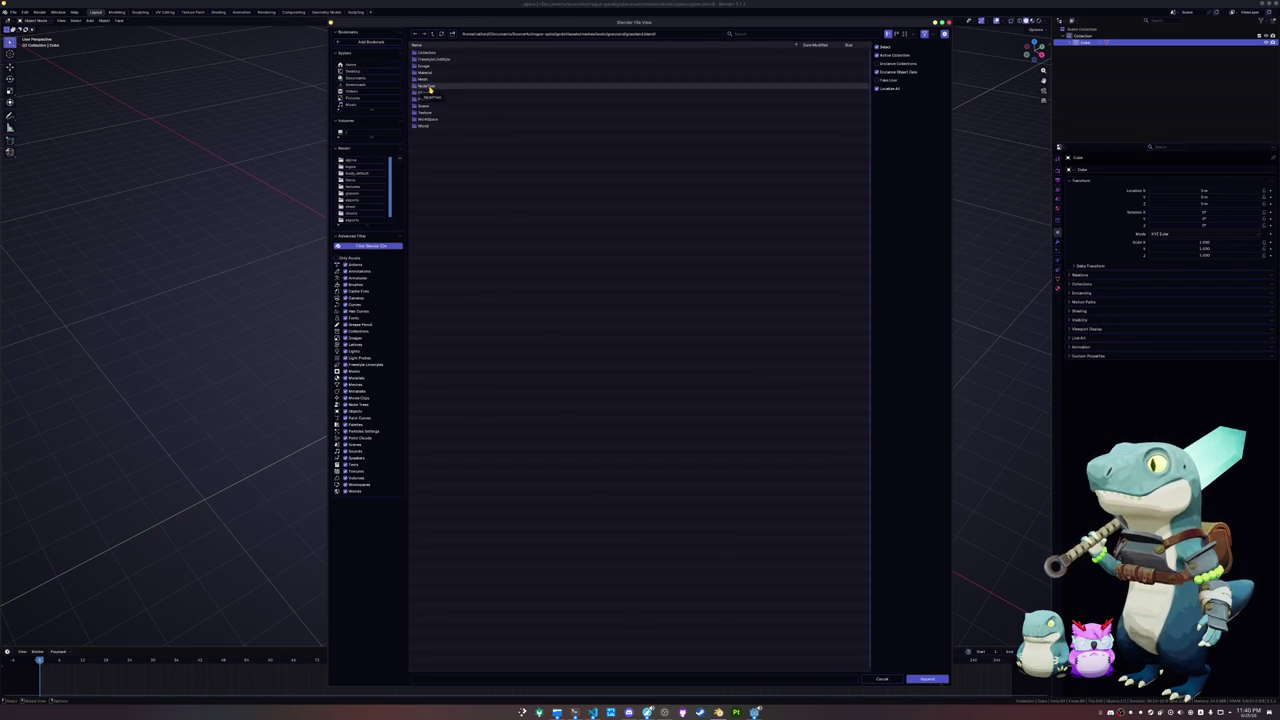
double_click(430, 88)
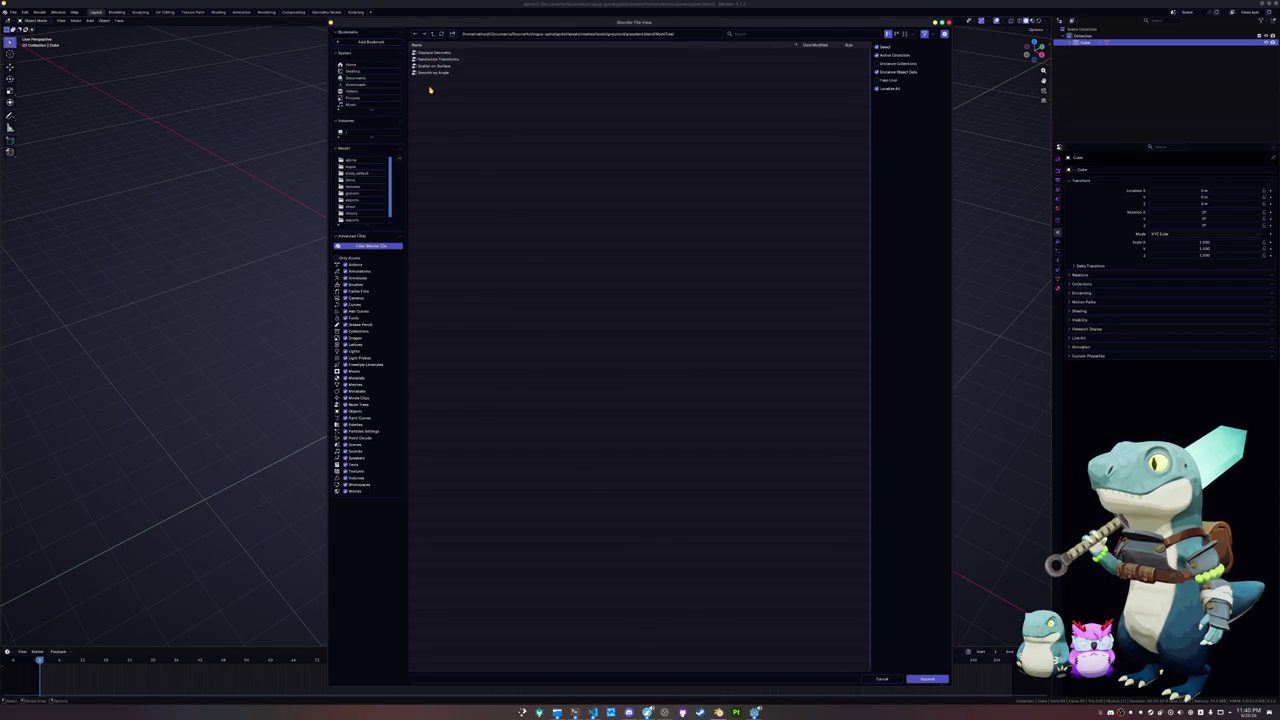
click(432, 34)
click(432, 34)
click(432, 34)
click(432, 34)
click(432, 34)
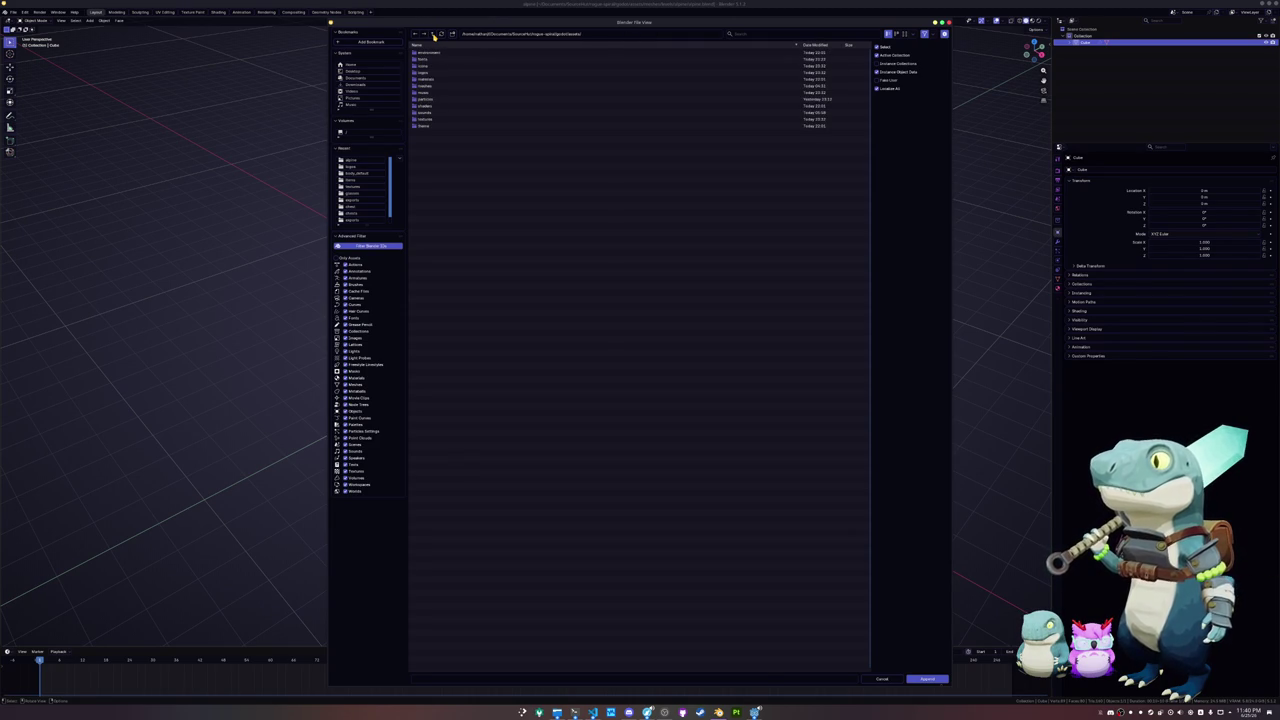
click(434, 35)
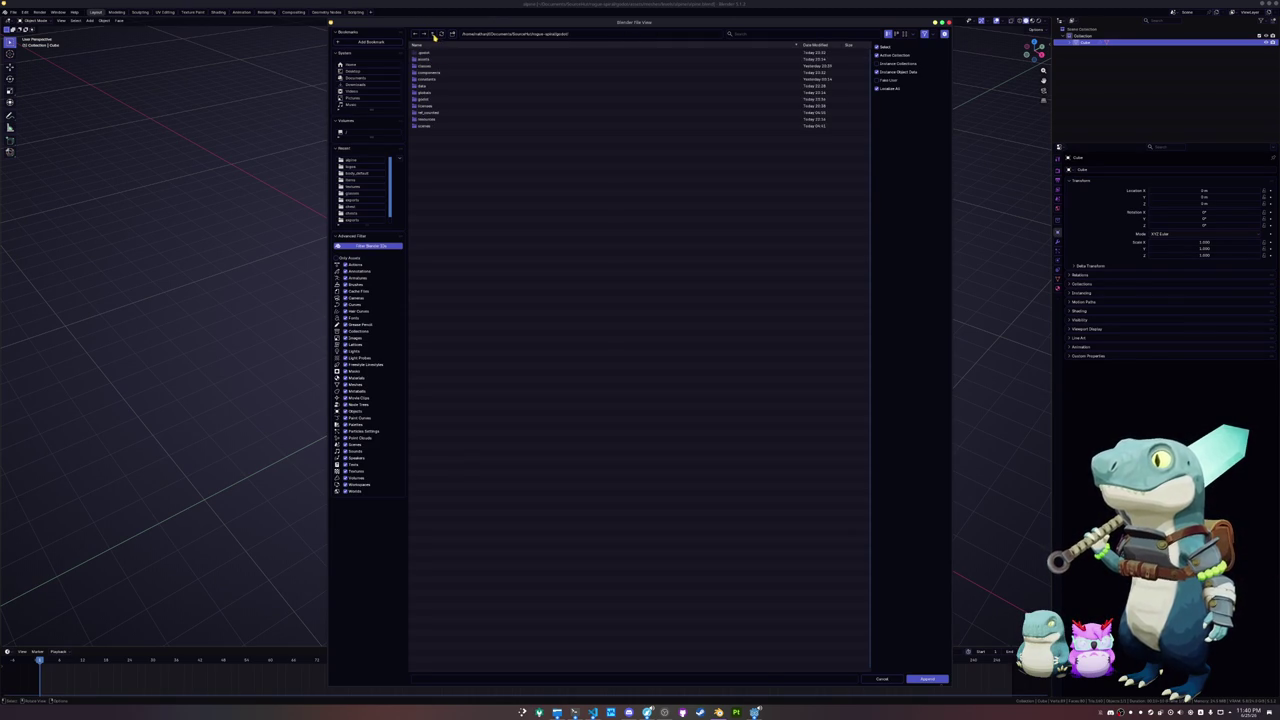
click(434, 35)
click(434, 35)
- Browse to godot/assets/meshes/lemon/lemon.blend and append its cylinder mesh
double_click(432, 70)
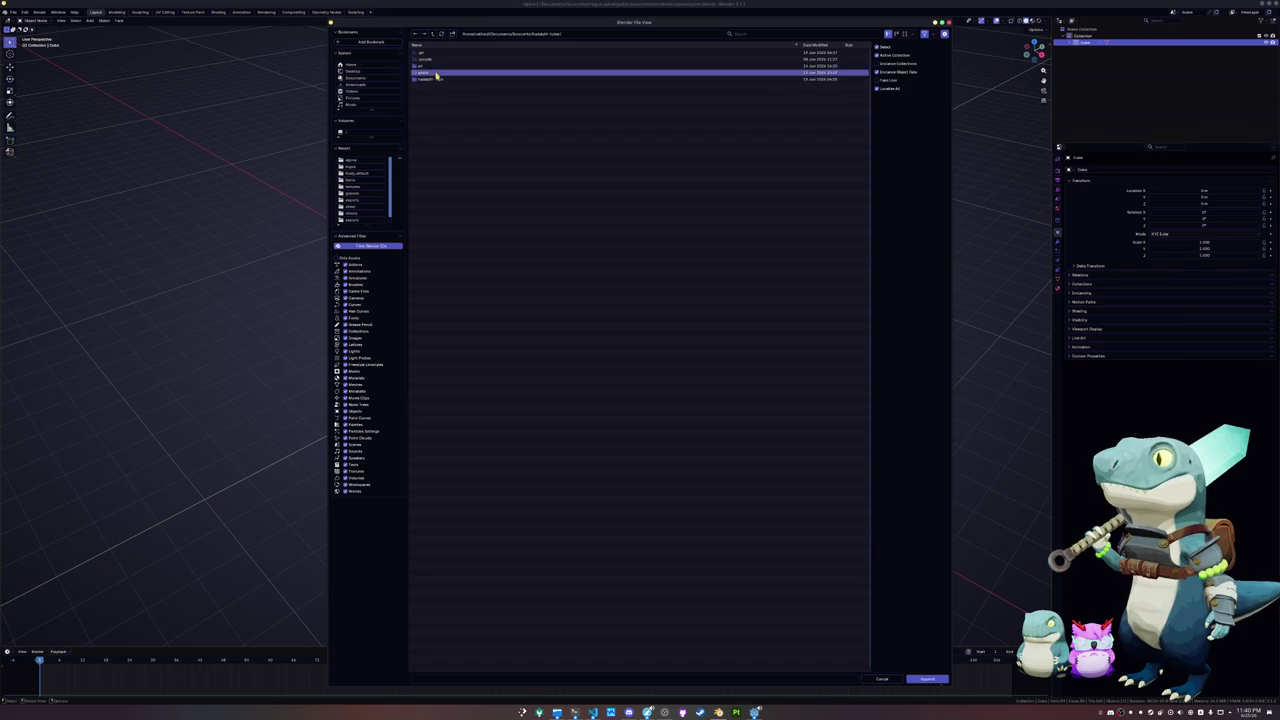
double_click(432, 73)
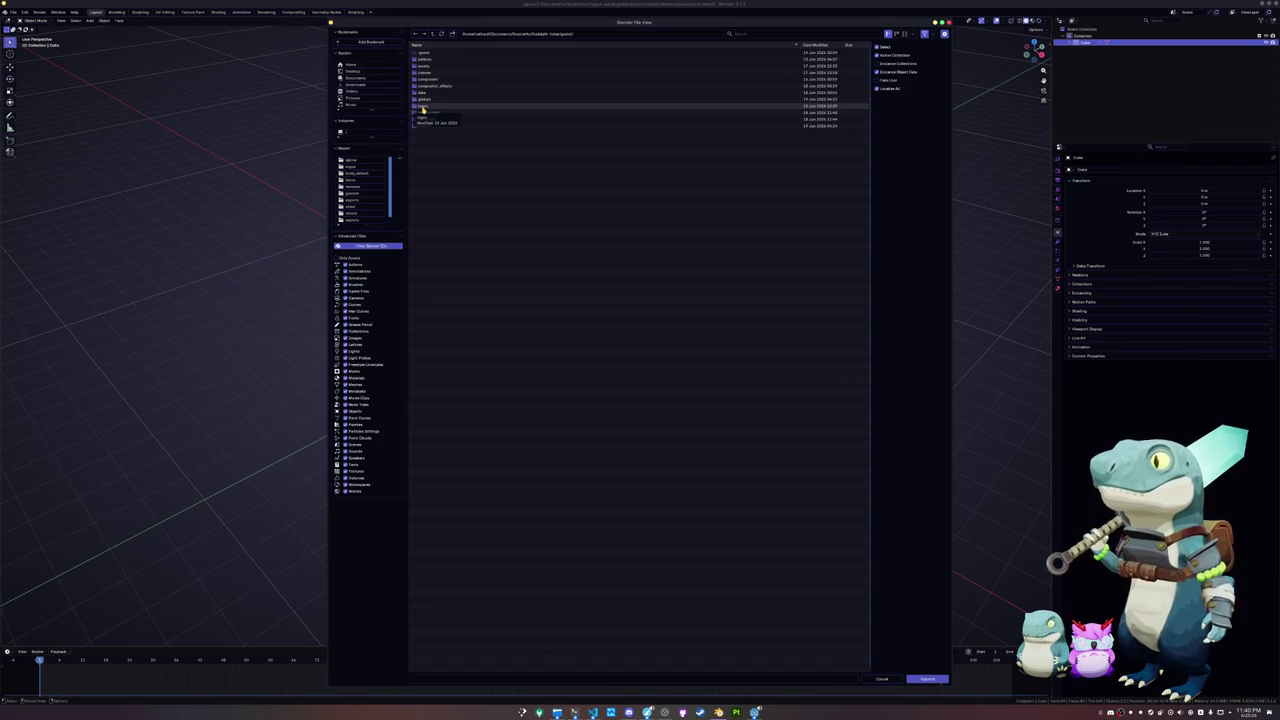
double_click(427, 65)
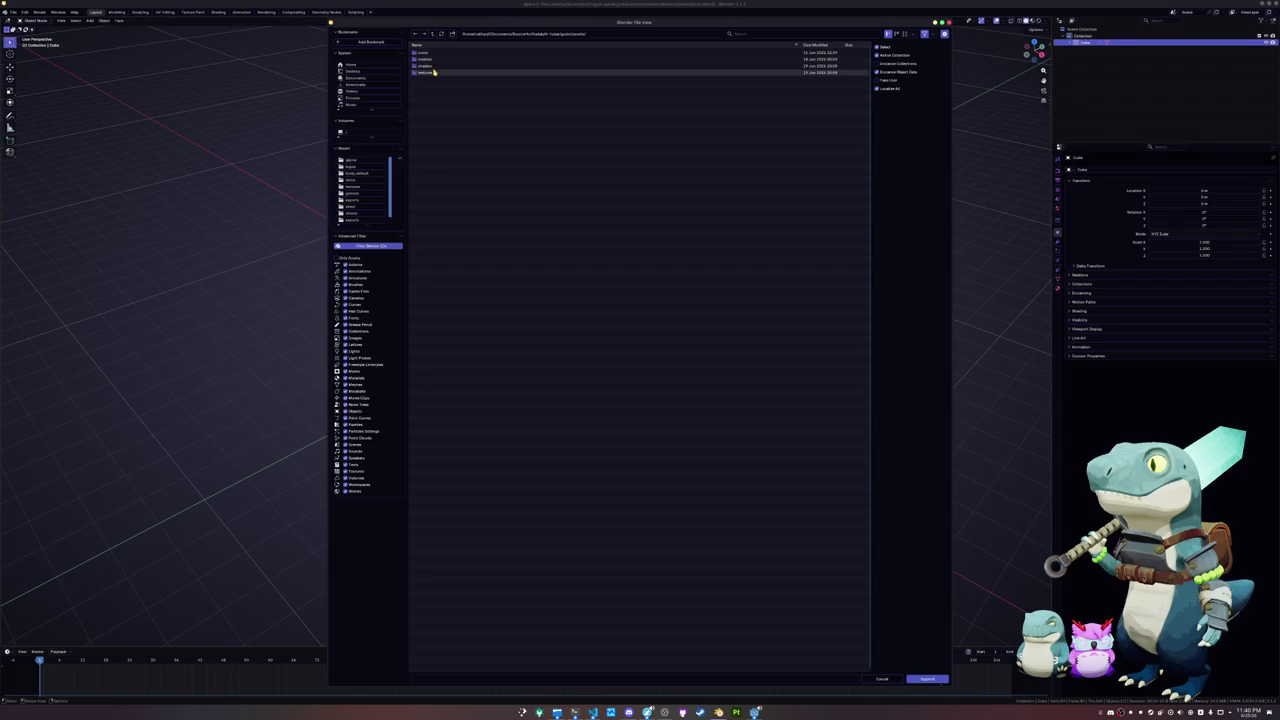
double_click(435, 61)
double_click(436, 72)
double_click(436, 79)
double_click(436, 80)
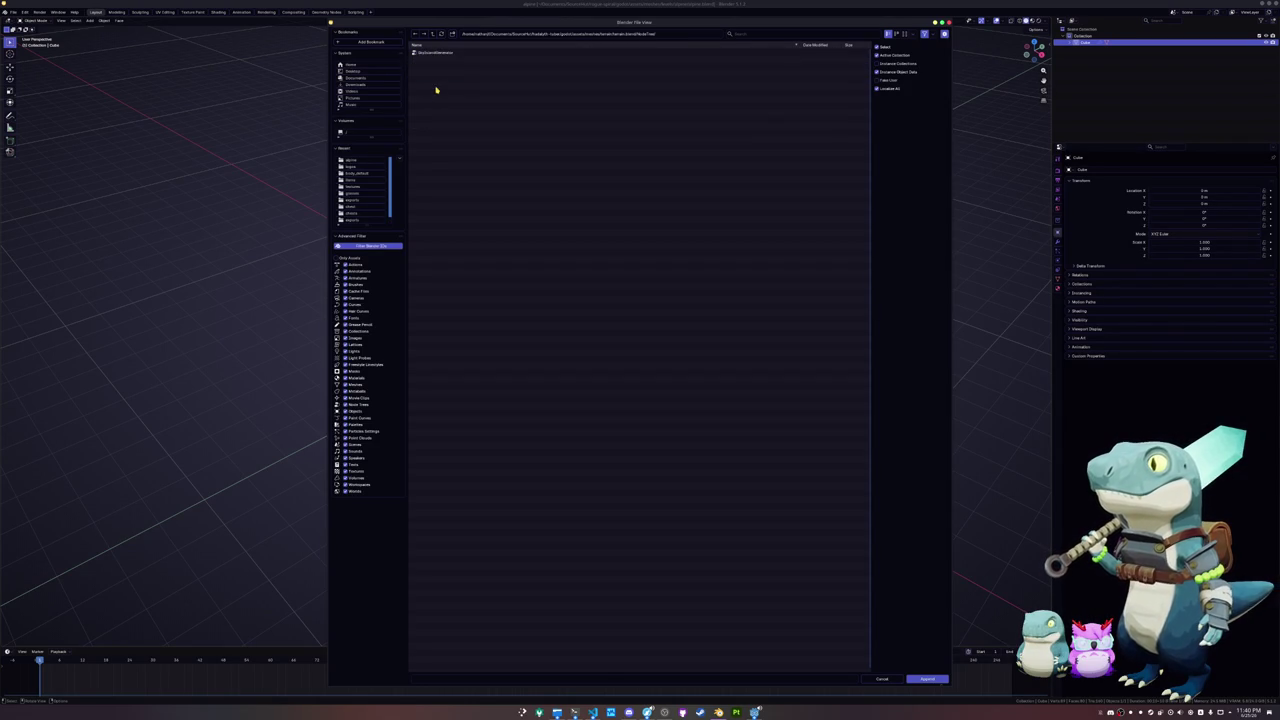
double_click(437, 54)
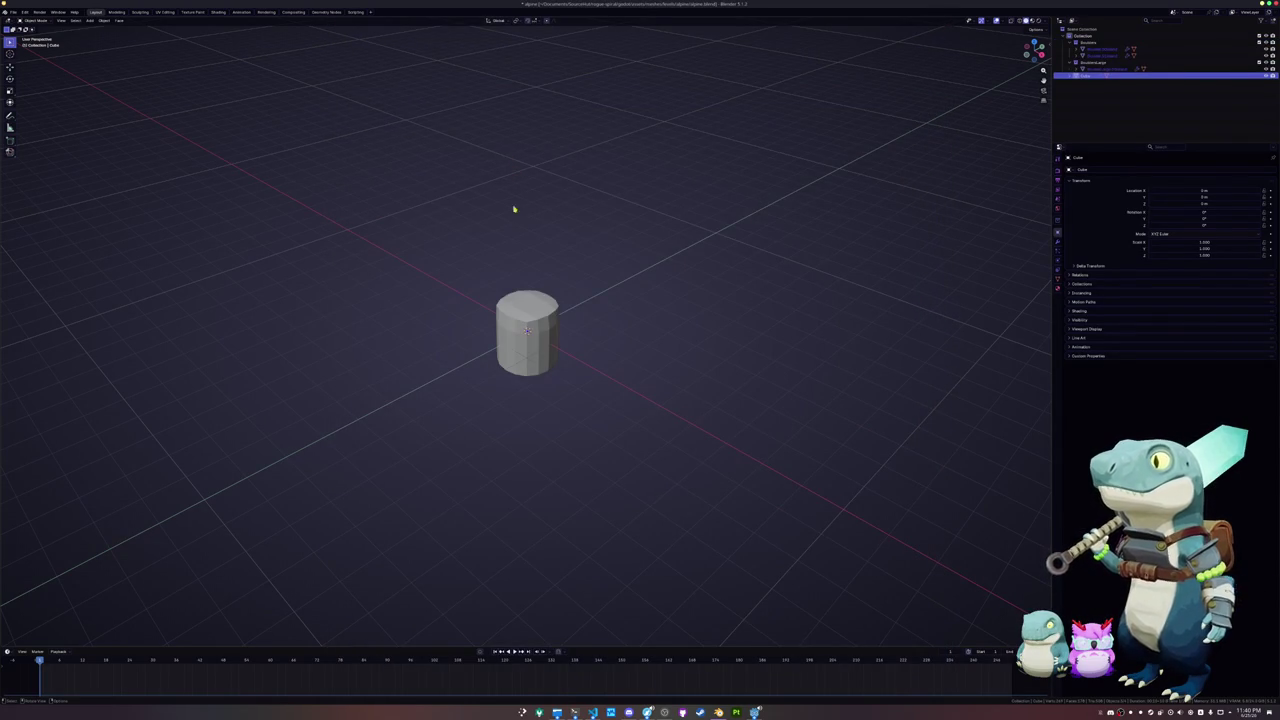
- Add a Geometry Nodes modifier using the rock generator node group to the cylinder
click(551, 332)
click(1058, 241)
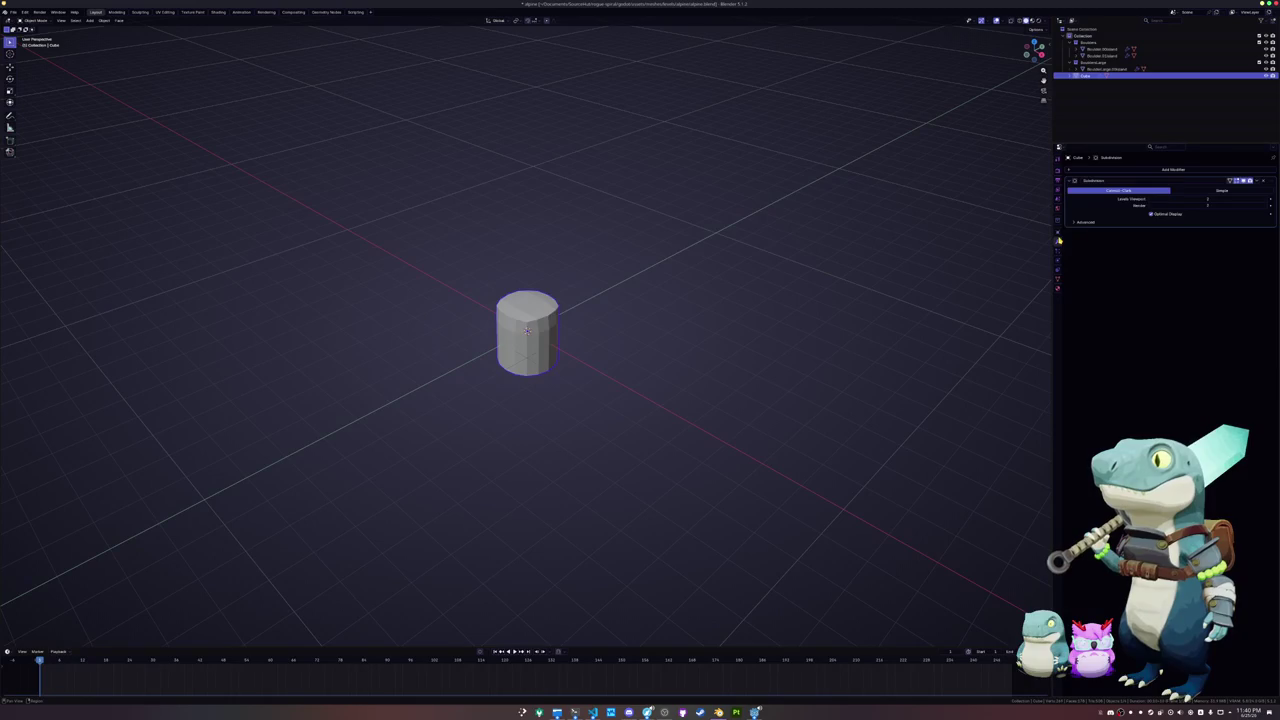
click(1138, 172)
text(ar)
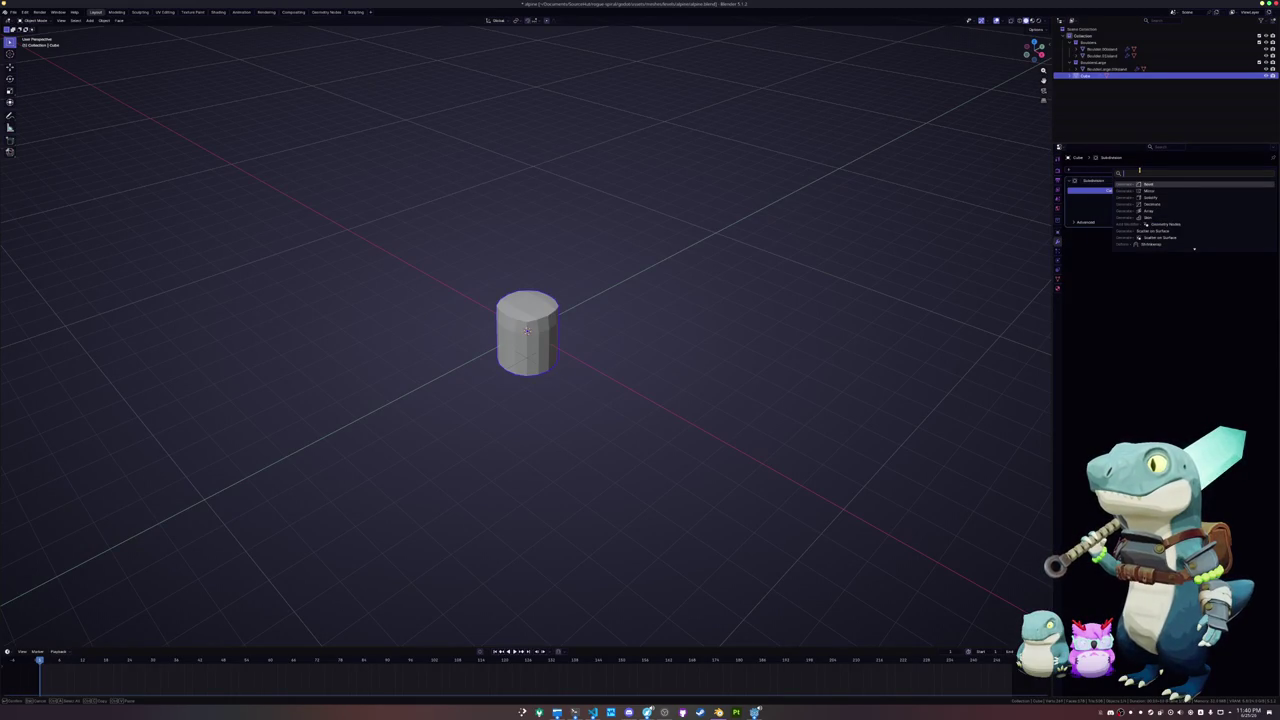
click(1146, 190)
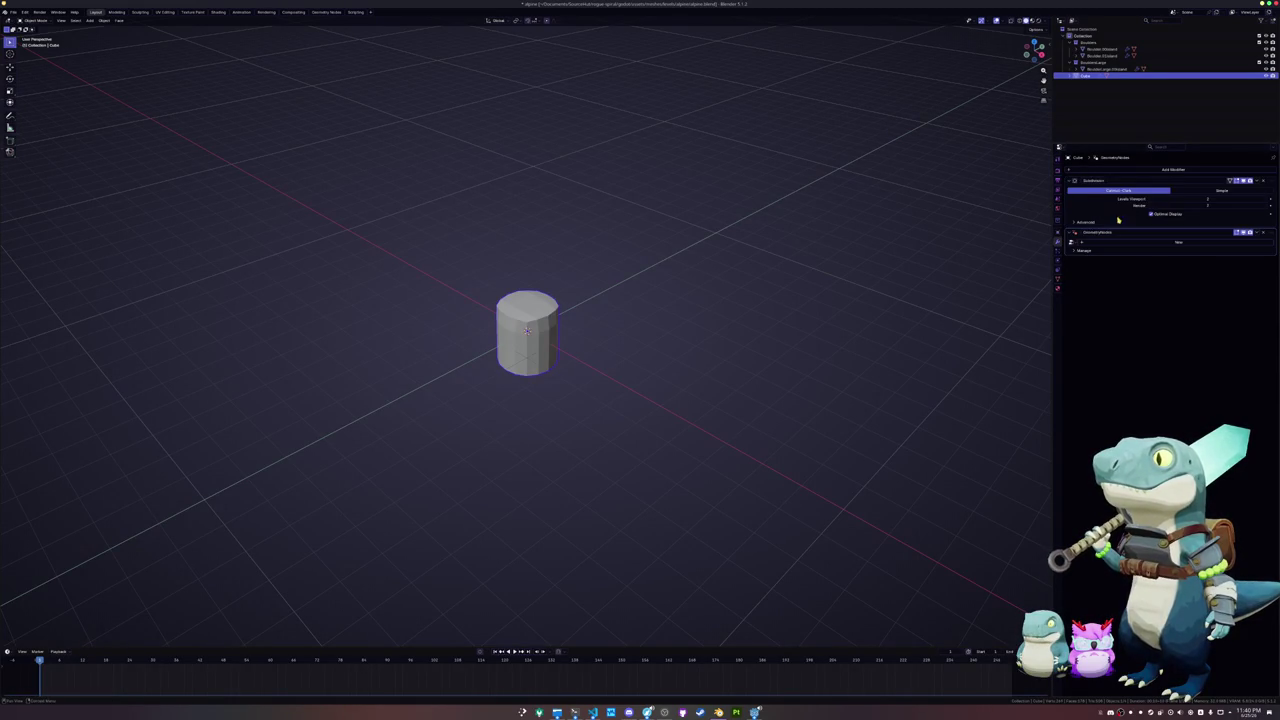
click(1072, 242)
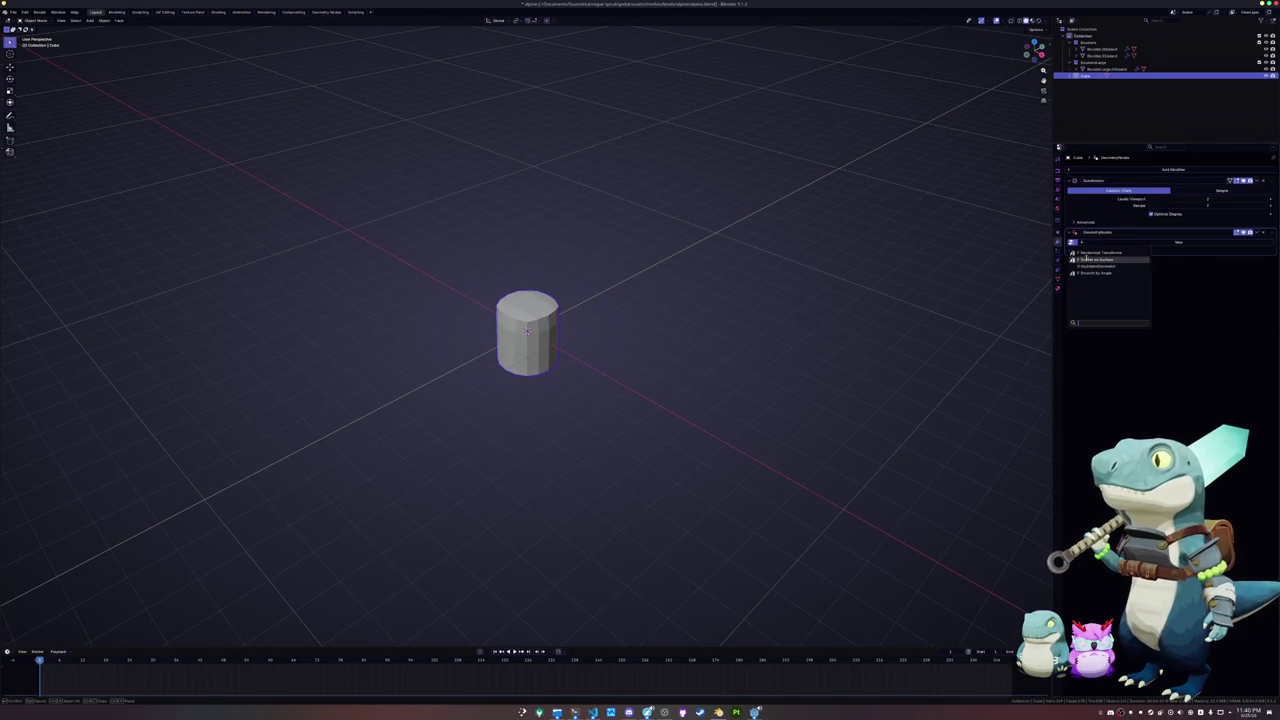
click(1096, 266)
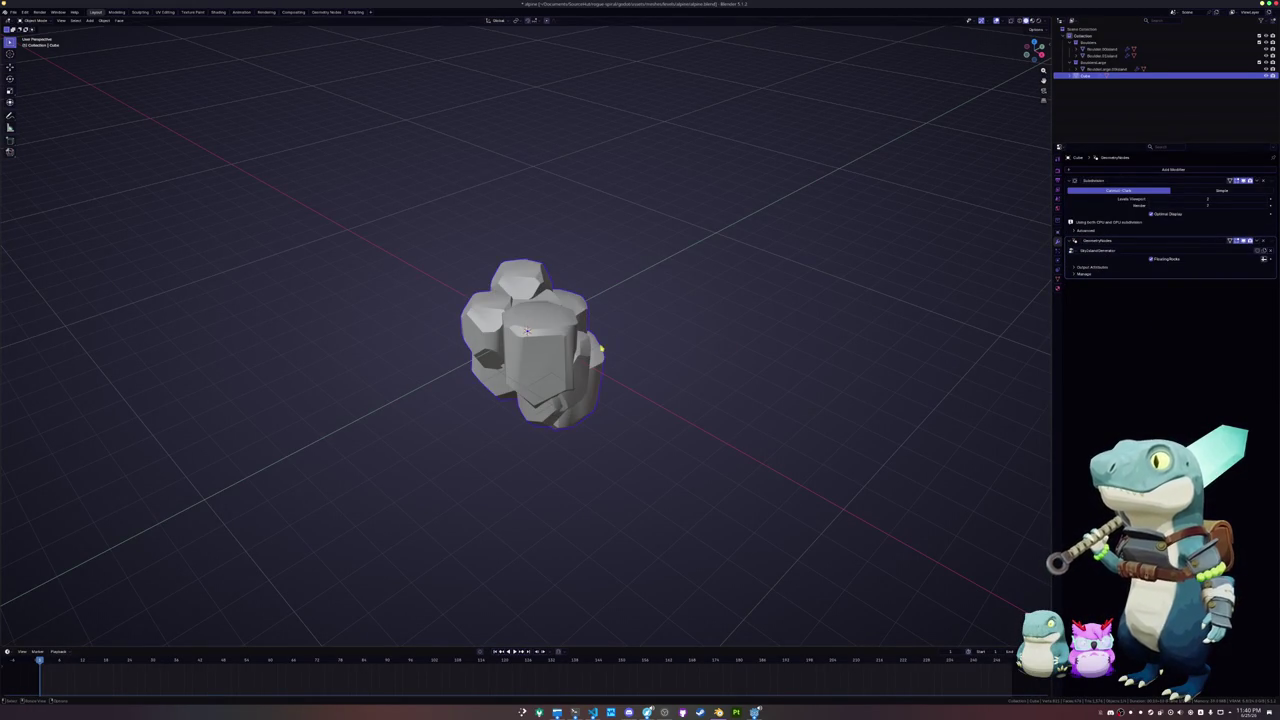
scroll(605, 348, down, 5)
- Scale the rock cluster up by a factor of 10
key(s)
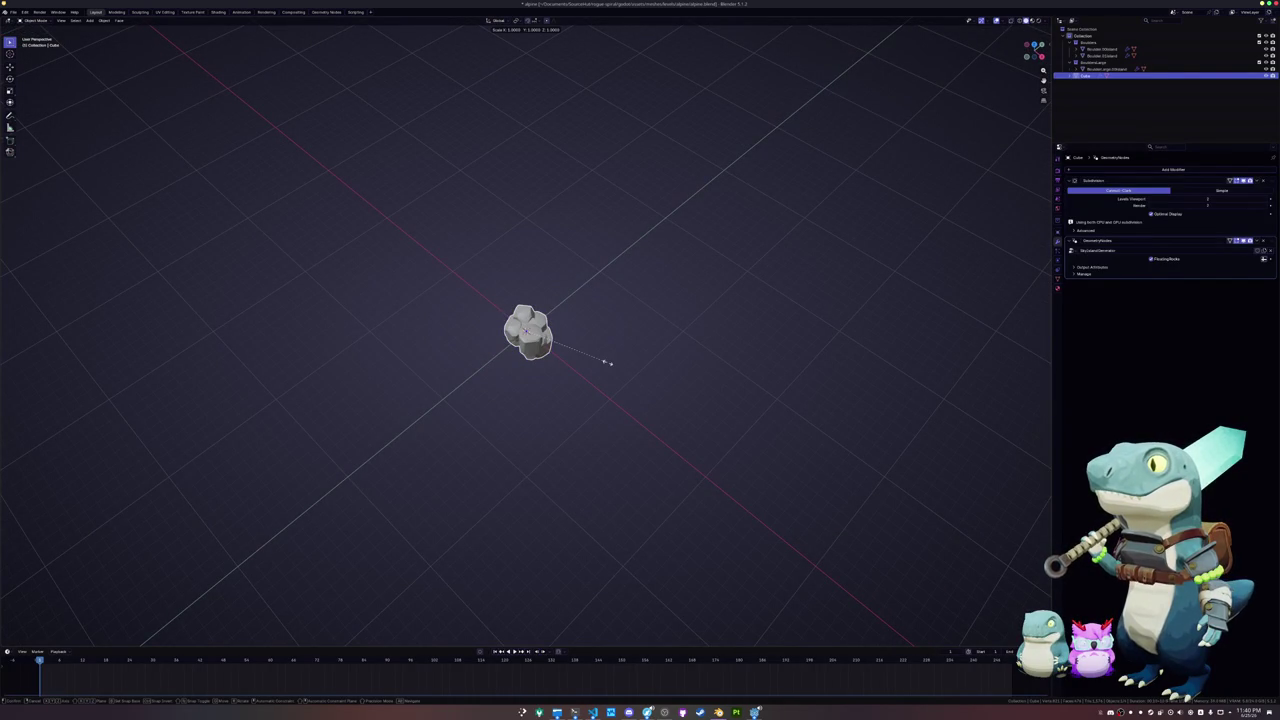
text(10)
key(Return)
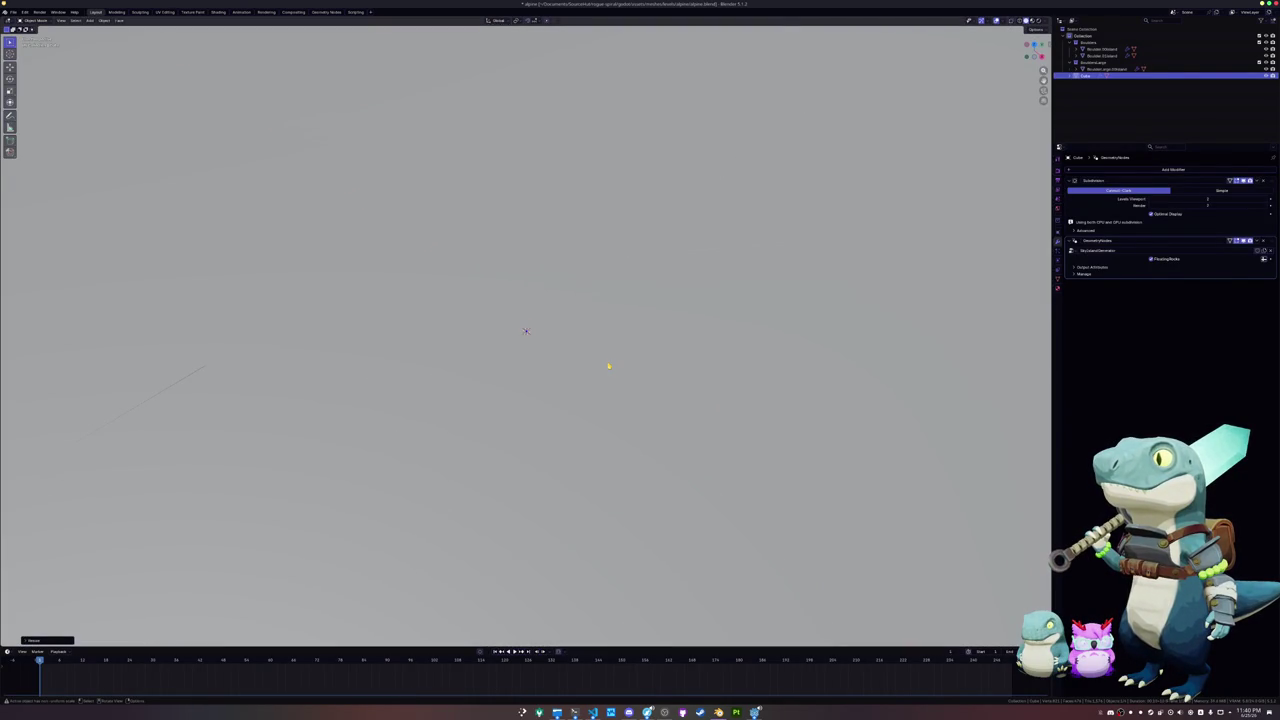
scroll(608, 366, down, 3)
scroll(608, 366, down, 2)
key(ctrl+a)
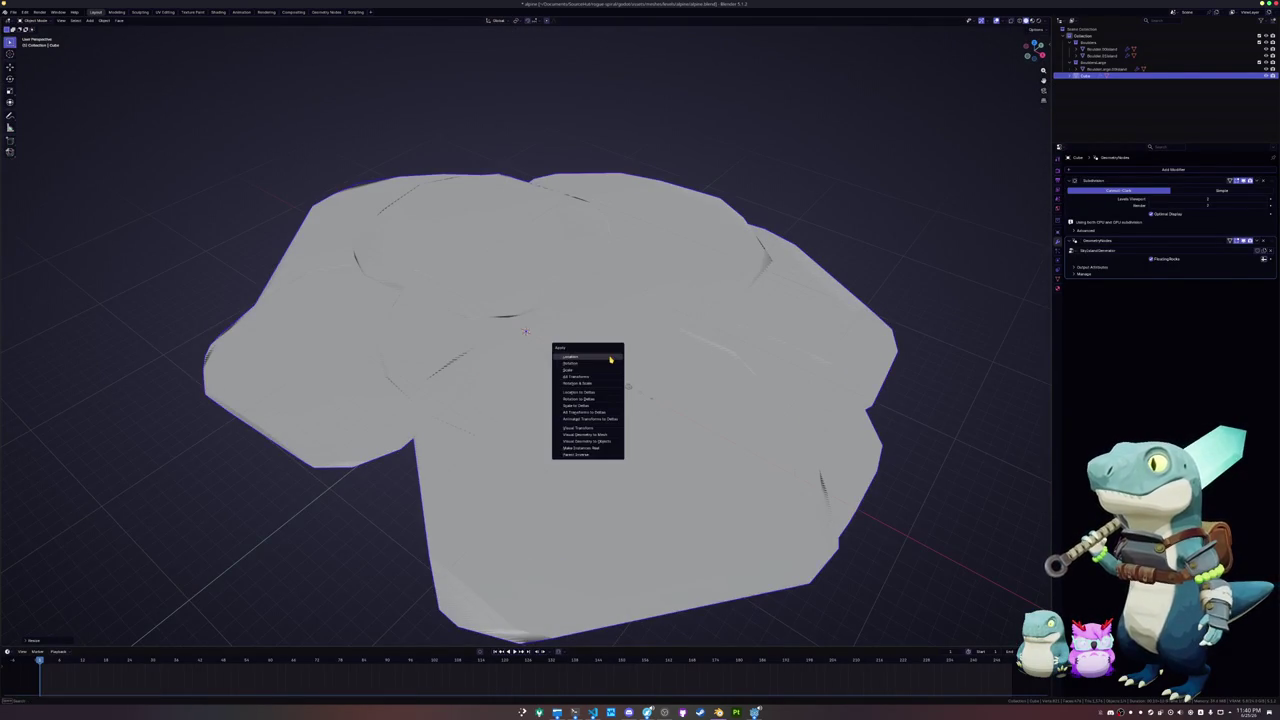
- Apply the object's scale, then undo back to the small rock object
click(610, 369)
scroll(610, 368, up, 2)
scroll(618, 369, up, 1)
key(n)
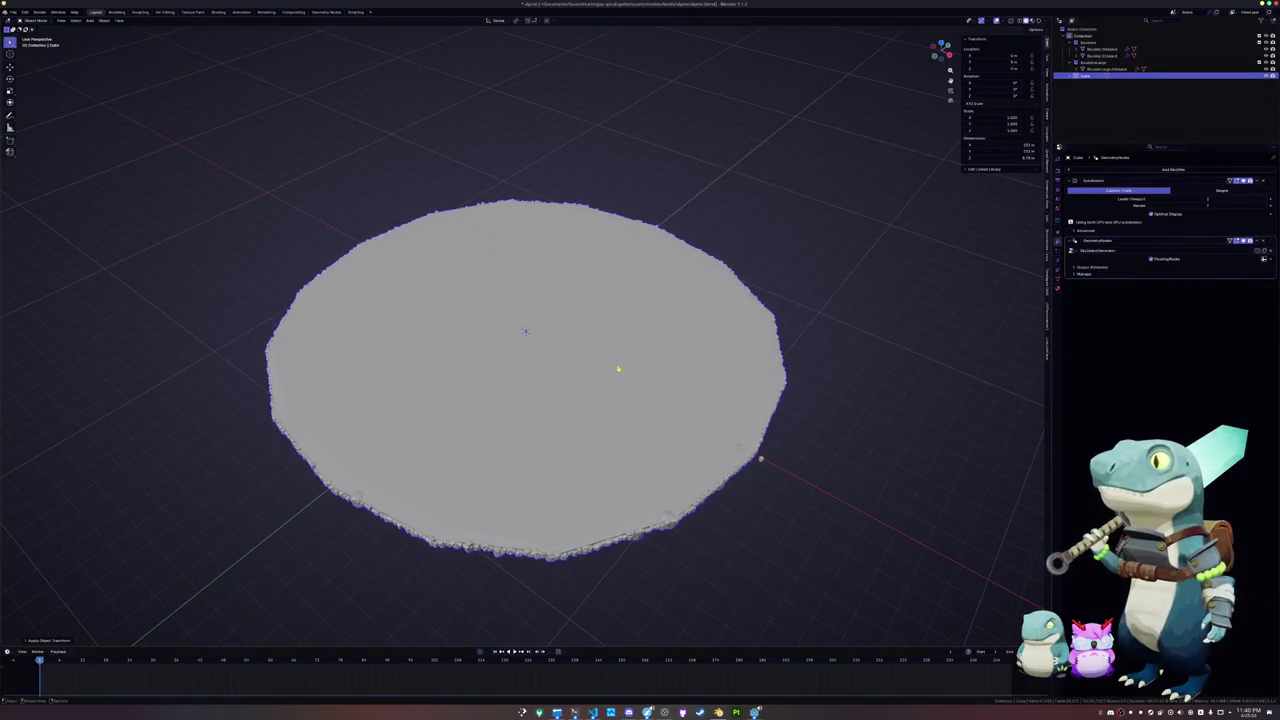
middle_drag(707, 348, 711, 344)
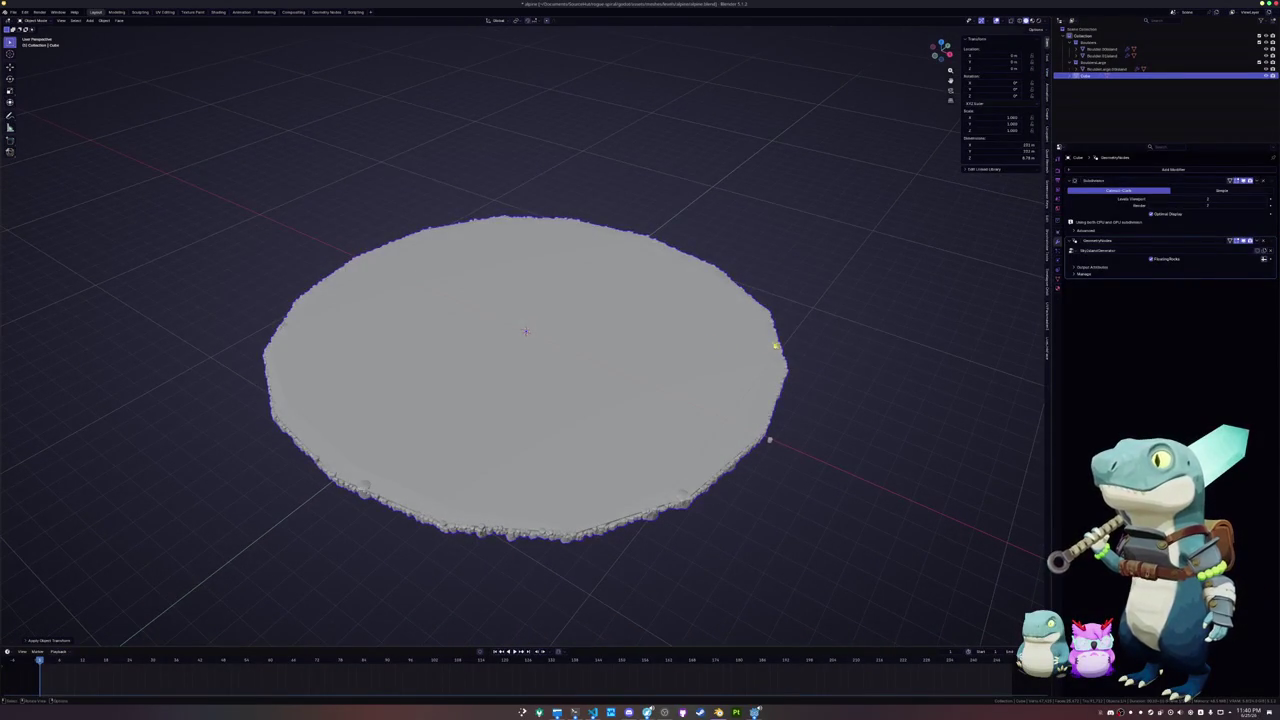
key(ctrl+z)
key(ctrl+z)
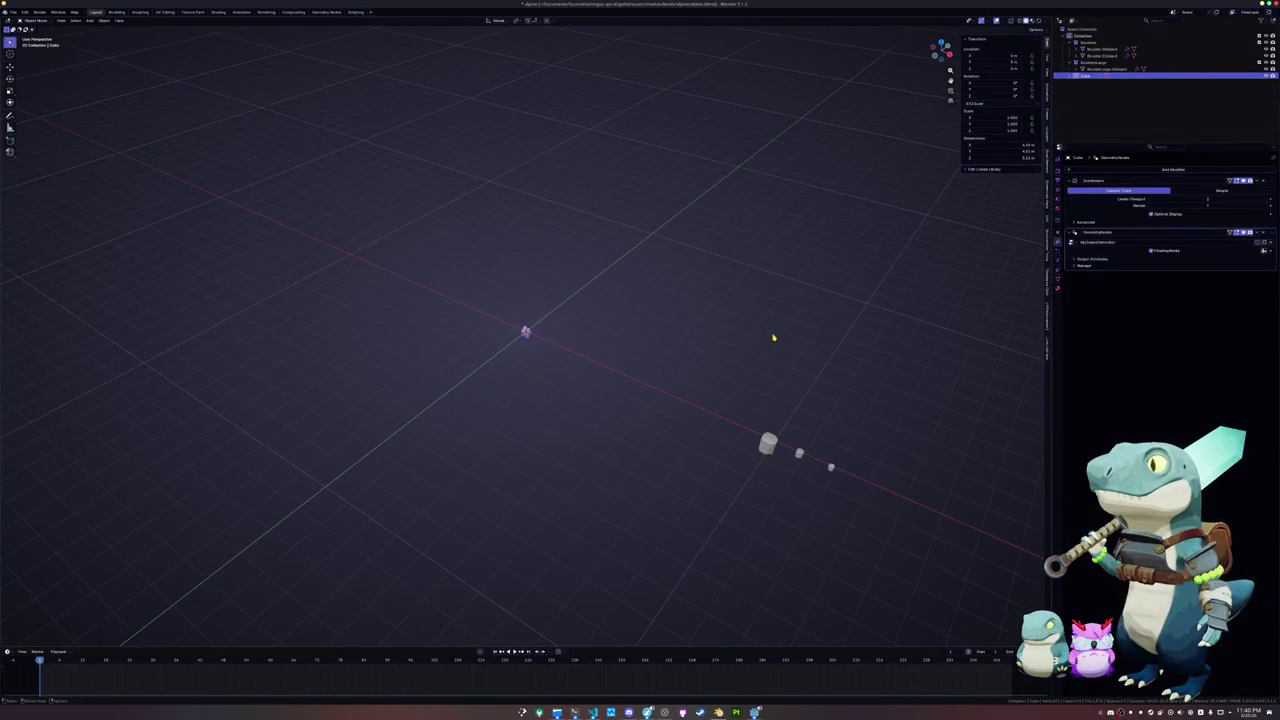
middle_drag(731, 332, 716, 338)
scroll(716, 338, up, 3)
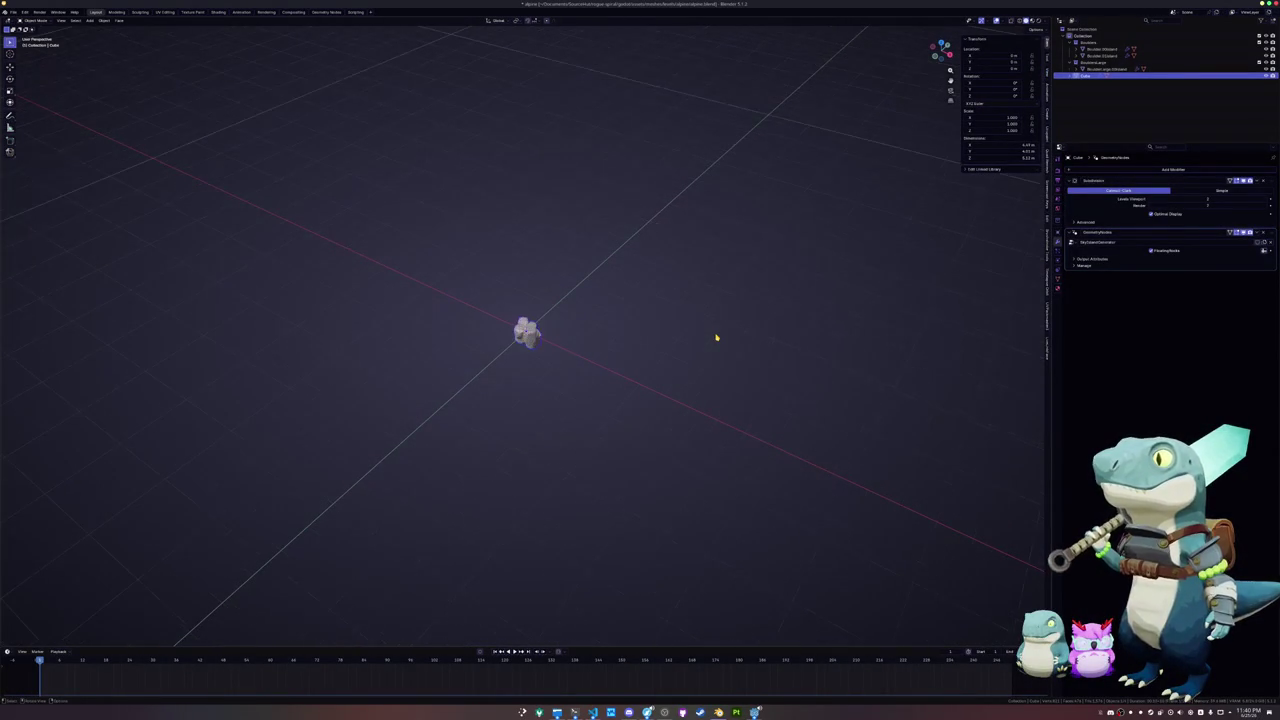
scroll(716, 338, down, 5)
scroll(716, 338, up, 1)
- Scale the object horizontally, apply the scale, and hide the Geometry Nodes modifier in the viewport
key(s)
key(shift+z)
click(715, 334)
key(ctrl+a)
click(716, 334)
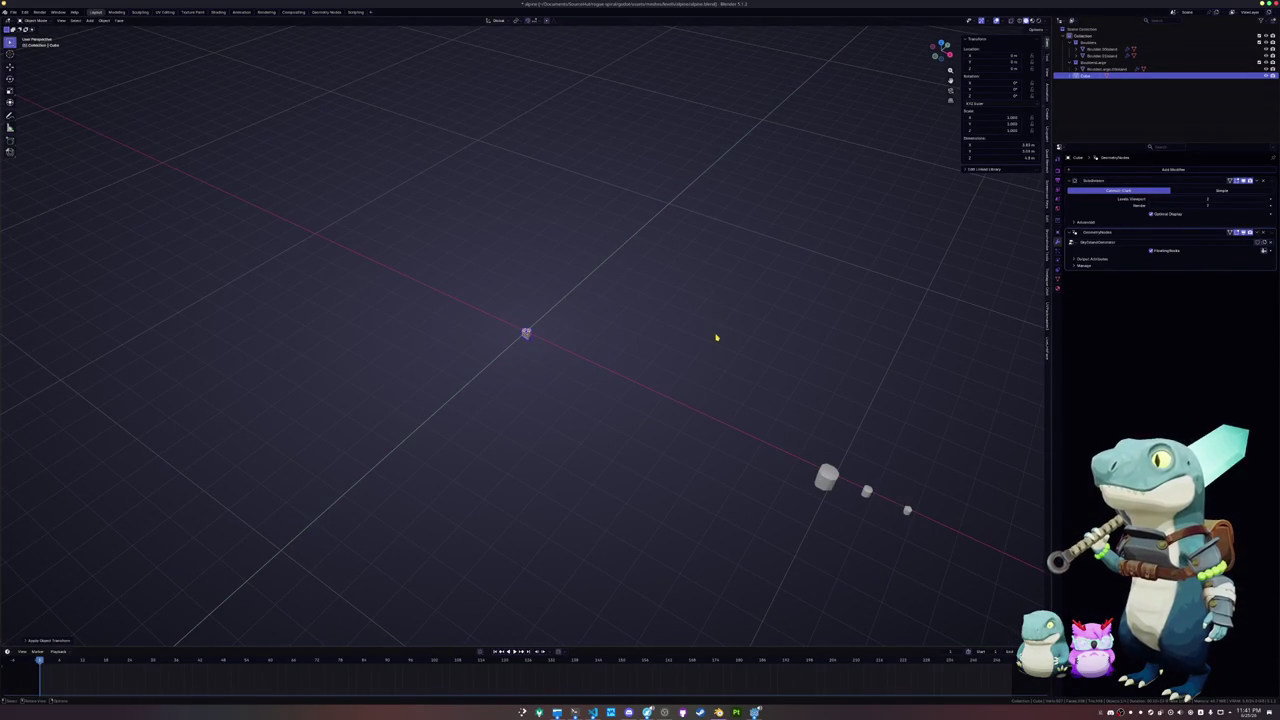
scroll(640, 370, up, 8)
scroll(650, 366, up, 3)
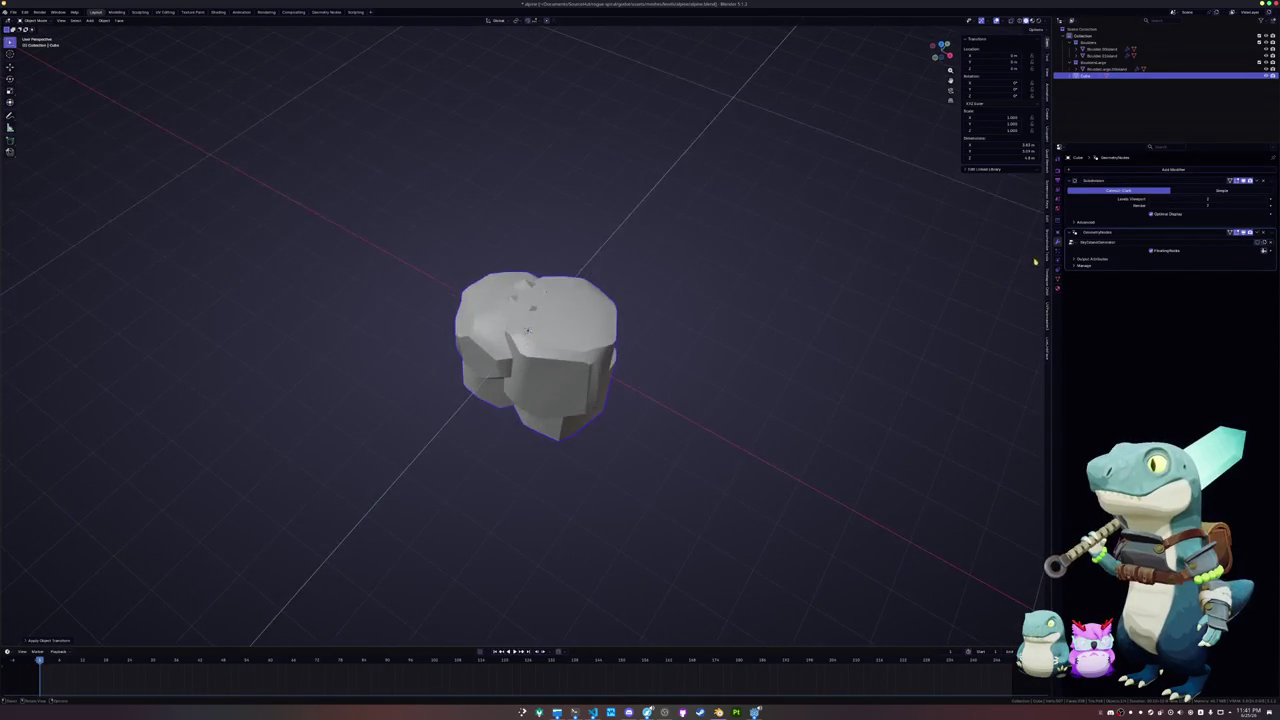
click(1244, 232)
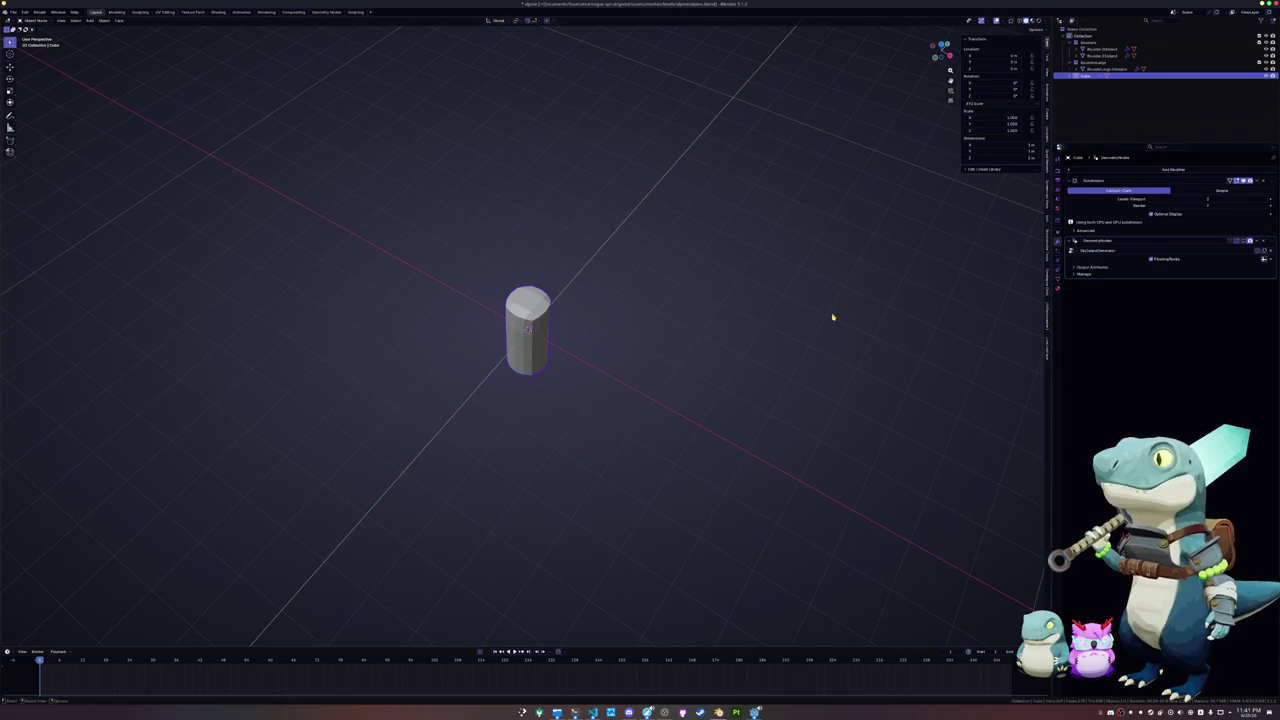
- Scale the cylinder by 250 and extrude the disc a short way upward
scroll(790, 330, down, 6)
text(s)
text(25)
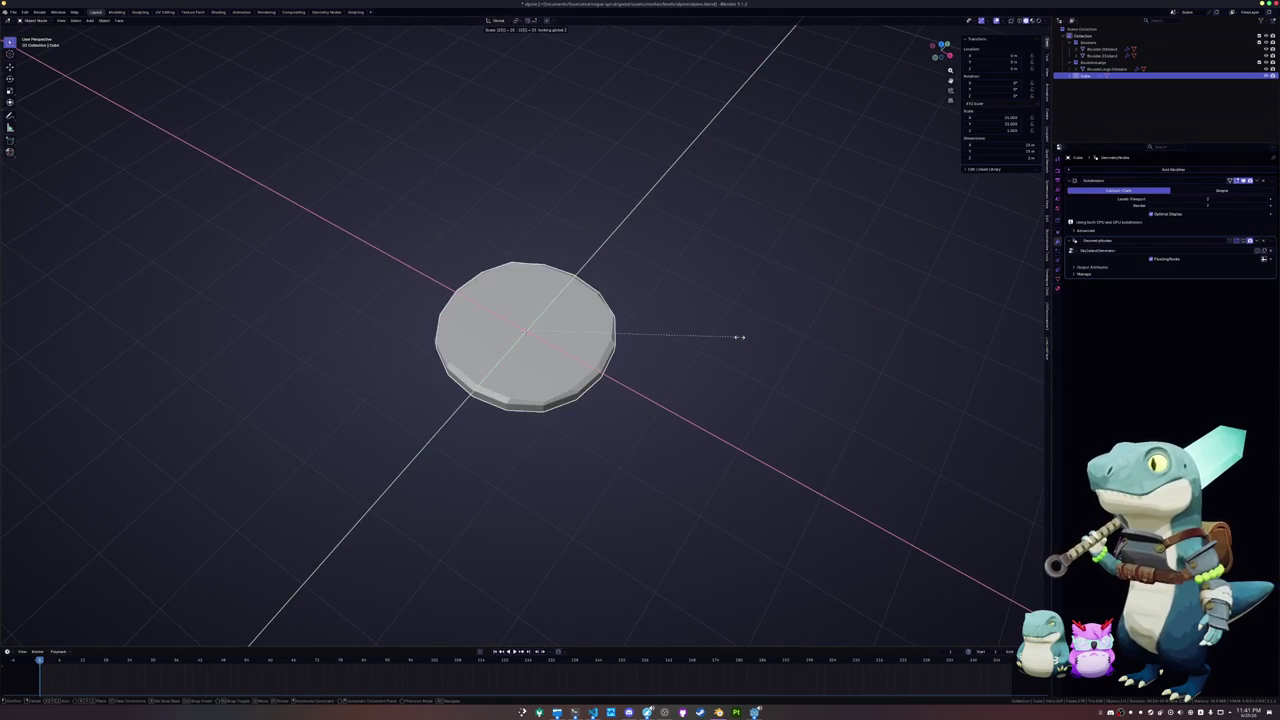
text(0)
key(Return)
scroll(740, 341, down, 6)
middle_drag(700, 357, 777, 394)
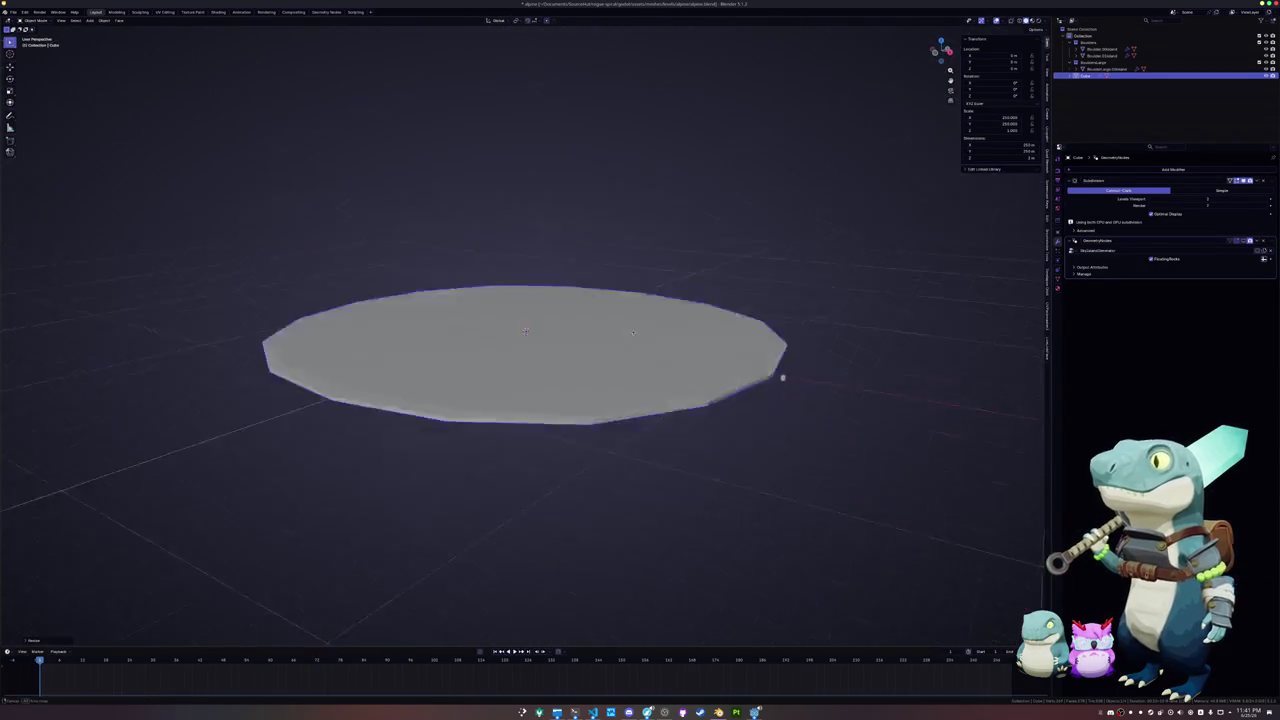
key(Tab)
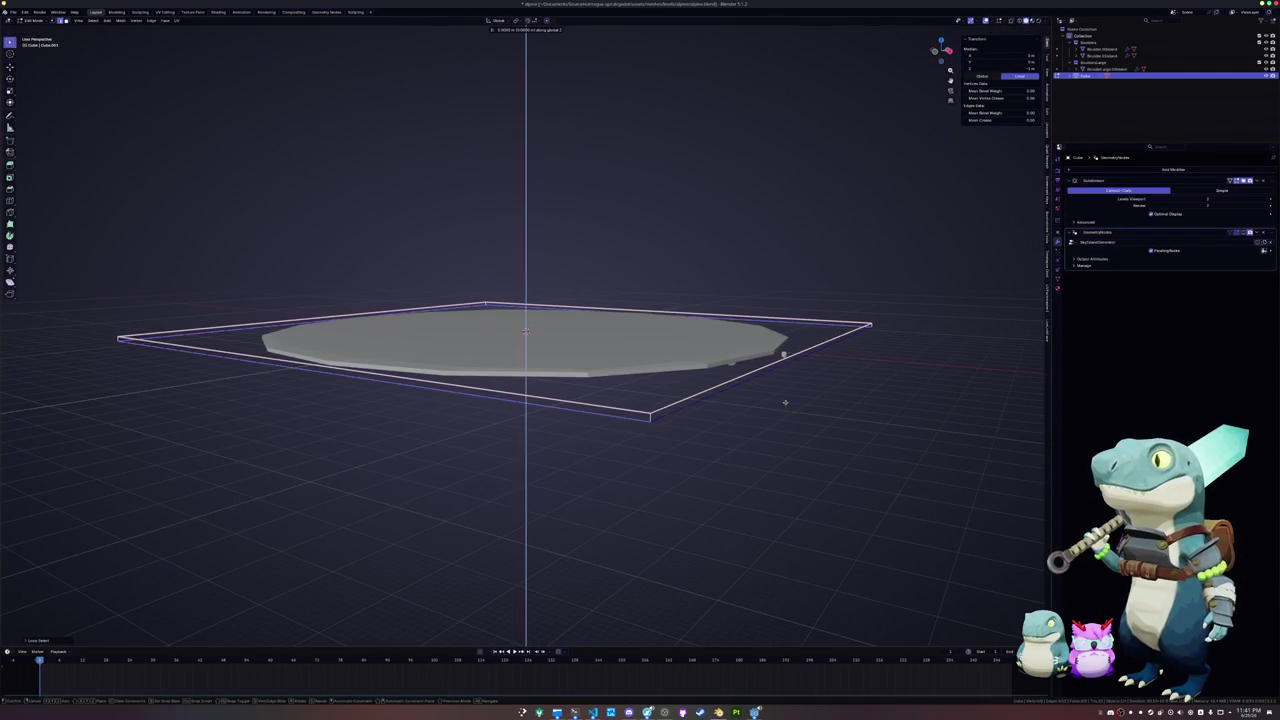
key(e)
click(757, 478)
- Widen the whole base mesh horizontally
middle_drag(757, 478, 801, 436)
key(a)
key(s)
key(shift+z)
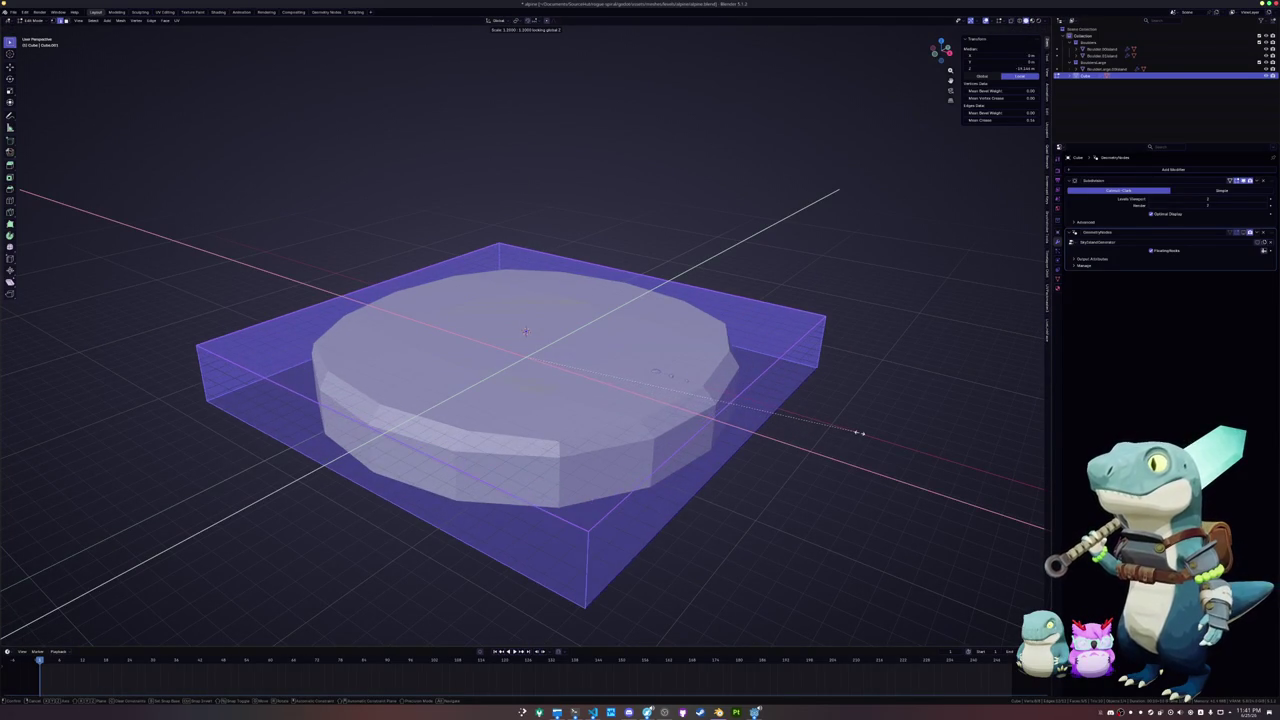
click(851, 431)
- Raise the top part along Z and scale it horizontally to flare the sides
click(705, 482)
key(g)
key(z)
click(749, 451)
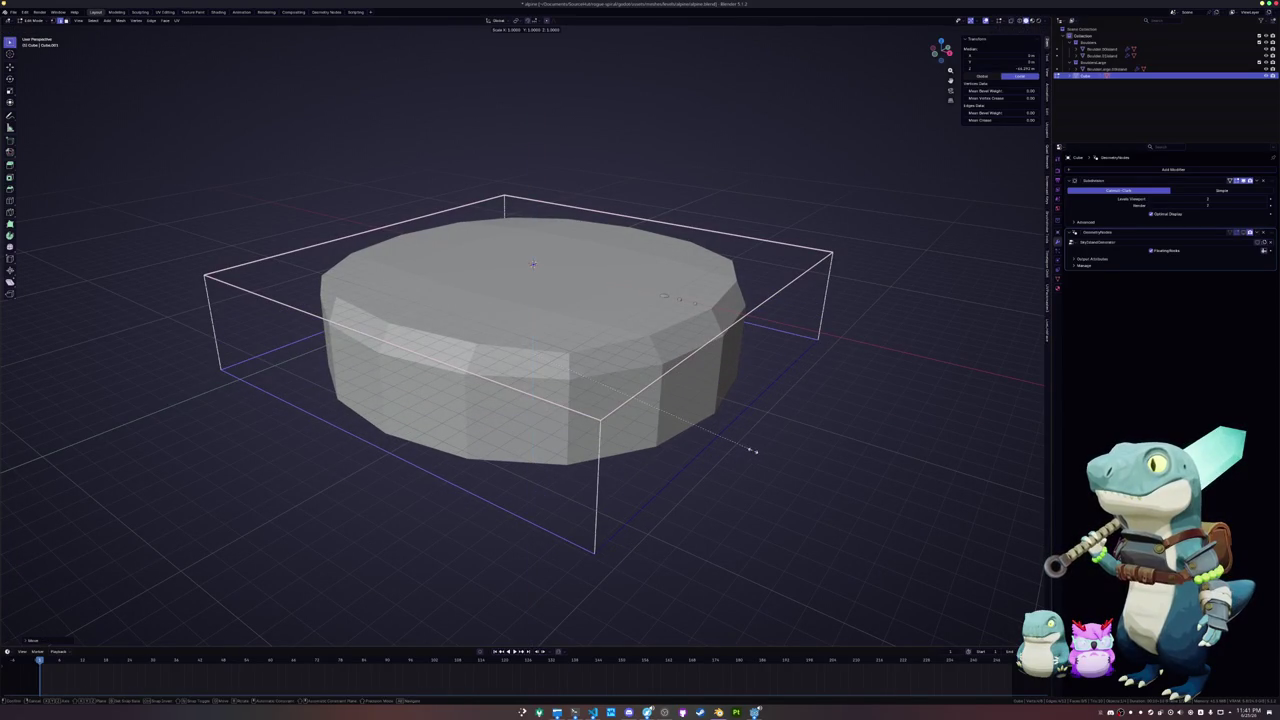
key(s)
key(shift+z)
click(808, 448)
key(Tab)
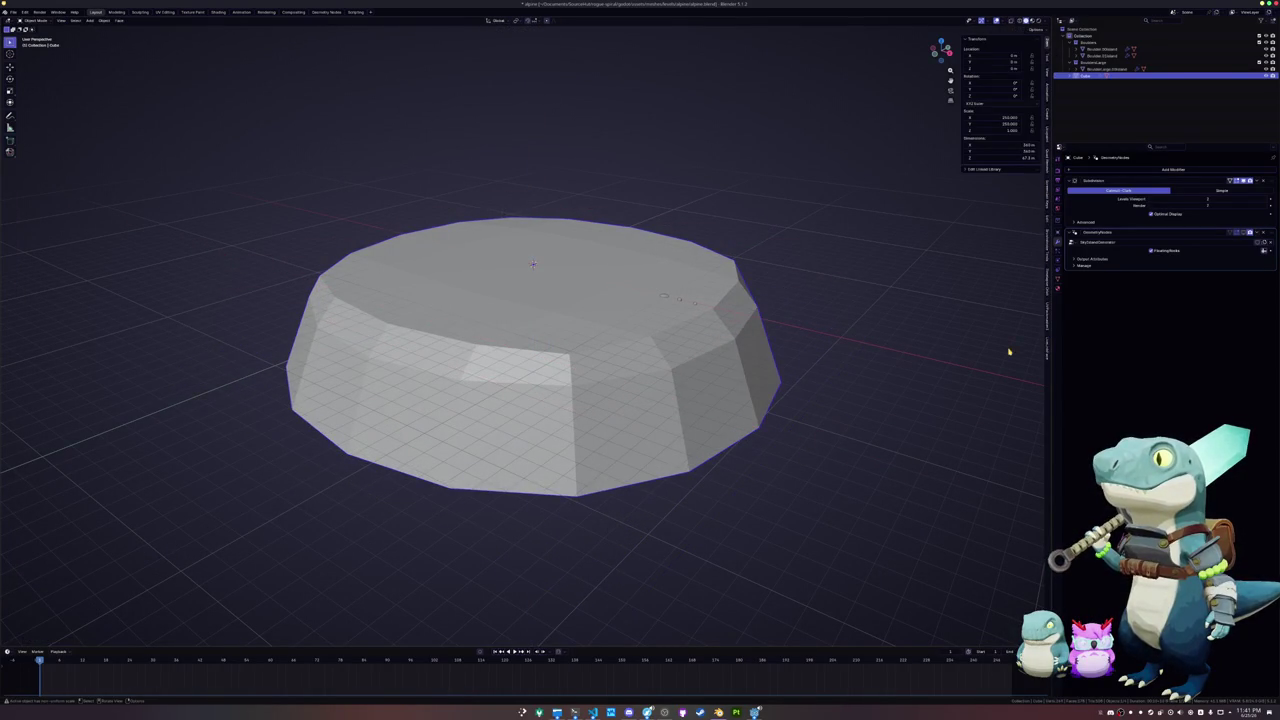
- Re-enable the rock generator, apply the base's scale, and move the selected mesh part along Z
click(1248, 233)
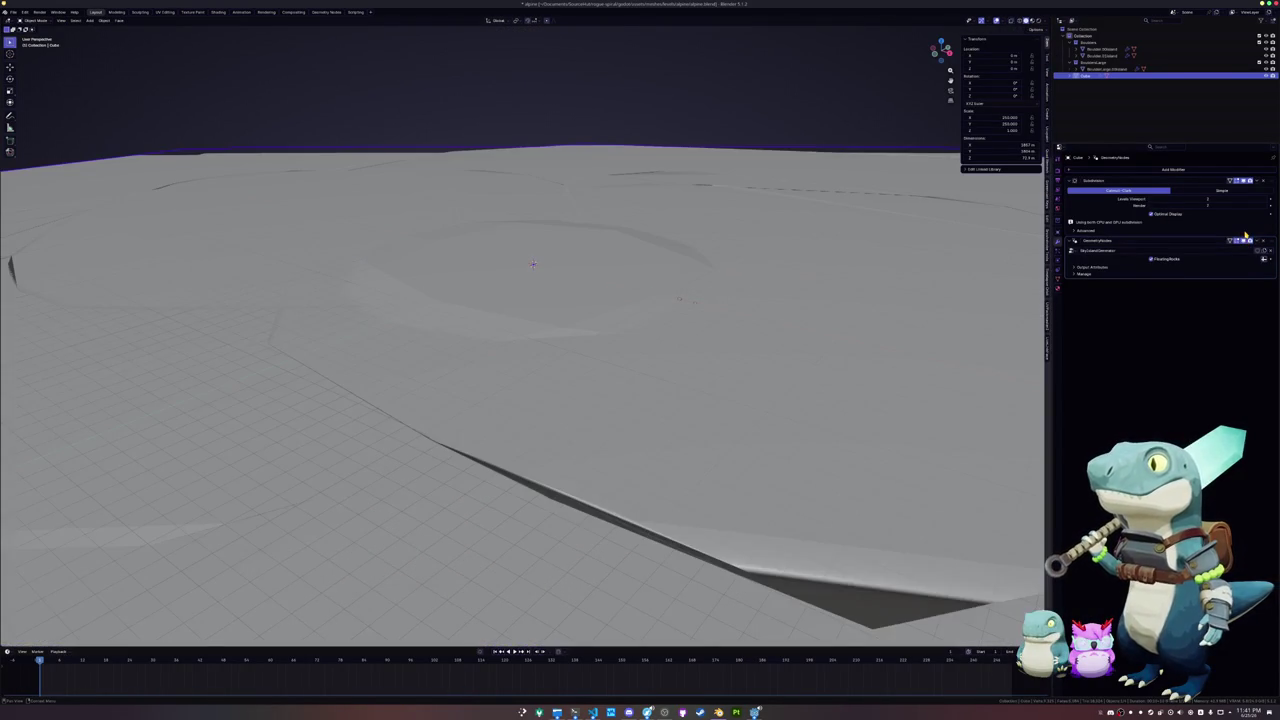
key(ctrl+a)
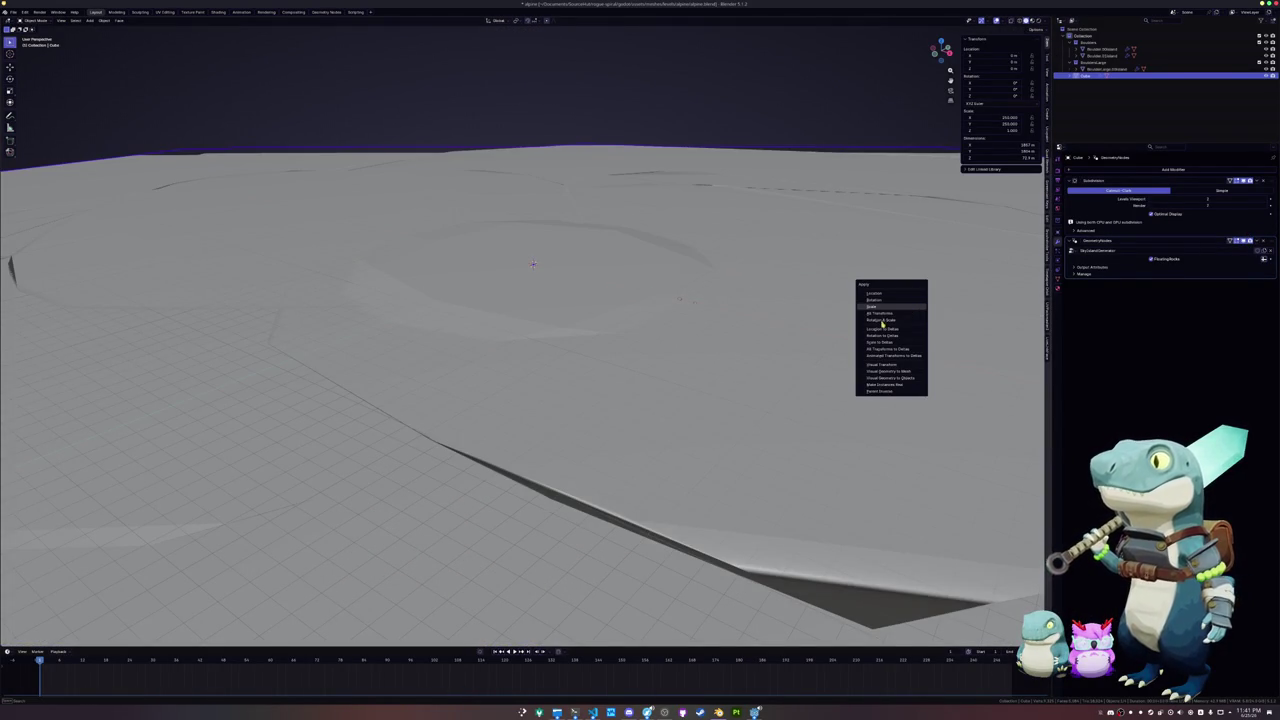
click(883, 320)
scroll(673, 397, up, 3)
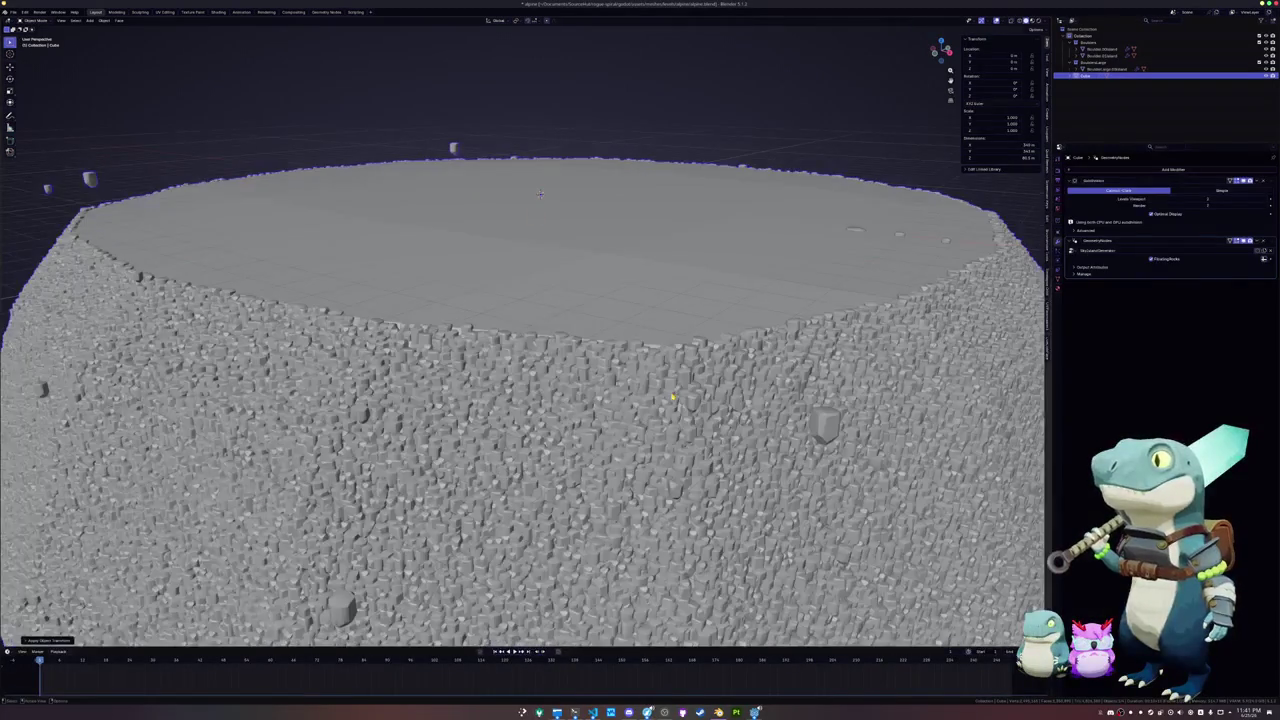
scroll(673, 397, down, 4)
key(Tab)
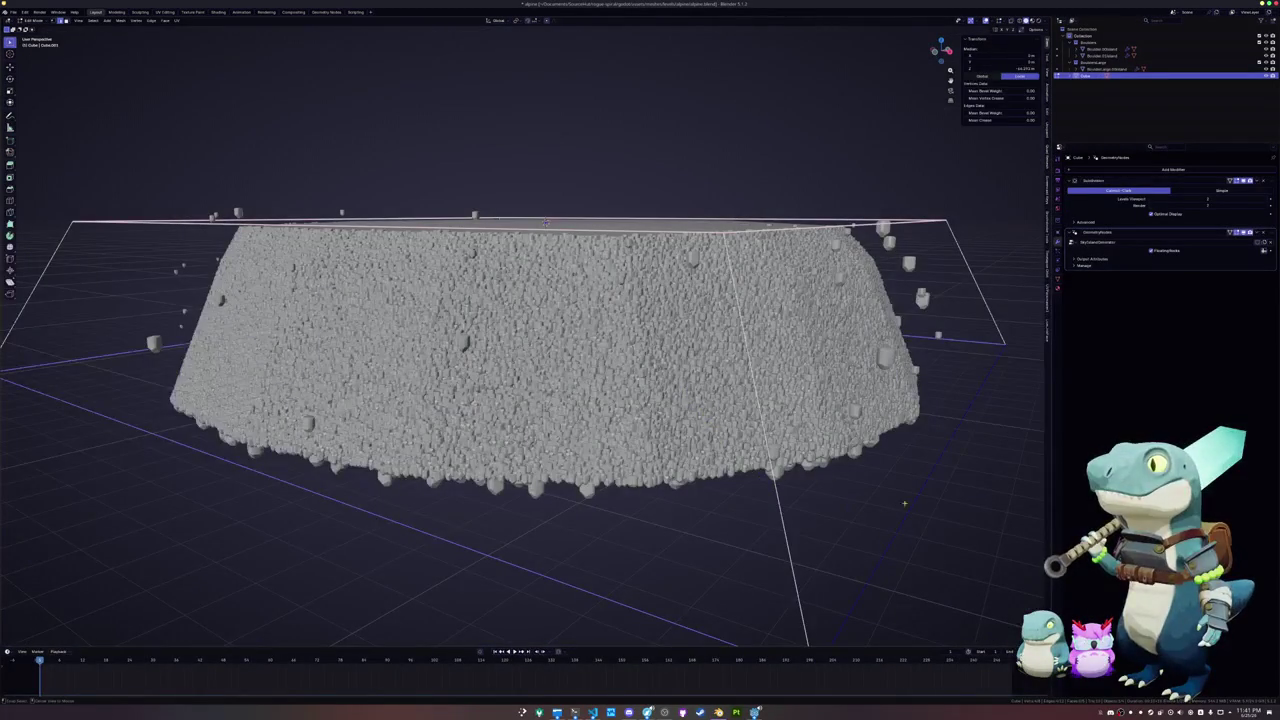
key(g)
key(z)
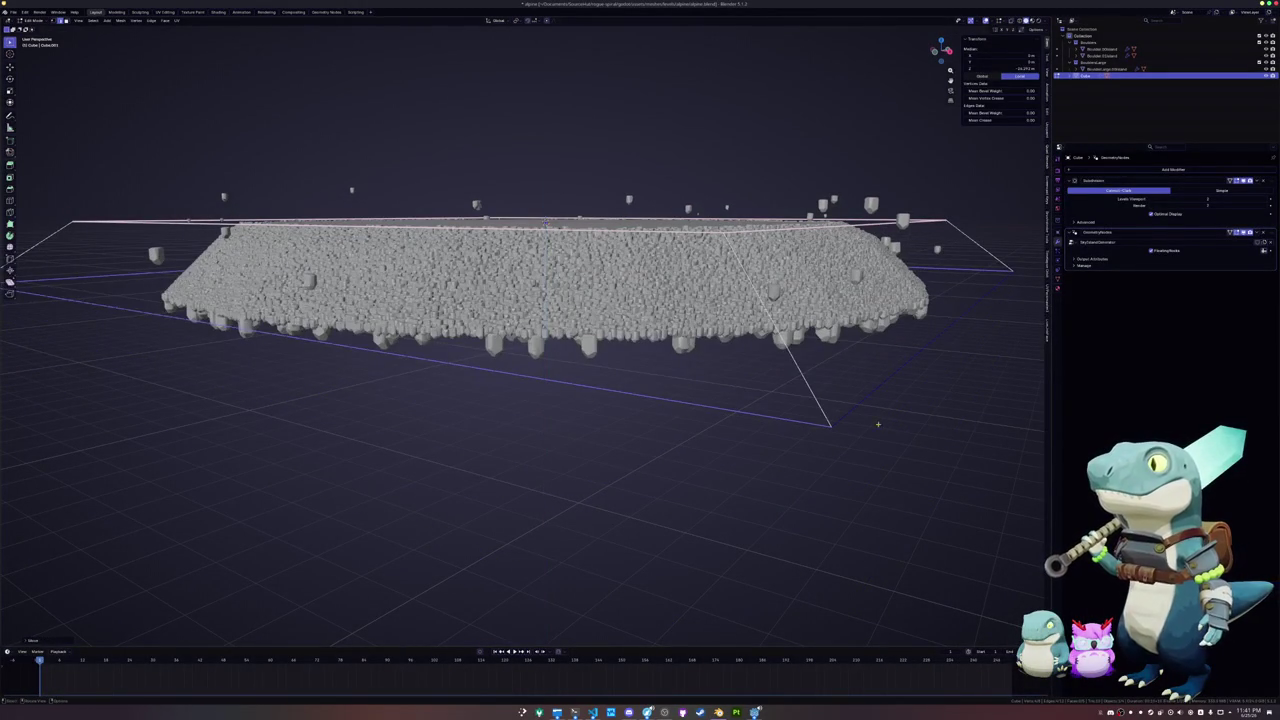
click(899, 441)
key(Tab)
- Turn off FloatingRocks, change the subdivision level, and crease the base's top face
middle_drag(560, 130, 549, 214)
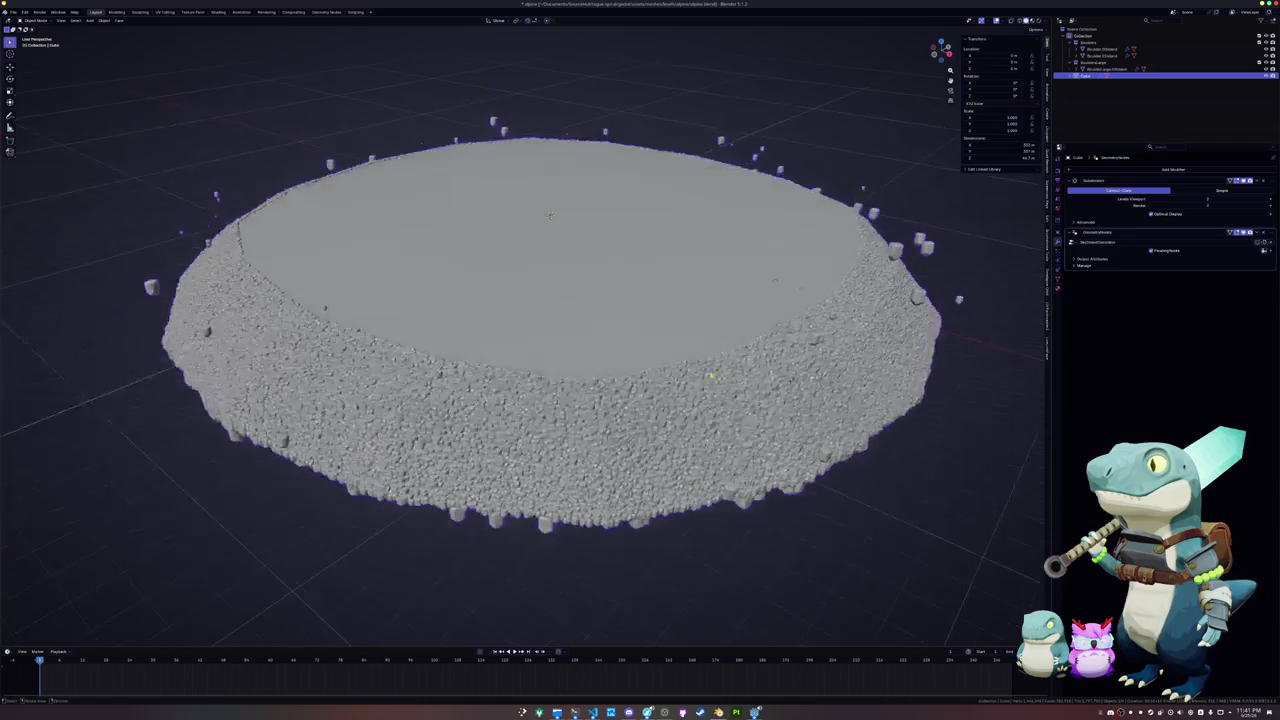
click(1152, 251)
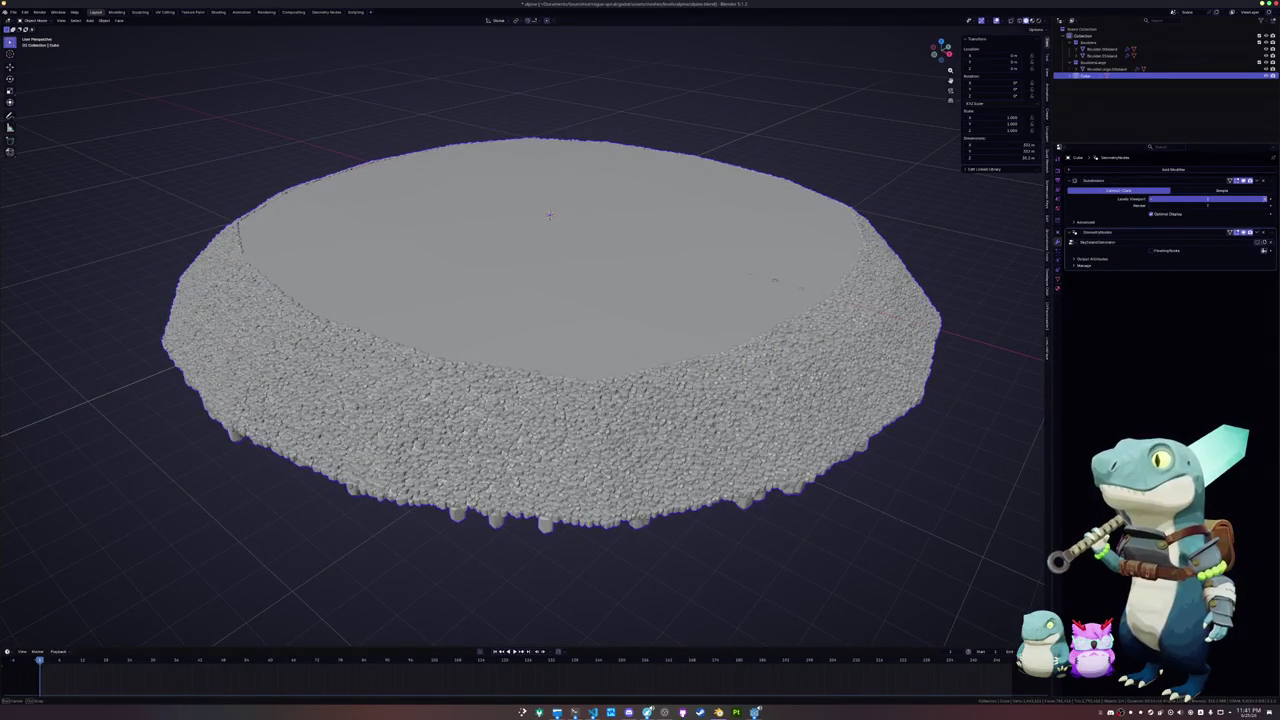
click(1266, 200)
key(Tab)
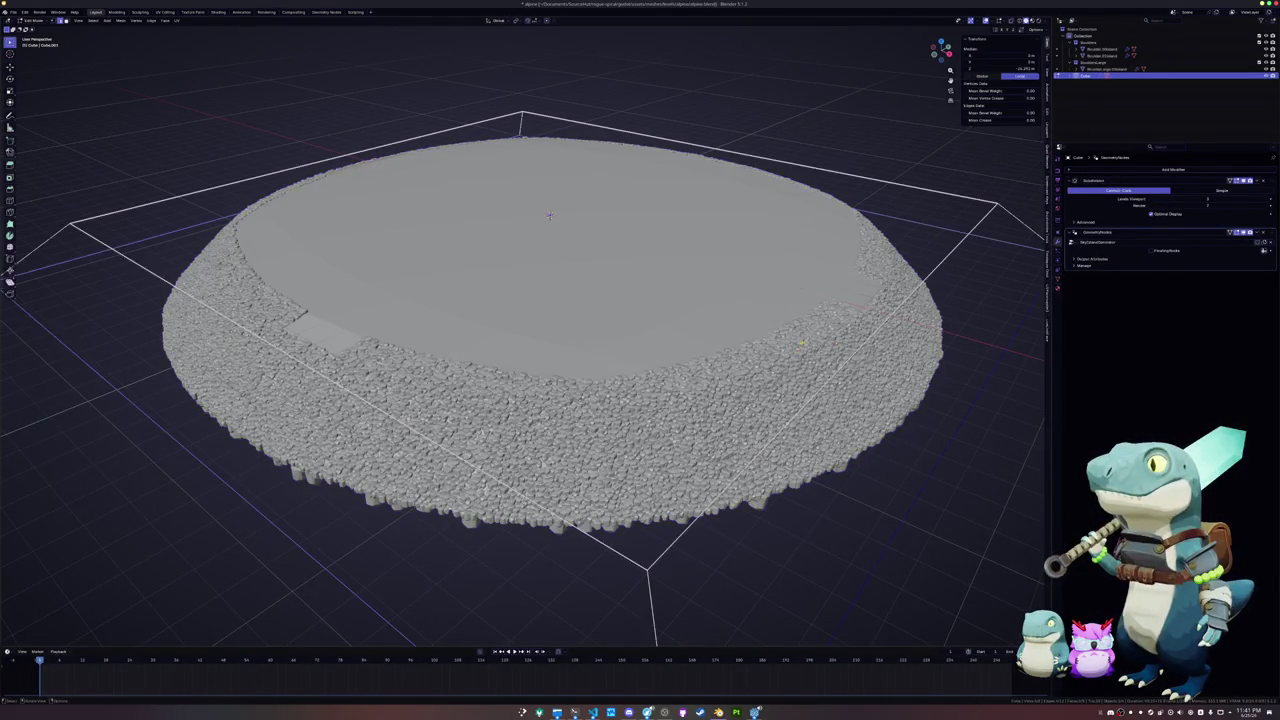
click(549, 215)
key(shift+e)
key(Return)
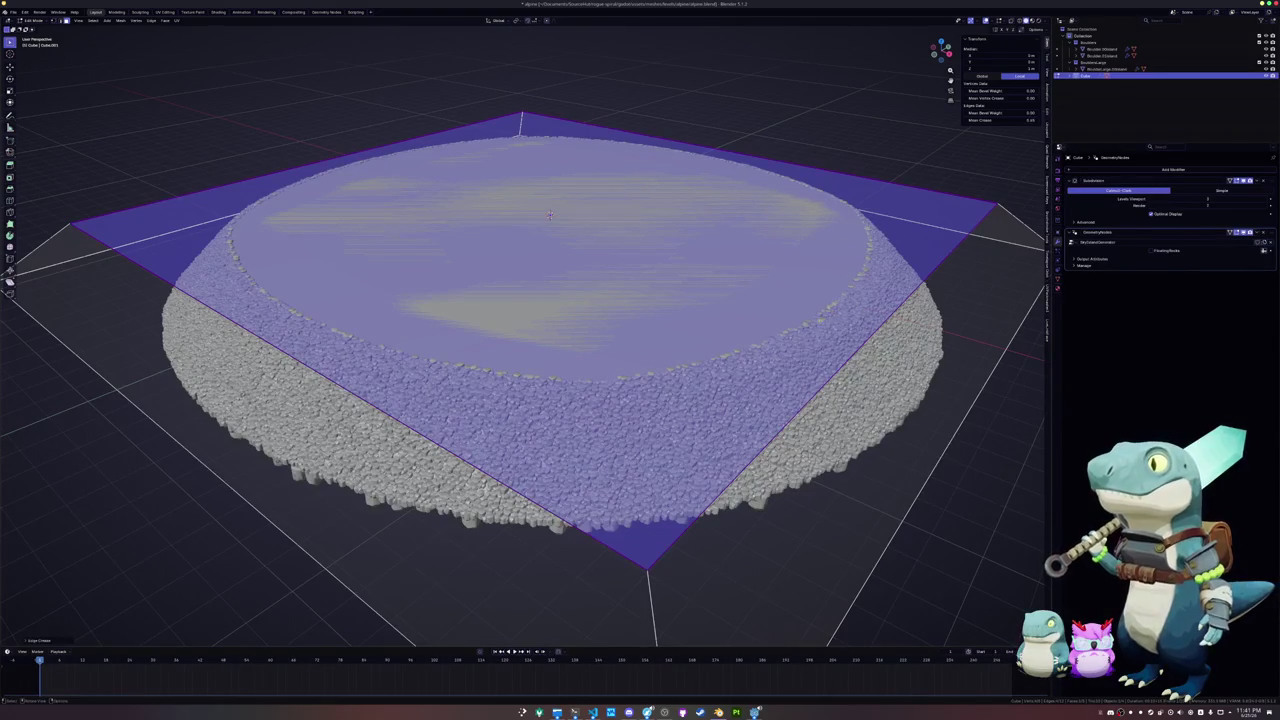
key(Tab)
click(327, 12)
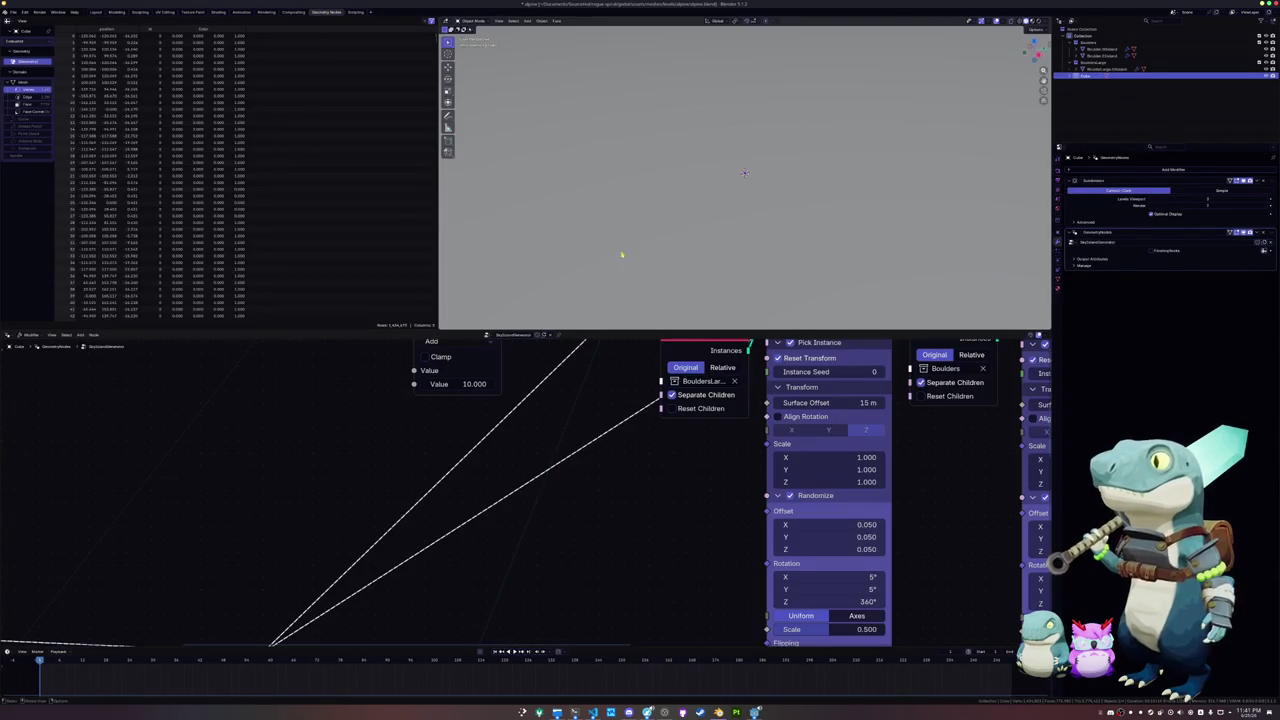
- Switch the right Scatter on Surface node to Poisson Disk distribution
scroll(668, 240, down, 5)
scroll(666, 225, up, 3)
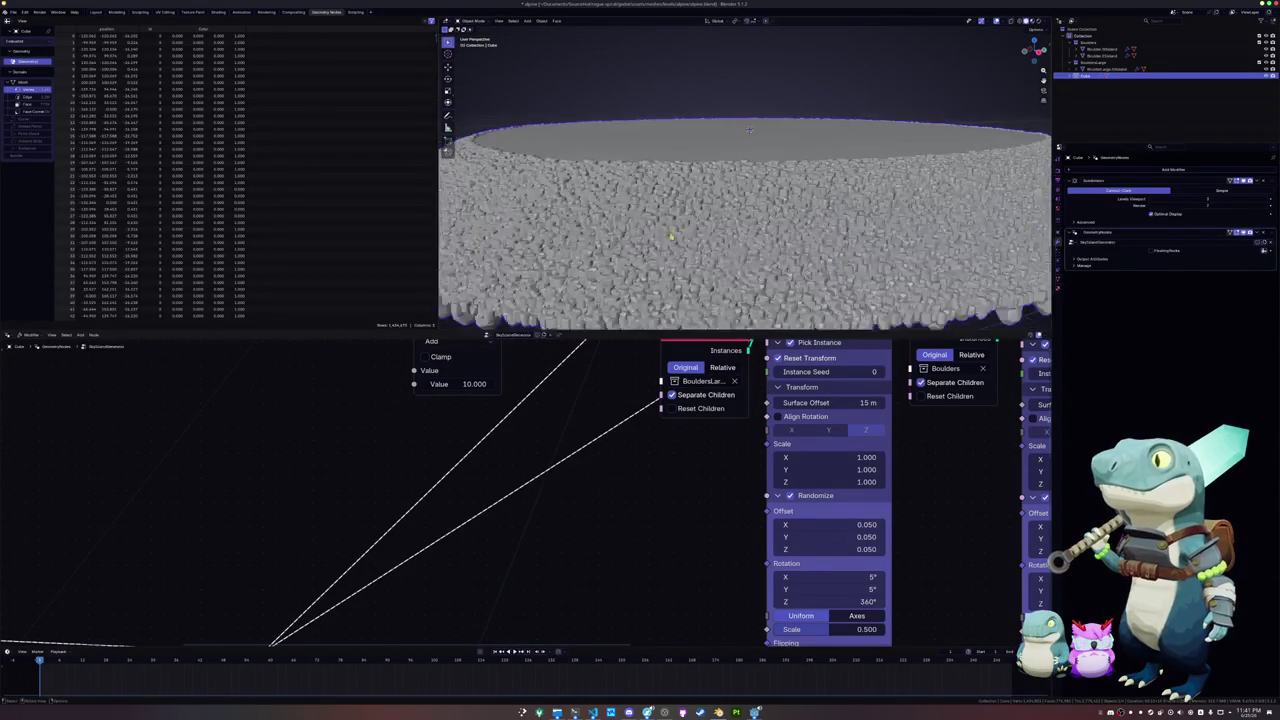
scroll(666, 225, up, 3)
scroll(566, 545, down, 3)
scroll(566, 545, down, 3)
scroll(566, 545, up, 1)
scroll(566, 545, up, 1)
scroll(600, 520, up, 1)
scroll(631, 495, up, 2)
middle_drag(631, 495, 565, 473)
drag(840, 462, 890, 462)
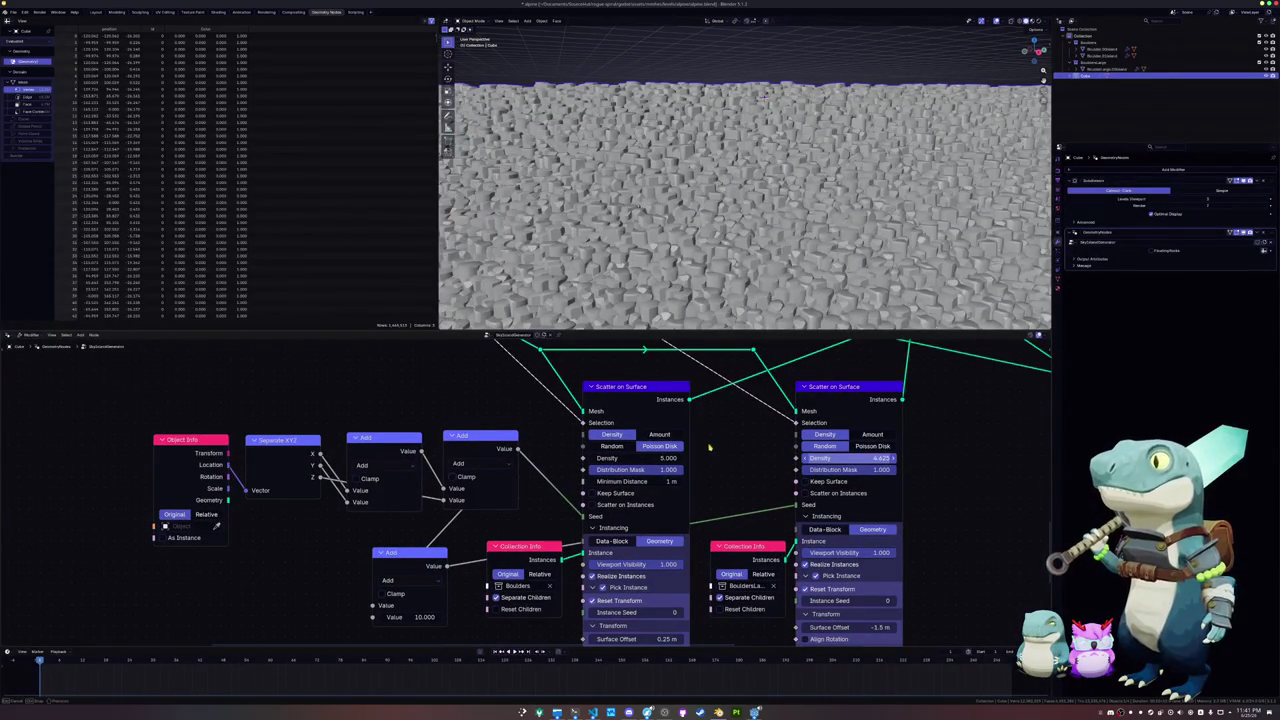
click(877, 447)
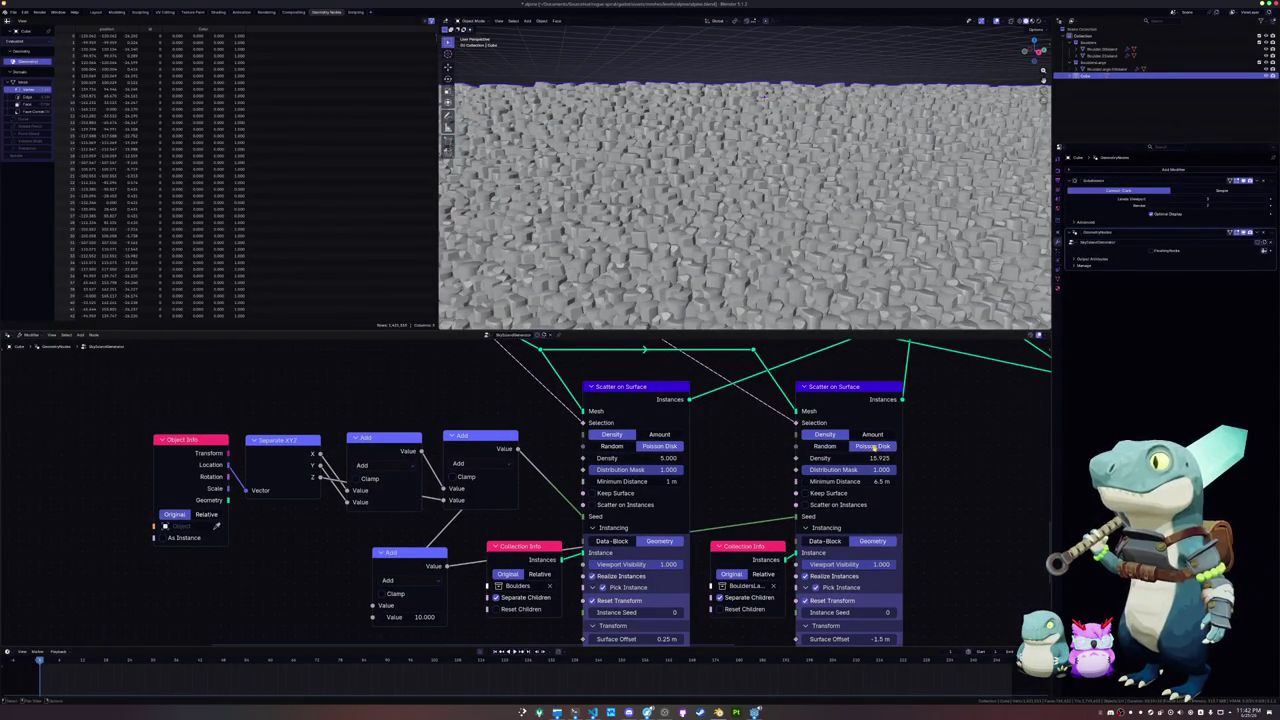
- Set the density of both rock scatters to 1
click(657, 458)
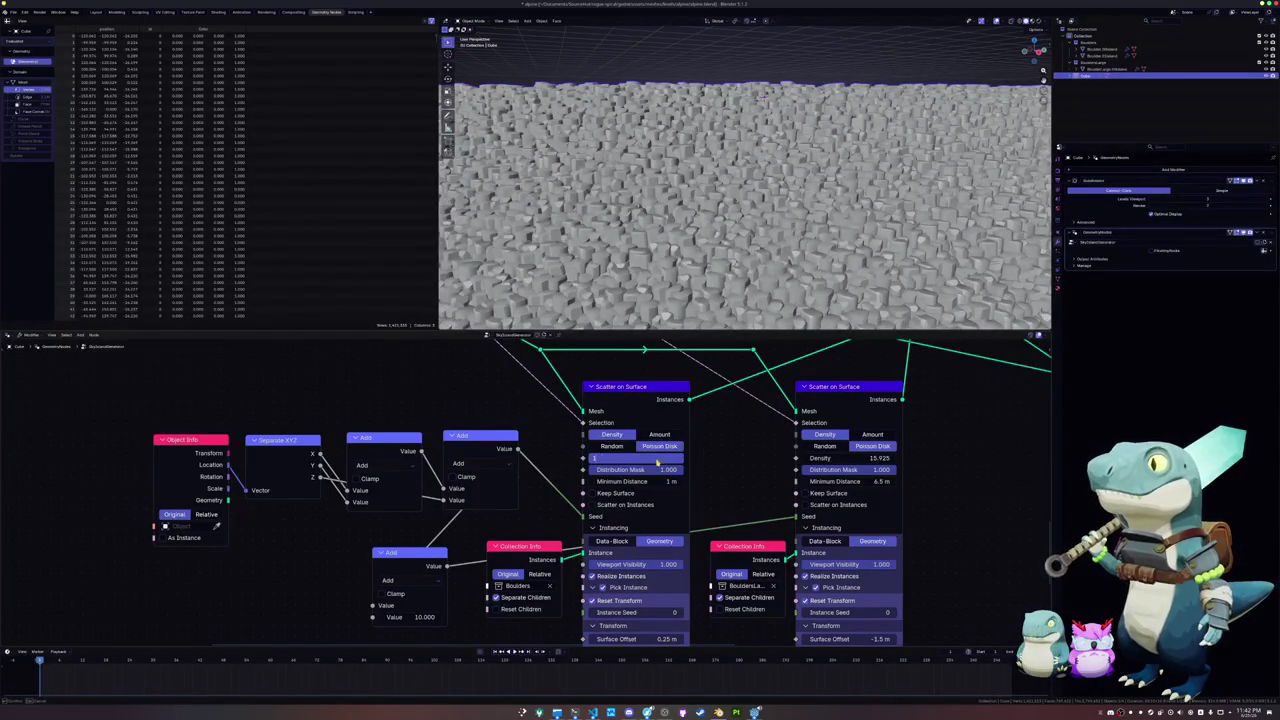
key(Return)
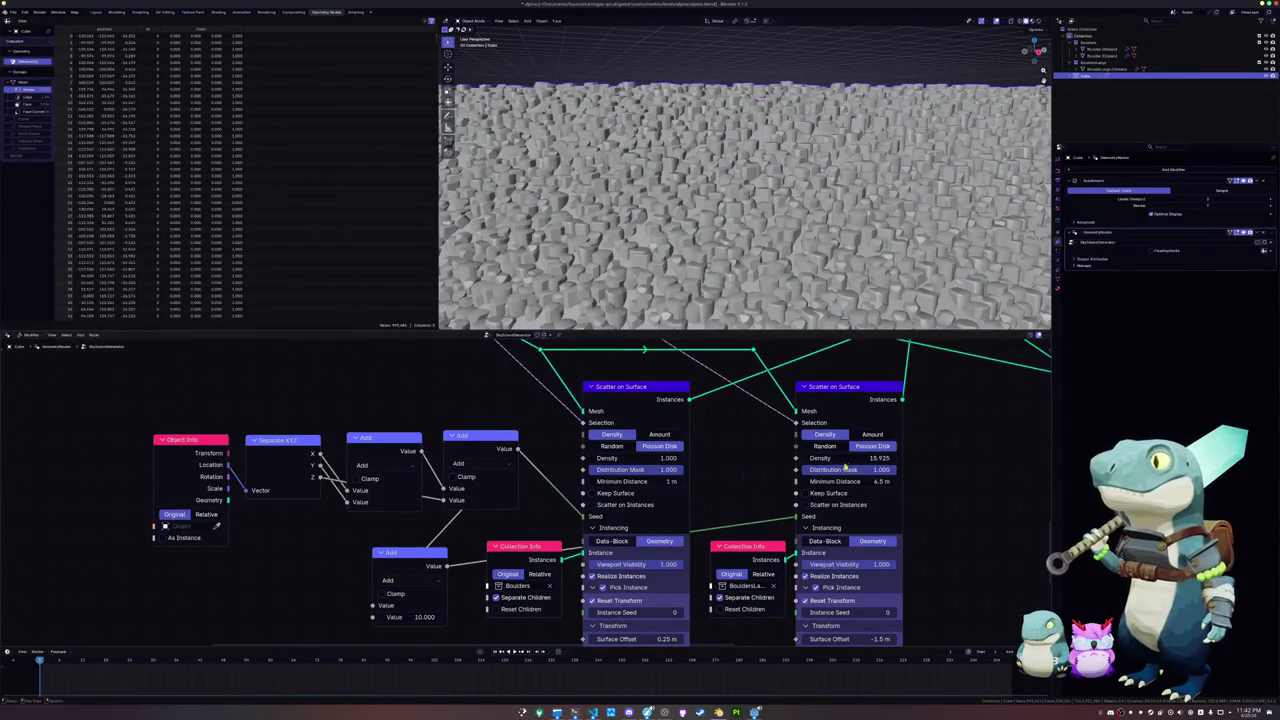
click(855, 459)
text(1.000)
key(Return)
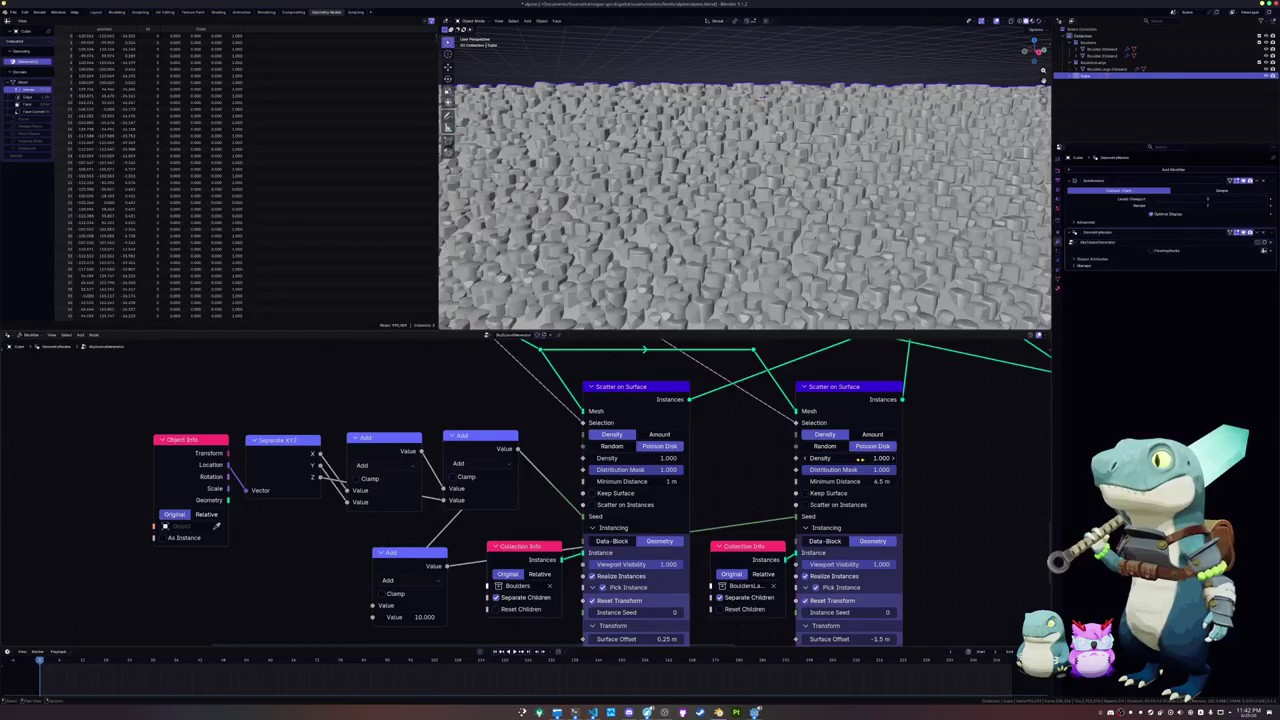
- Give the second scatter a 1.5 m surface offset and frame the rock field
click(862, 638)
text(2)
key(Return)
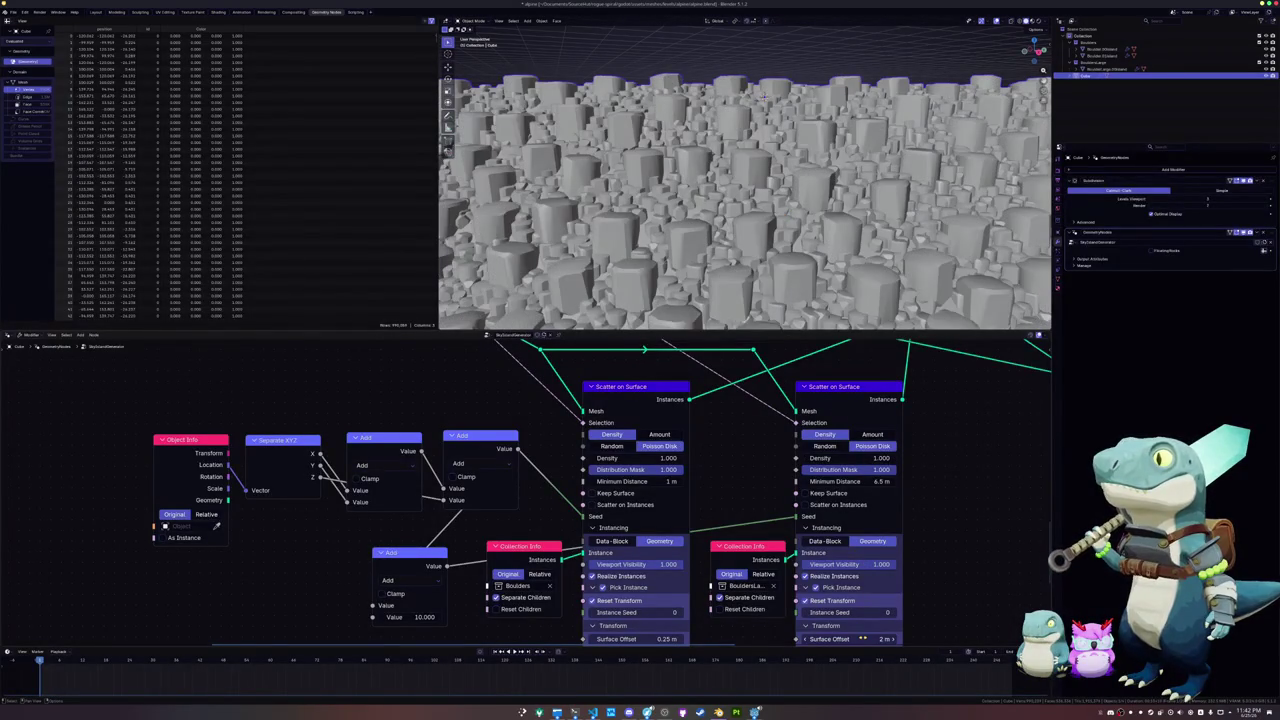
click(865, 638)
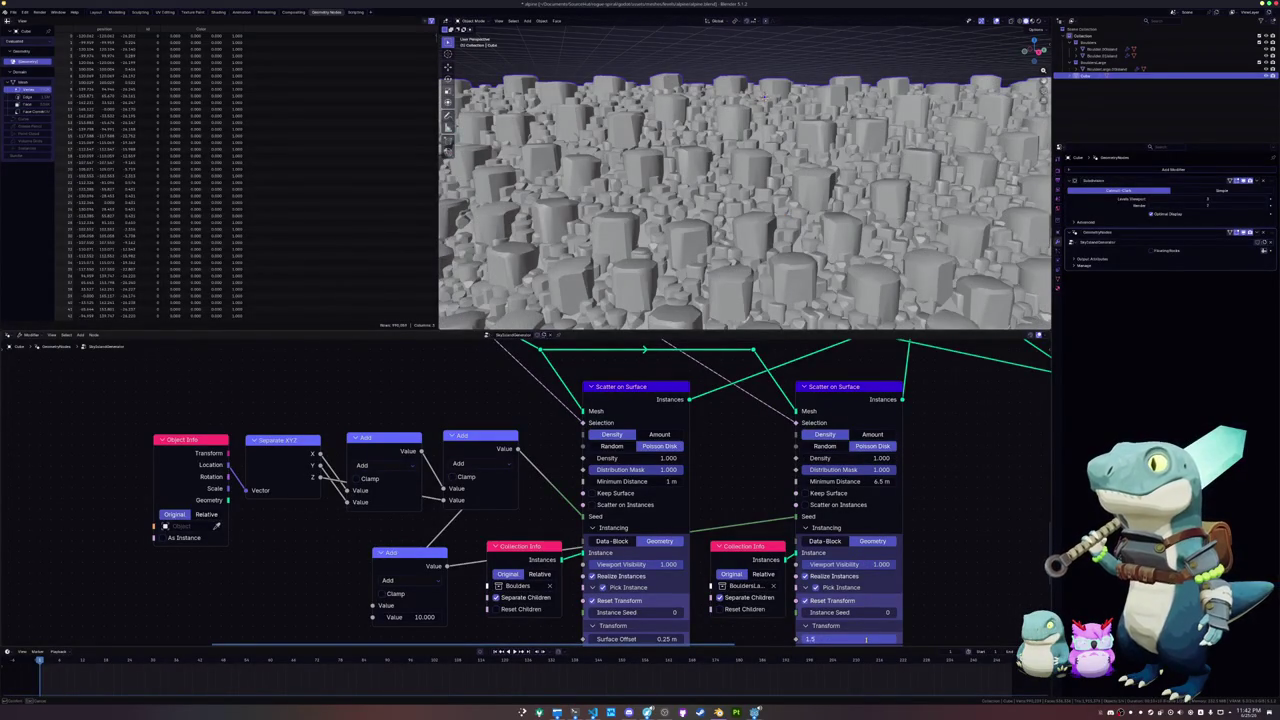
key(Return)
key(Home)
scroll(747, 260, up, 5)
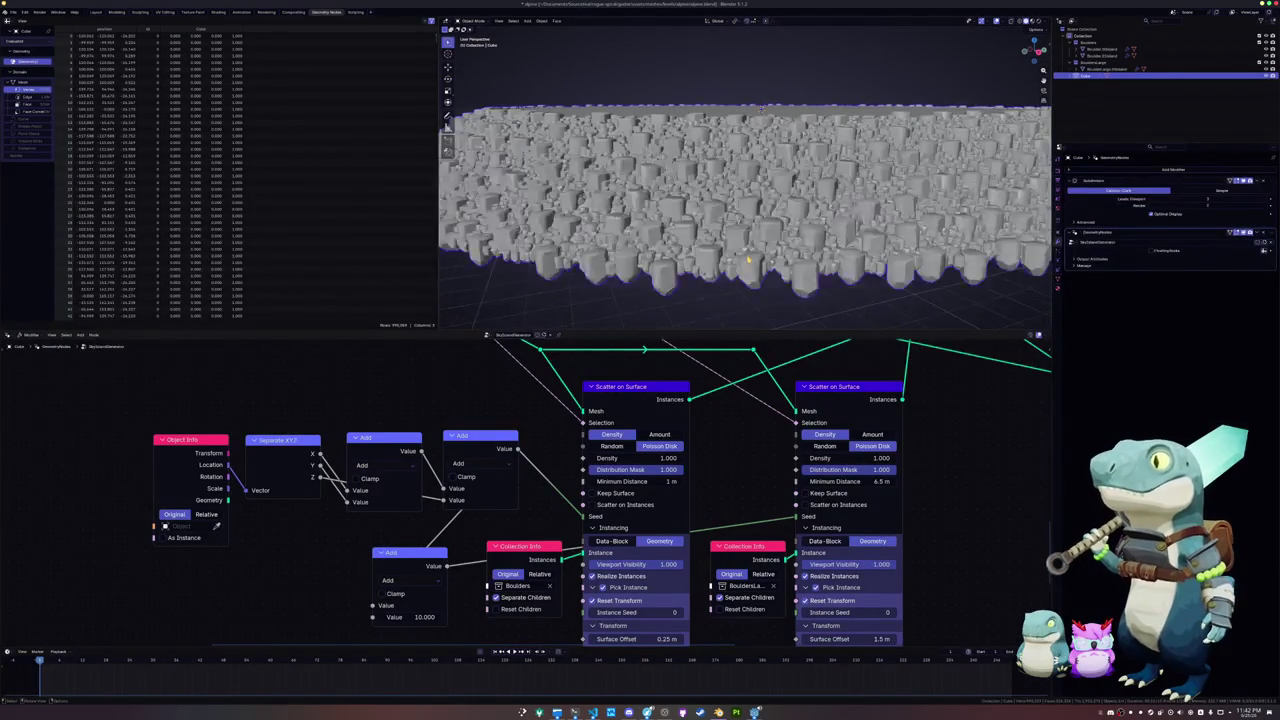
- Switch the second scatter back to Random with density 0.1
middle_drag(747, 260, 749, 98)
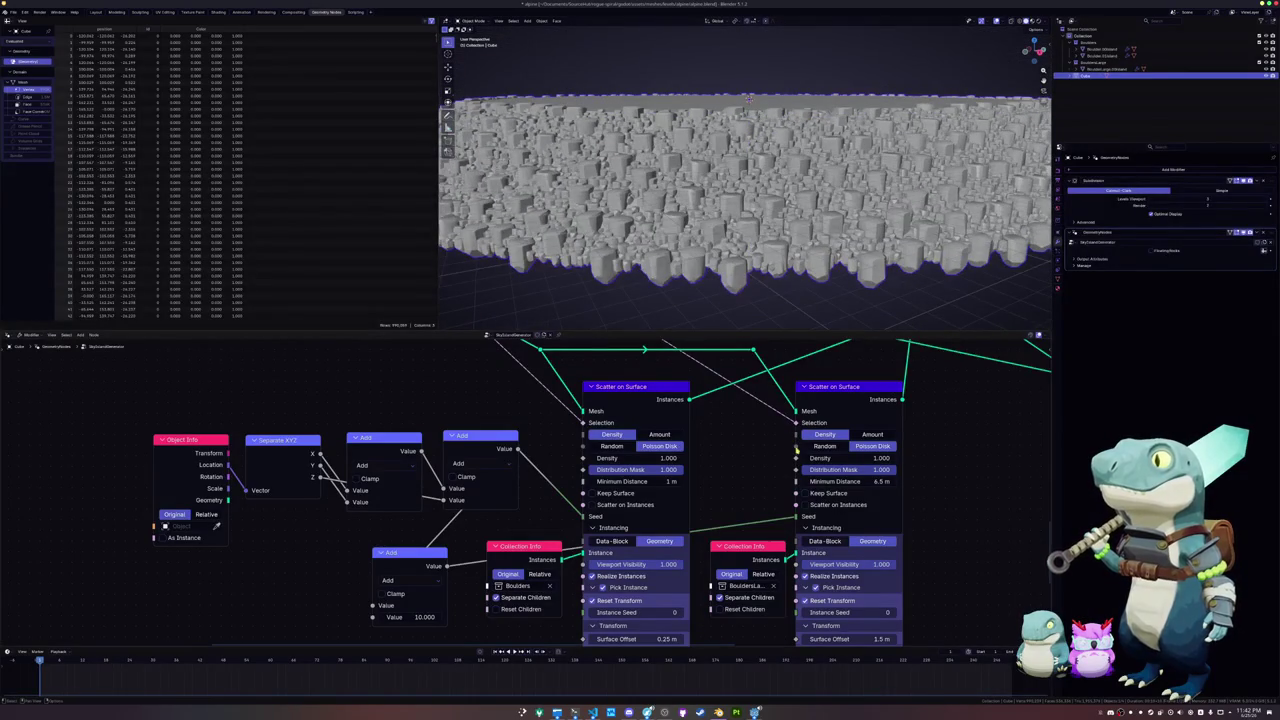
click(827, 446)
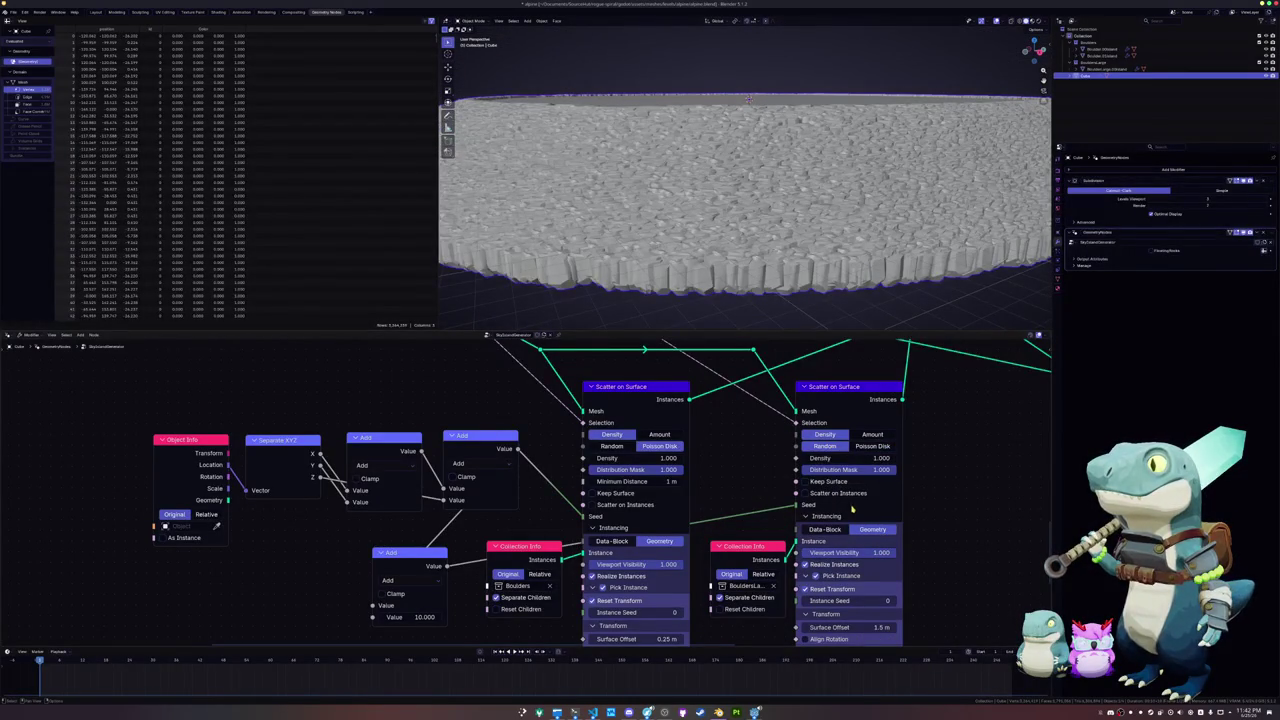
click(877, 463)
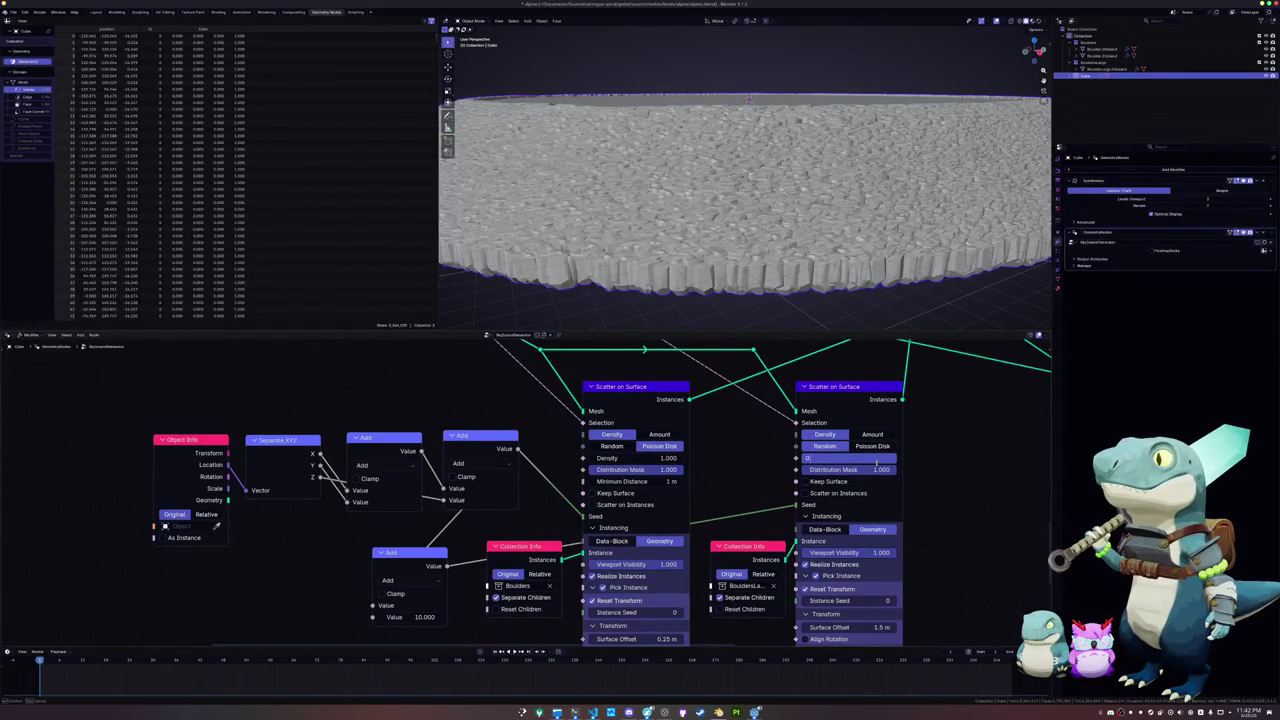
text(.25)
key(Return)
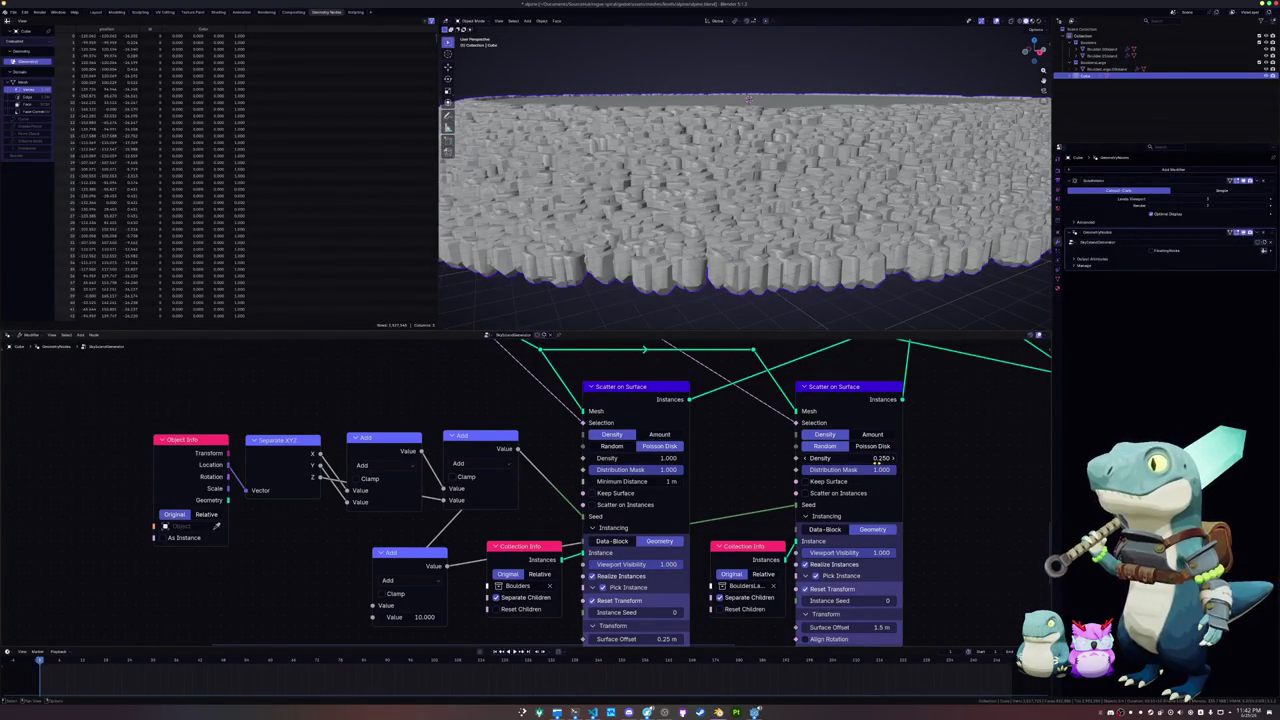
click(876, 461)
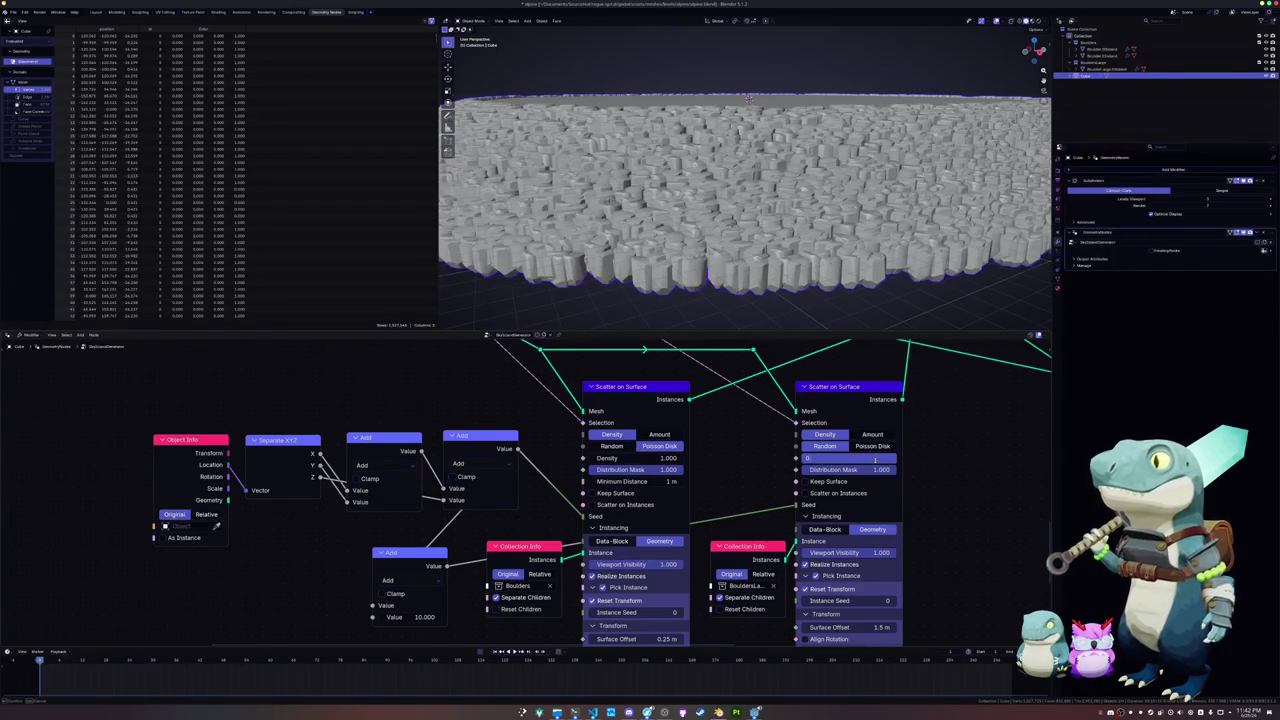
text(.1)
key(Return)
- Lower the first rock scatter's density to 0.5
click(663, 457)
text(0.500)
key(Return)
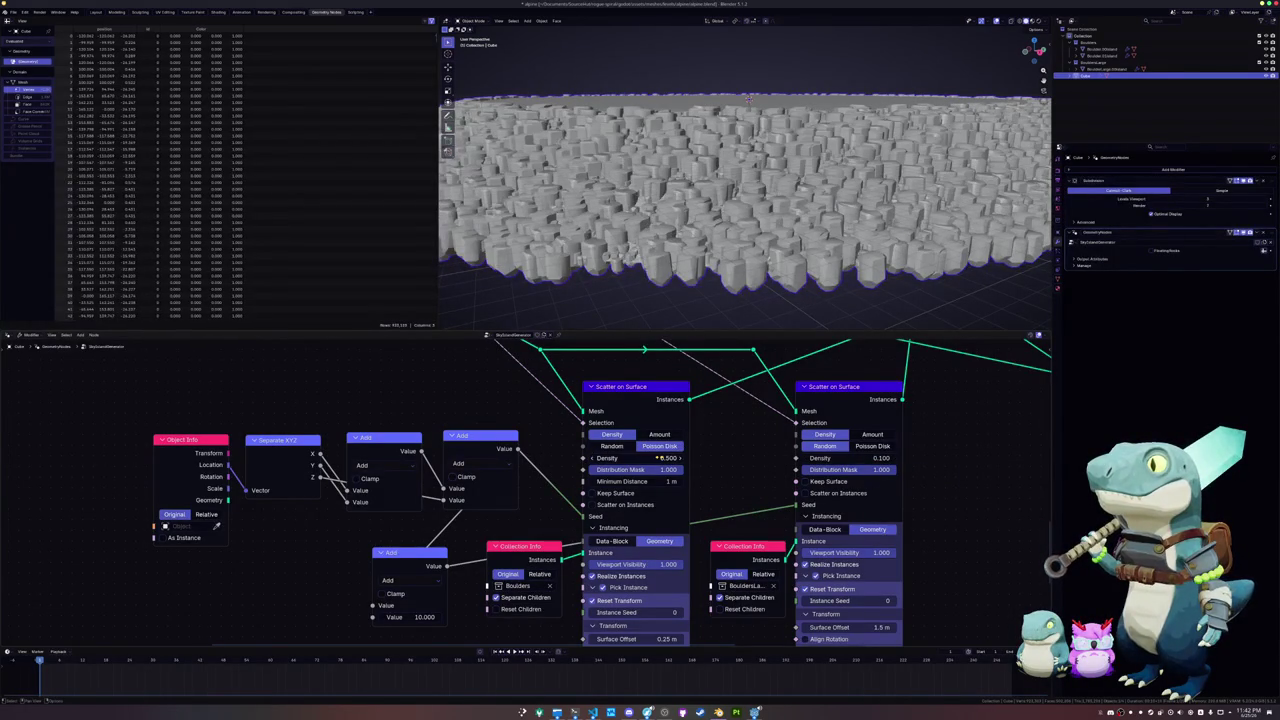
scroll(669, 249, down, 5)
scroll(684, 238, up, 5)
- Orbit and zoom to inspect the denser rock ring from higher angles
mouse_move(778, 237)
middle_down()
mouse_move(695, 108)
mouse_move(738, 63)
mouse_move(719, 38)
middle_up()
scroll(695, 108, down, 3)
scroll(738, 63, up, 4)
scroll(719, 38, up, 3)
scroll(719, 38, up, 2)
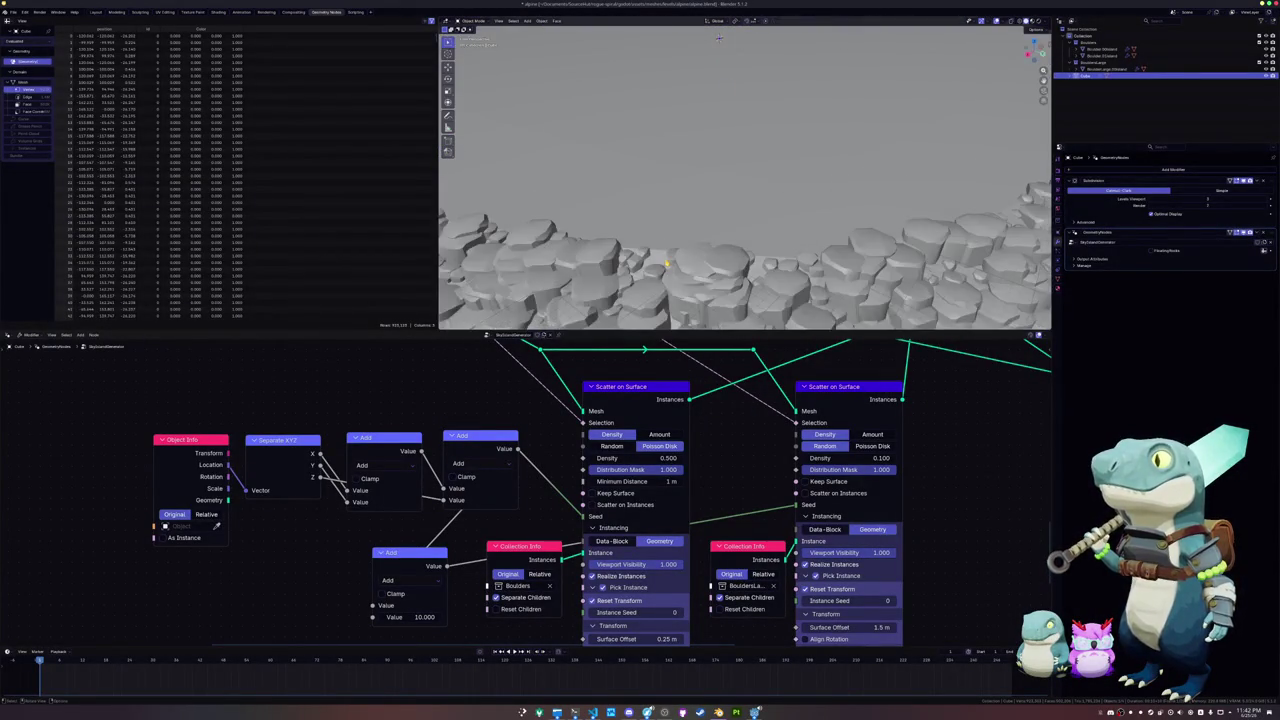
scroll(719, 38, down, 2)
scroll(719, 38, down, 4)
mouse_move(719, 38)
middle_down()
mouse_move(712, 74)
mouse_move(741, 257)
mouse_move(759, 258)
middle_up()
scroll(712, 74, up, 2)
scroll(741, 257, down, 3)
- Select the rock ring object, briefly enter Edit Mode, then view it from above
click(741, 257)
scroll(759, 258, down, 2)
scroll(758, 262, up, 4)
key(Tab)
scroll(759, 262, down, 3)
scroll(759, 262, up, 2)
key(Tab)
mouse_move(746, 119)
middle_down()
mouse_move(757, 257)
mouse_move(756, 87)
middle_up()
scroll(757, 257, up, 2)
scroll(754, 275, down, 2)
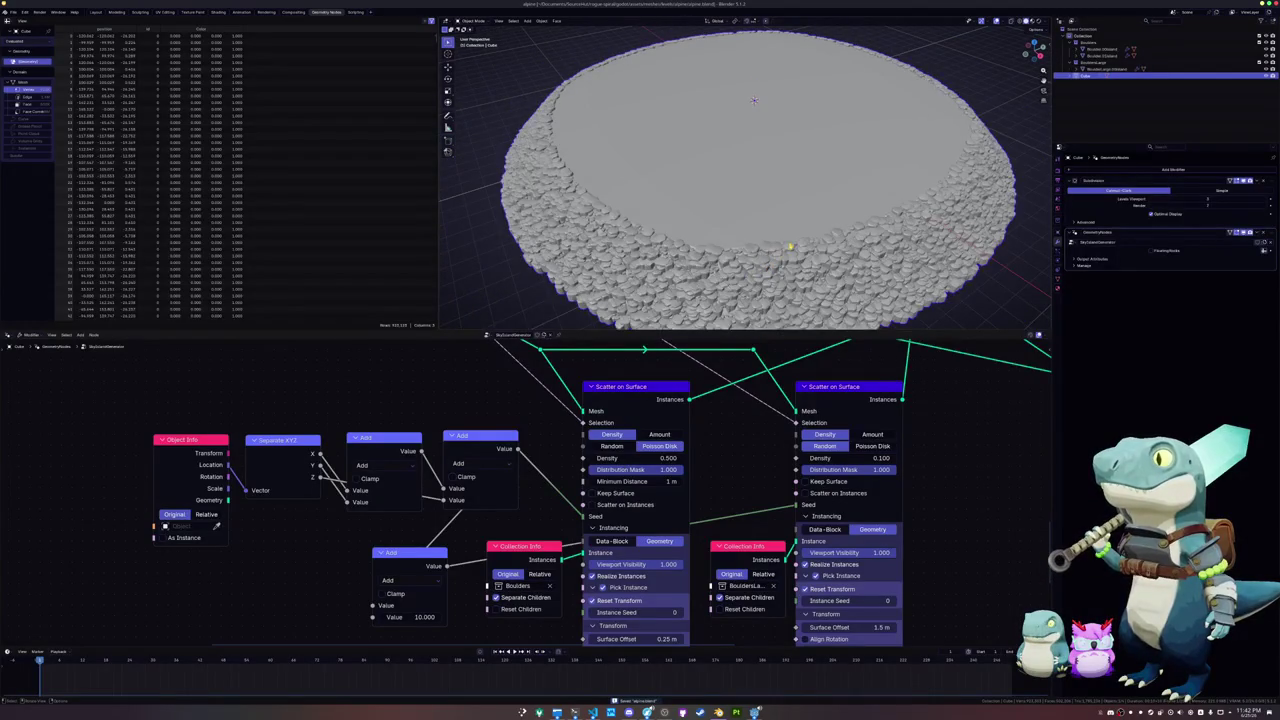
- Scale the base plane mesh in Edit Mode and return to Object Mode
key(Tab)
key(Tab)
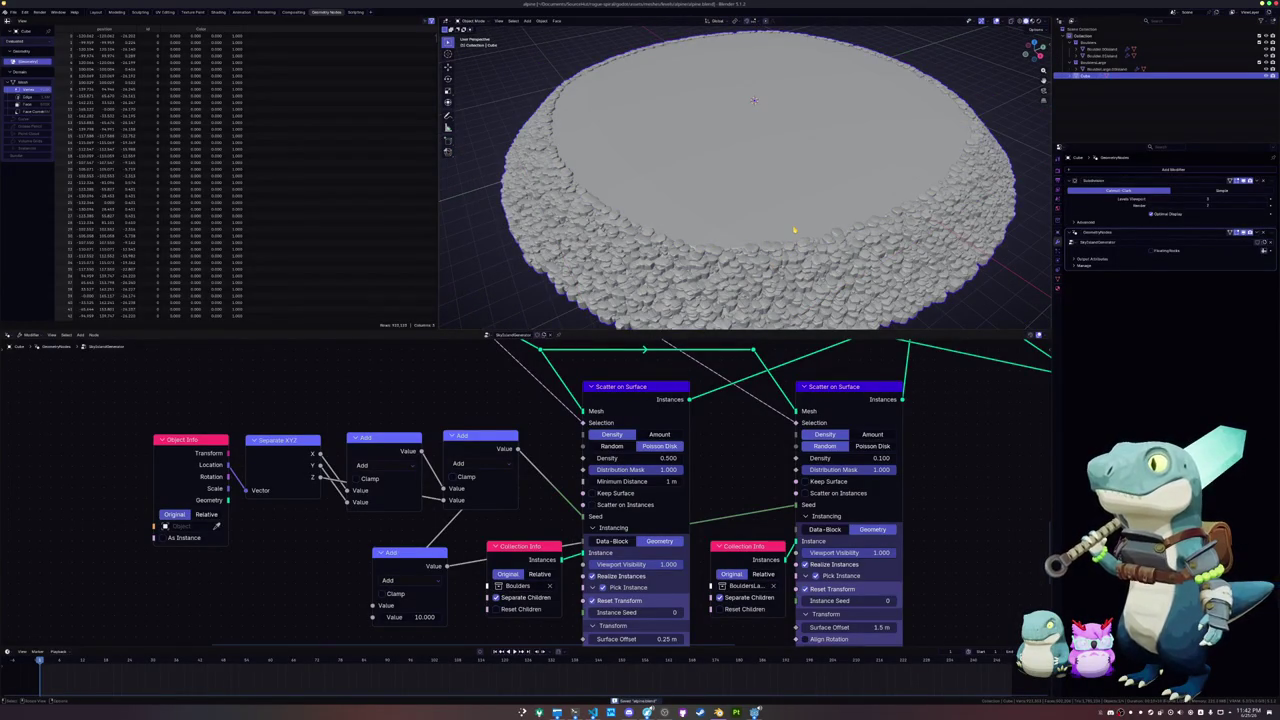
key(Tab)
key(s)
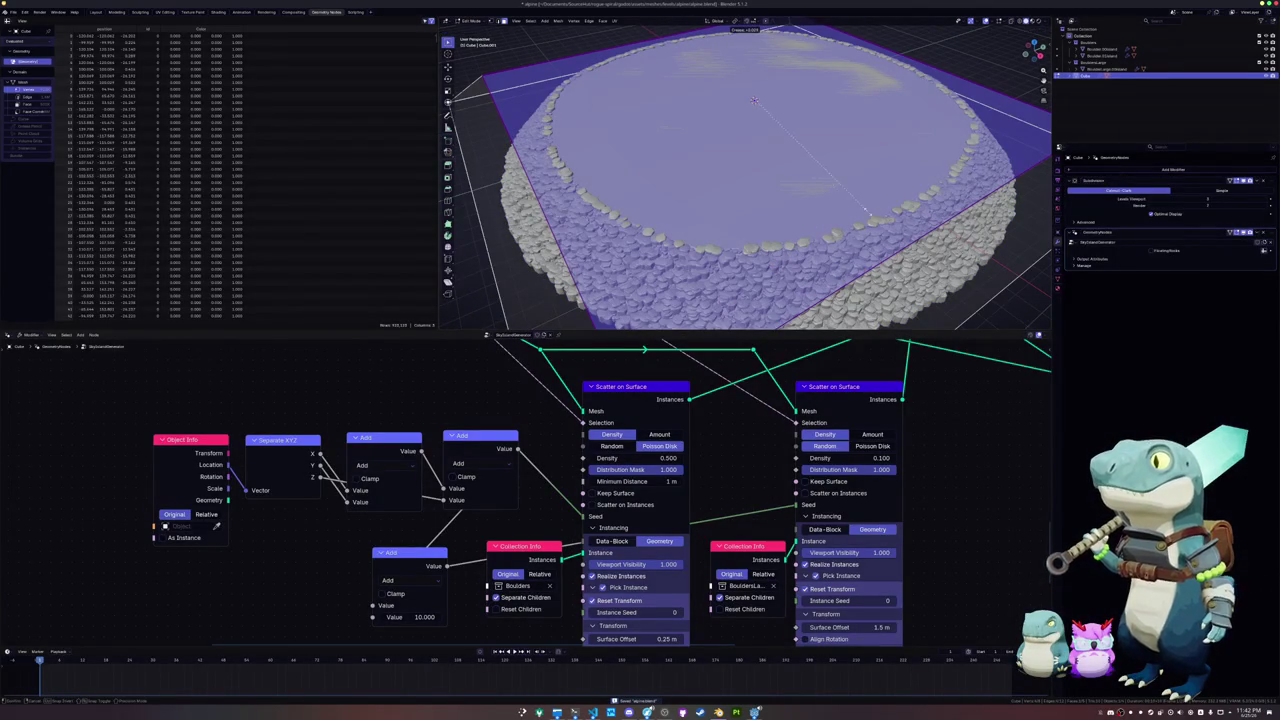
click(990, 246)
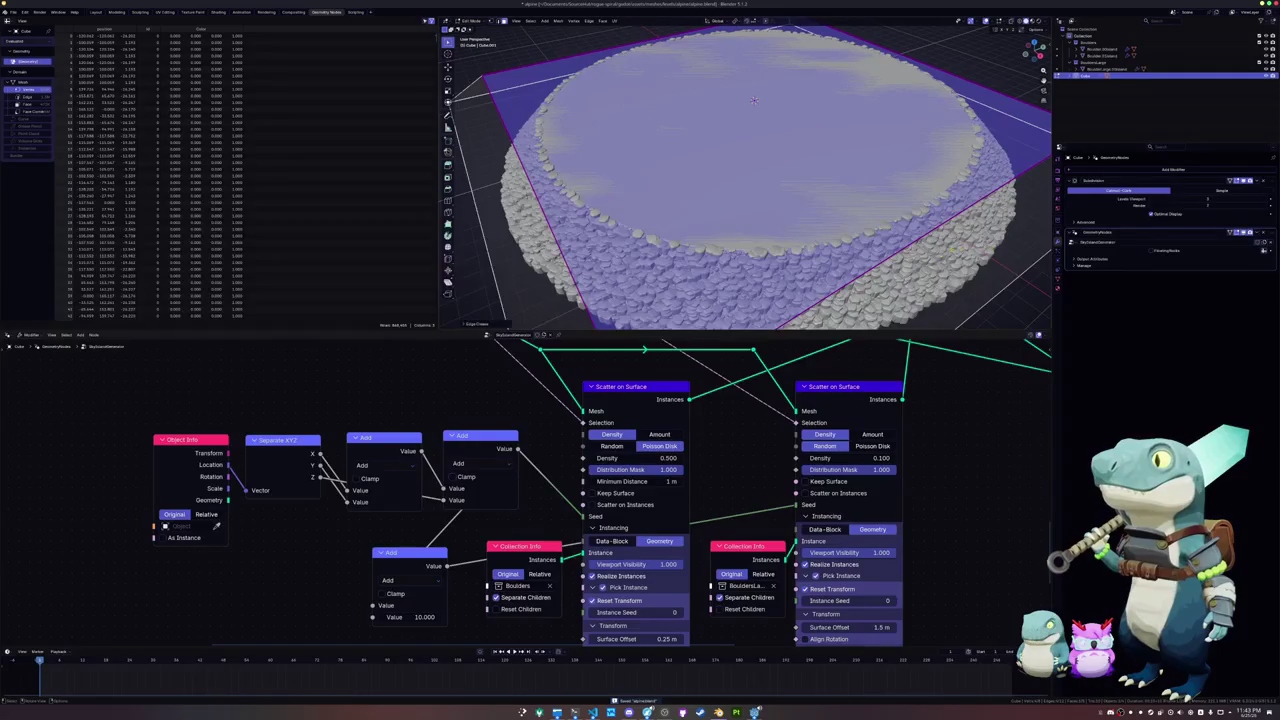
key(Tab)
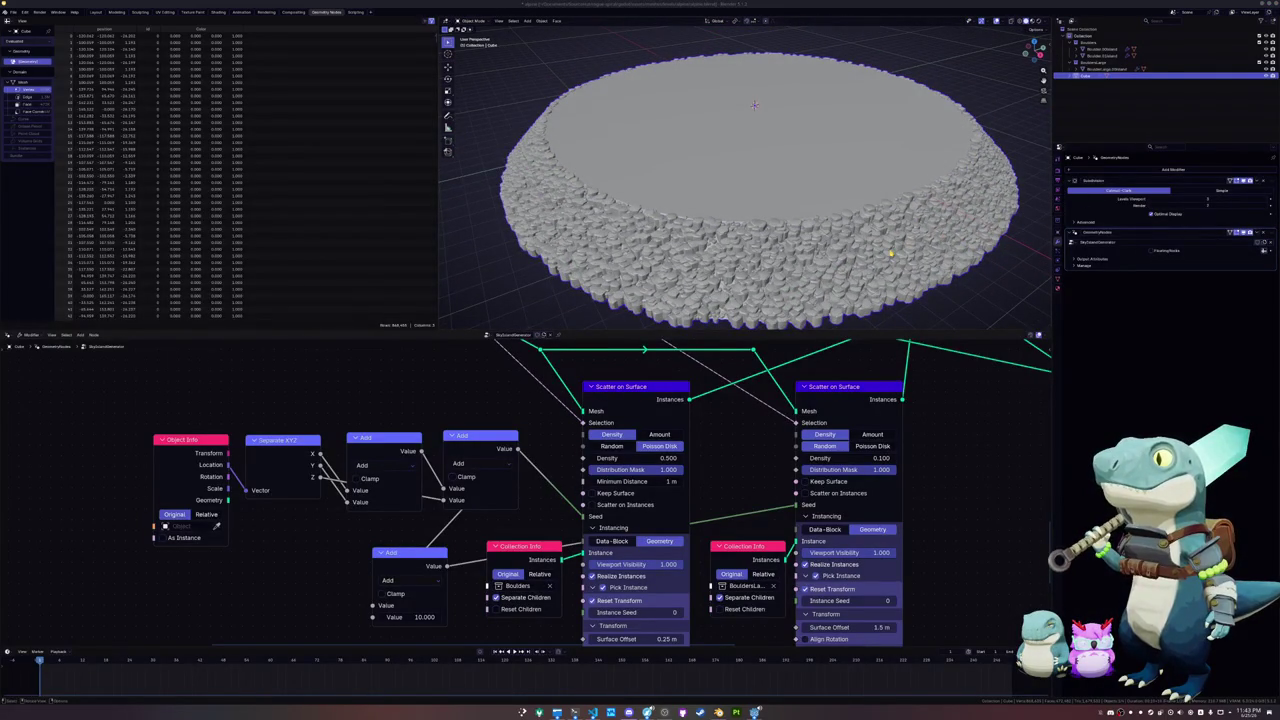
- Change the base plane's edge crease and add a loop cut across it
key(Tab)
key(shift+e)
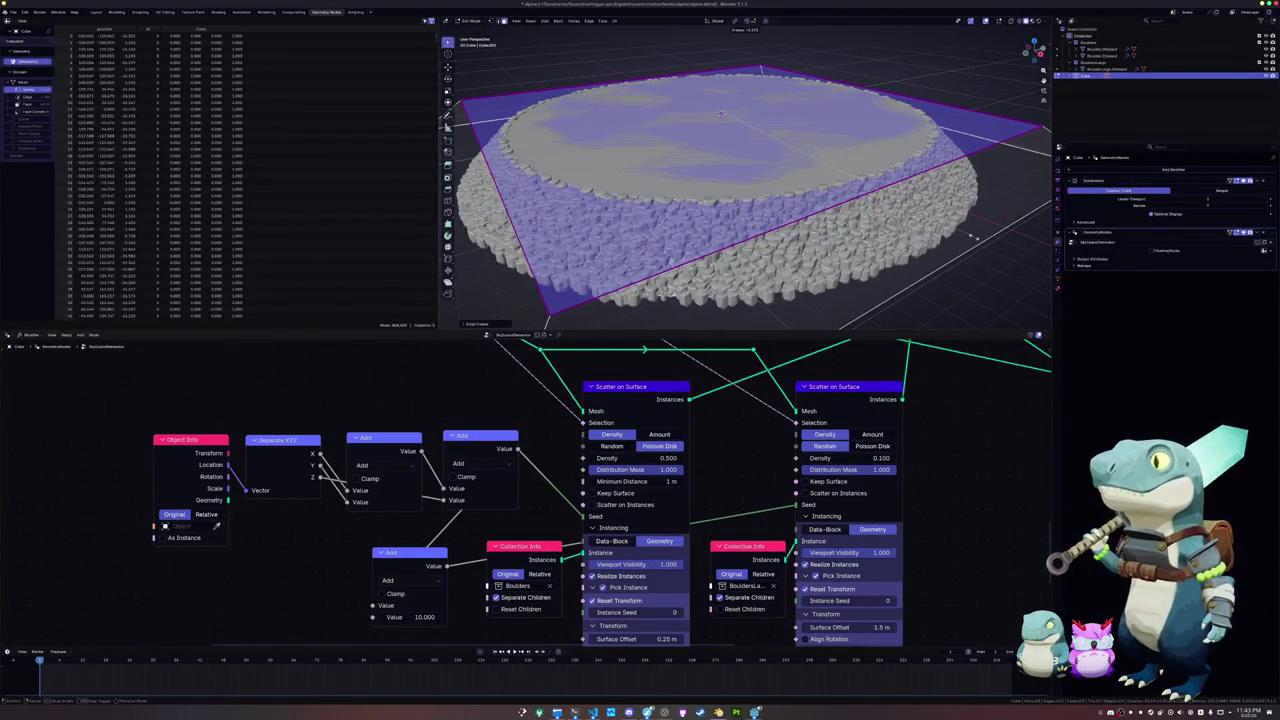
click(972, 237)
scroll(972, 237, down, 3)
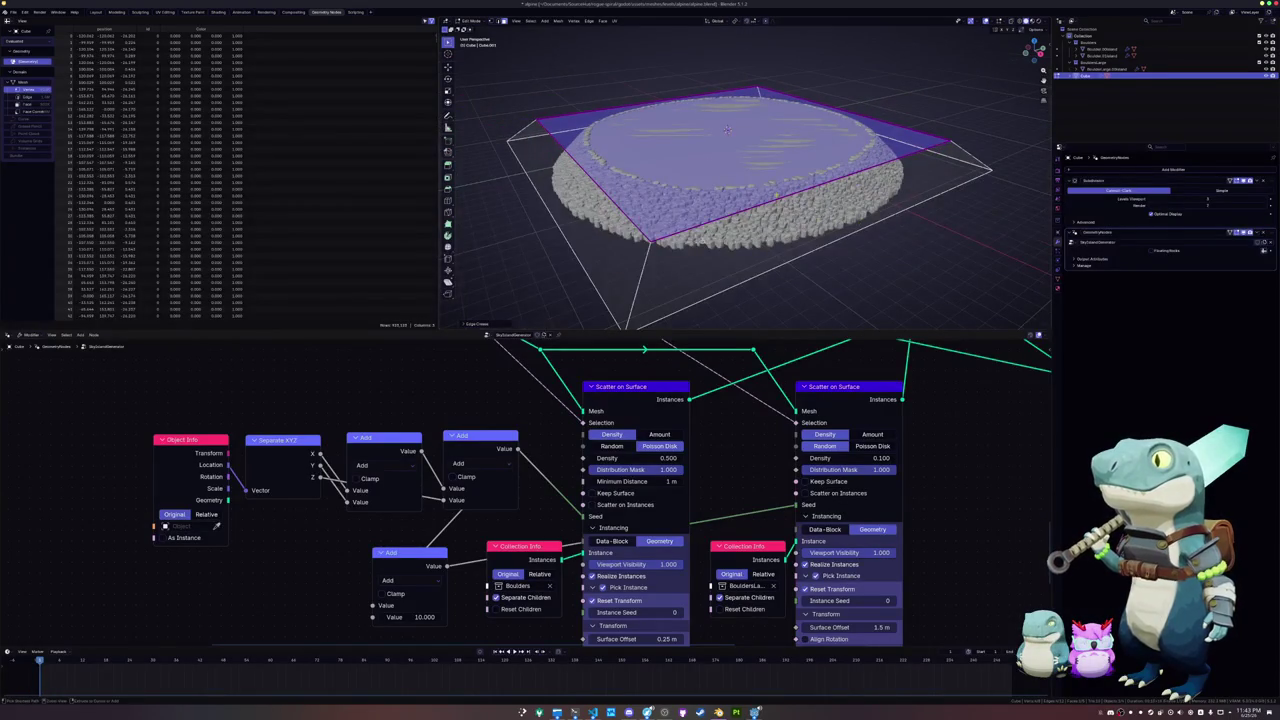
key(ctrl+r)
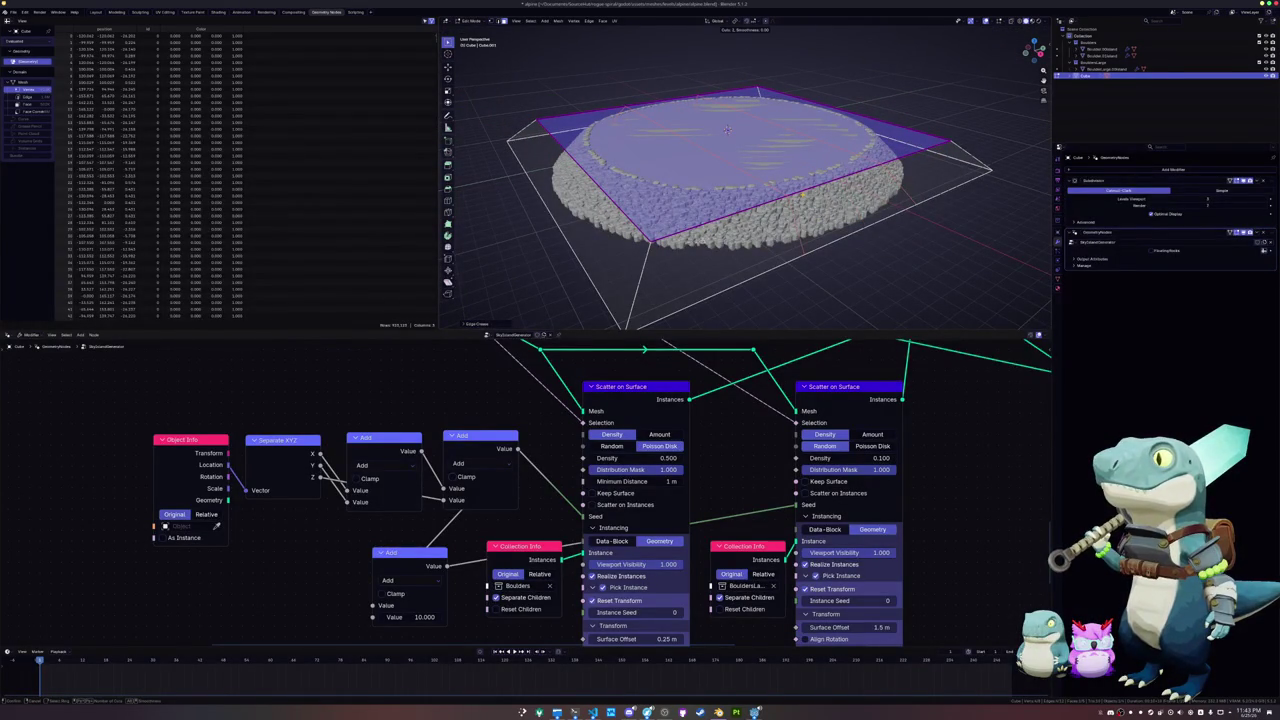
click(727, 130)
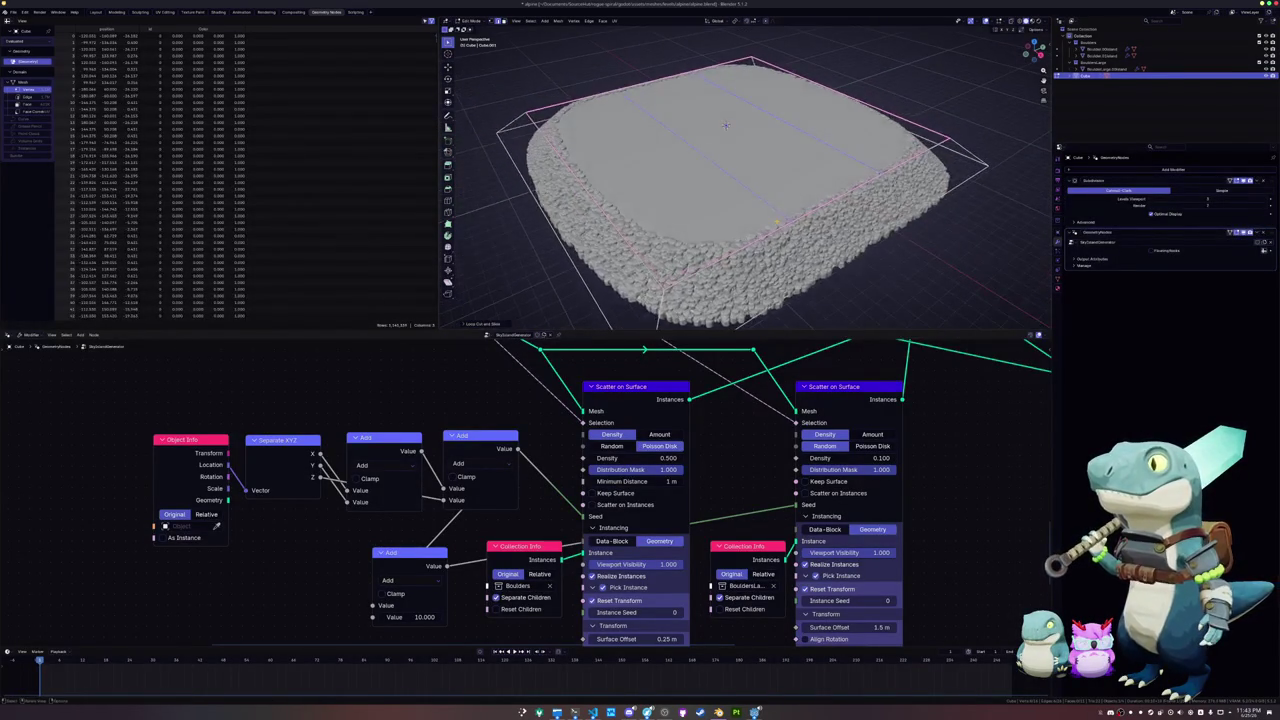
key(Tab)
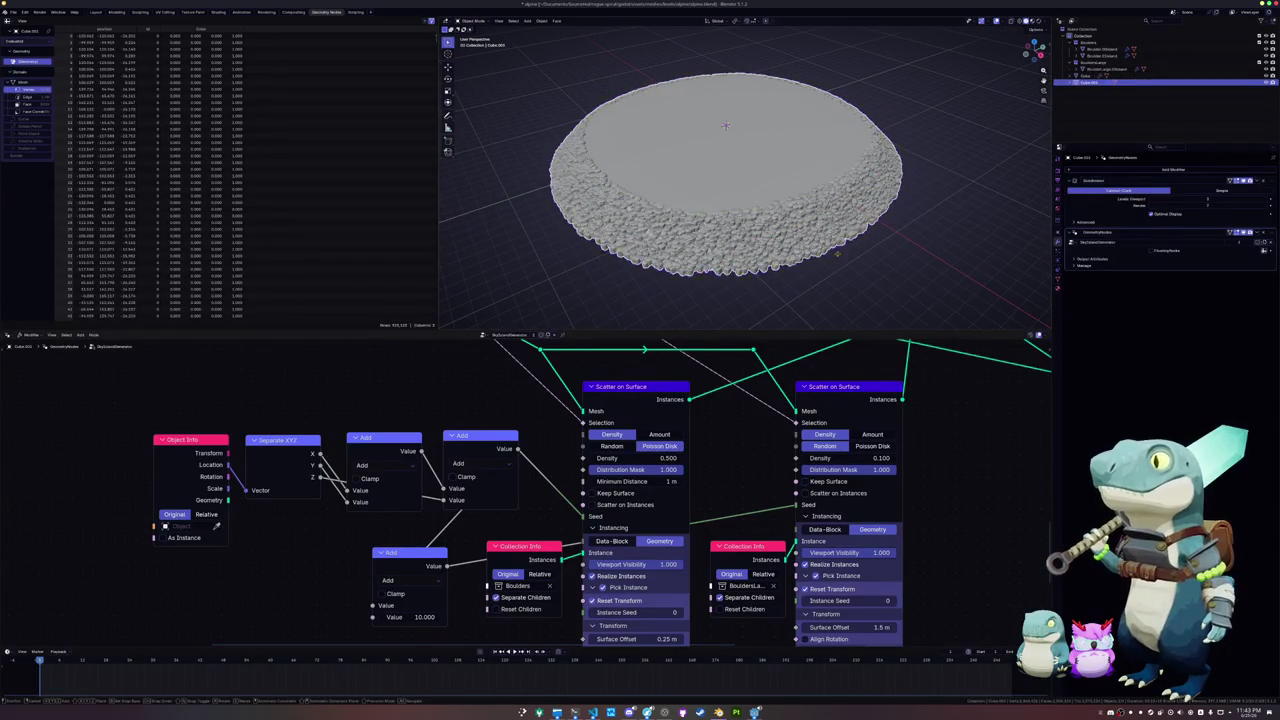
- Shrink the Cube.001 slab and lower its bottom edge vertically in front view
key(Tab)
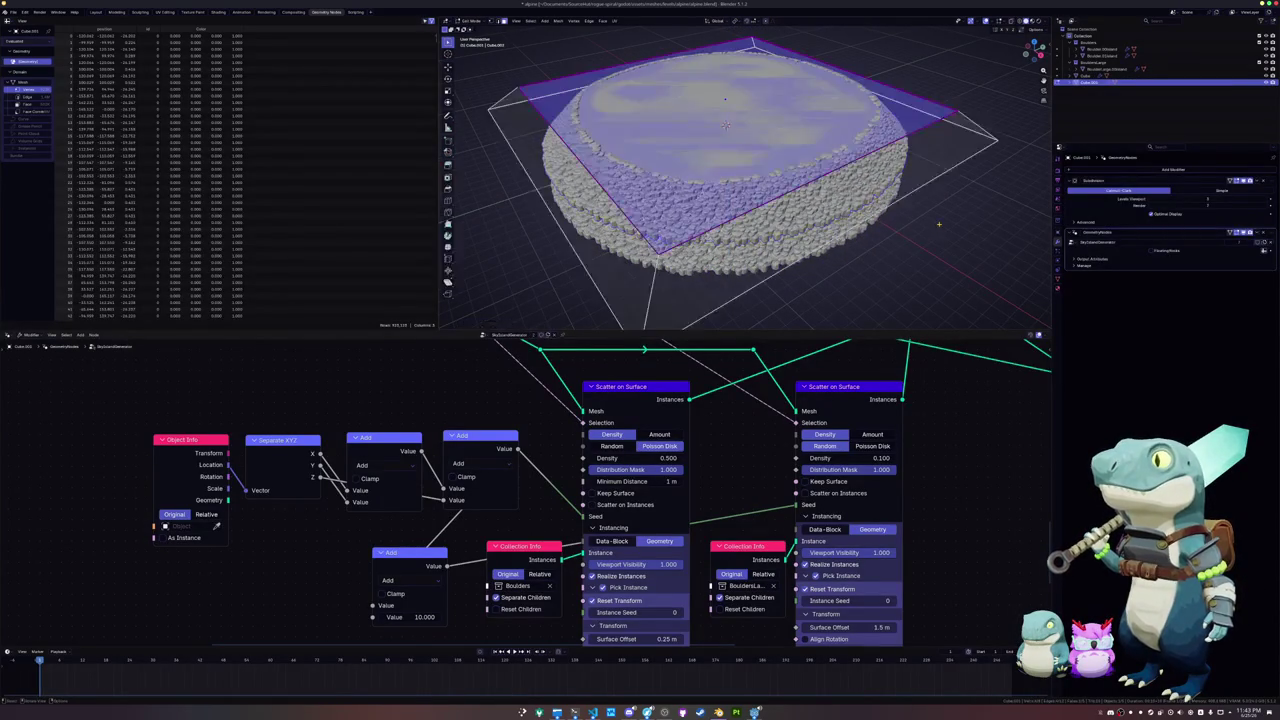
key(s)
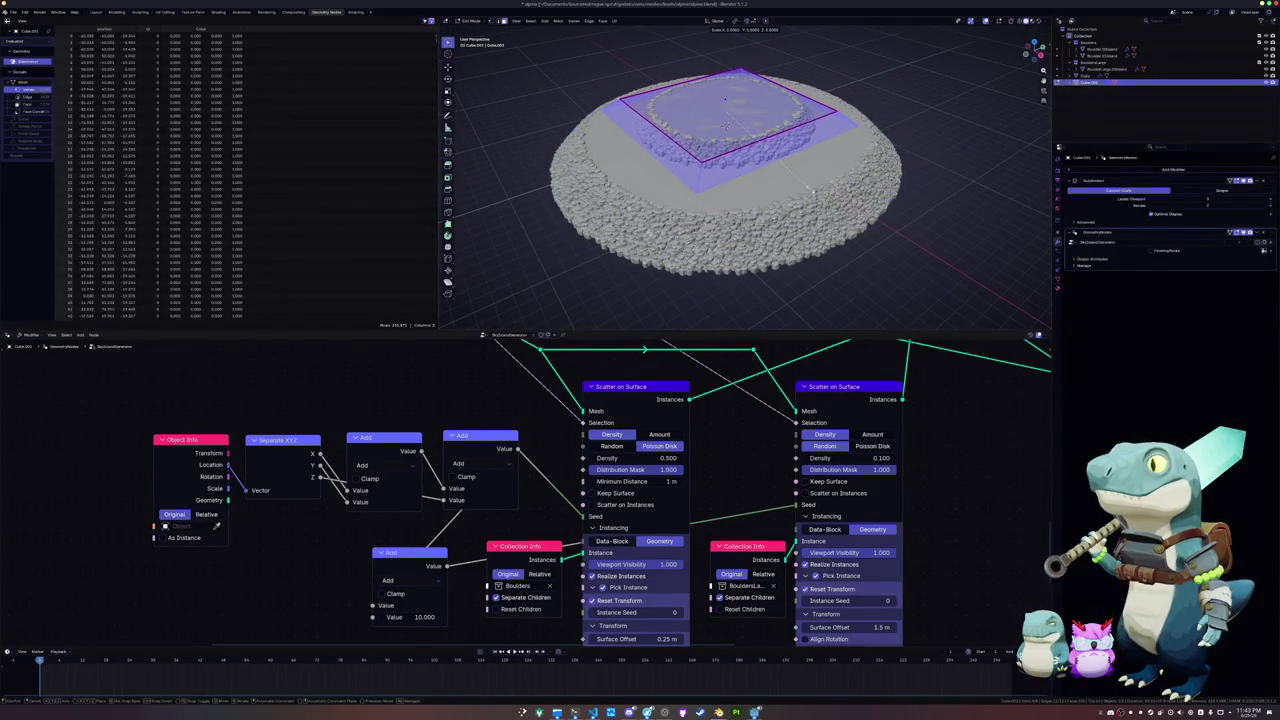
click(807, 186)
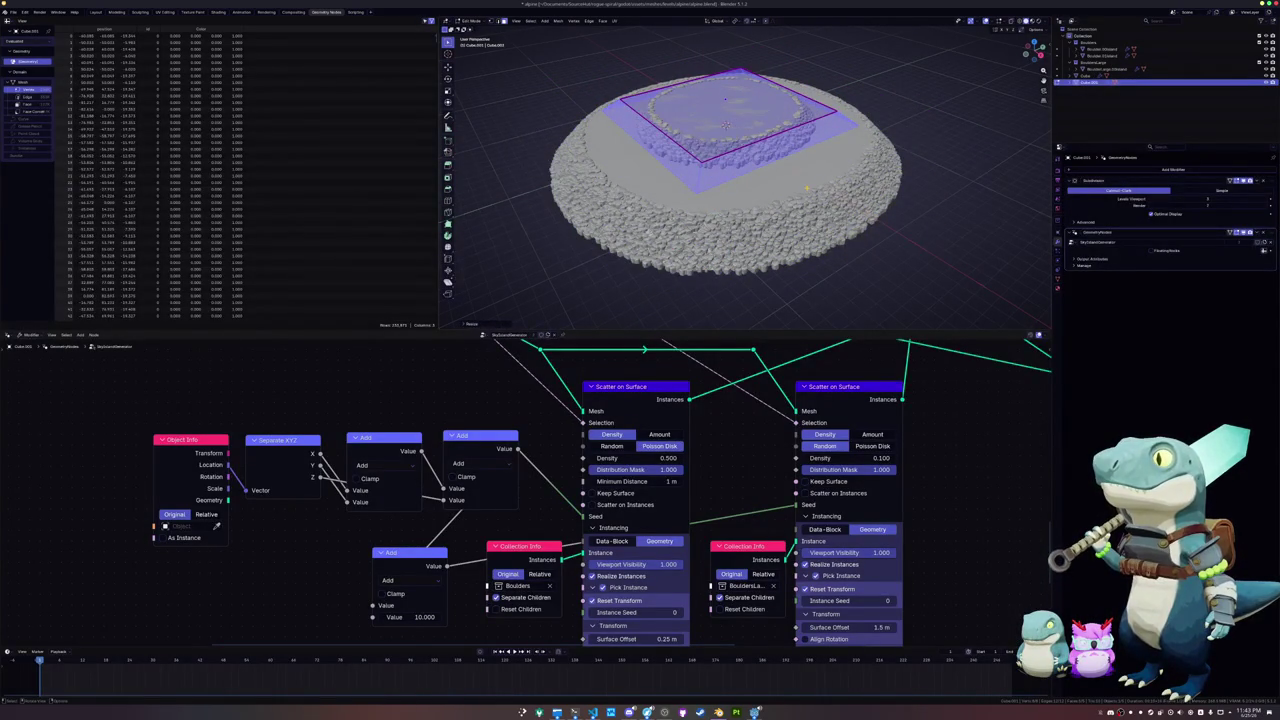
key(KP_1)
scroll(840, 205, up, 3)
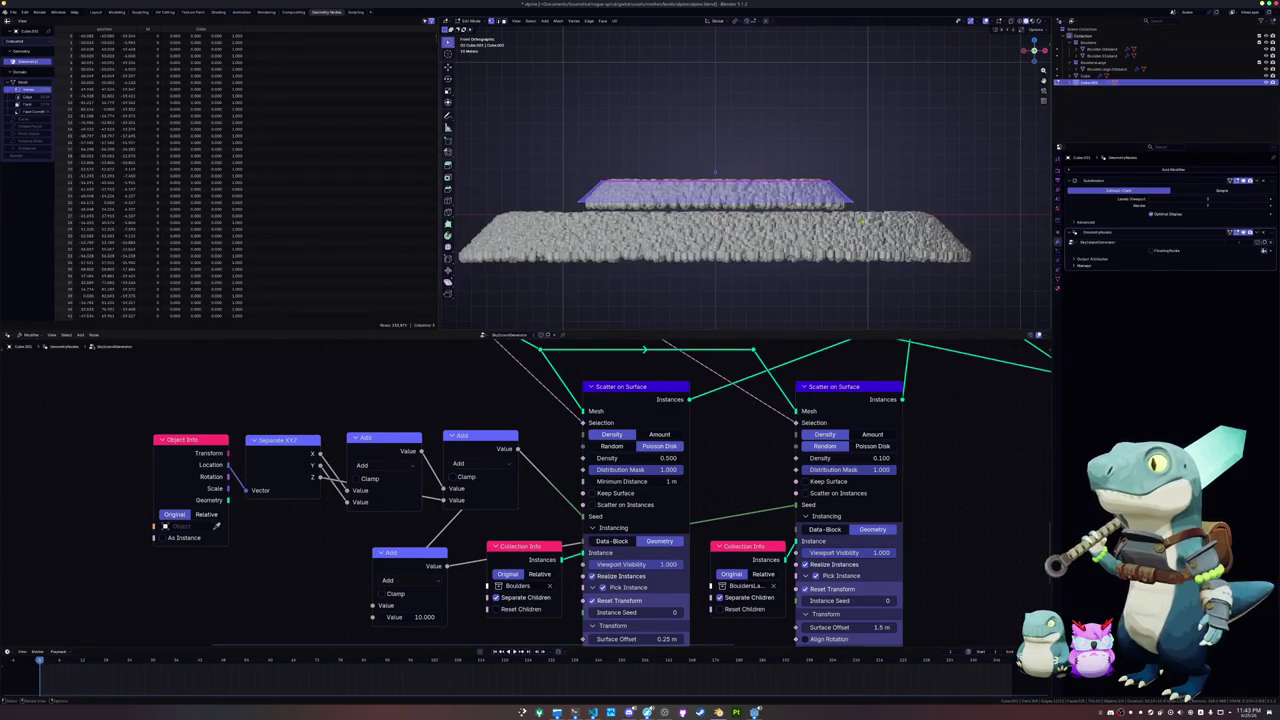
click(581, 195)
key(g)
key(z)
click(878, 204)
- Set the slab's height by moving it along Z in front view
drag(850, 188, 506, 132)
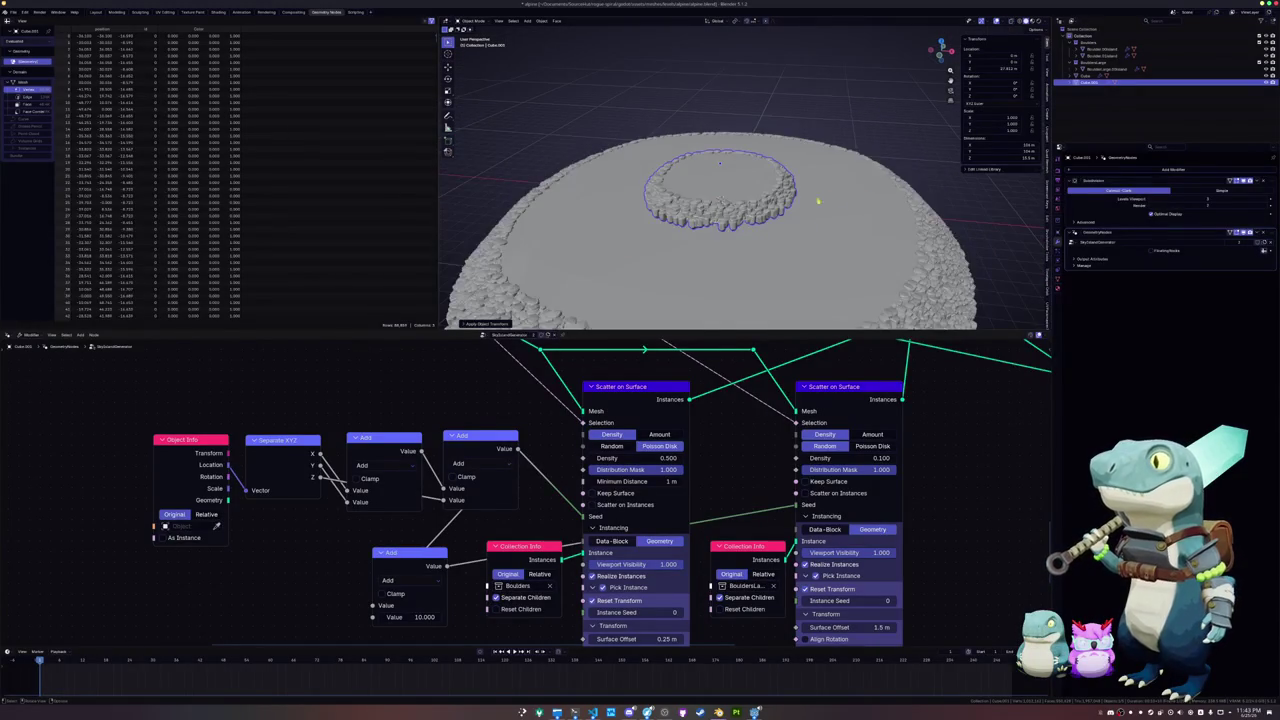
mouse_move(863, 195)
middle_down()
mouse_move(765, 178)
mouse_move(750, 212)
mouse_move(745, 195)
middle_up()
key(Tab)
key(g)
key(z)
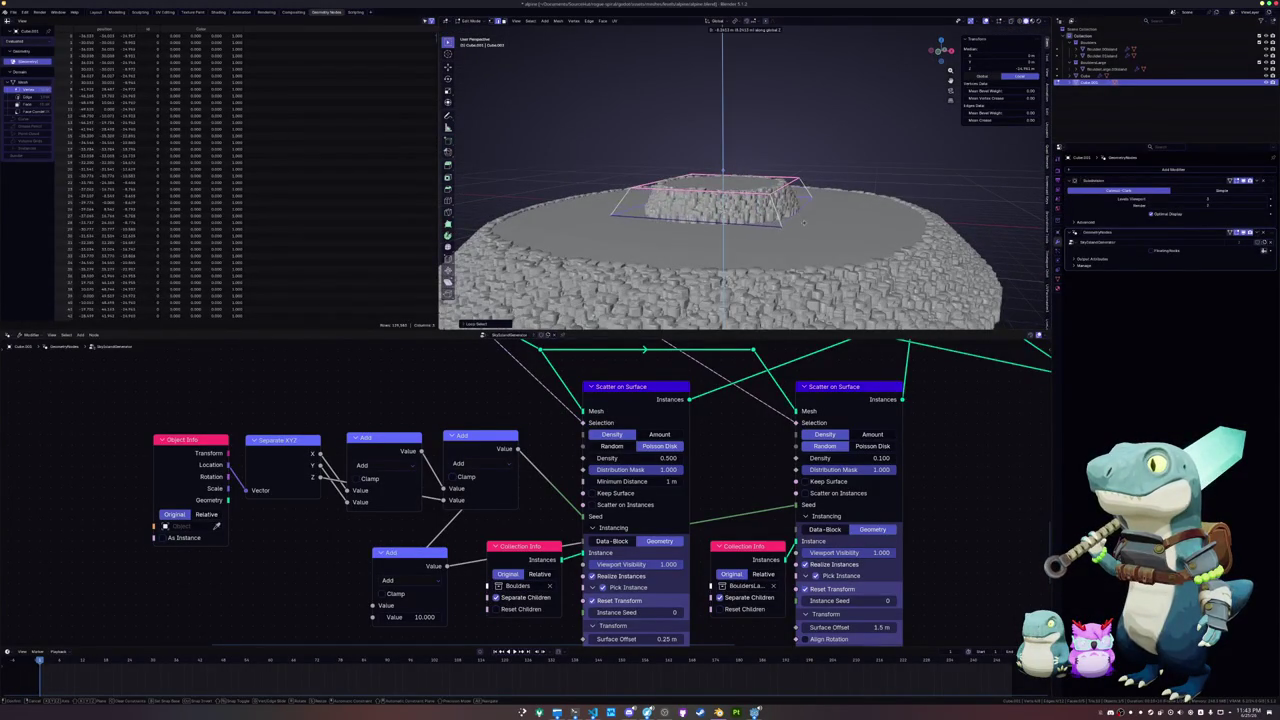
click(803, 226)
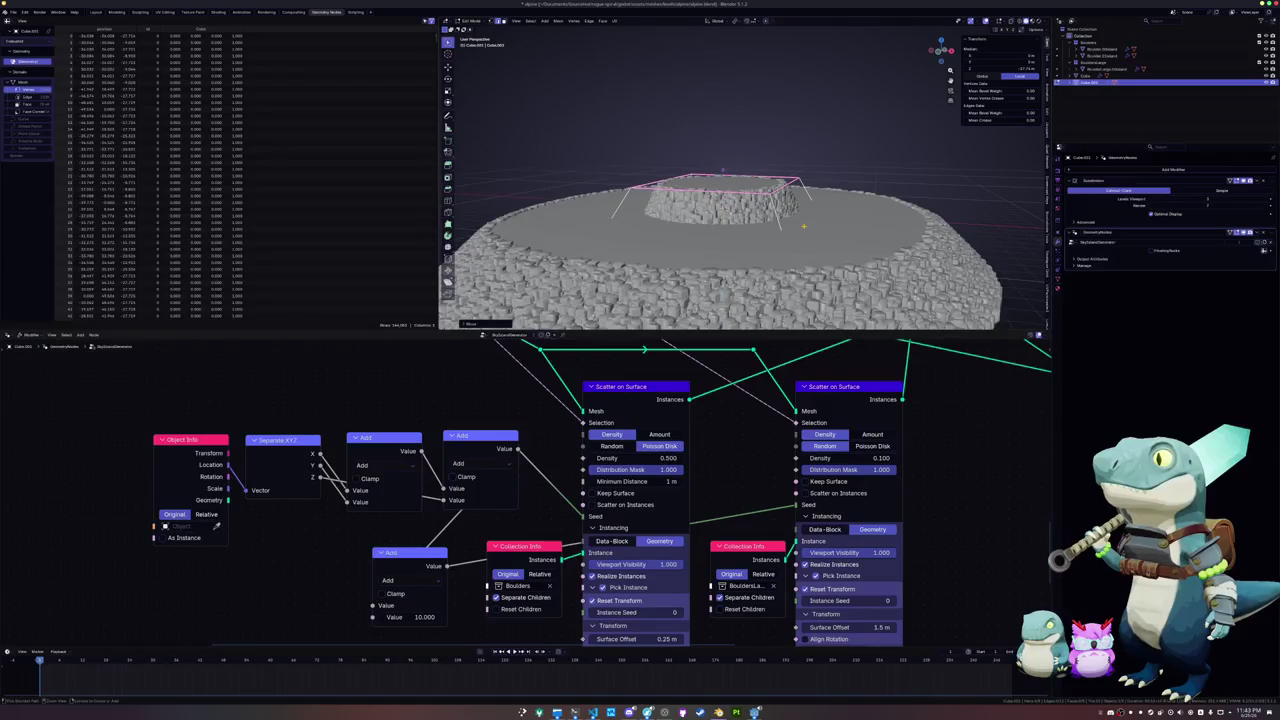
key(KP_1)
scroll(803, 226, up, 2)
scroll(803, 226, up, 2)
key(g)
key(z)
click(848, 220)
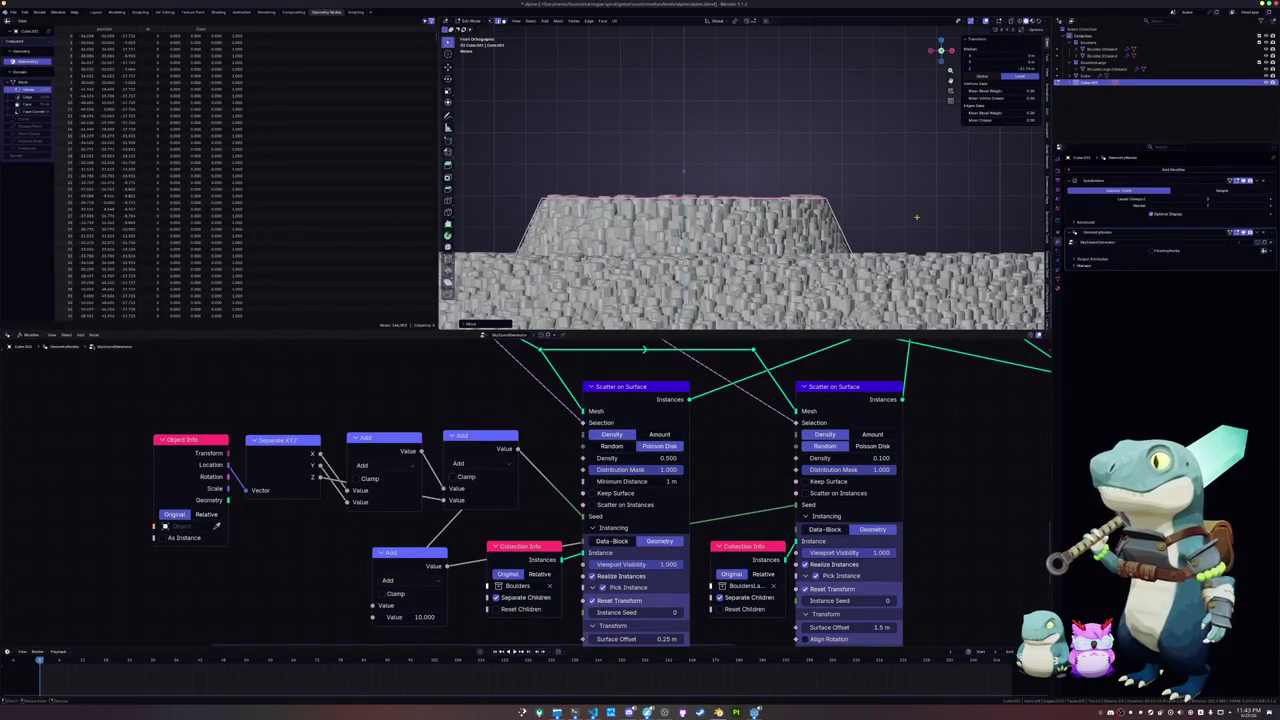
- In top view, move the slab's top edge along Y
middle_drag(864, 224, 808, 255)
key(KP_7)
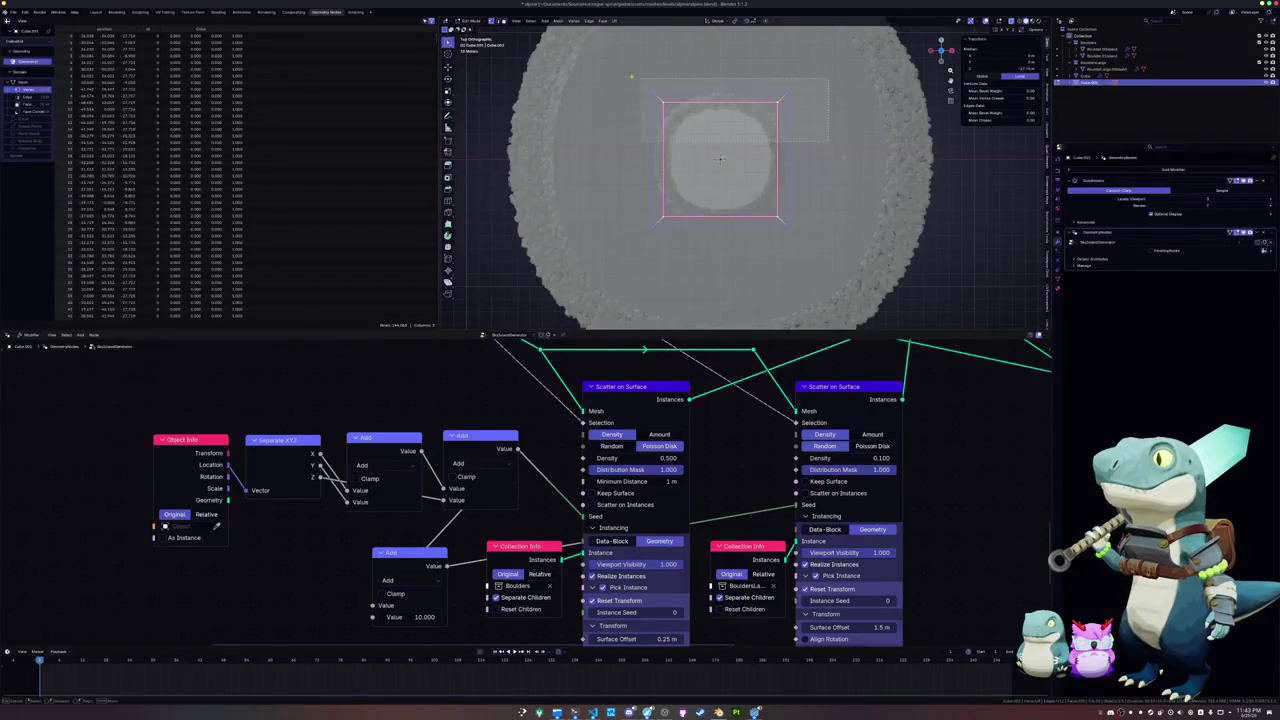
scroll(808, 255, down, 4)
key(g)
key(z)
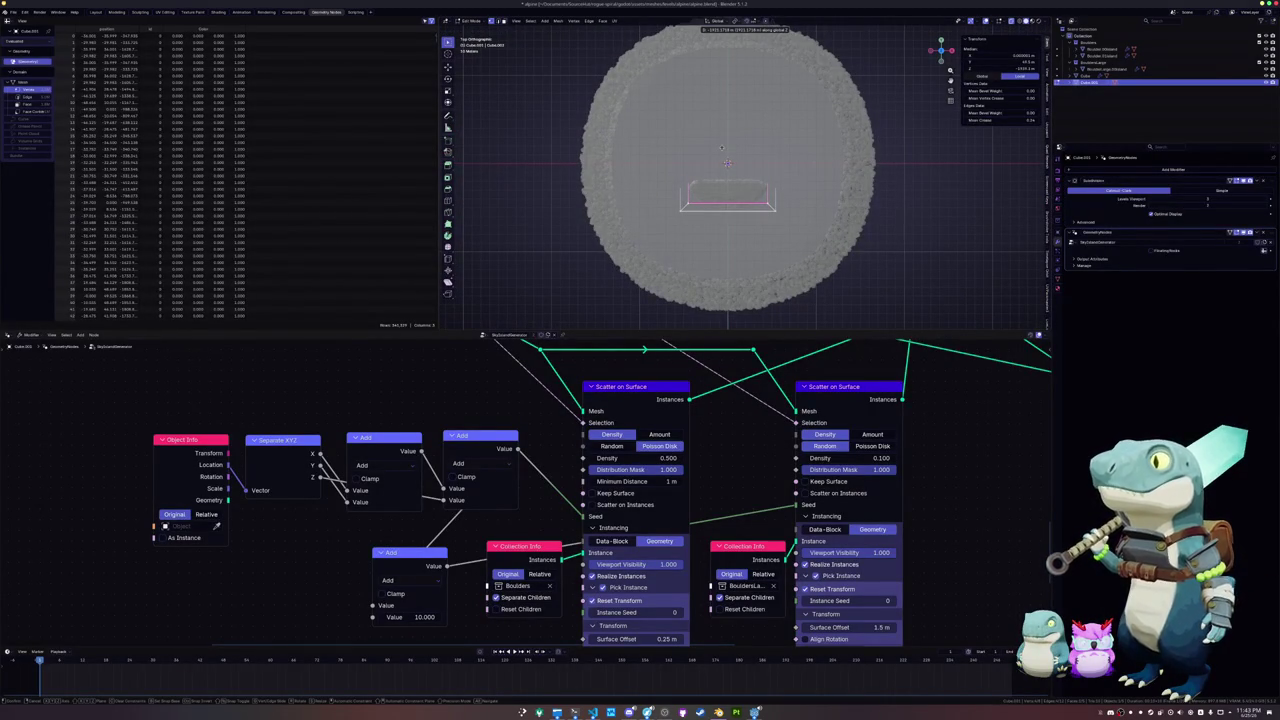
right_click(727, 162)
key(g)
key(y)
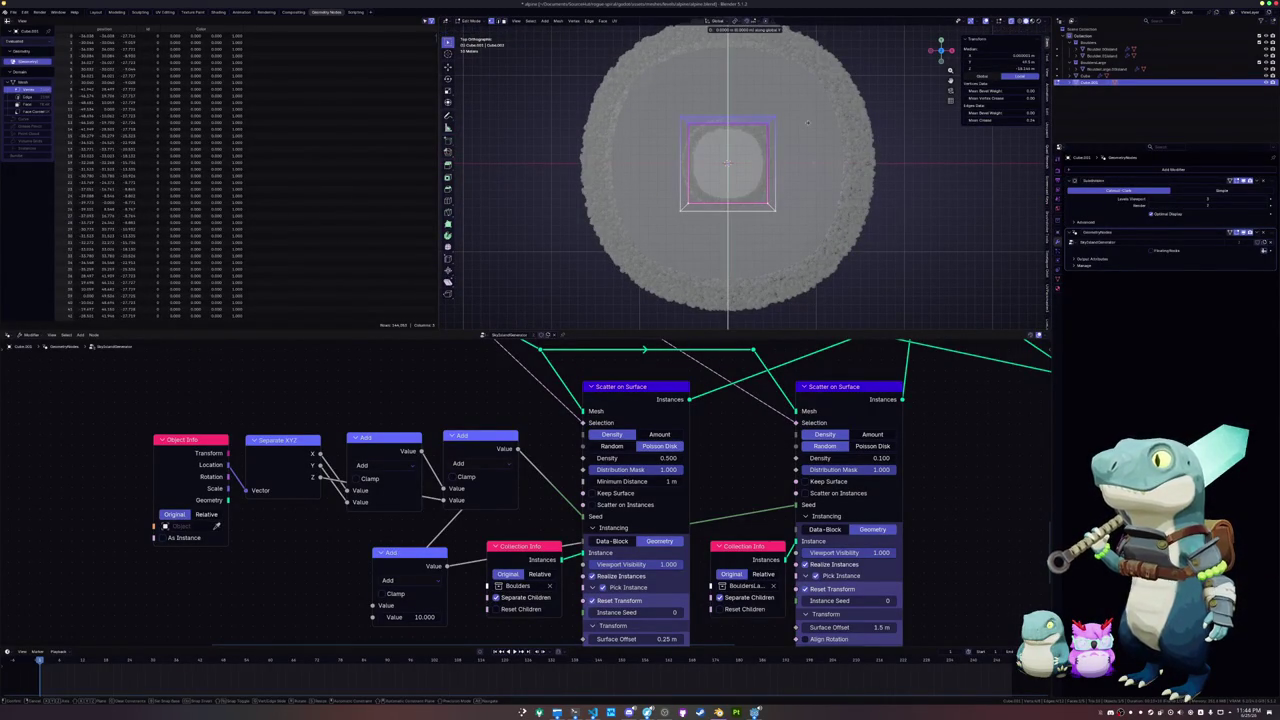
click(803, 52)
- Widen the bottom edge along X into a trapezoid and shift it along Y
click(662, 208)
key(s)
key(x)
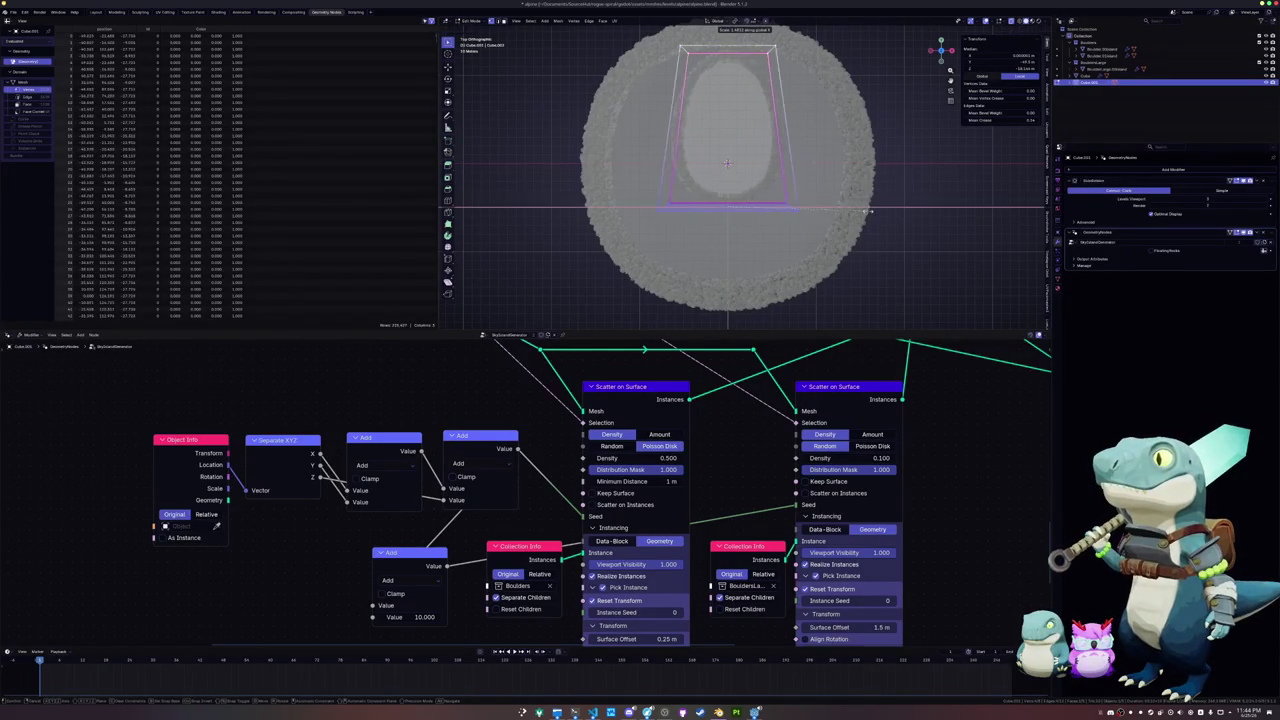
click(884, 198)
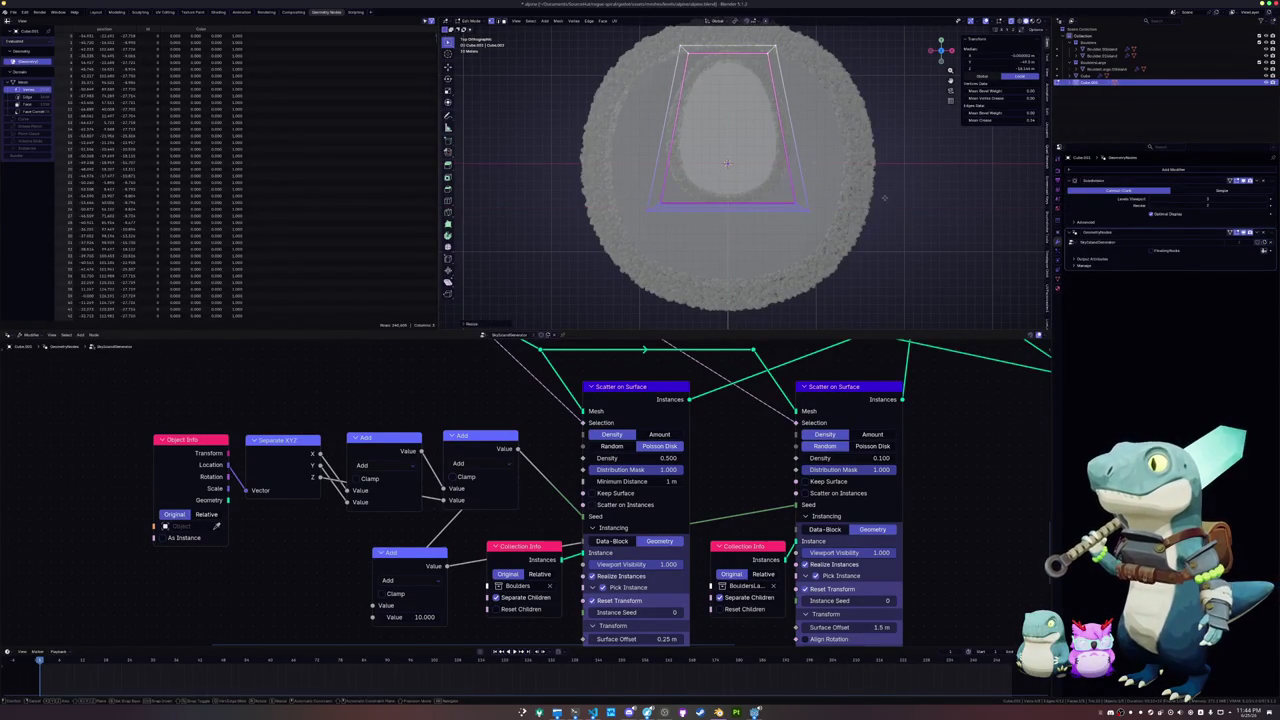
key(g)
key(y)
click(727, 163)
scroll(737, 282, up, 2)
key(g)
key(y)
key(Escape)
key(Tab)
mouse_move(737, 281)
middle_down()
mouse_move(760, 200)
mouse_move(820, 128)
mouse_move(808, 229)
mouse_move(709, 224)
mouse_move(686, 207)
middle_up()
- Narrow a side face of the trapezoid to 0.6 along X
key(Tab)
scroll(686, 207, up, 3)
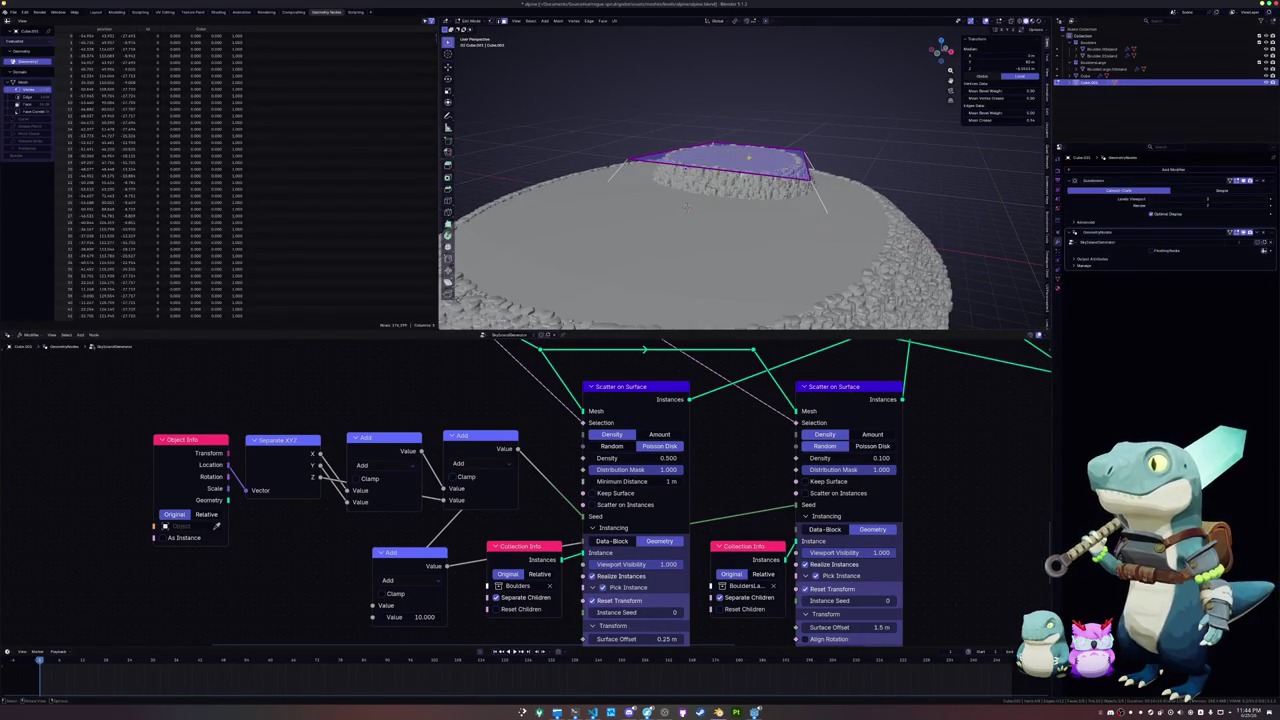
click(686, 207)
middle_drag(686, 207, 675, 203)
key(s)
key(x)
click(679, 221)
middle_drag(679, 221, 676, 206)
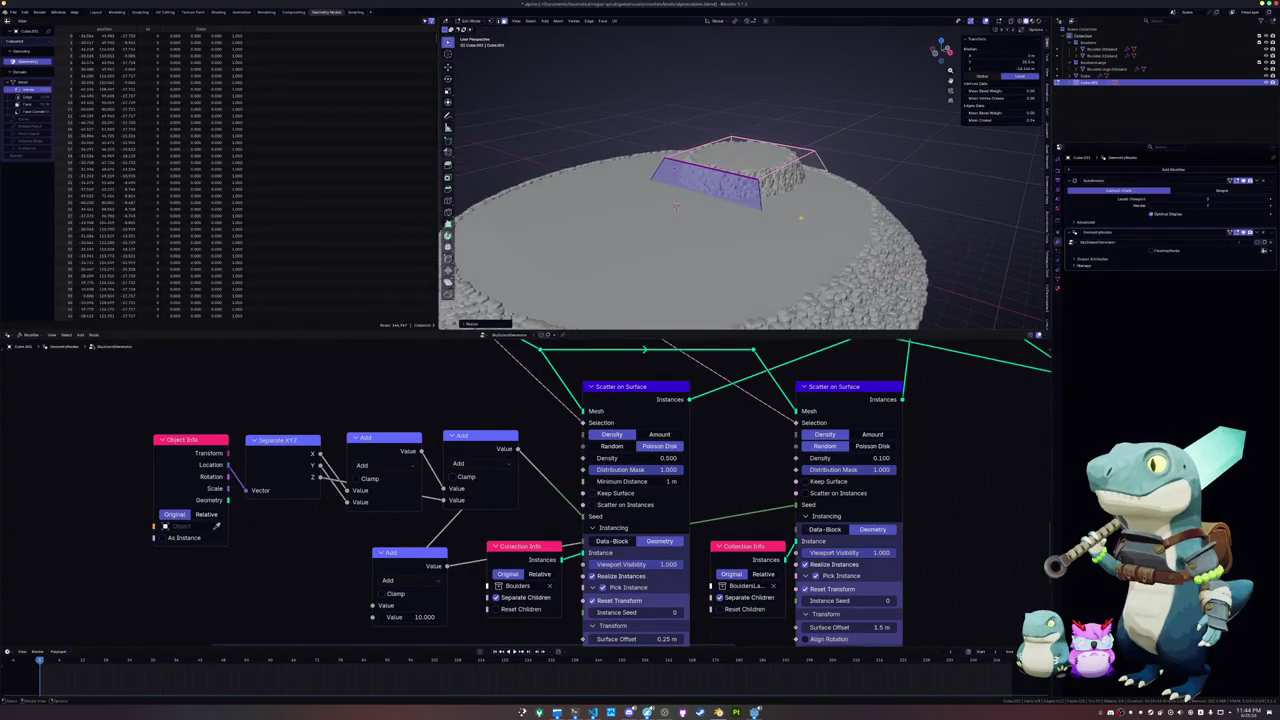
mouse_move(676, 206)
middle_down()
mouse_move(700, 190)
mouse_move(690, 200)
middle_up()
- Extrude the tier's top face into a low raised top
click(720, 150)
key(e)
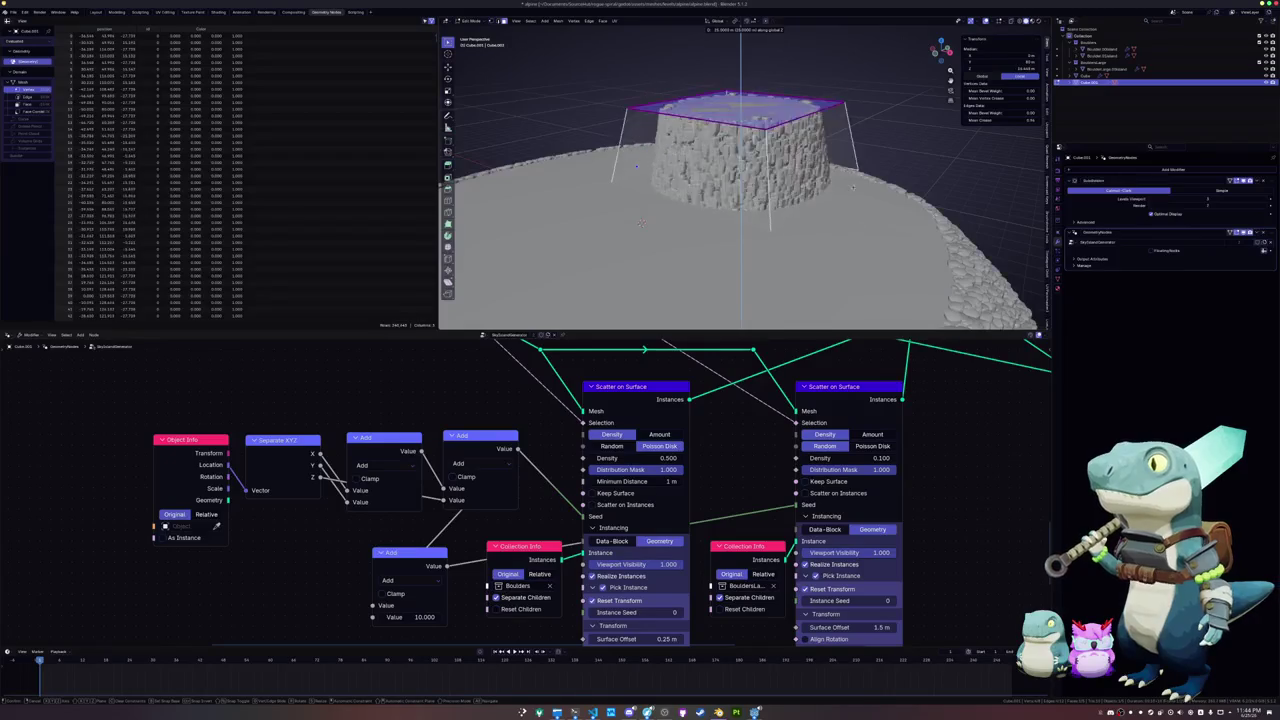
click(660, 215)
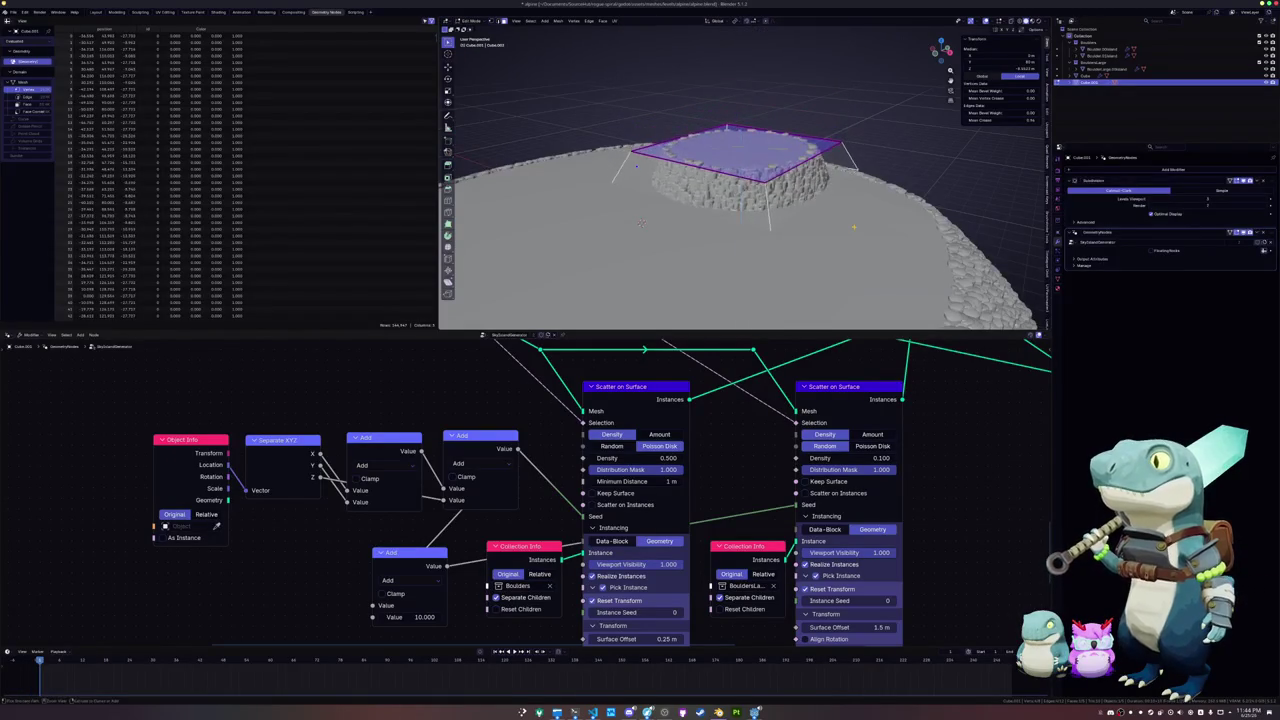
middle_drag(660, 215, 688, 199)
key(Tab)
key(KP_7)
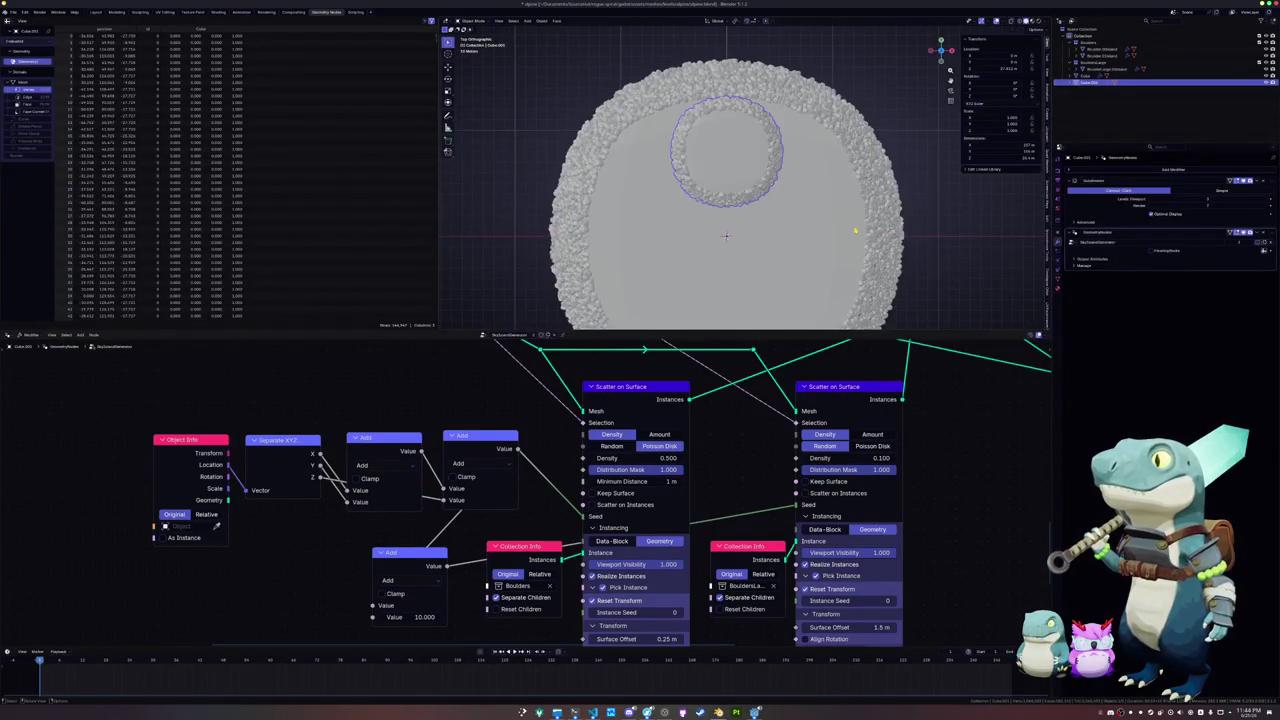
- Duplicate the raised rocky tier and place the copy at the platform's lower right
shift+middle_drag(851, 229, 802, 141)
scroll(730, 146, down, 2)
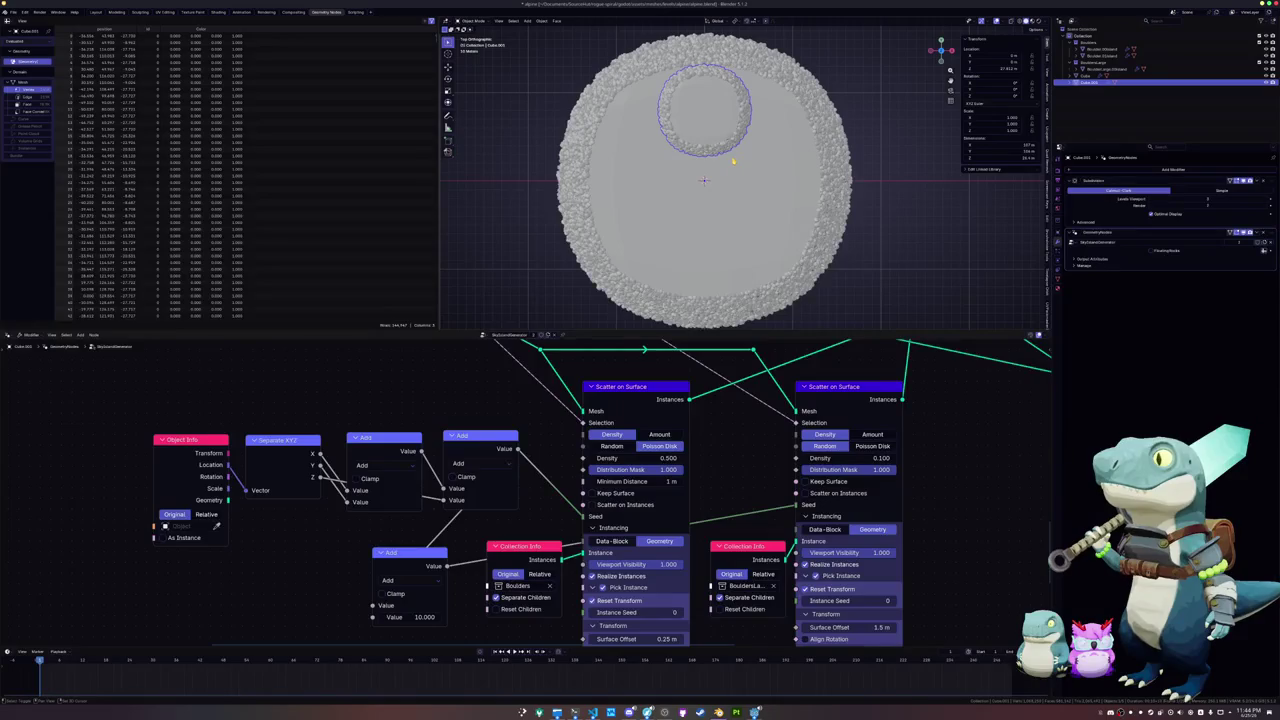
key(shift+d)
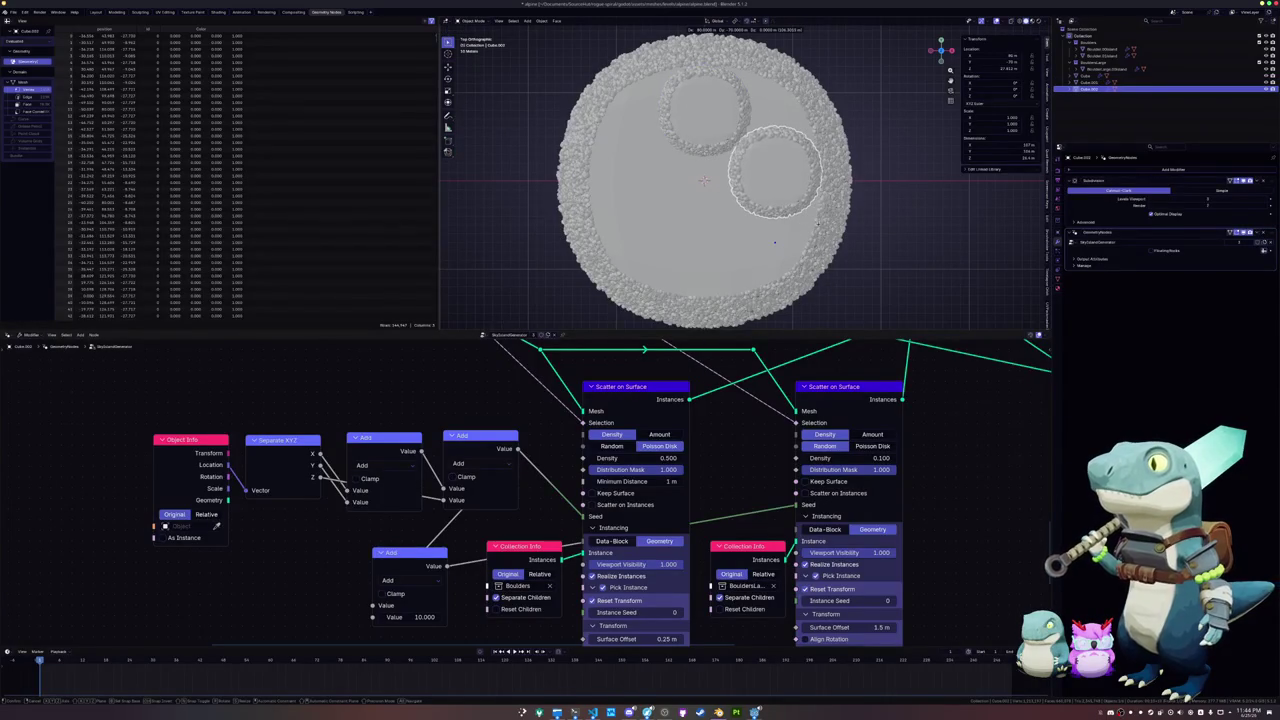
click(818, 233)
- Enter Edit Mode on the copy and try moving corner vertices, cancelling each move
key(Tab)
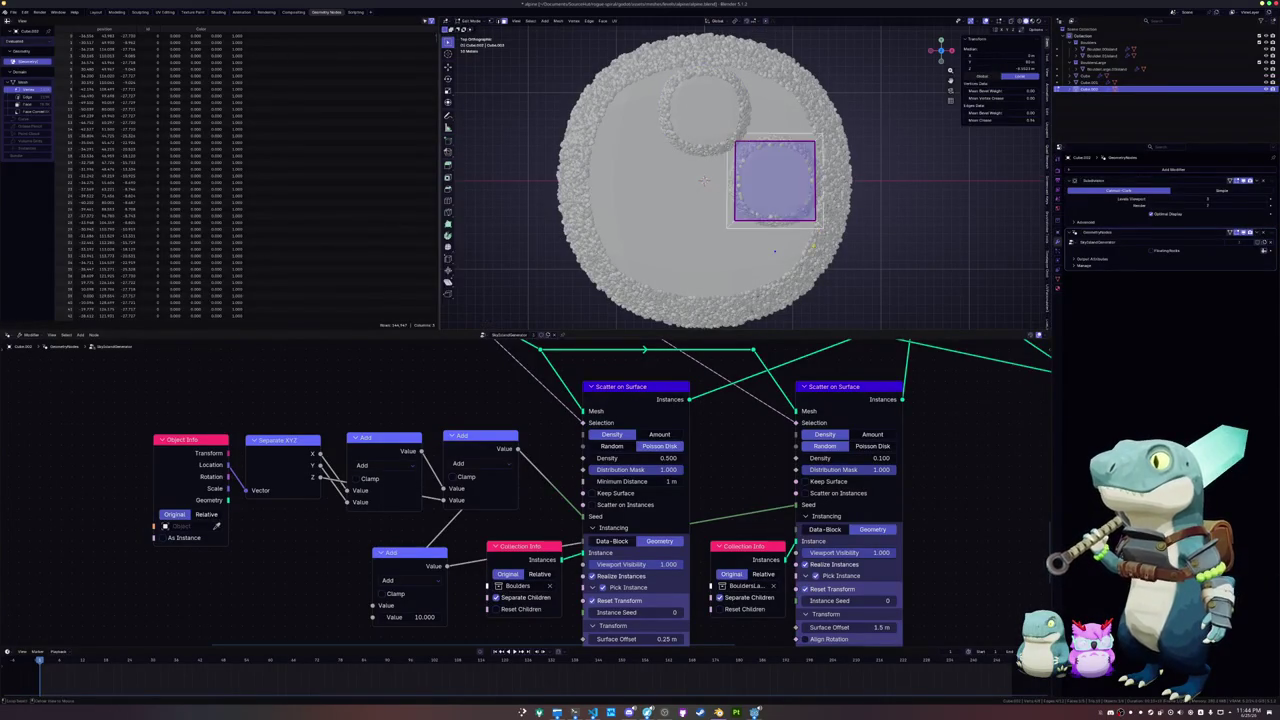
scroll(711, 229, up, 2)
scroll(711, 229, up, 2)
key(g)
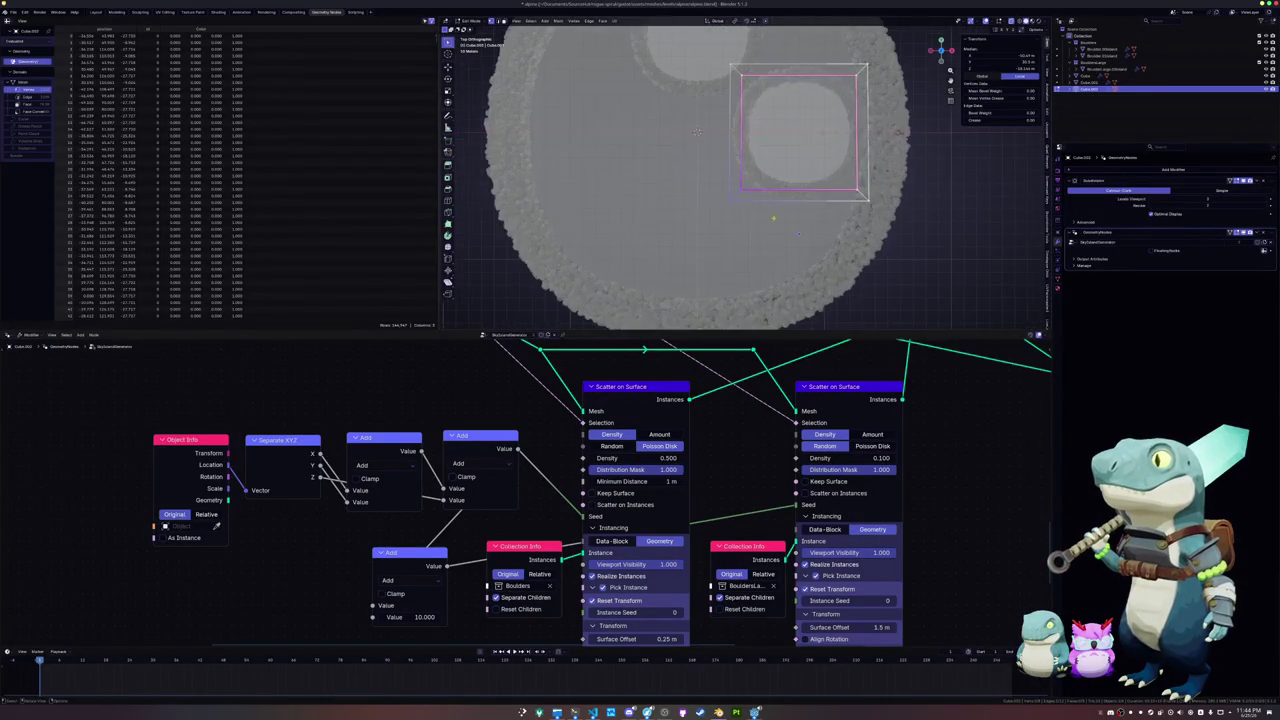
key(Escape)
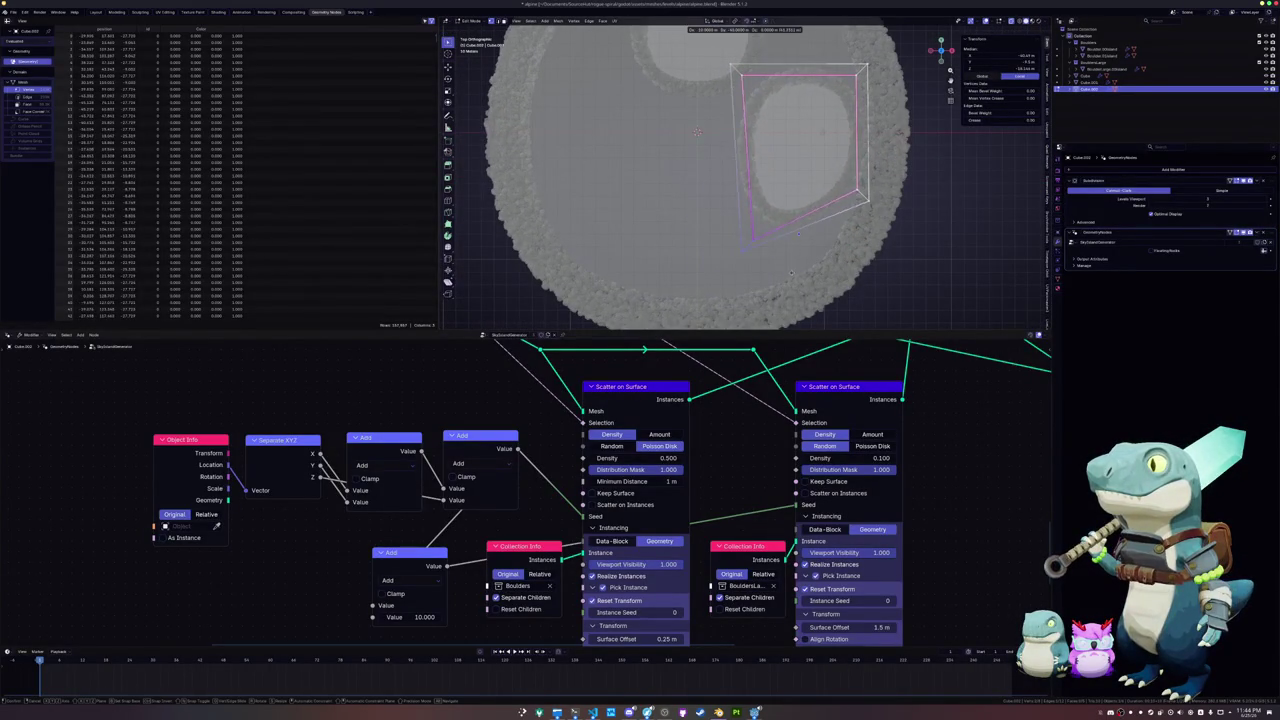
shift+middle_drag(741, 240, 801, 292)
key(g)
key(y)
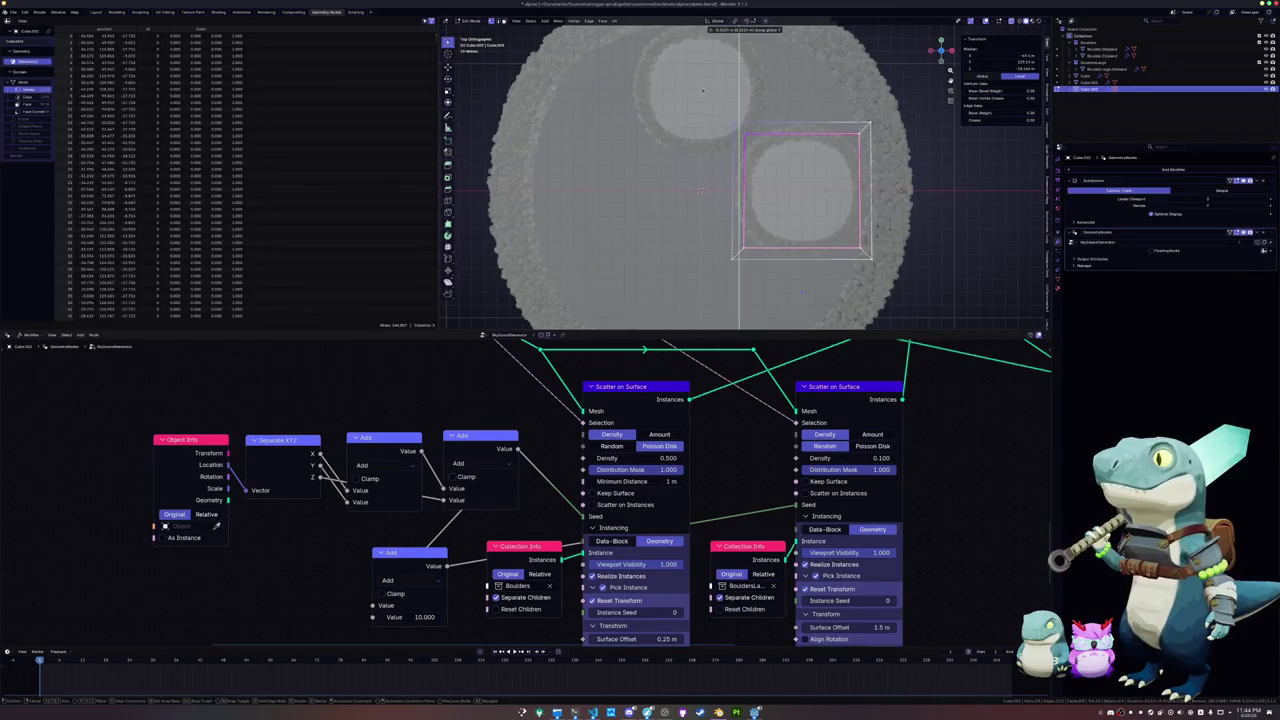
key(Escape)
- Add centred vertical and horizontal edge loops, then make the loop circular with To Sphere
key(ctrl+r)
click(801, 292)
right_click(801, 292)
alt+click(820, 133)
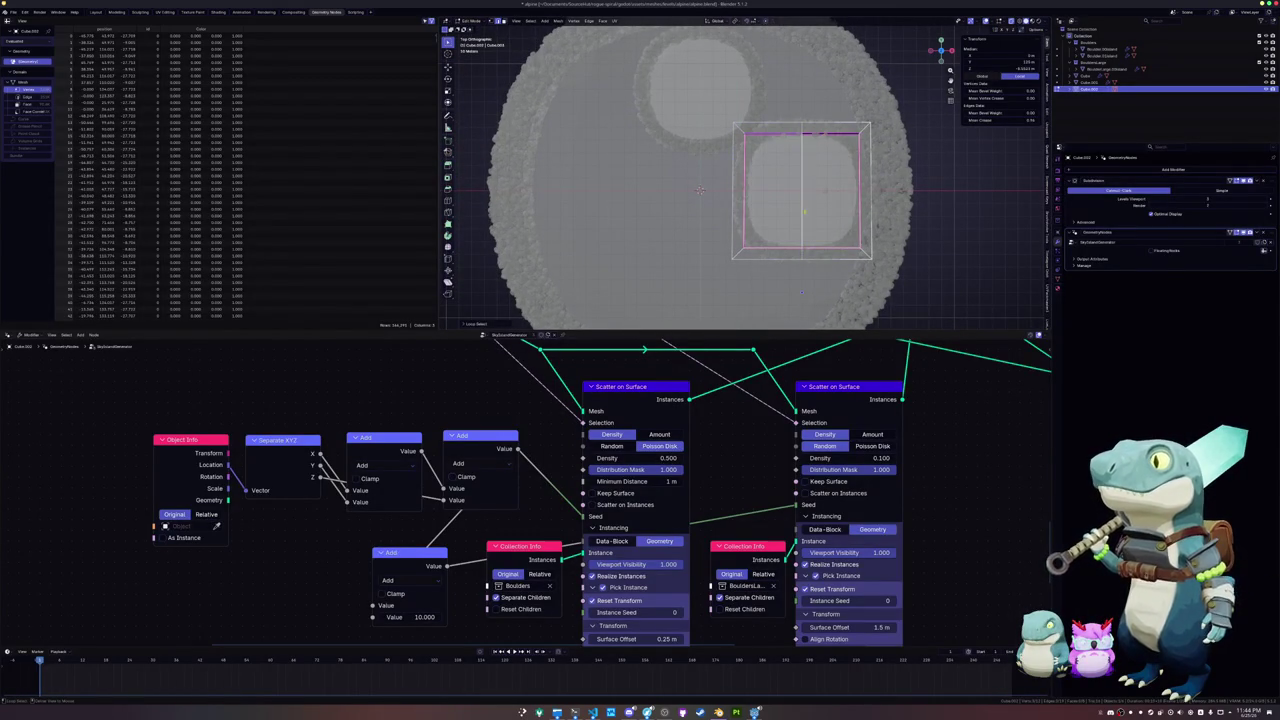
key(ctrl+r)
click(862, 197)
right_click(862, 197)
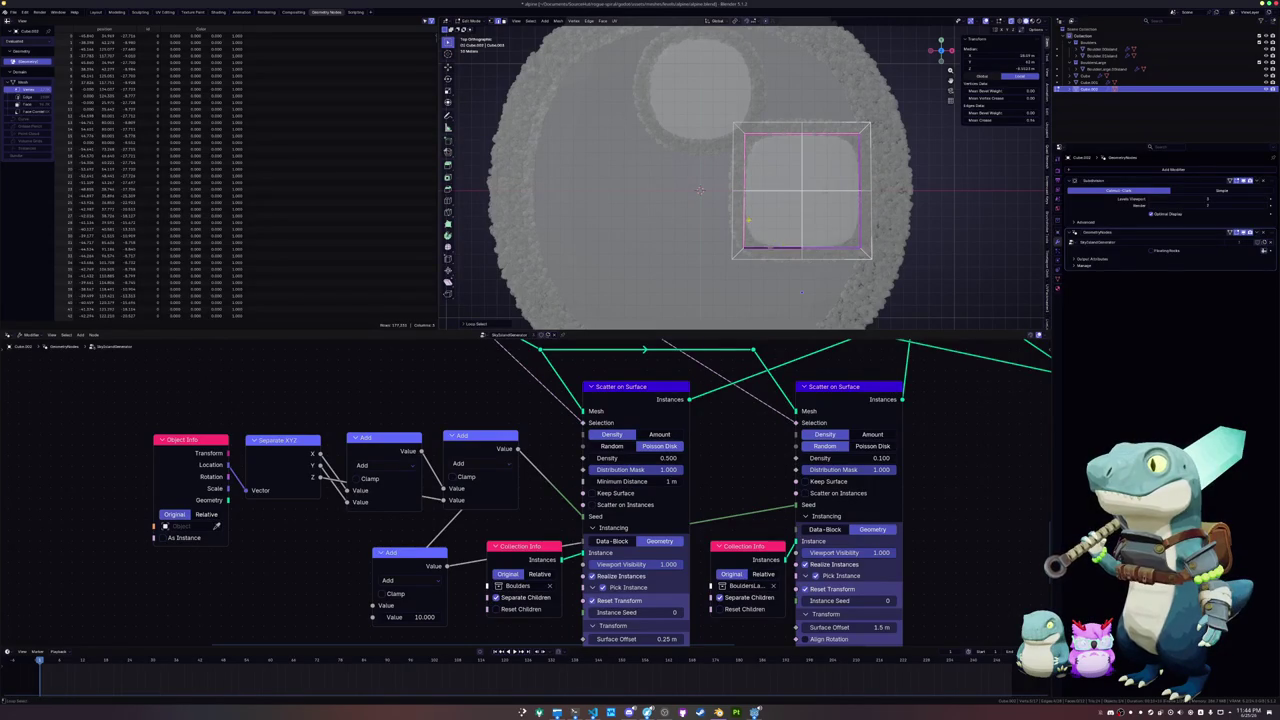
key(shift+alt+s)
alt+click(826, 123)
- Switch to the upper tier's mesh and cut a vertical edge loop through its face
key(ctrl+z)
key(ctrl+z)
key(ctrl+r)
click(700, 190)
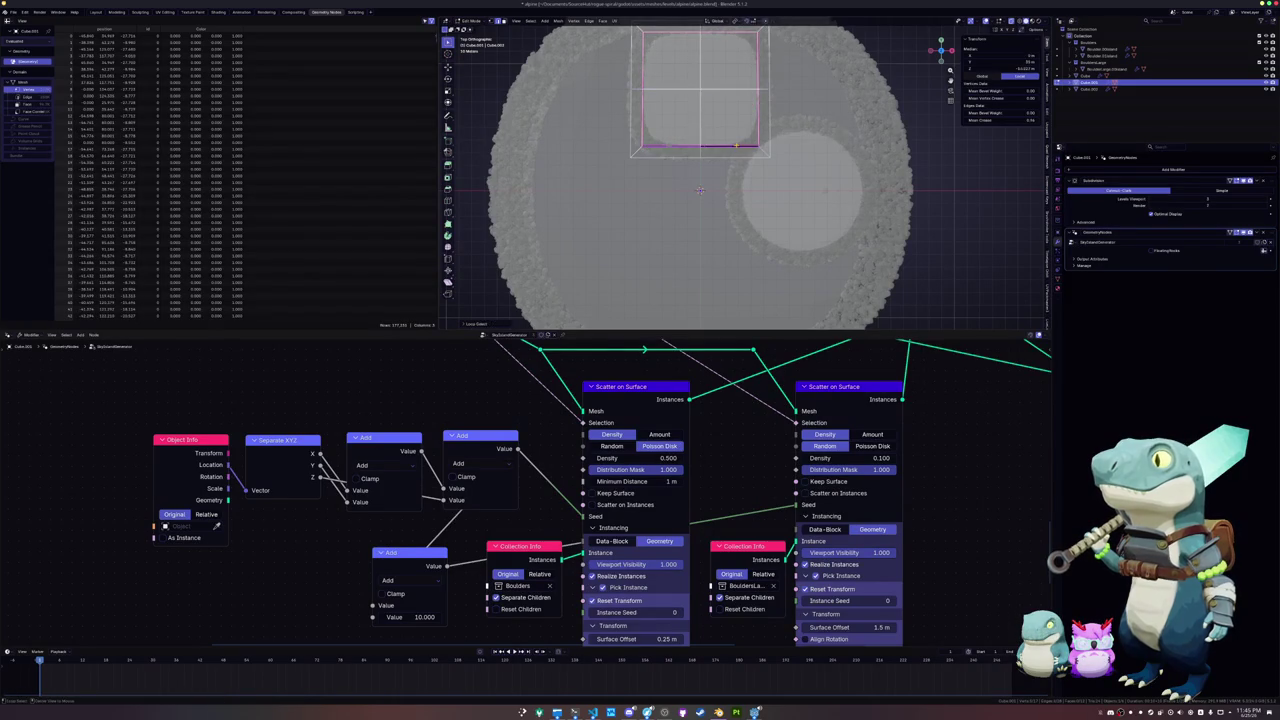
- Round the upper tier's selected outline into a circle with To Sphere
shift+middle_drag(700, 190, 740, 251)
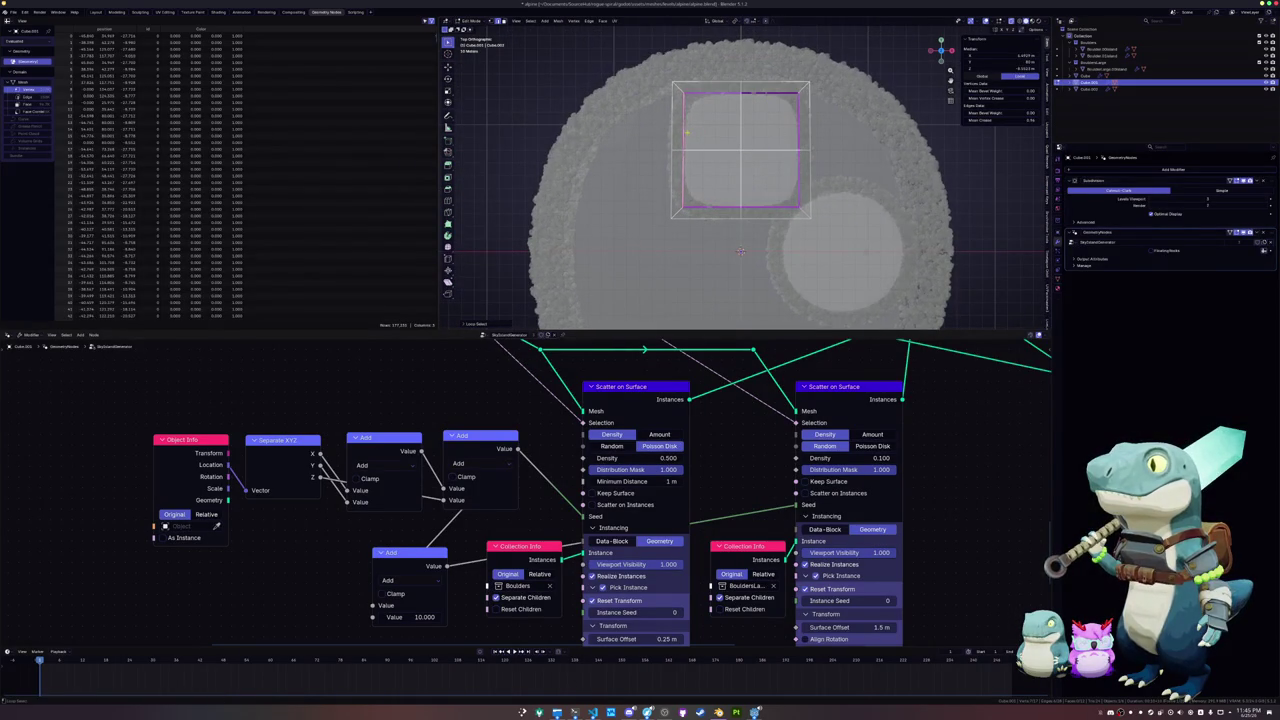
key(shift+alt+s)
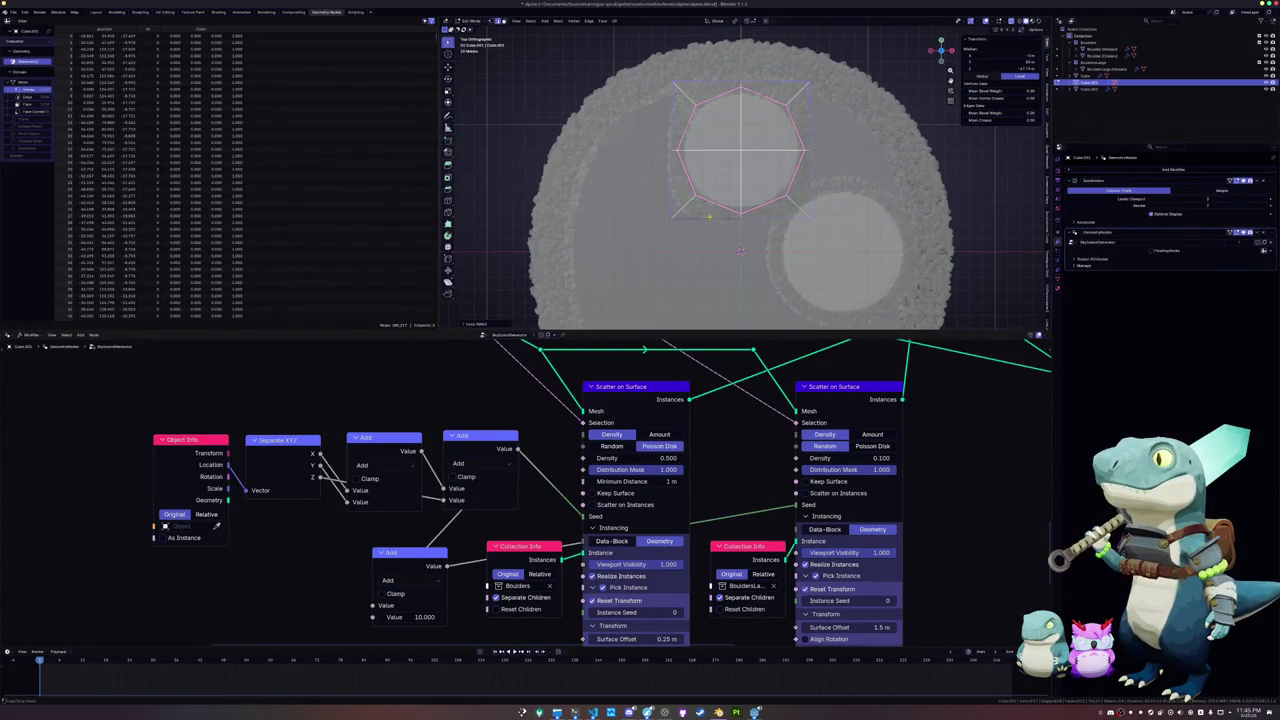
shift+middle_drag(741, 251, 757, 150)
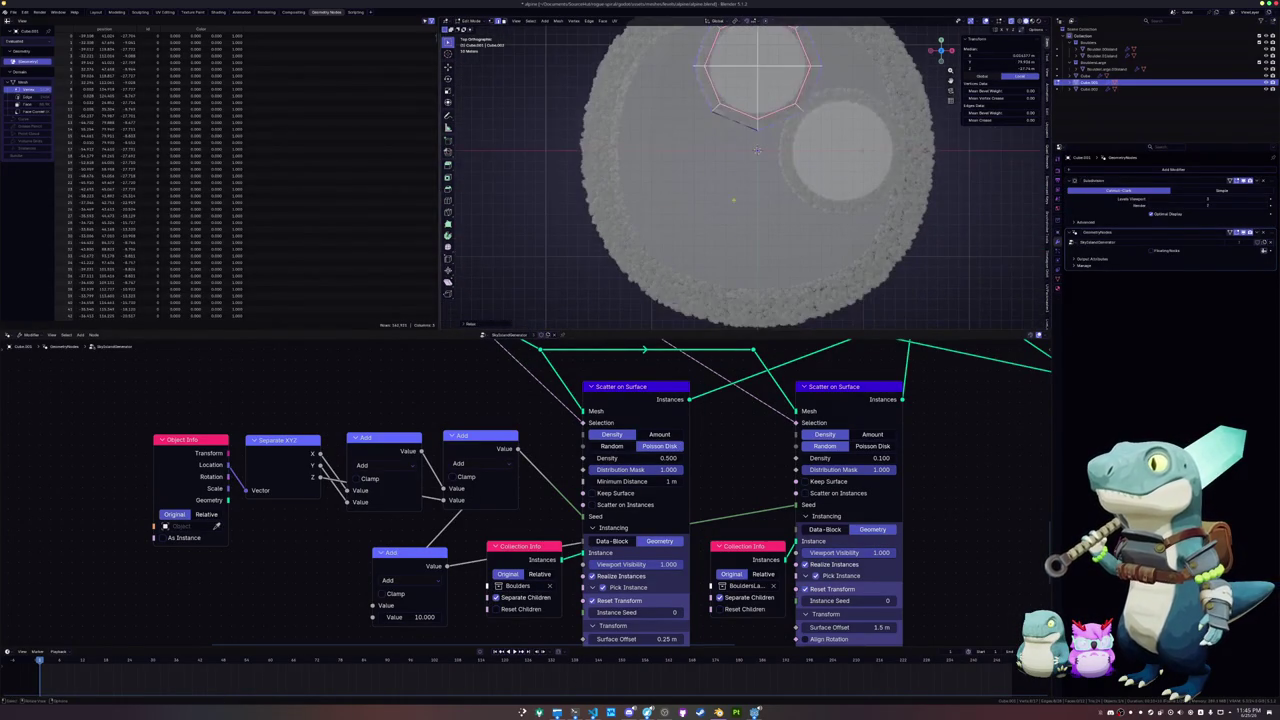
- Add edge loops to the base plane, round its outline, and return to Object Mode
key(alt+q)
key(ctrl+r)
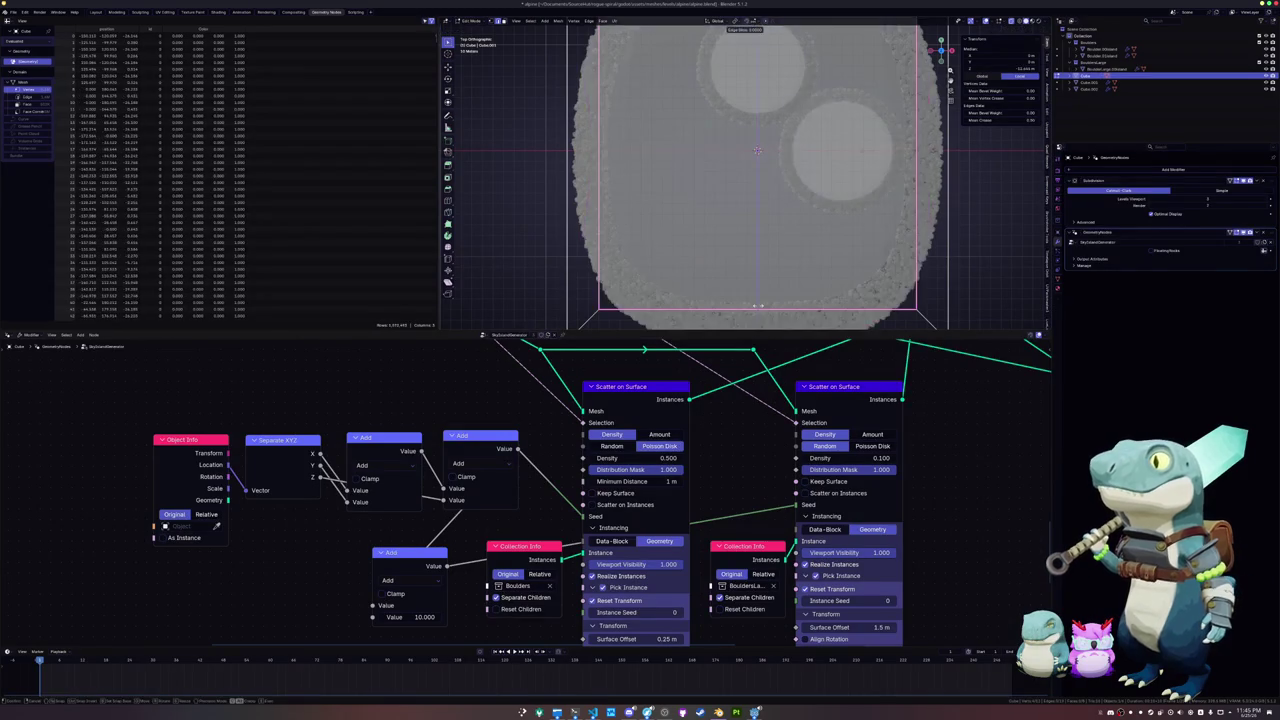
scroll(904, 151, down, 2)
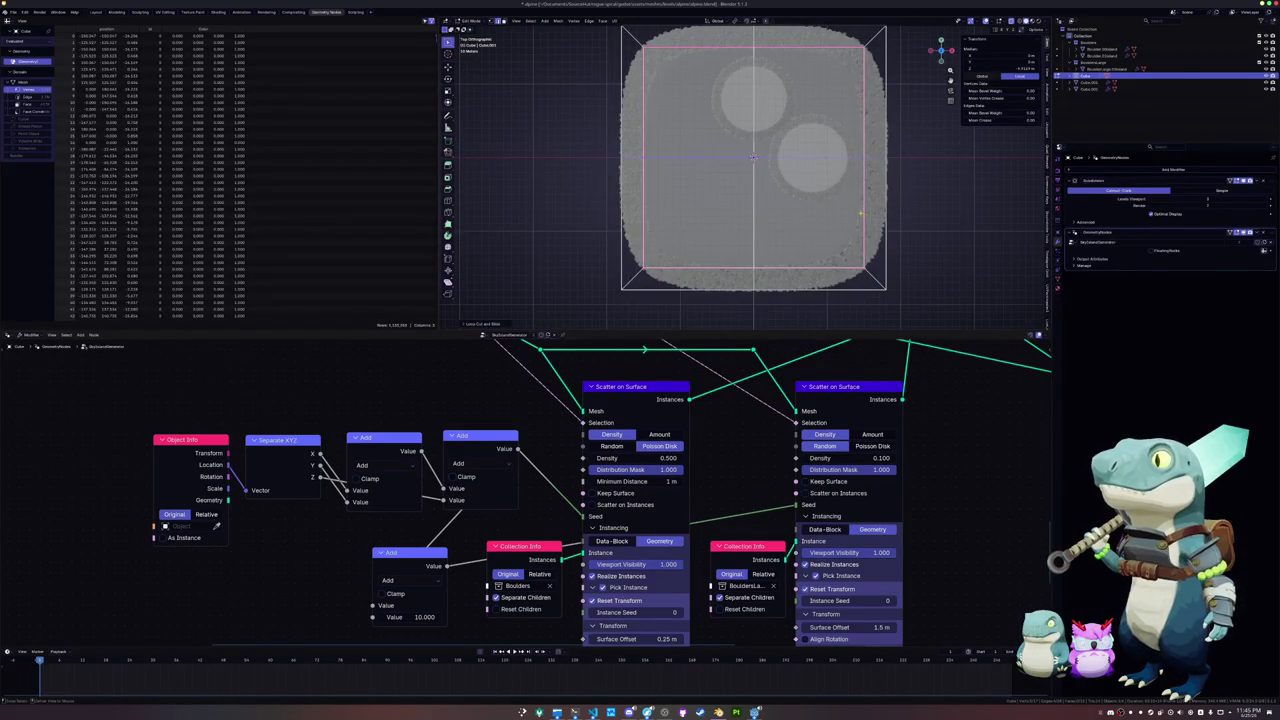
alt+click(753, 267)
alt+click(640, 213)
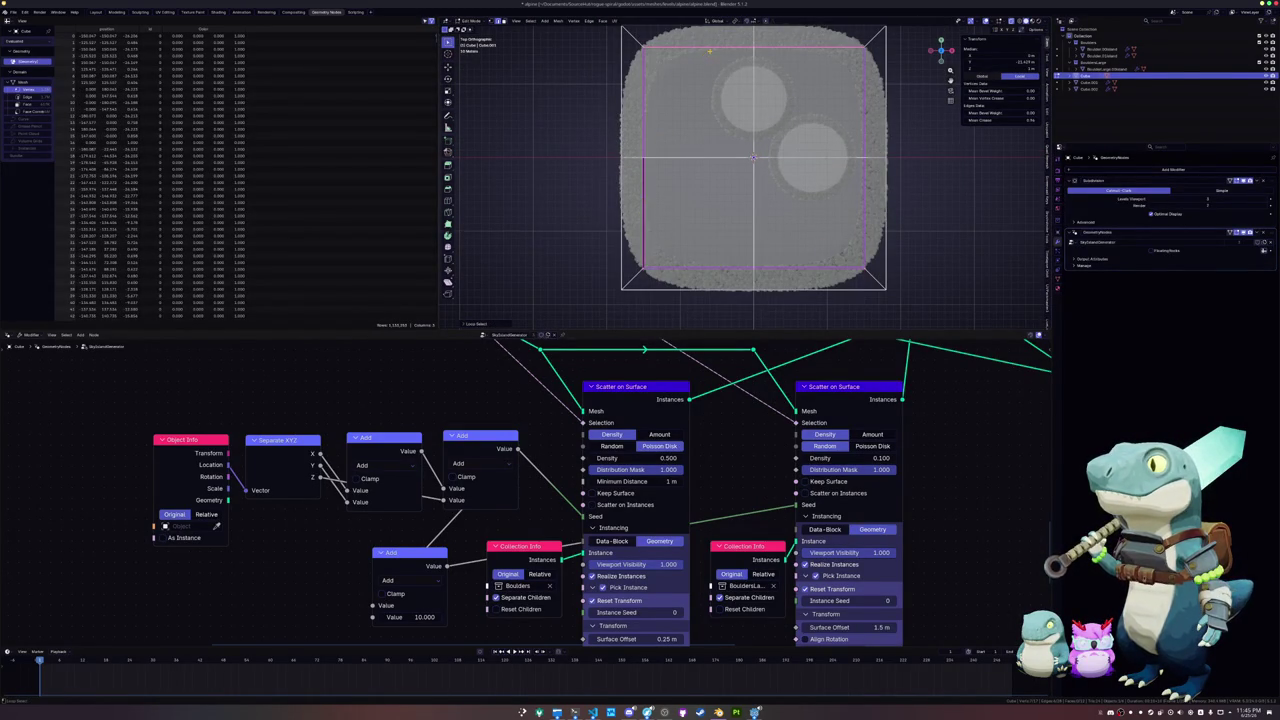
click(884, 133)
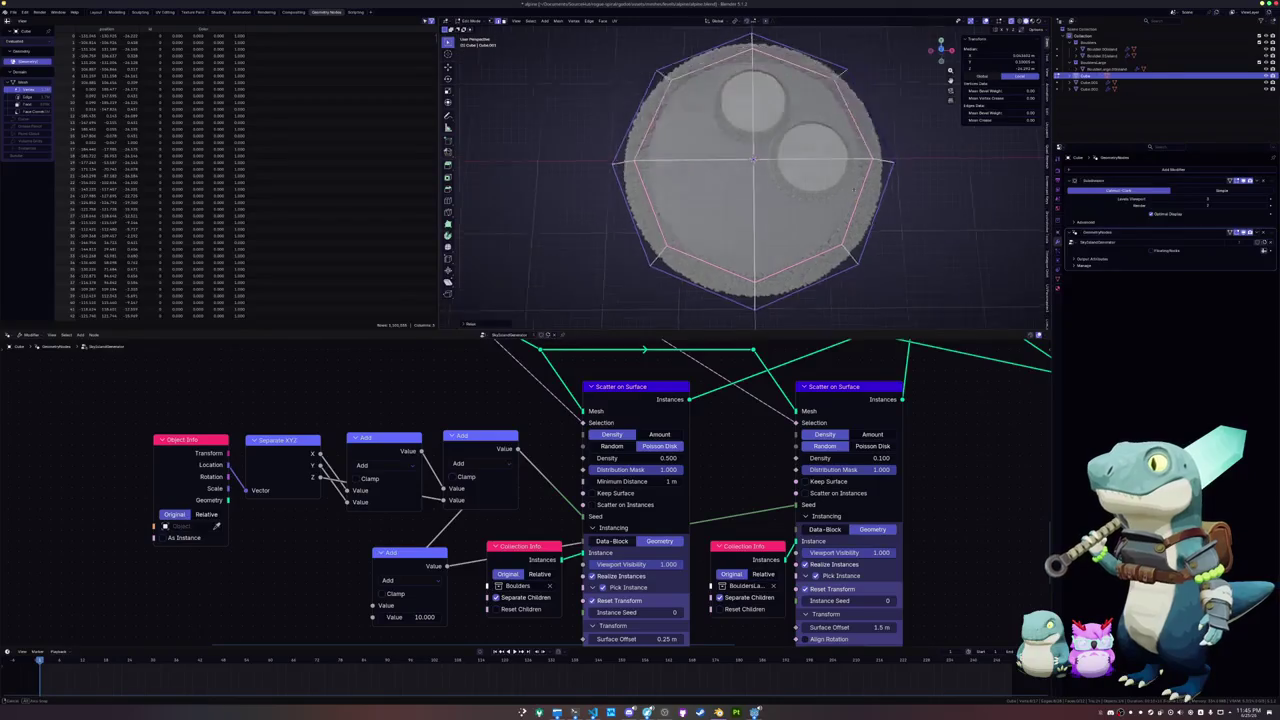
middle_drag(884, 133, 855, 141)
key(Tab)
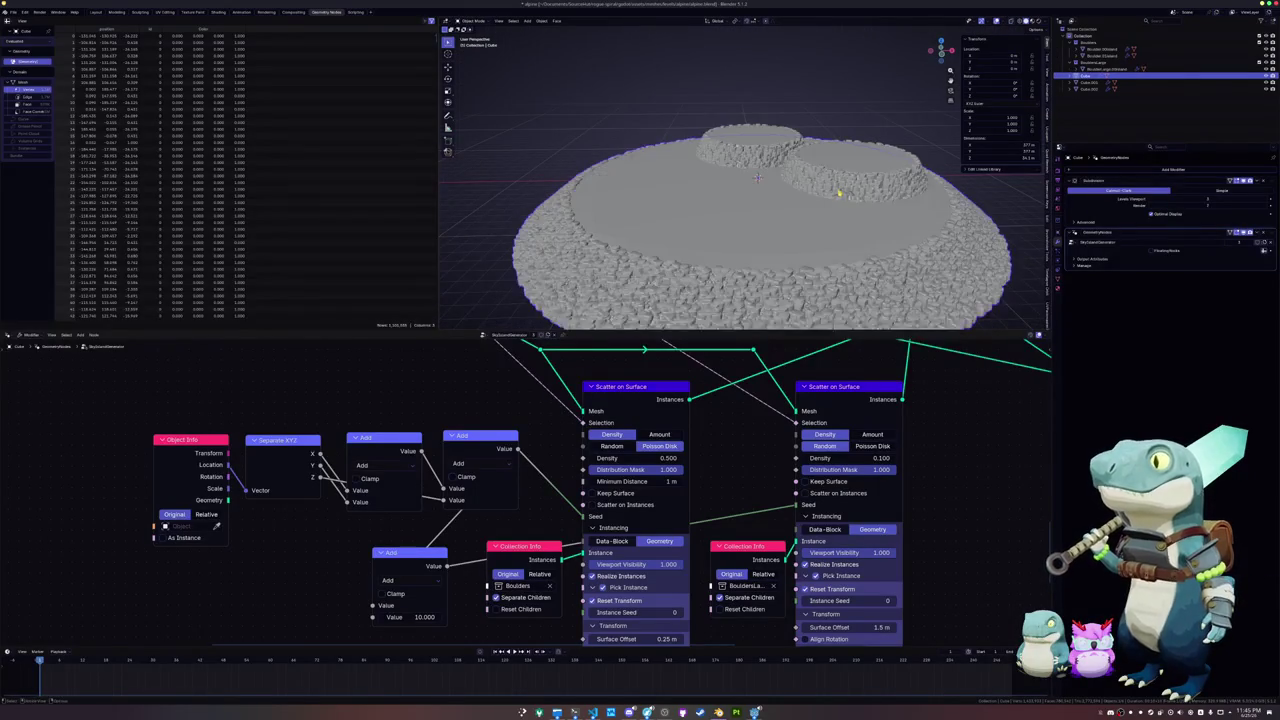
- Select Cube.003, enter its Edit Mode in top view, and bring up the Delete menu
click(860, 184)
scroll(793, 180, up, 3)
scroll(793, 180, up, 3)
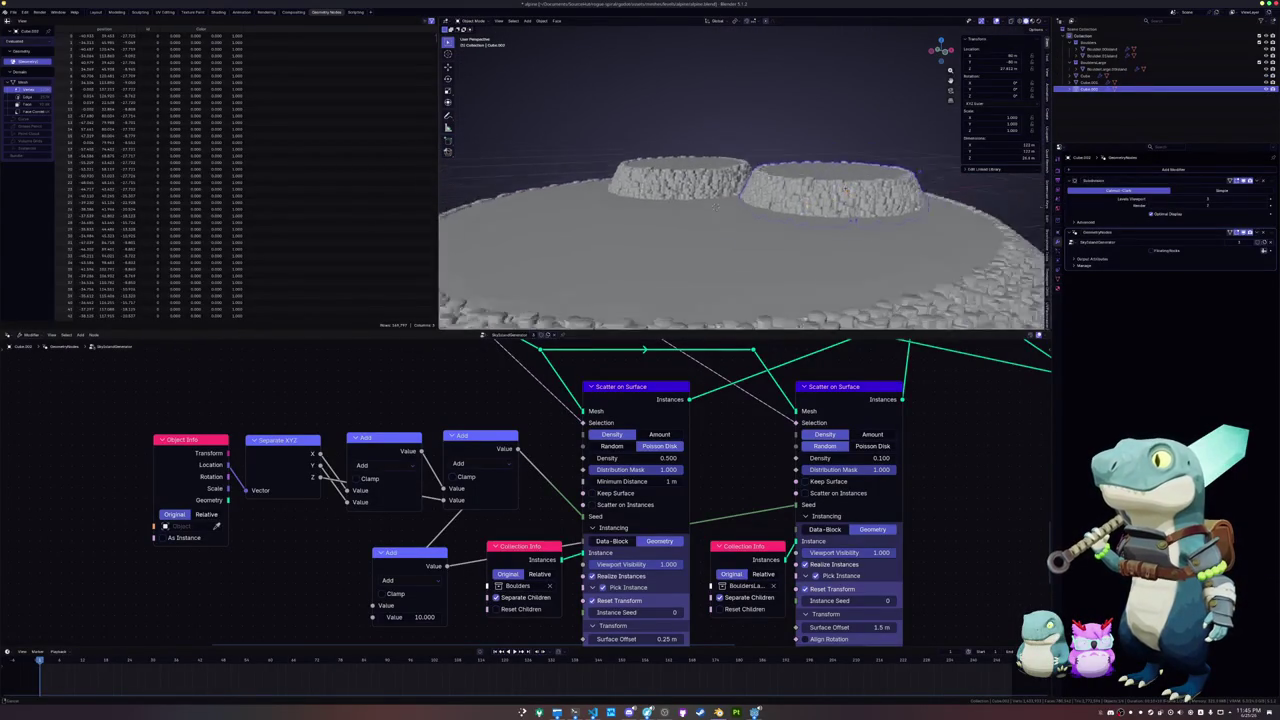
key(KP_1)
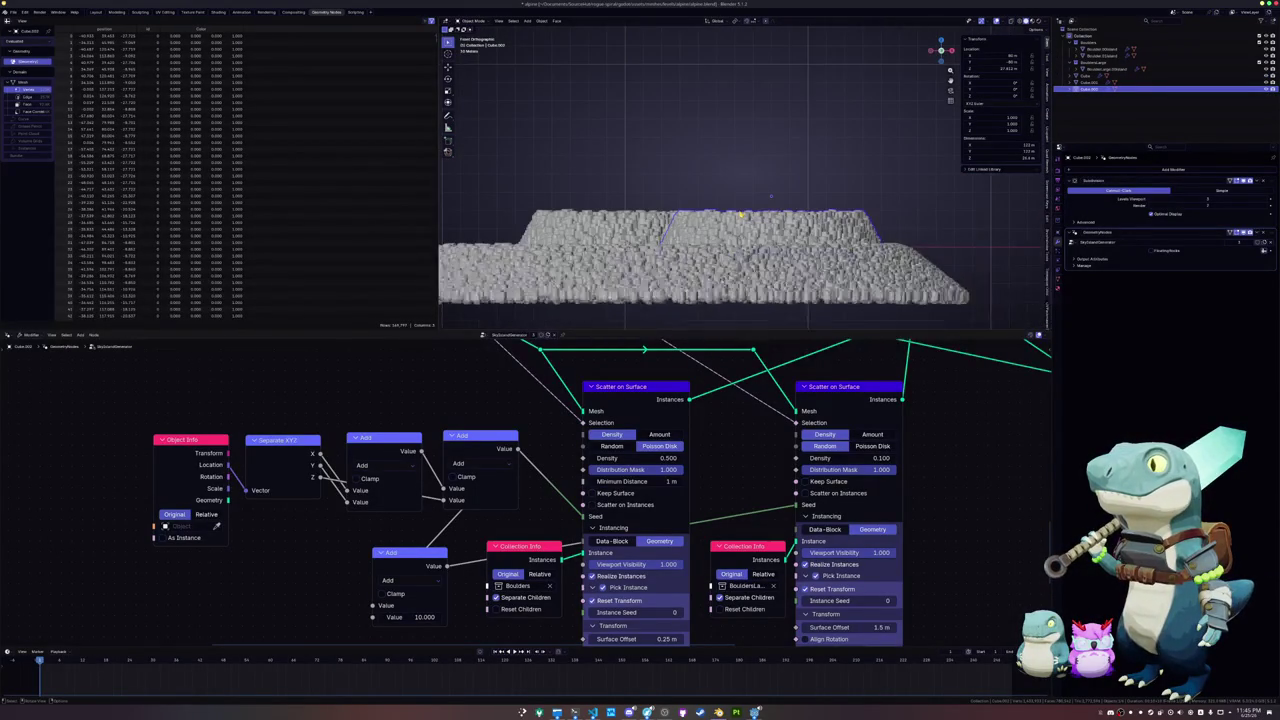
mouse_move(638, 221)
middle_down()
mouse_move(762, 181)
mouse_move(776, 205)
middle_up()
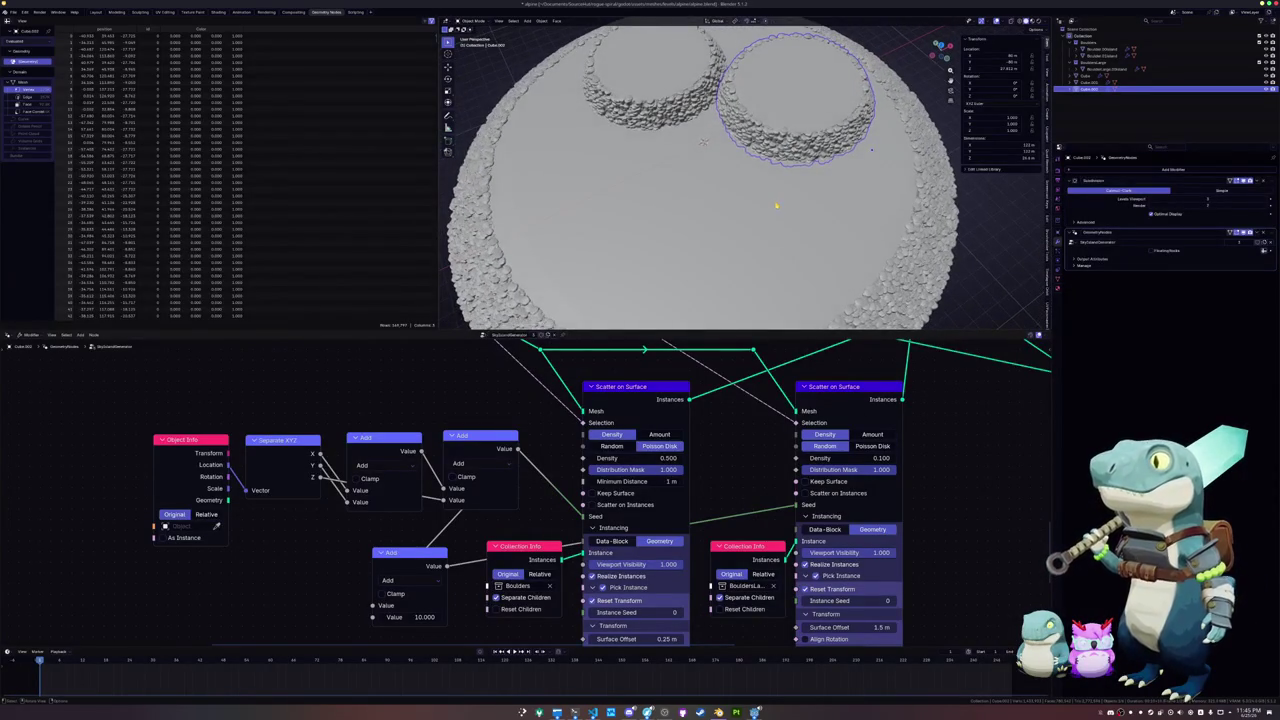
scroll(776, 205, up, 2)
key(Tab)
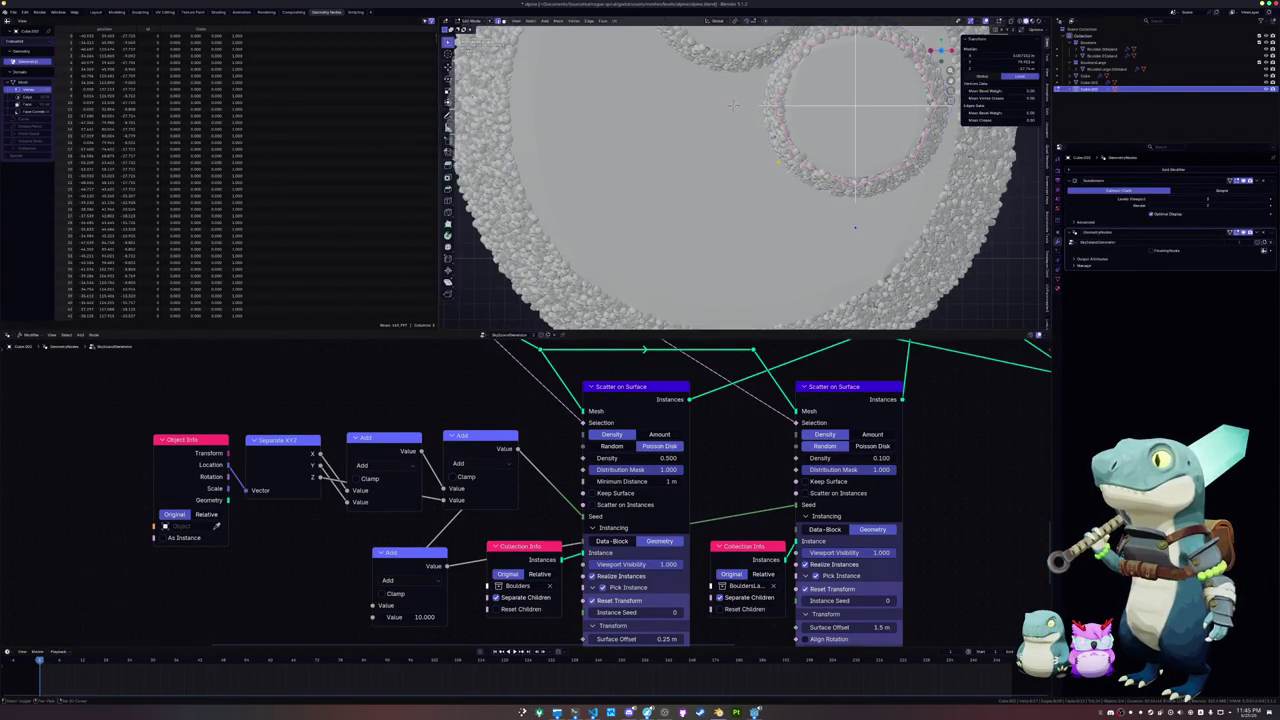
key(KP_7)
key(x)
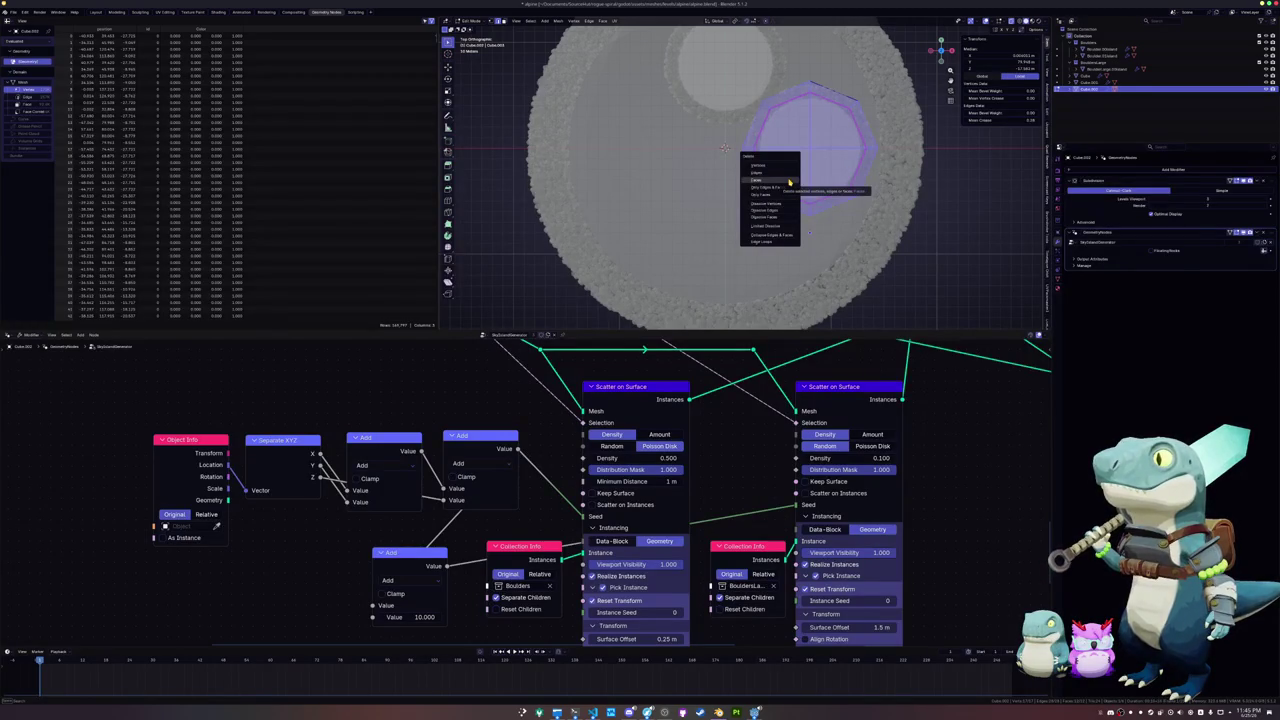
- Delete the platform's faces and move the small ring platform down along Y
click(788, 180)
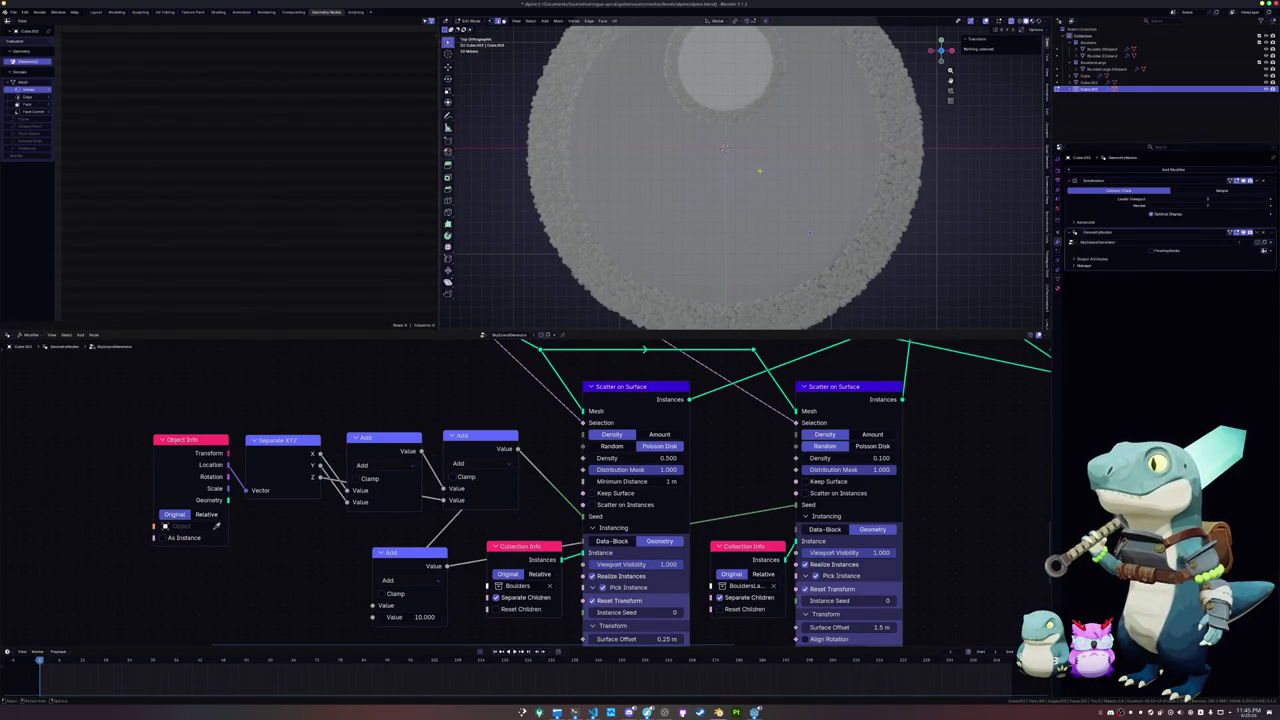
key(Tab)
scroll(730, 180, down, 2)
click(731, 100)
key(g)
key(y)
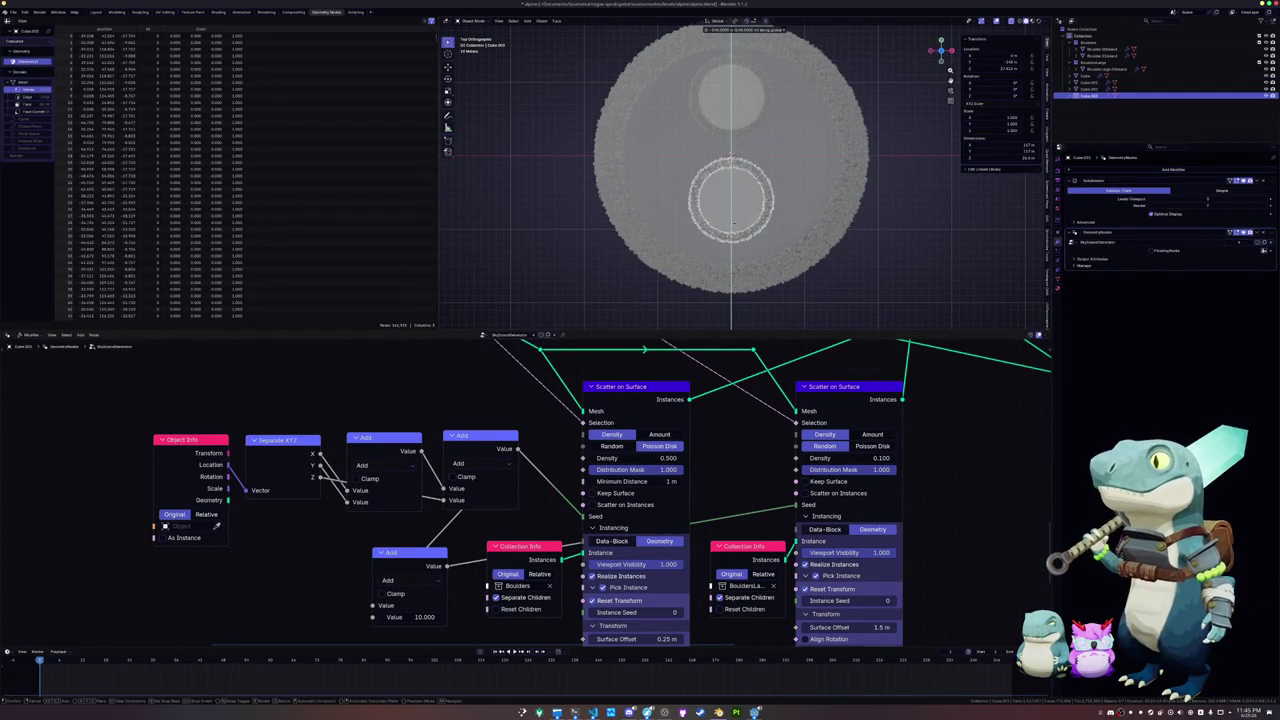
click(733, 243)
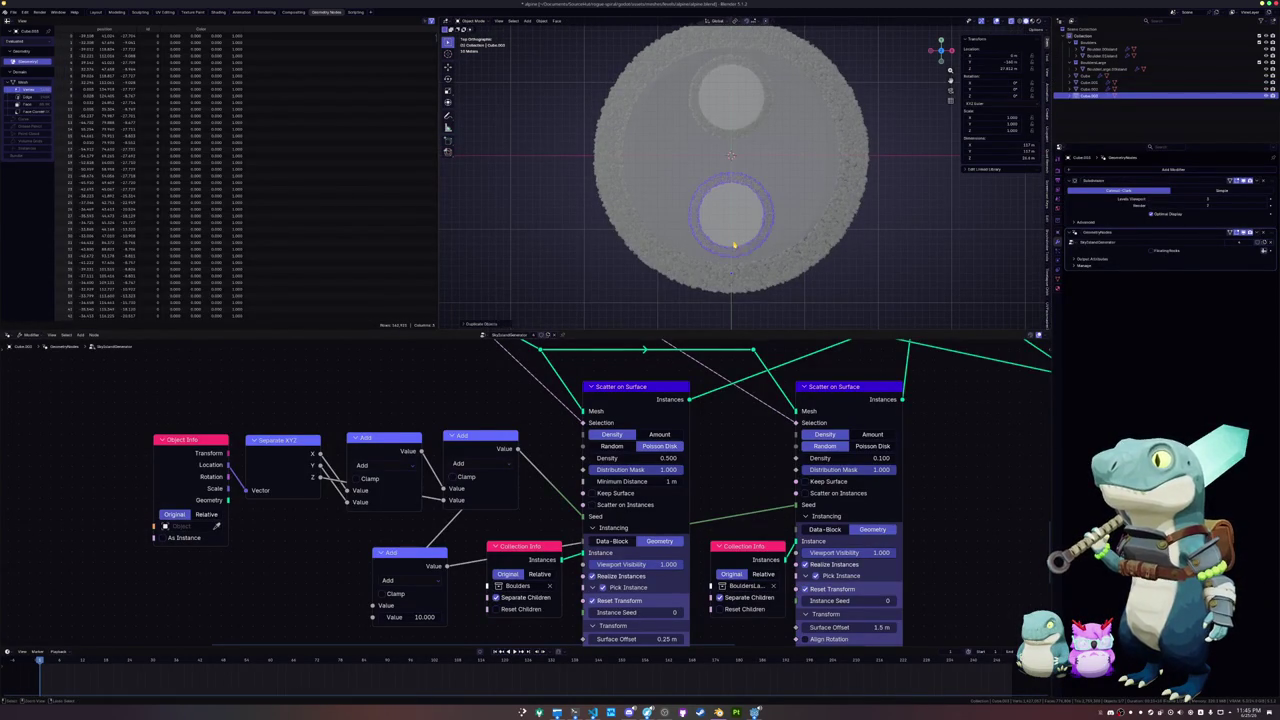
- Stretch the ring's geometry horizontally along the X axis in Edit Mode
key(Tab)
scroll(750, 230, up, 2)
key(Tab)
scroll(750, 230, up, 2)
key(Tab)
key(g)
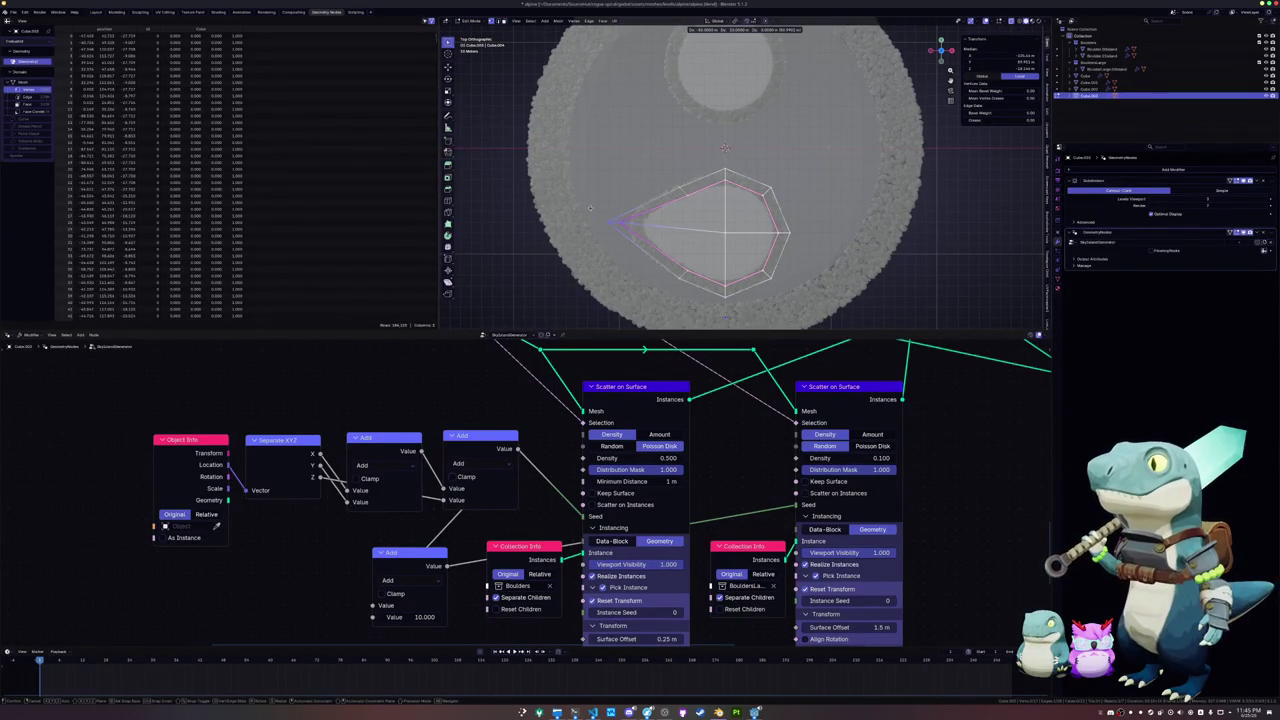
key(Escape)
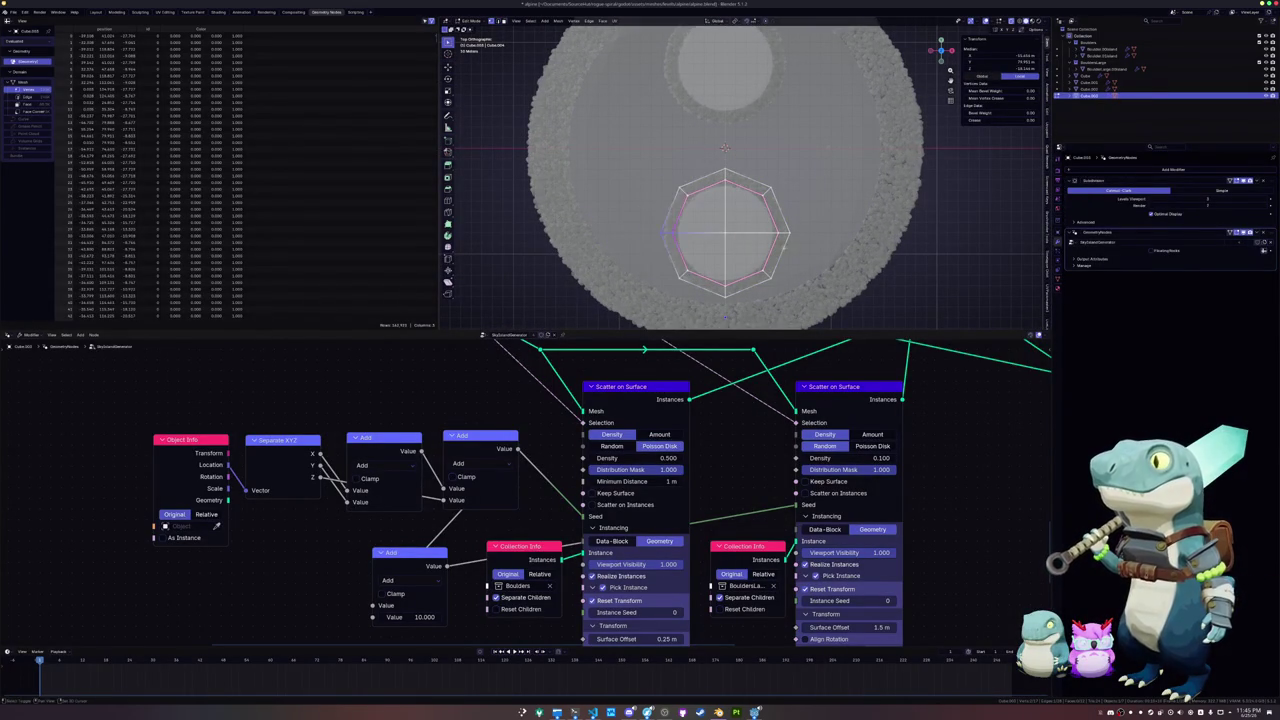
key(s)
key(x)
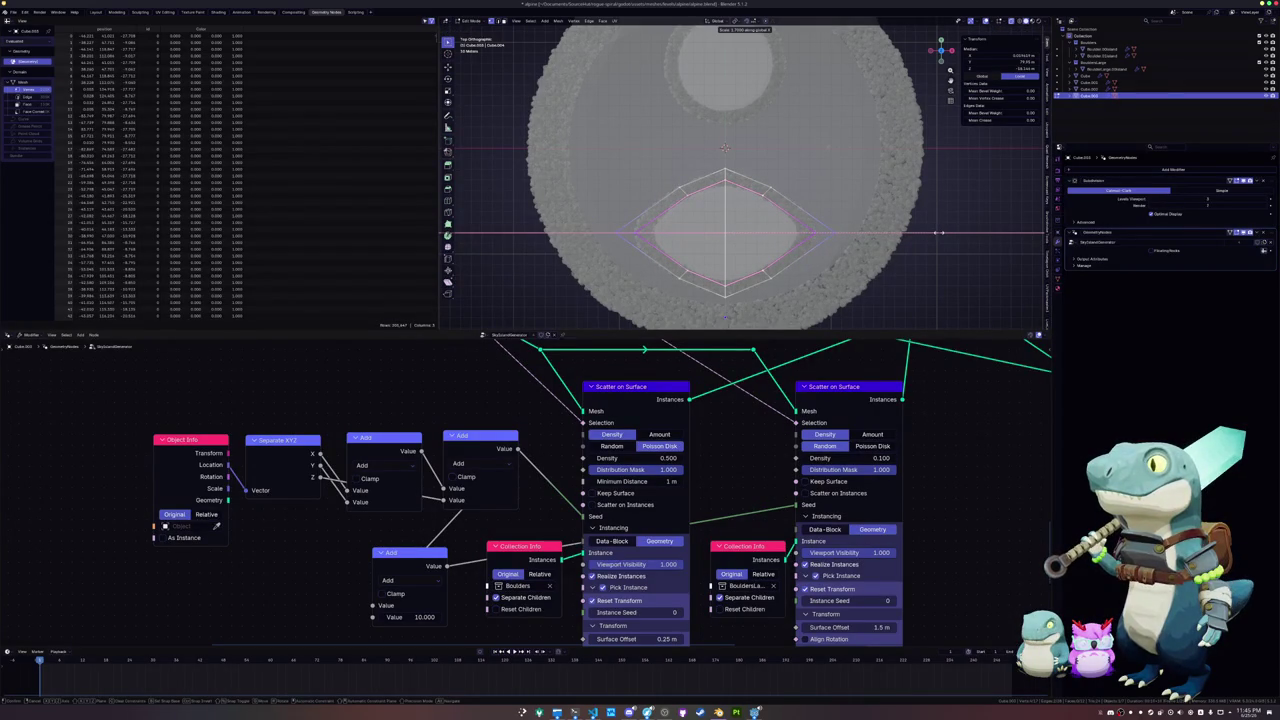
click(938, 233)
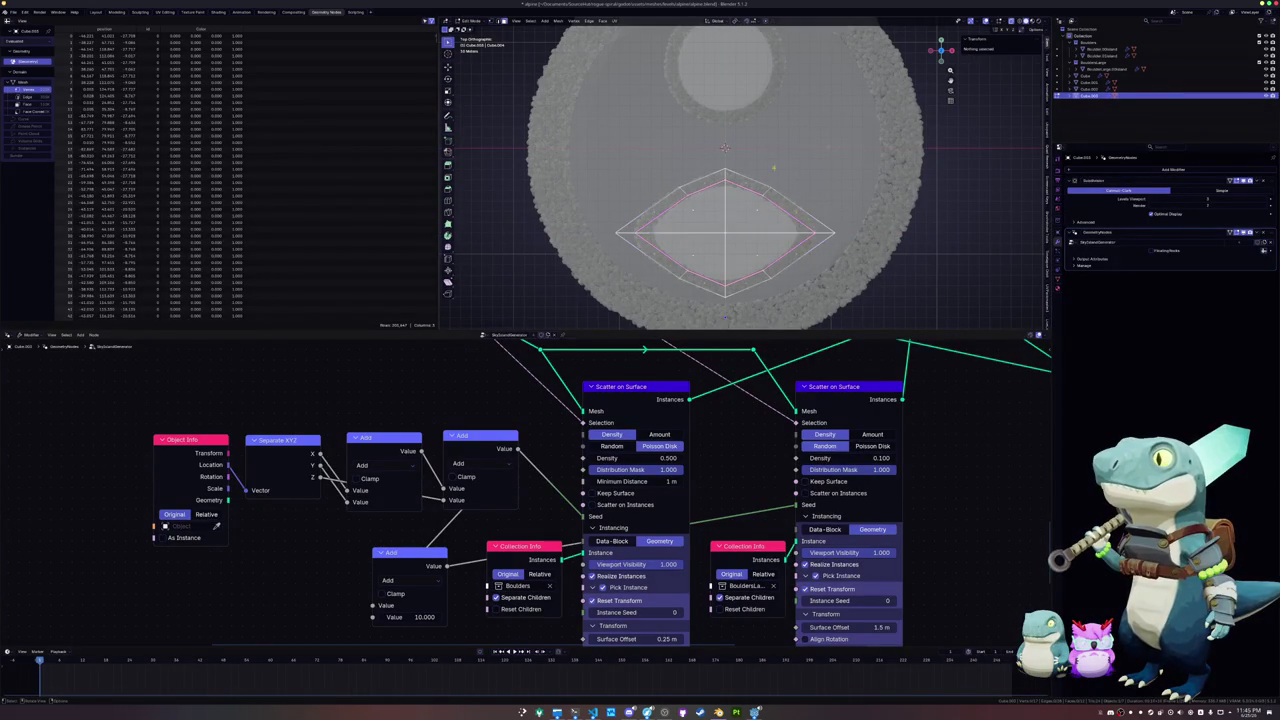
key(Tab)
- Delete the ring object, undo the deletion, and open the object context menu
key(x)
click(725, 96)
key(ctrl+z)
right_click(735, 242)
click(735, 242)
right_click(745, 245)
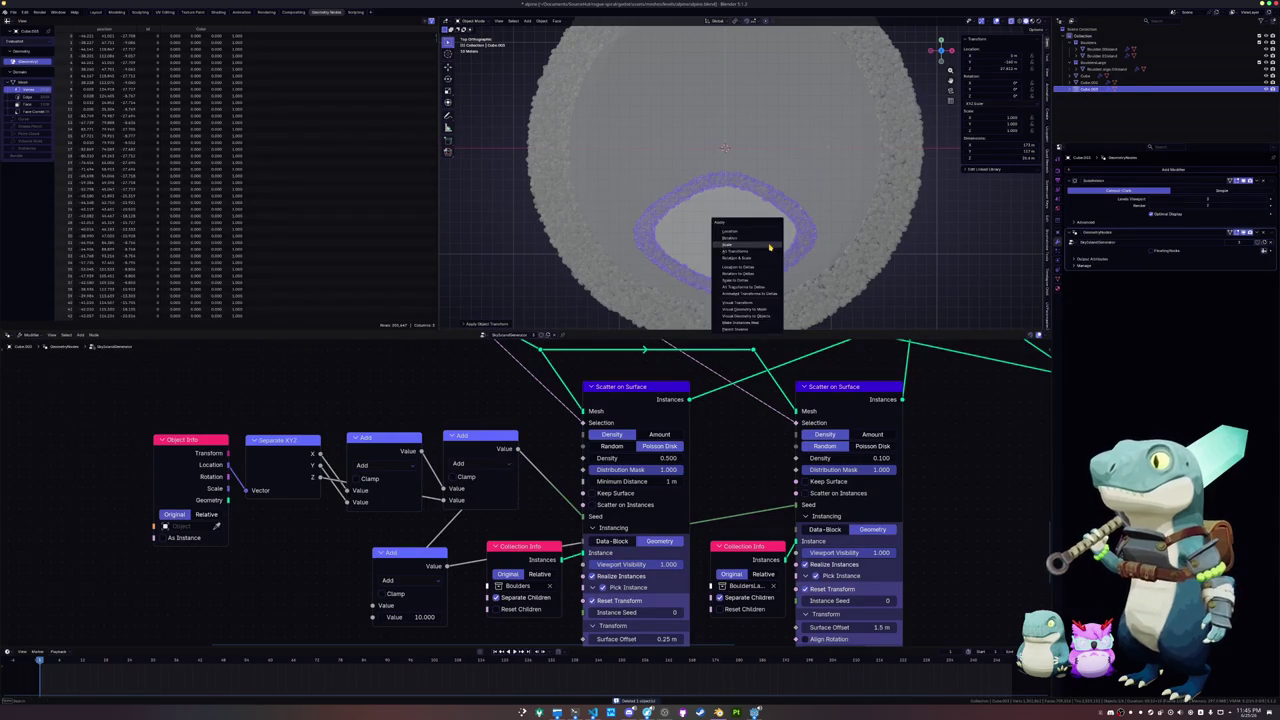
- Select the stretched inner platform and extrude one of its faces outward toward the rim
click(814, 208)
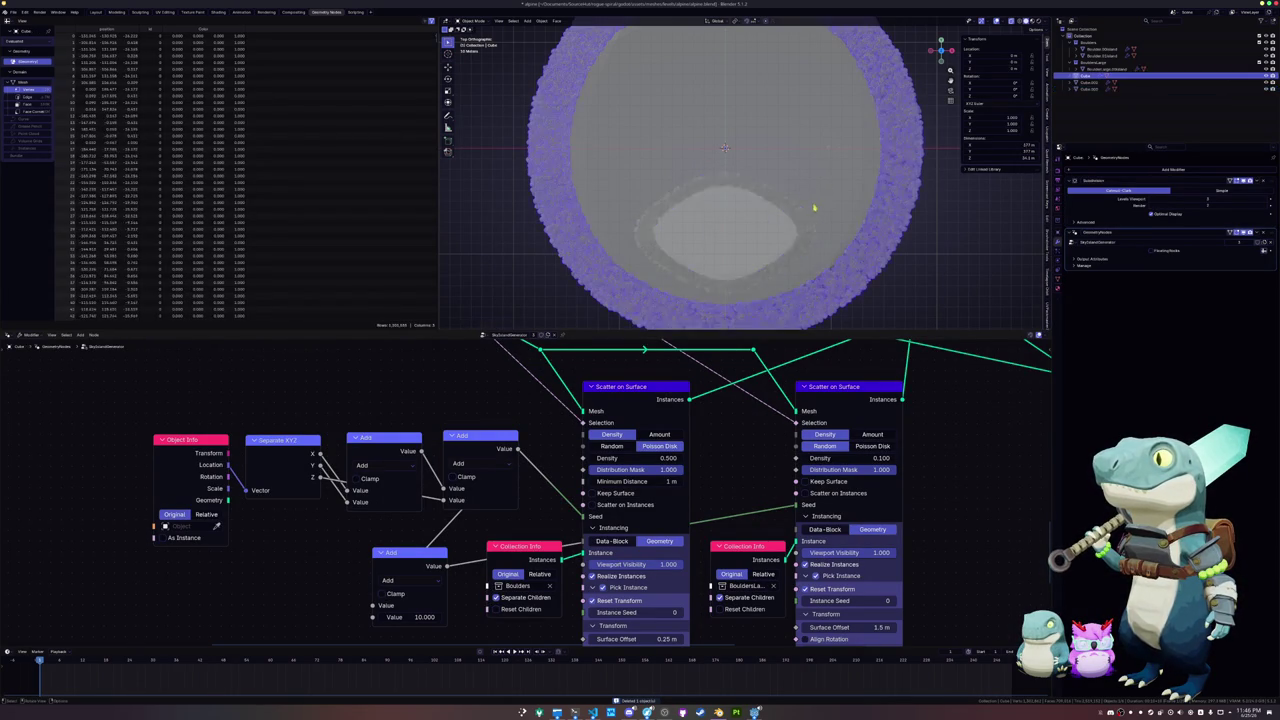
click(769, 238)
key(Tab)
click(750, 238)
key(e)
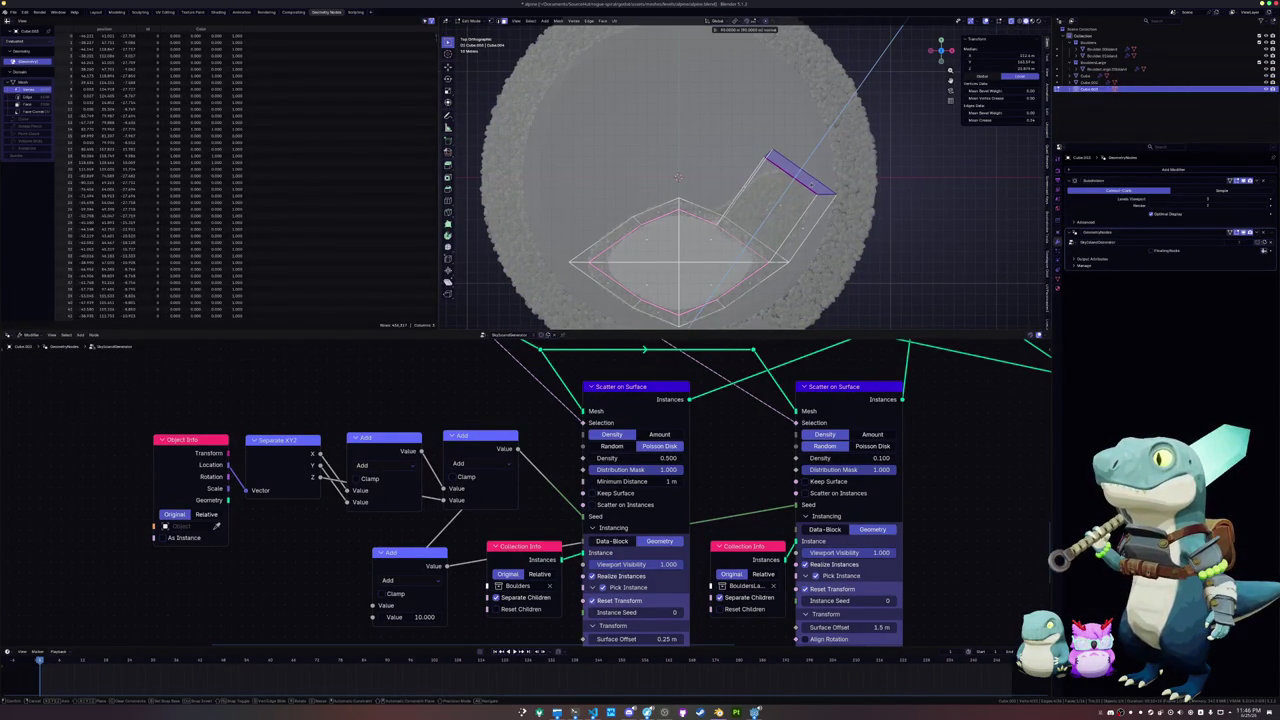
- Confirm the extrusion and lower its end along Z into a ramp
click(800, 193)
middle_drag(800, 193, 715, 160)
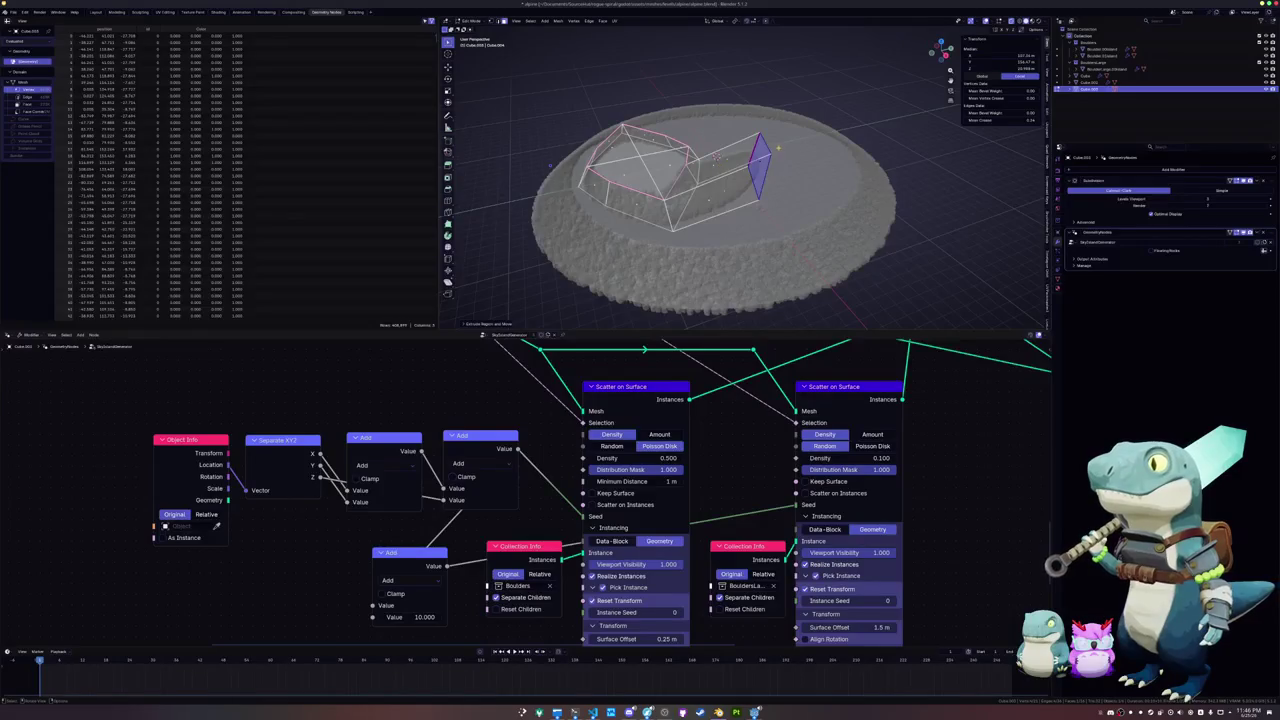
key(g)
key(z)
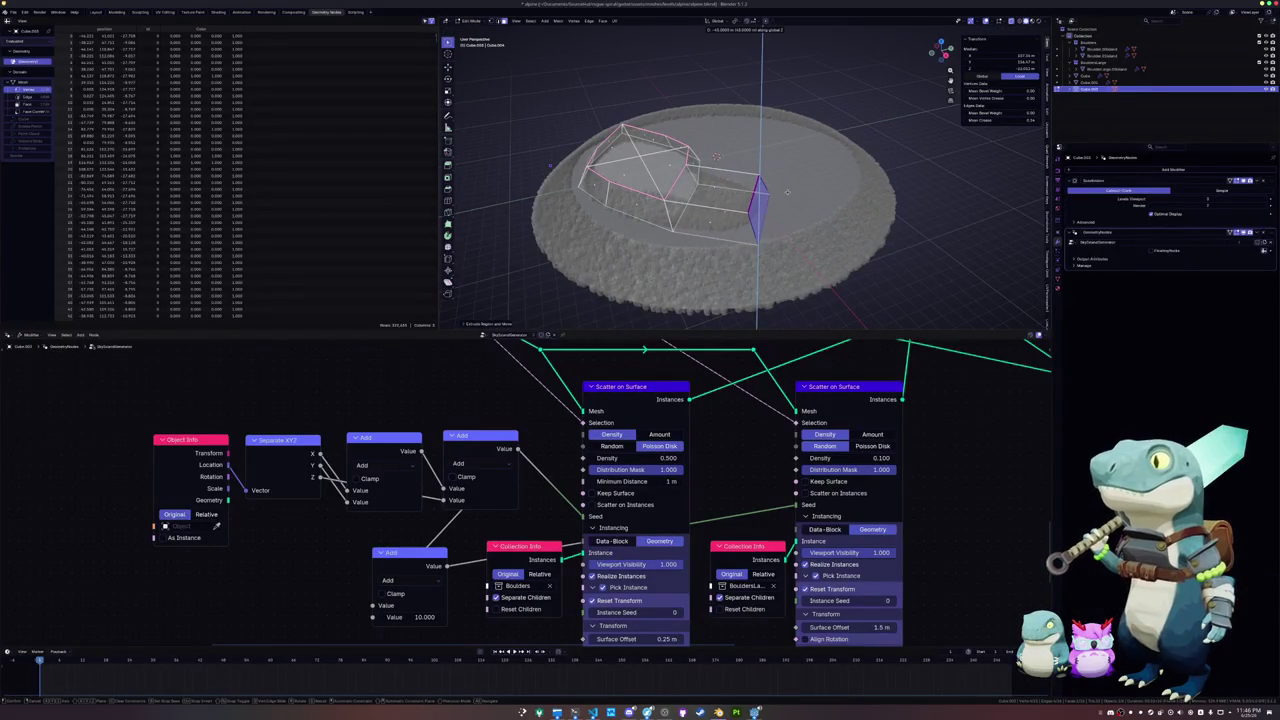
click(716, 157)
- In X-ray front view, adjust the ramp end's height along Z
middle_drag(716, 157, 770, 194)
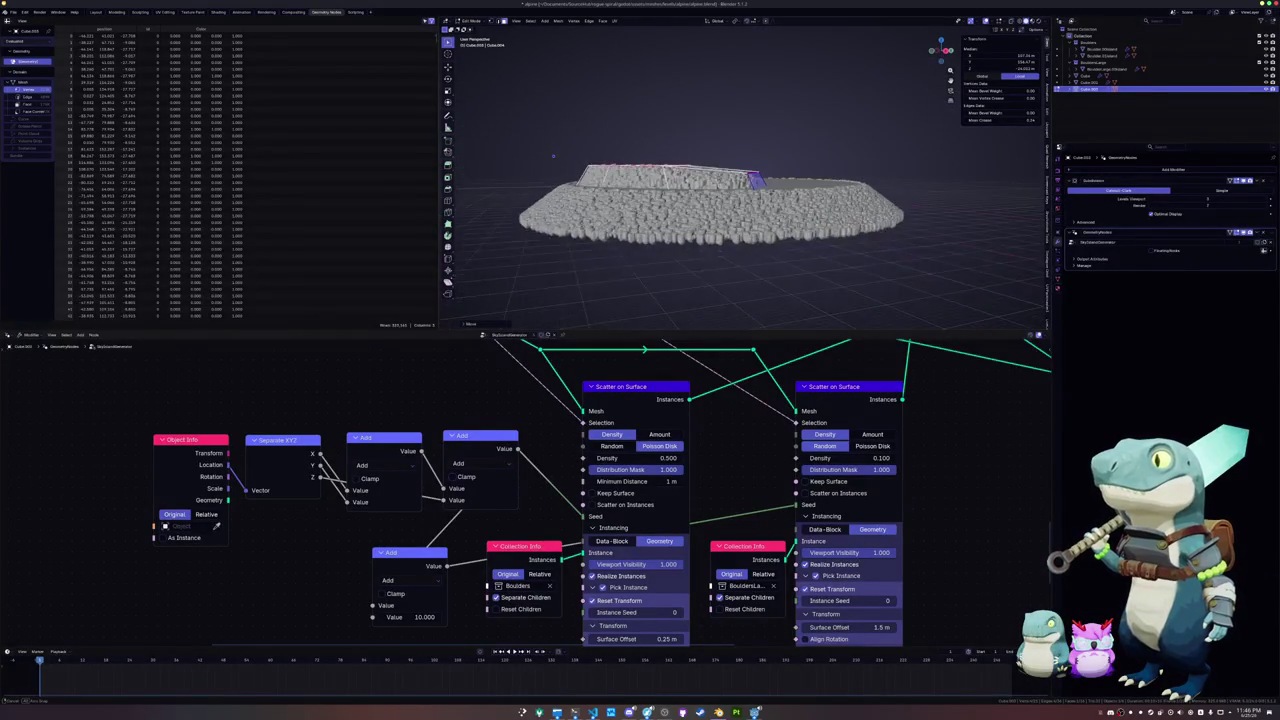
scroll(770, 194, up, 3)
key(alt+z)
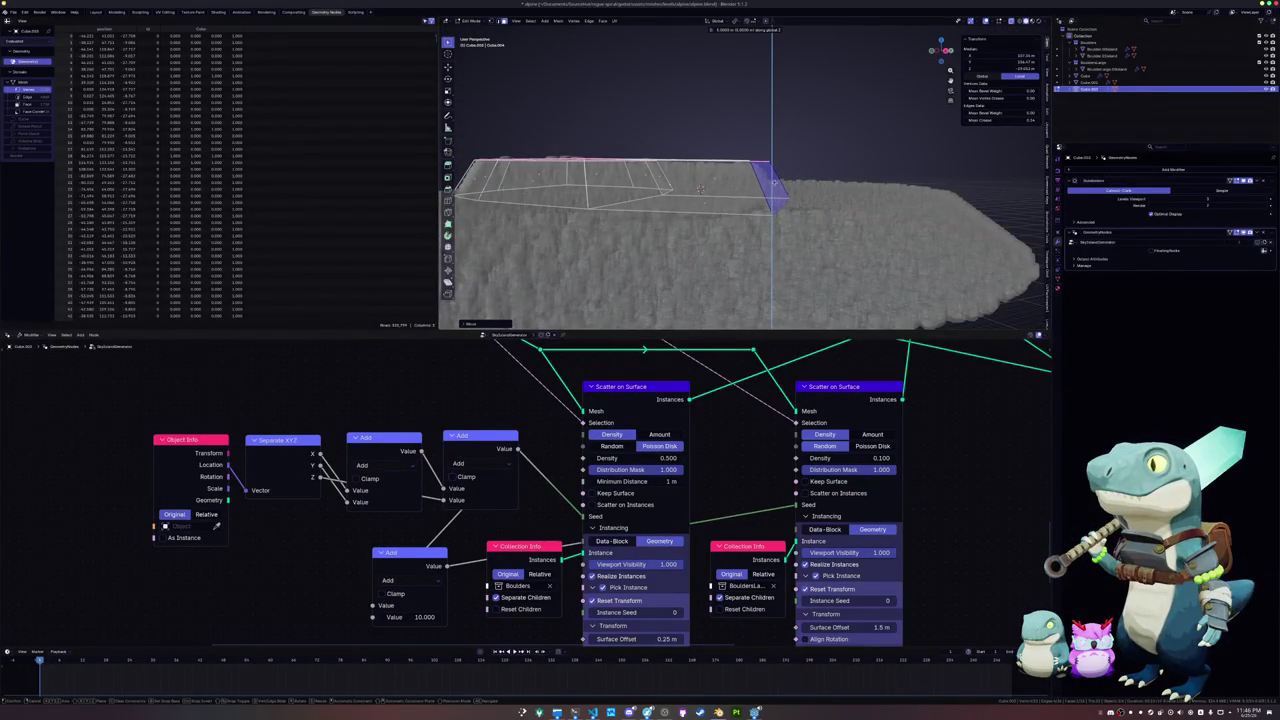
key(KP_1)
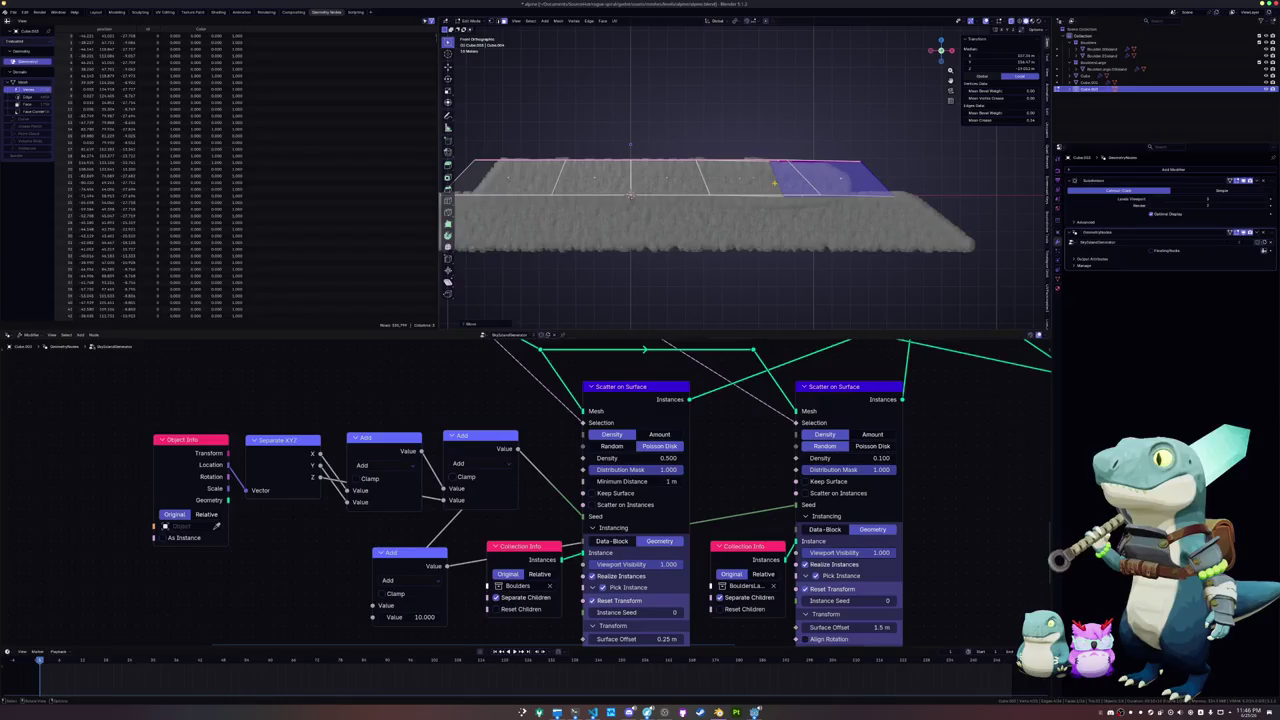
key(g)
key(z)
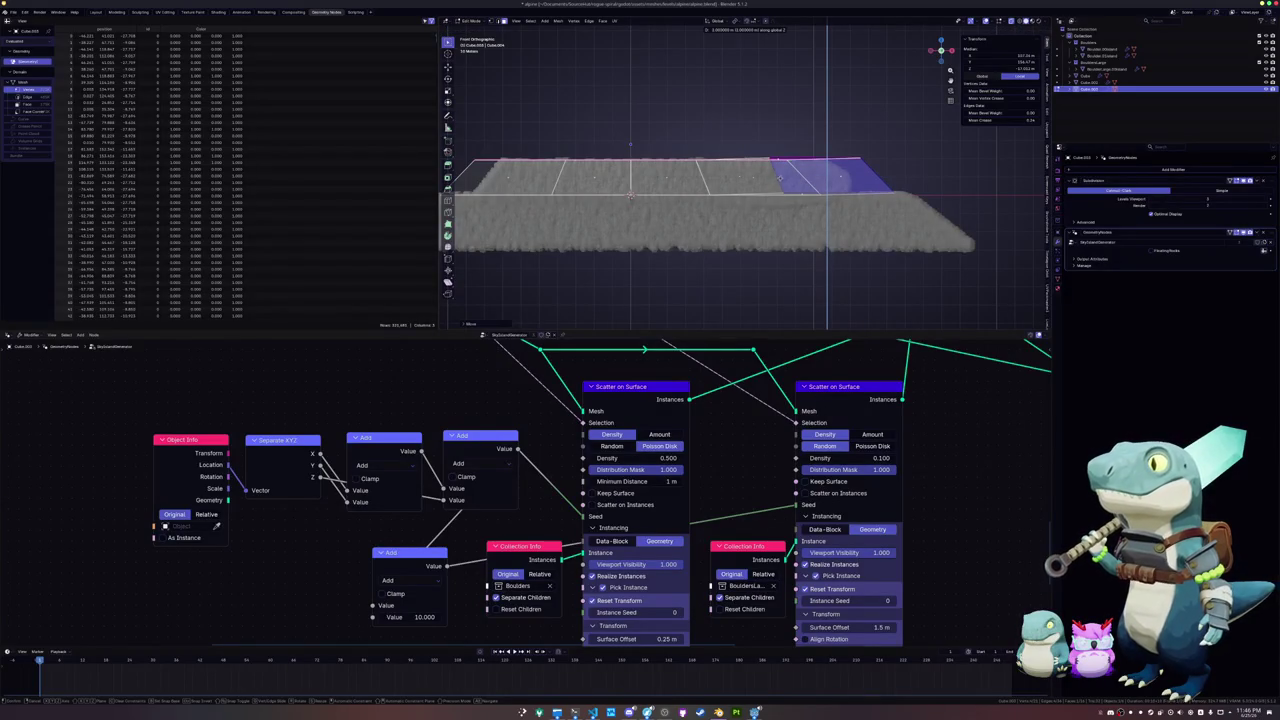
key(Return)
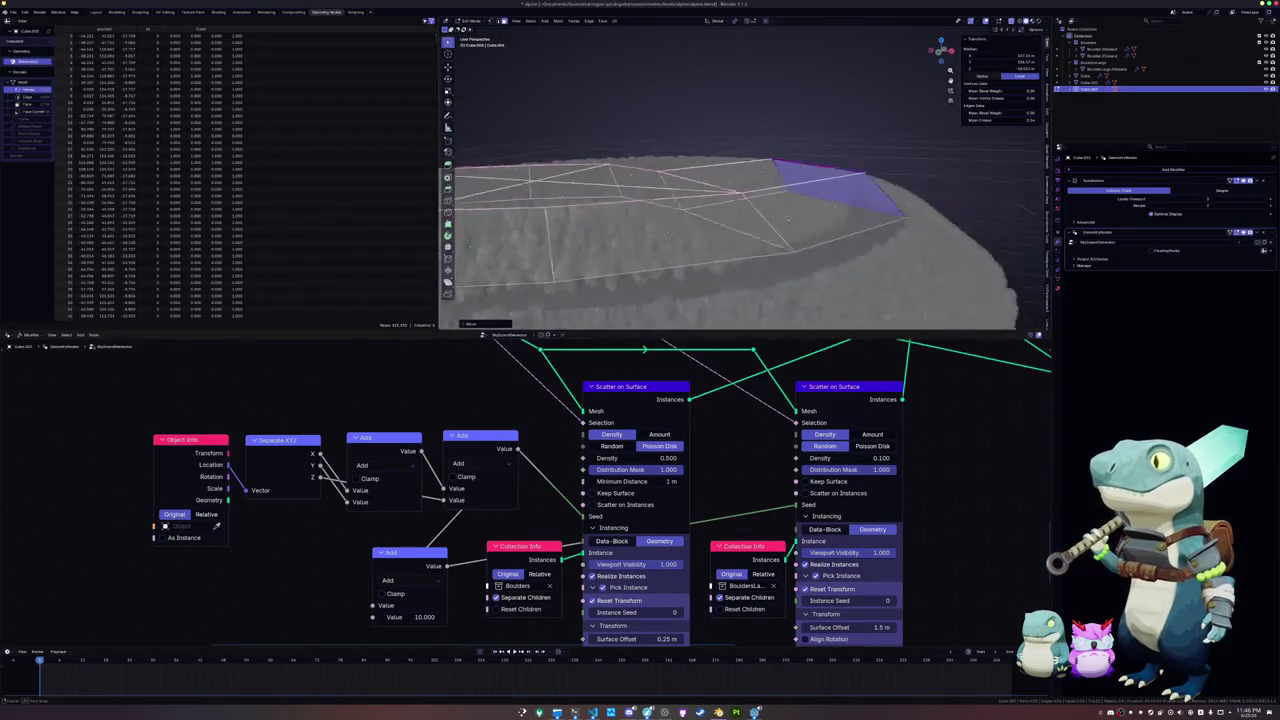
middle_drag(800, 204, 698, 161)
key(alt+z)
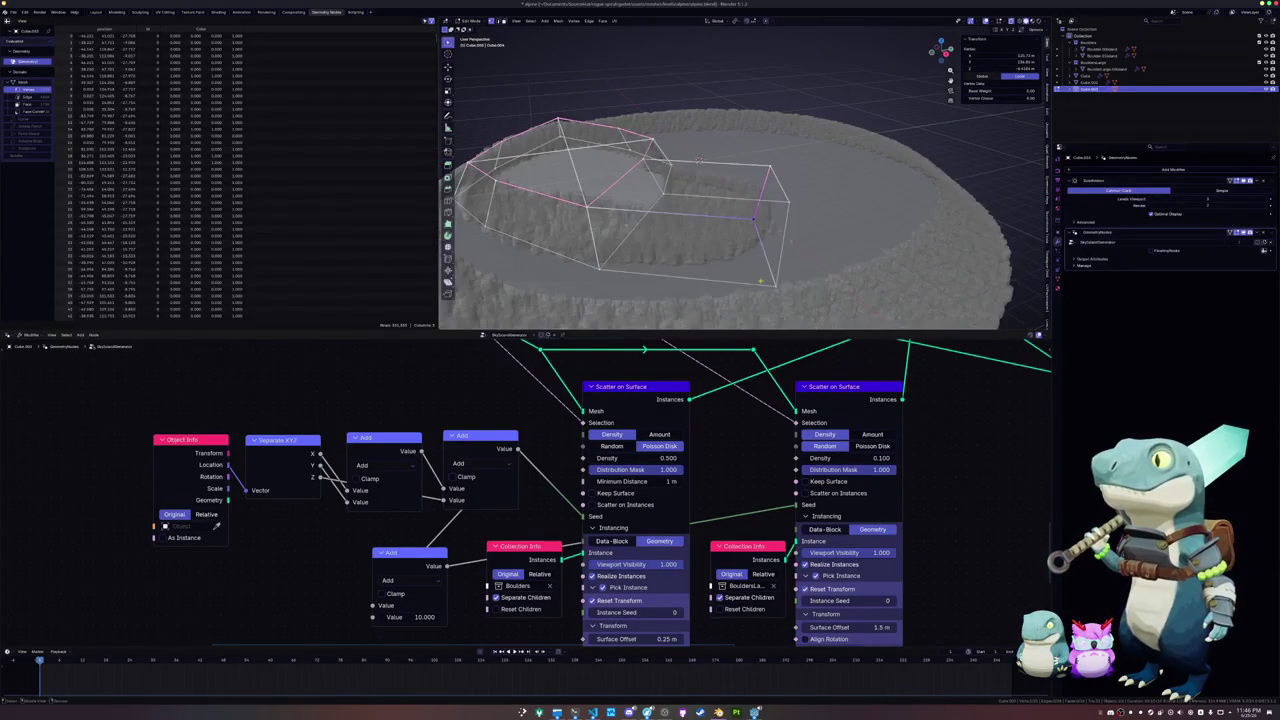
- Merge the selected ramp vertices At Last into the top corner vertex
click(773, 185)
key(m)
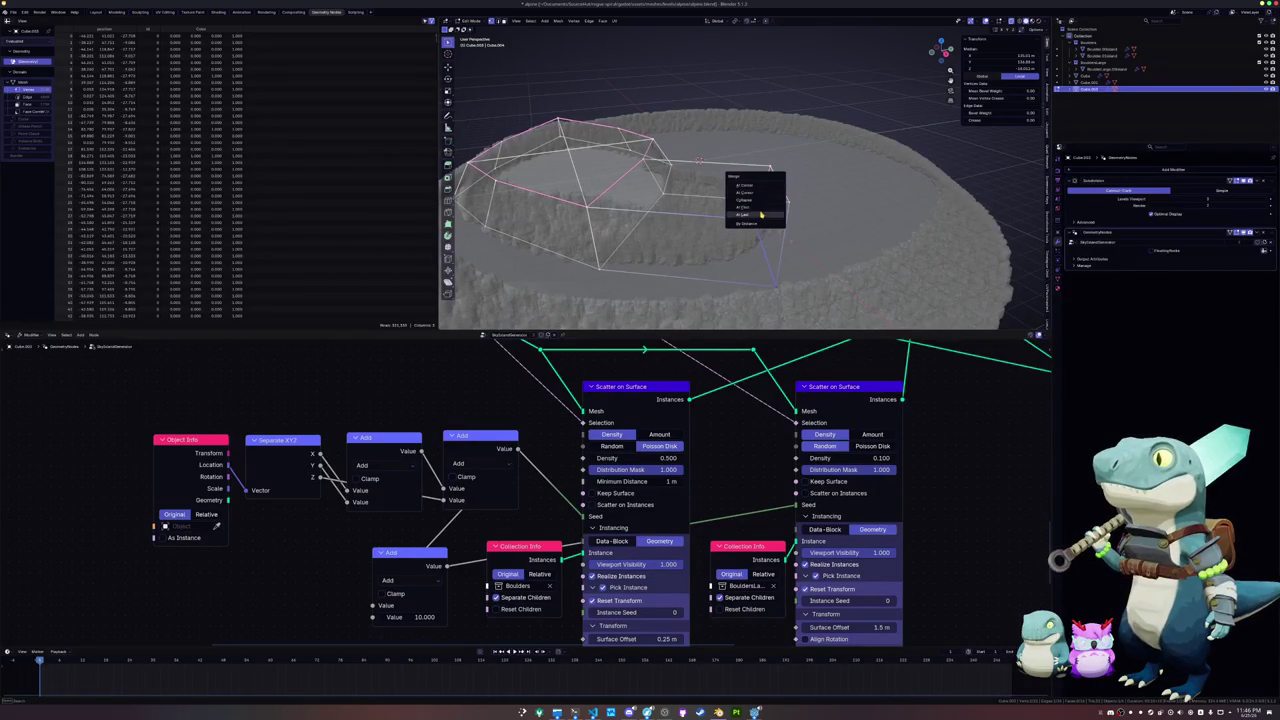
click(760, 215)
key(ctrl+z)
key(m)
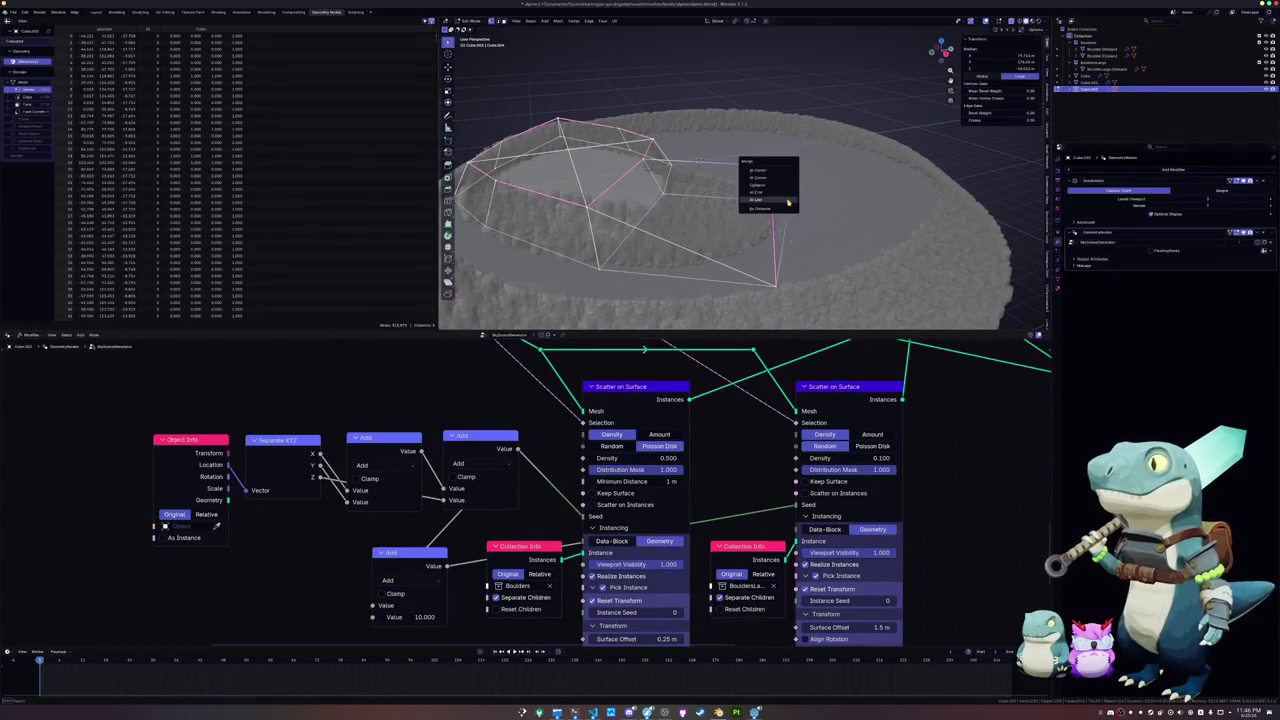
click(760, 197)
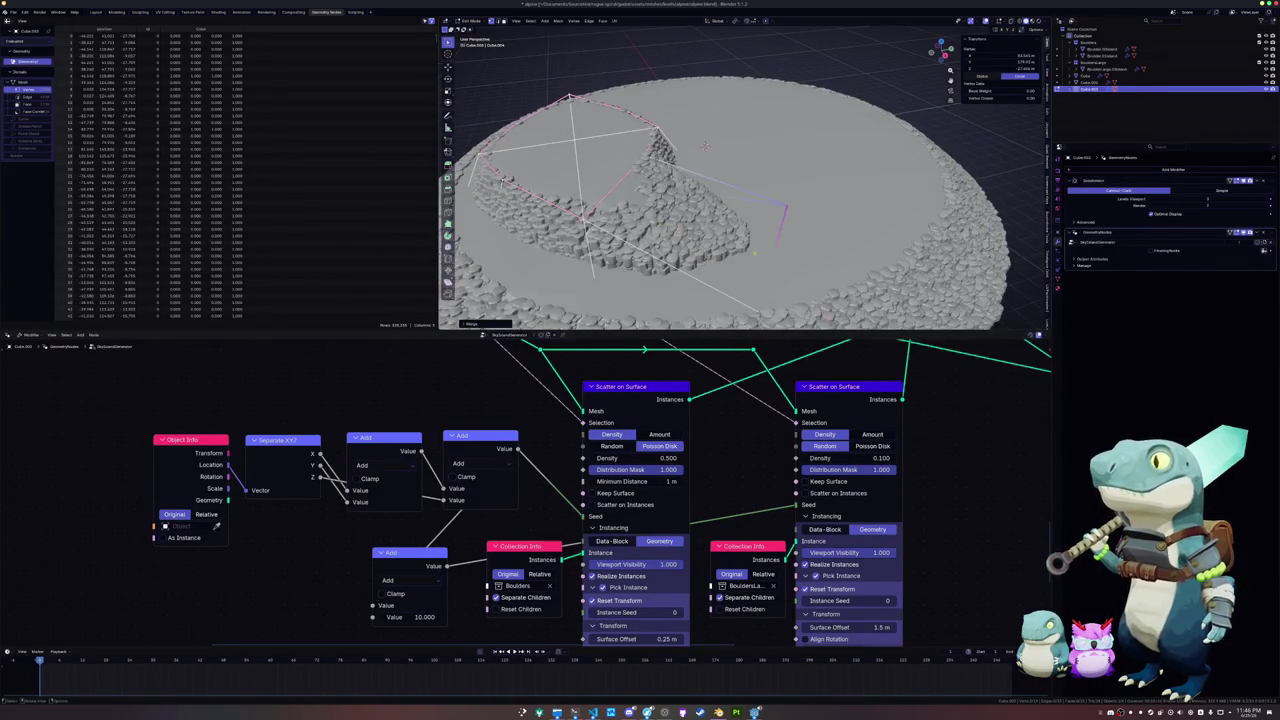
- Move the merged cage vertices vertically to a new height, then clear the selection
key(g)
key(z)
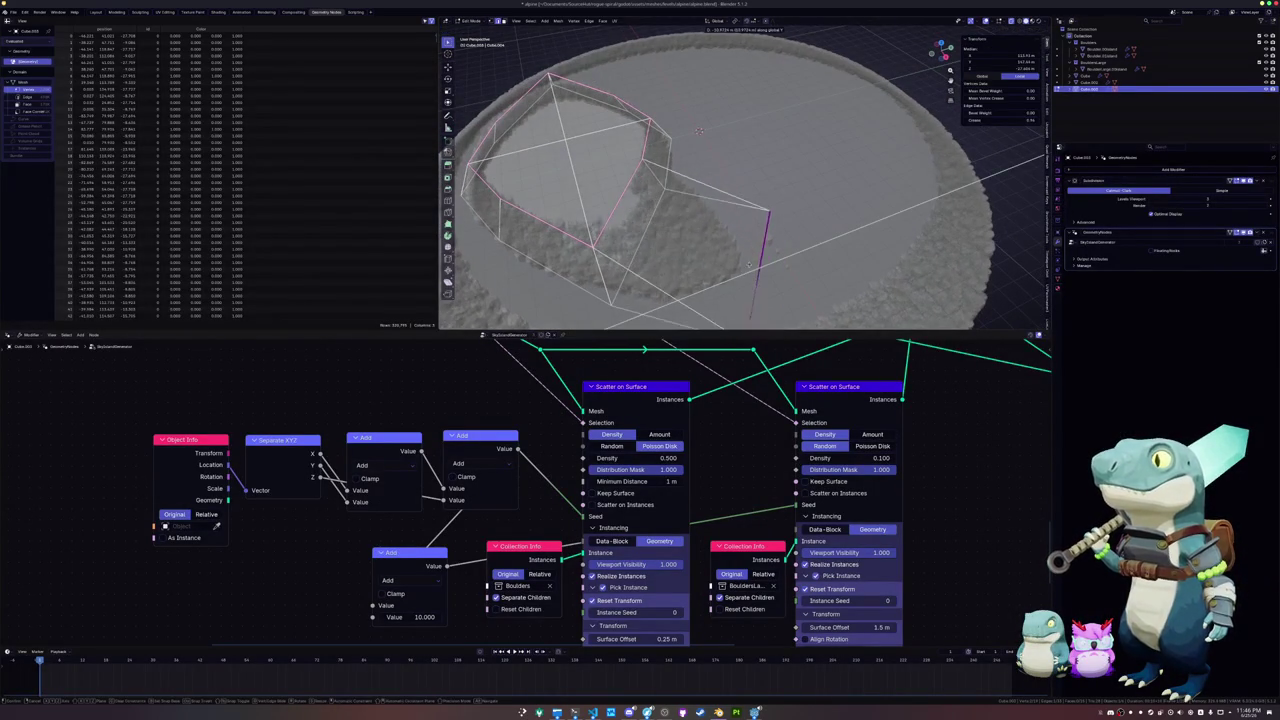
click(858, 293)
mouse_move(858, 293)
middle_down()
mouse_move(731, 112)
mouse_move(821, 160)
mouse_move(761, 180)
middle_up()
key(alt+a)
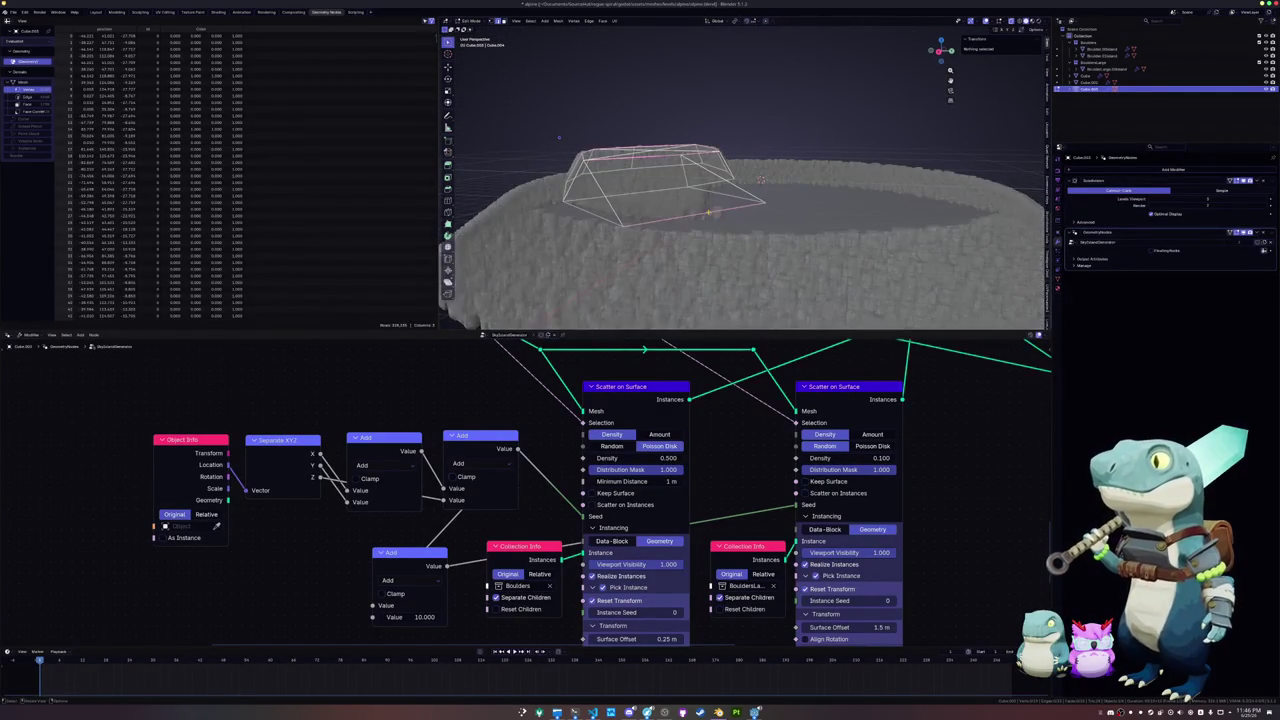
- Delete the selected face from the ramp cage
click(682, 214)
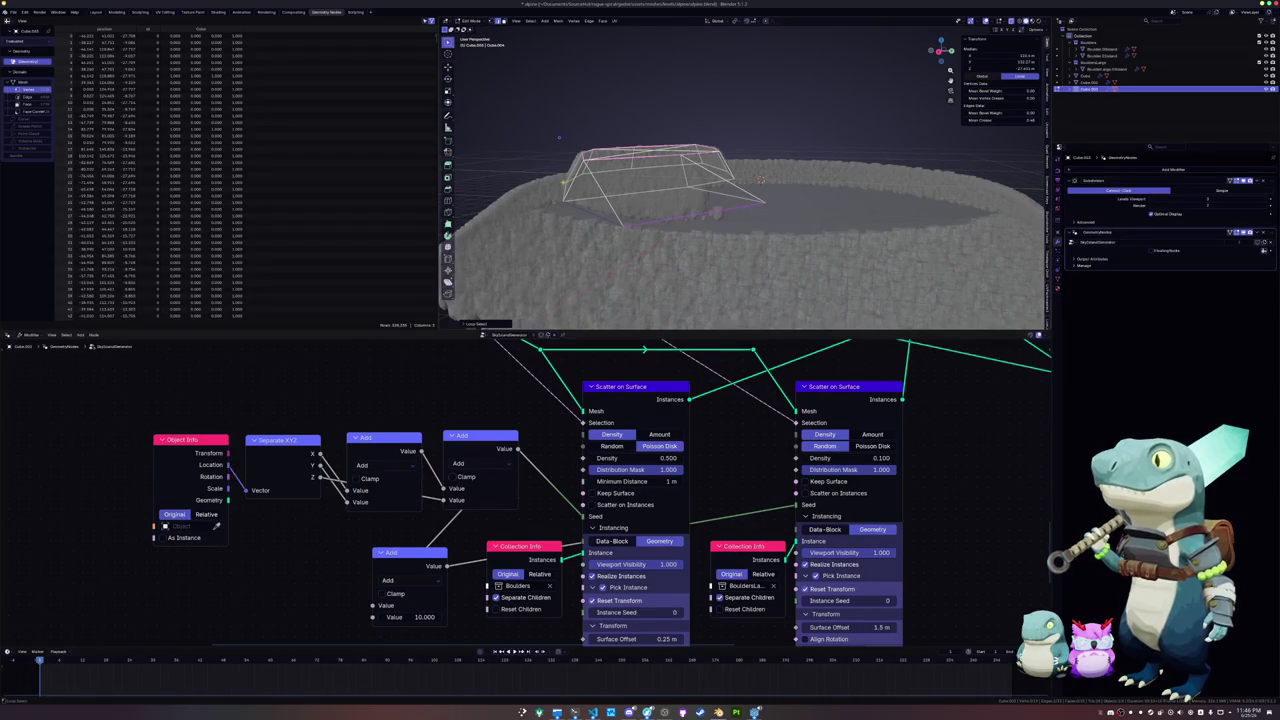
mouse_move(730, 196)
middle_down()
mouse_move(710, 251)
mouse_move(618, 193)
mouse_move(640, 170)
mouse_move(660, 200)
middle_up()
key(x)
click(617, 191)
scroll(640, 170, down, 5)
scroll(660, 200, up, 3)
- With X-ray on, select the cage's bottom edge and flatten the cage along Z
key(alt+z)
click(701, 256)
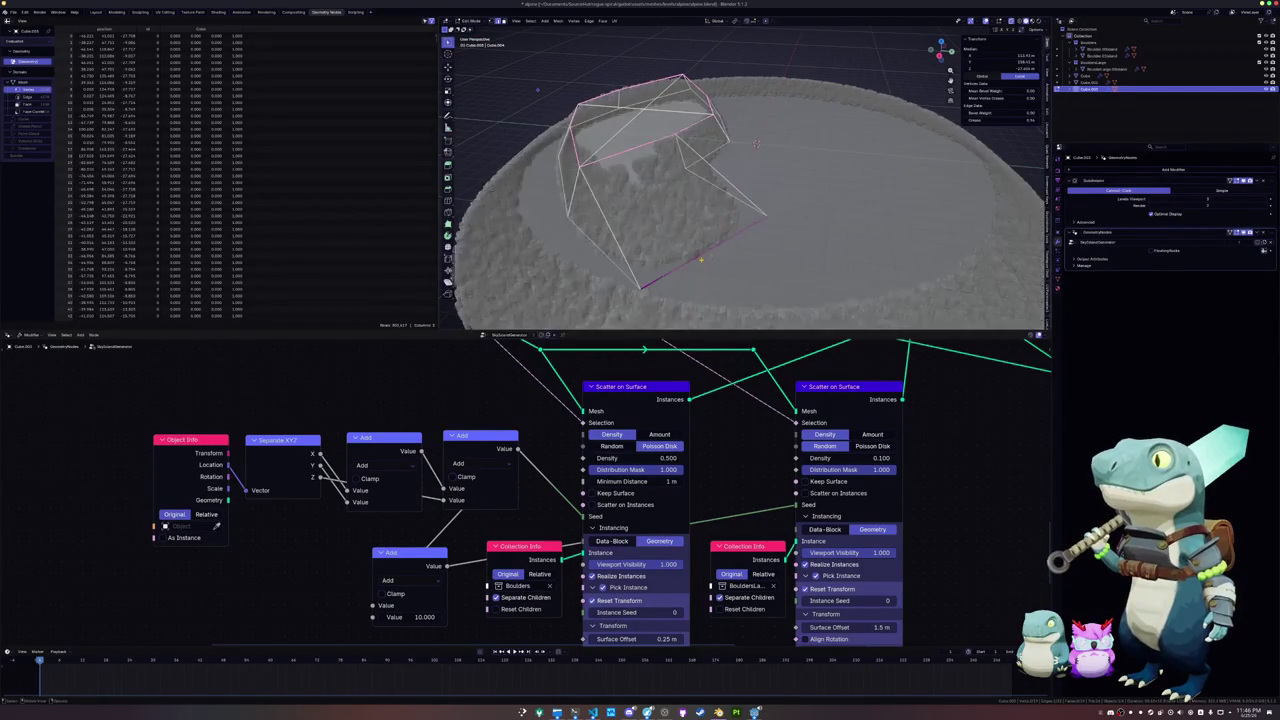
key(alt+z)
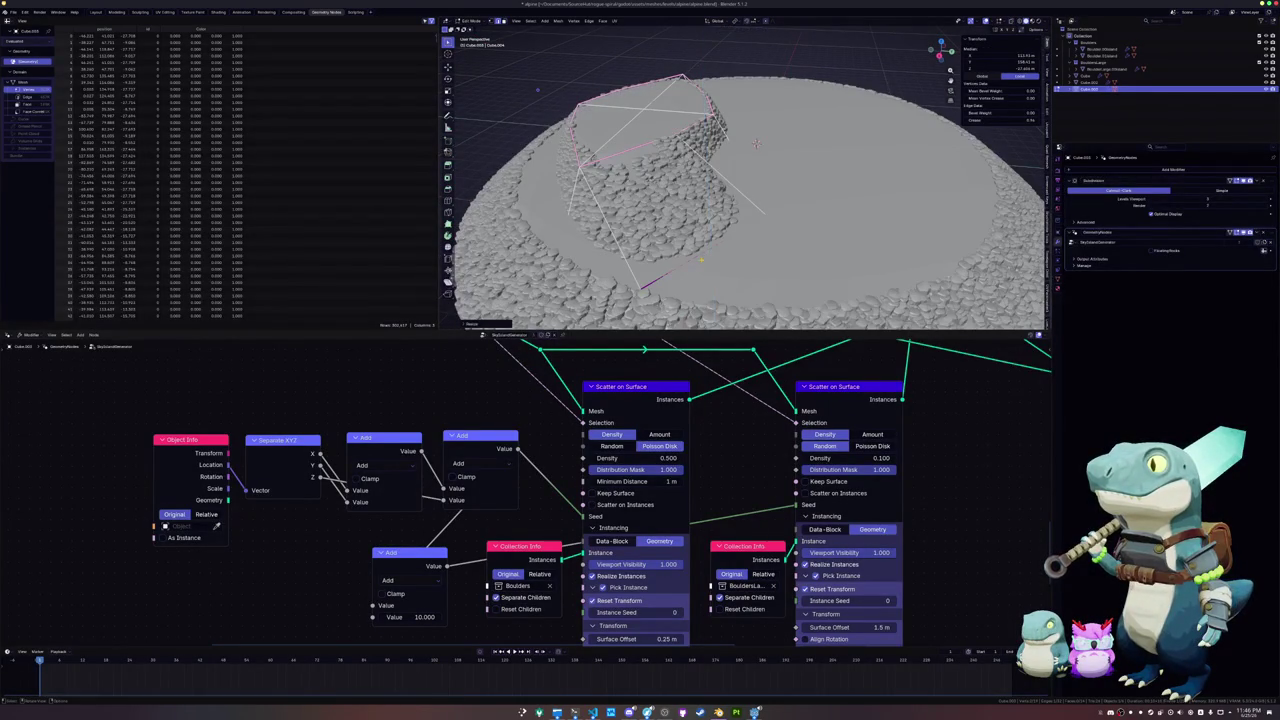
key(alt+z)
key(s)
key(z)
click(740, 235)
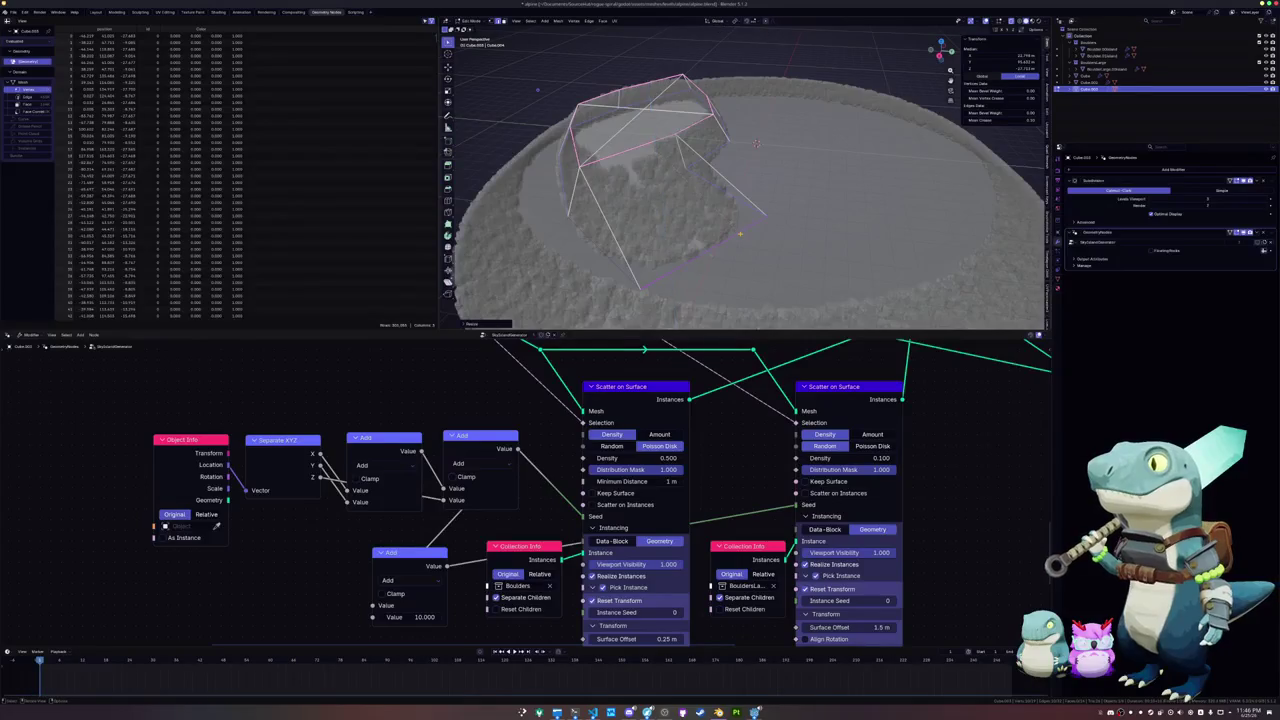
key(alt+z)
key(alt+z)
- Move the cage horizontally with Shift+Z locked, then view the disc from above
key(g)
key(shift+z)
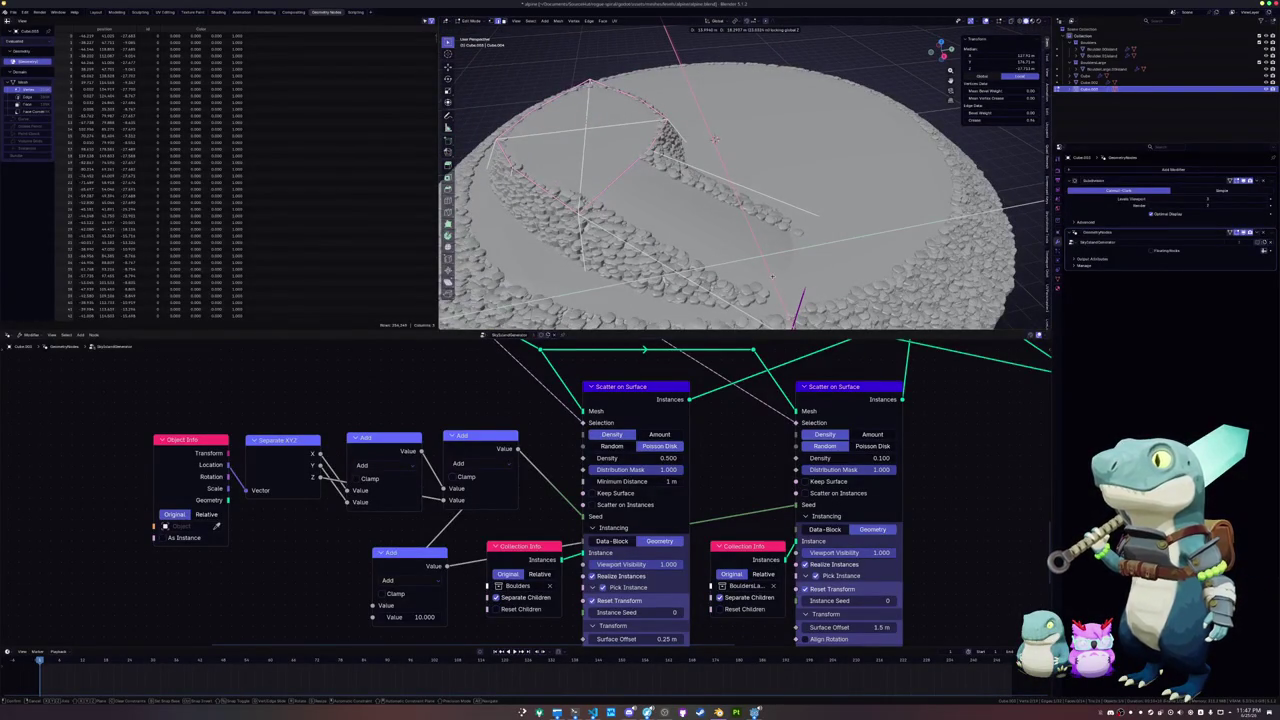
click(772, 276)
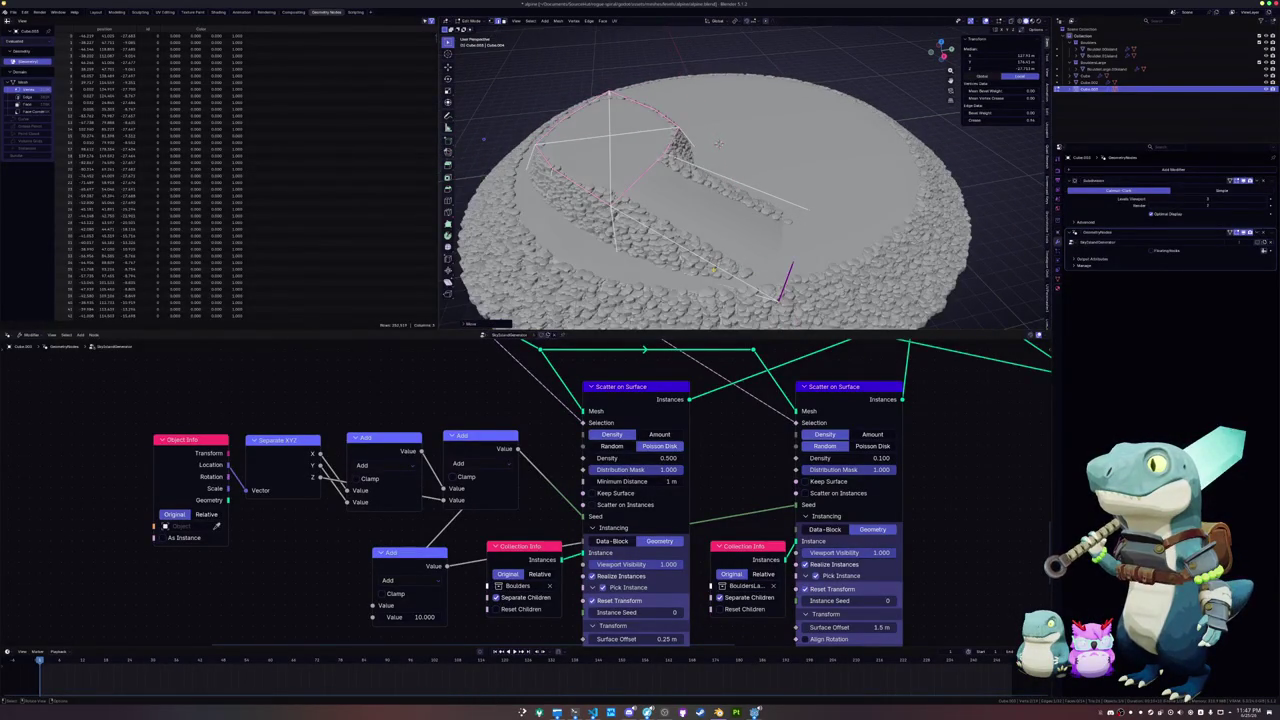
key(KP_7)
scroll(725, 170, down, 3)
scroll(730, 190, down, 2)
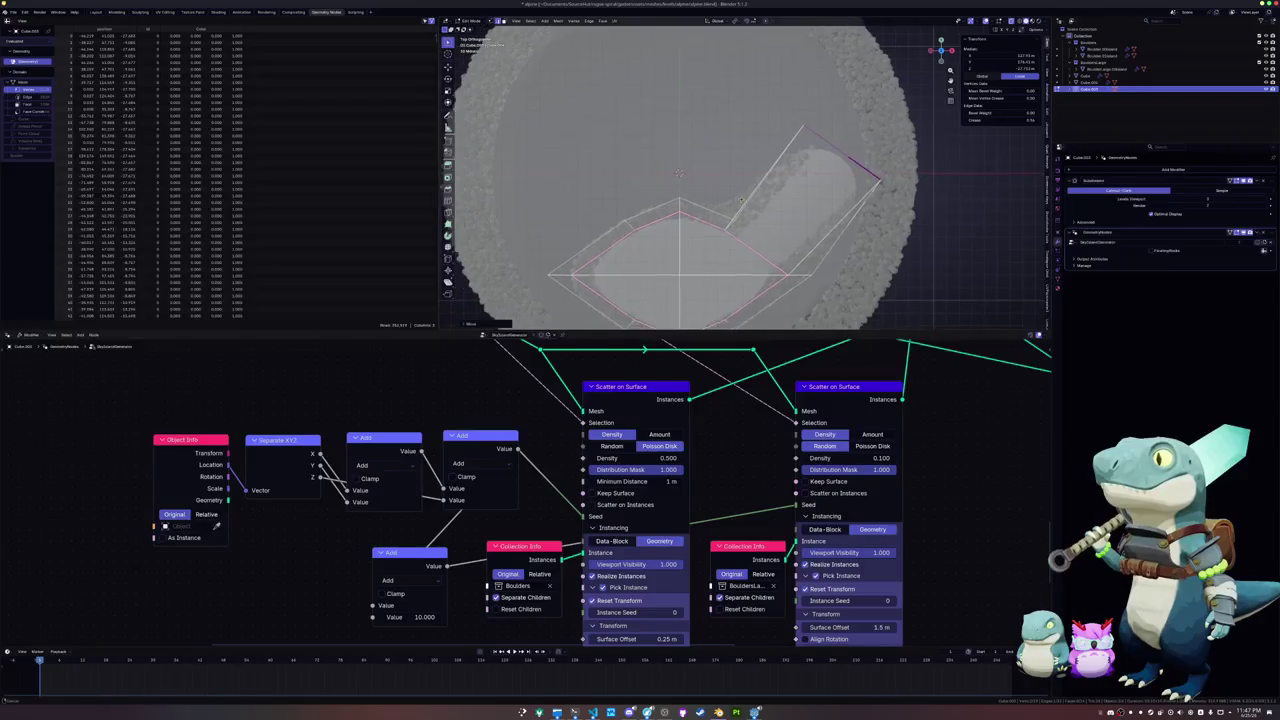
- Move the top corner vertex up-right, slide the right corner vertex slightly, and exit Edit Mode
click(825, 118)
key(g)
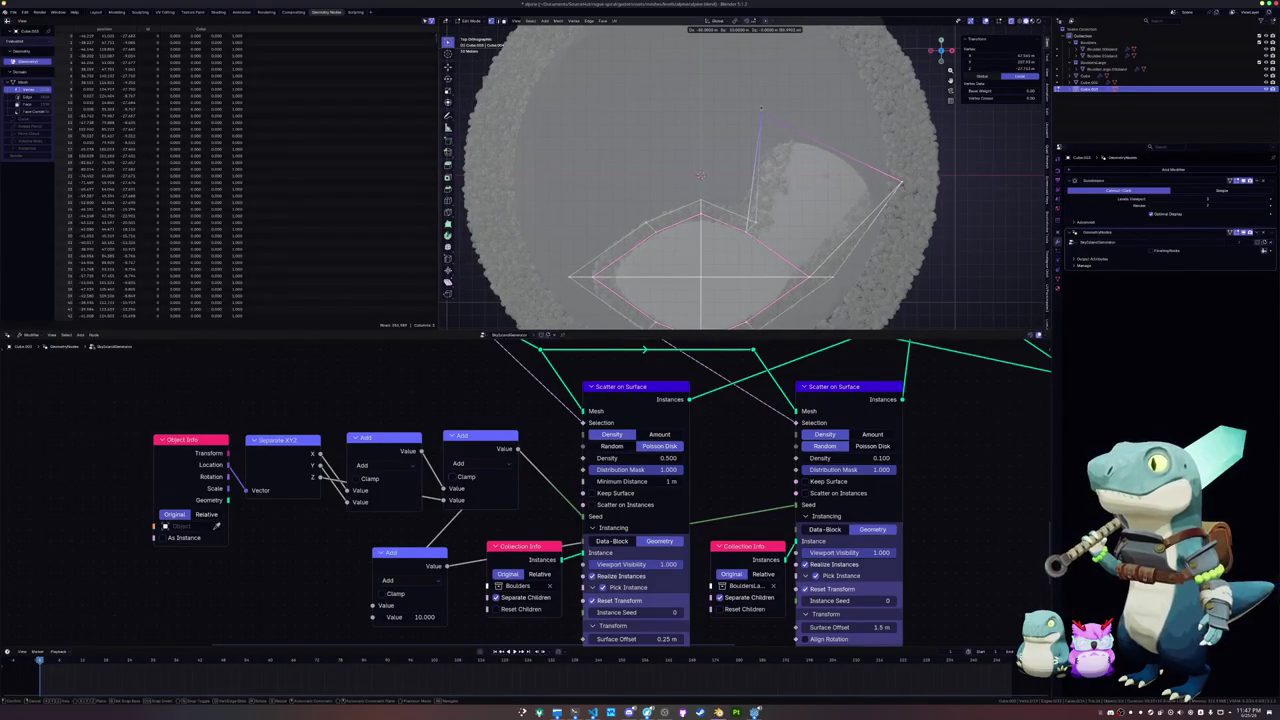
click(775, 102)
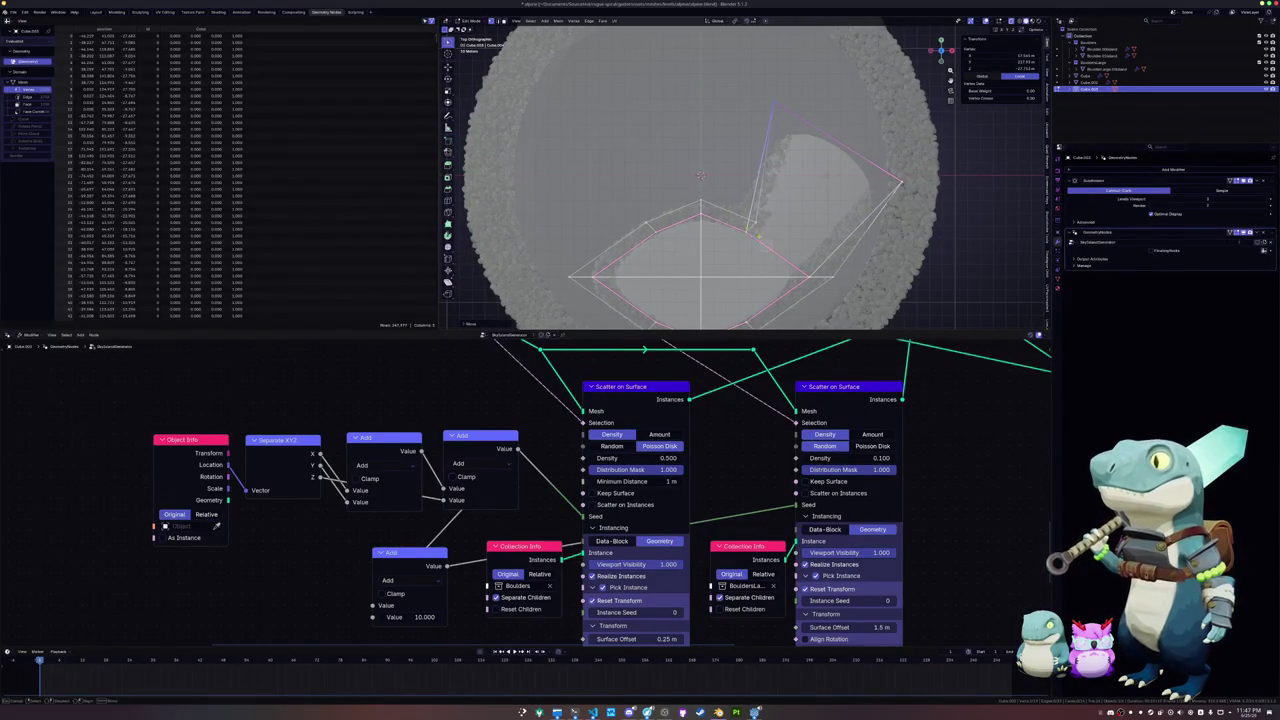
click(750, 225)
key(g)
key(g)
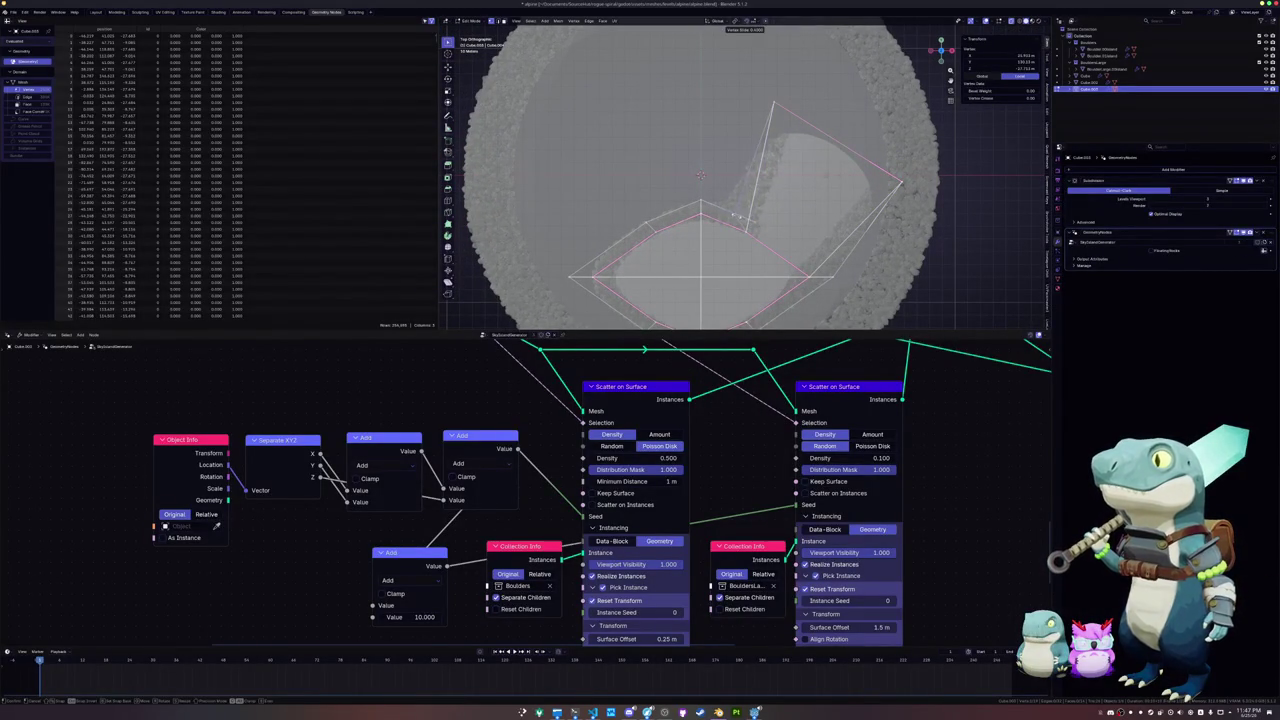
click(735, 210)
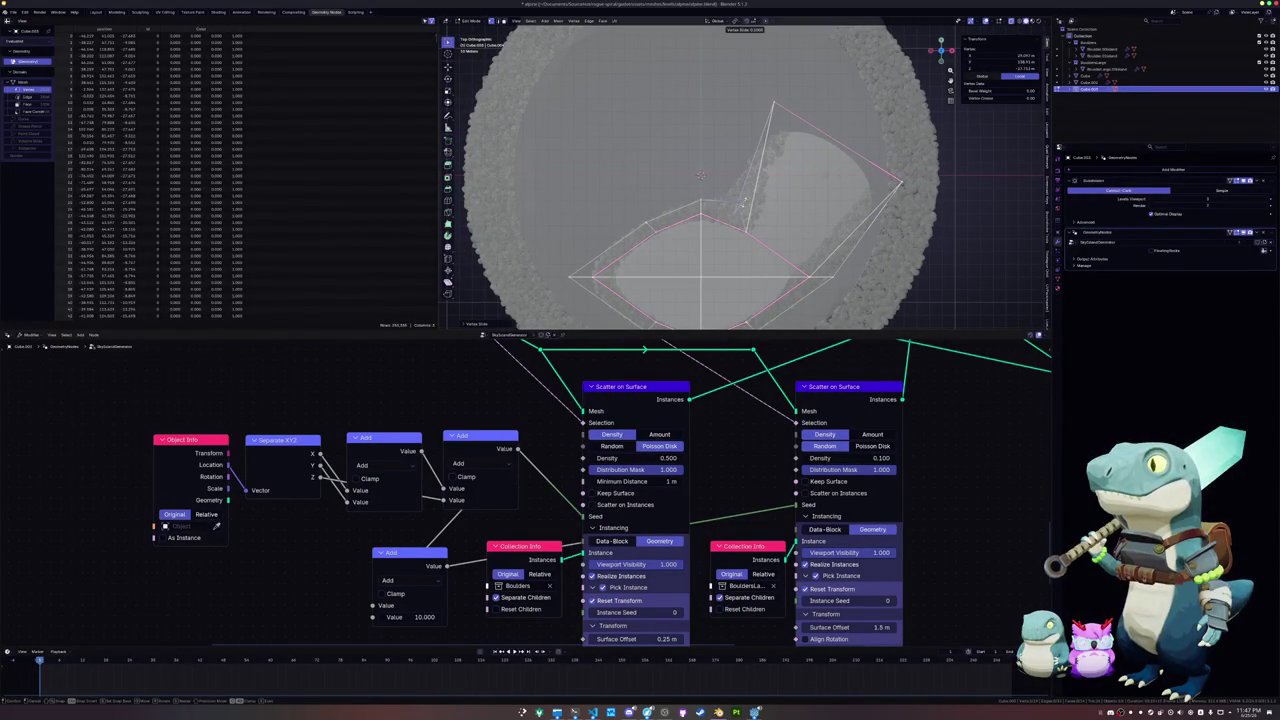
mouse_move(744, 200)
middle_down()
mouse_move(733, 237)
mouse_move(713, 168)
mouse_move(663, 137)
middle_up()
scroll(713, 168, up, 5)
key(Tab)
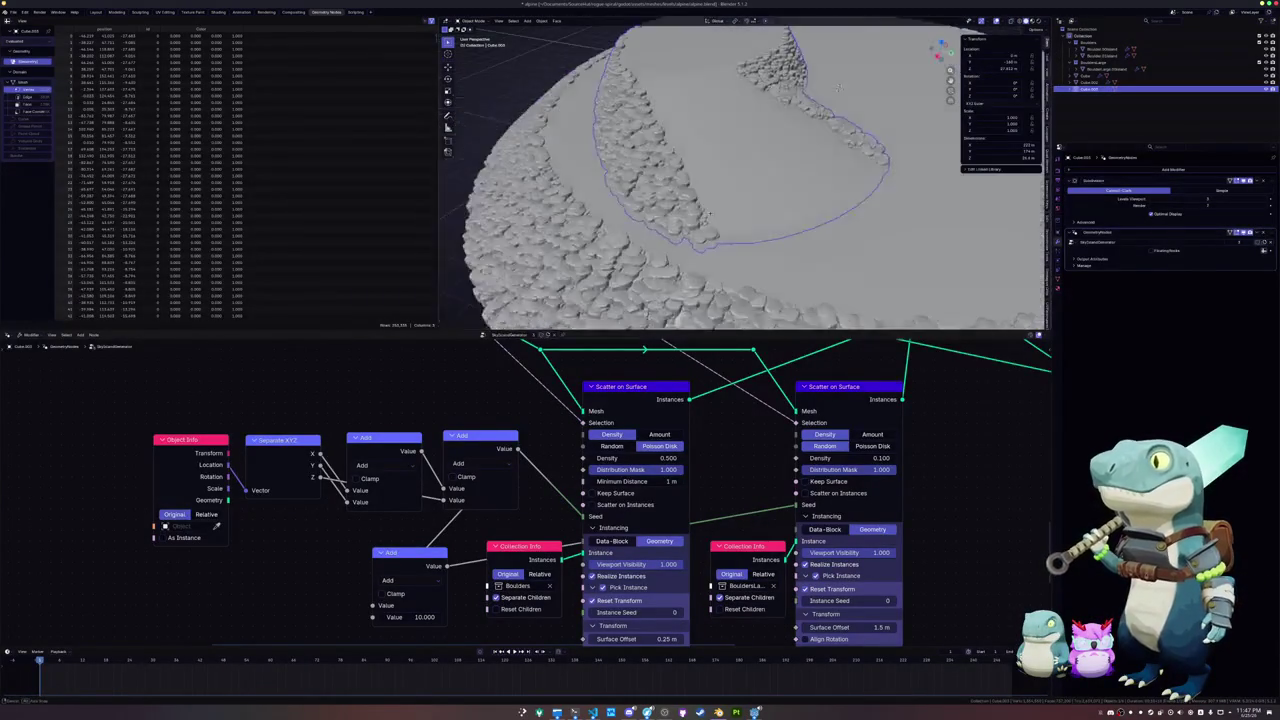
- Add a Mirror modifier to the tier with Cube as the mirror object
mouse_move(676, 158)
middle_down()
mouse_move(715, 225)
mouse_move(739, 152)
middle_up()
key(Tab)
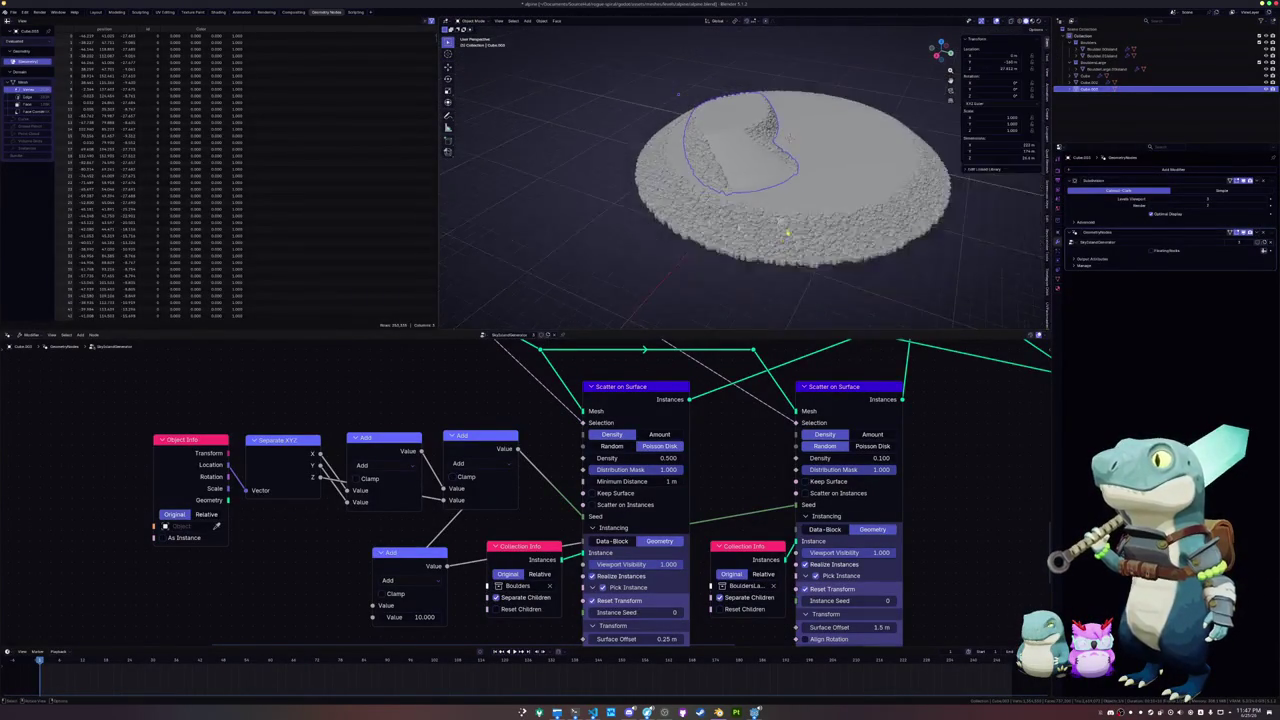
click(1172, 169)
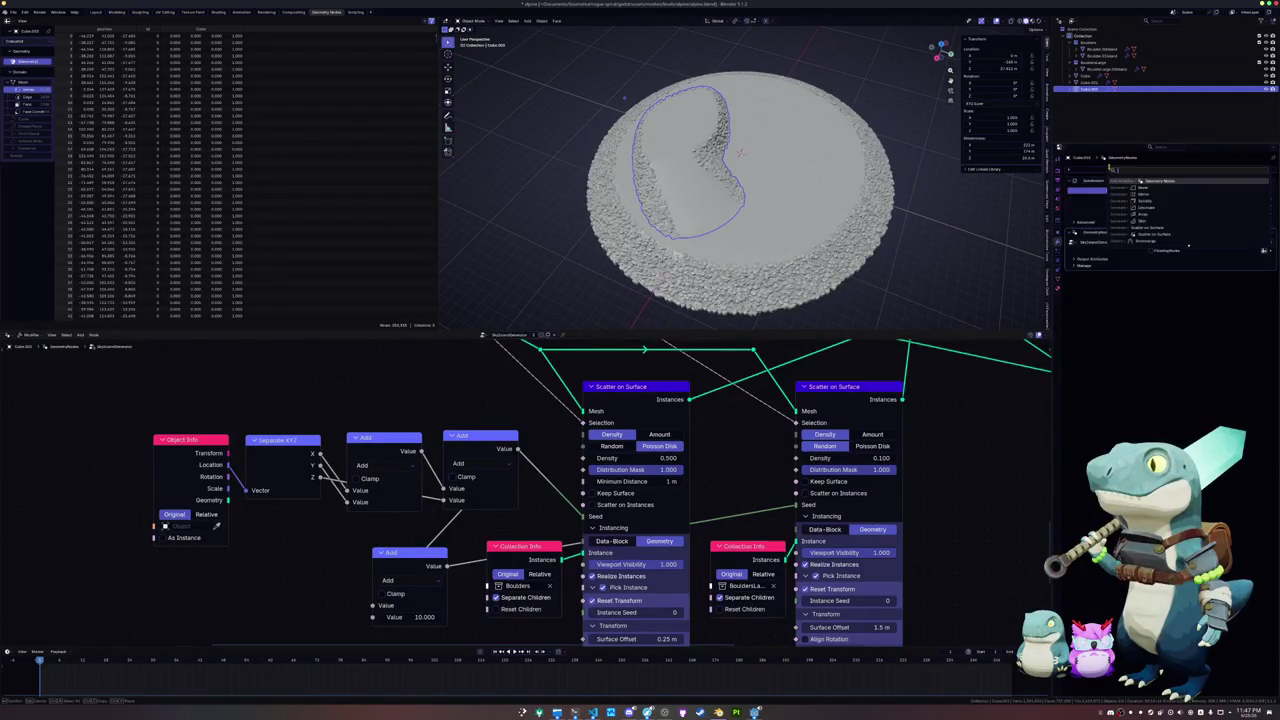
click(1160, 197)
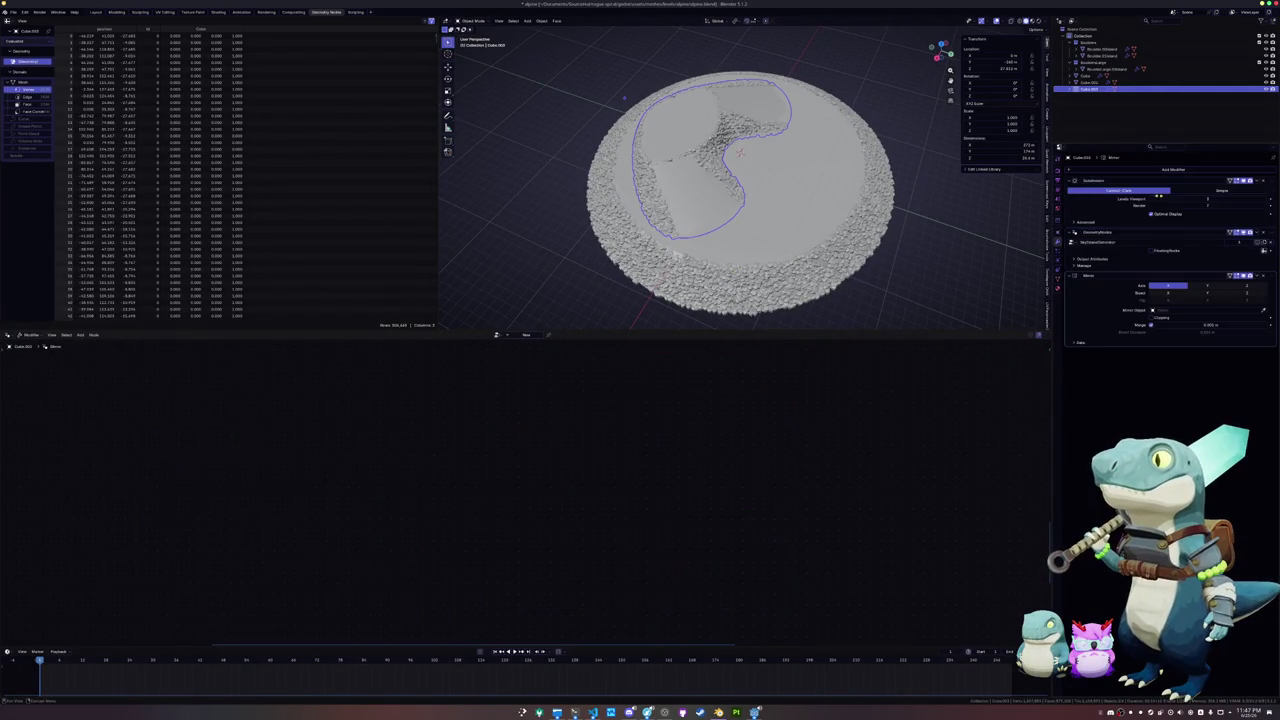
click(1264, 307)
click(801, 180)
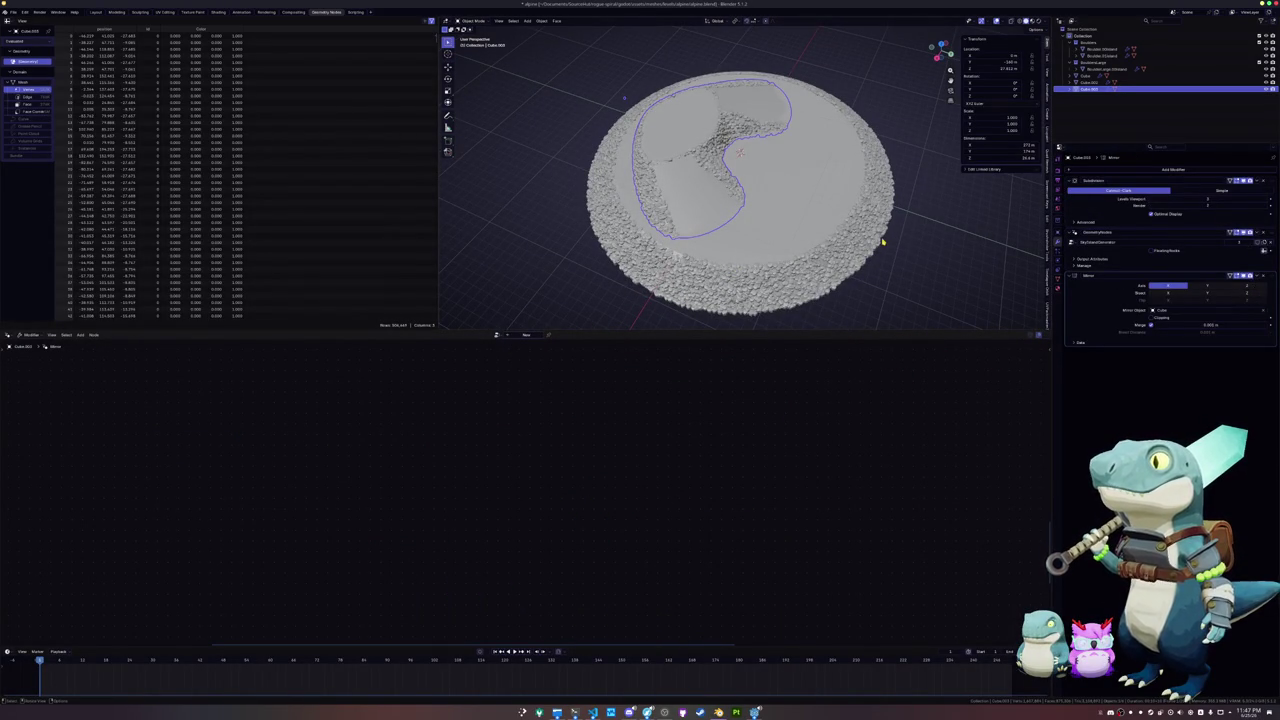
- Test Y-axis mirroring, delete the modifier, and duplicate the tier in place
click(1186, 287)
click(1207, 287)
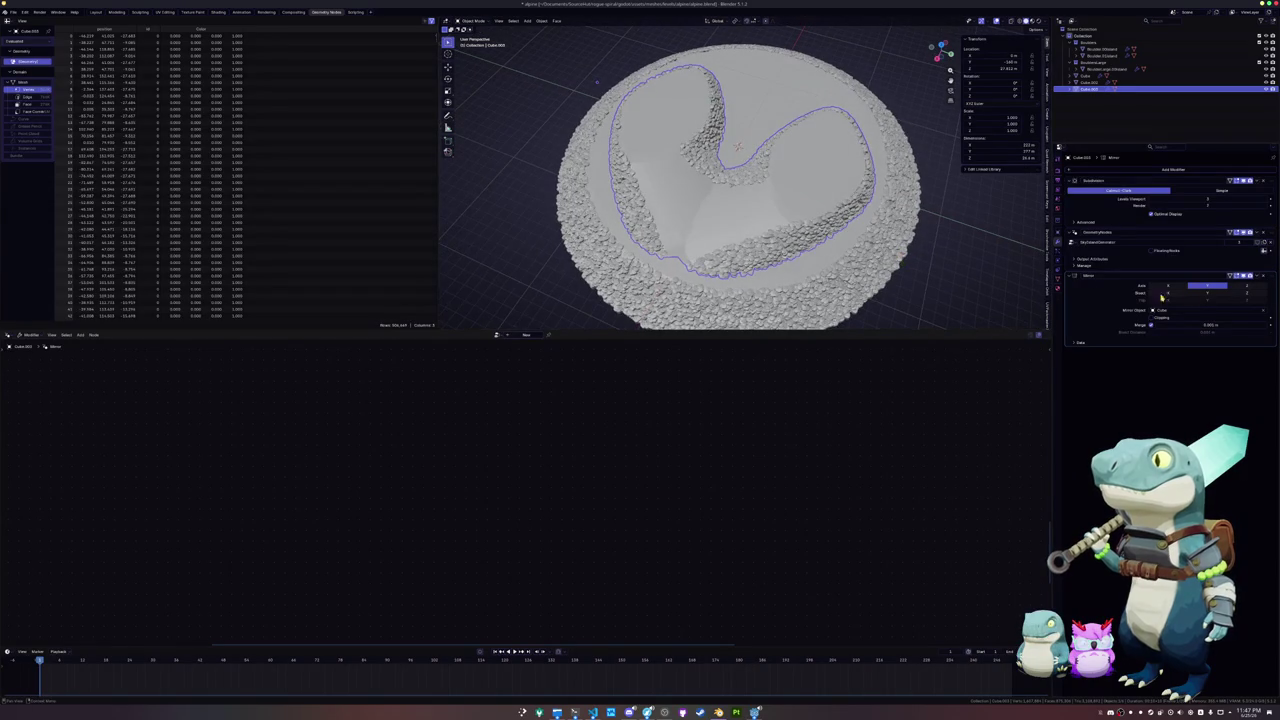
click(1207, 288)
click(1265, 277)
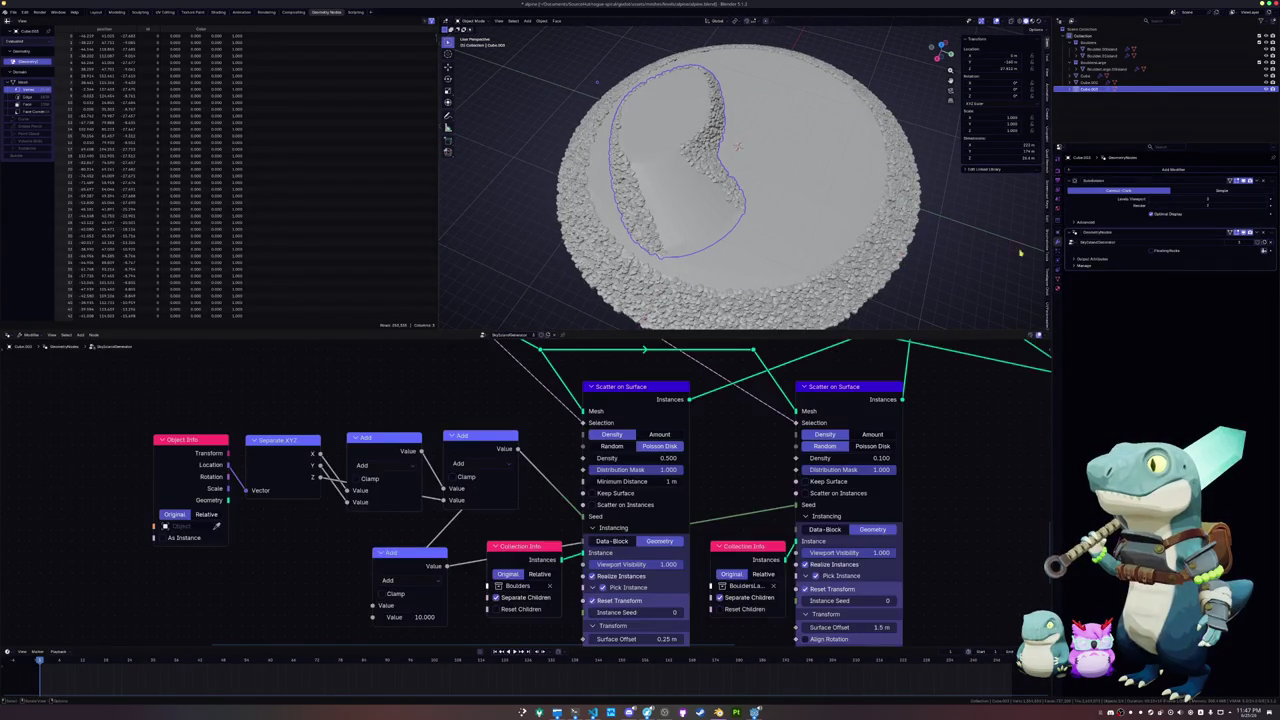
key(shift+d)
key(Escape)
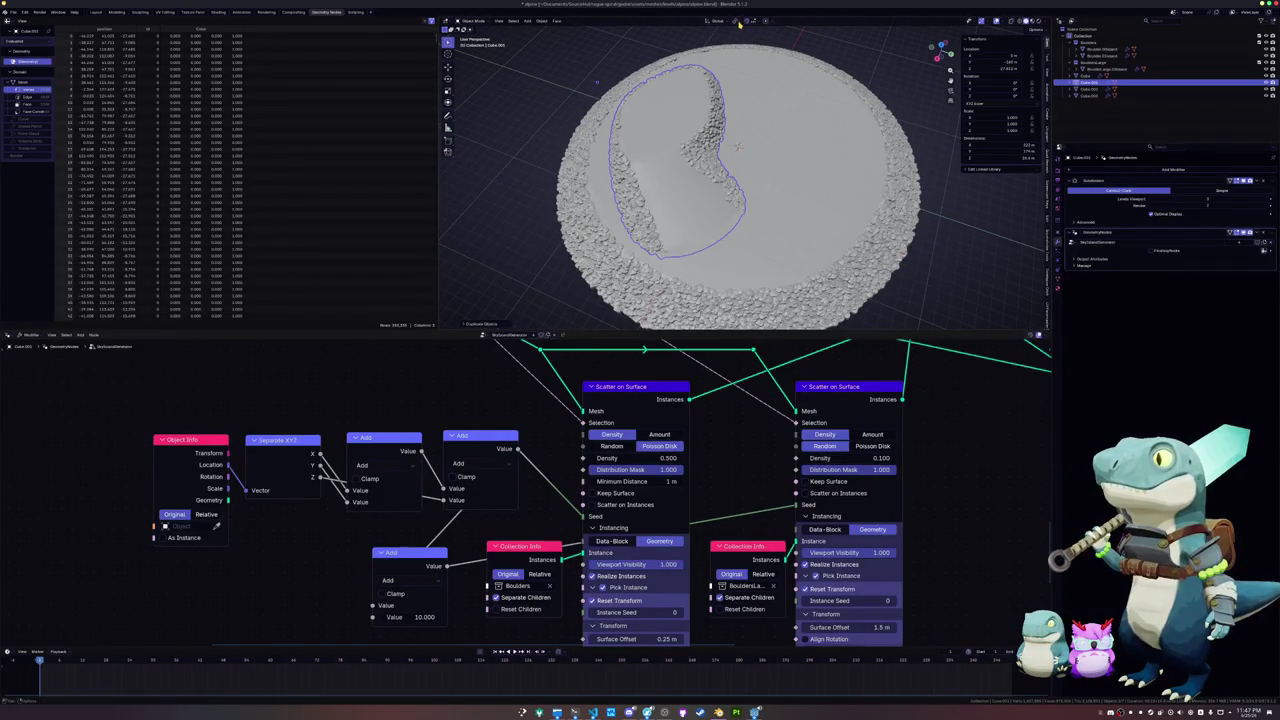
- Rotate the duplicated tier -180 degrees about Z around the 3D Cursor pivot
click(737, 20)
click(750, 45)
key(r)
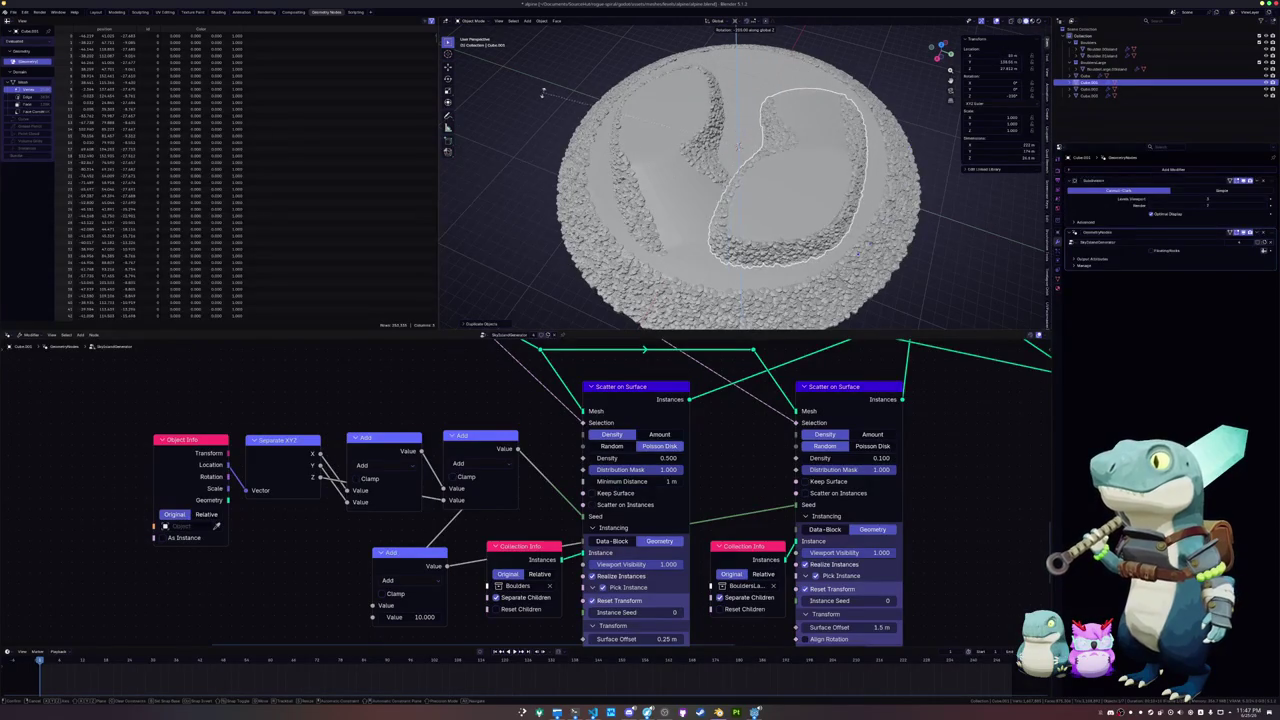
click(525, 180)
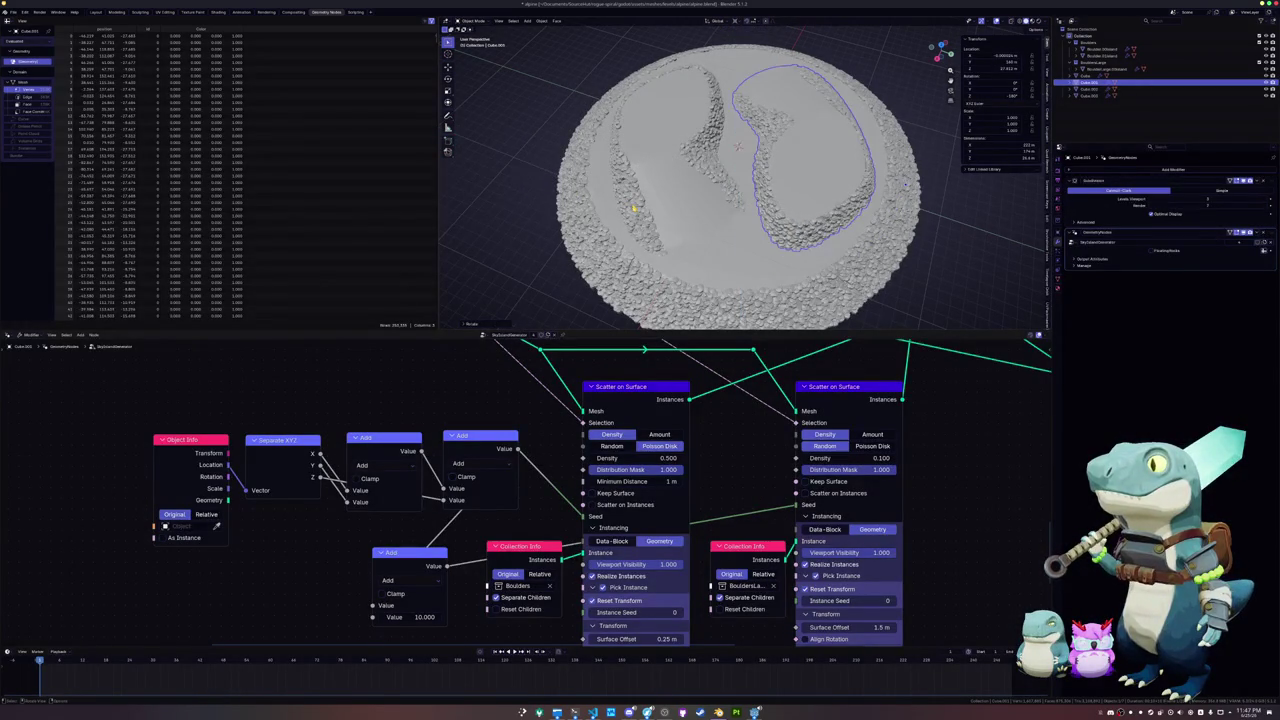
- From top view, nudge the duplicate slightly, then select the lower tier and enter Edit Mode
key(KP_7)
scroll(635, 208, down, 1)
key(g)
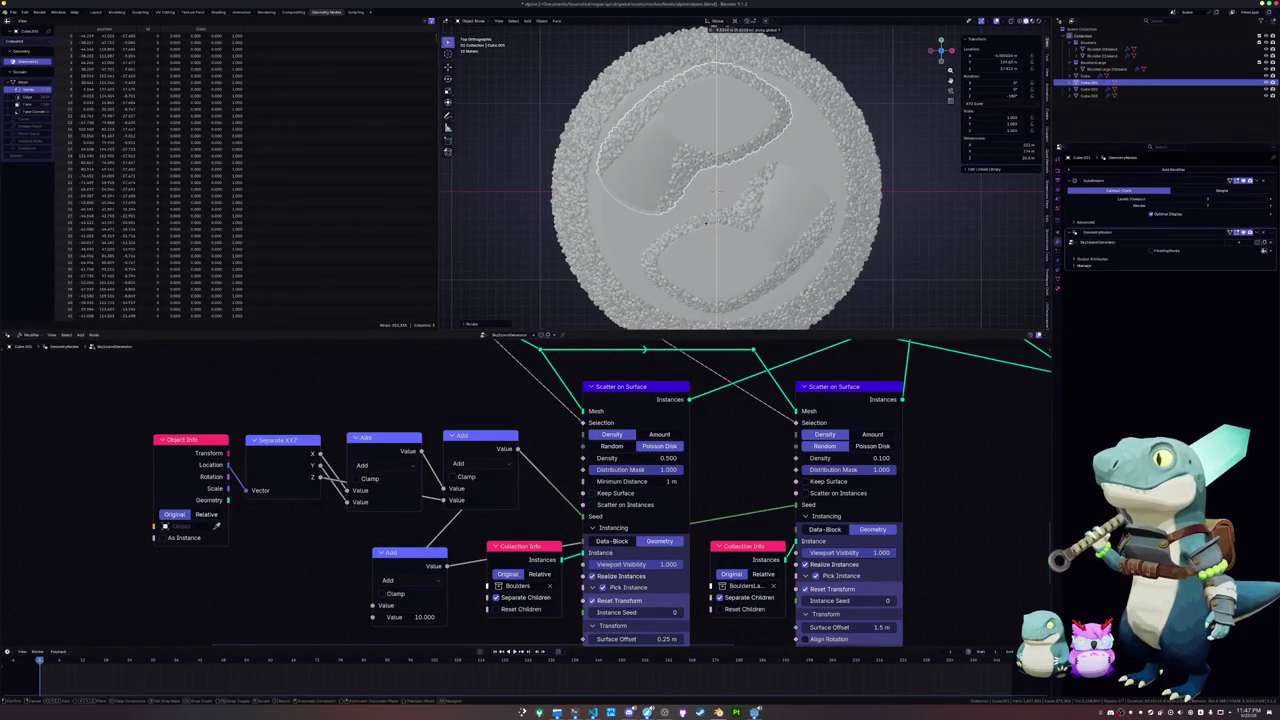
click(708, 227)
click(715, 275)
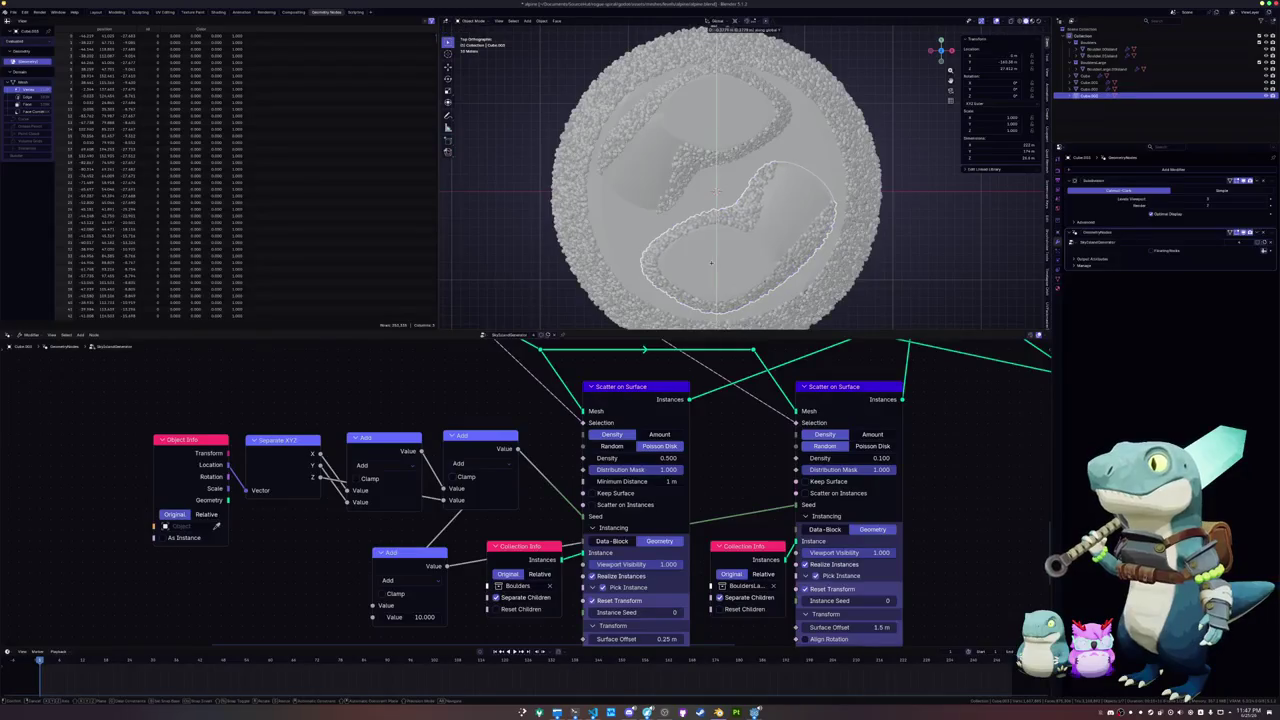
key(Tab)
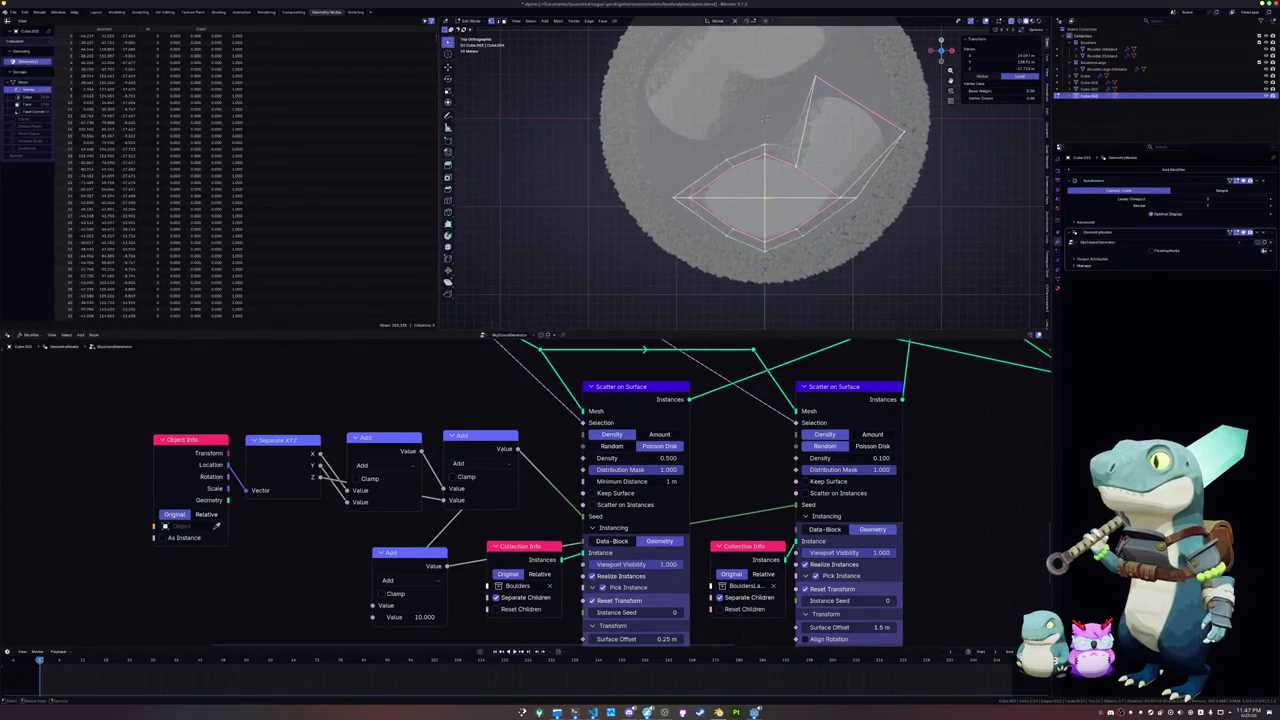
- Reshape the lower tier's cage by moving vertices and an edge loop, then open the Add menu
alt+click(714, 217)
key(g)
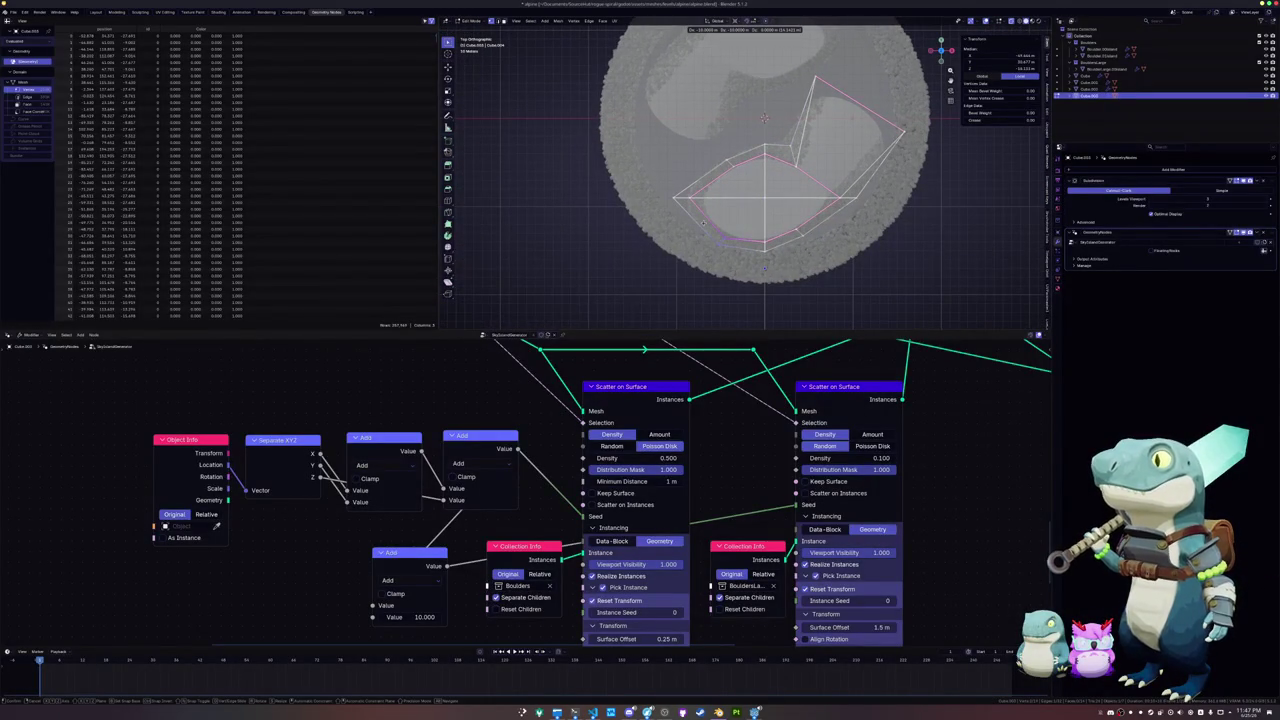
click(826, 137)
alt+click(809, 140)
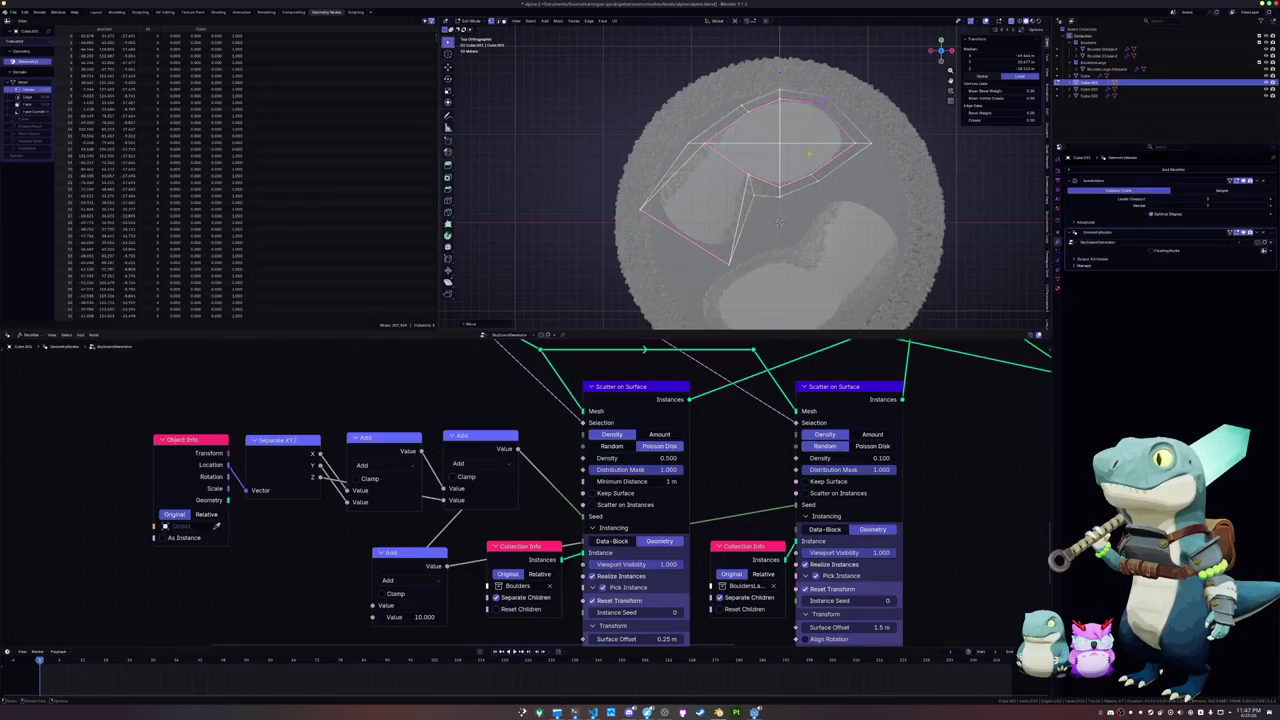
key(g)
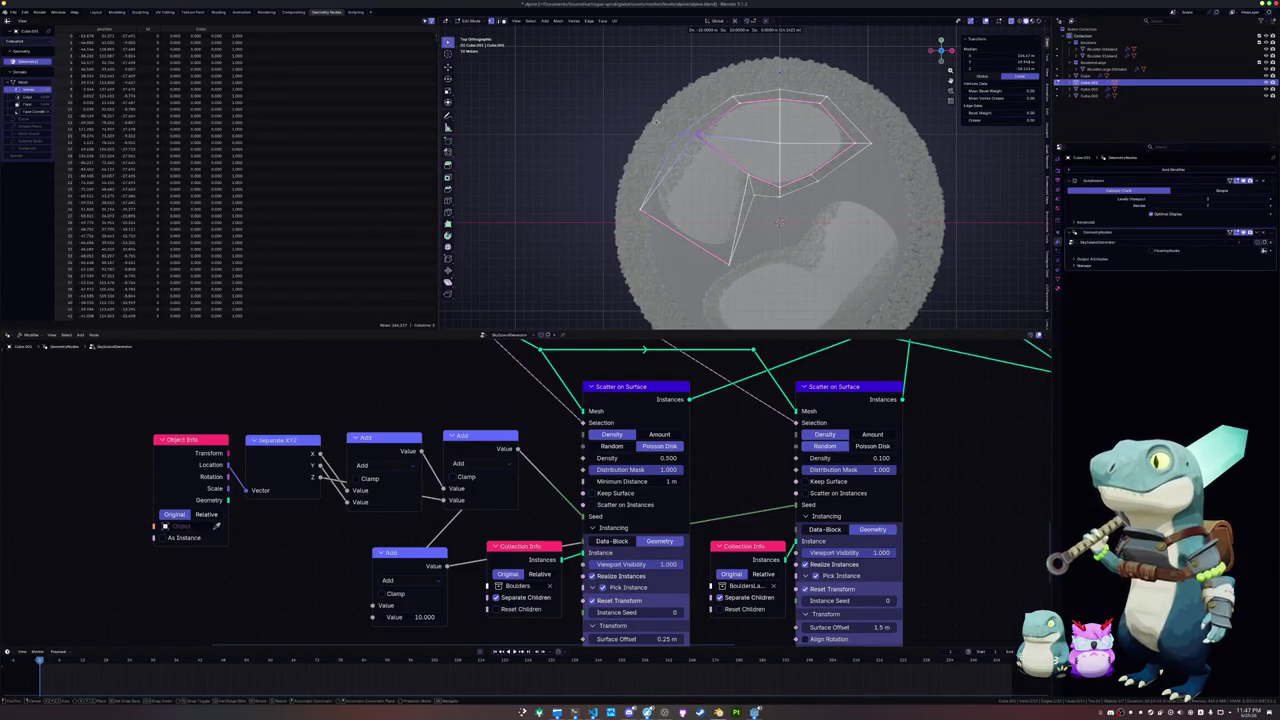
click(656, 122)
key(Tab)
key(shift+a)
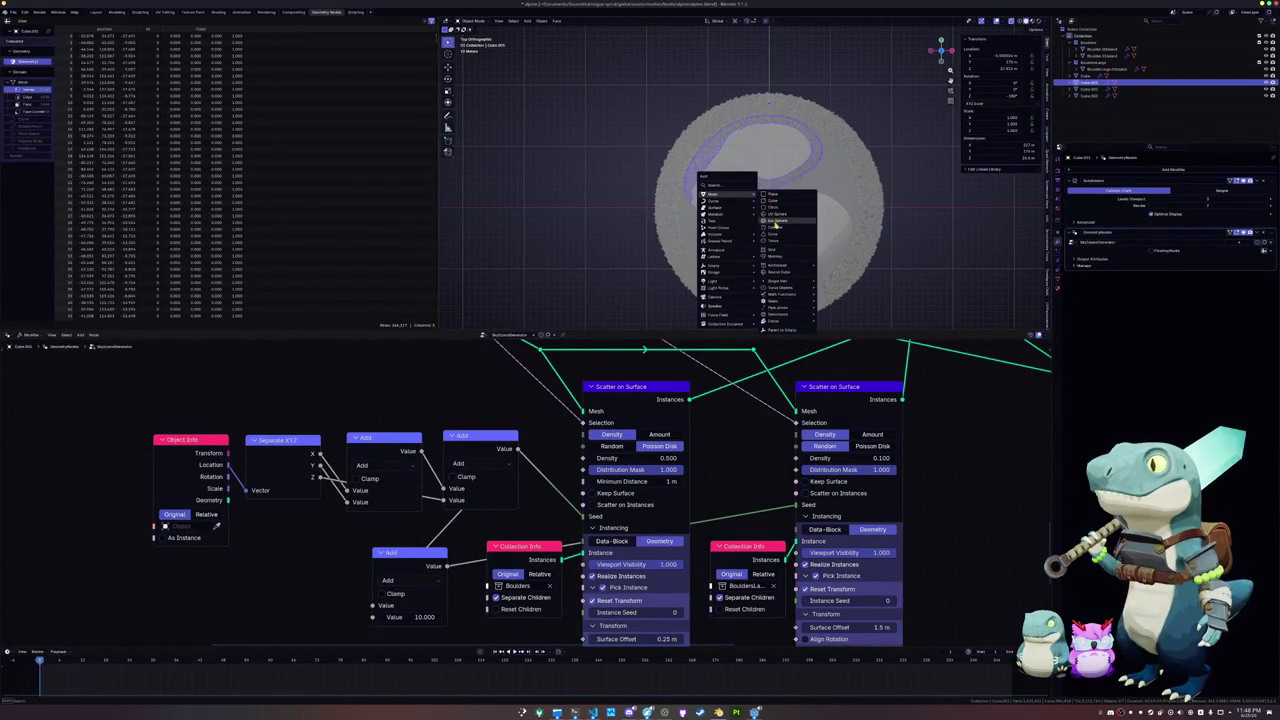
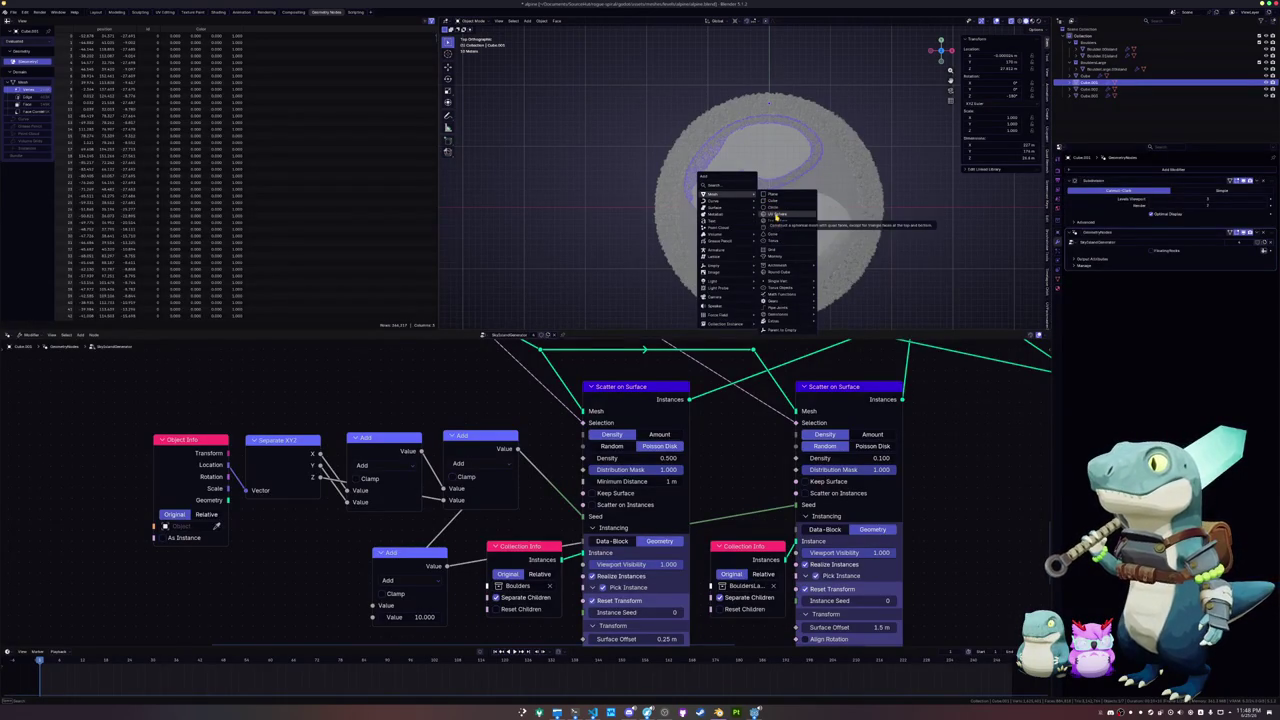
- Add a UV sphere guide and scale it to 125 (after undoing 250)
click(777, 216)
middle_drag(777, 216, 778, 188)
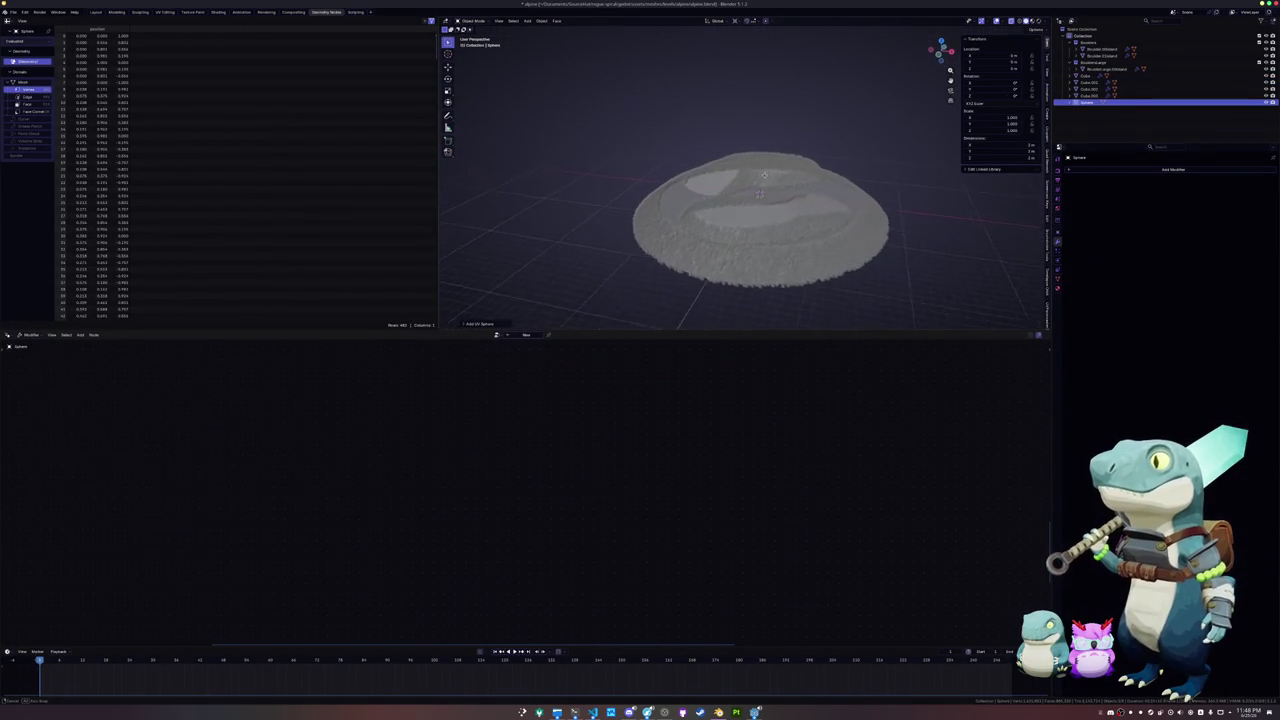
text(s250)
key(Return)
key(ctrl+z)
text(s)
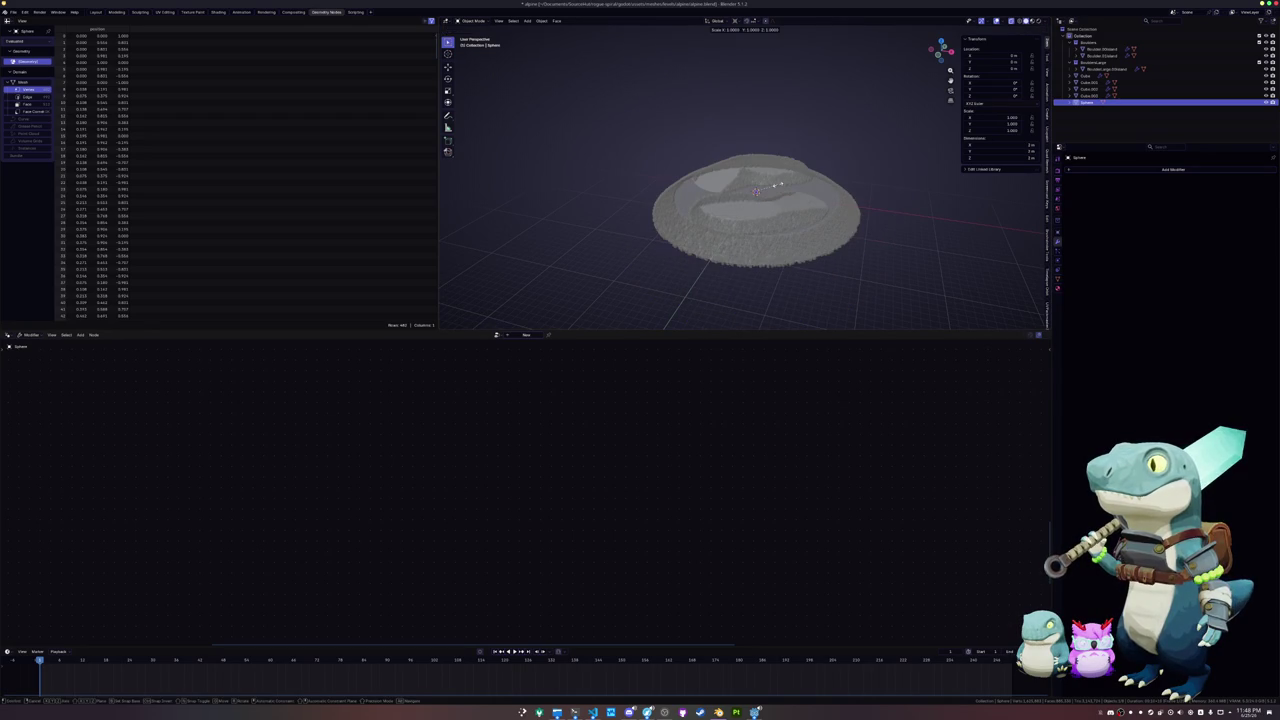
text(125)
key(Return)
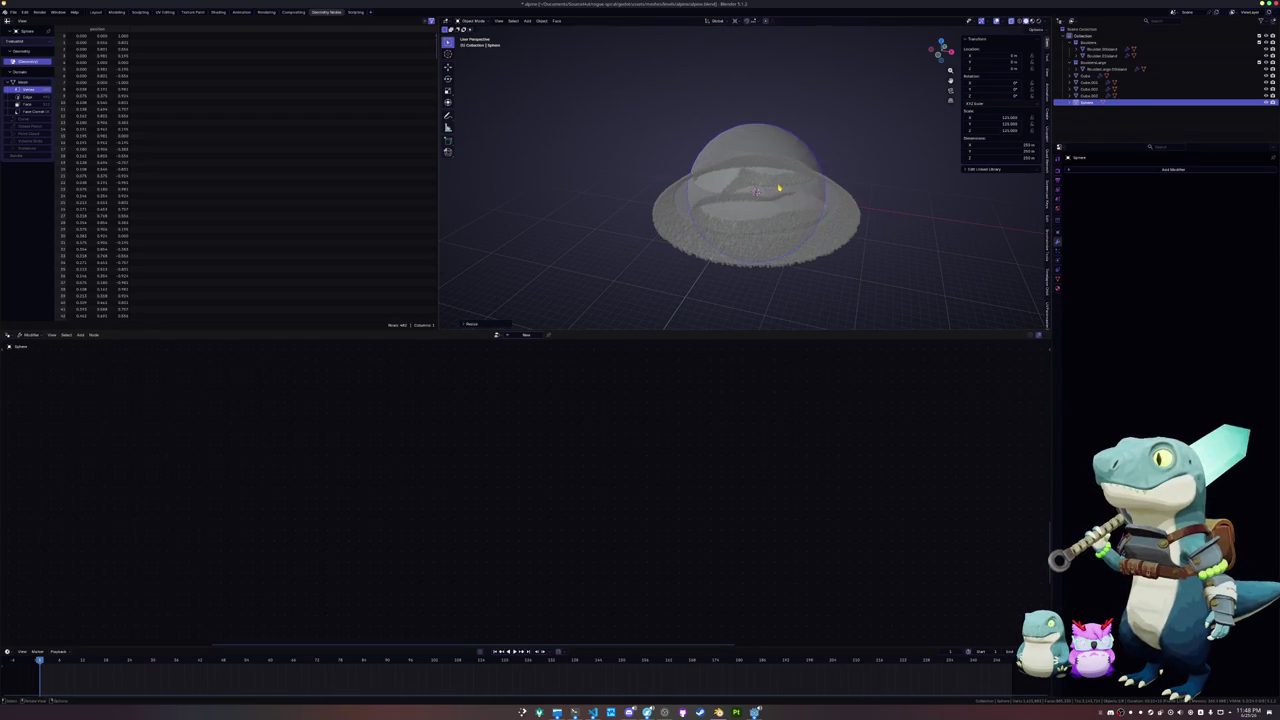
- Select the Cube scatter object, then the guide sphere, and switch to top view
alt+click(778, 188)
click(777, 200)
scroll(777, 203, up, 4)
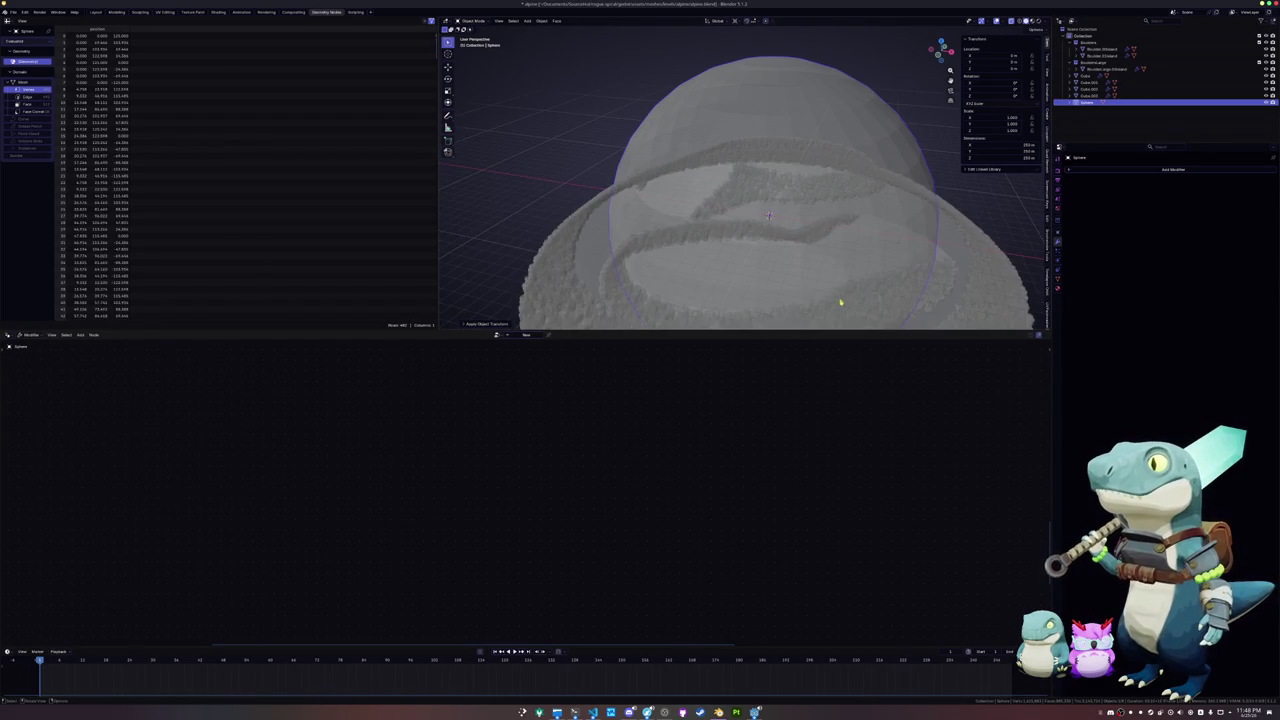
middle_drag(851, 306, 906, 197)
click(906, 197)
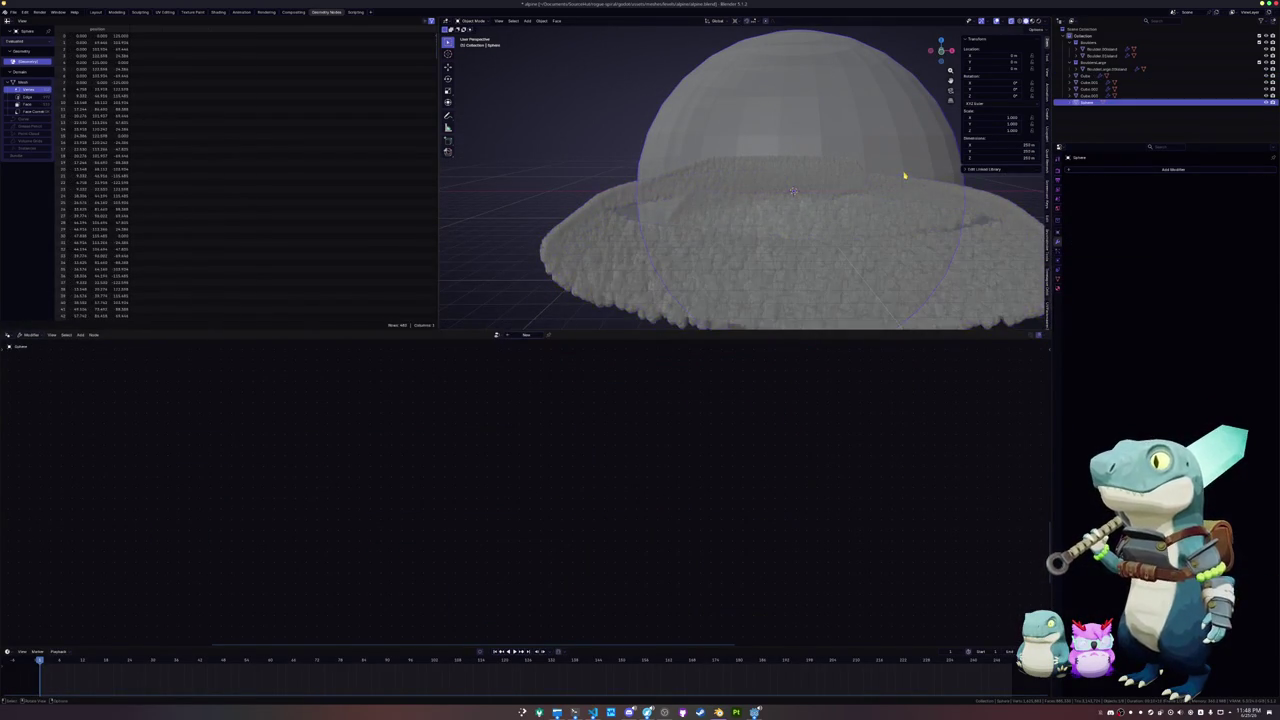
key(KP_7)
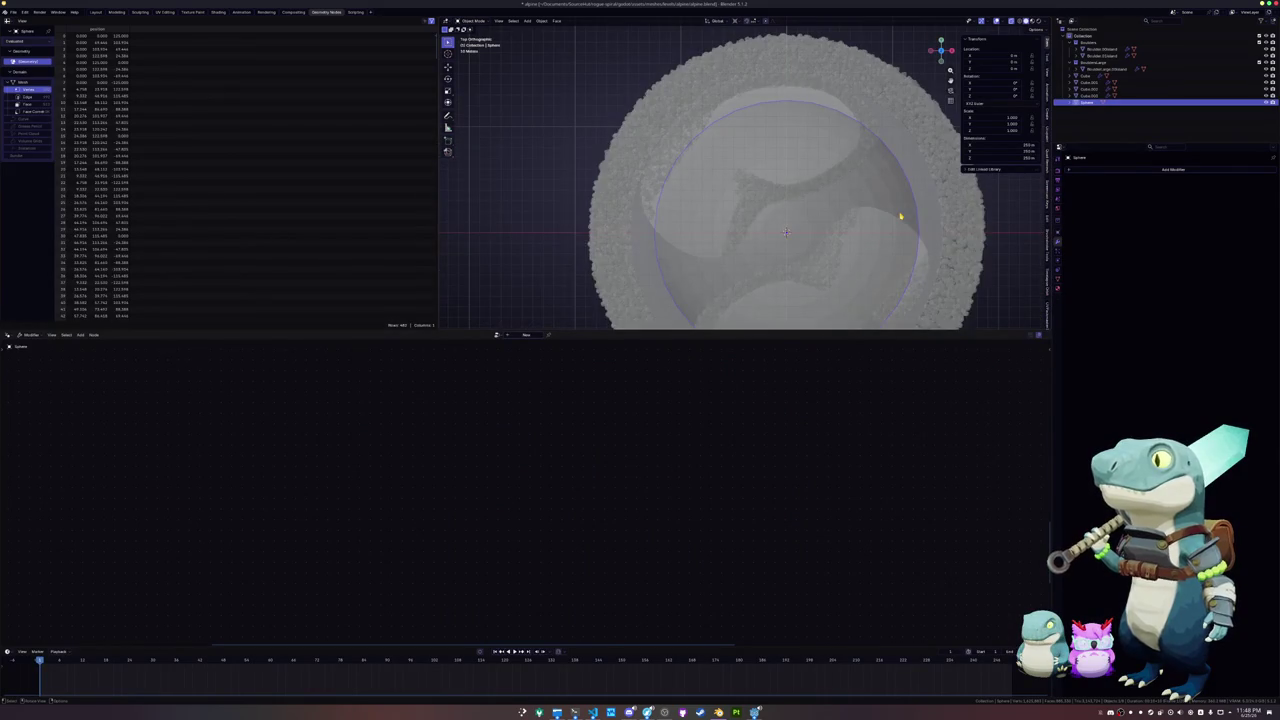
- Delete the scatter object Cube.002, undo that, and nudge it slightly lower
click(882, 244)
key(x)
click(882, 248)
key(ctrl+z)
key(g)
click(798, 156)
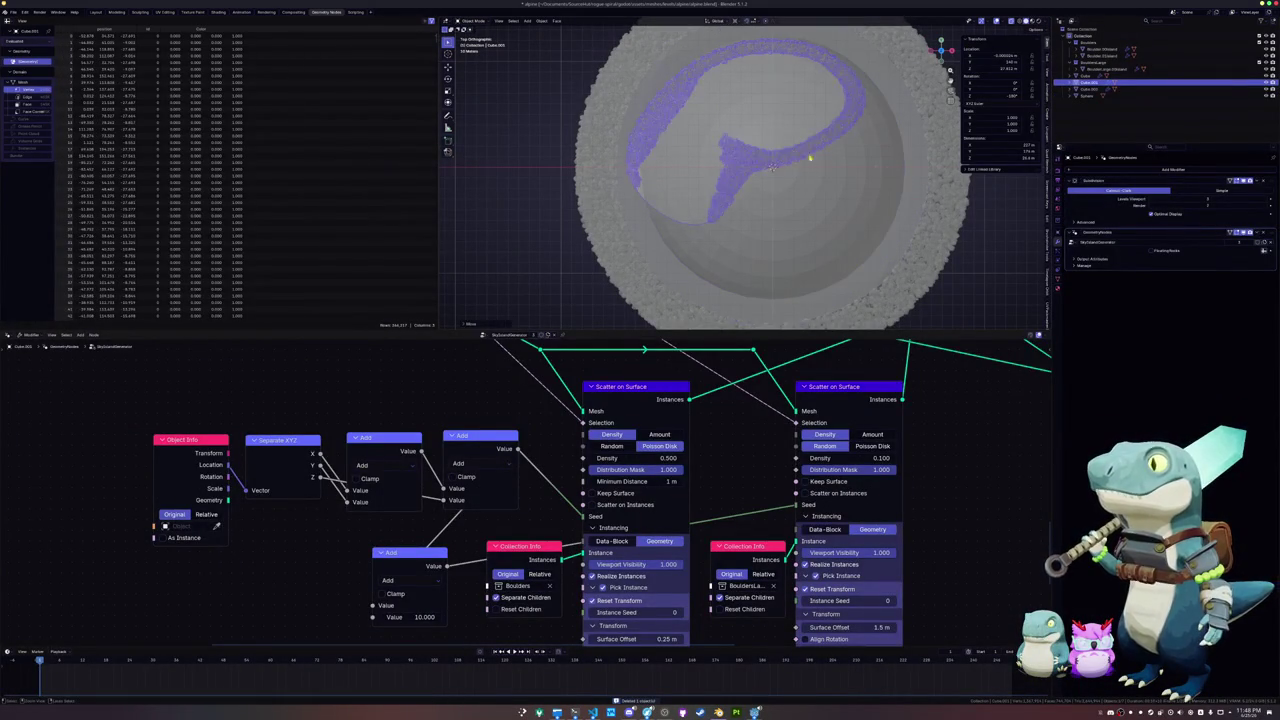
- Centre the boulder ring at the origin, scale it horizontally only, and apply its scale
key(alt+g)
key(s)
key(shift+z)
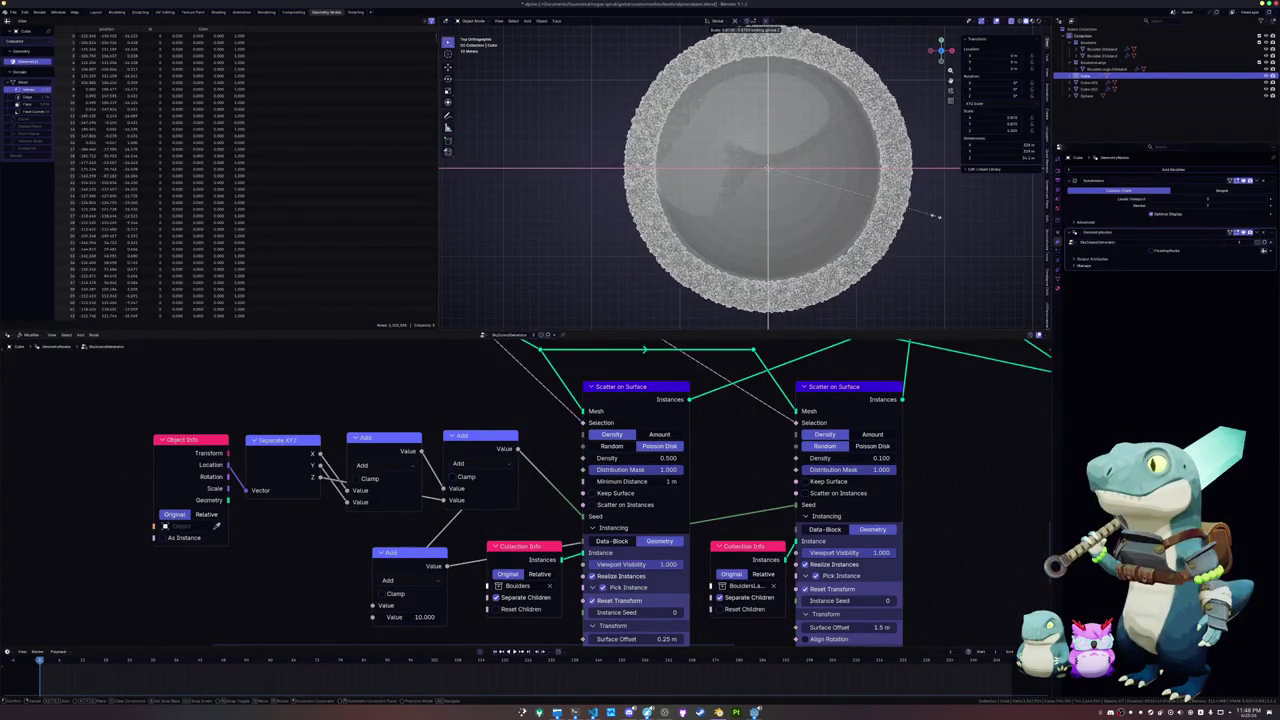
click(936, 219)
key(Tab)
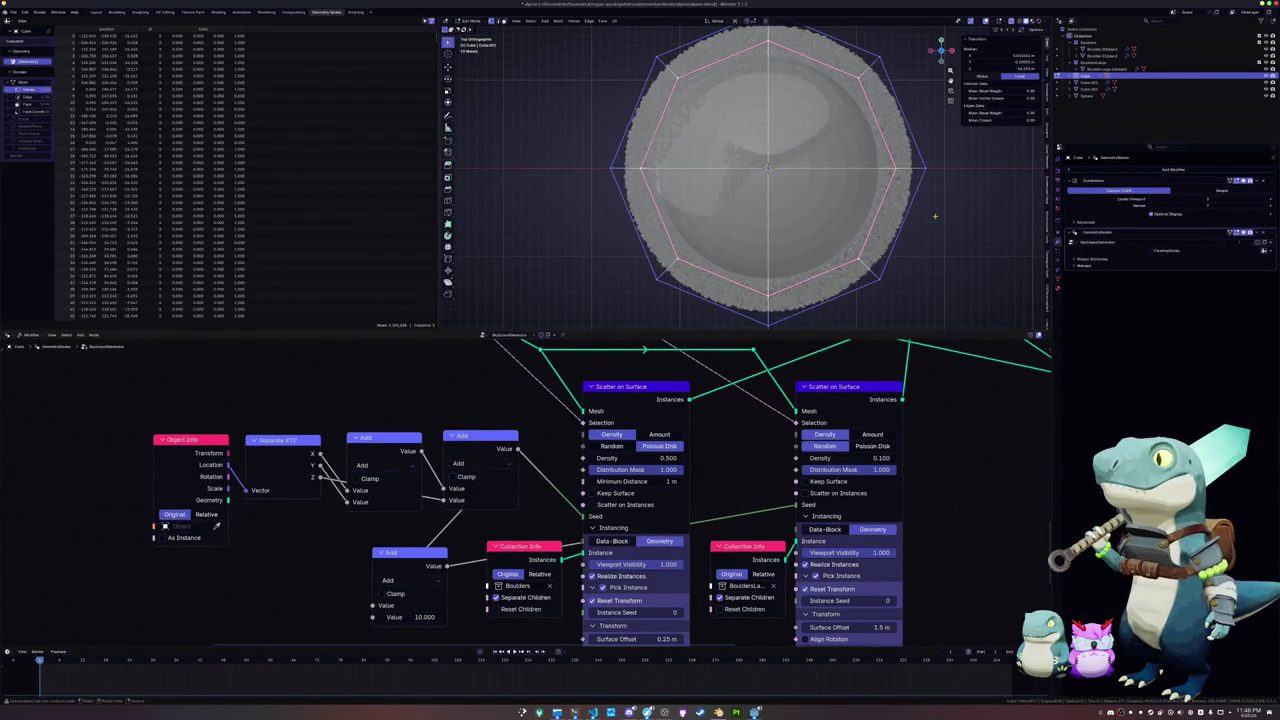
key(Tab)
key(ctrl+a)
click(936, 219)
- Select the spiral trail Cube.001 and begin moving its vertices in Edit Mode
click(826, 231)
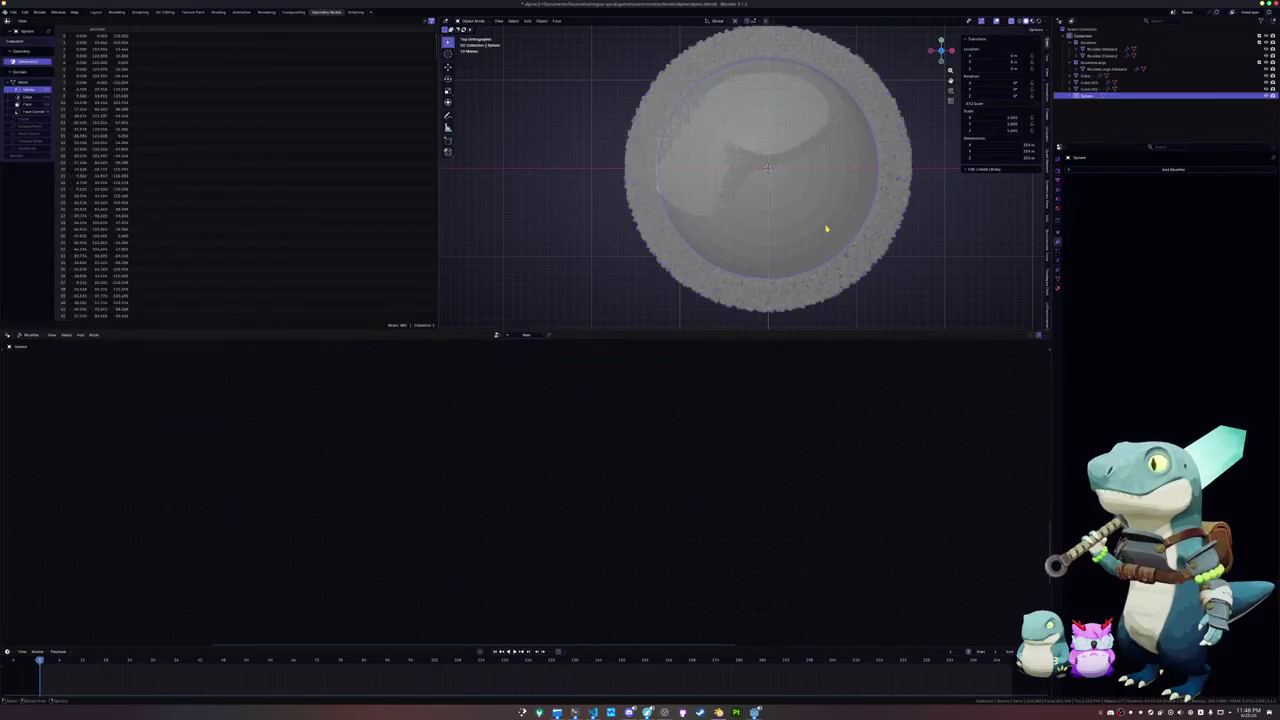
scroll(829, 237, up, 1)
scroll(729, 197, up, 2)
click(729, 197)
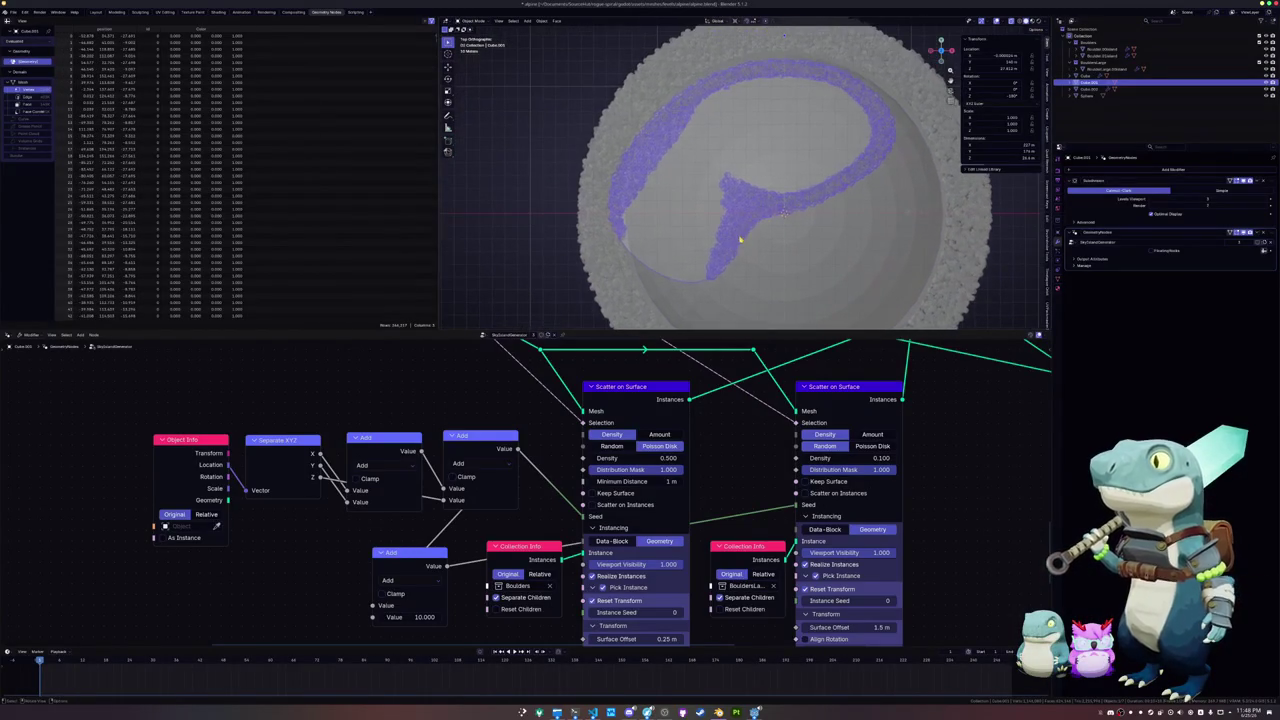
key(Tab)
key(g)
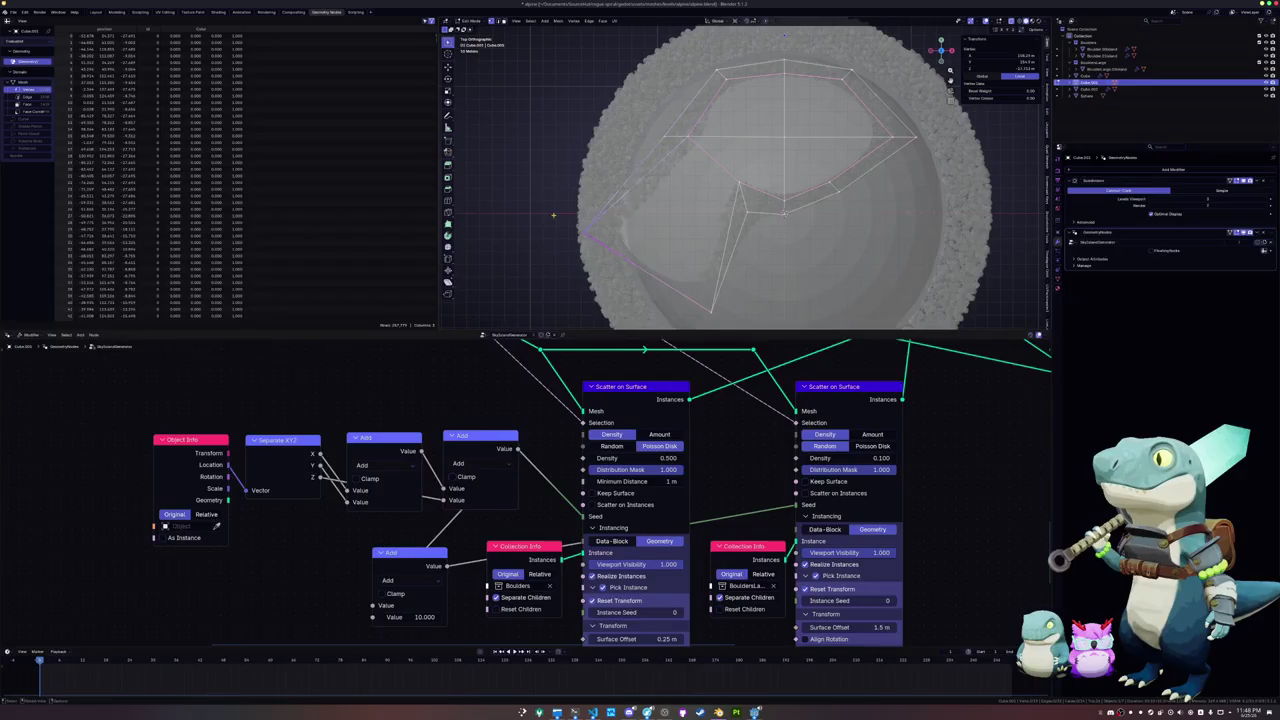
- Reposition the trail's upper and lower spike vertices
click(611, 195)
key(g)
click(687, 233)
key(g)
click(760, 182)
key(g)
click(797, 196)
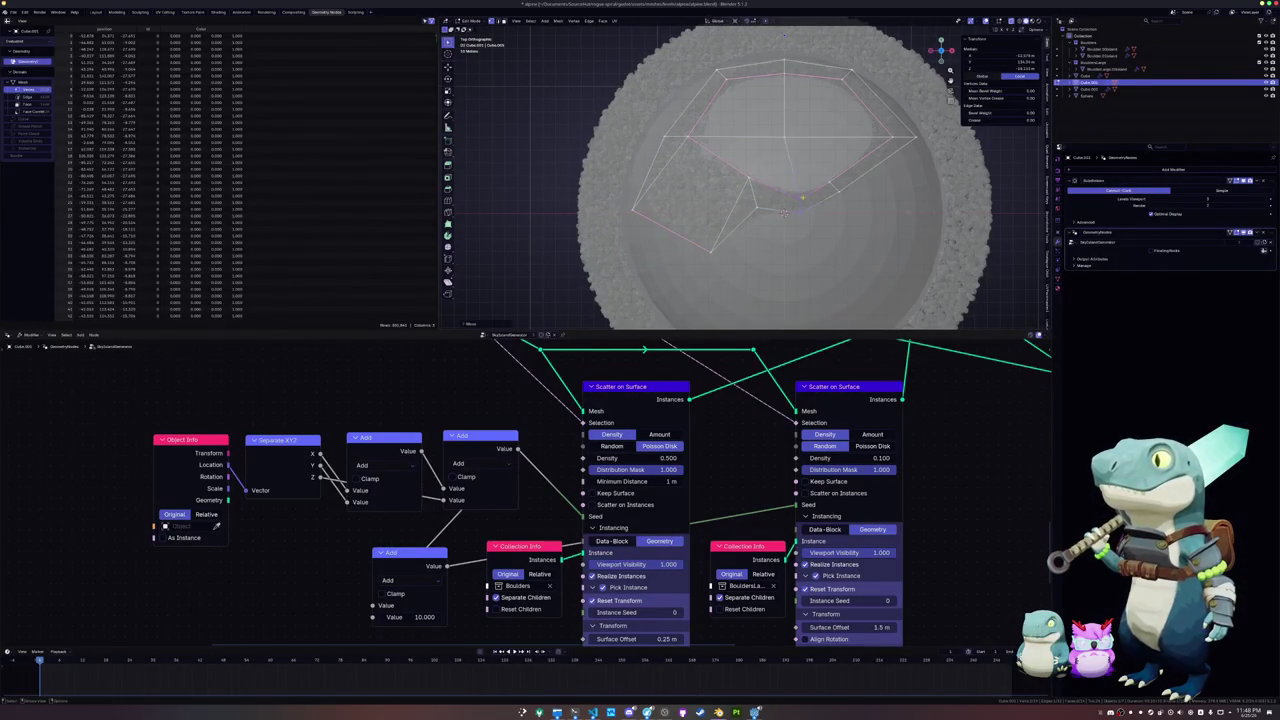
- Pull the right-side vertices inward and the lower-left vertices down and left
shift+click(840, 195)
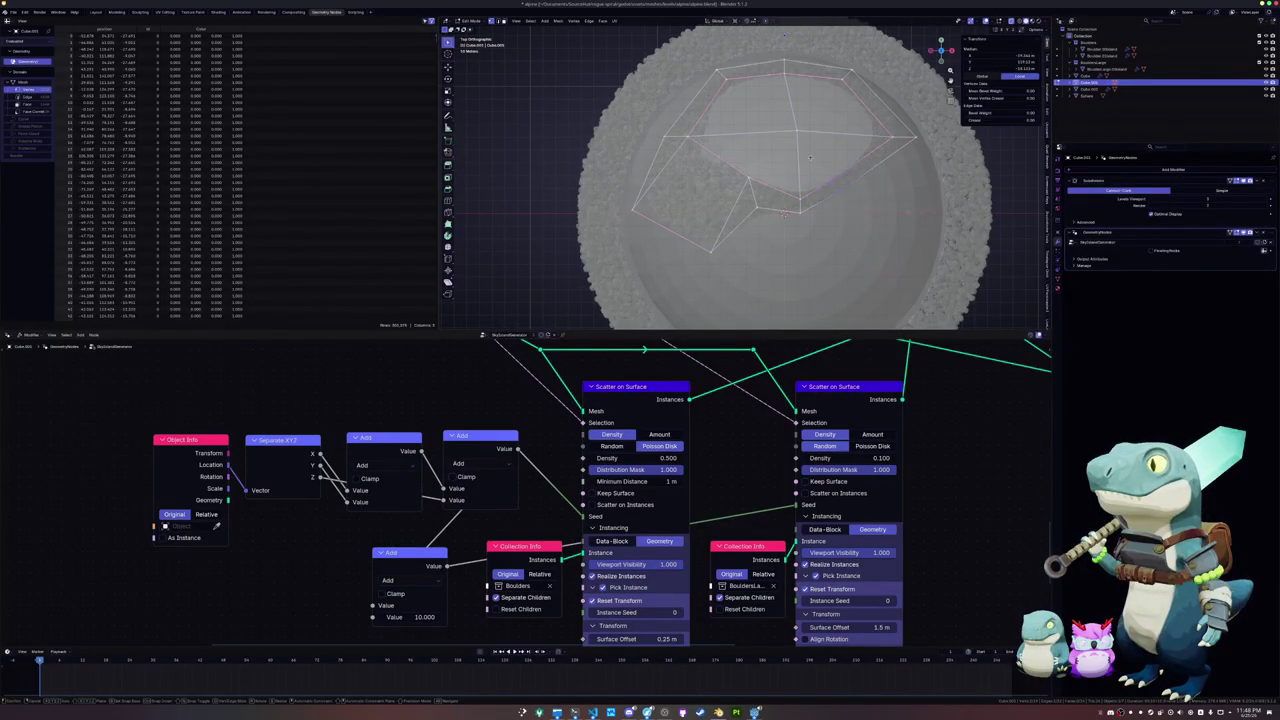
key(g)
click(783, 213)
key(g)
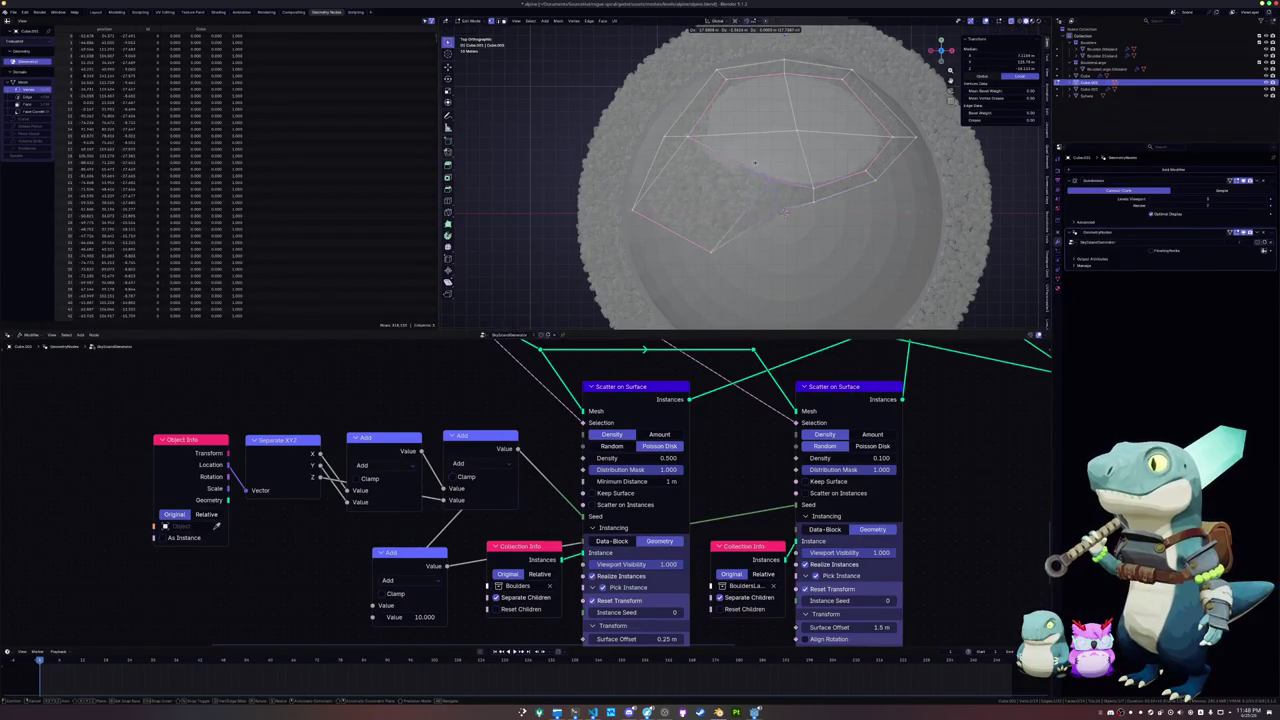
click(676, 251)
key(g)
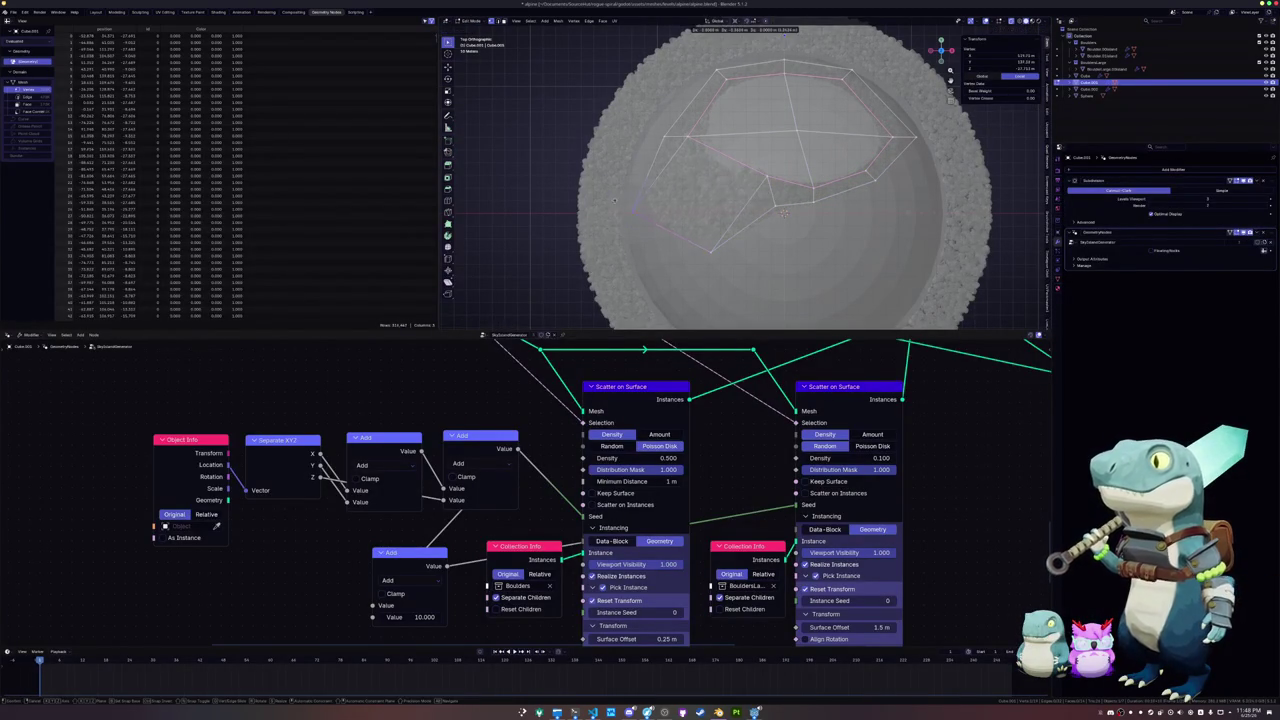
click(658, 242)
key(g)
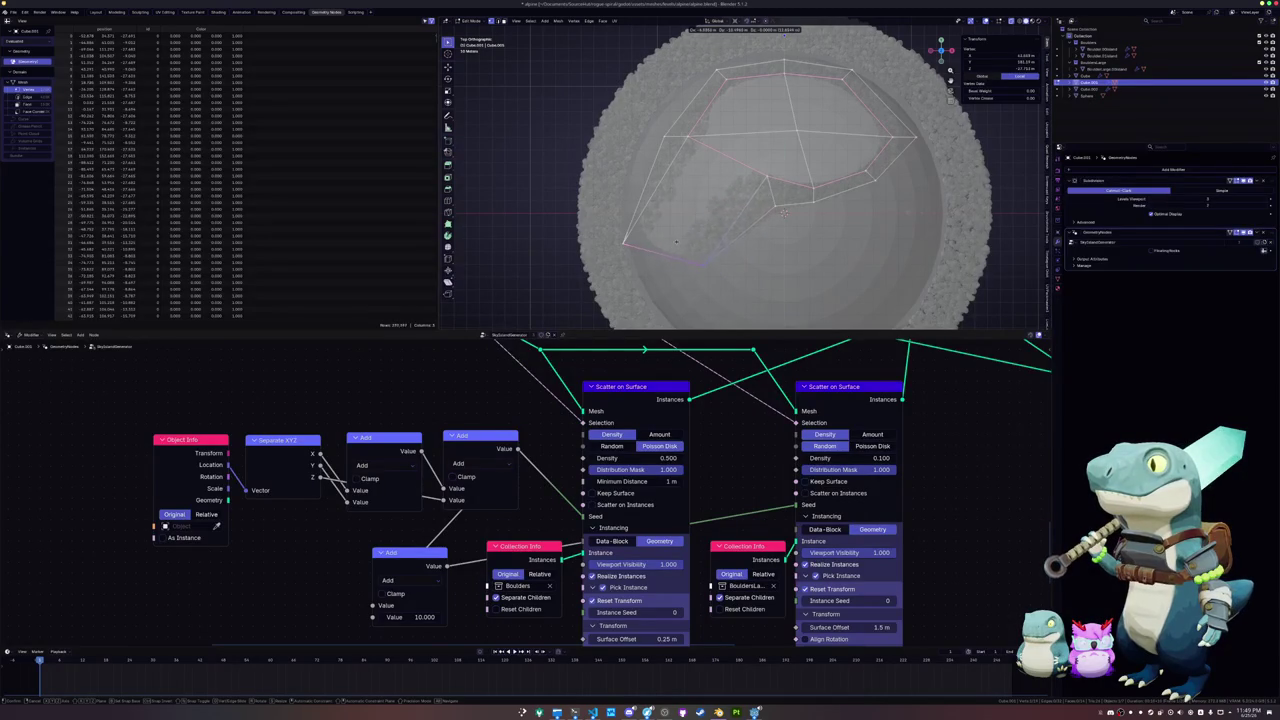
click(673, 241)
- Check the trail mesh from an angle and select the whole trail loop
middle_drag(673, 241, 720, 216)
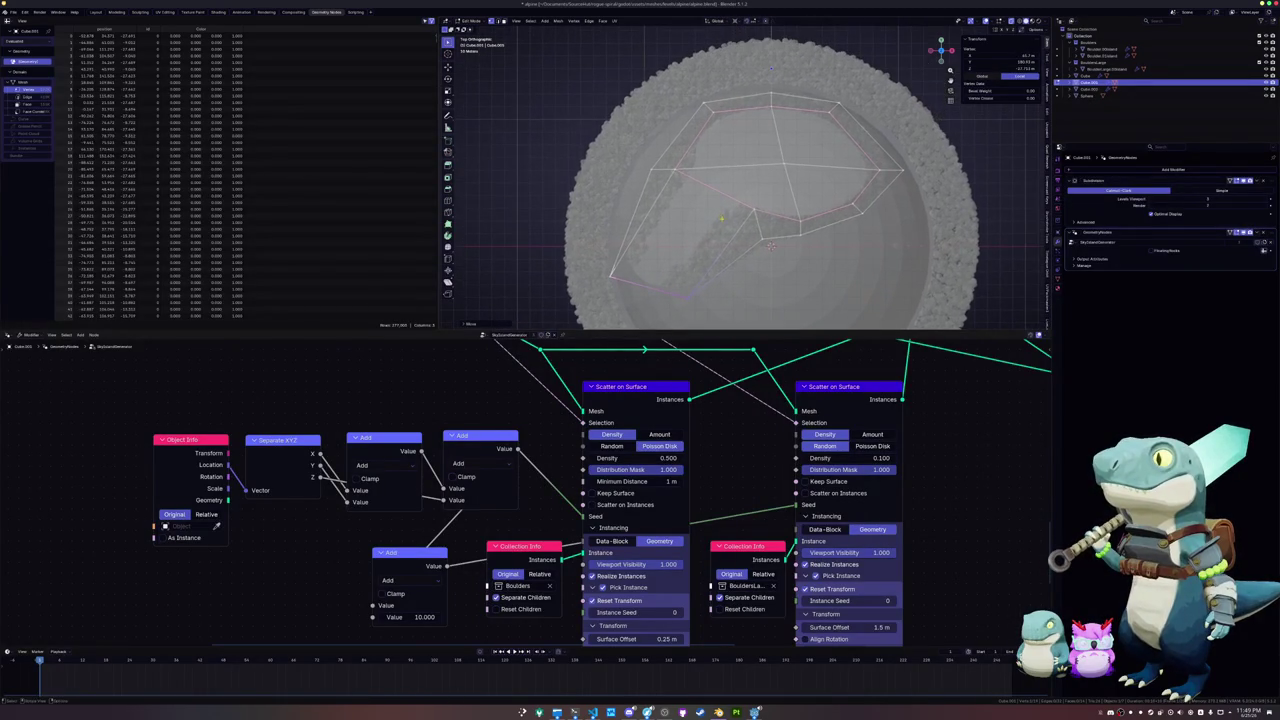
key(g)
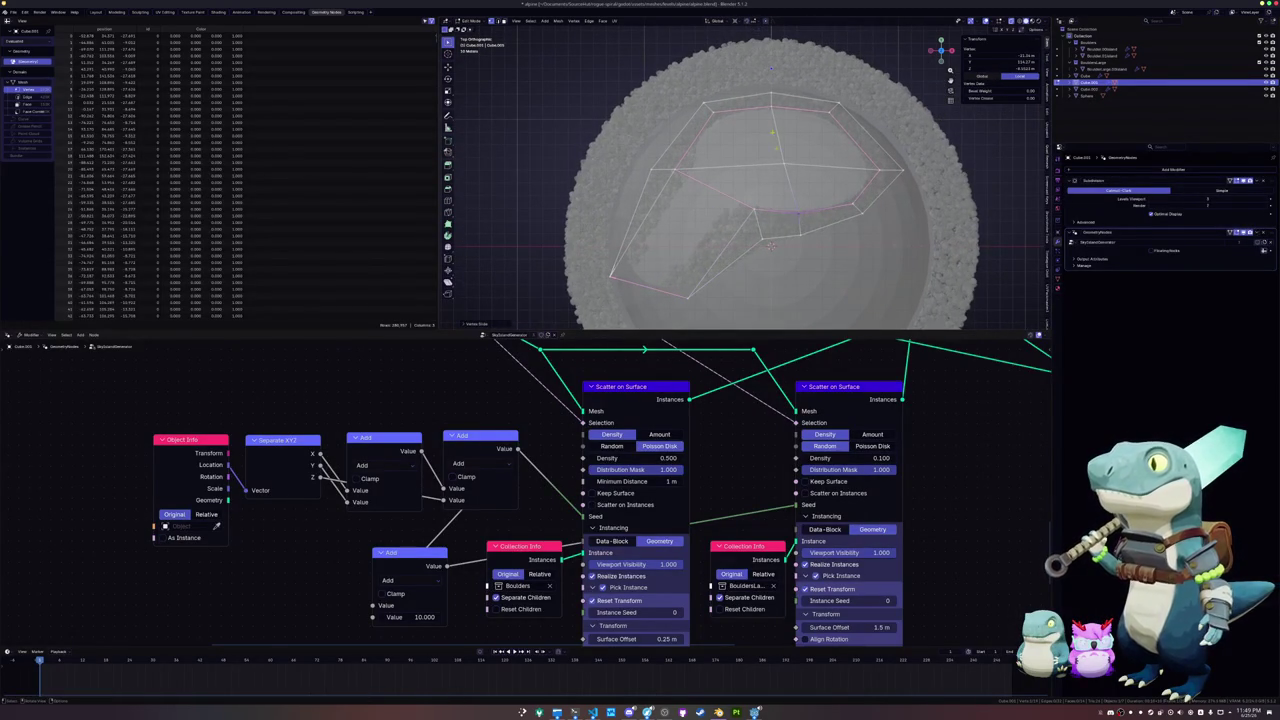
key(a)
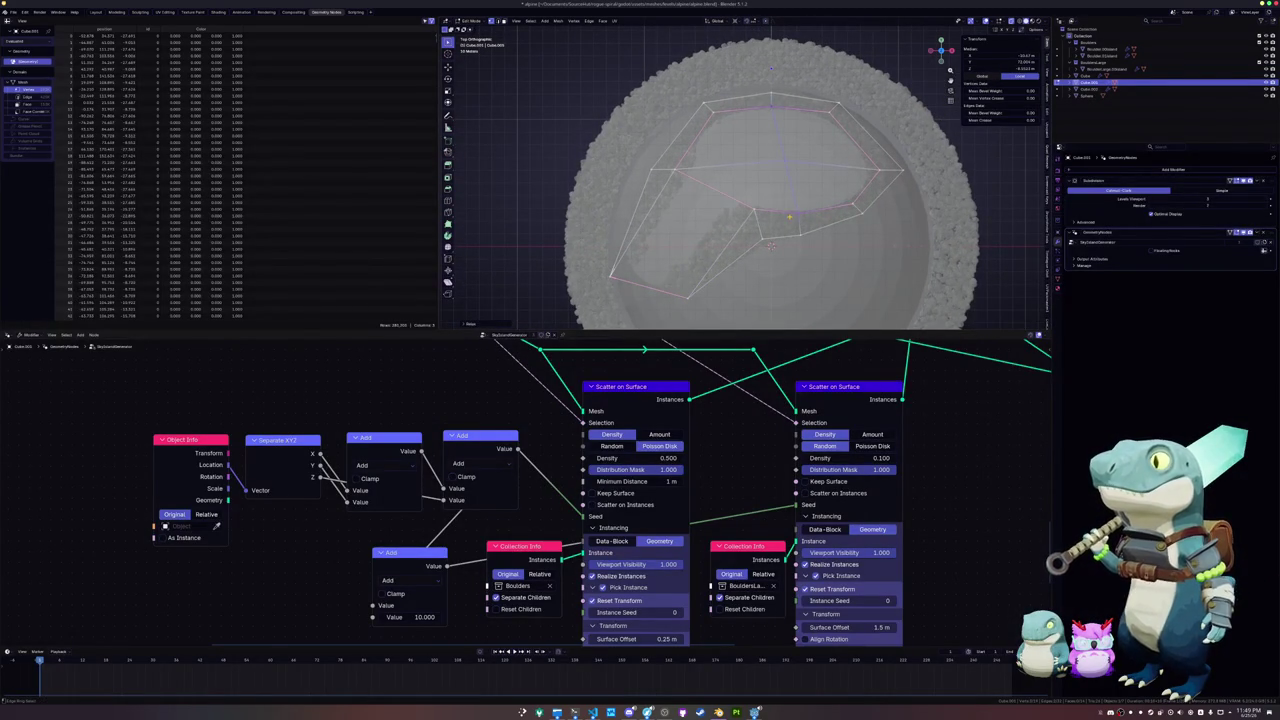
key(f)
- Return to Object Mode, hide the guide sphere, and view trail Cube.001 from the top
key(Tab)
mouse_move(789, 216)
middle_down()
mouse_move(770, 246)
mouse_move(716, 175)
mouse_move(696, 194)
mouse_move(838, 115)
middle_up()
click(770, 246)
key(h)
click(732, 202)
key(KP_7)
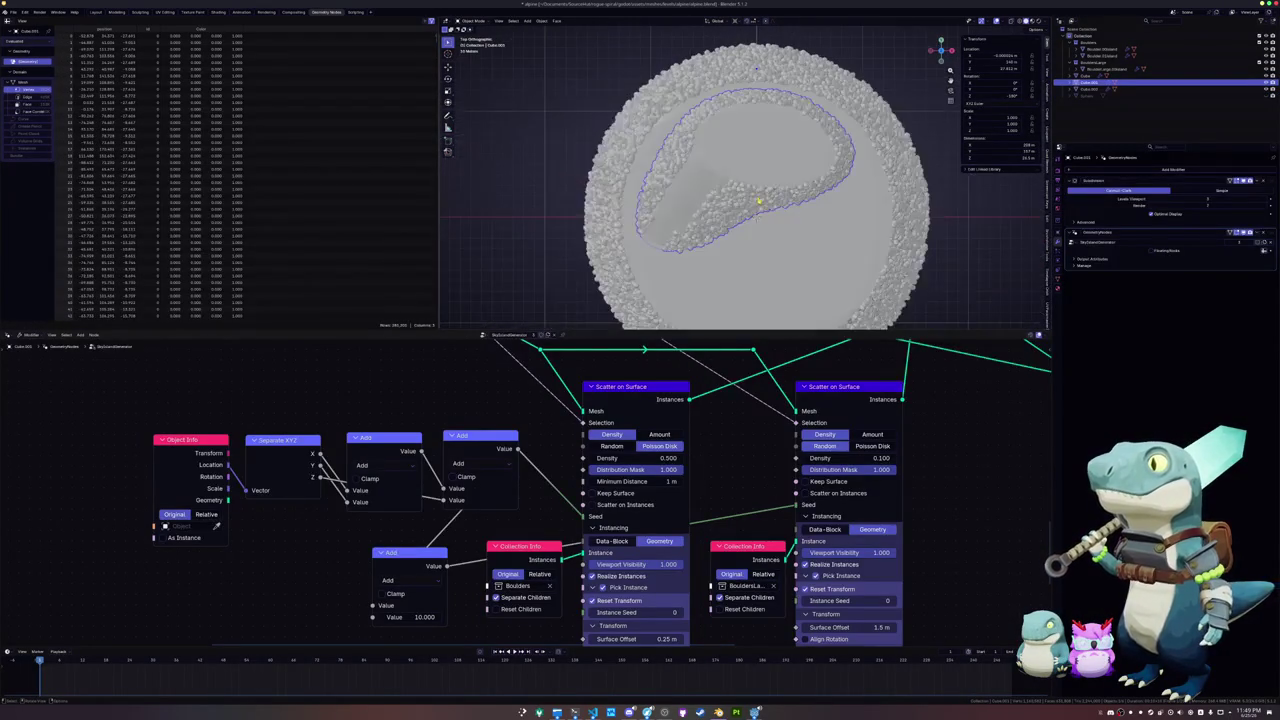
- Move the first trail cage vertices, including a group pulled downward
scroll(745, 175, down, 2)
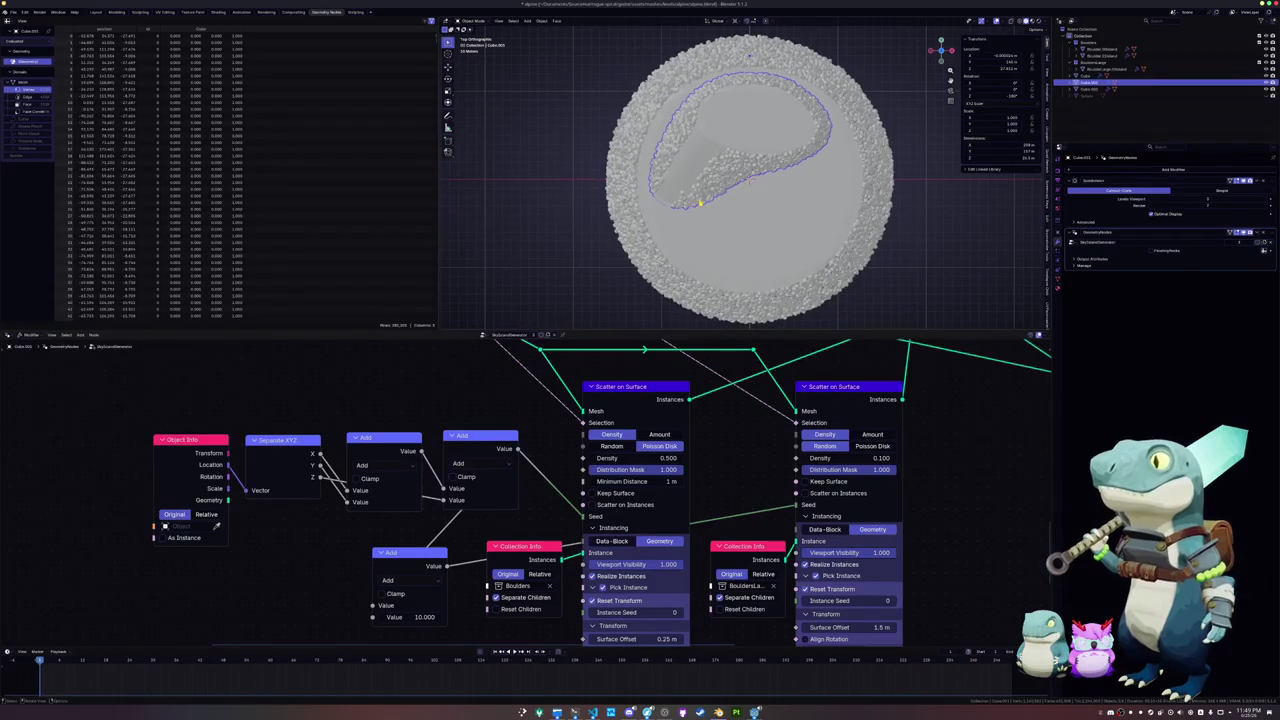
key(Tab)
scroll(700, 203, up, 2)
key(g)
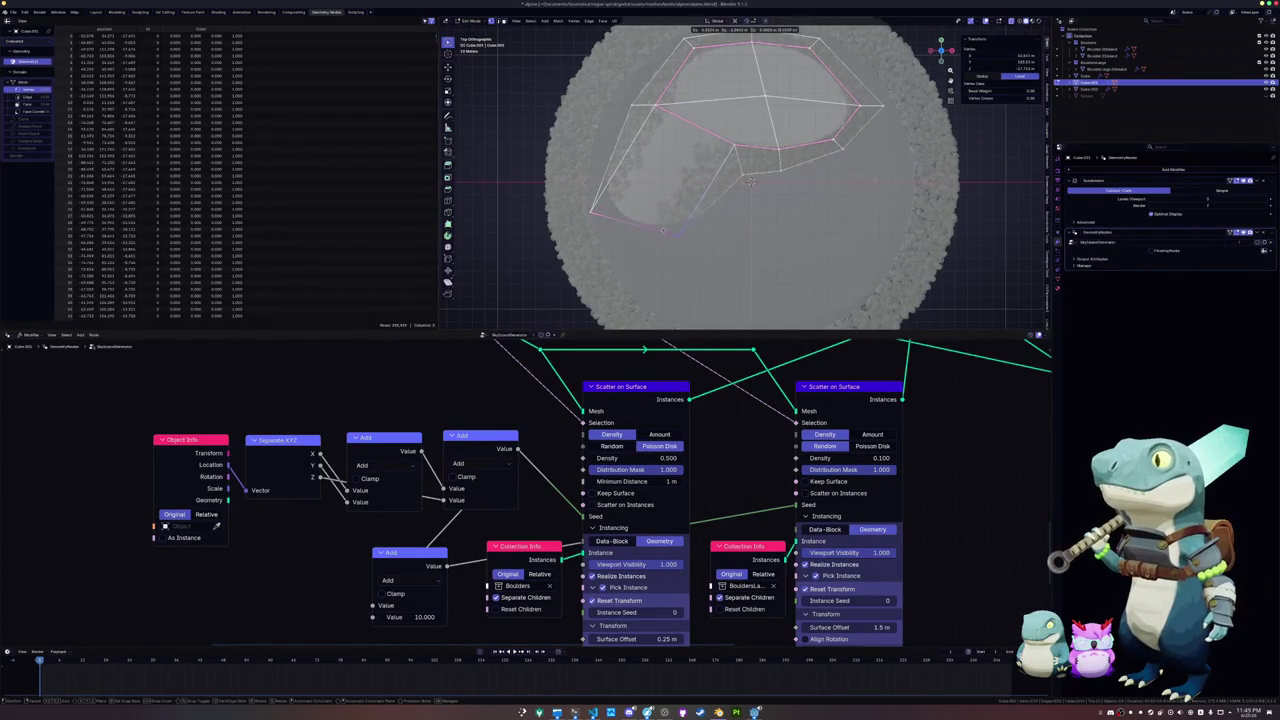
click(670, 234)
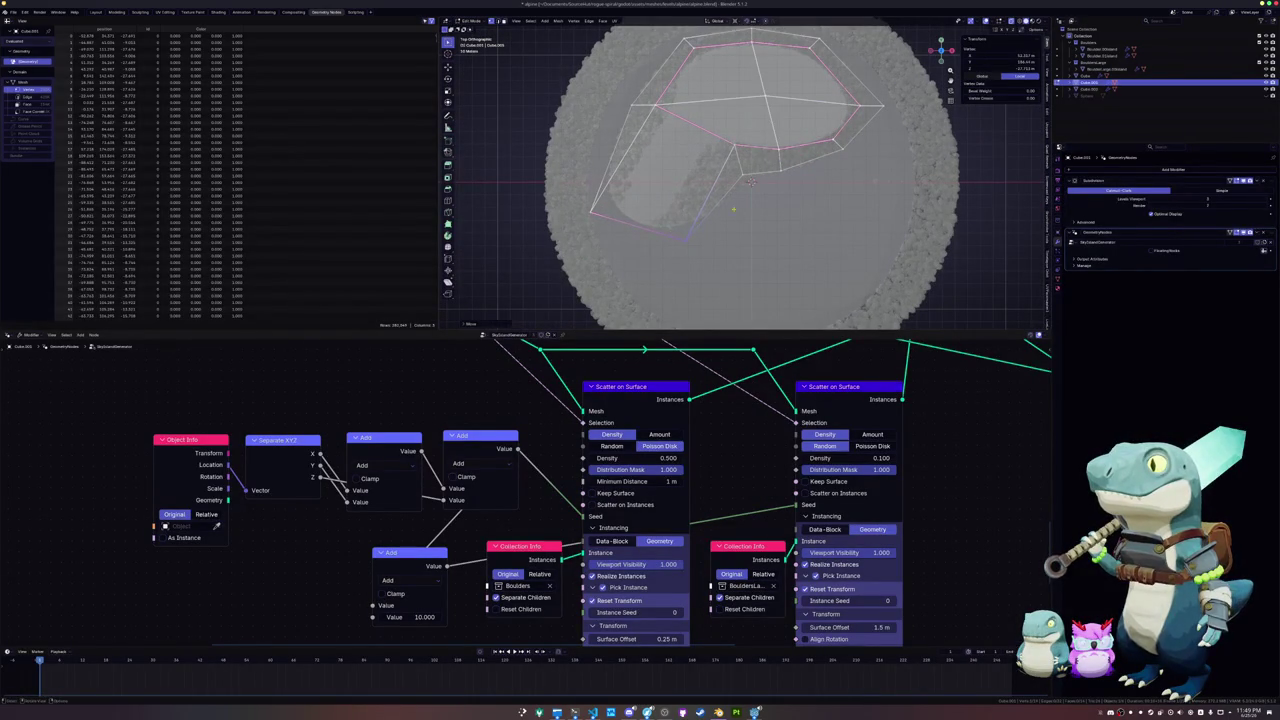
shift+click(708, 146)
key(g)
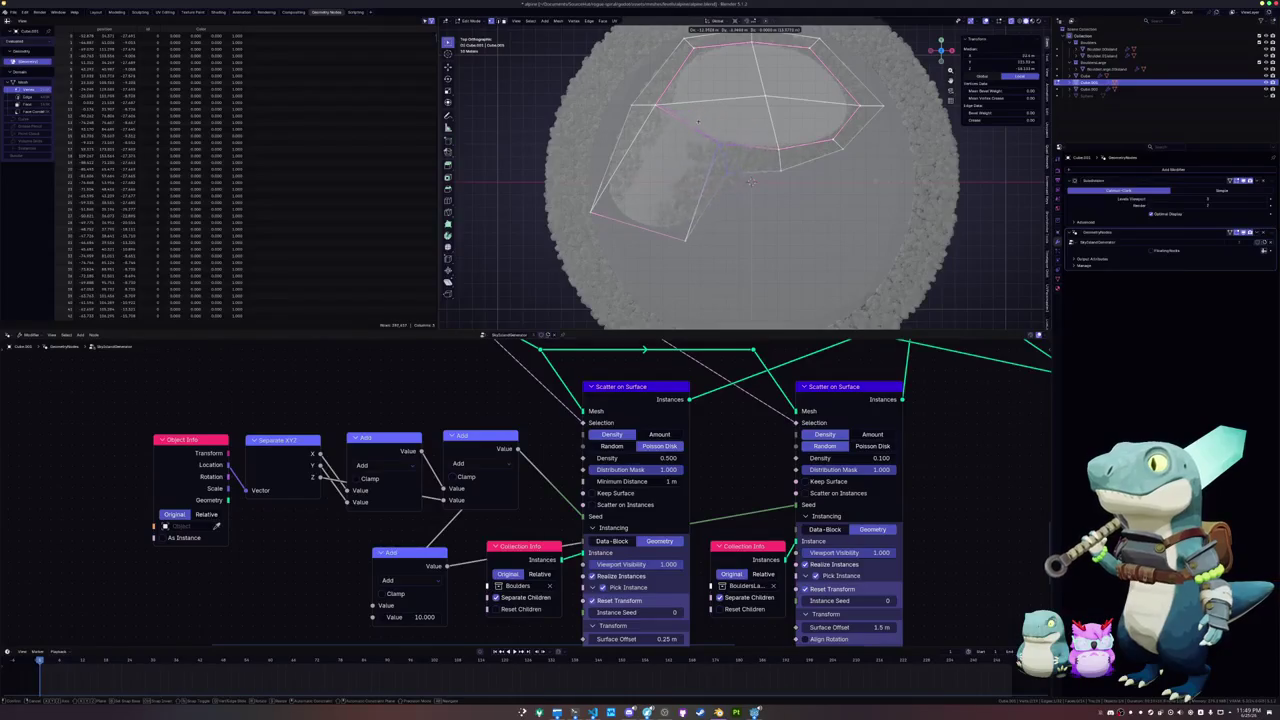
click(718, 133)
key(g)
right_click(738, 150)
- Adjust a single top vertex and shift the lower-left edge down and left
click(731, 146)
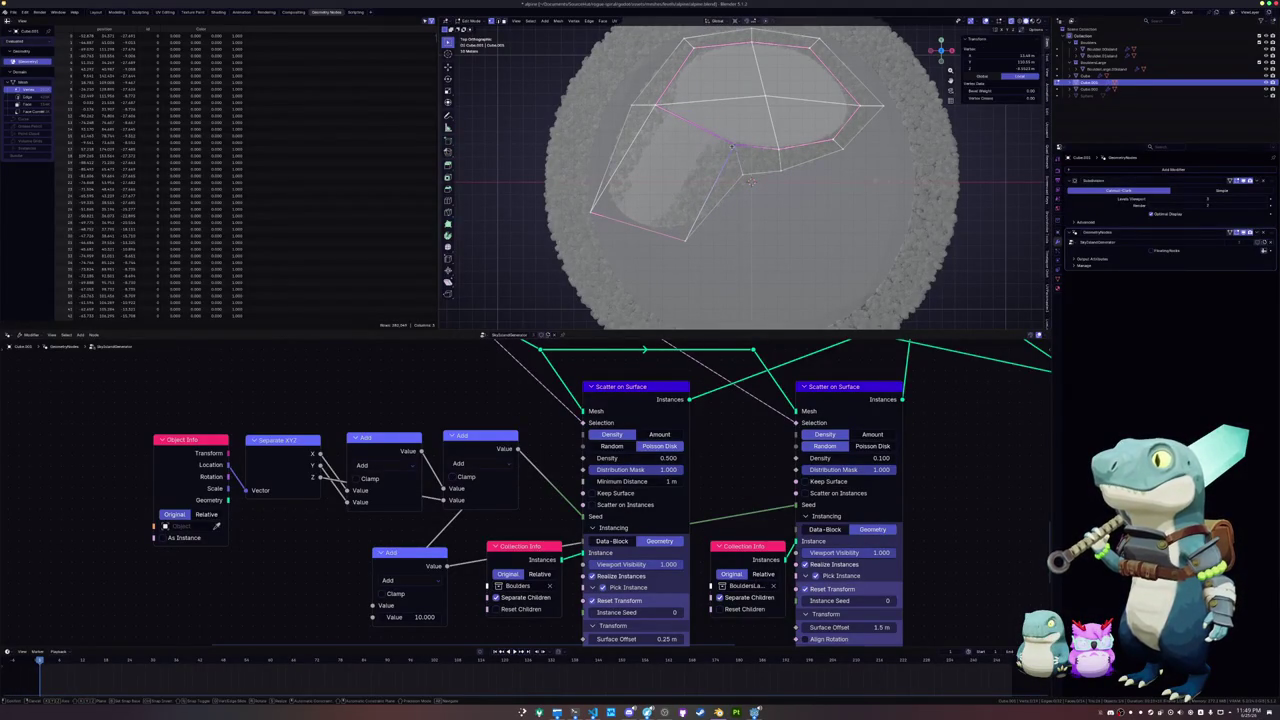
key(g)
click(735, 158)
click(638, 226)
key(g)
click(633, 231)
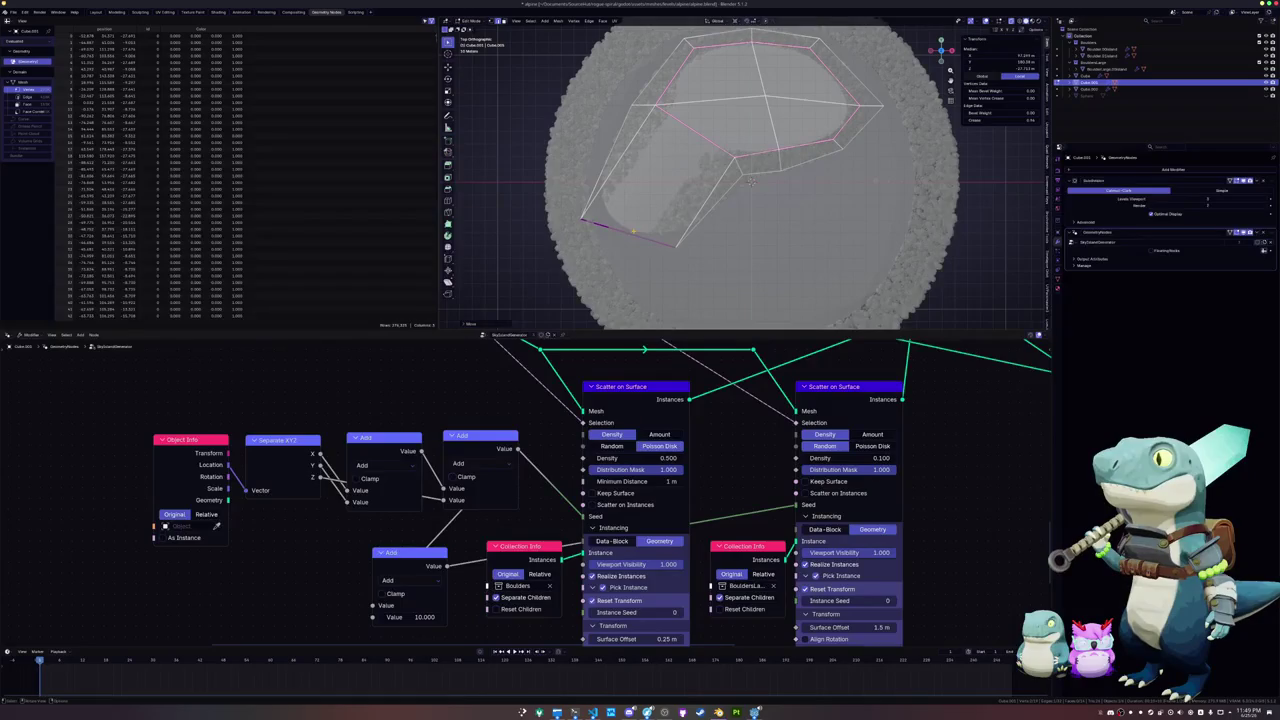
click(626, 98)
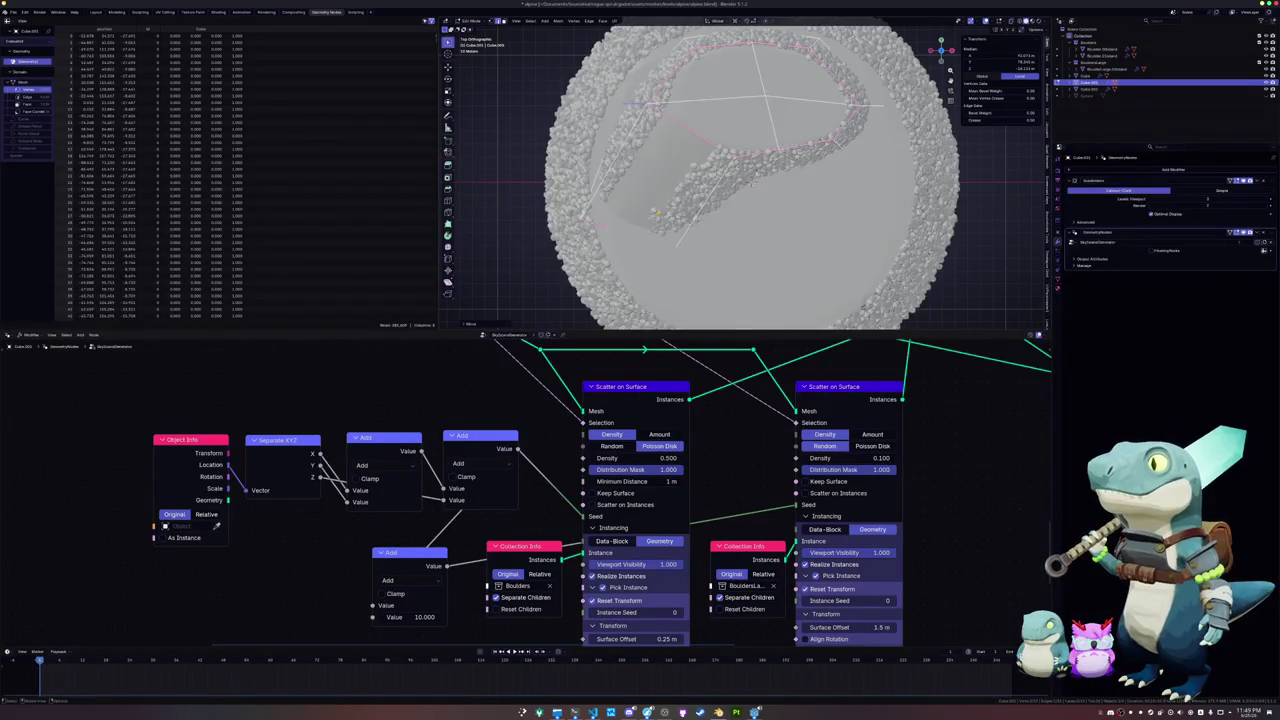
key(g)
click(603, 222)
- In X-ray top view, move the edge loop down-left and reposition a right-side vertex
mouse_move(603, 222)
middle_down()
mouse_move(586, 114)
mouse_move(763, 243)
middle_up()
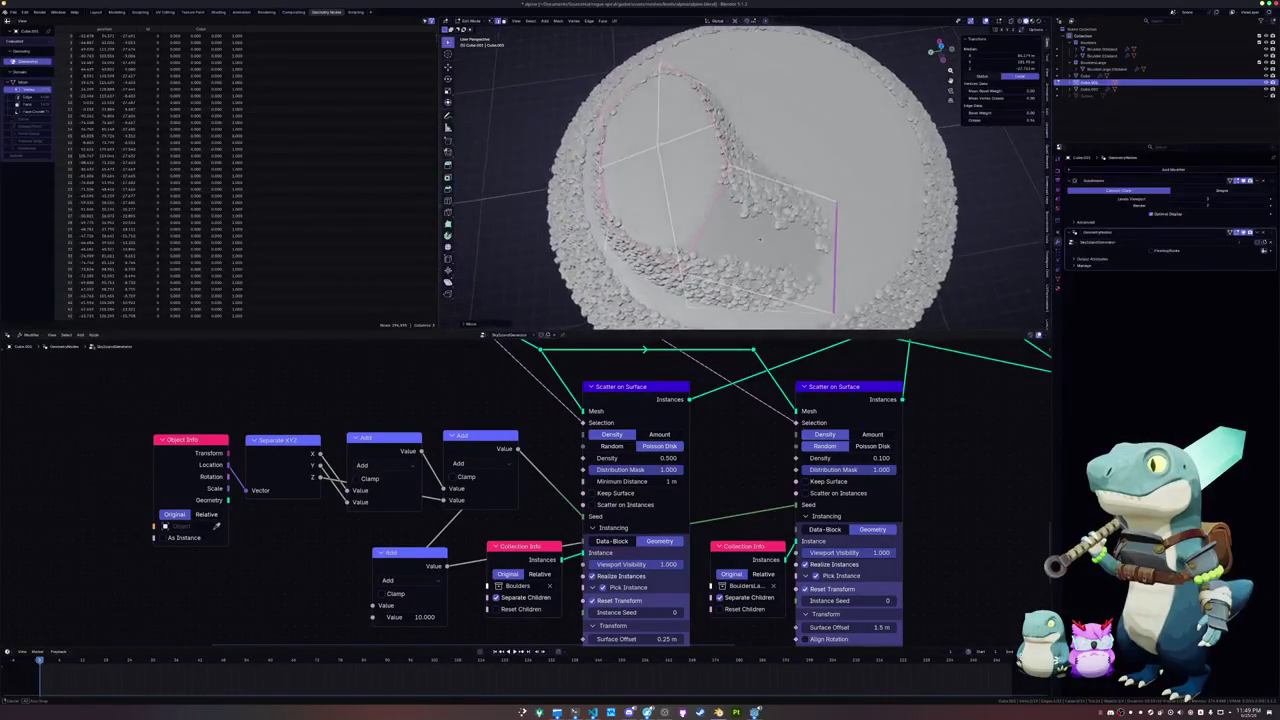
key(KP_7)
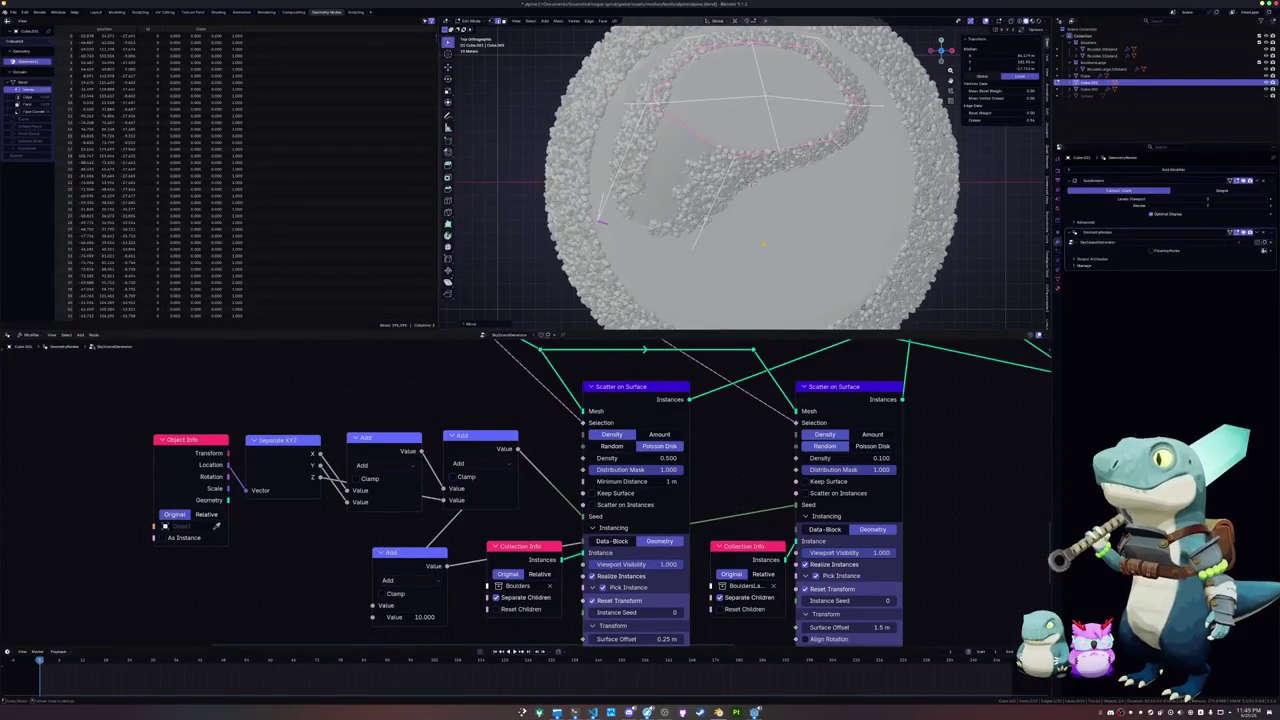
key(alt+z)
key(g)
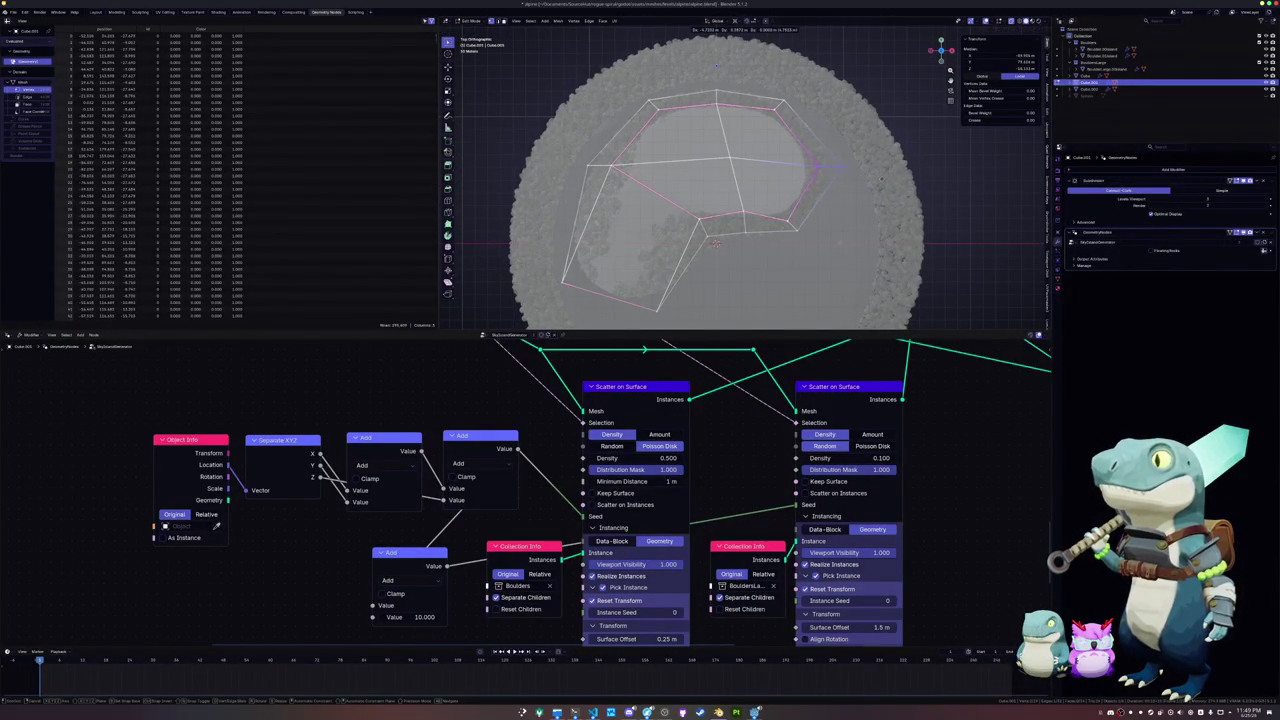
click(820, 160)
key(g)
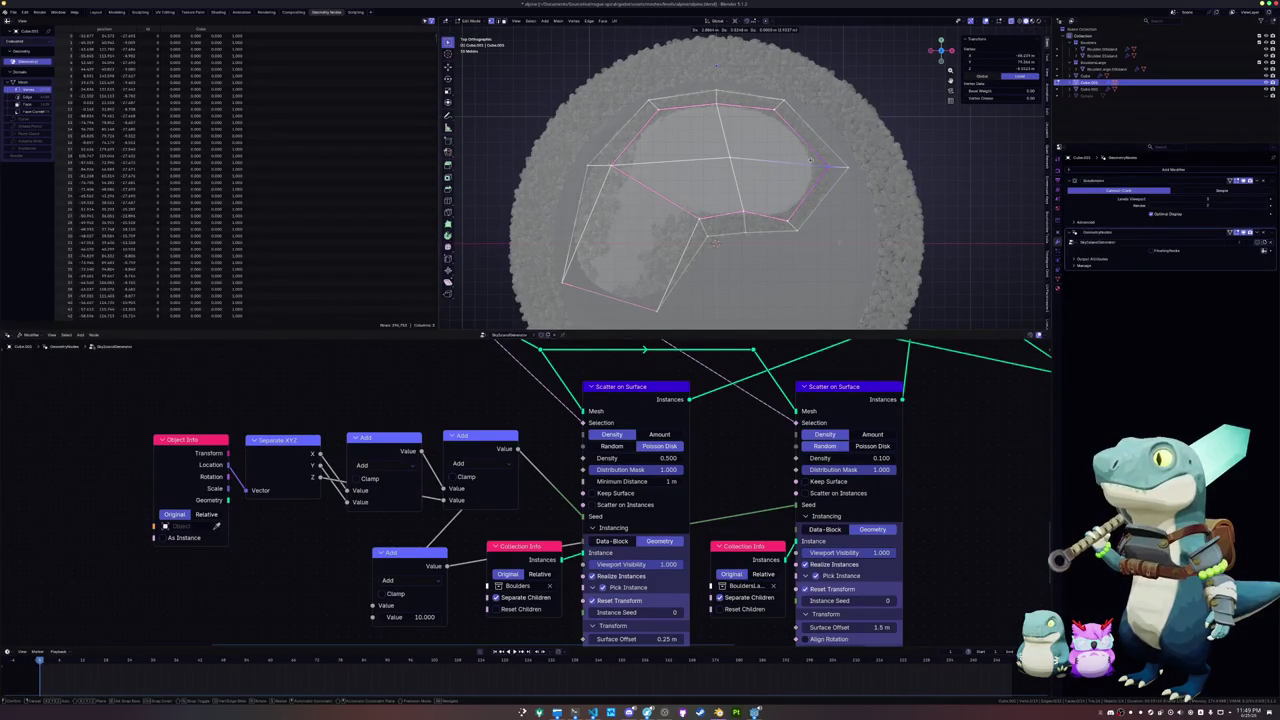
click(828, 165)
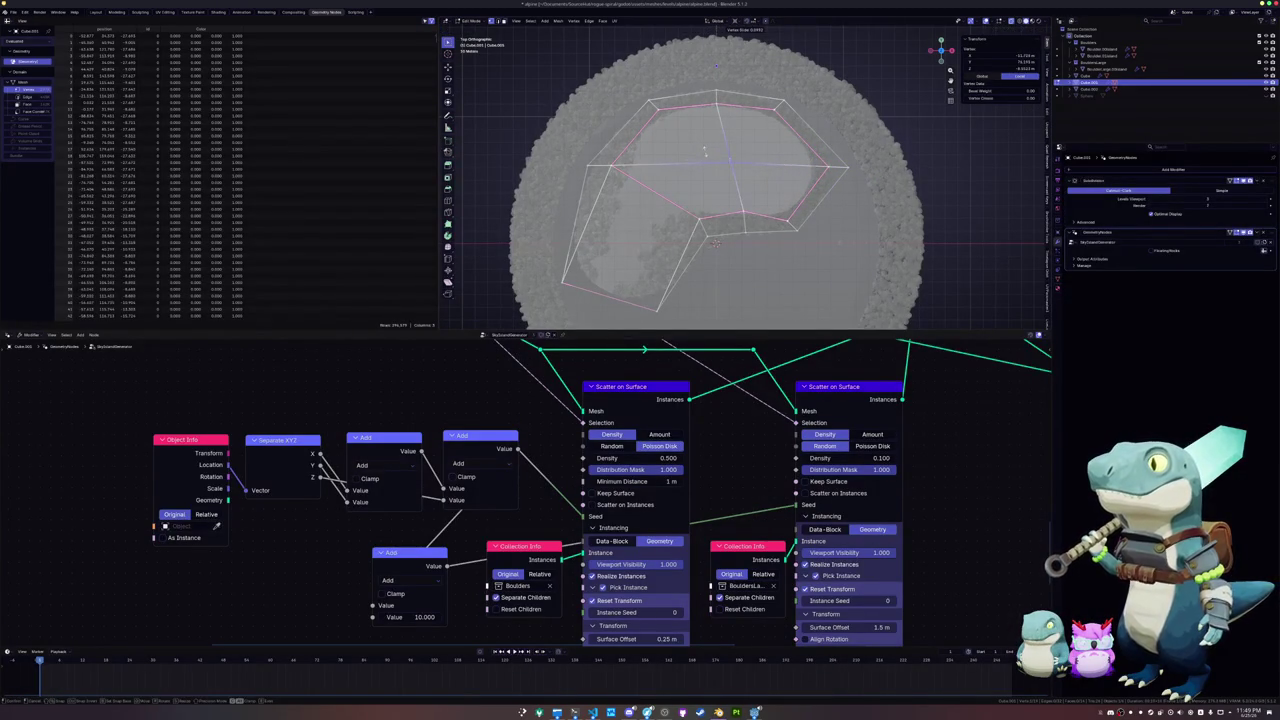
scroll(714, 243, down, 1)
mouse_move(719, 232)
middle_down()
mouse_move(722, 203)
mouse_move(745, 206)
middle_up()
key(shift+e)
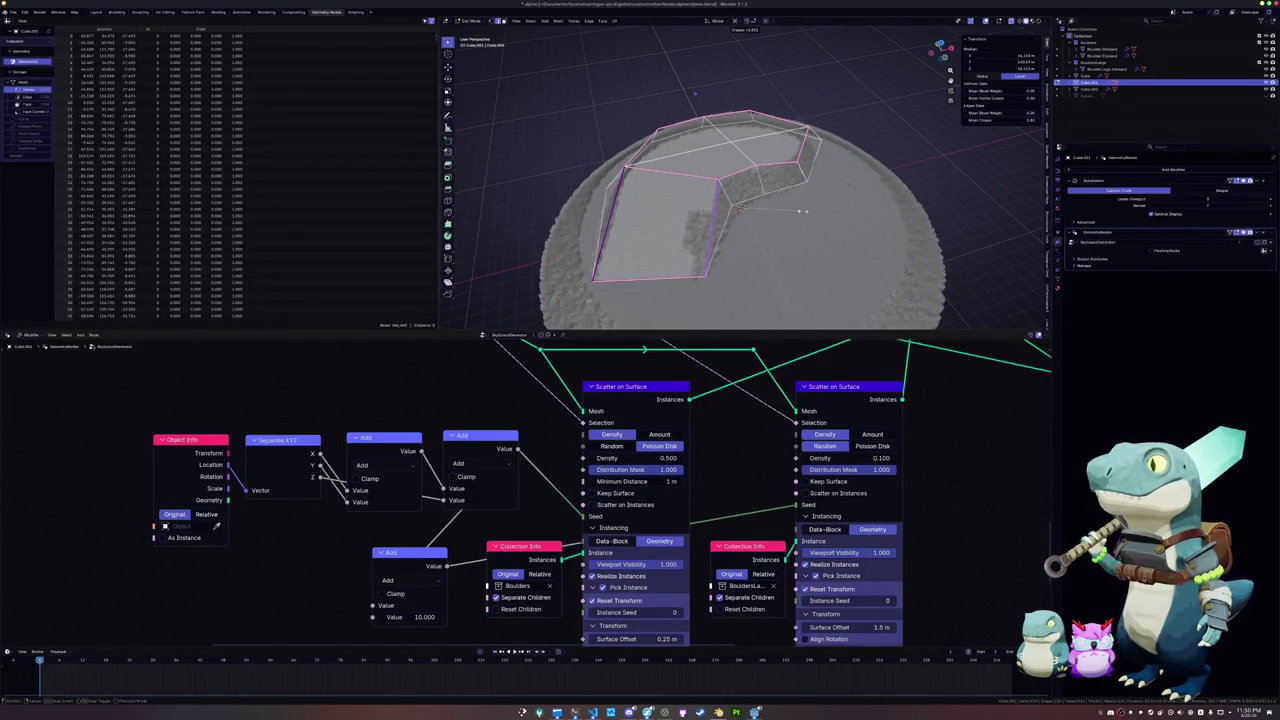
- Apply the edge crease and slide a cage vertex along its edge
click(770, 212)
mouse_move(770, 212)
middle_down()
mouse_move(718, 188)
mouse_move(768, 168)
mouse_move(728, 235)
middle_up()
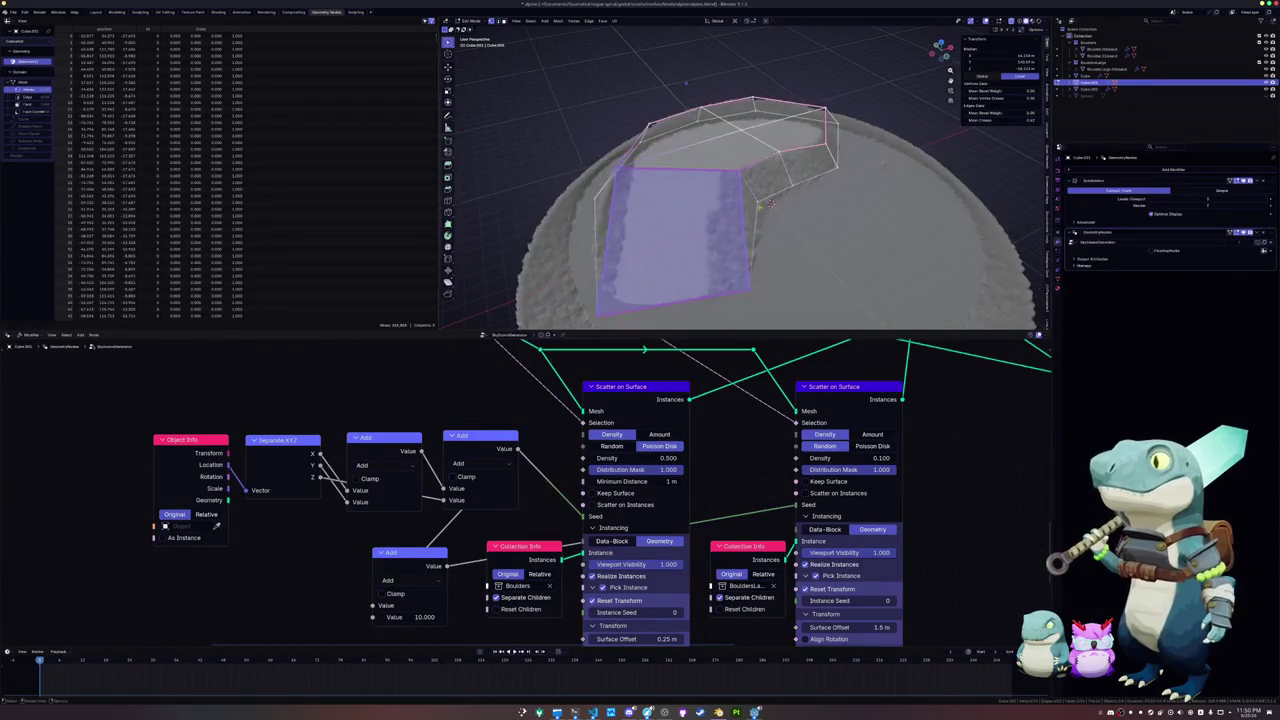
key(KP_7)
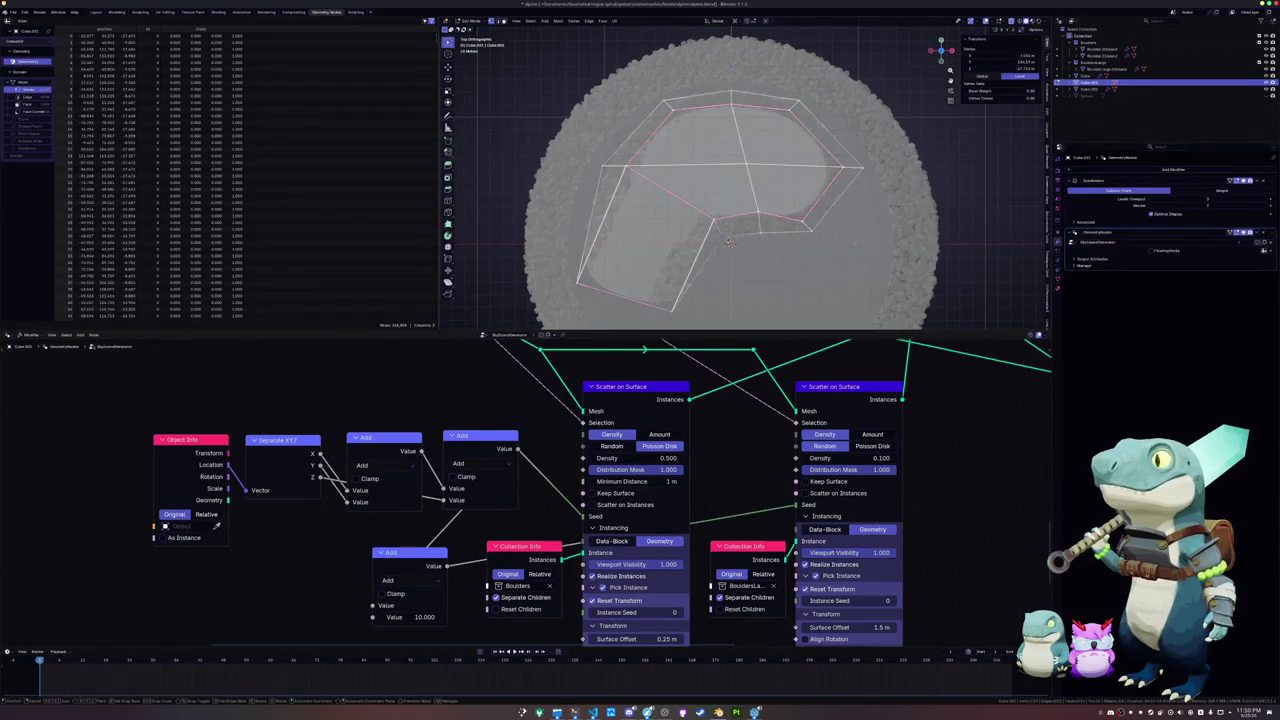
click(729, 240)
key(g)
key(x)
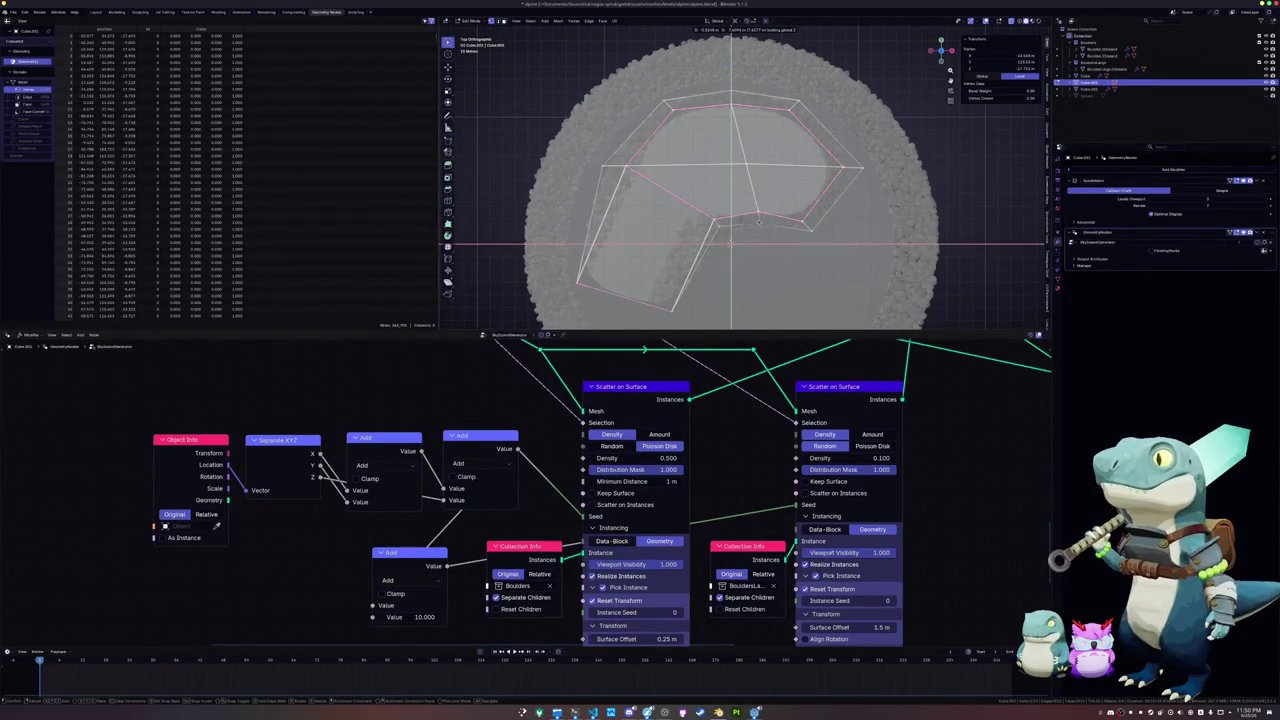
key(g)
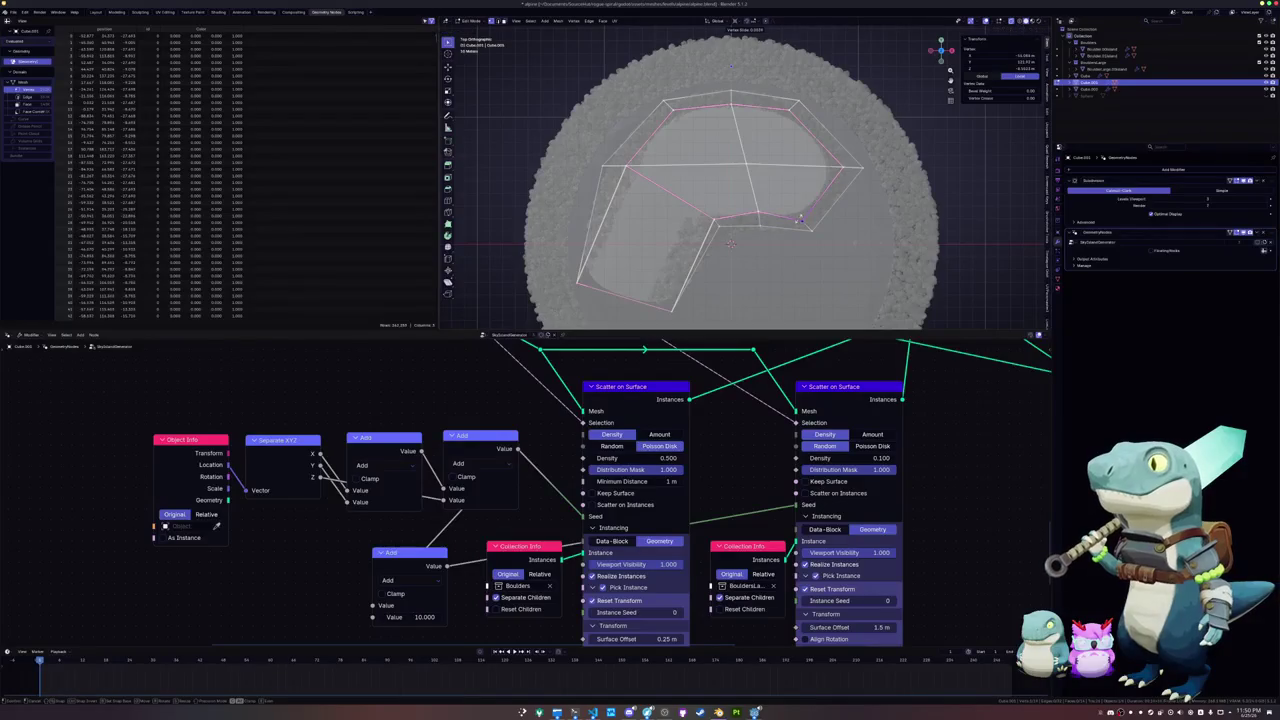
click(797, 217)
- Move another cage vertex vertically to a new height
click(802, 212)
key(g)
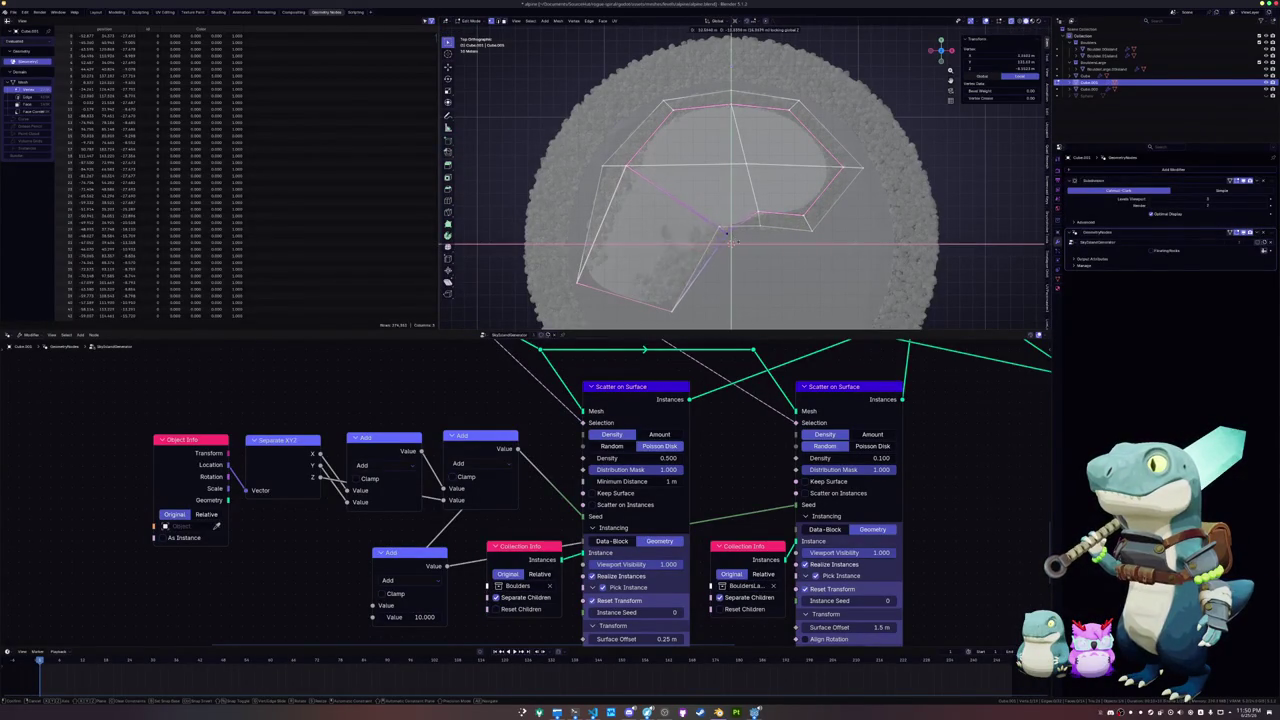
middle_drag(731, 242, 705, 200)
key(z)
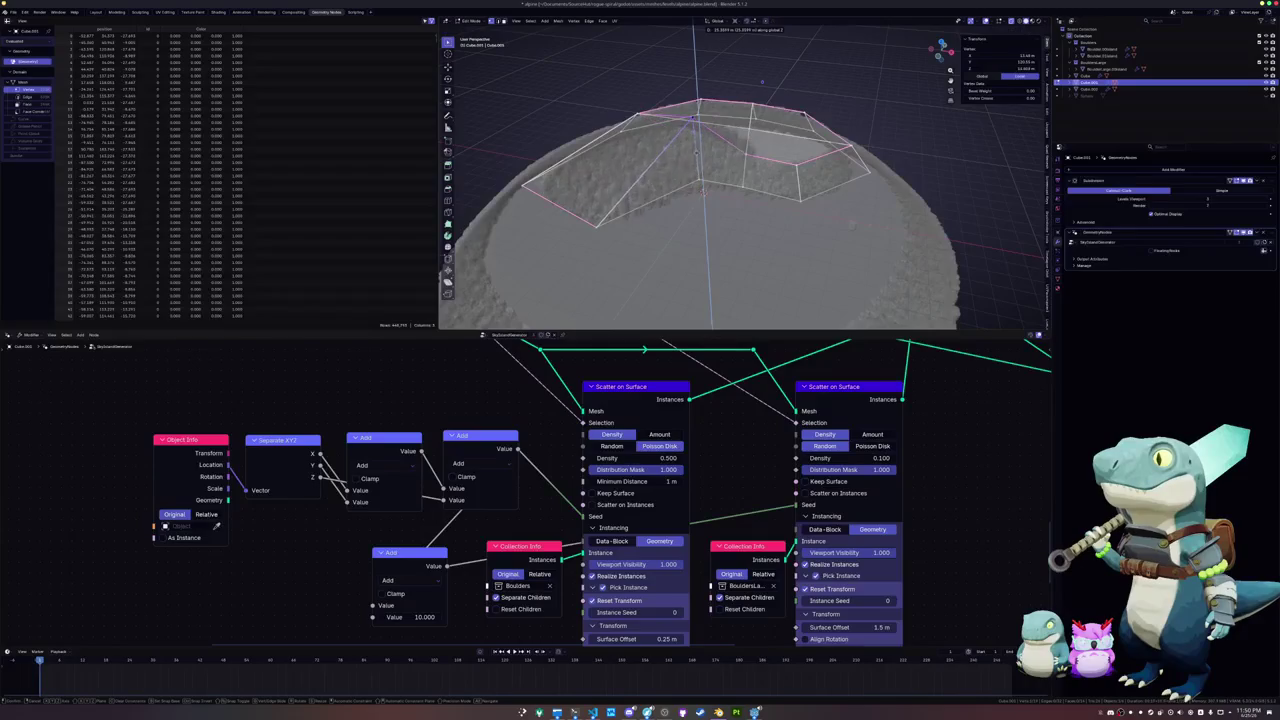
click(692, 193)
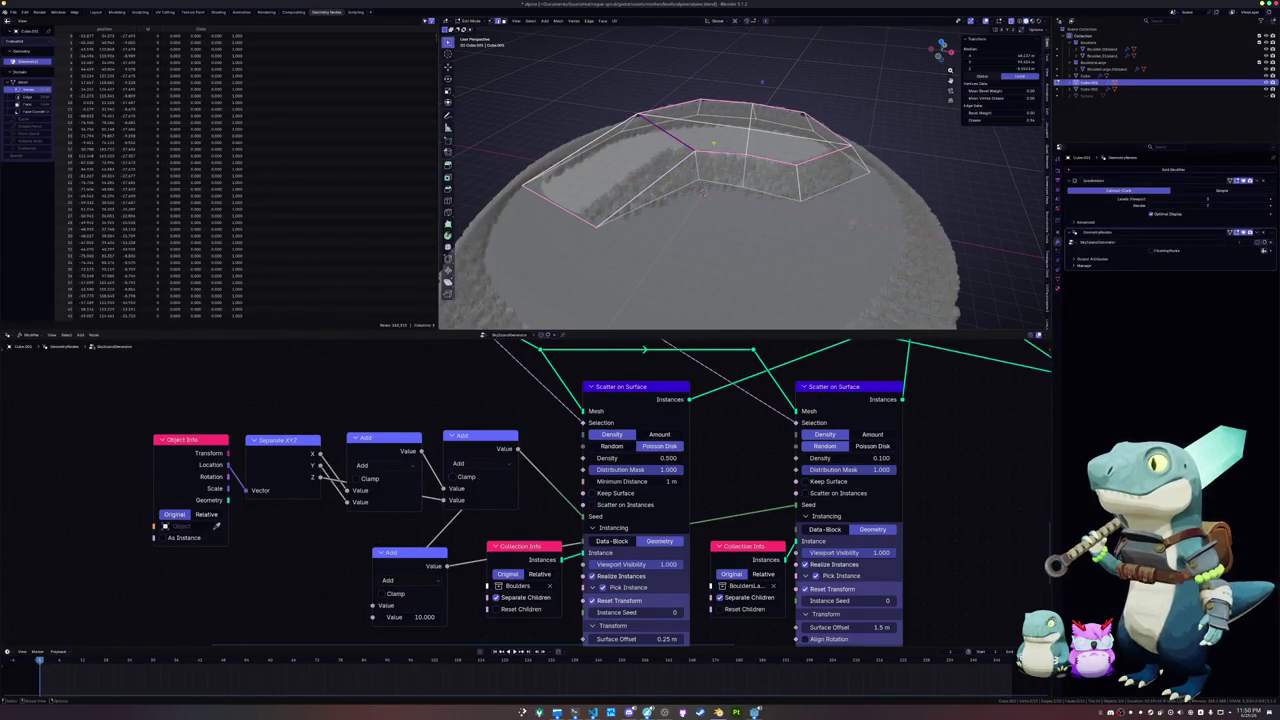
- Select the cage's top ring of faces and raise them along Z
click(705, 135)
alt+shift+click(775, 143)
shift+click(780, 118)
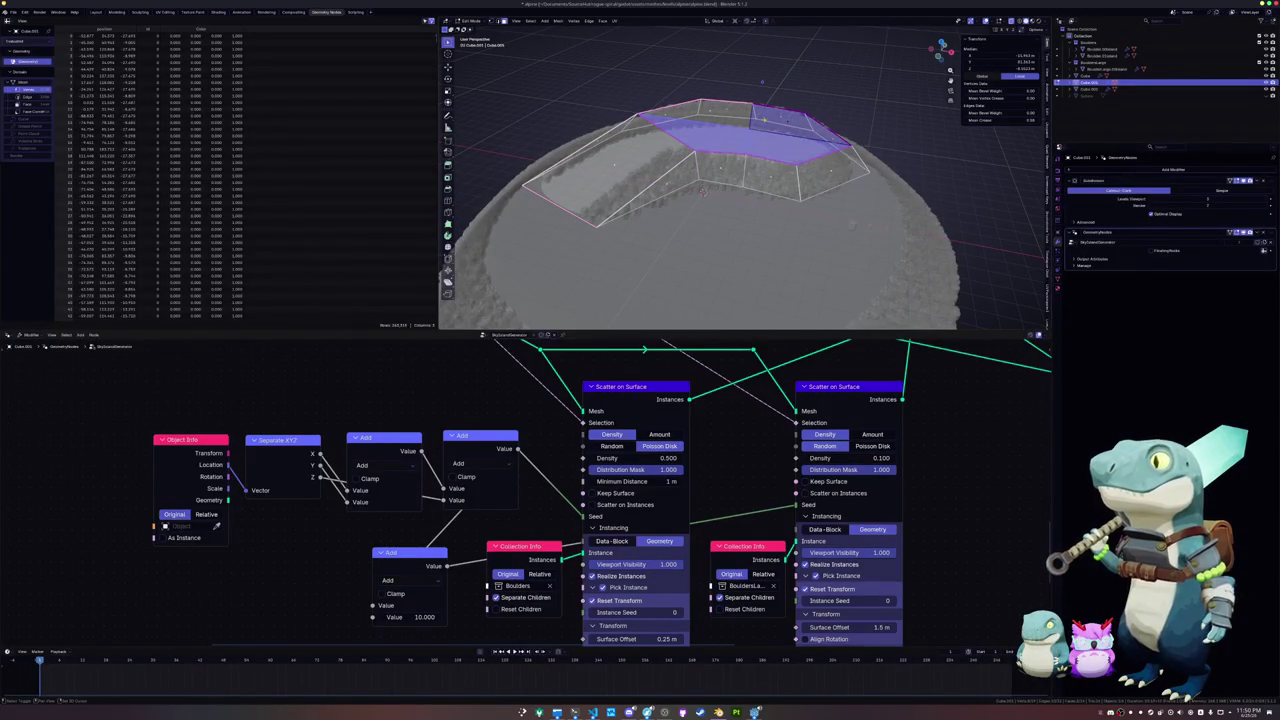
middle_drag(780, 118, 722, 182)
key(g)
key(z)
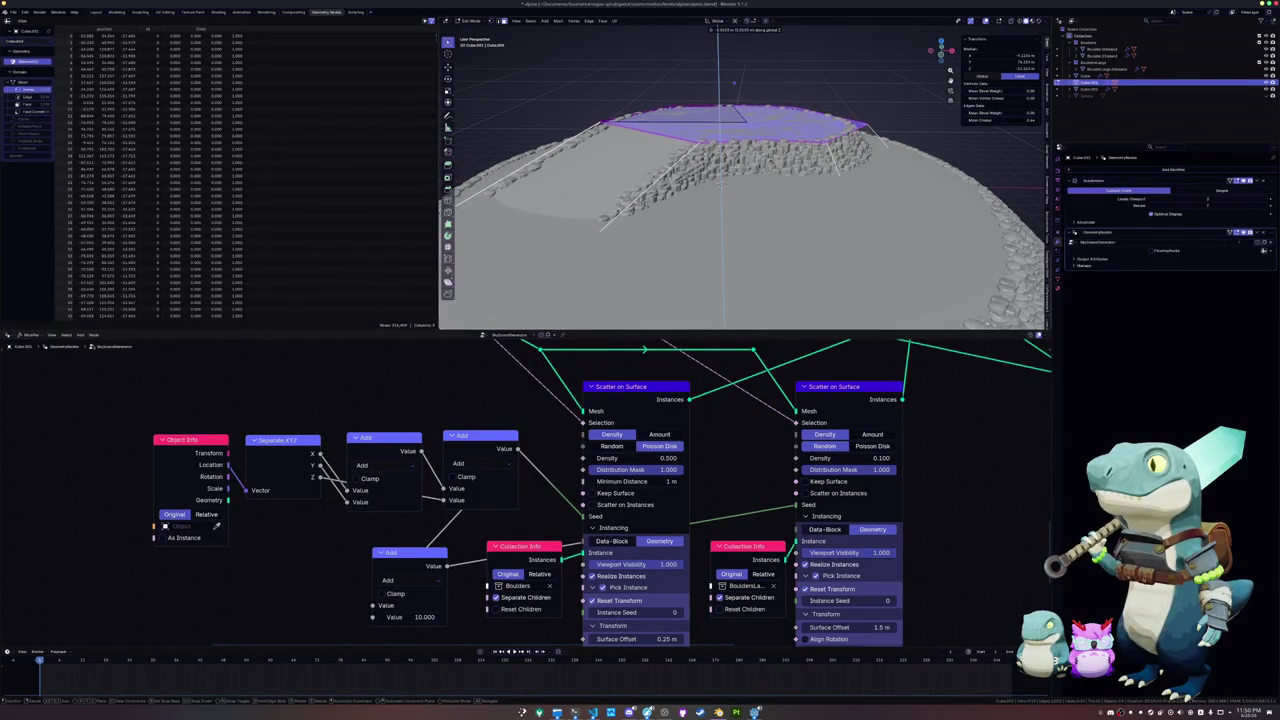
click(722, 182)
- Back in Object Mode, rotate the spiral trail in top view to align with the clearing
scroll(597, 242, up, 3)
scroll(597, 242, up, 3)
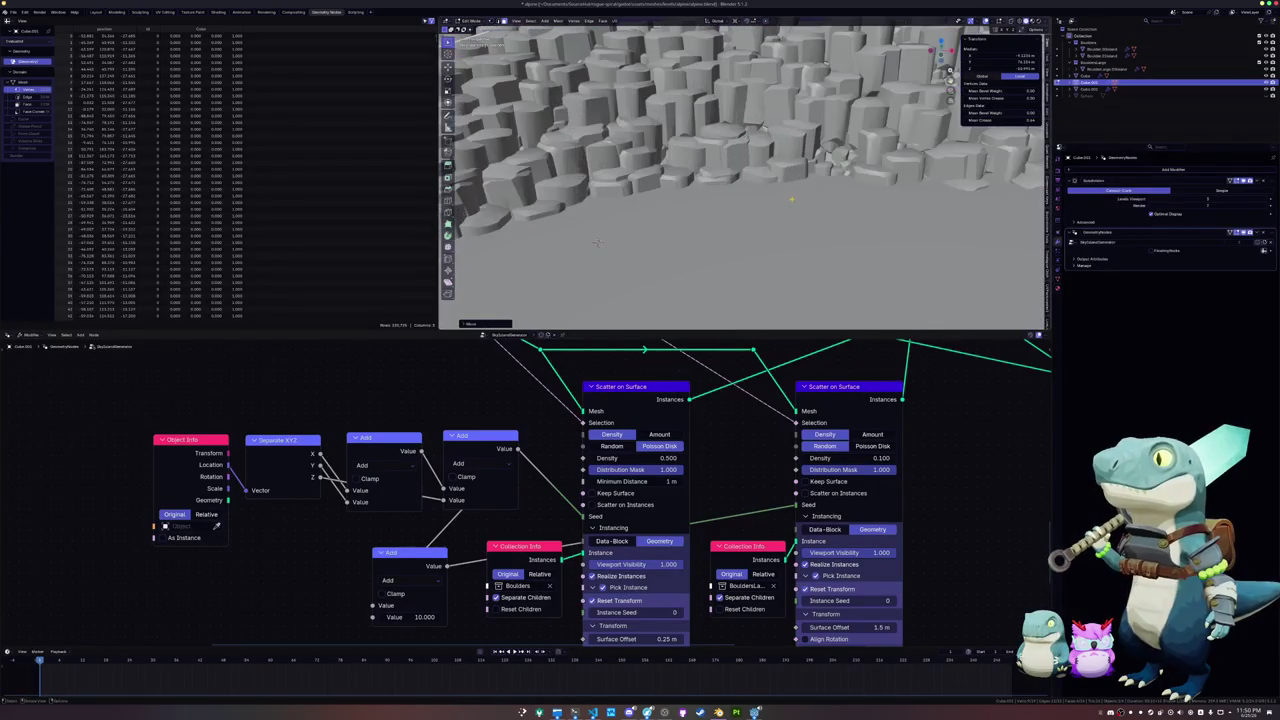
key(Tab)
scroll(597, 242, down, 3)
scroll(597, 242, down, 4)
scroll(597, 242, down, 3)
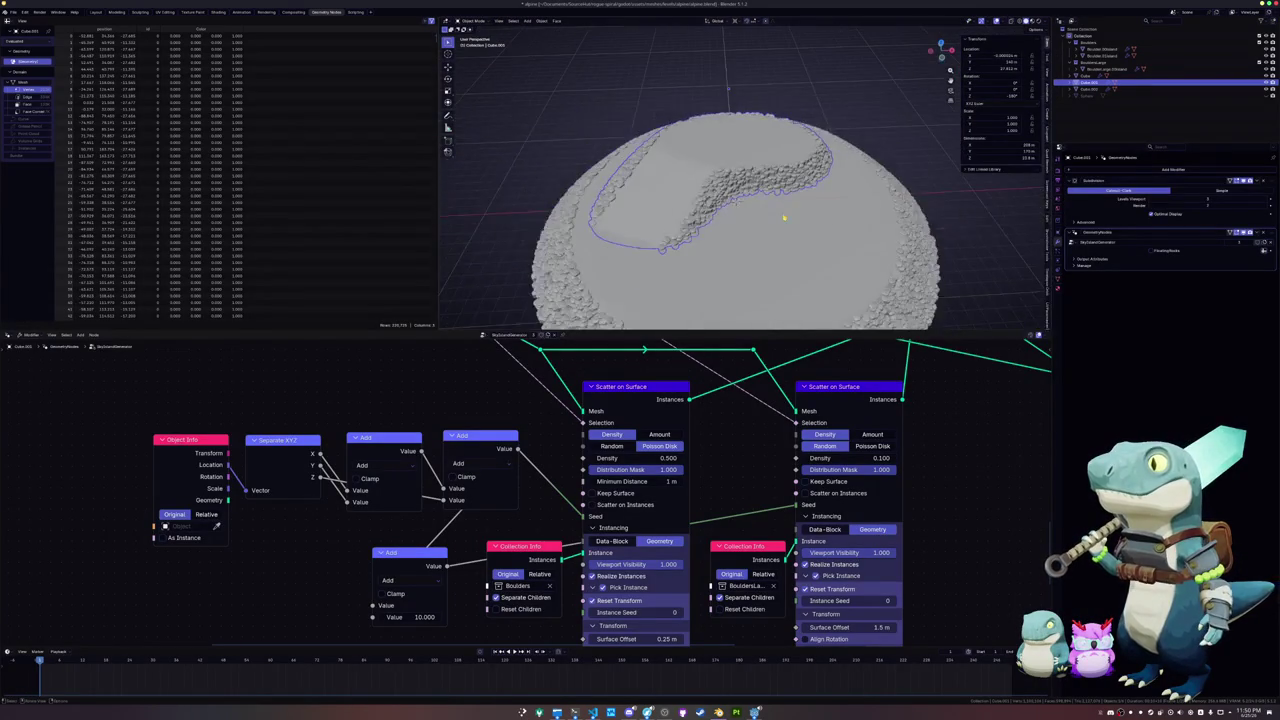
middle_drag(784, 216, 785, 230)
key(KP_7)
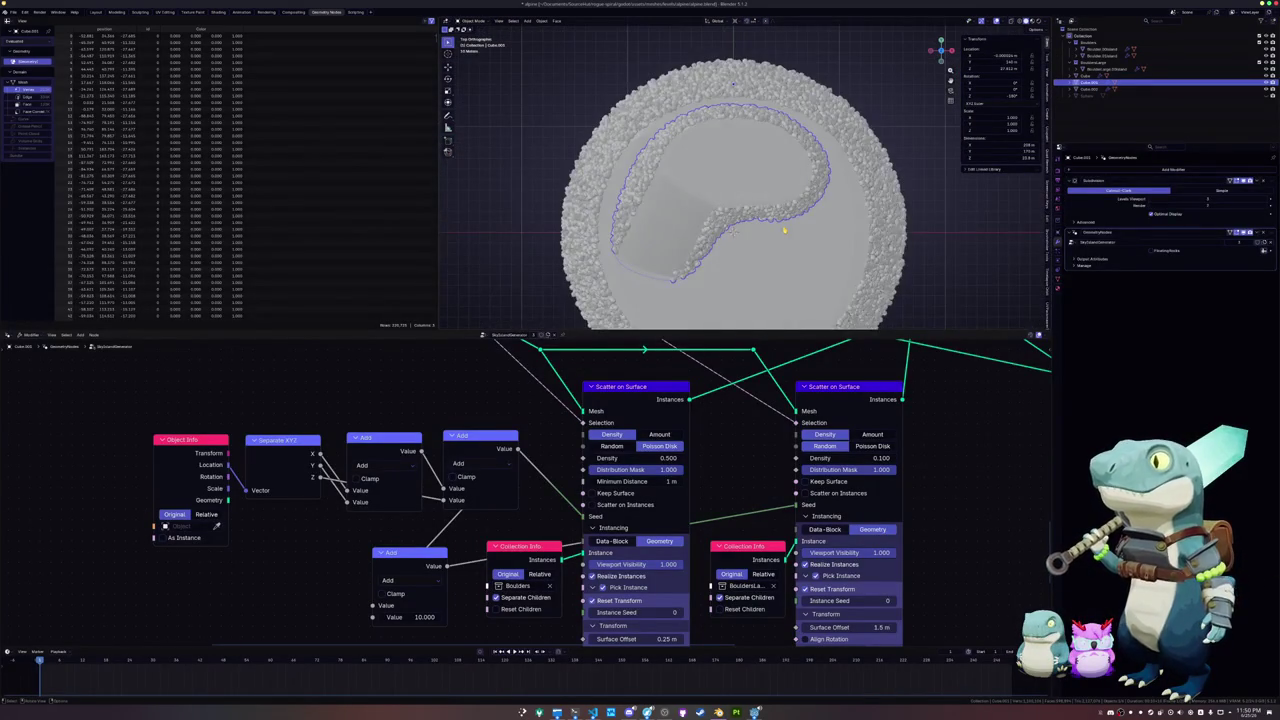
key(r)
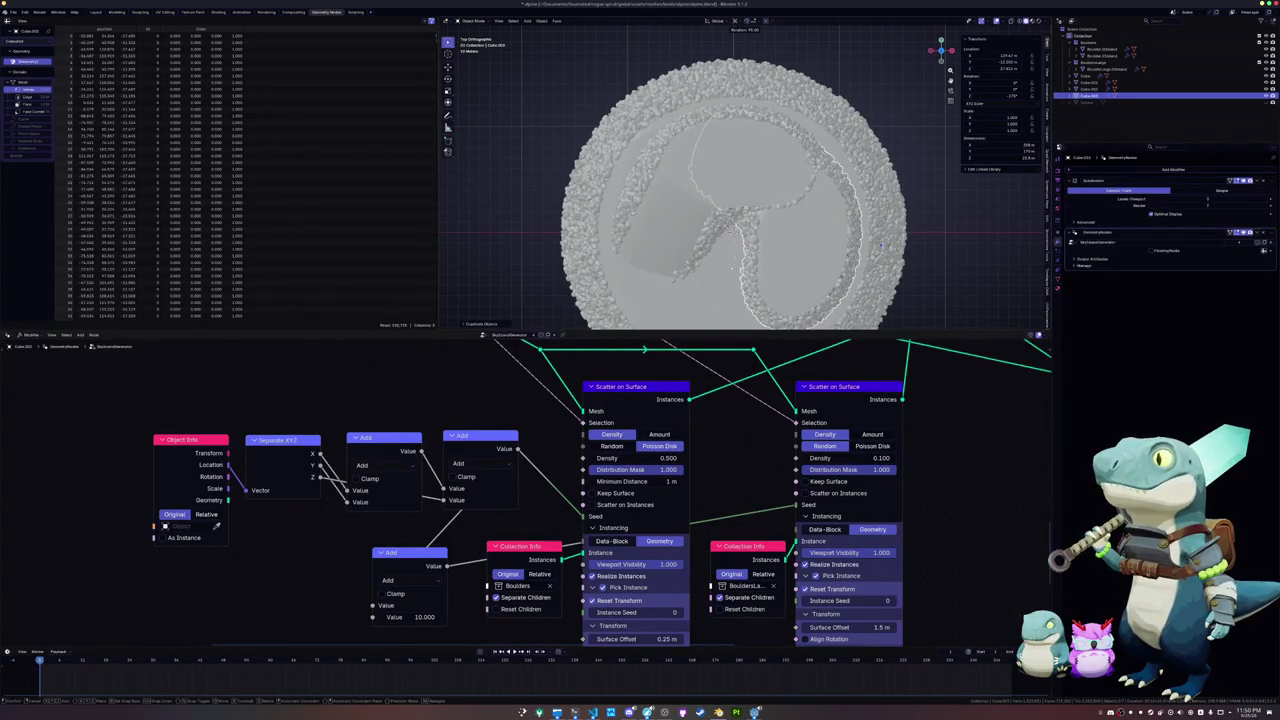
click(880, 245)
- Enter Edit Mode on the cage and try a vertical face move, then cancel it
middle_drag(880, 245, 770, 190)
key(Tab)
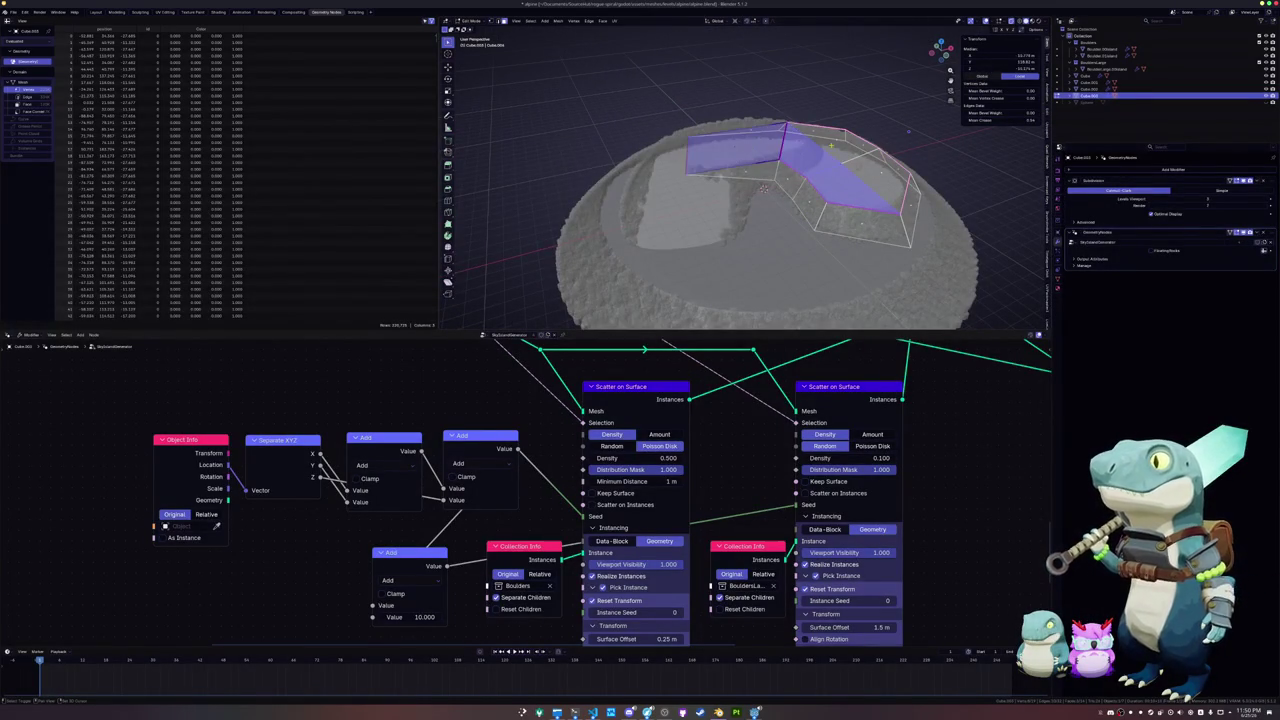
key(g)
key(z)
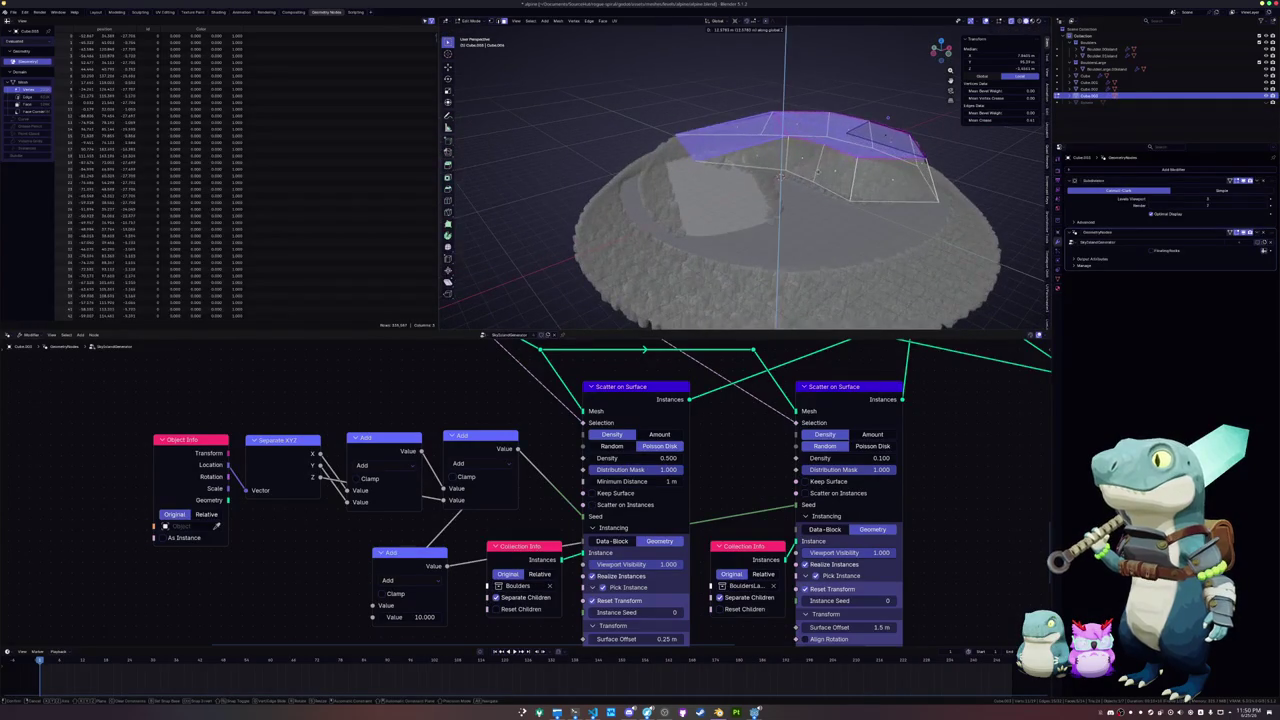
key(Escape)
- Slide two corner vertices of the cage along their edges
middle_drag(780, 180, 780, 260)
middle_drag(803, 200, 803, 152)
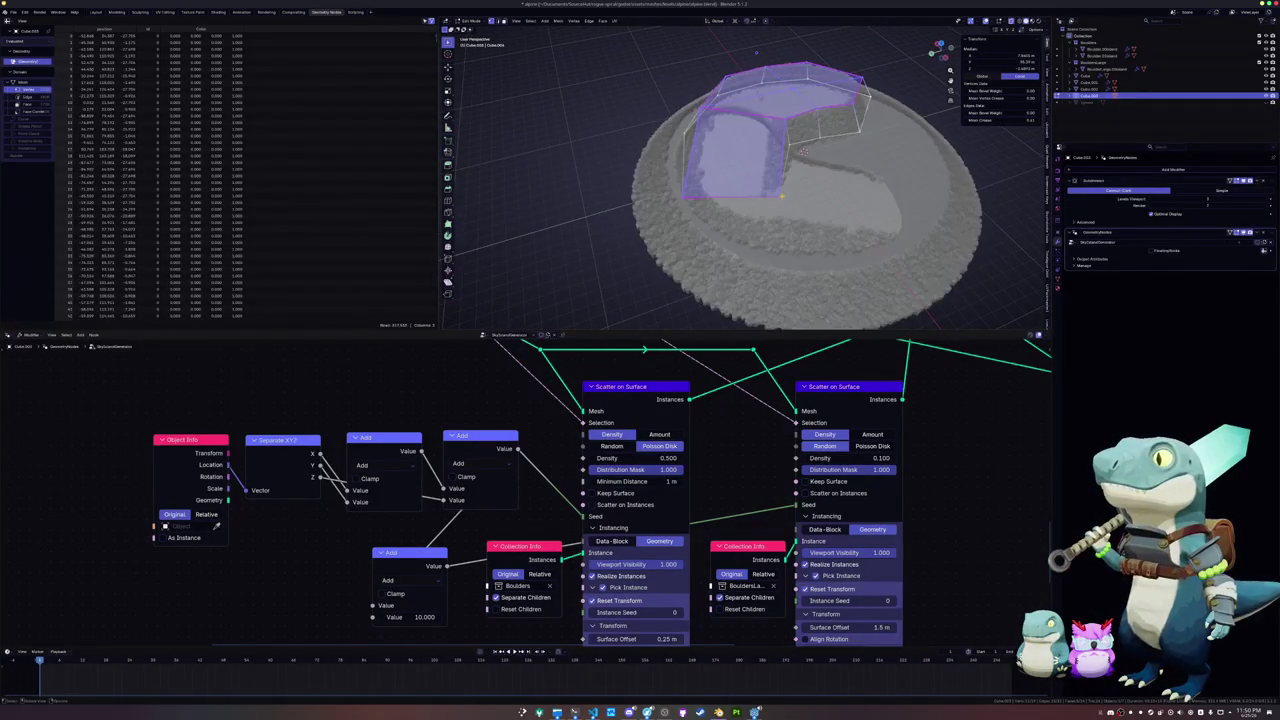
click(803, 152)
key(shift+v)
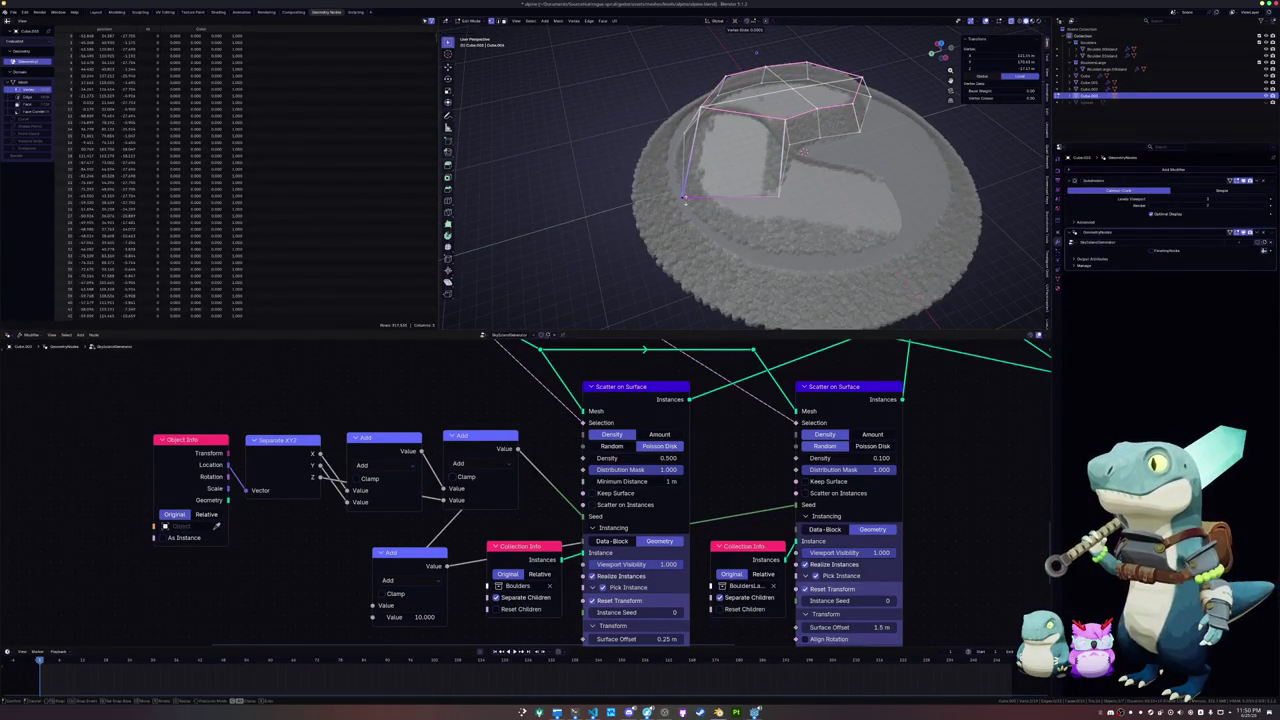
click(803, 152)
mouse_move(803, 152)
middle_down()
mouse_move(796, 227)
mouse_move(752, 140)
mouse_move(747, 185)
mouse_move(878, 211)
mouse_move(726, 155)
middle_up()
key(shift+v)
click(779, 188)
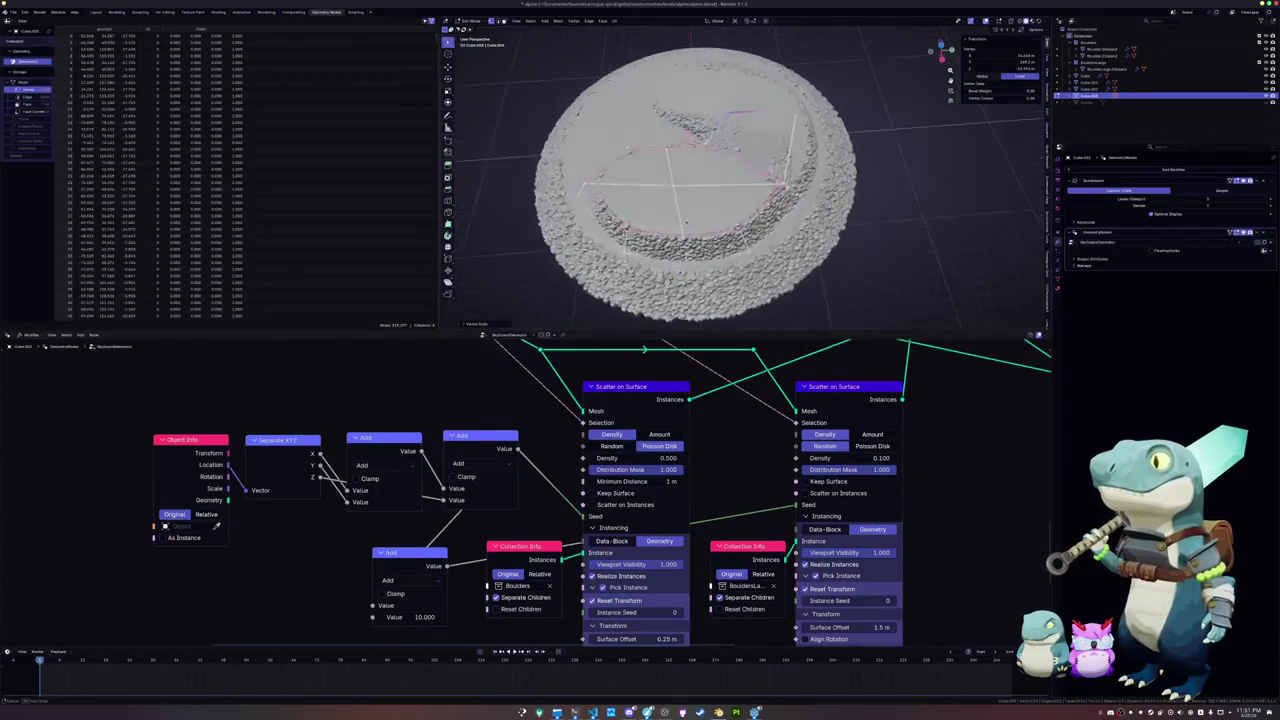
- In Top view, edit the outer cage and drag its selected vertices into a new outline
key(Tab)
click(726, 155)
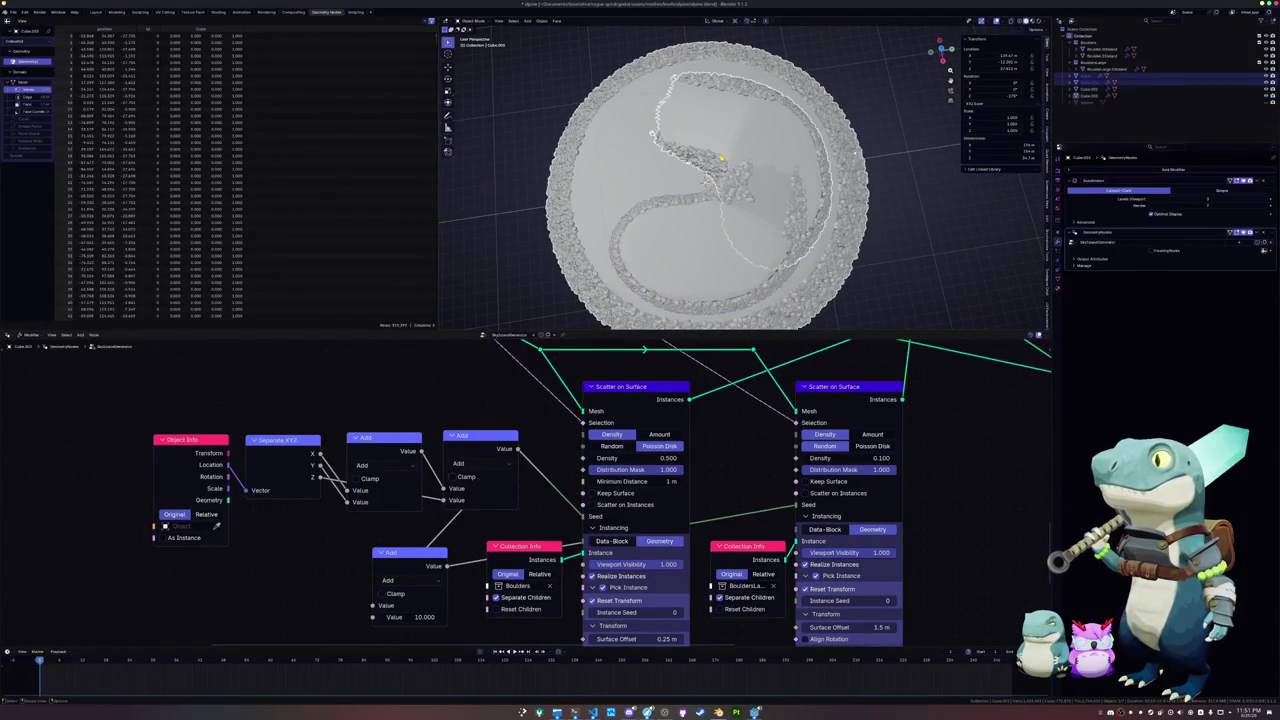
key(KP_7)
key(Tab)
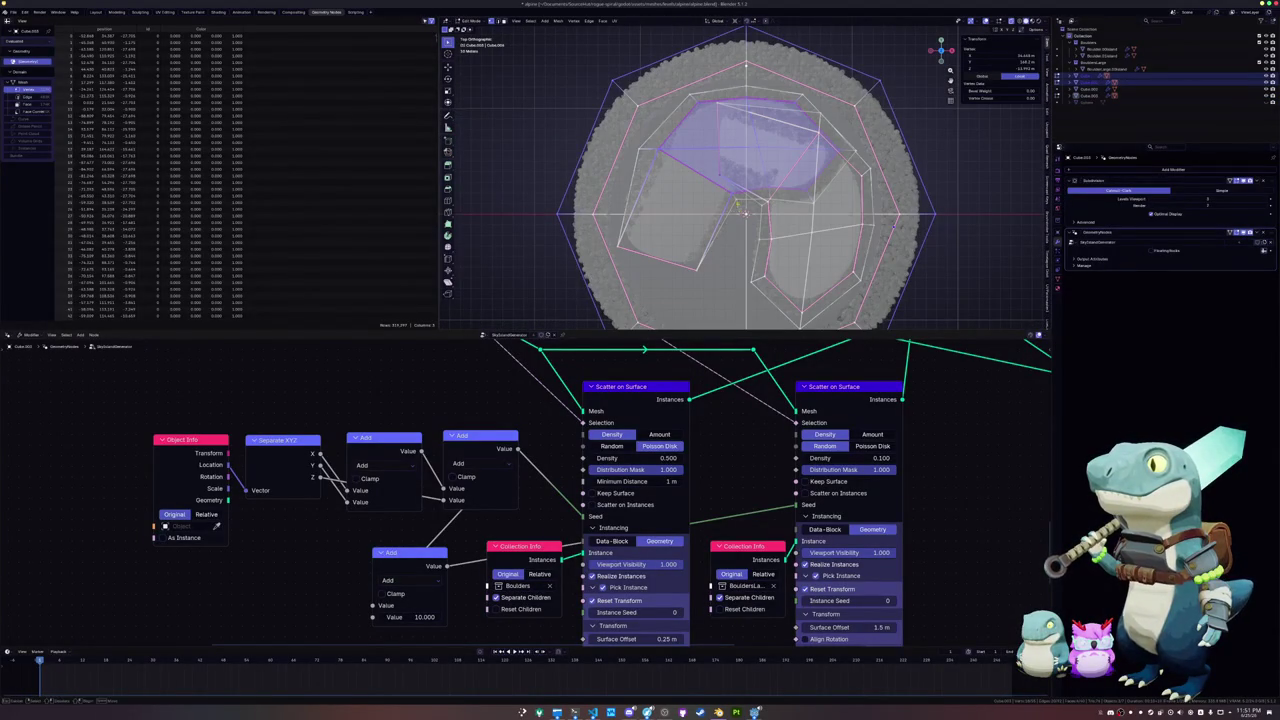
drag(741, 209, 710, 188)
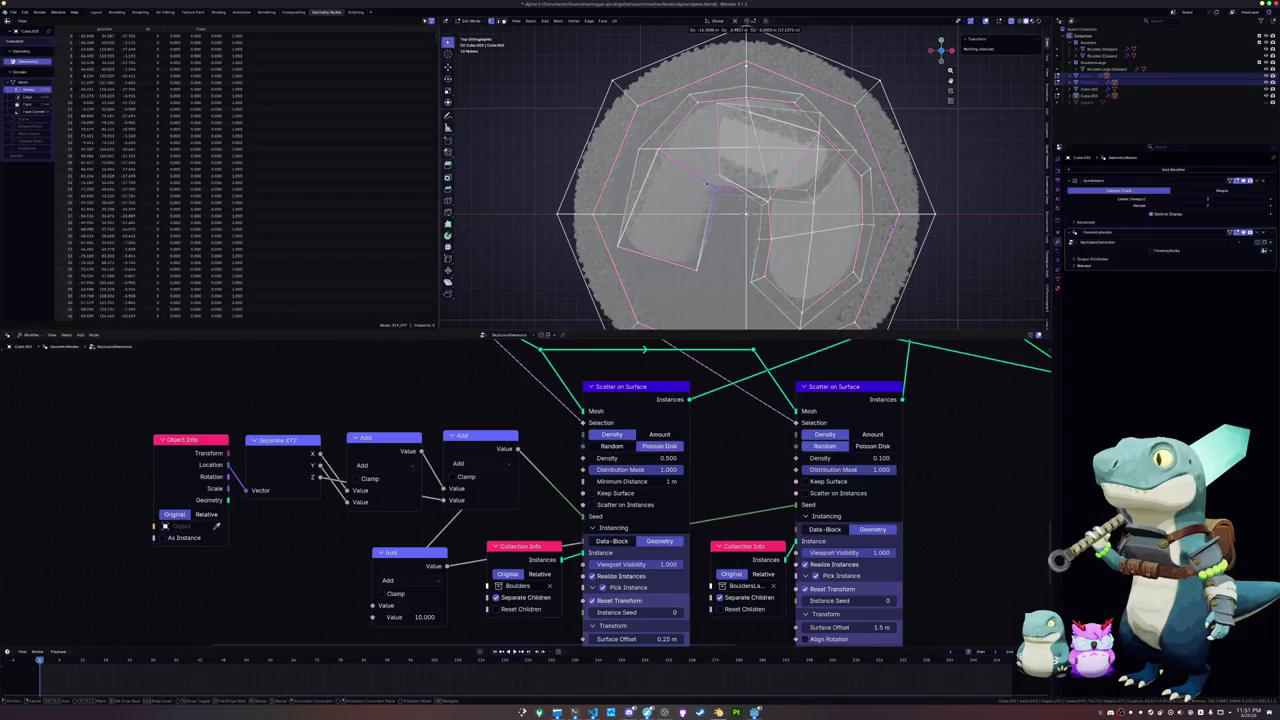
click(768, 185)
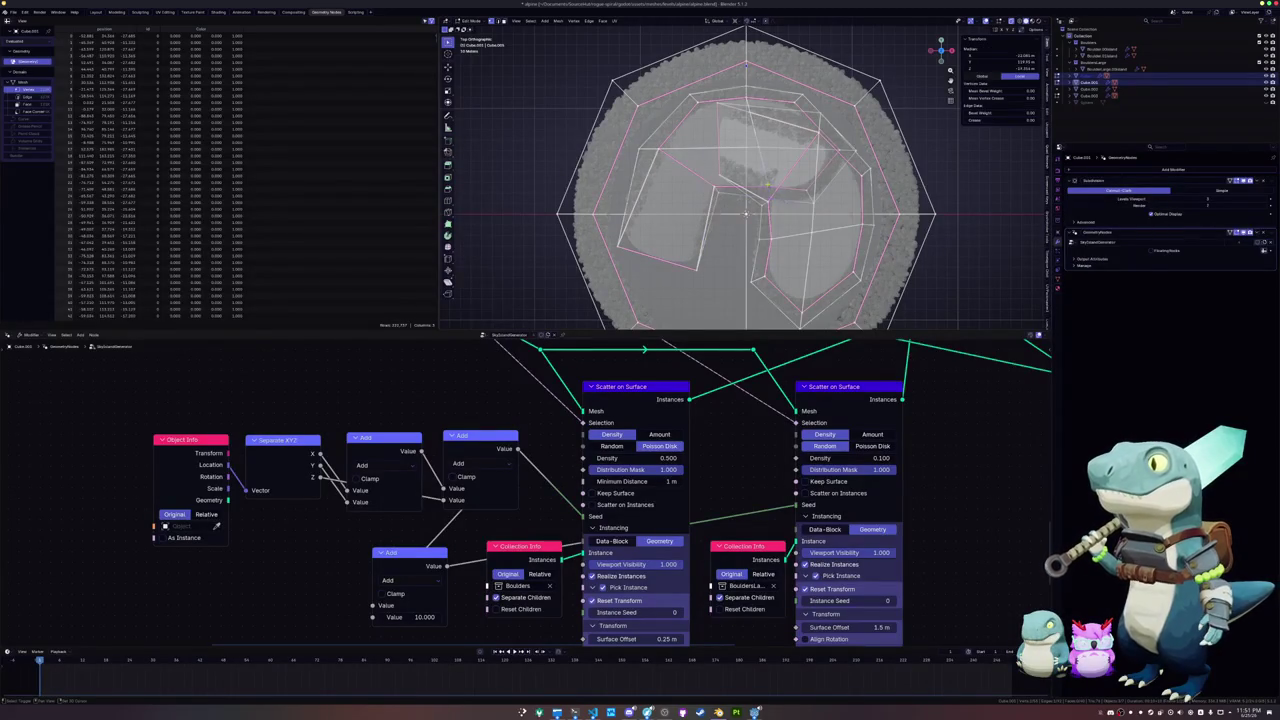
scroll(768, 185, up, 2)
mouse_move(767, 185)
mouse_down()
mouse_move(698, 198)
mouse_move(676, 140)
mouse_up()
scroll(745, 184, down, 3)
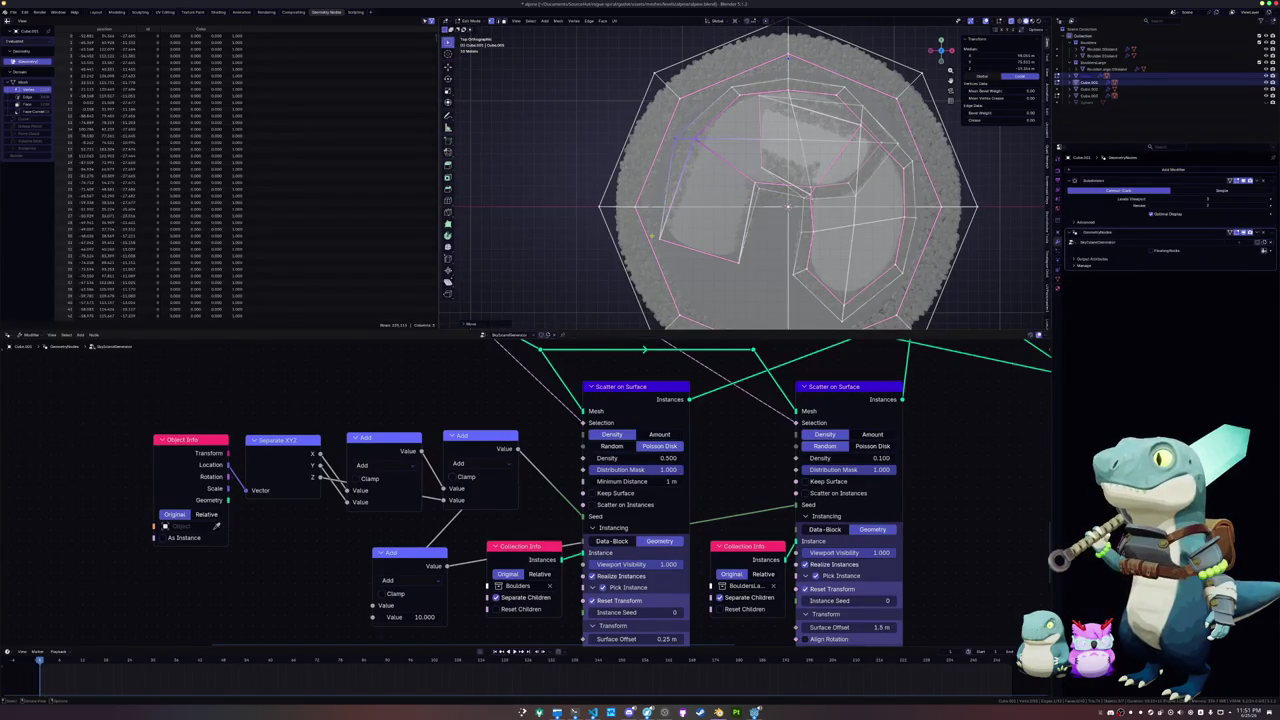
- Give the cage's lower-left edge a full 1.00 crease and reposition it
mouse_move(689, 244)
mouse_down()
mouse_move(675, 216)
mouse_move(706, 214)
mouse_up()
key(shift+e)
key(1)
key(Return)
key(g)
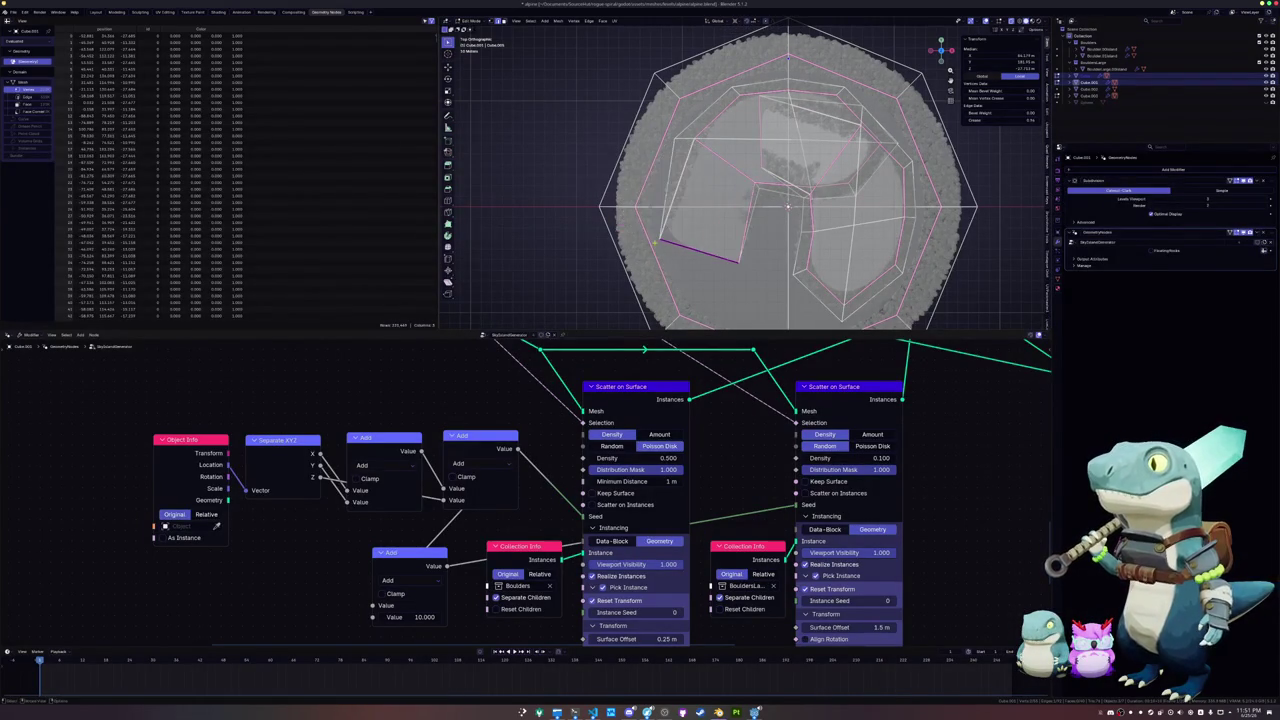
click(680, 255)
- In perspective view, adjust the creased edge's height with two vertical moves
middle_drag(680, 255, 690, 200)
key(g)
key(z)
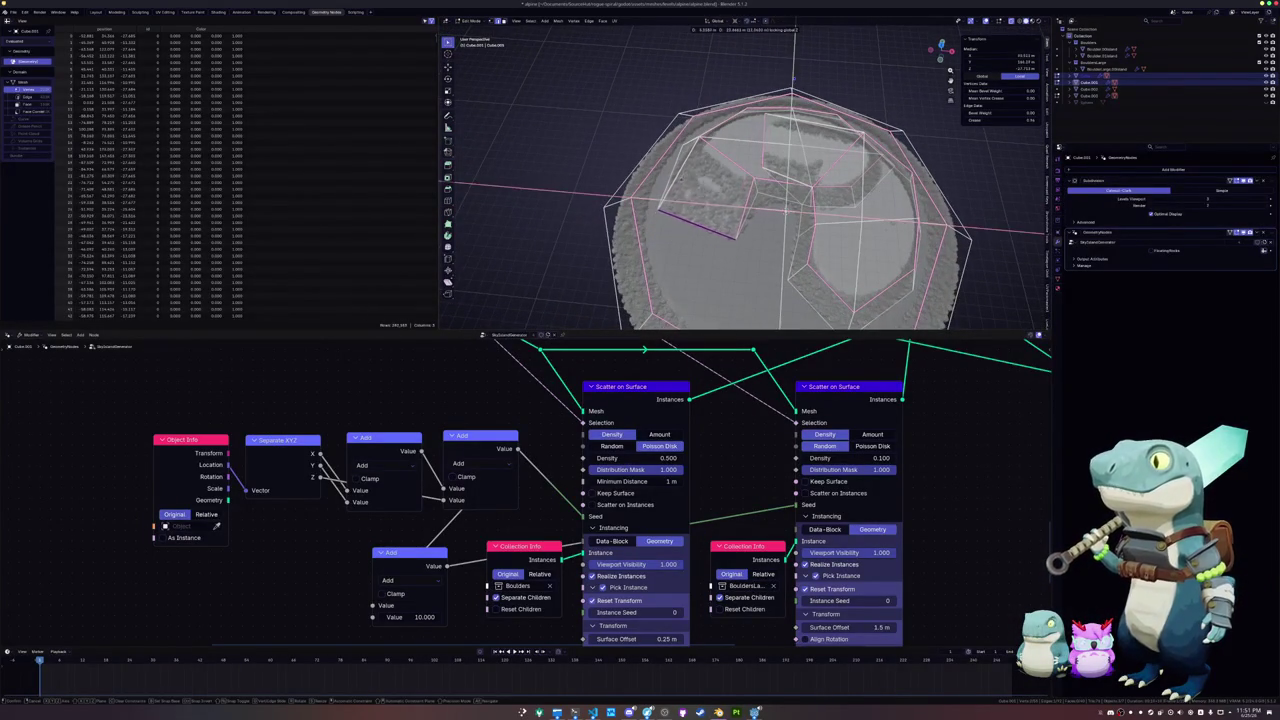
click(697, 183)
scroll(730, 172, up, 3)
scroll(730, 172, up, 2)
key(g)
key(z)
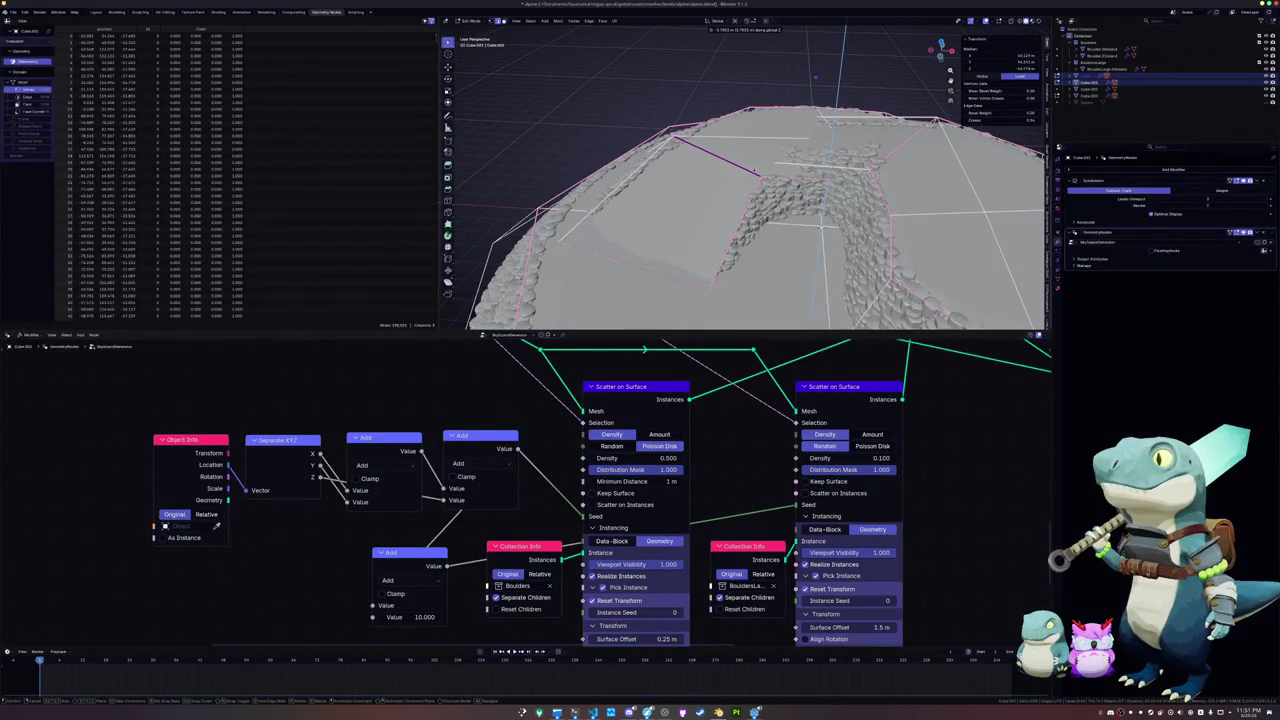
click(754, 170)
- Fine-tune the edge height with X-ray, make a final vertical move, and exit Edit Mode
mouse_move(754, 170)
middle_down()
mouse_move(766, 146)
mouse_move(759, 158)
middle_up()
key(g)
key(z)
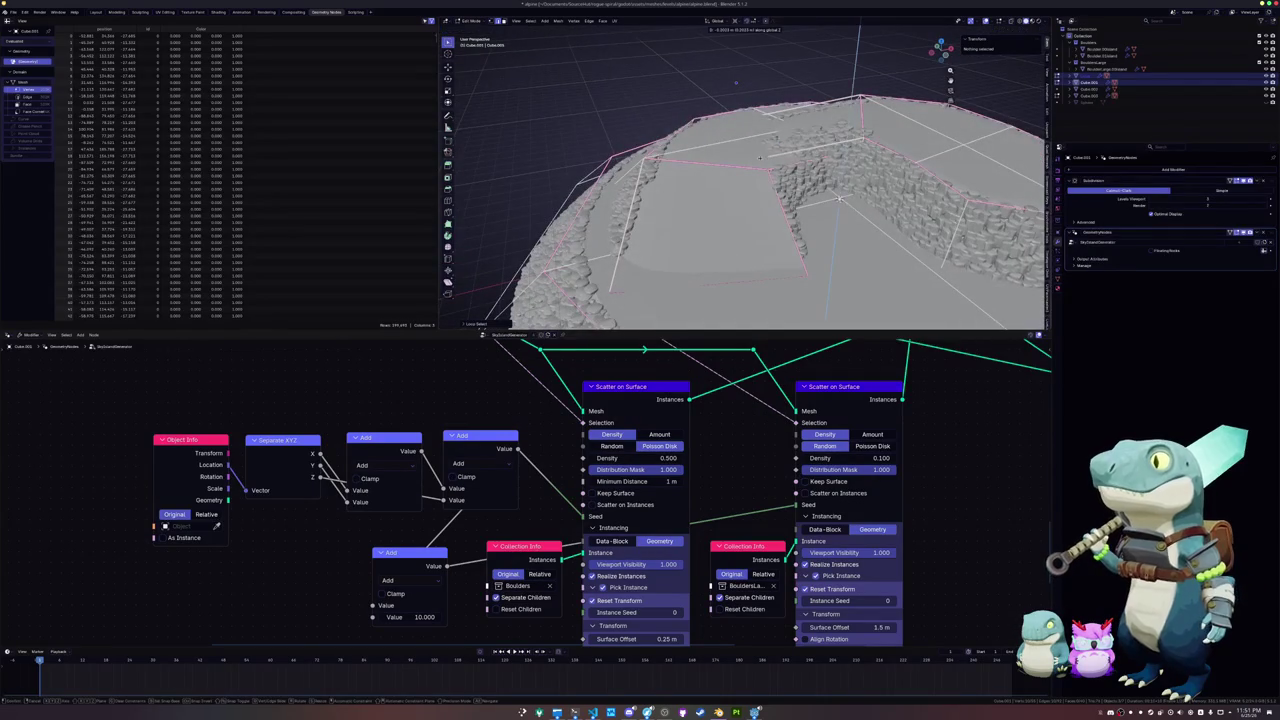
key(alt+z)
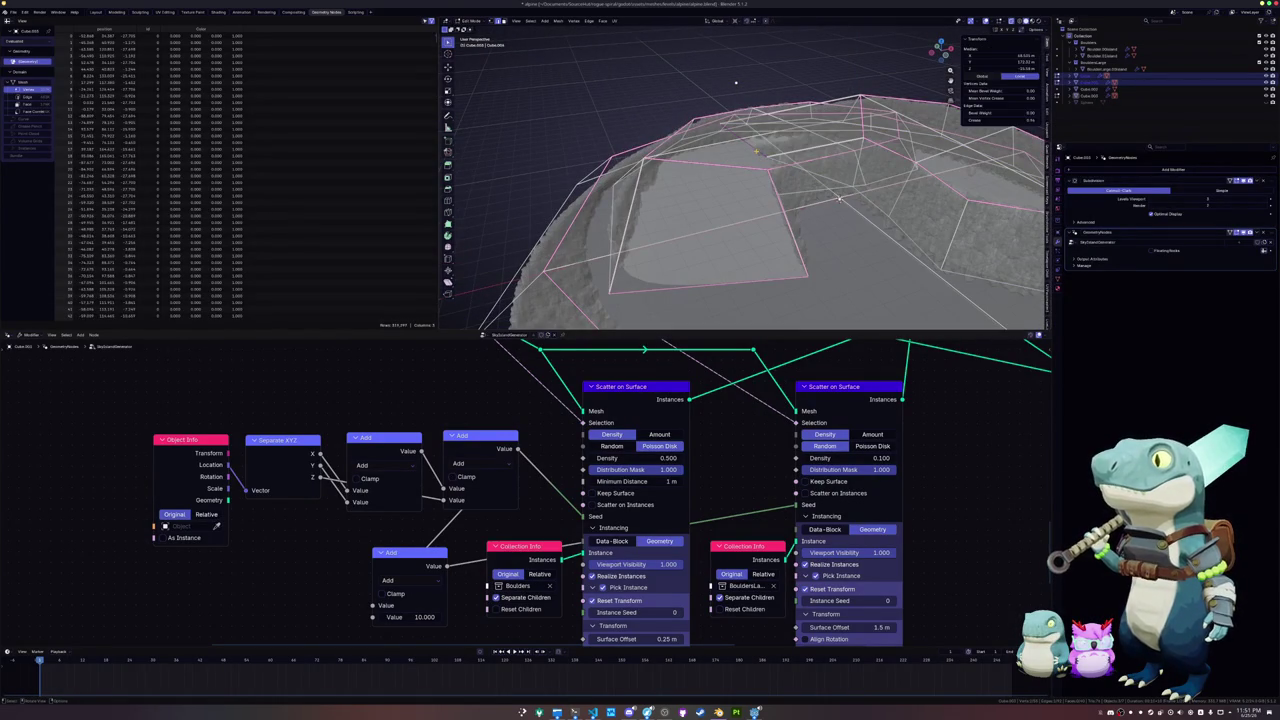
click(736, 83)
key(alt+z)
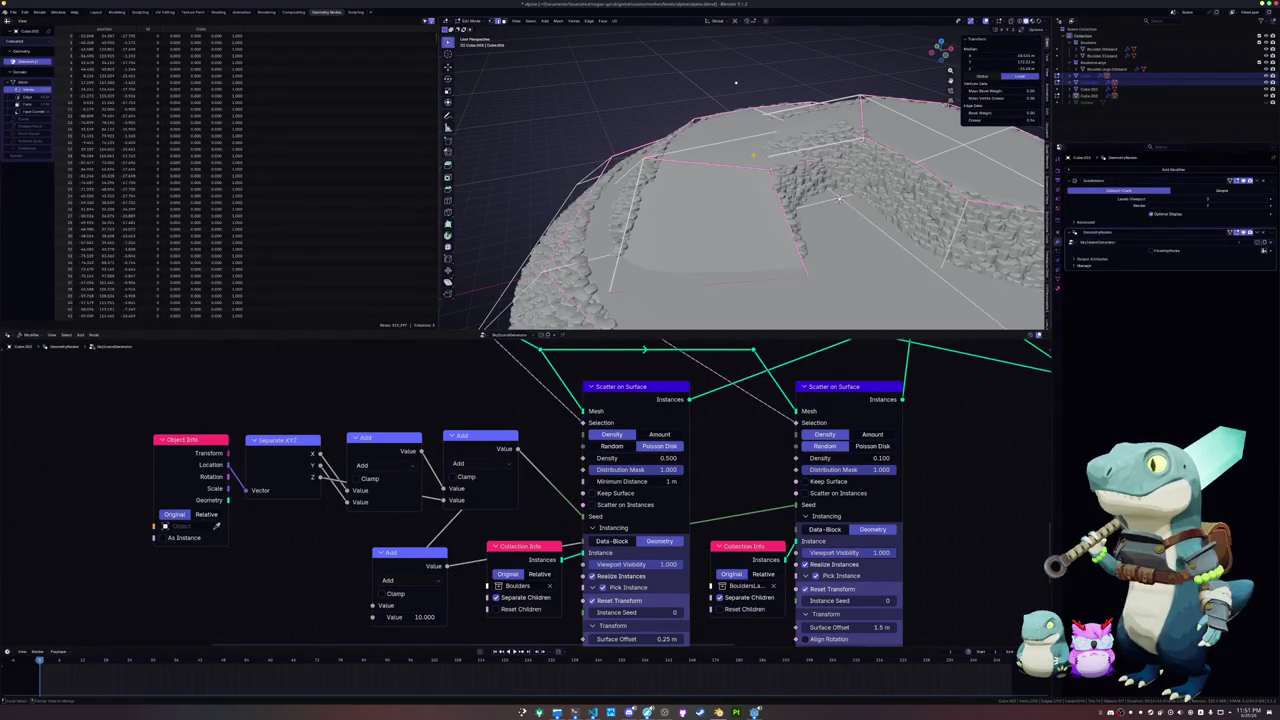
key(KP_7)
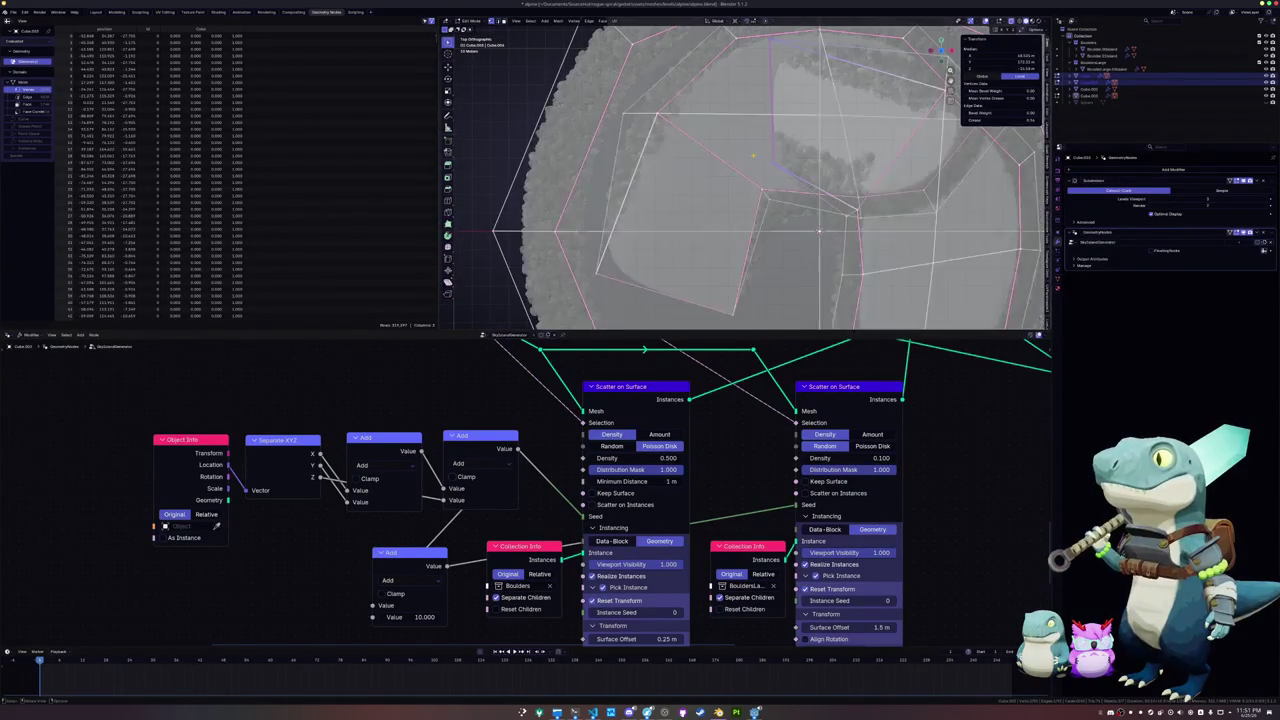
mouse_move(819, 230)
middle_down()
mouse_move(796, 253)
mouse_move(634, 120)
middle_up()
key(g)
key(z)
click(633, 120)
key(Tab)
- Orbit around the mound and select its raised inner terrain parts
scroll(640, 120, down, 3)
mouse_move(650, 120)
middle_down()
mouse_move(679, 118)
mouse_move(680, 60)
middle_up()
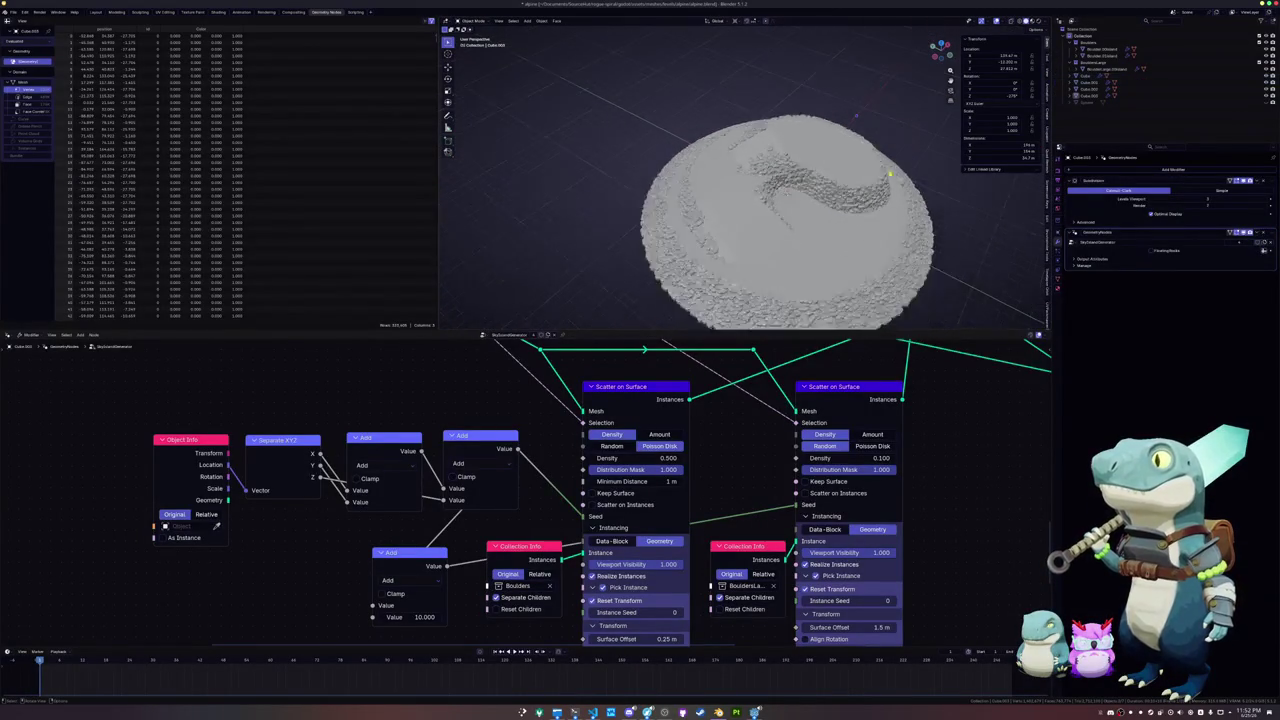
mouse_move(760, 120)
middle_down()
mouse_move(760, 245)
mouse_move(776, 278)
mouse_move(725, 291)
middle_up()
scroll(760, 230, up, 2)
click(760, 245)
click(760, 245)
scroll(778, 264, up, 2)
scroll(771, 264, up, 2)
click(728, 252)
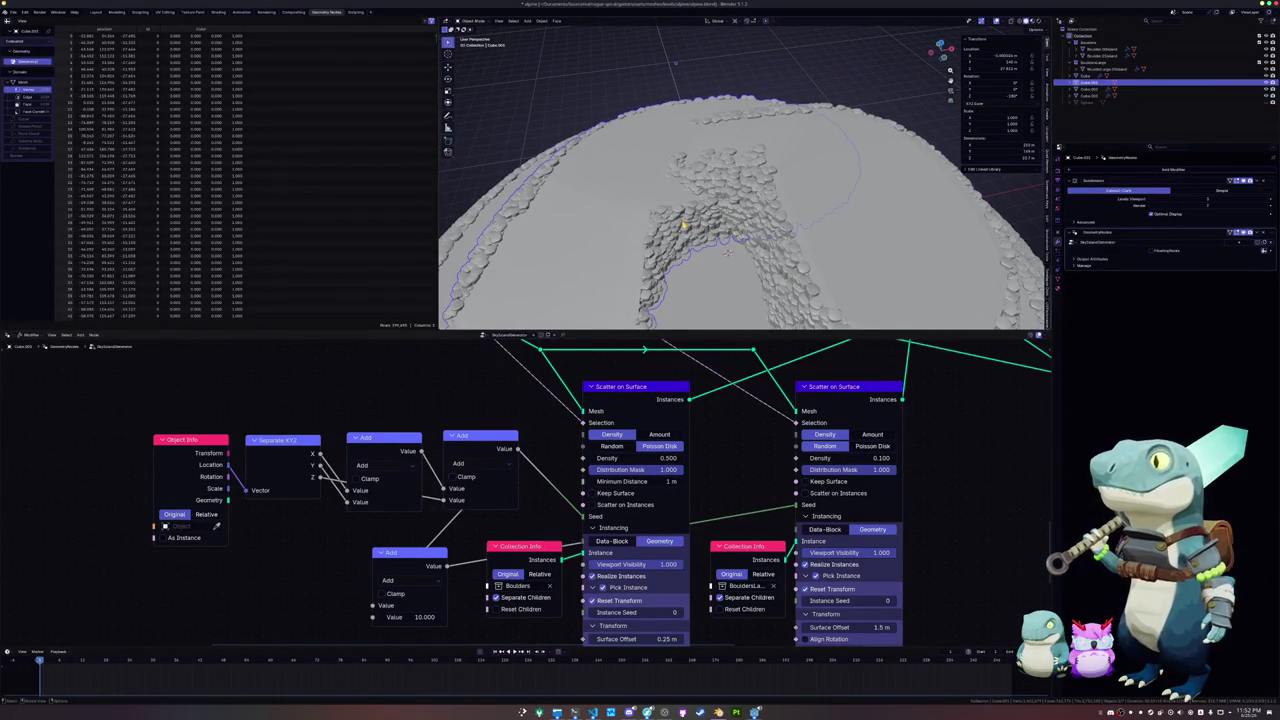
- From top view, apply Shade Smooth to the terrain disk
key(KP_7)
click(785, 193)
right_click(785, 193)
scroll(750, 200, down, 3)
scroll(740, 200, up, 2)
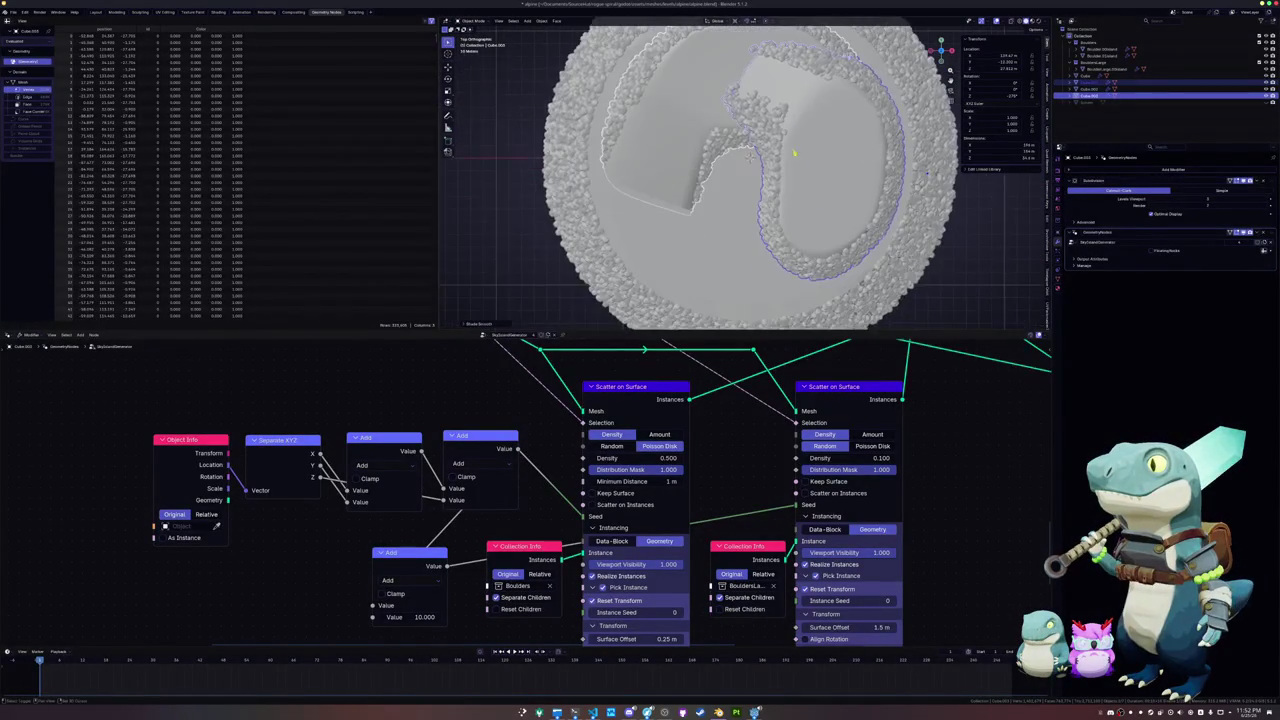
click(729, 207)
right_click(729, 207)
click(729, 207)
- Apply Shade Auto Smooth to the inner spiral boulders, then check the outer rock ring
middle_drag(729, 210, 725, 238)
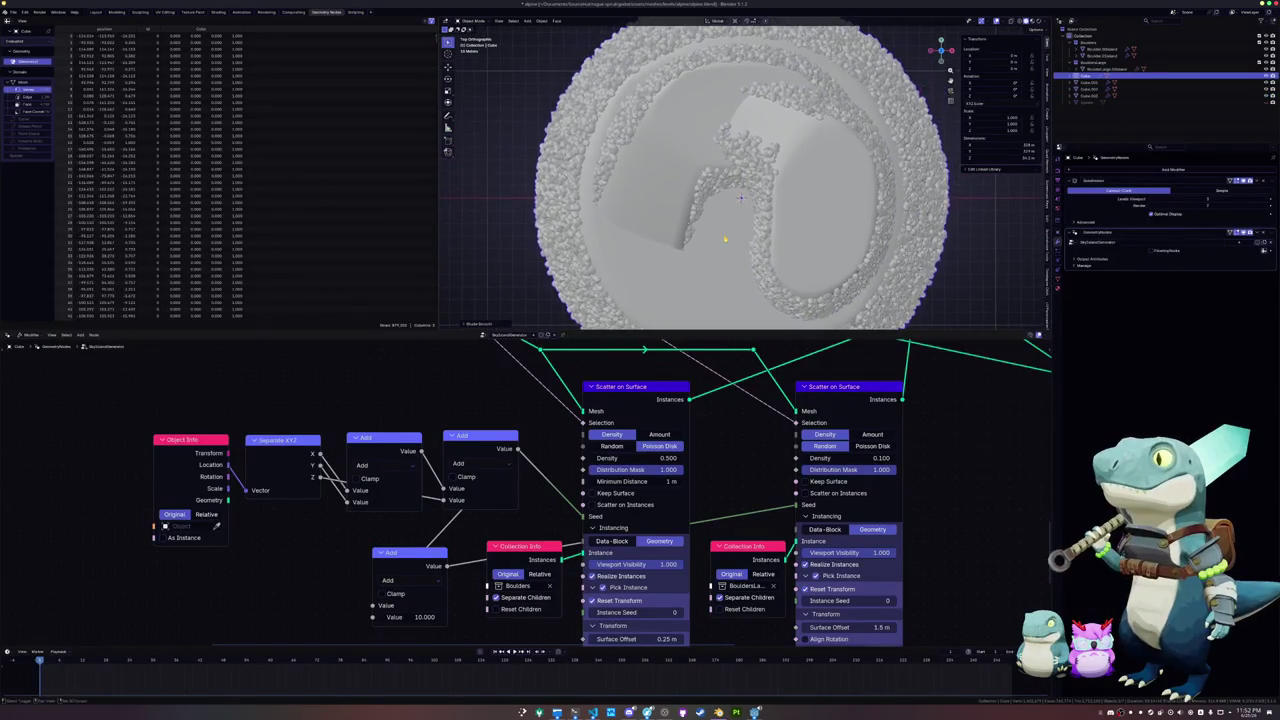
click(795, 237)
right_click(795, 237)
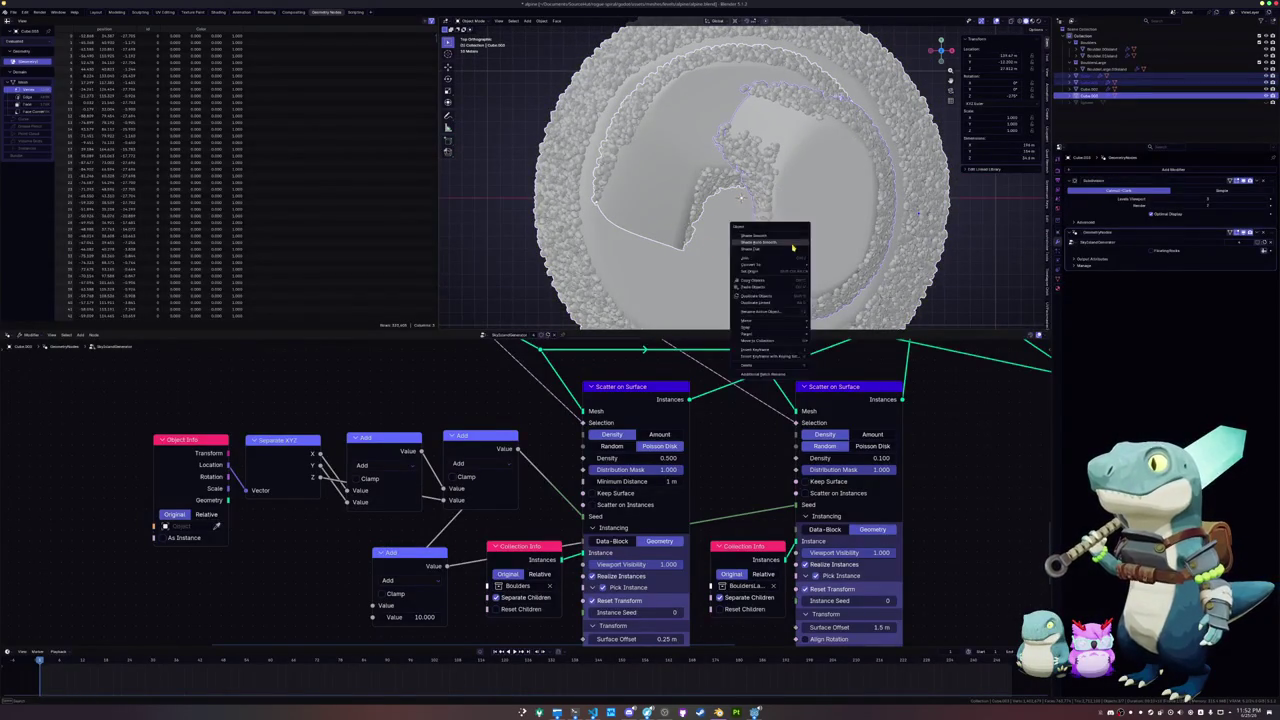
click(791, 243)
middle_drag(726, 250, 745, 221)
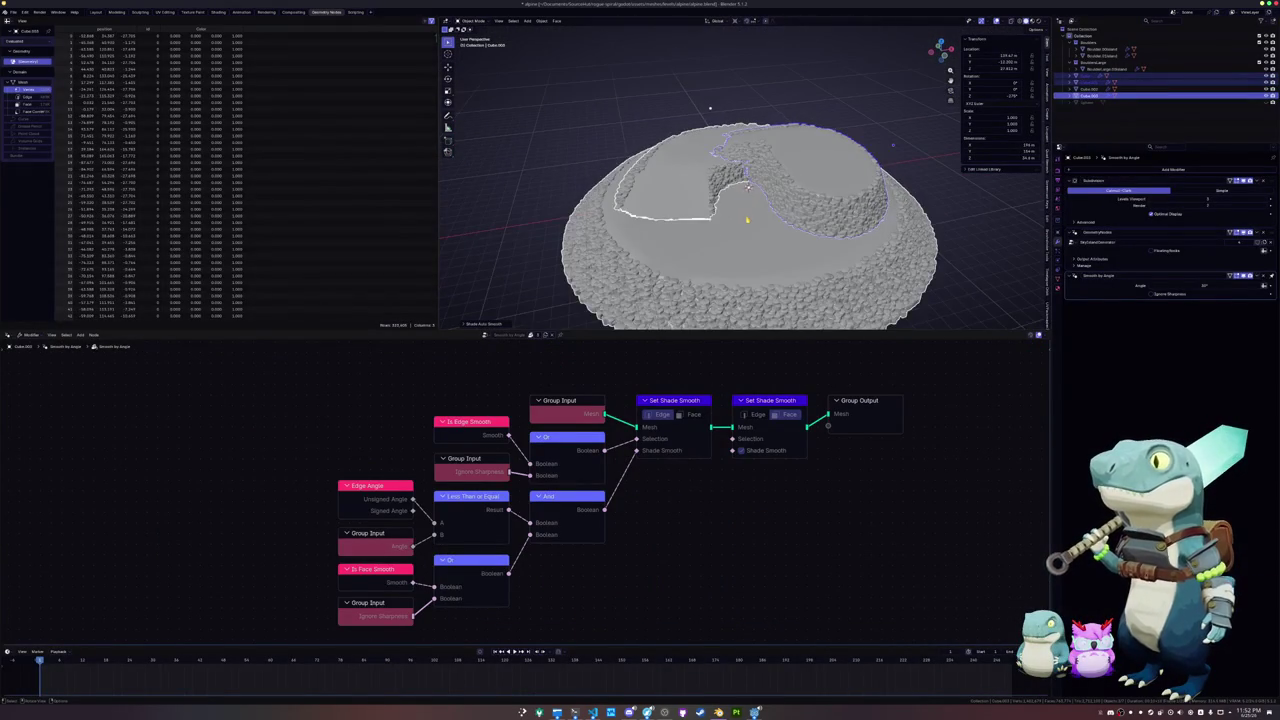
click(778, 259)
scroll(777, 262, down, 1)
right_click(714, 234)
click(720, 240)
- Adjust the selection between the inner spiral rock and the outer rock ring
middle_drag(858, 228, 829, 177)
click(829, 177)
shift+click(726, 201)
click(726, 201)
scroll(760, 202, up, 3)
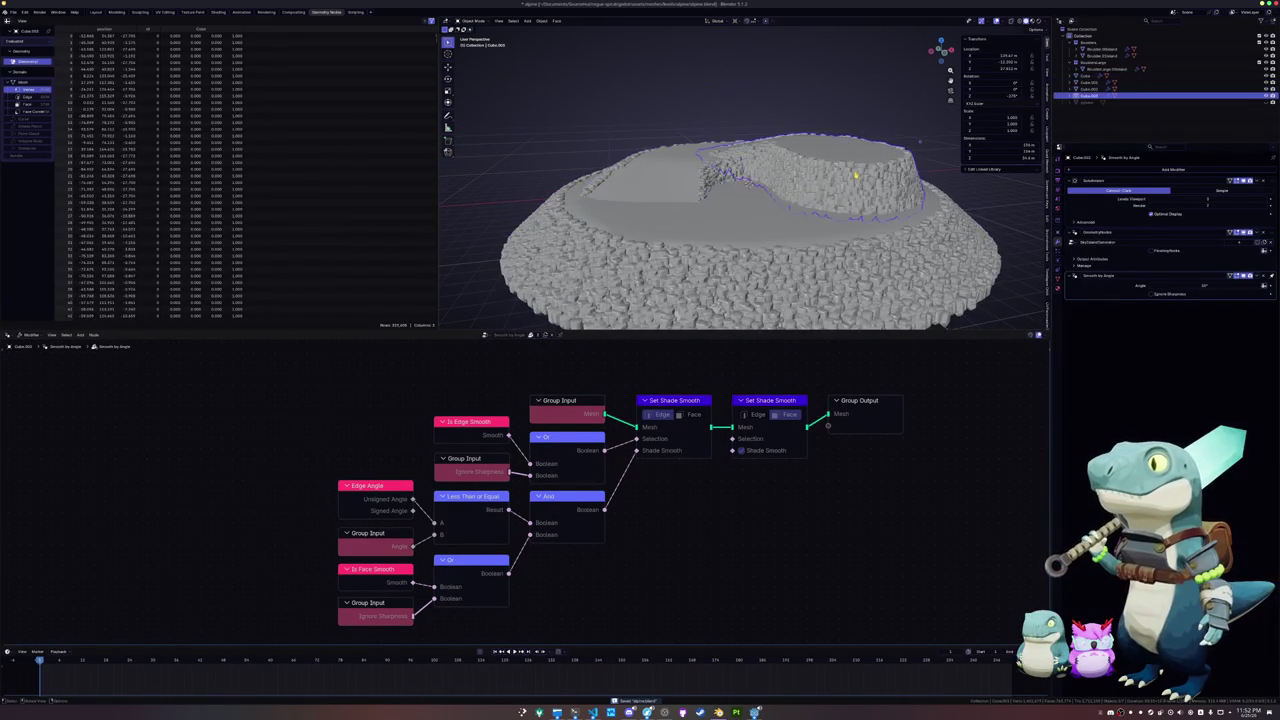
scroll(815, 203, up, 2)
mouse_move(811, 204)
middle_down()
mouse_move(690, 208)
mouse_move(669, 251)
mouse_move(700, 200)
mouse_move(807, 195)
middle_up()
shift+click(677, 209)
- Select the plateau cage, enter Edit Mode and deselect all vertices
click(712, 188)
key(Tab)
key(alt+a)
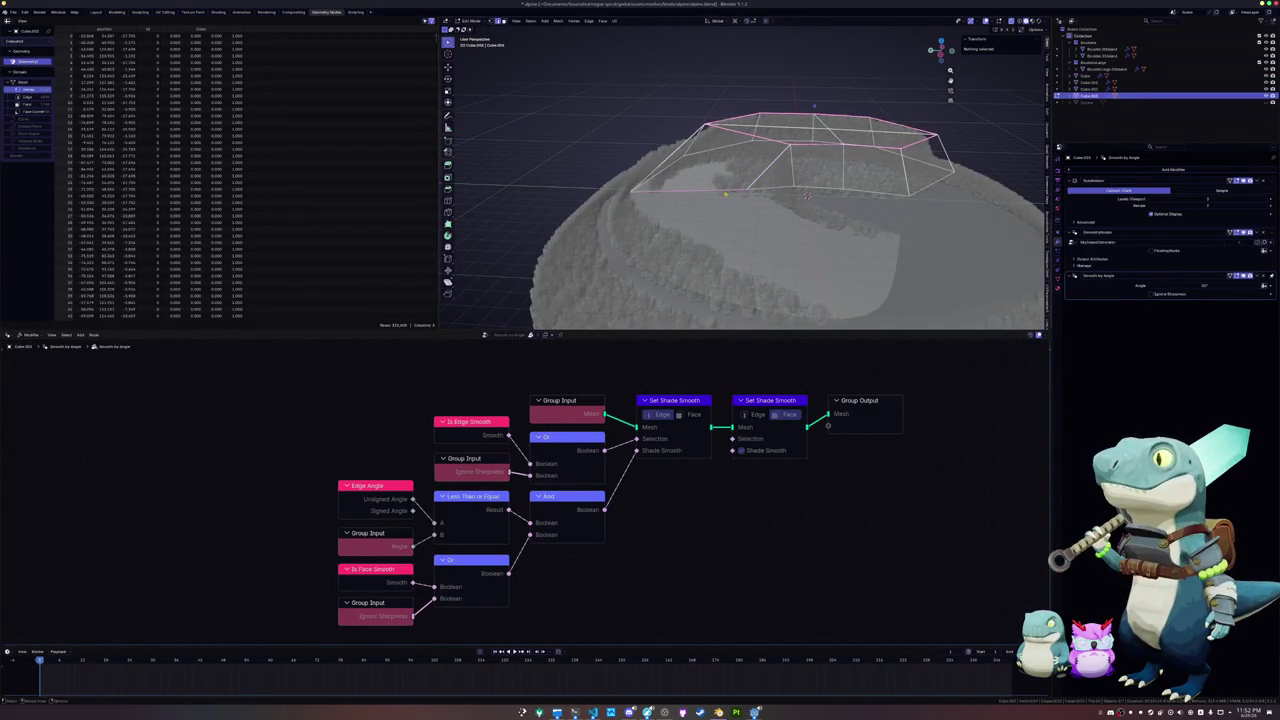
- Try lowering the cage's front bottom edge loop, undo it, and apply a vertex menu operation
alt+click(807, 195)
key(g)
key(z)
click(807, 195)
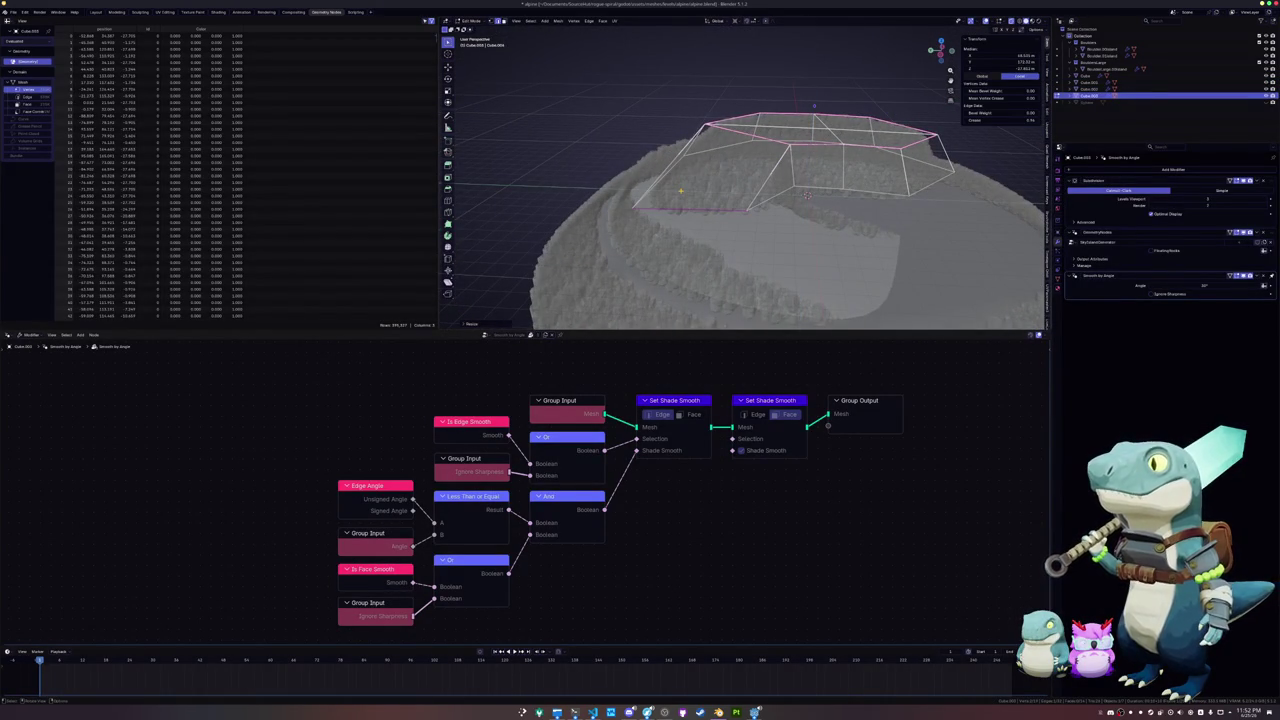
key(ctrl+z)
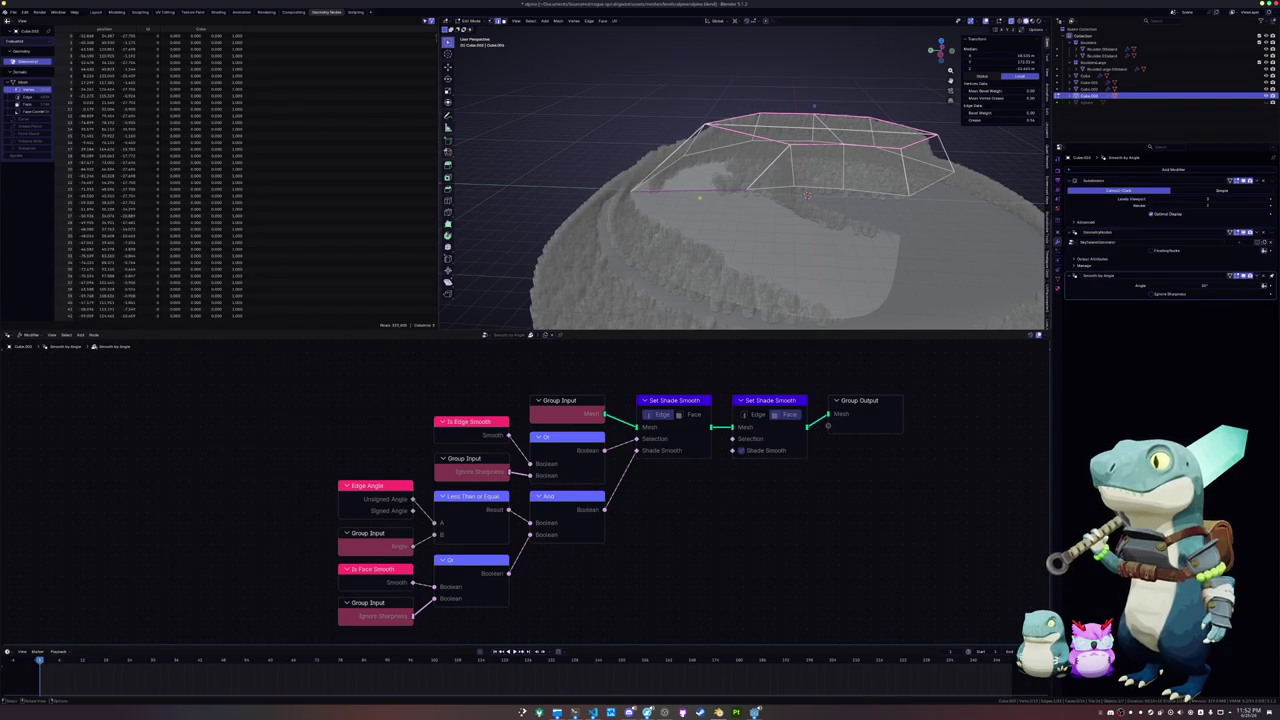
scroll(807, 195, up, 2)
click(752, 198)
right_click(770, 212)
click(786, 216)
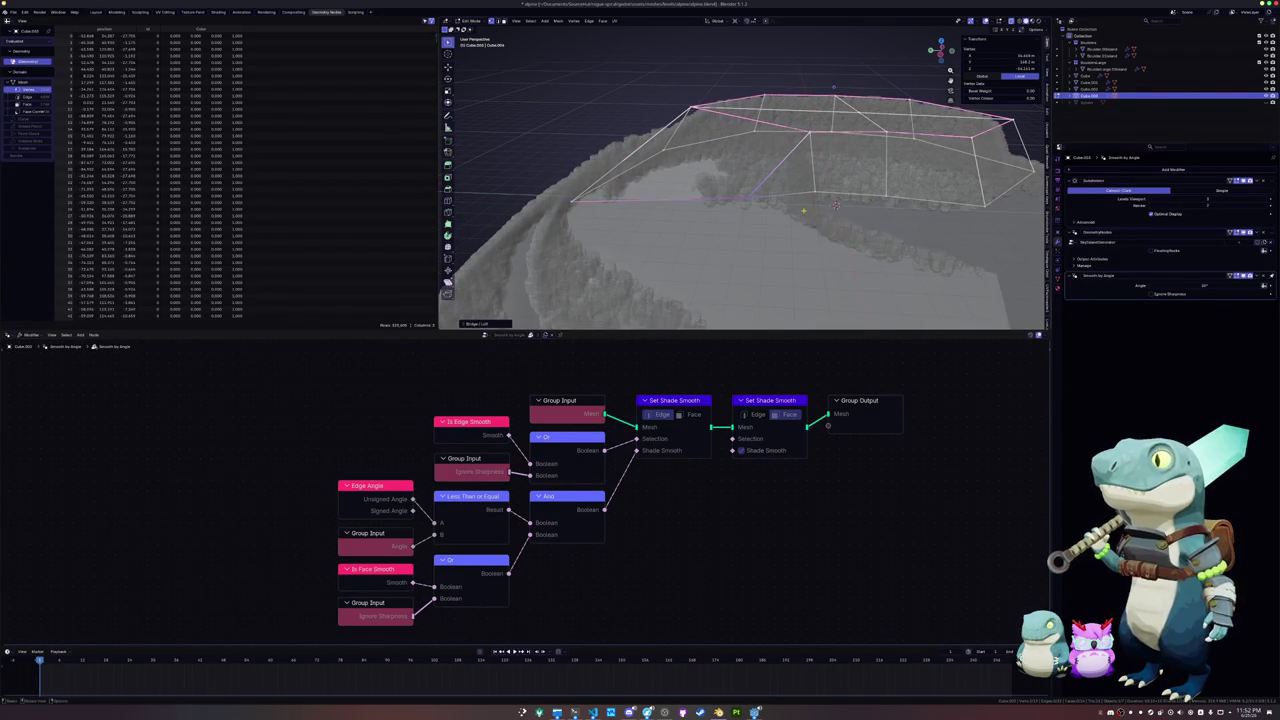
scroll(813, 203, down, 3)
scroll(813, 203, down, 2)
- Reselect the cage, select all its vertices and Merge by Distance
key(Tab)
click(811, 235)
click(815, 225)
click(830, 200)
key(Tab)
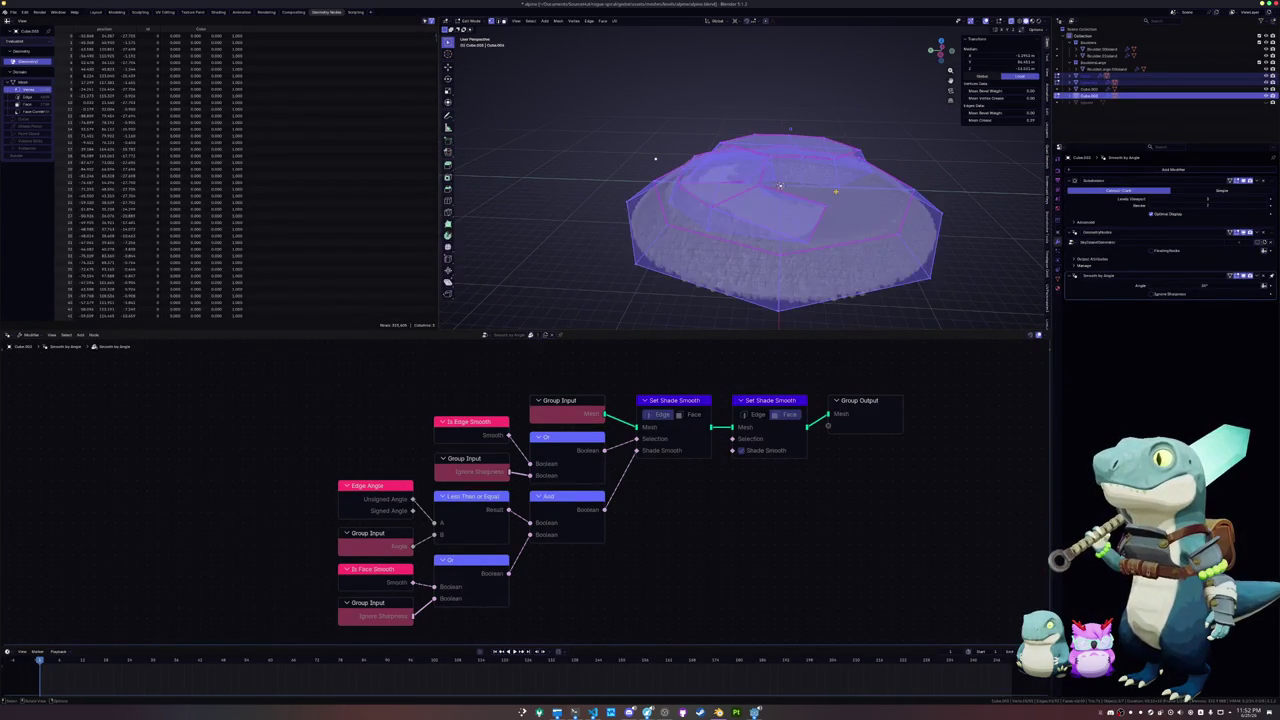
key(alt+a)
key(a)
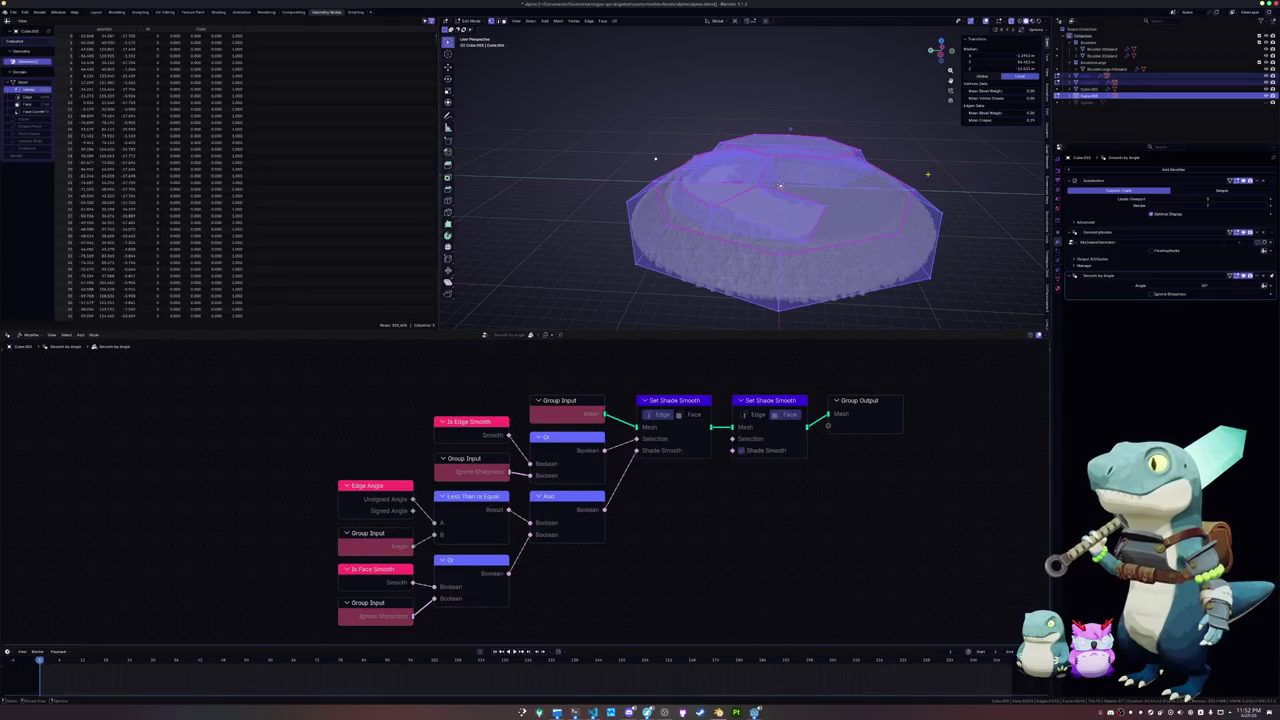
right_click(926, 182)
mouse_move(906, 315)
click(967, 338)
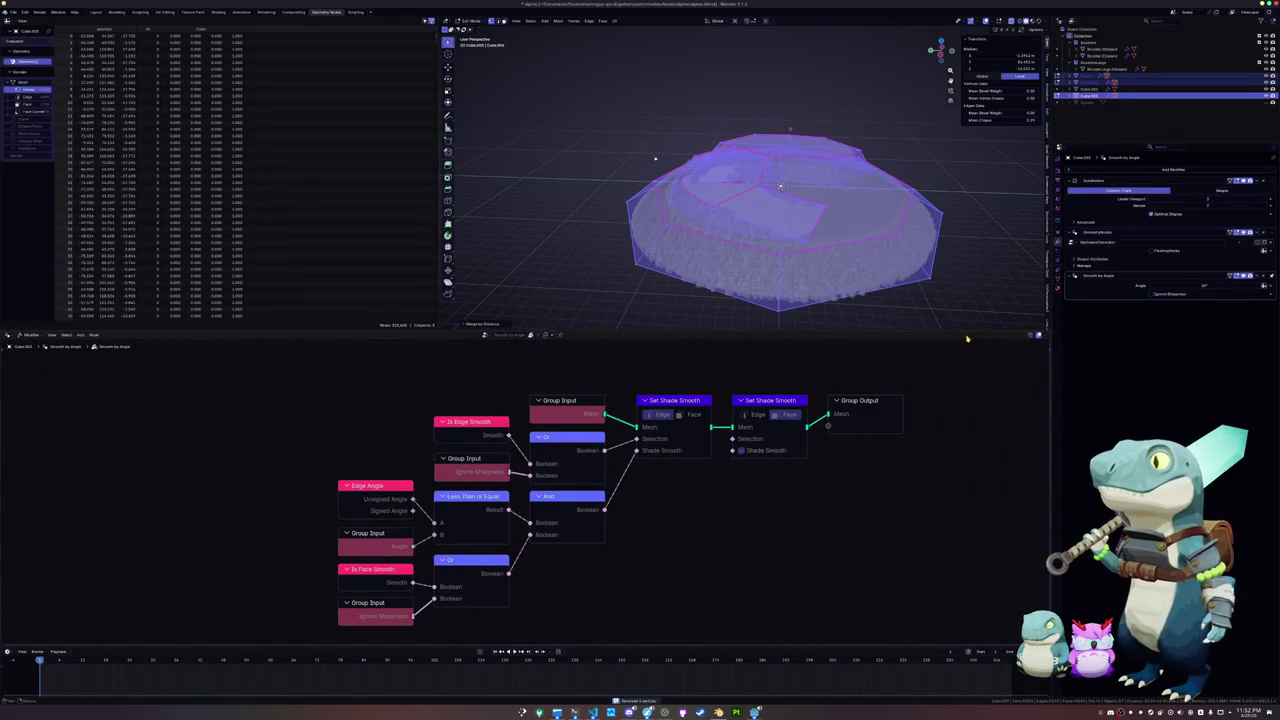
scroll(780, 186, up, 4)
scroll(820, 200, down, 2)
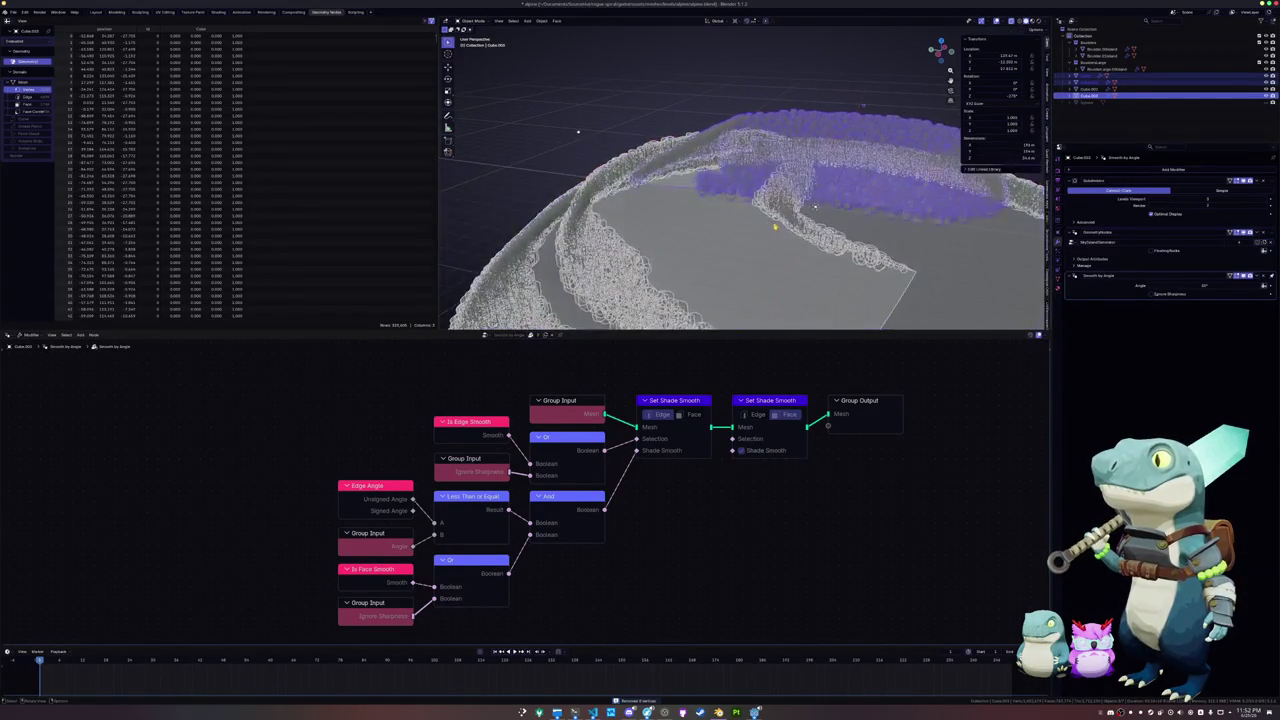
- Lower the top slab vertically after undoing an initial raise
key(Tab)
scroll(815, 215, down, 3)
scroll(810, 232, down, 2)
key(g)
key(z)
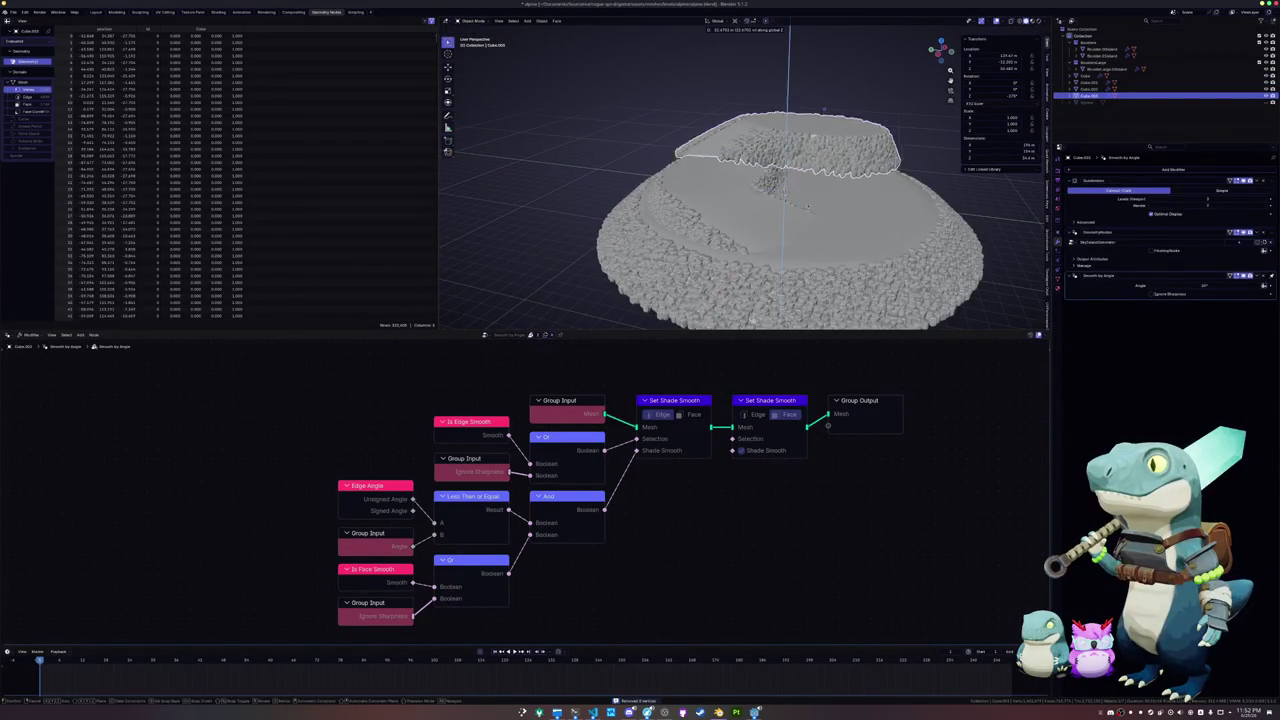
click(810, 130)
mouse_move(810, 130)
middle_down()
mouse_move(797, 197)
mouse_move(710, 195)
middle_up()
key(ctrl+z)
key(g)
key(z)
click(692, 234)
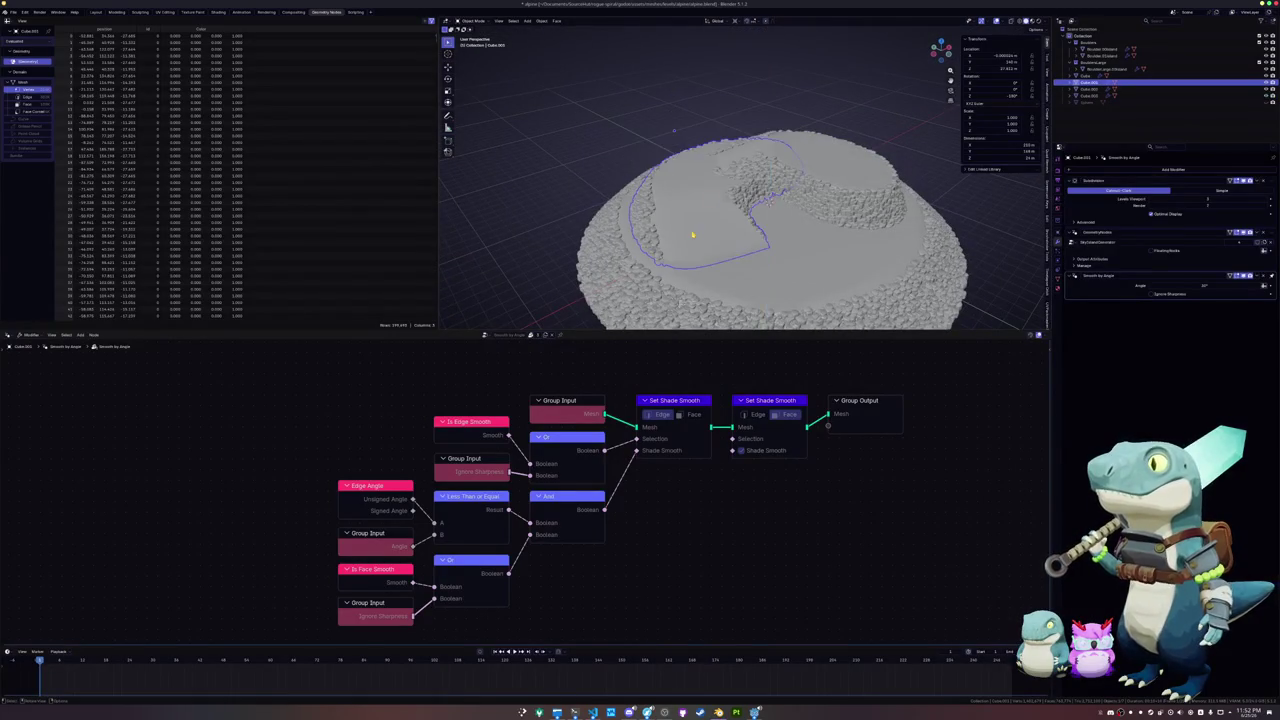
key(KP_7)
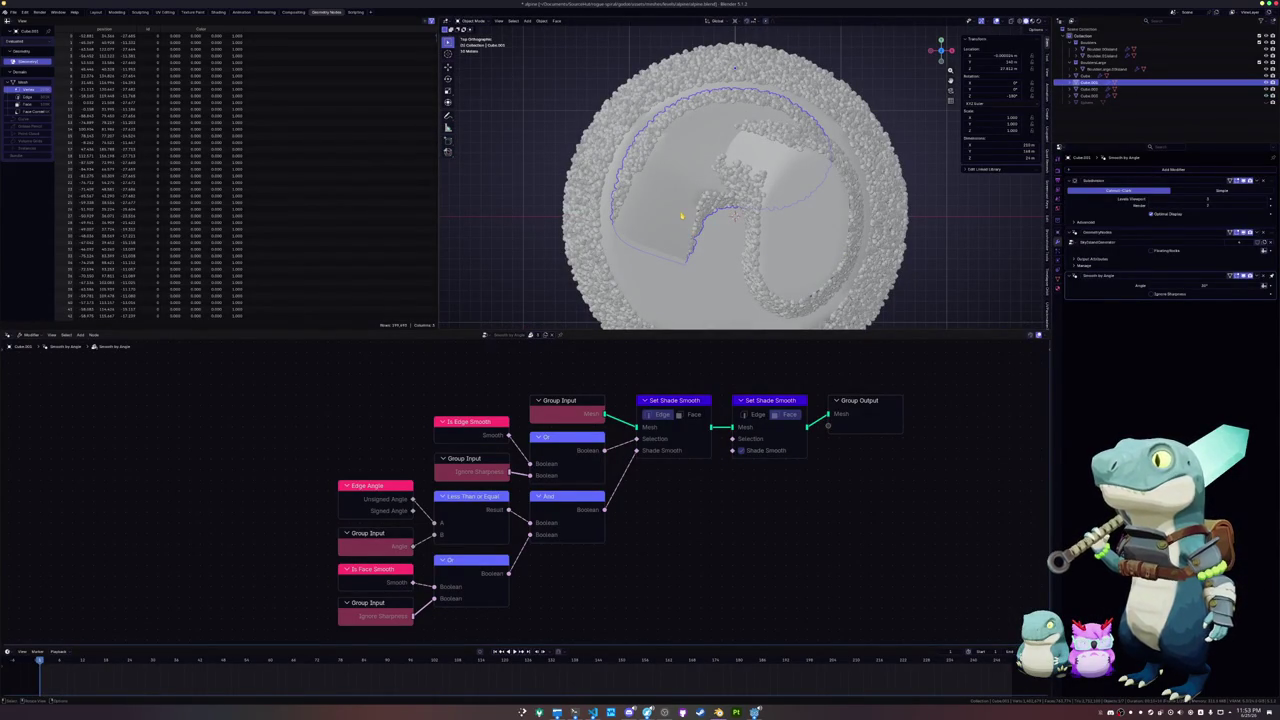
scroll(675, 220, up, 2)
- Slide a slab cage edge, then move an edge toward the lower left
key(Tab)
scroll(655, 230, up, 2)
key(alt+a)
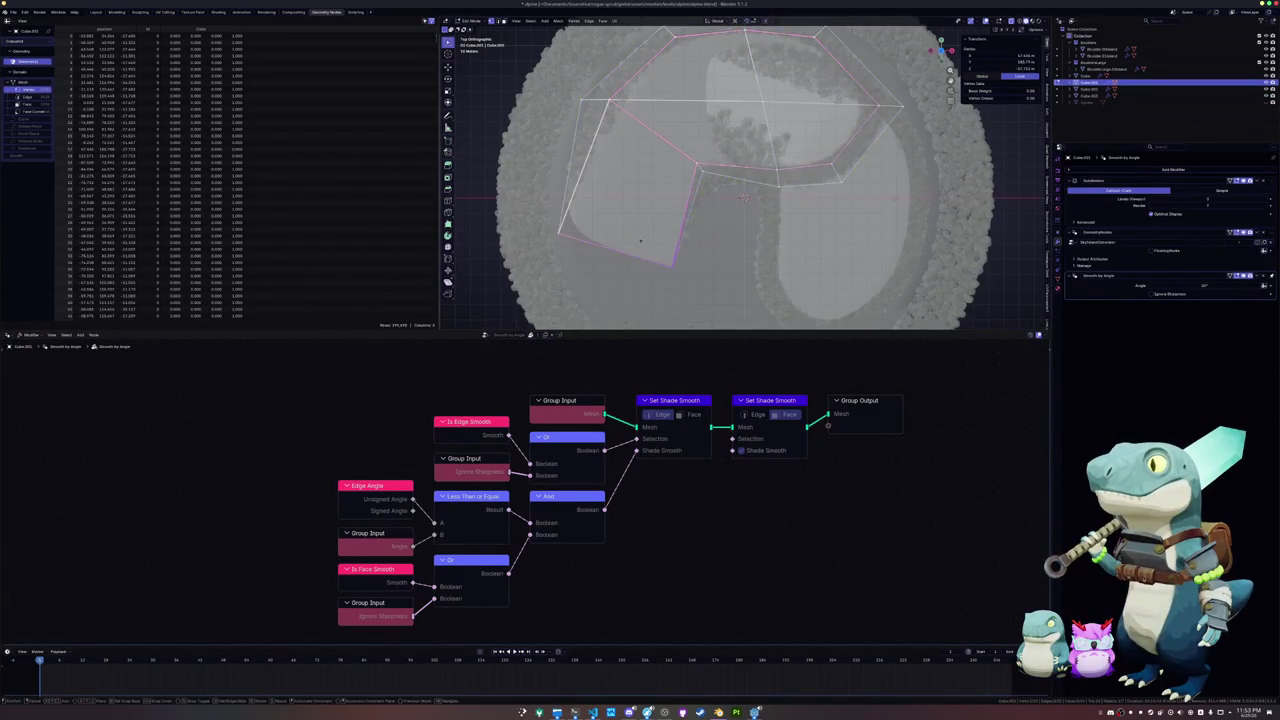
key(shift+v)
click(603, 232)
click(600, 232)
key(g)
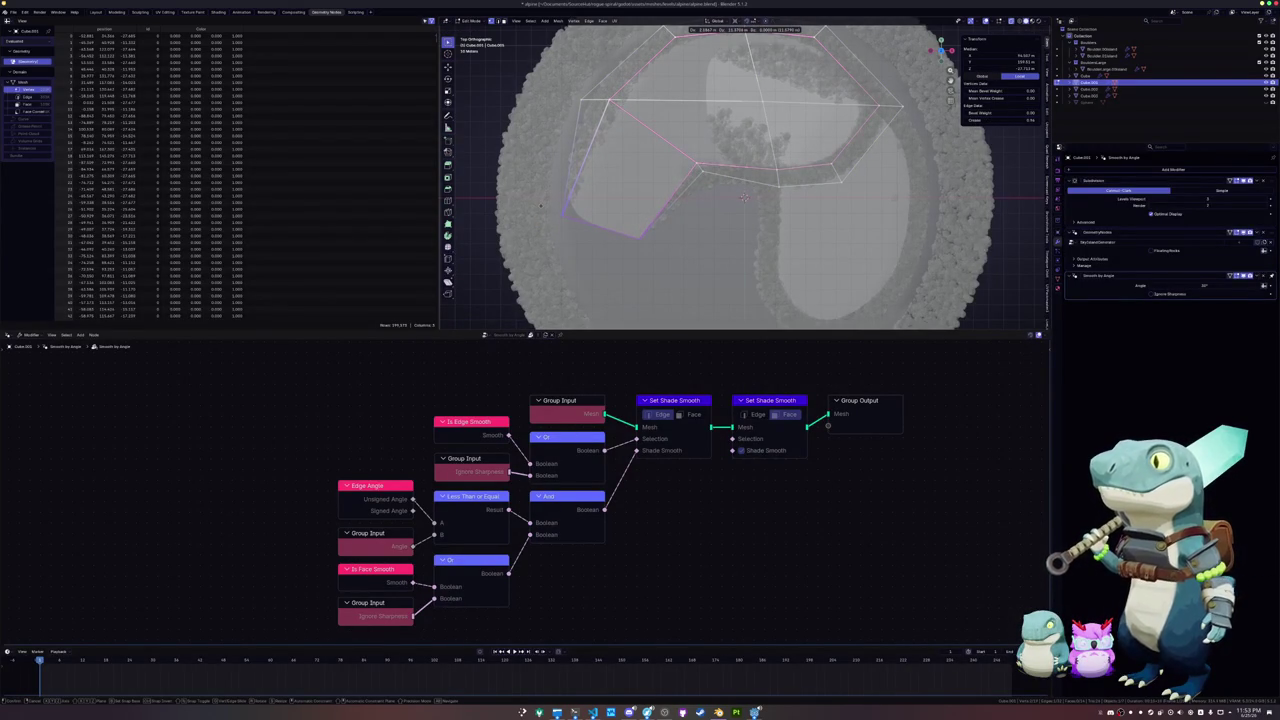
click(543, 204)
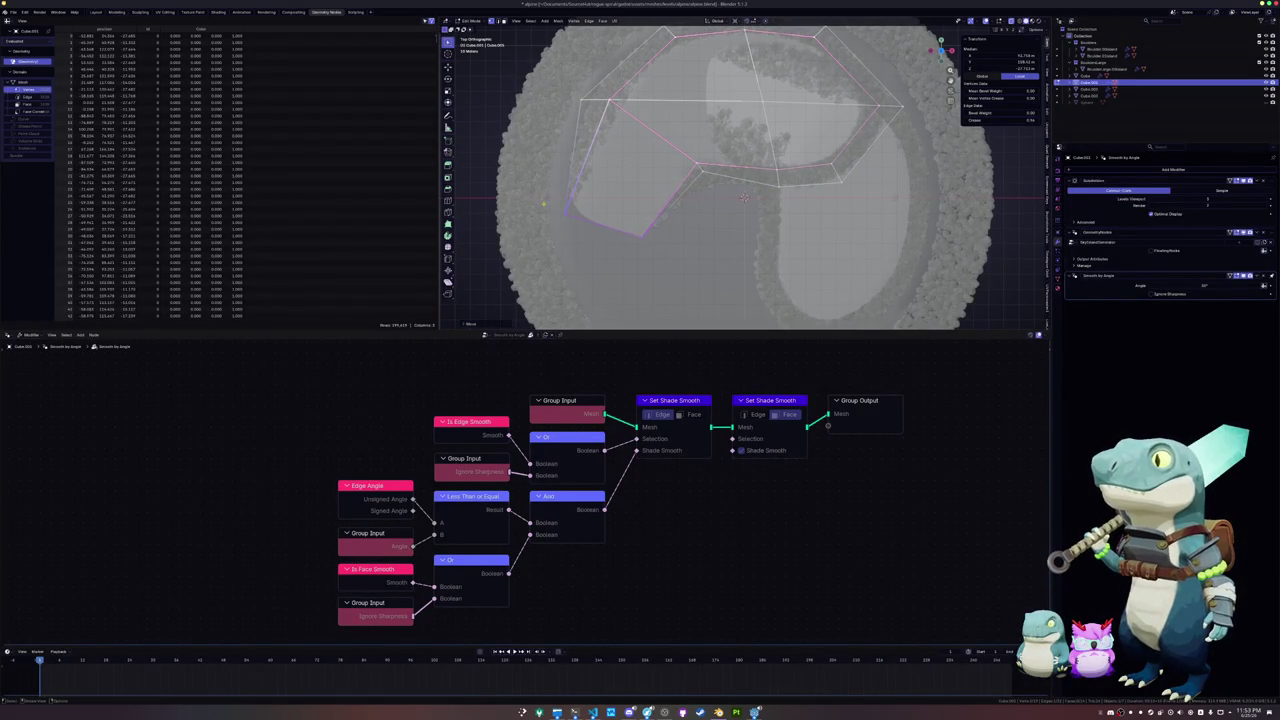
scroll(700, 200, down, 2)
key(Tab)
key(Tab)
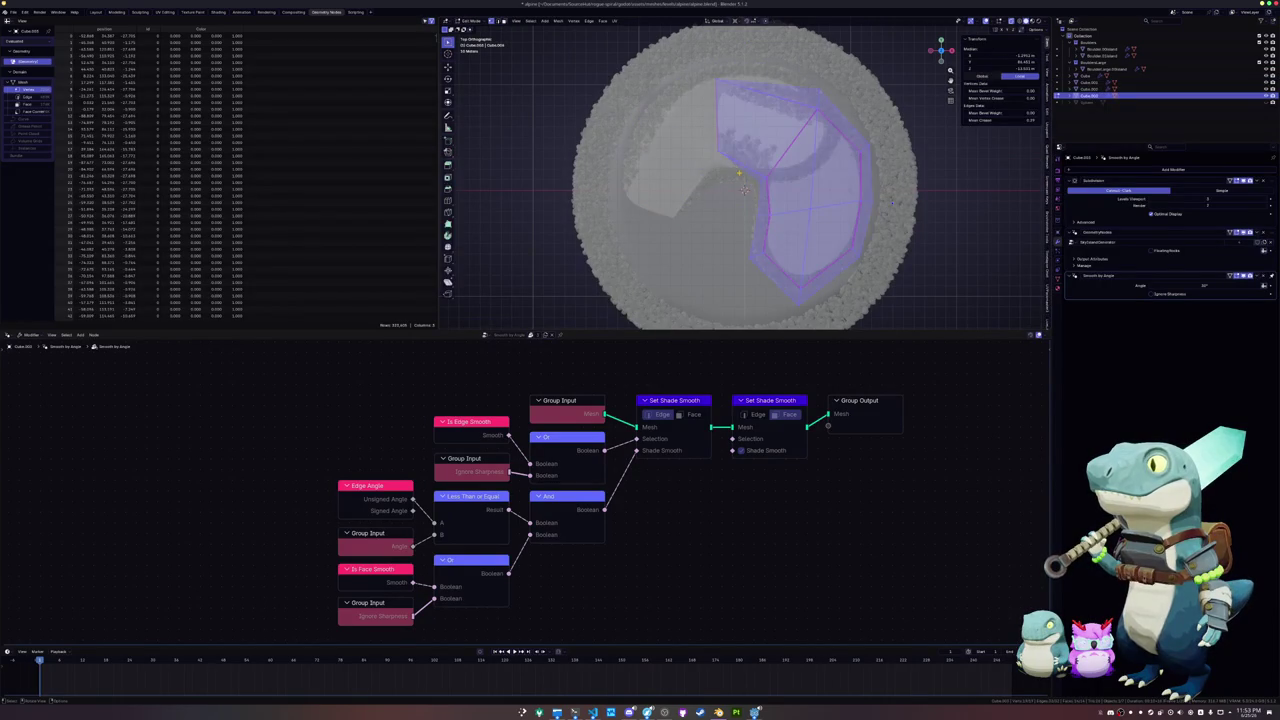
- Shift the cage part along X and lower its top face vertically
key(g)
key(x)
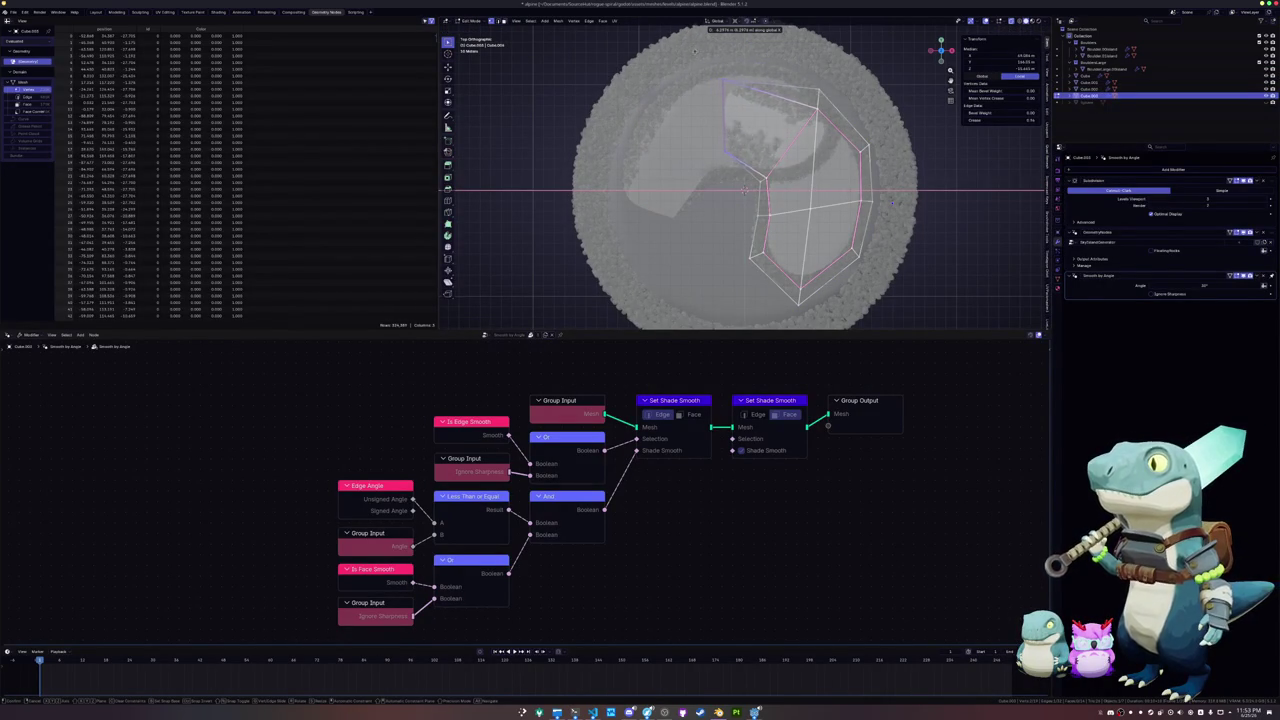
click(893, 203)
middle_drag(893, 203, 855, 115)
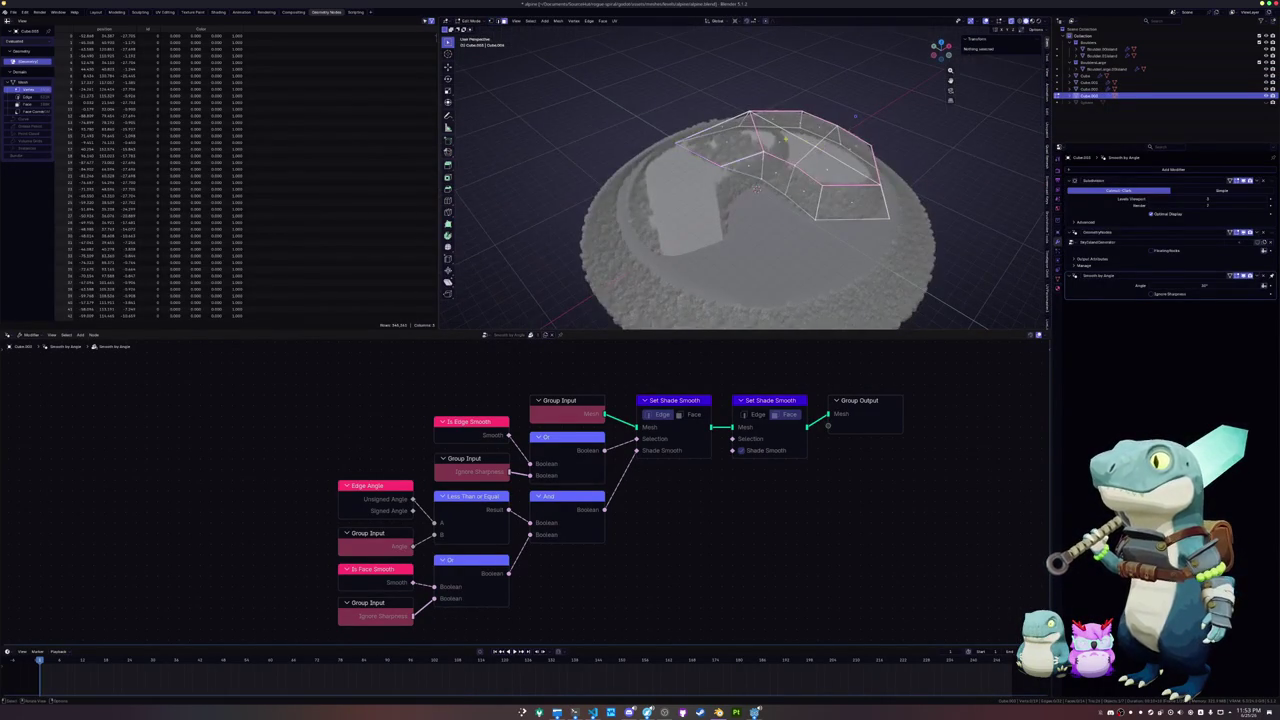
click(855, 117)
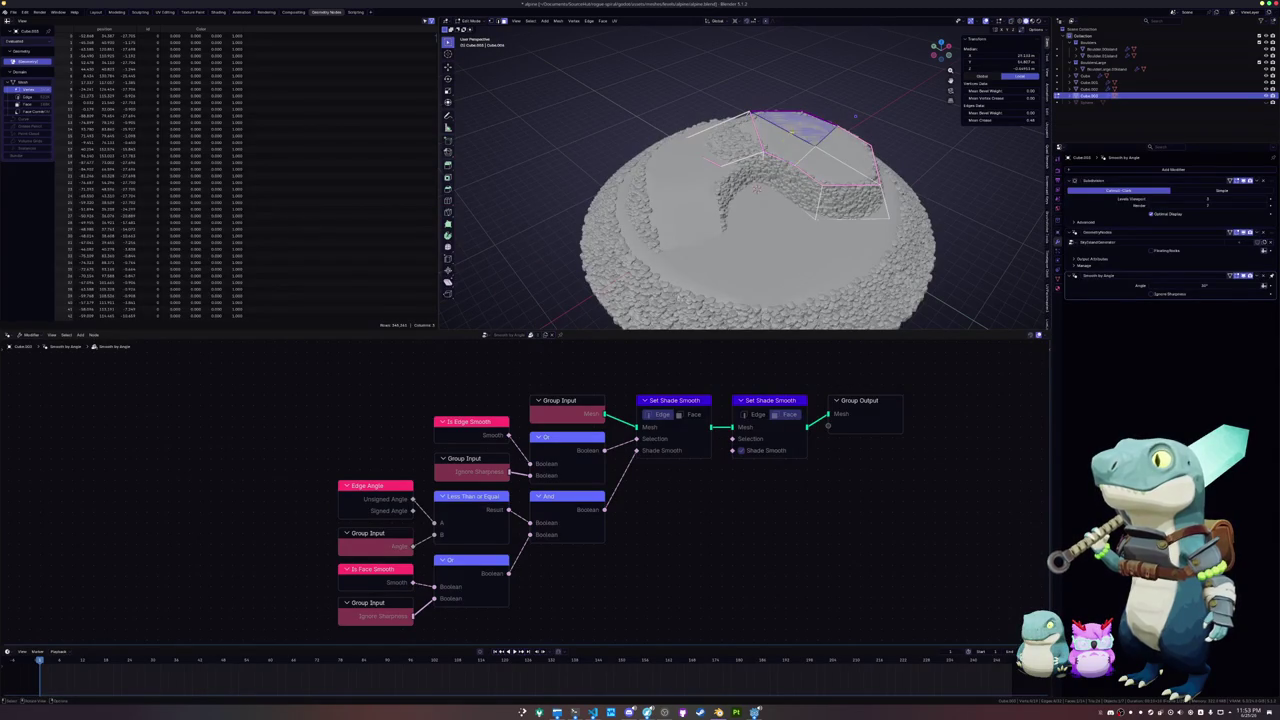
key(g)
key(z)
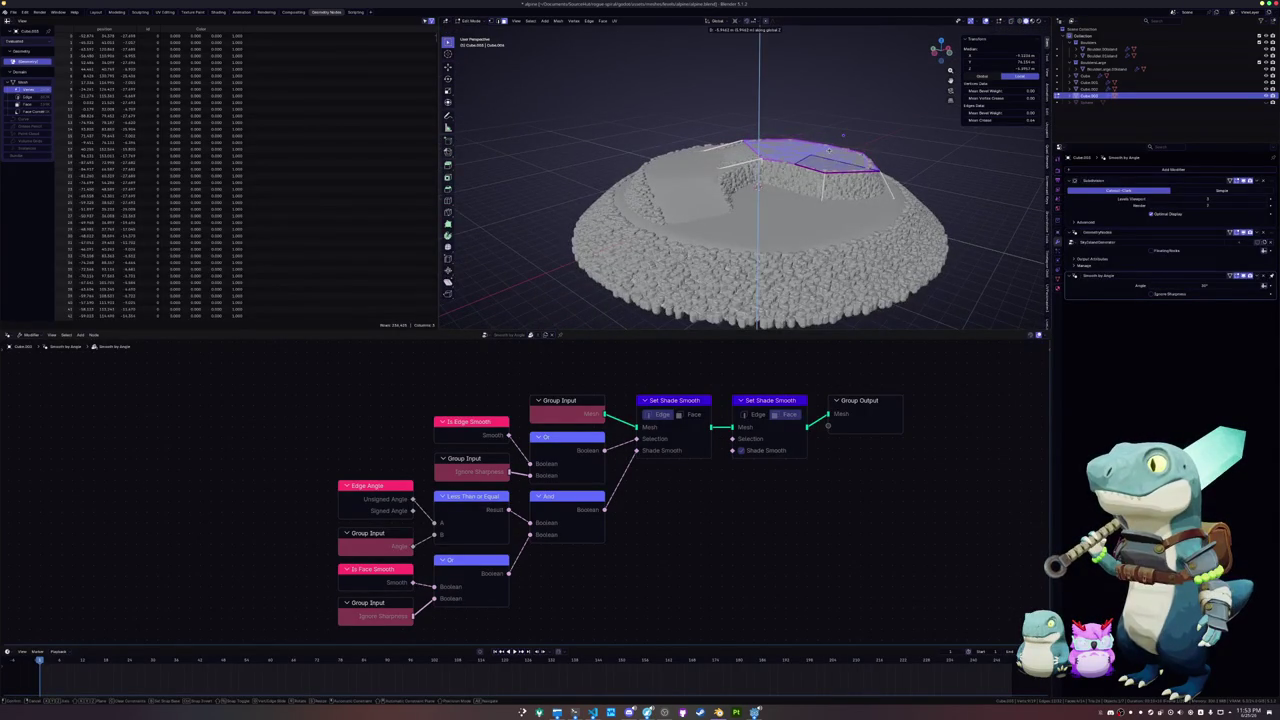
click(843, 135)
- Inspect the lowered plateau, leave Edit Mode, and select the inner cliff object
mouse_move(843, 135)
middle_down()
mouse_move(884, 142)
mouse_move(760, 190)
mouse_move(700, 159)
mouse_move(900, 155)
mouse_move(875, 162)
mouse_move(857, 200)
middle_up()
scroll(760, 190, up, 3)
scroll(720, 170, down, 3)
key(Tab)
scroll(737, 177, down, 3)
click(857, 200)
click(741, 209)
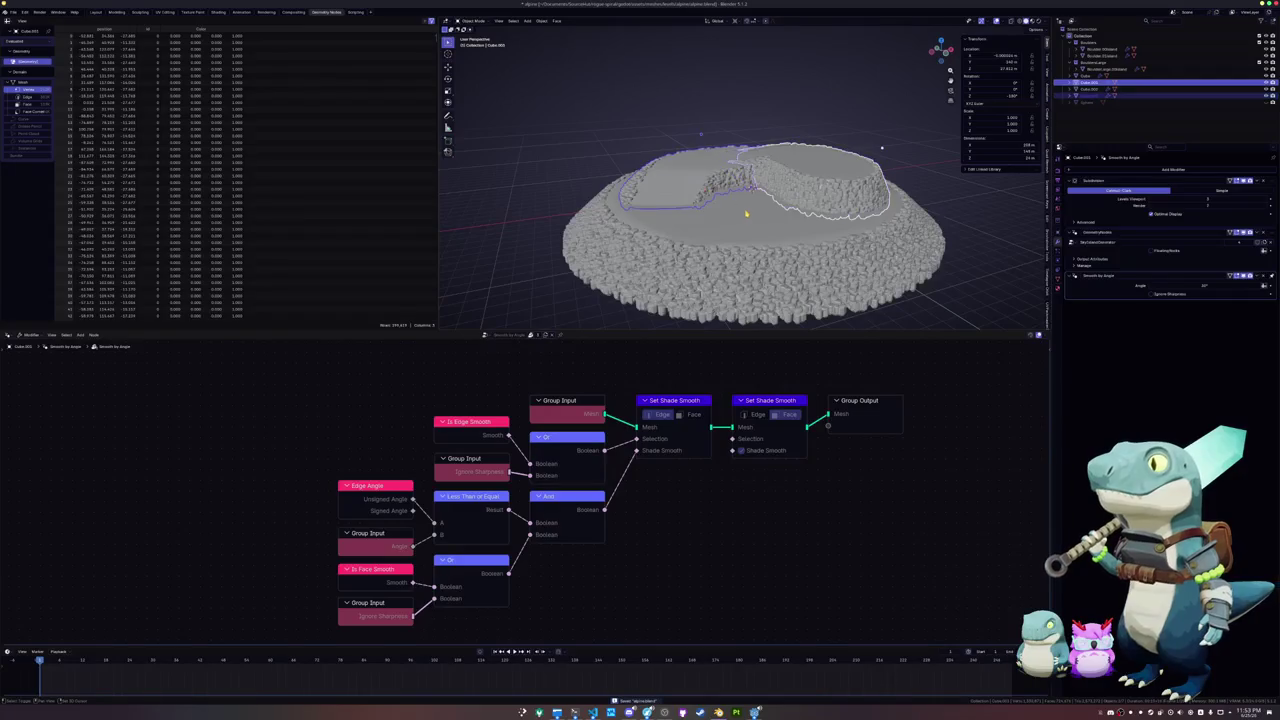
- Orbit around the boulder mound, select it, then clear the selection
middle_drag(741, 209, 771, 229)
alt+click(771, 229)
click(760, 210)
middle_drag(744, 172, 739, 187)
right_click(739, 187)
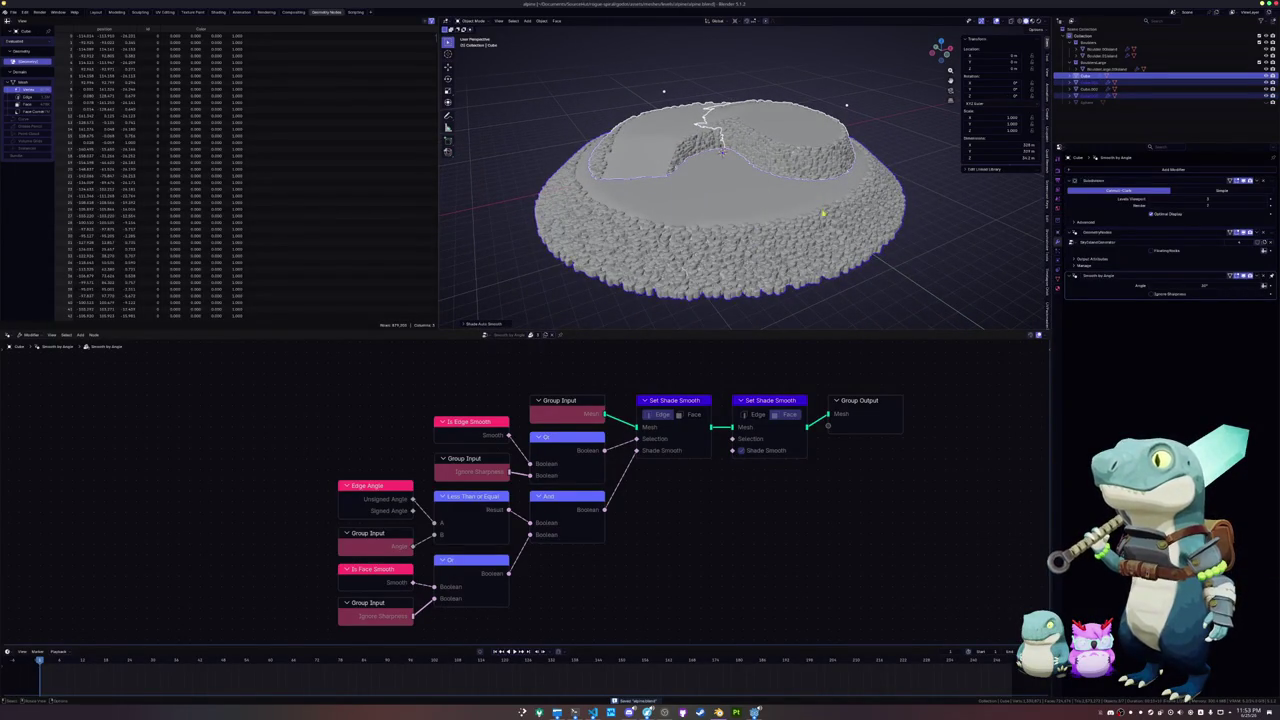
middle_drag(818, 197, 915, 225)
key(alt+a)
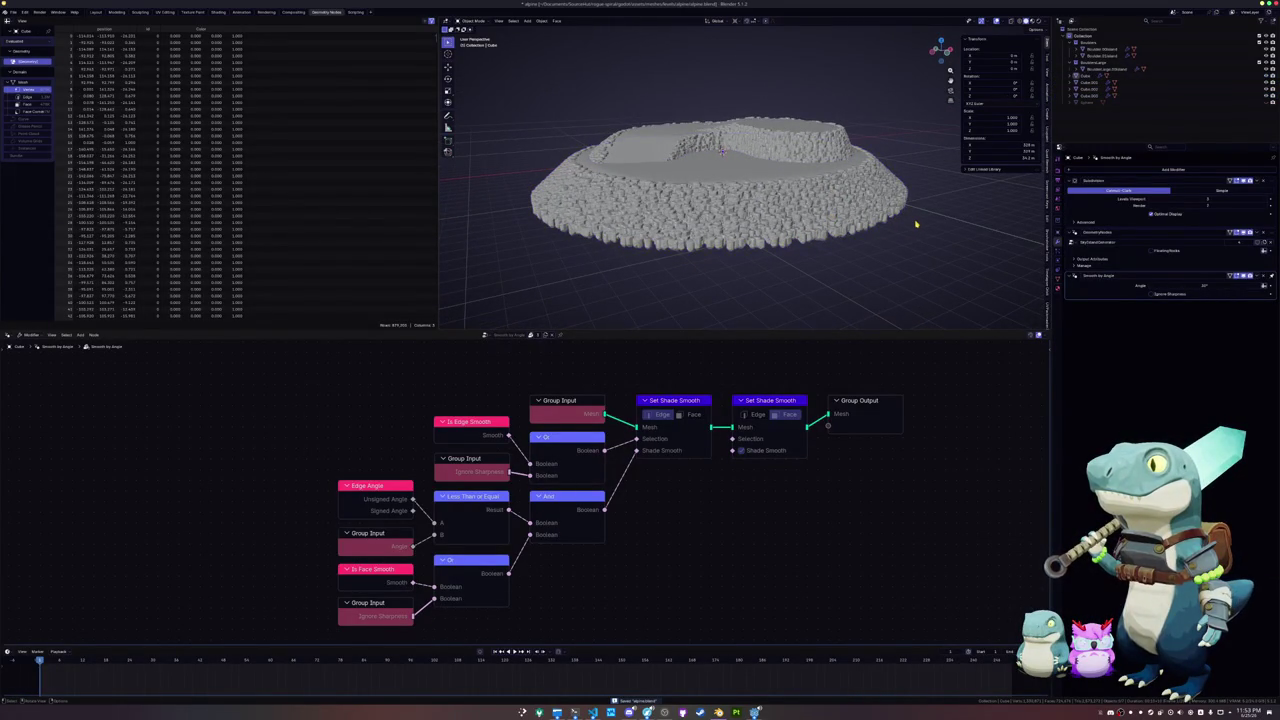
- Add a plane to the scene and move it along Z
key(shift+a)
click(941, 221)
key(g)
key(z)
key(Return)
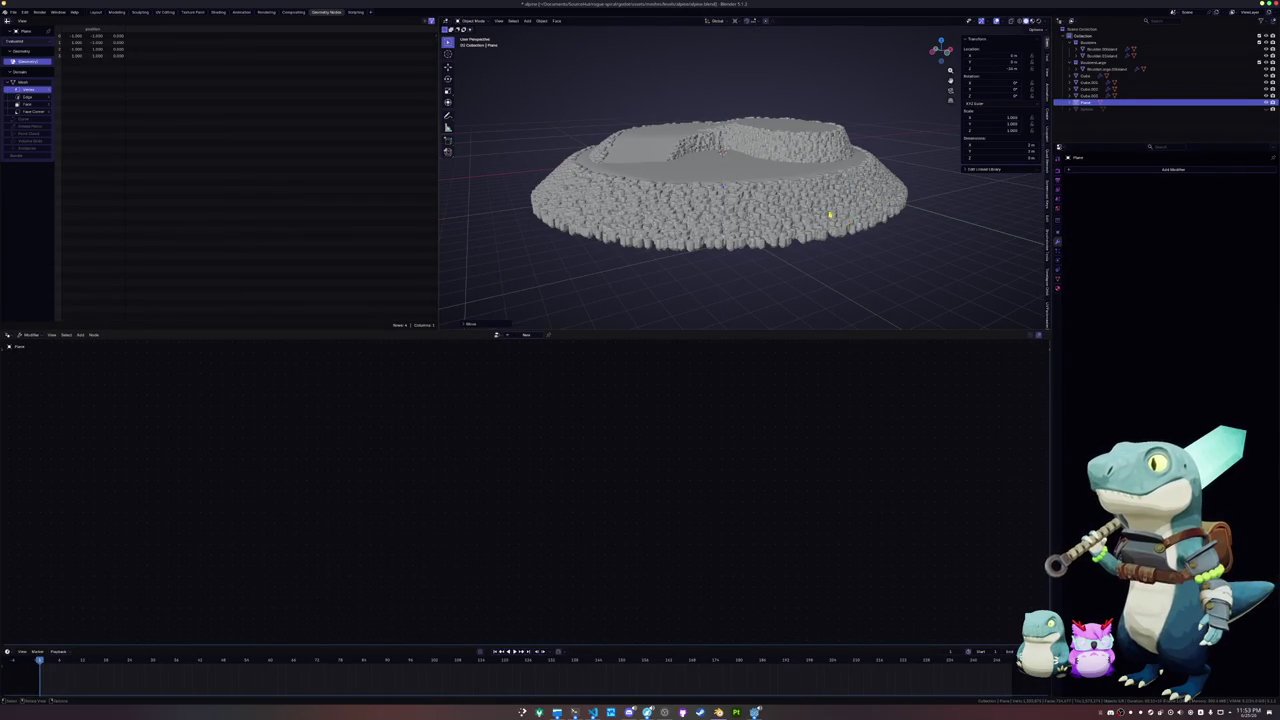
middle_drag(832, 215, 828, 224)
- Scale the plane by 1000 across X and Y only, keeping its height
key(s)
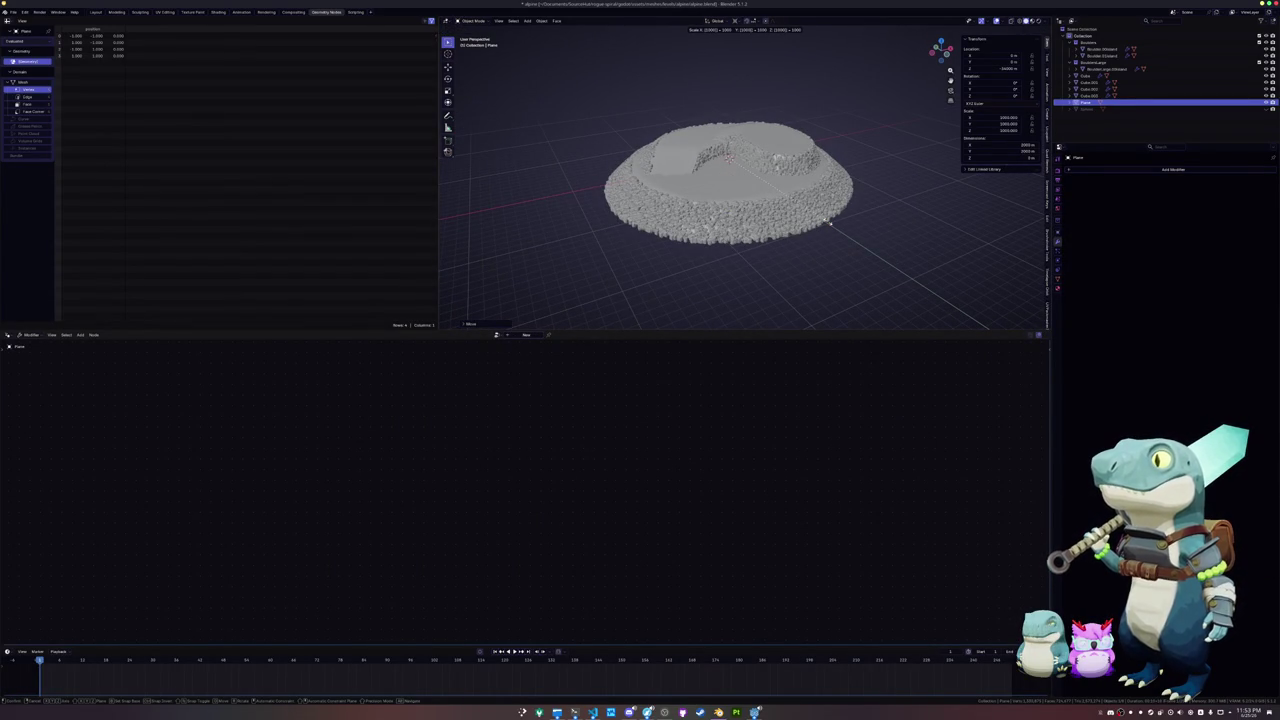
key(Escape)
middle_drag(829, 220, 793, 203)
key(s)
key(shift+z)
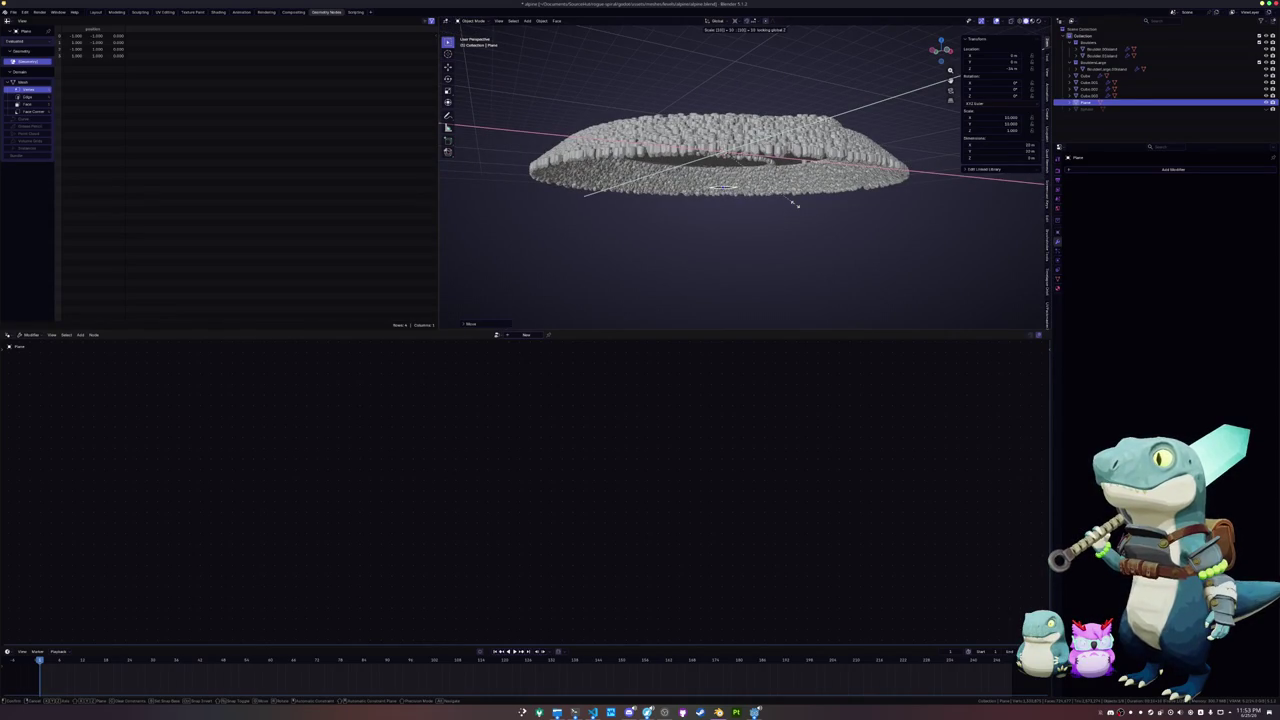
text(000)
key(Return)
key(s)
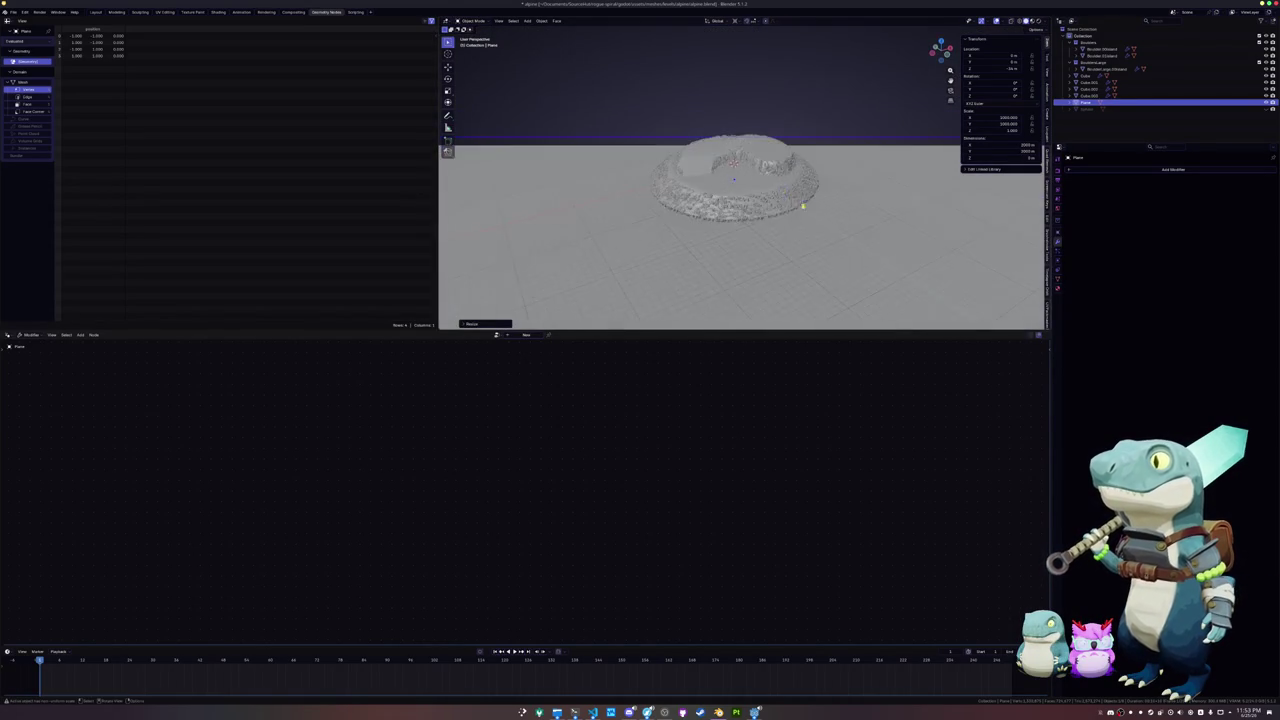
key(Escape)
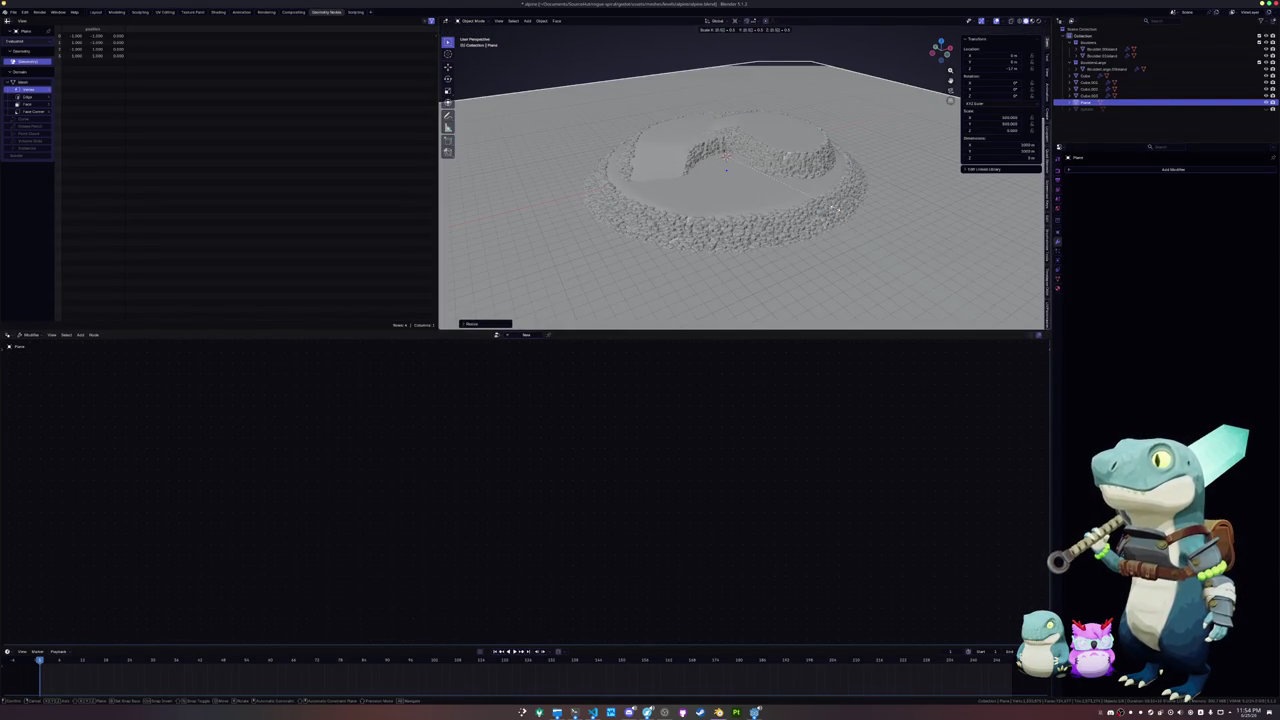
- From a low side view, lower the huge ground plane slightly along Z
middle_drag(818, 208, 772, 241)
scroll(772, 241, up, 5)
scroll(772, 241, down, 2)
scroll(772, 241, down, 2)
key(g)
key(z)
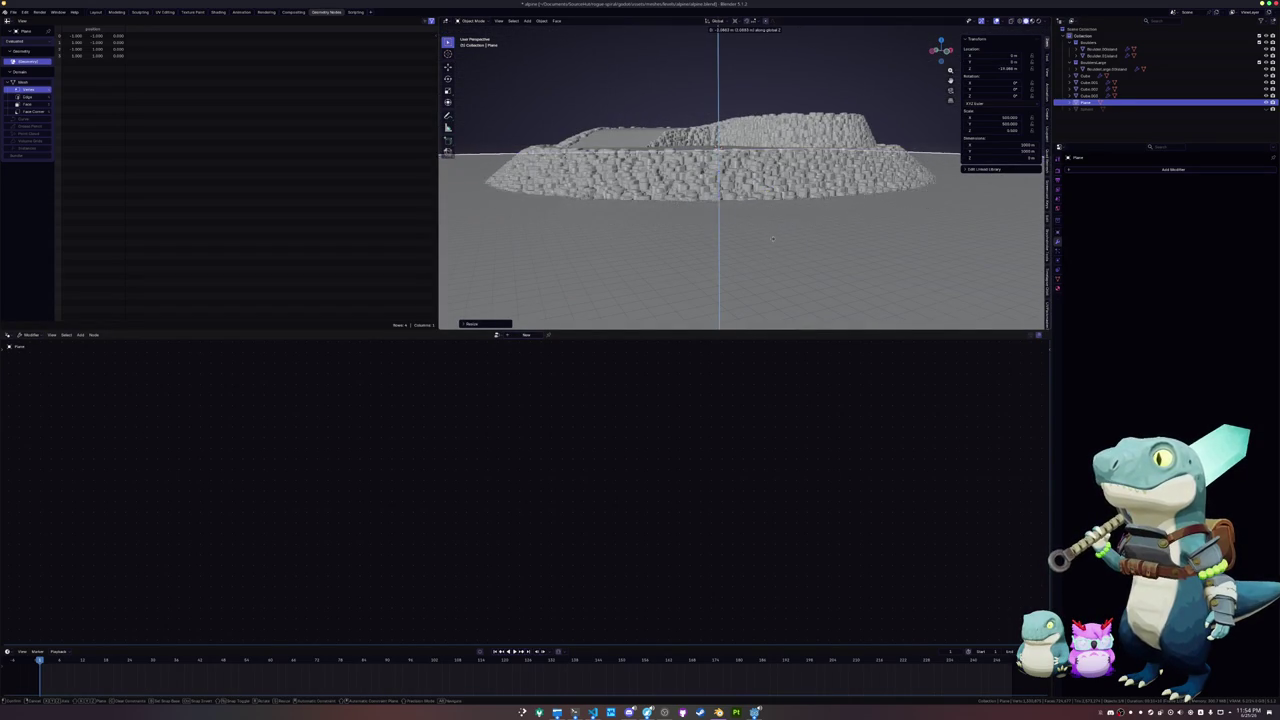
click(769, 249)
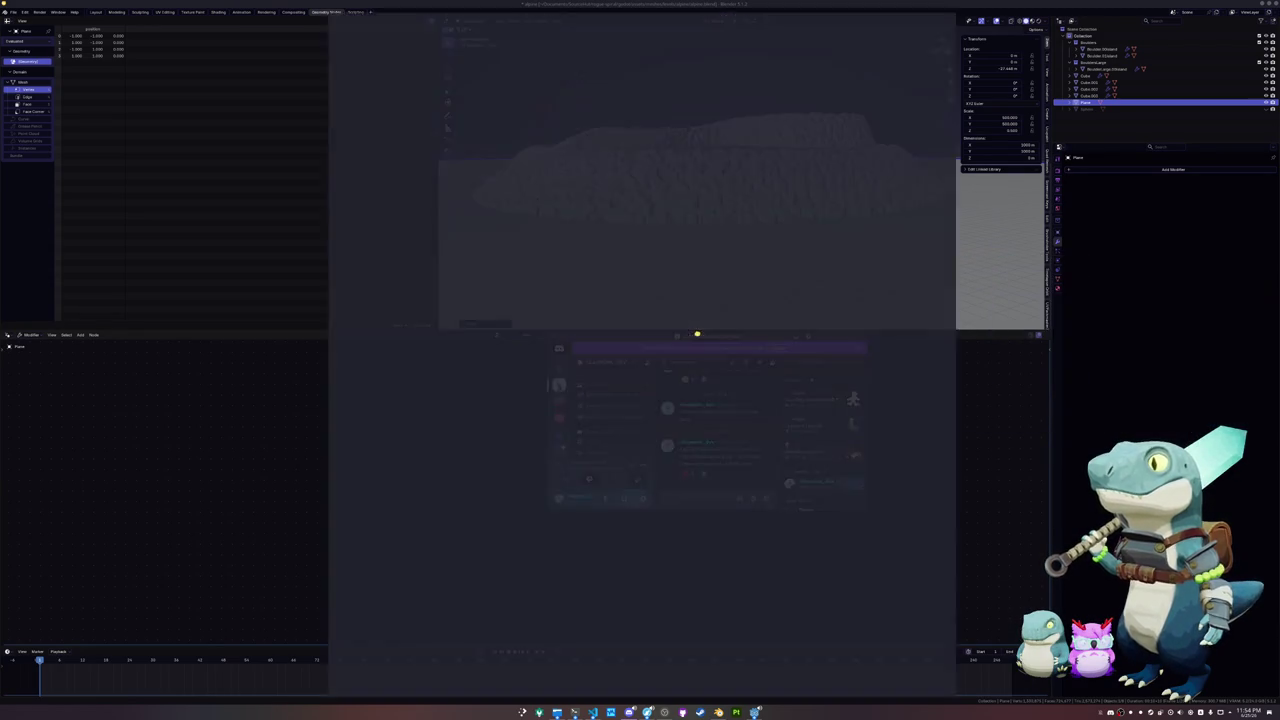
- Post a #motivation message about looking down from a remote mountain, then minimize Discord
drag(1279, 350, 680, 351)
scroll(650, 450, down, 4)
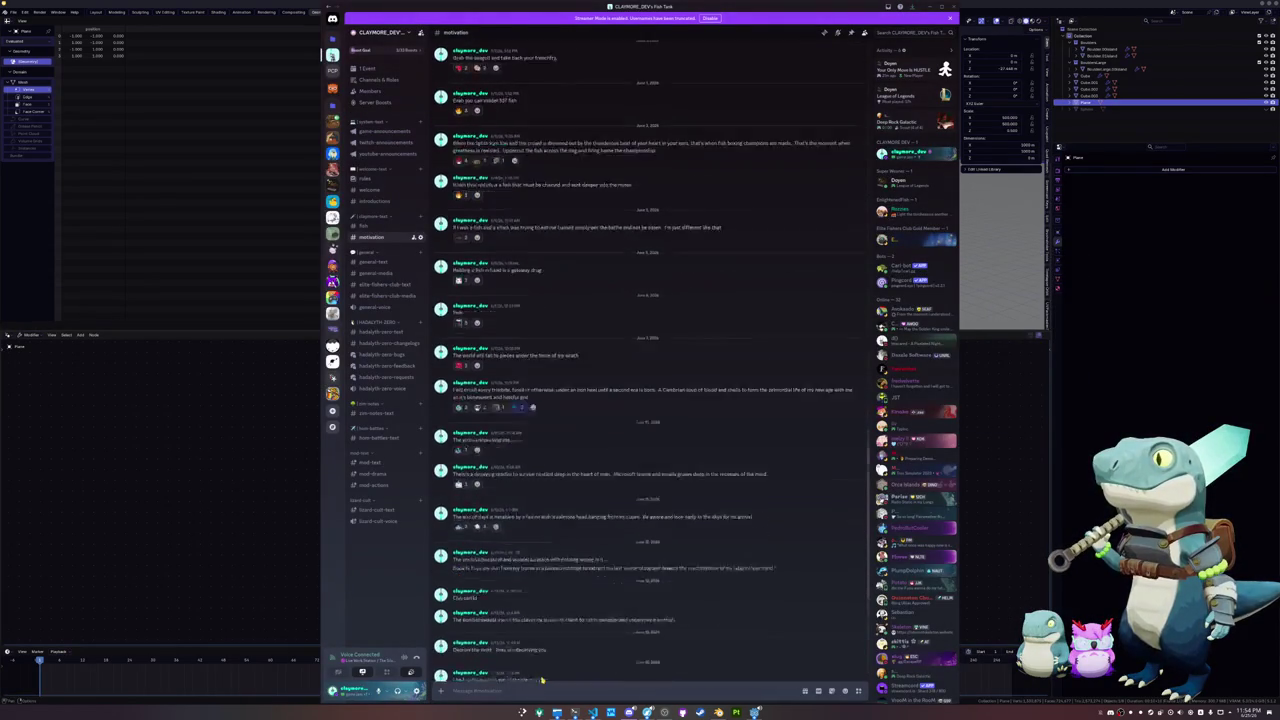
text(As I f)
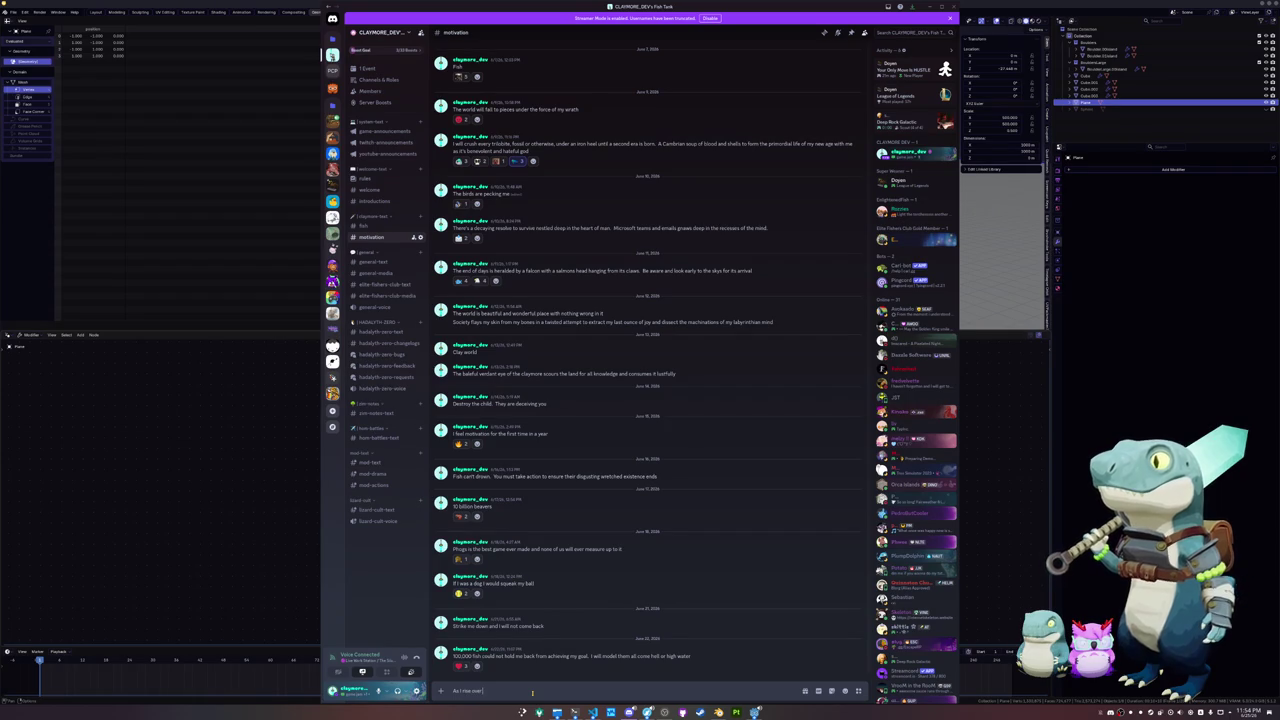
text(ntai)
text(top I lo)
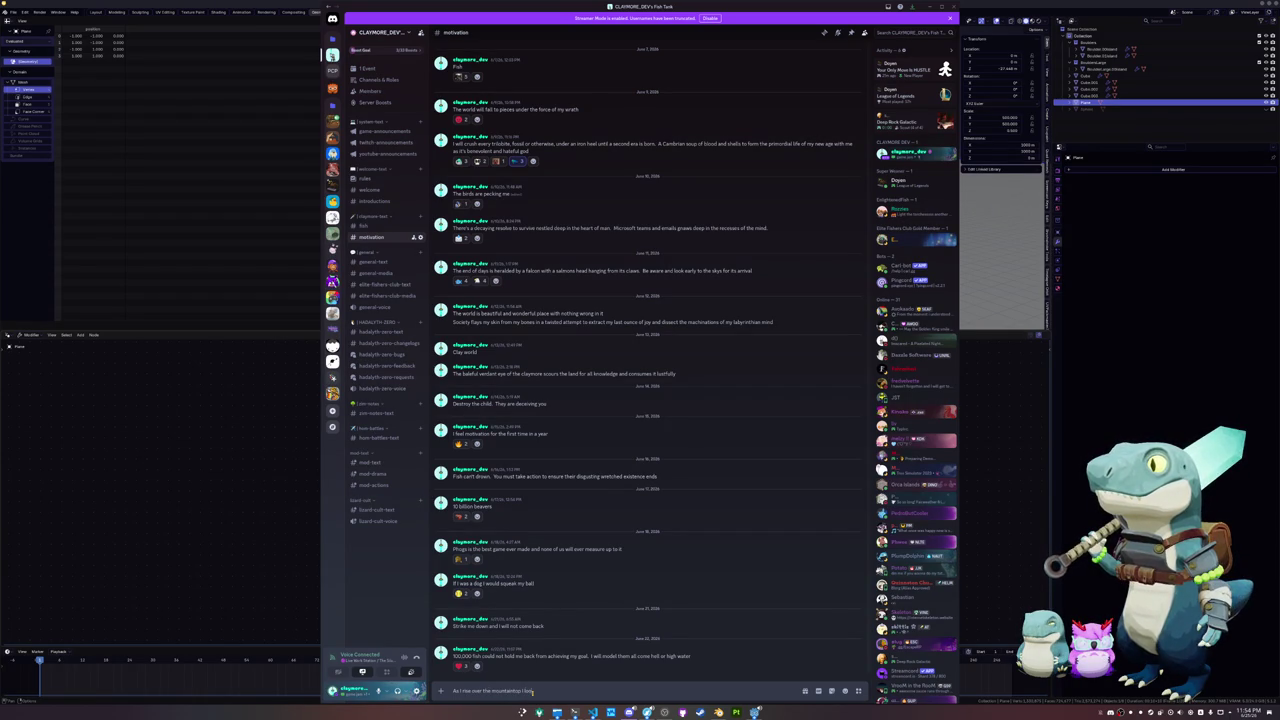
text(llage below)
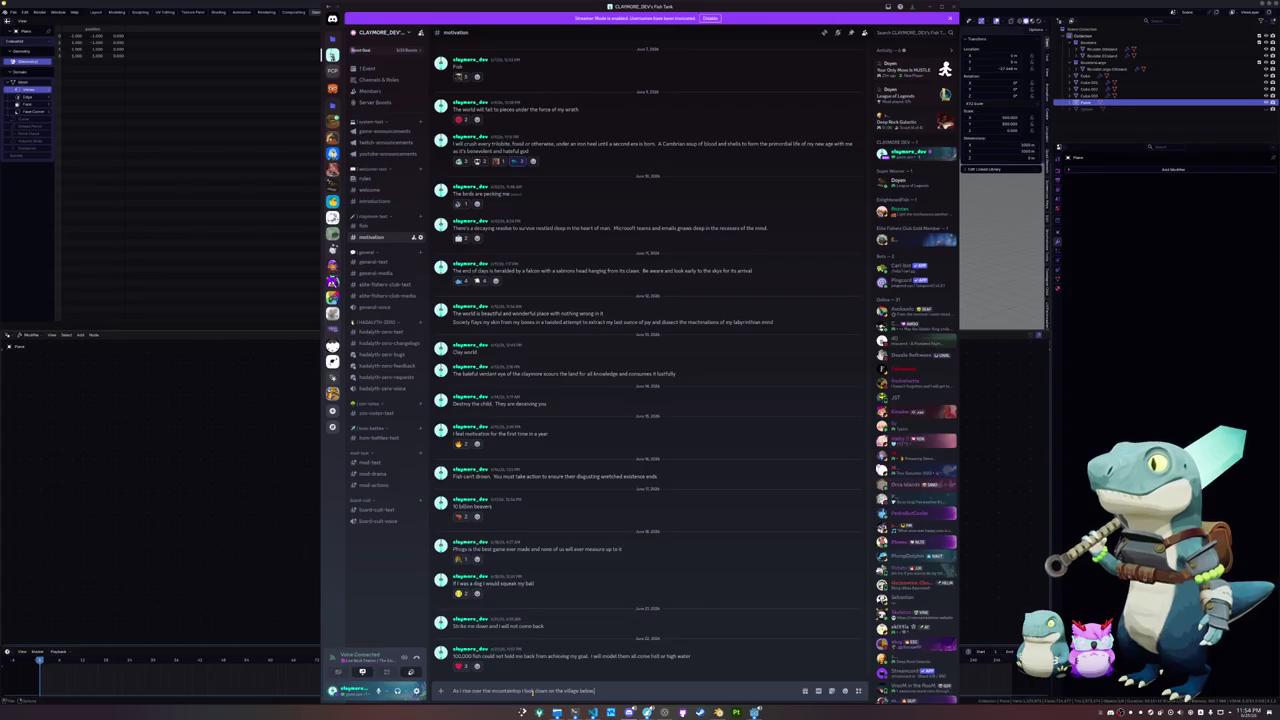
text(he peons chatt)
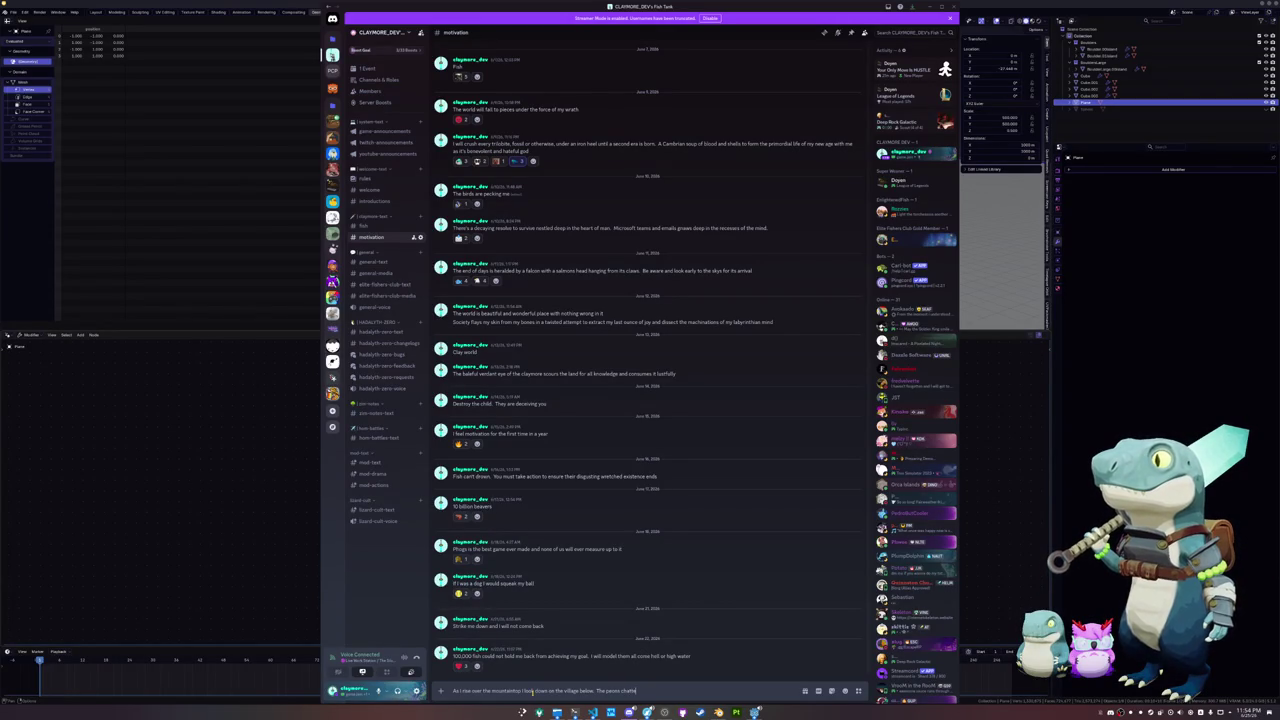
text(ndsc)
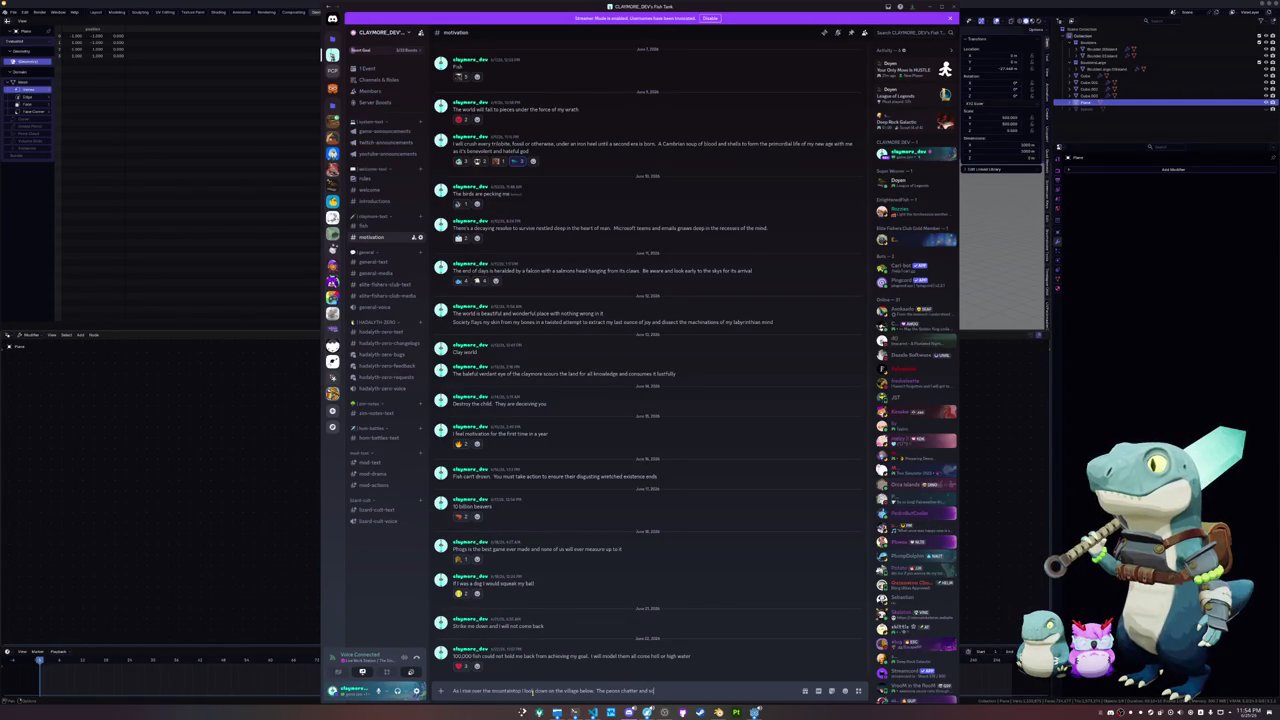
text(le betw)
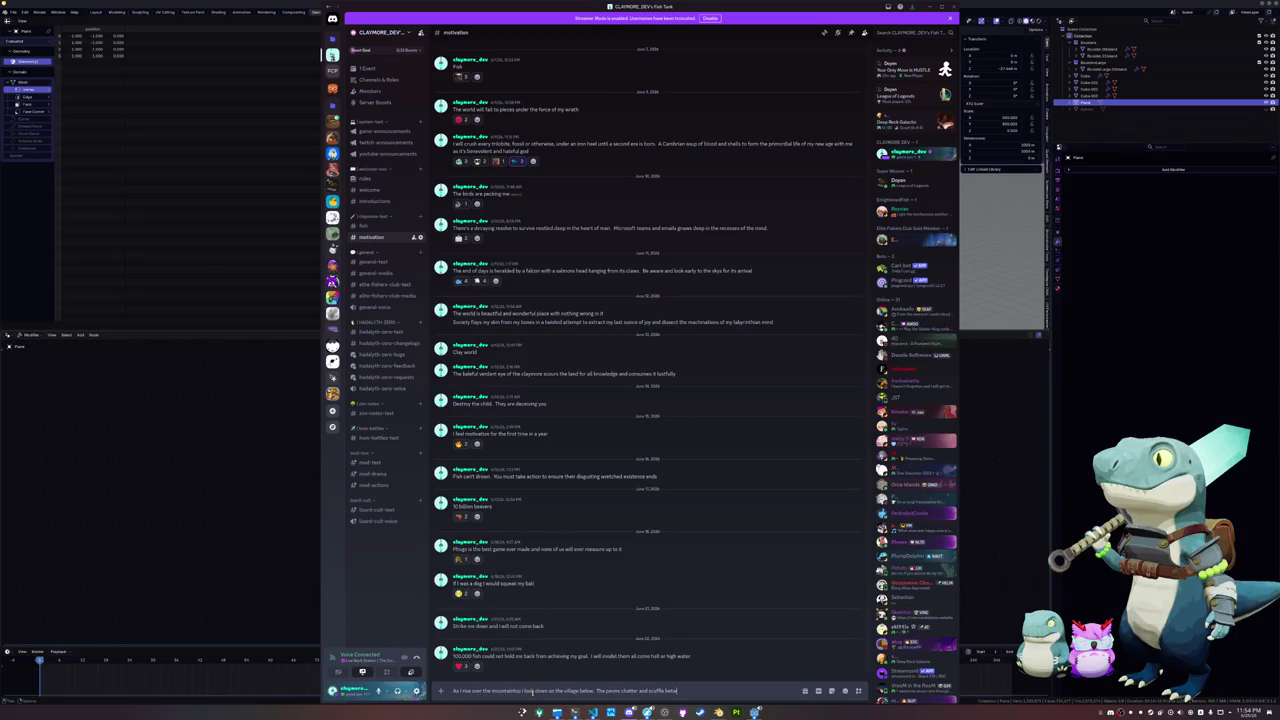
key(BackSpace)
key(BackSpace)
key(BackSpace)
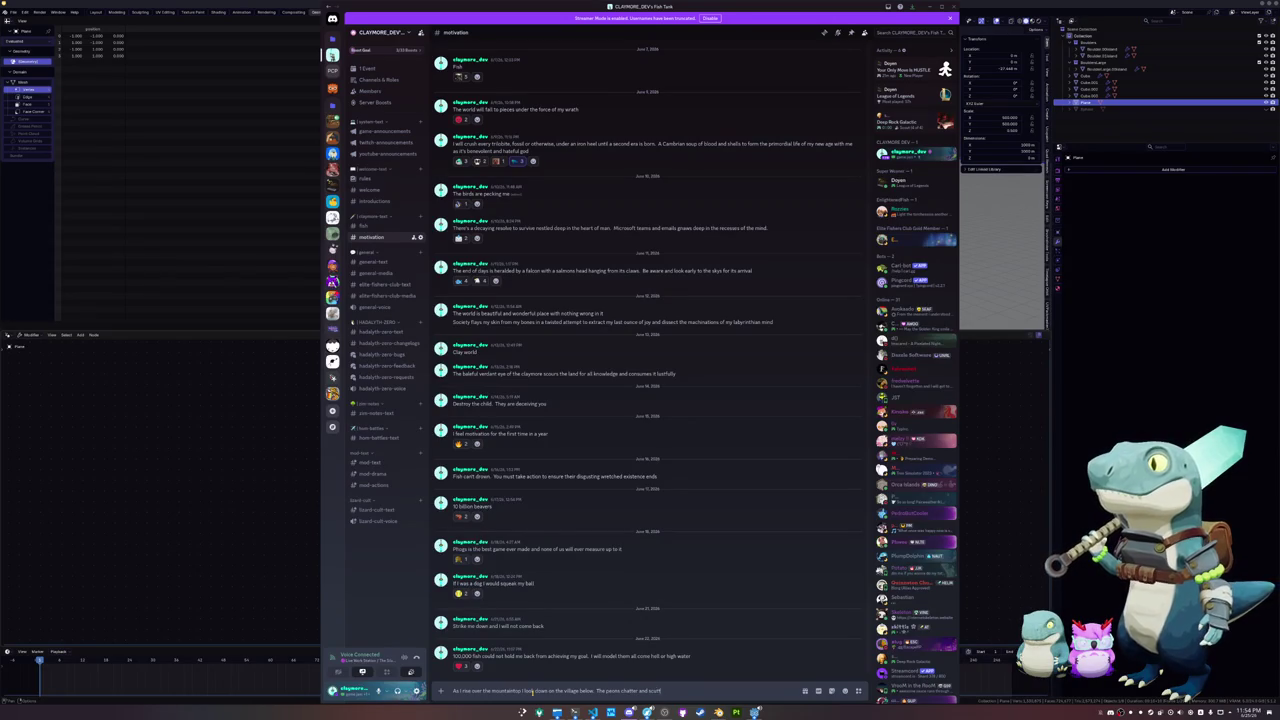
text(le between their menial tasks w)
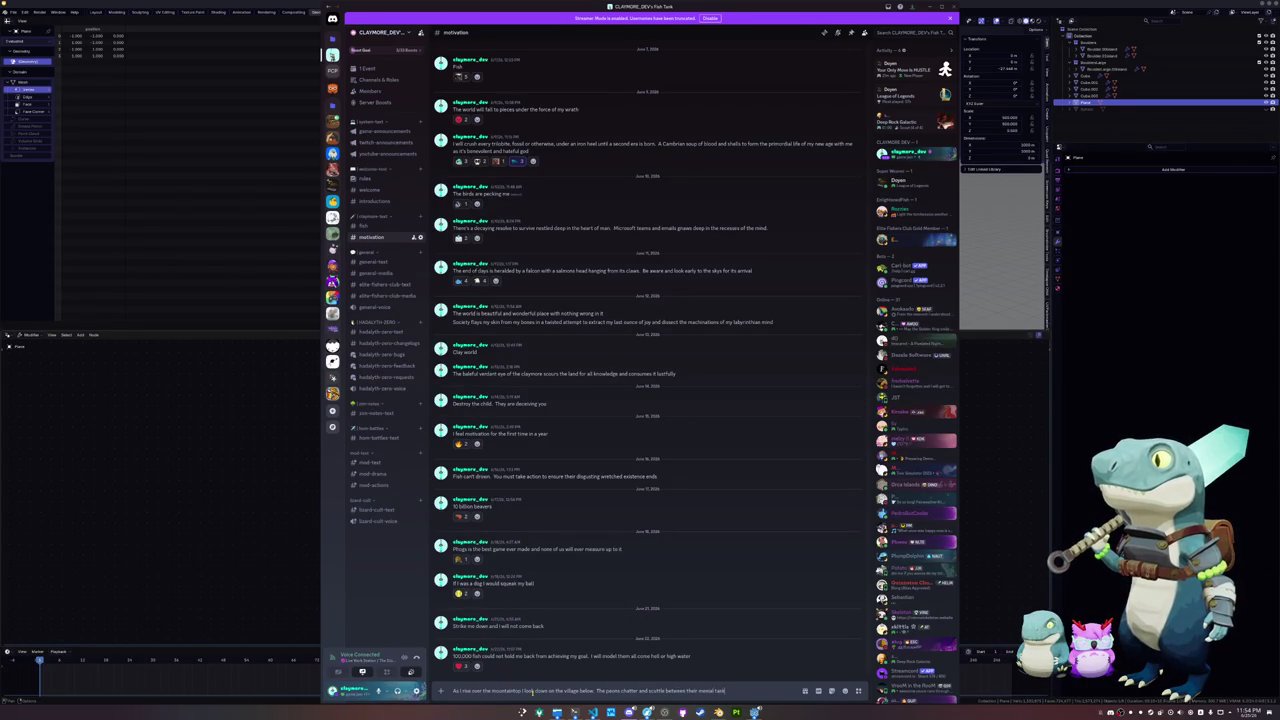
text(hile I lord)
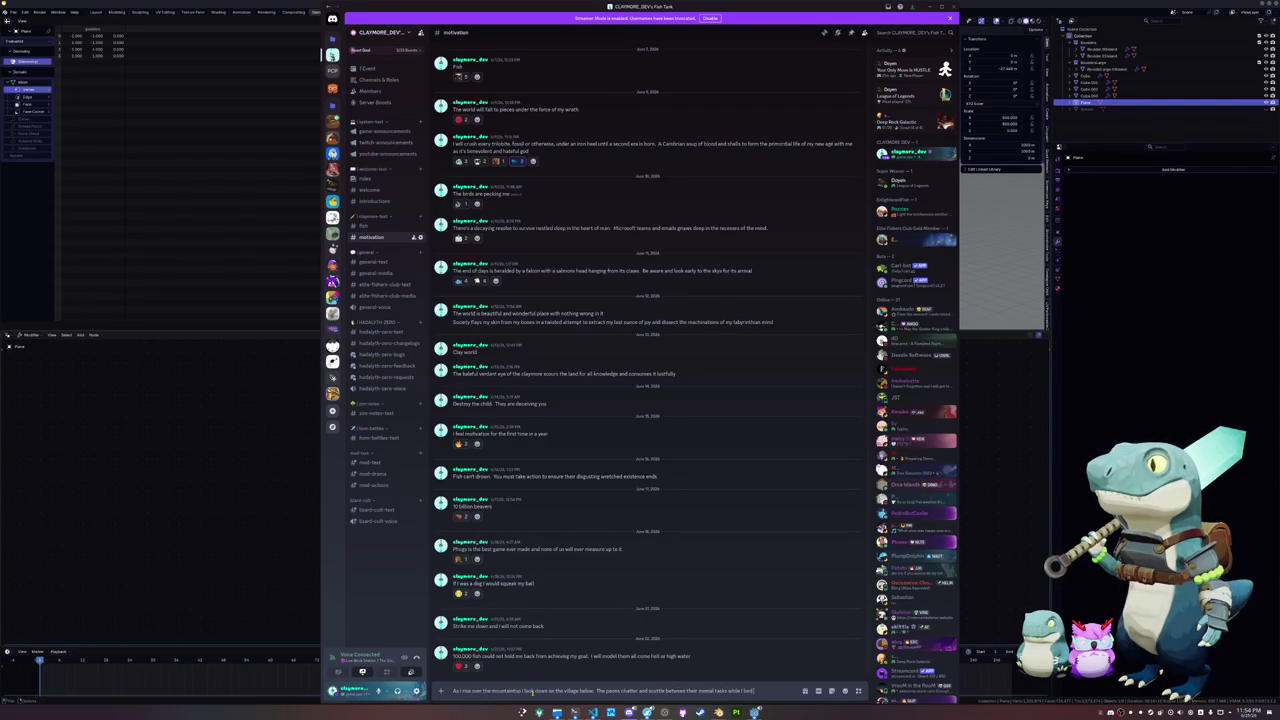
text( look above them from my remote mount)
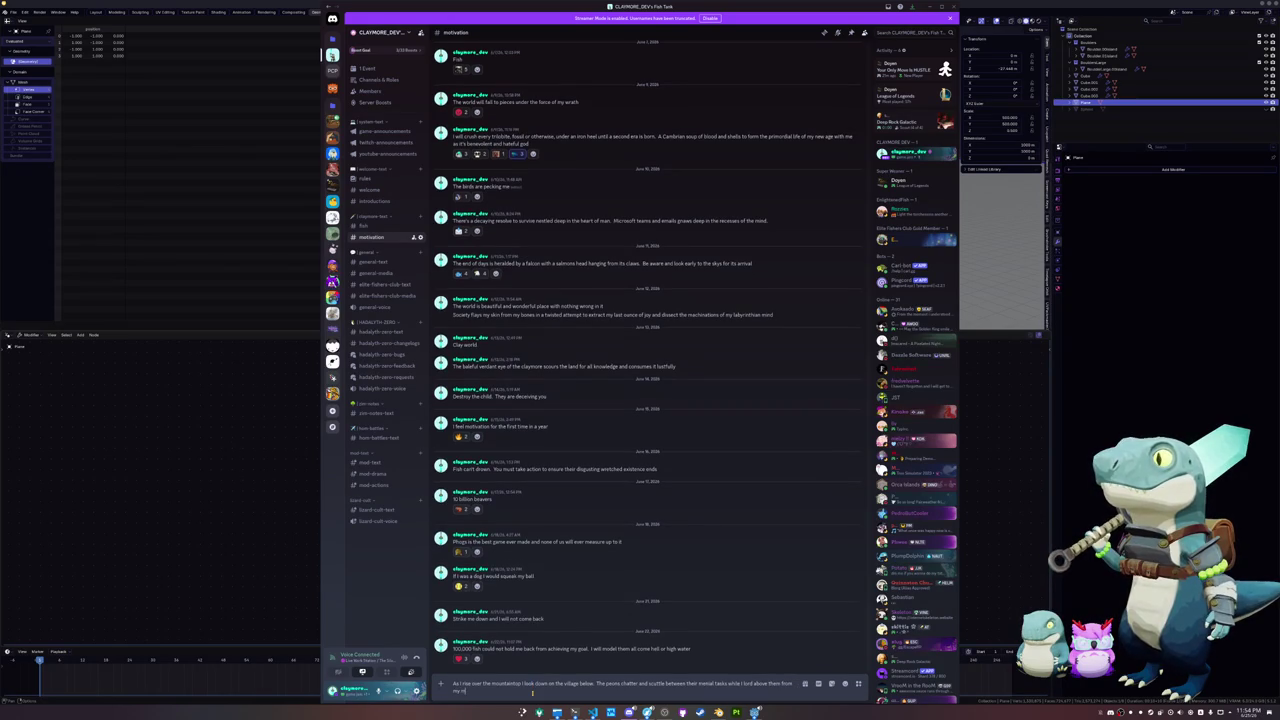
text(ain, fish fear me)
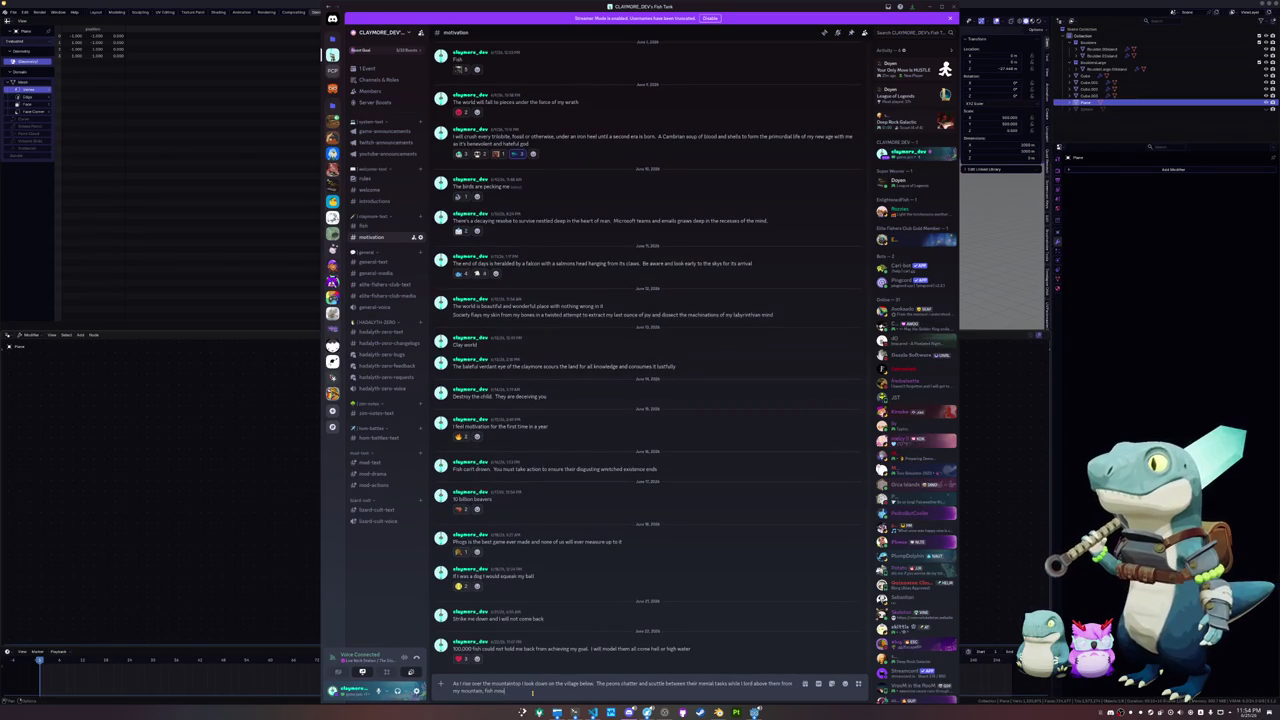
text(. I w)
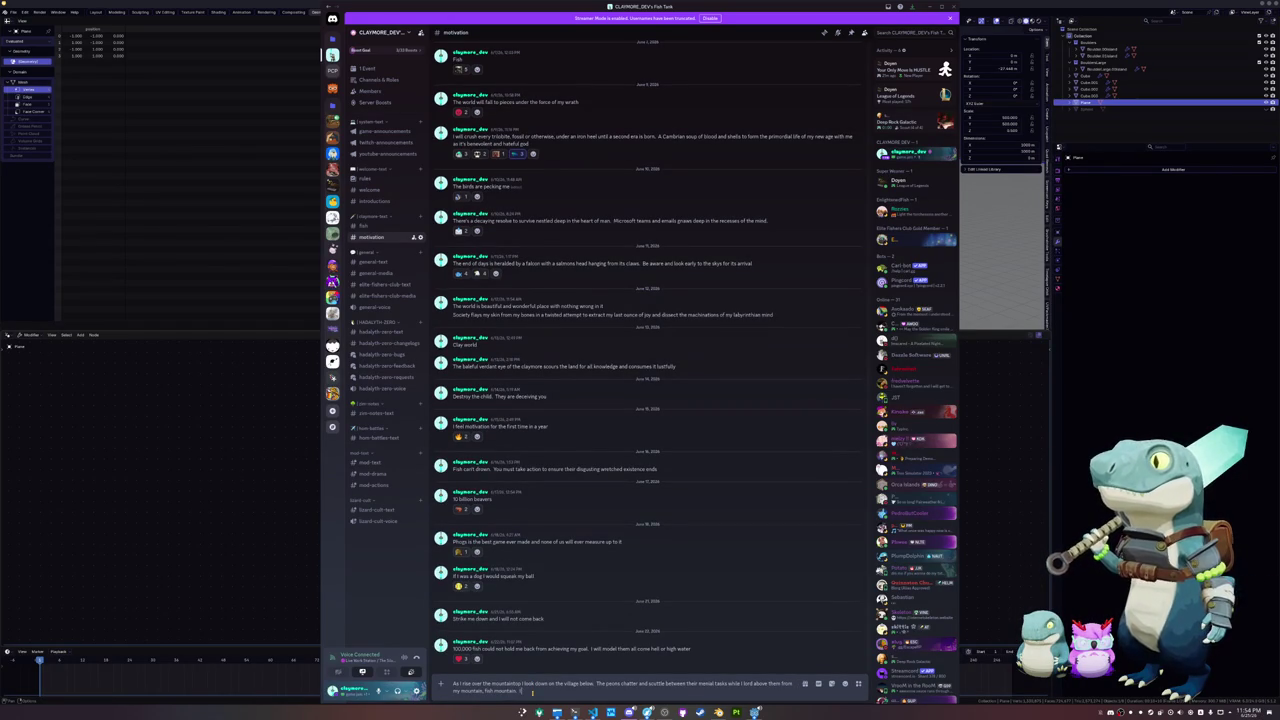
text(ill un)
text( smash an a)
text(valanch)
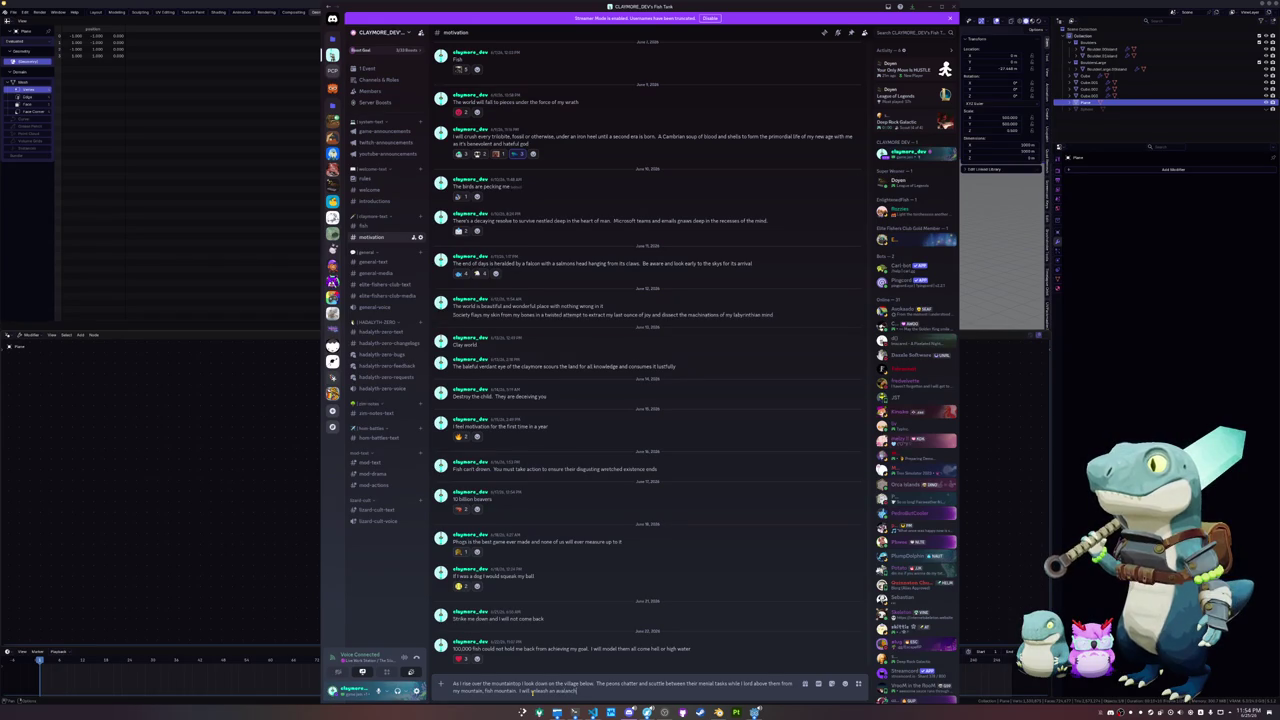
text(e to free them of their mortal chains an)
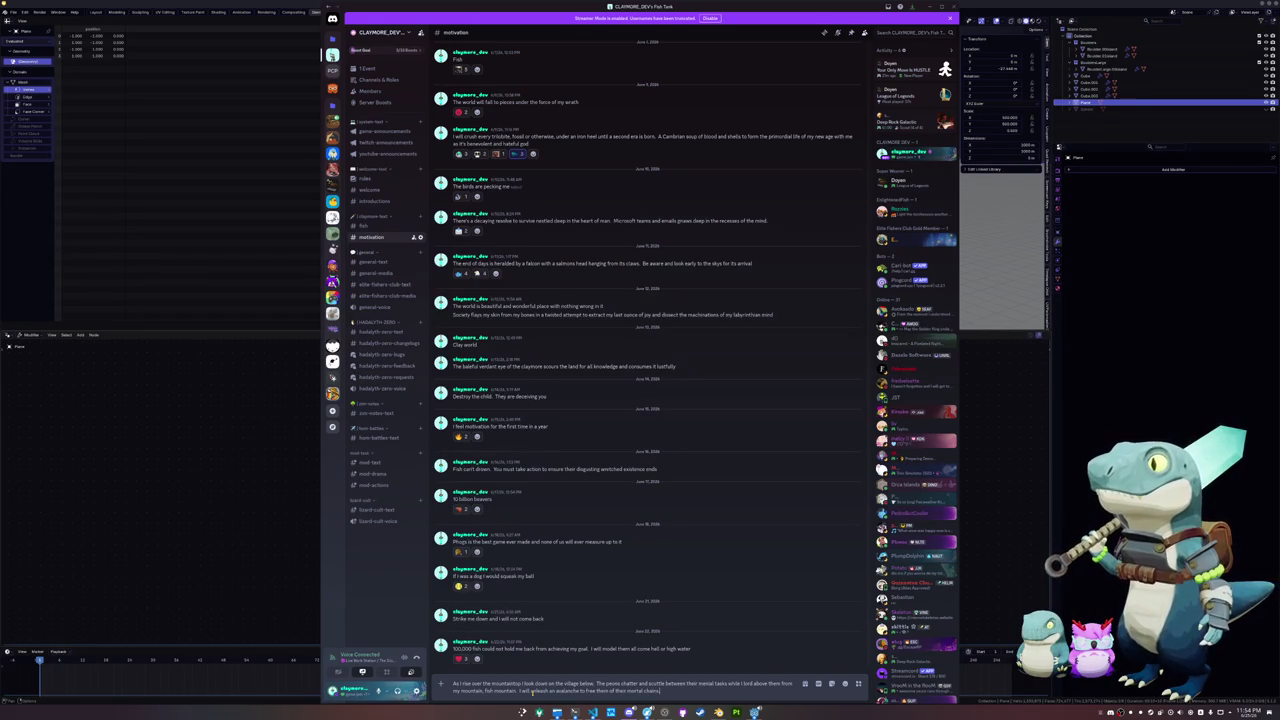
text(d as)
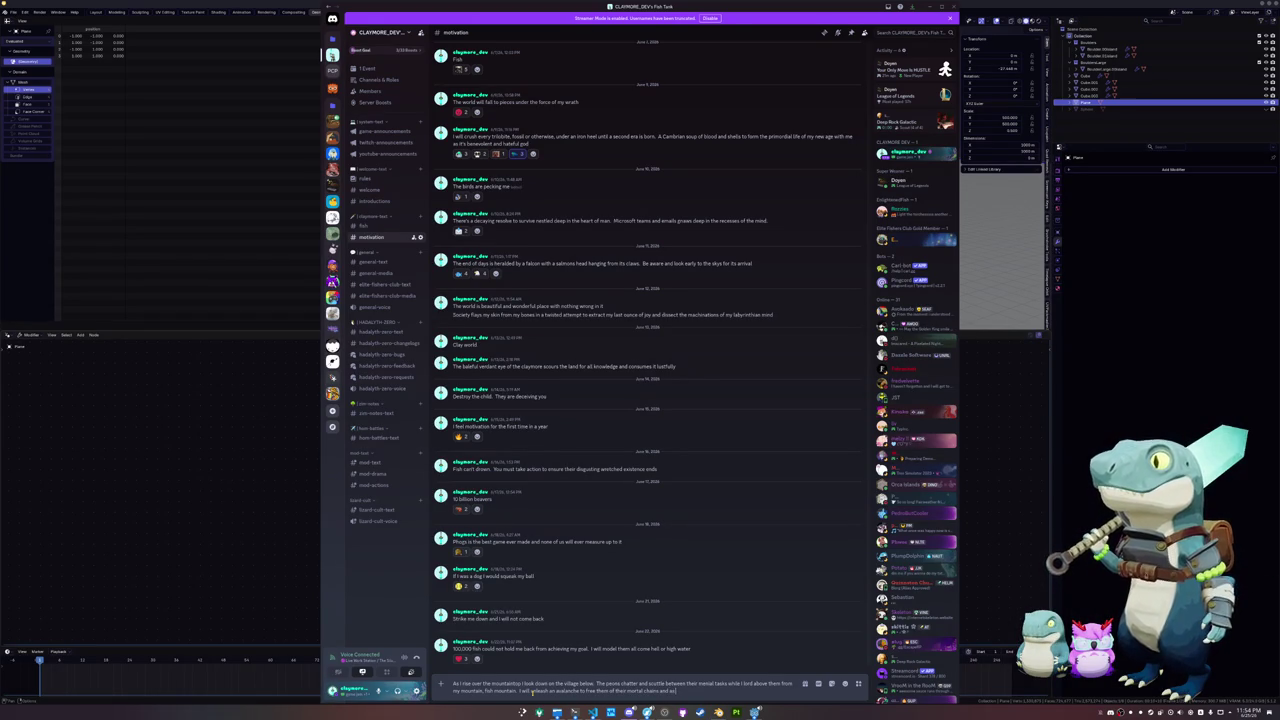
text( I am their savior)
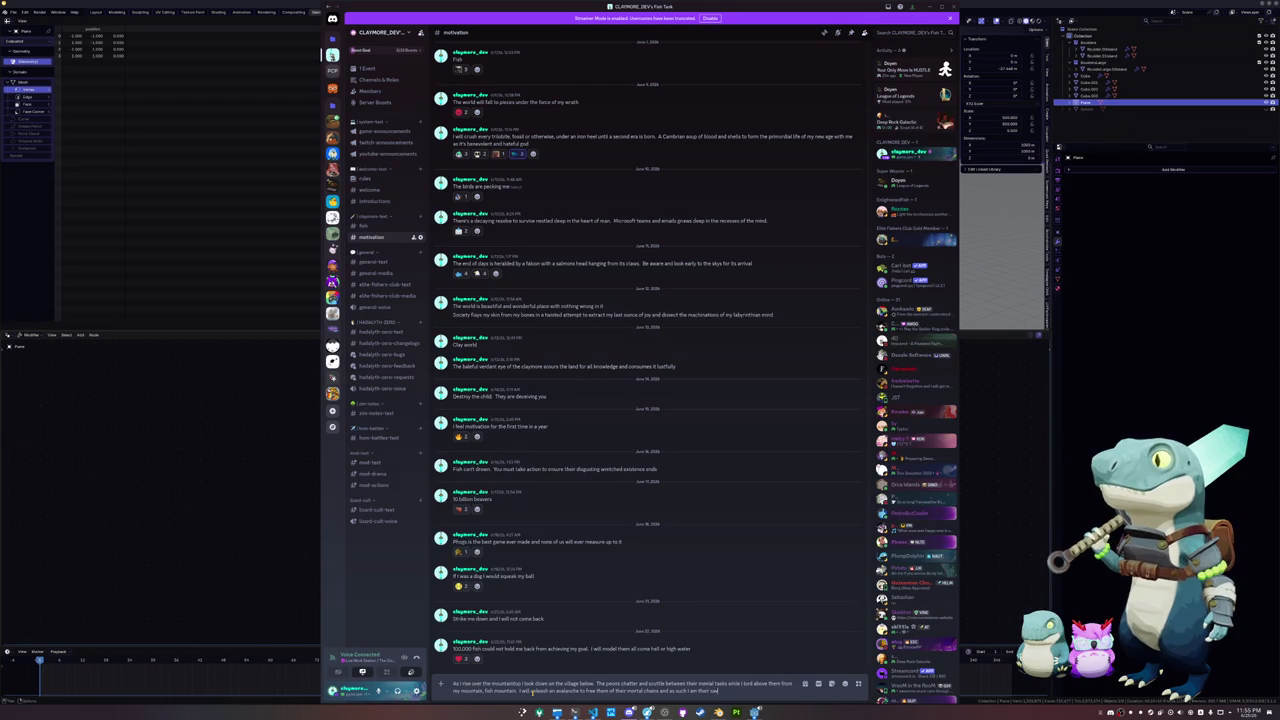
text(. Also b)
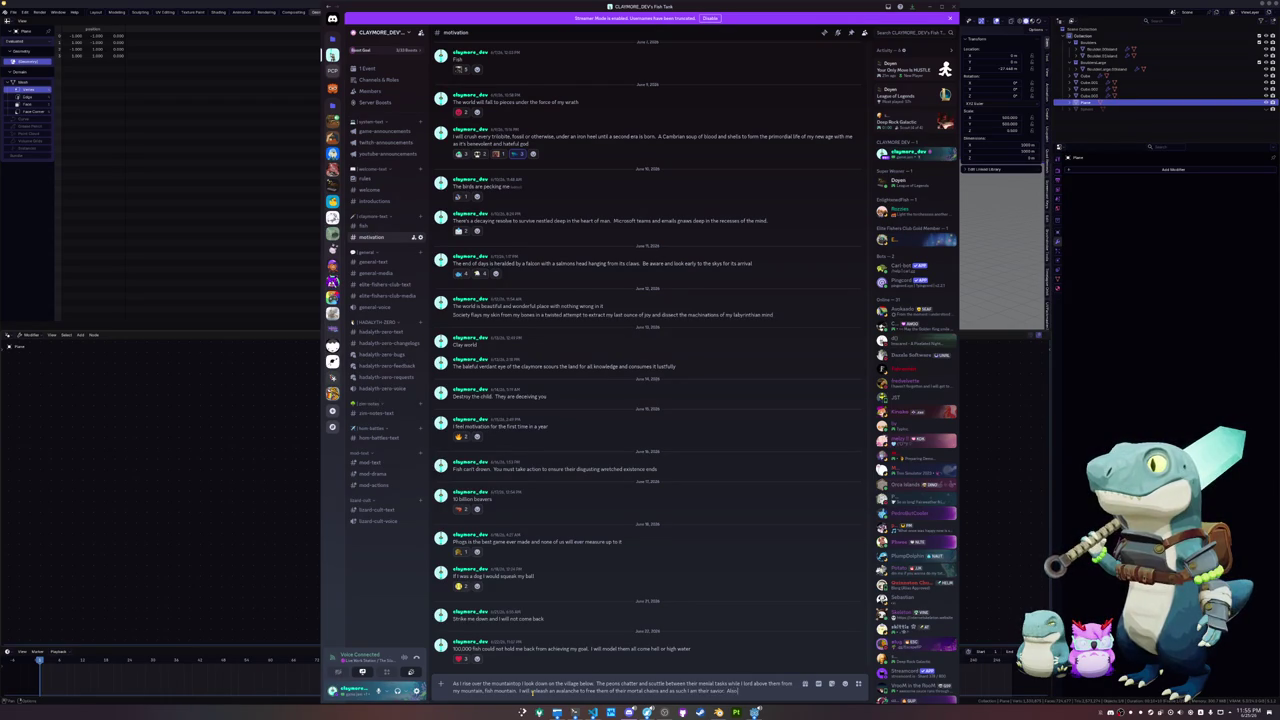
text(e more motivated)
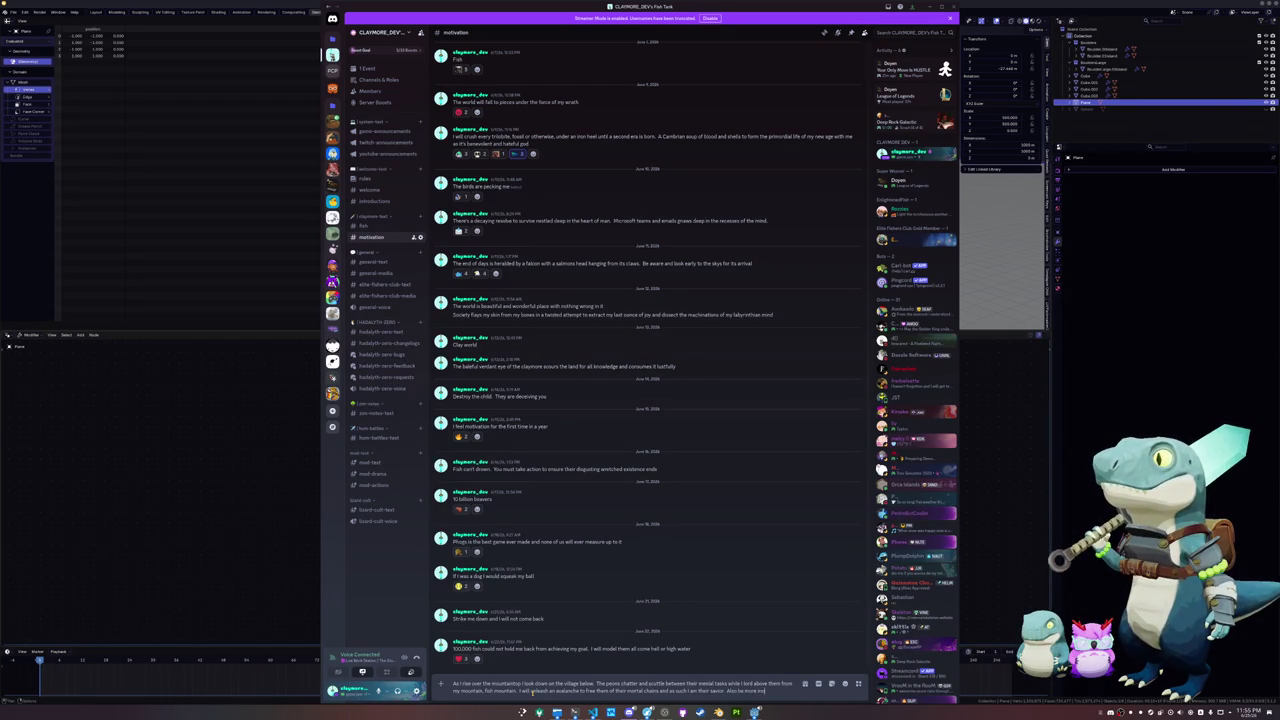
key(Return)
key(super+Down)
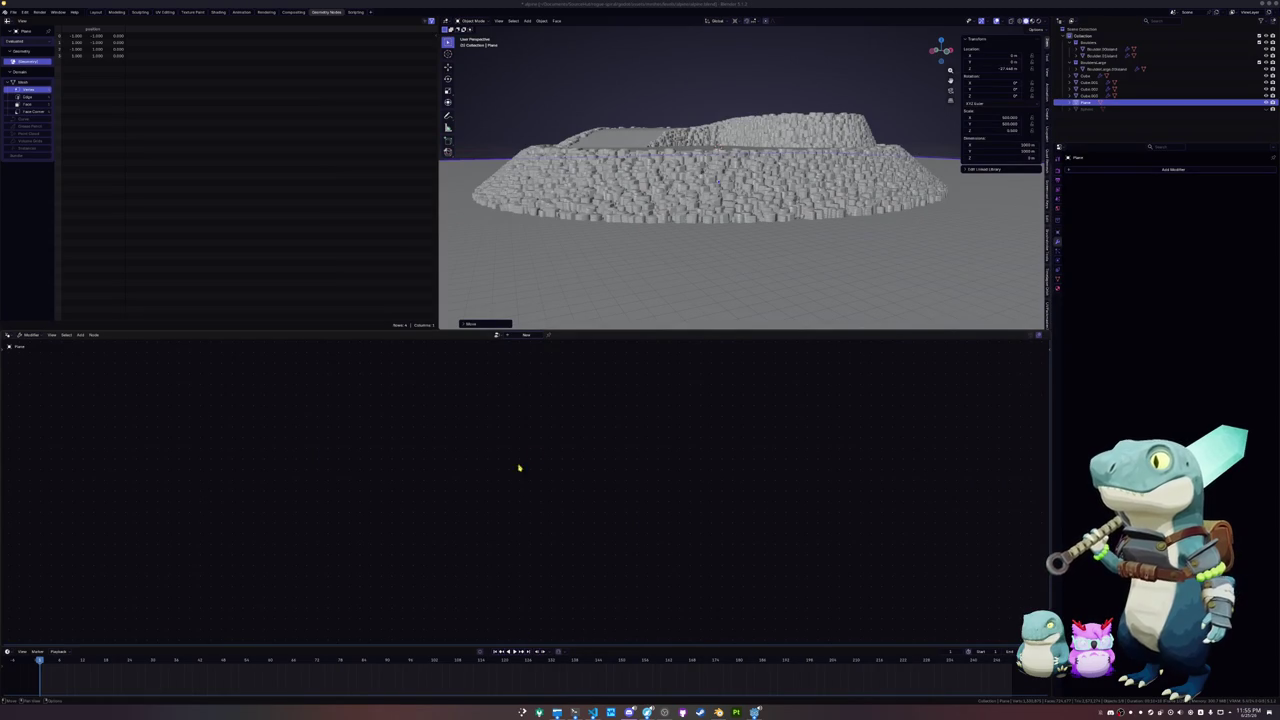
click(718, 147)
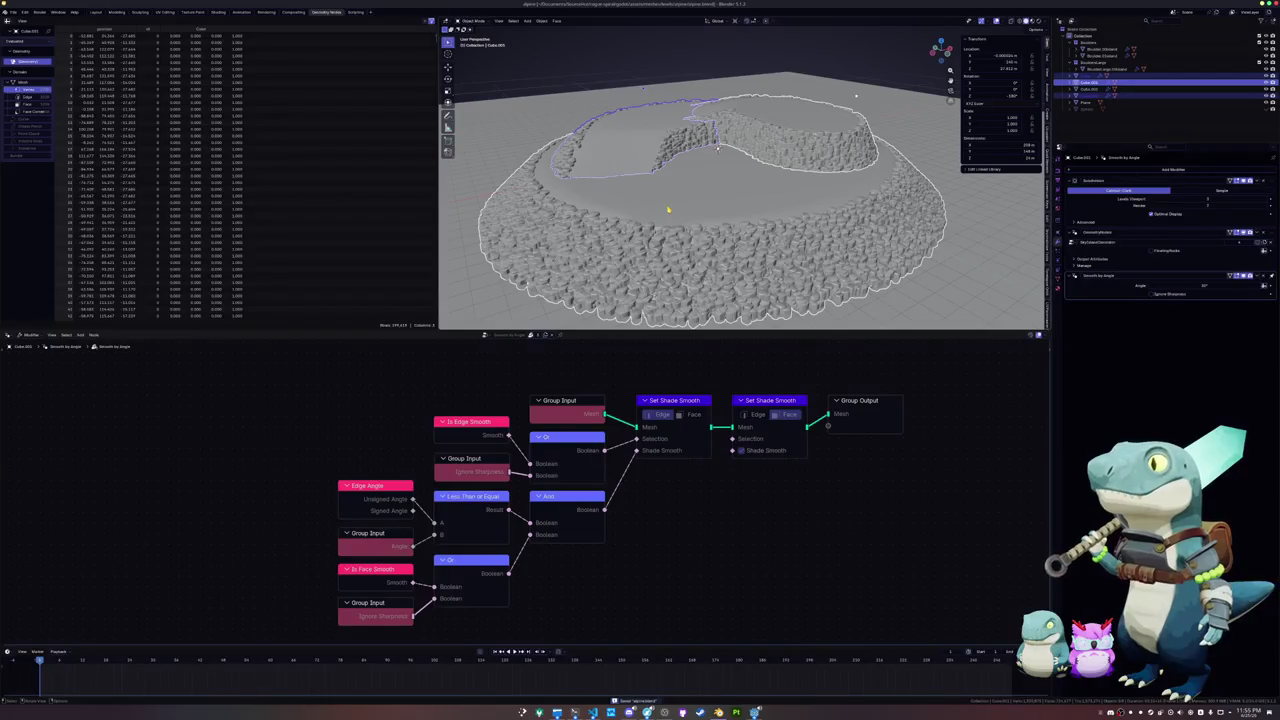
scroll(683, 228, down, 2)
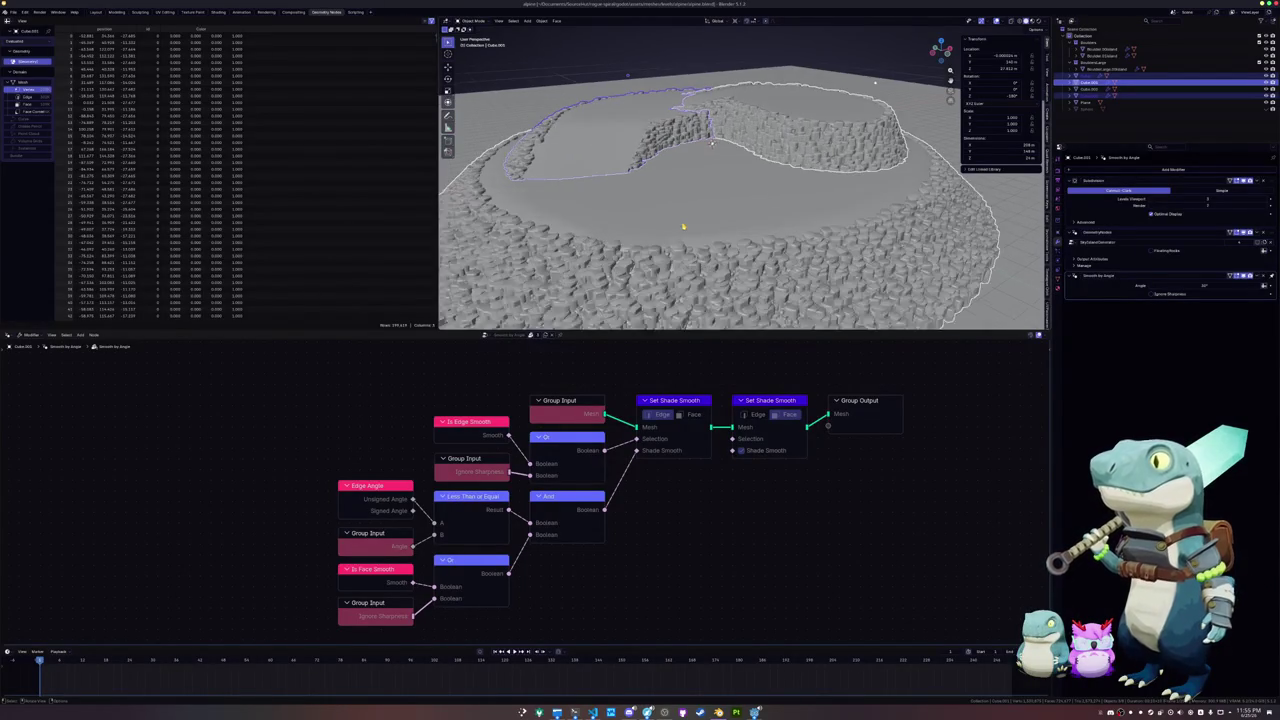
scroll(683, 228, down, 4)
middle_drag(680, 233, 882, 122)
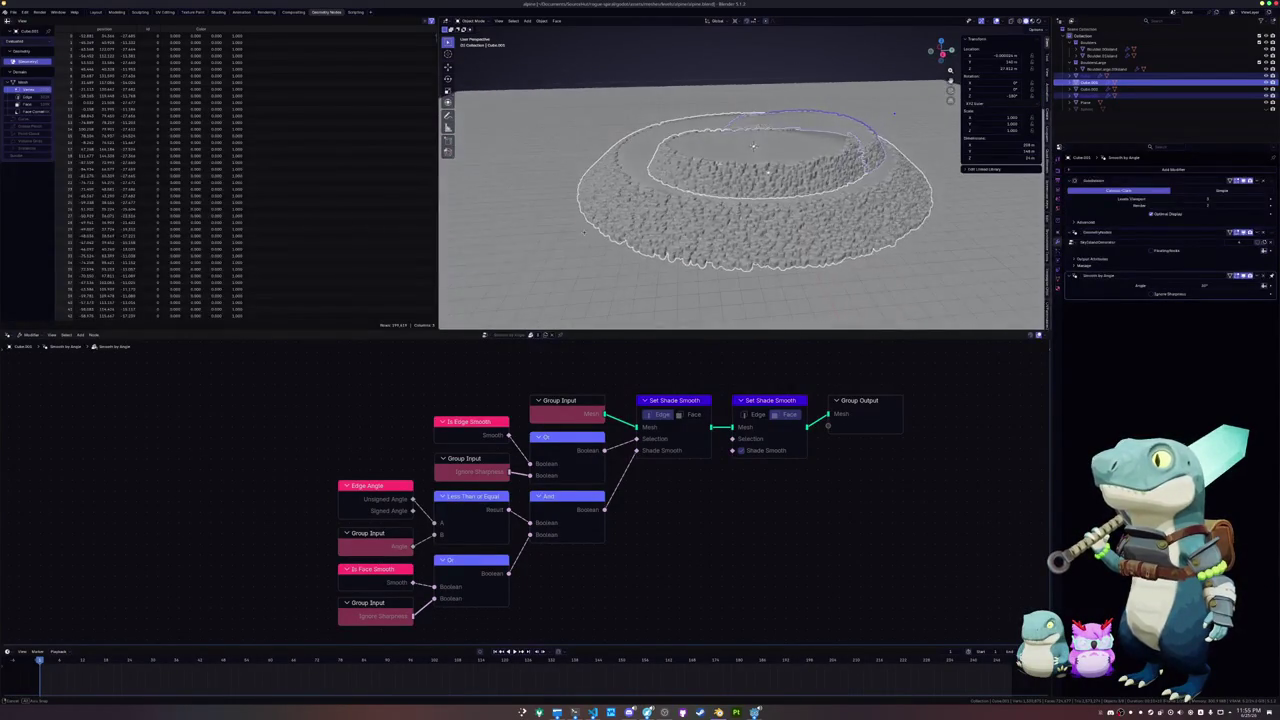
mouse_move(882, 122)
middle_down()
mouse_move(886, 146)
mouse_move(886, 134)
middle_up()
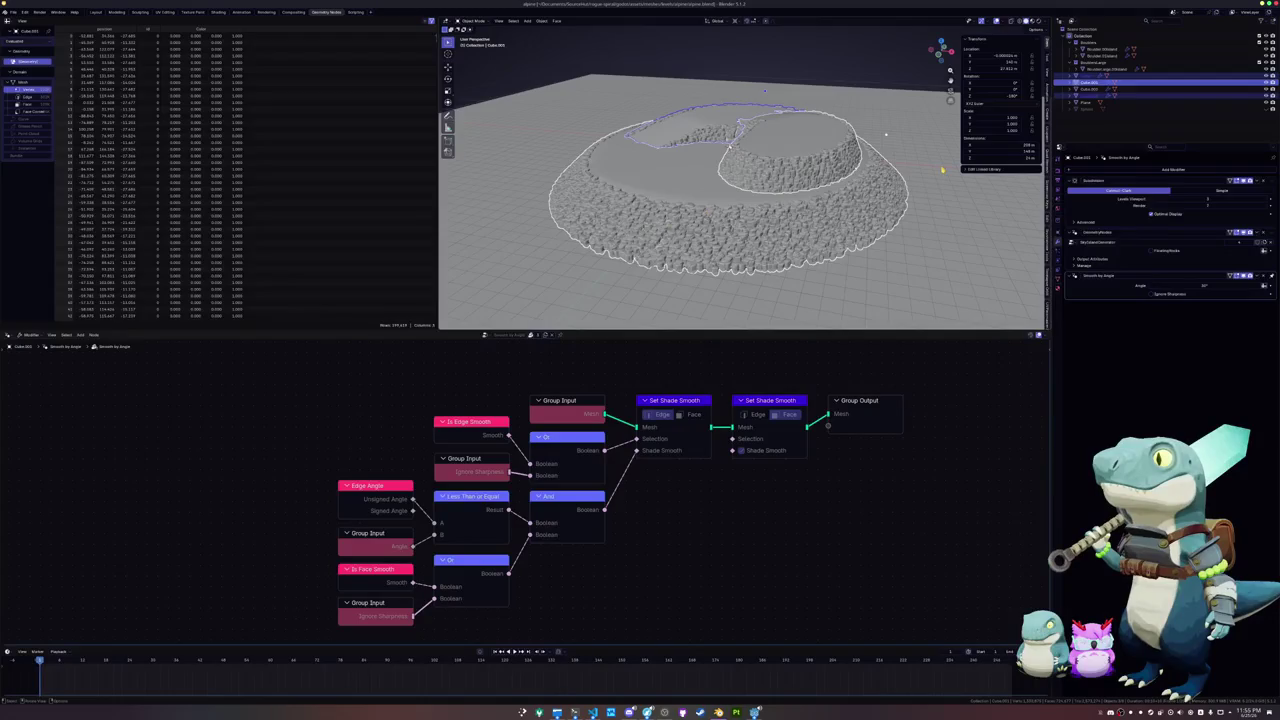
click(1106, 70)
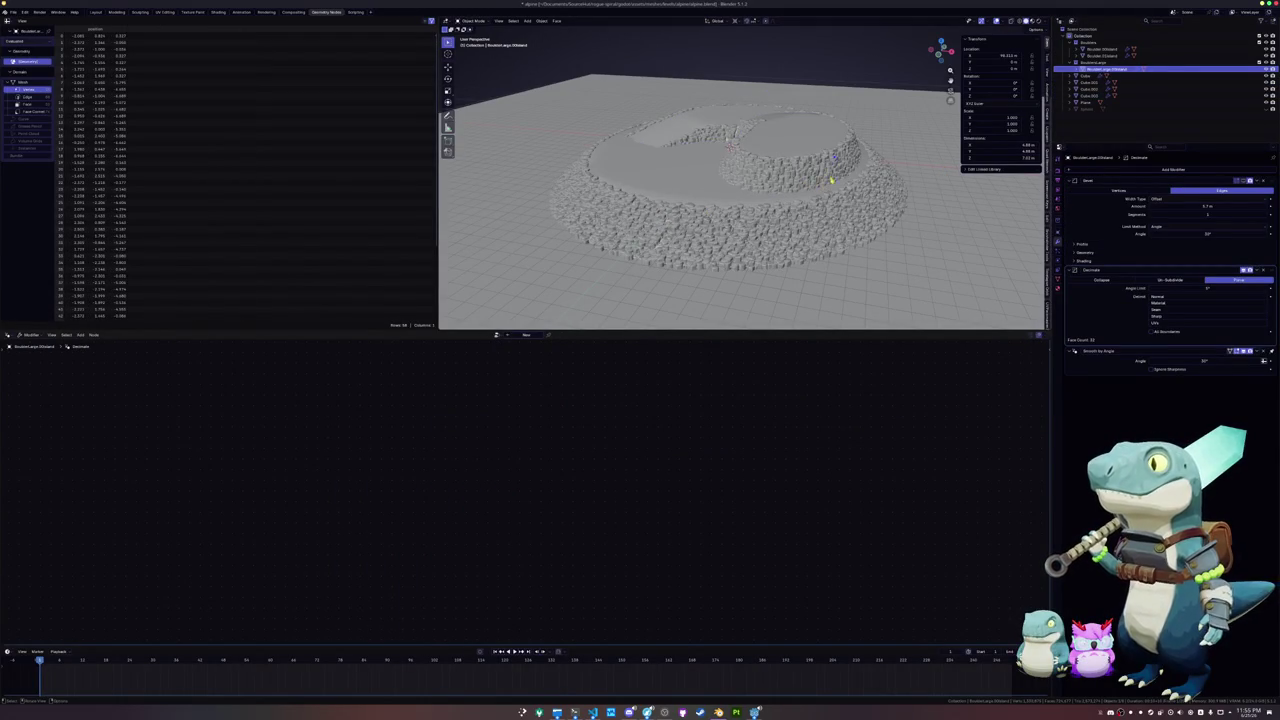
scroll(766, 62, up, 1)
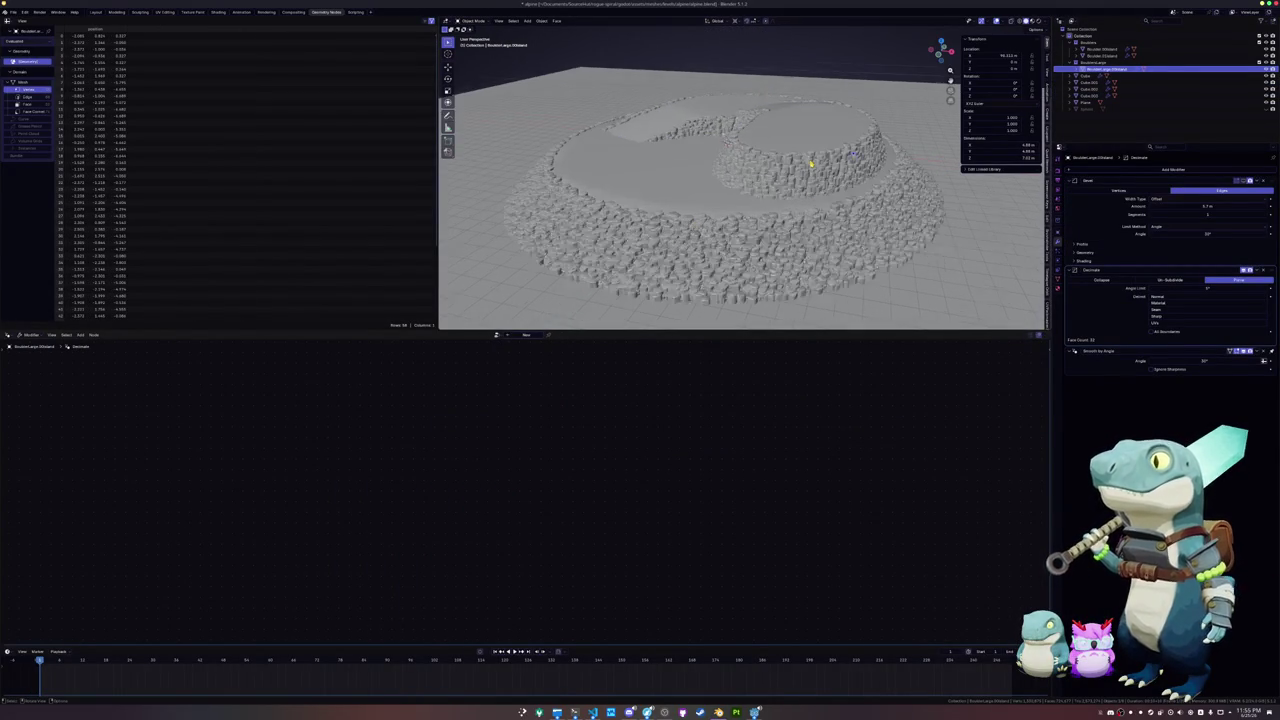
middle_drag(811, 163, 799, 199)
click(799, 199)
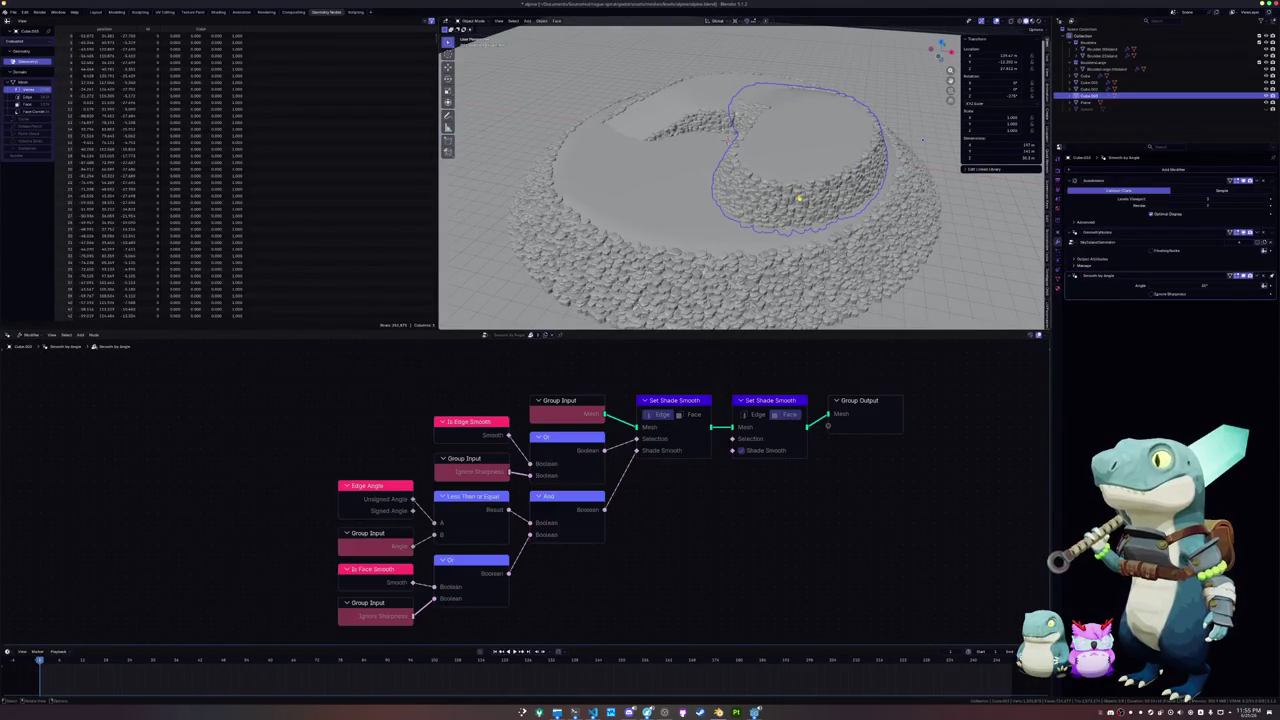
click(727, 140)
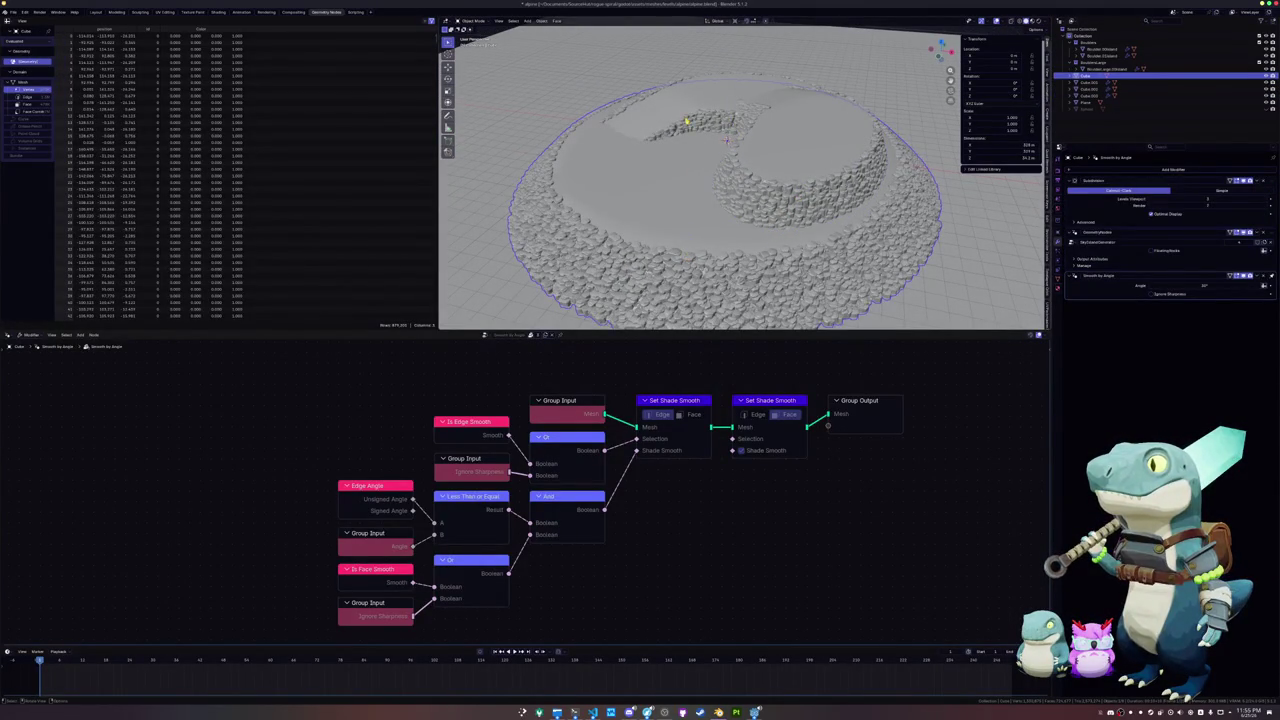
click(688, 121)
middle_drag(664, 194, 646, 197)
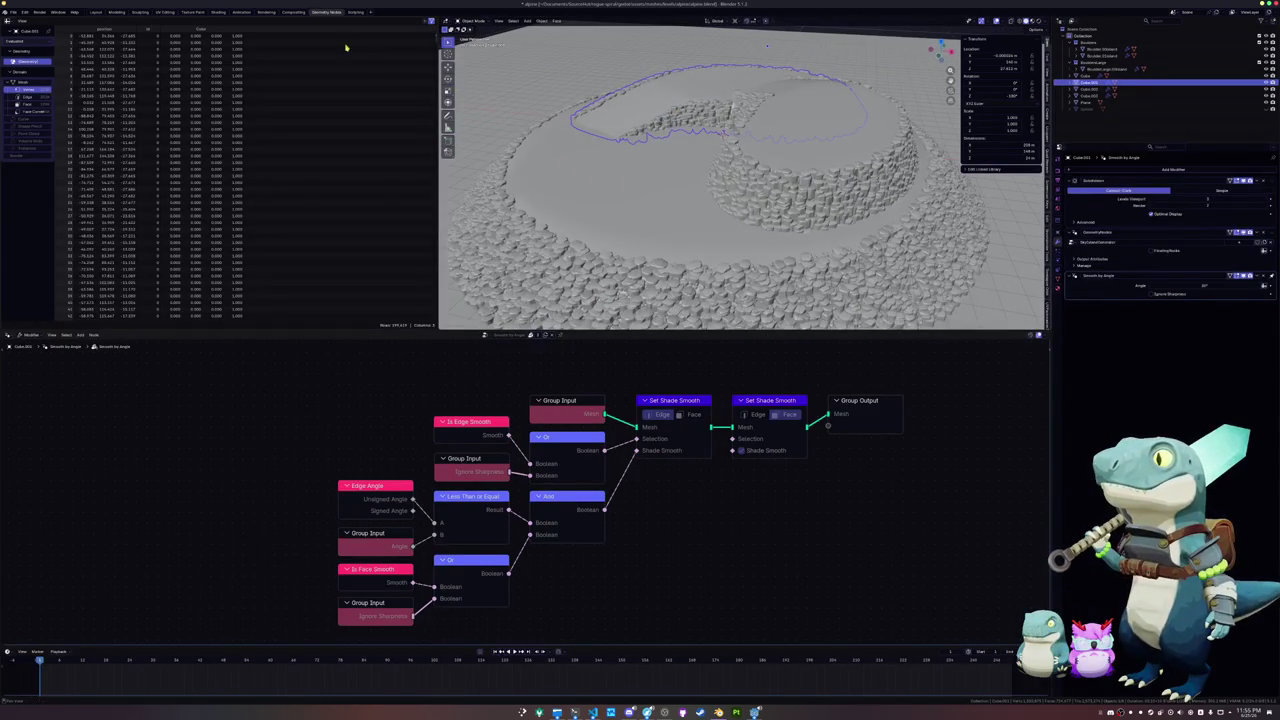
click(655, 205)
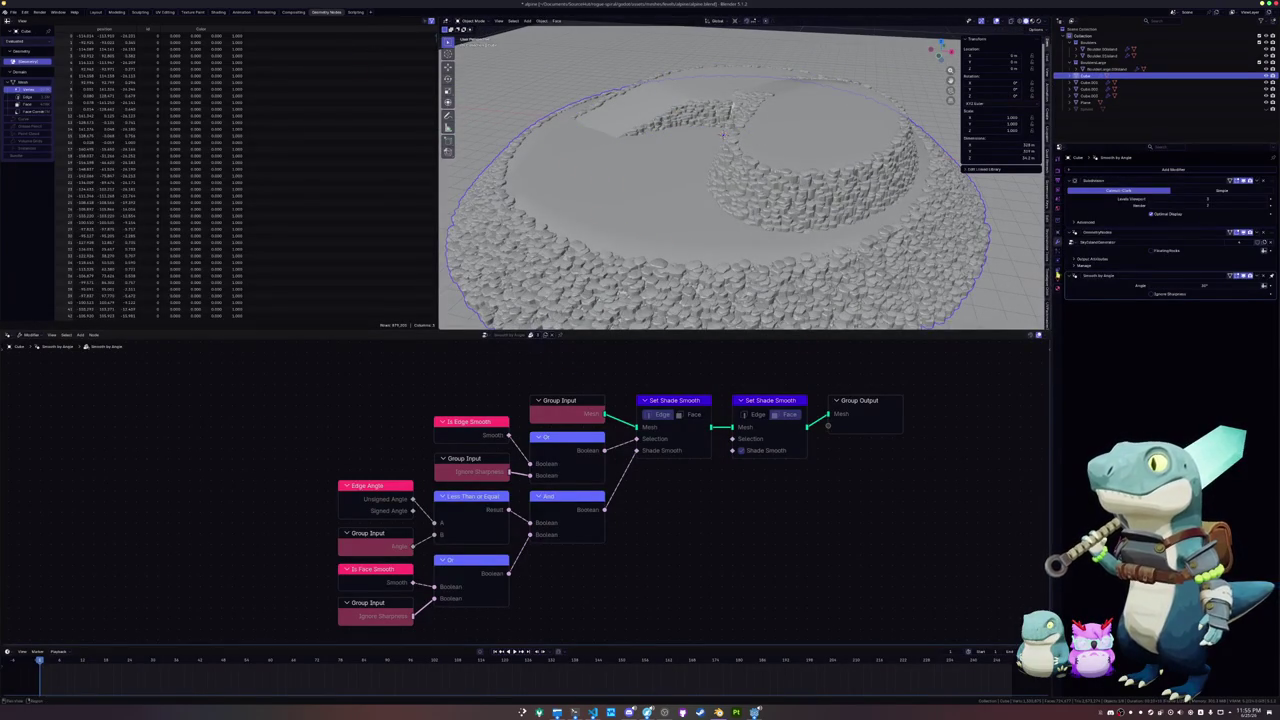
click(1075, 258)
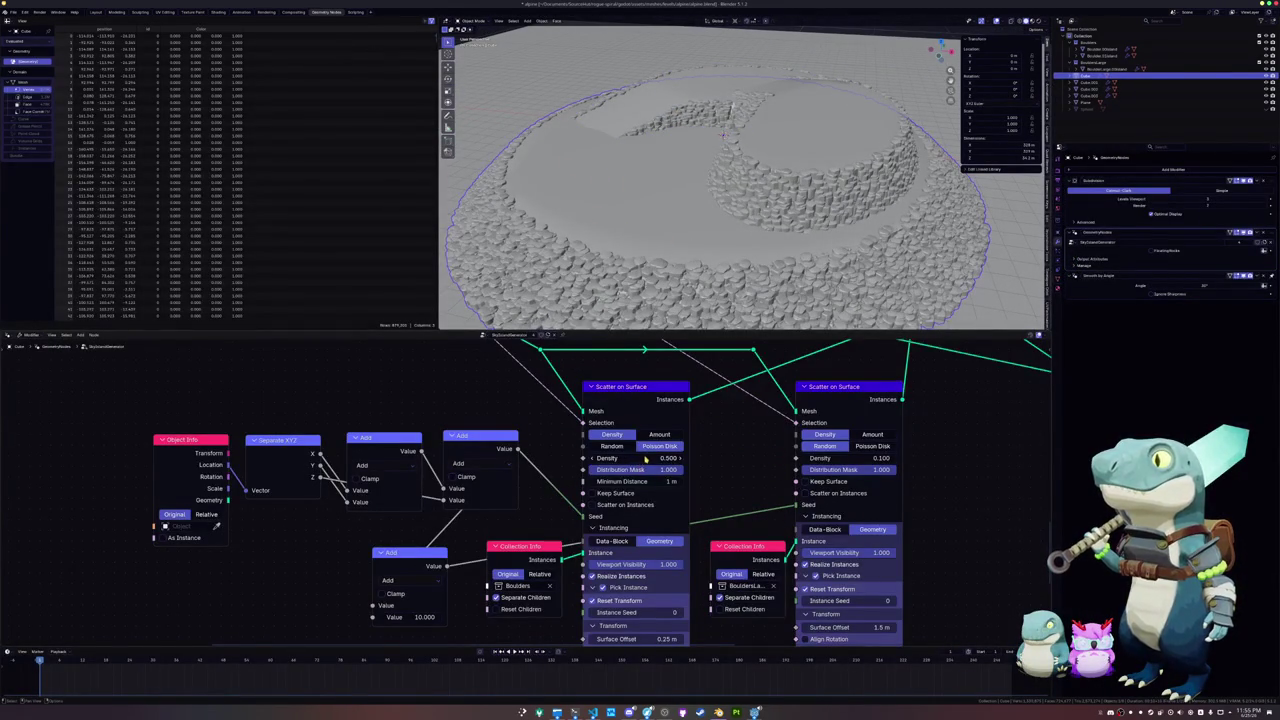
- Drag both Scatter on Surface Density values back and forth to test boulder densities
drag(648, 458, 600, 458)
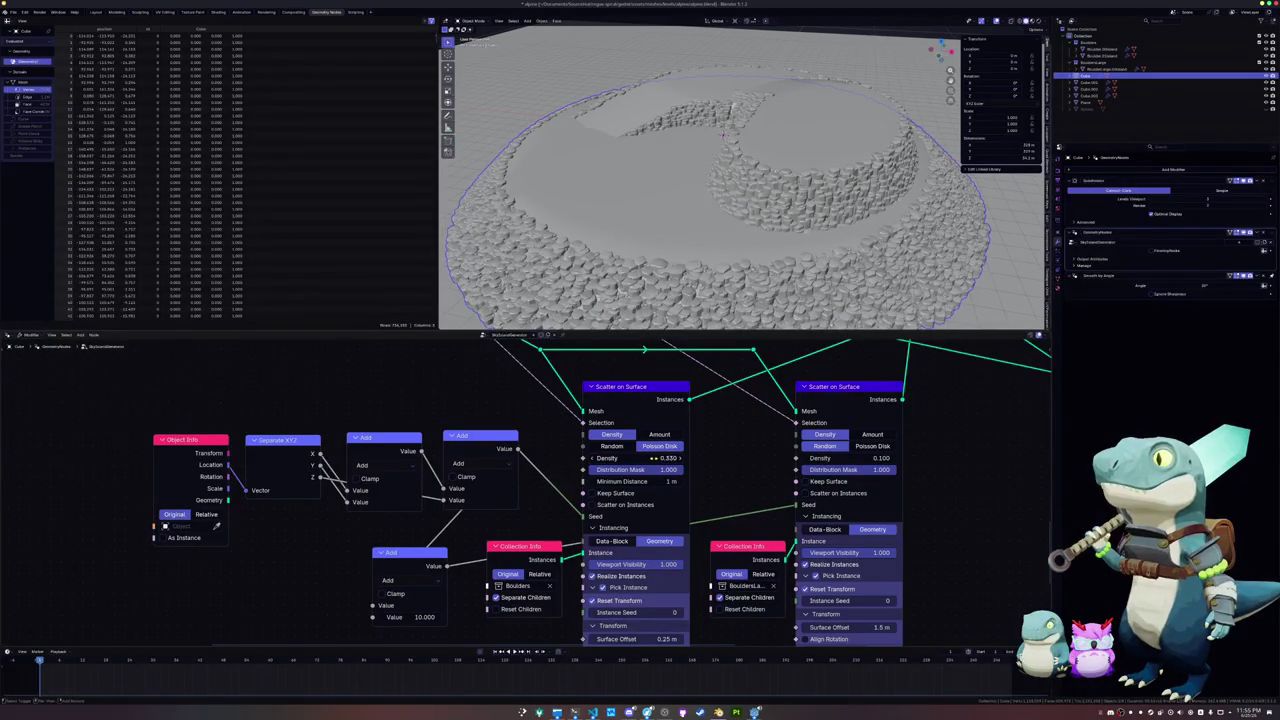
mouse_move(877, 457)
mouse_down()
mouse_move(840, 457)
mouse_move(858, 457)
mouse_up()
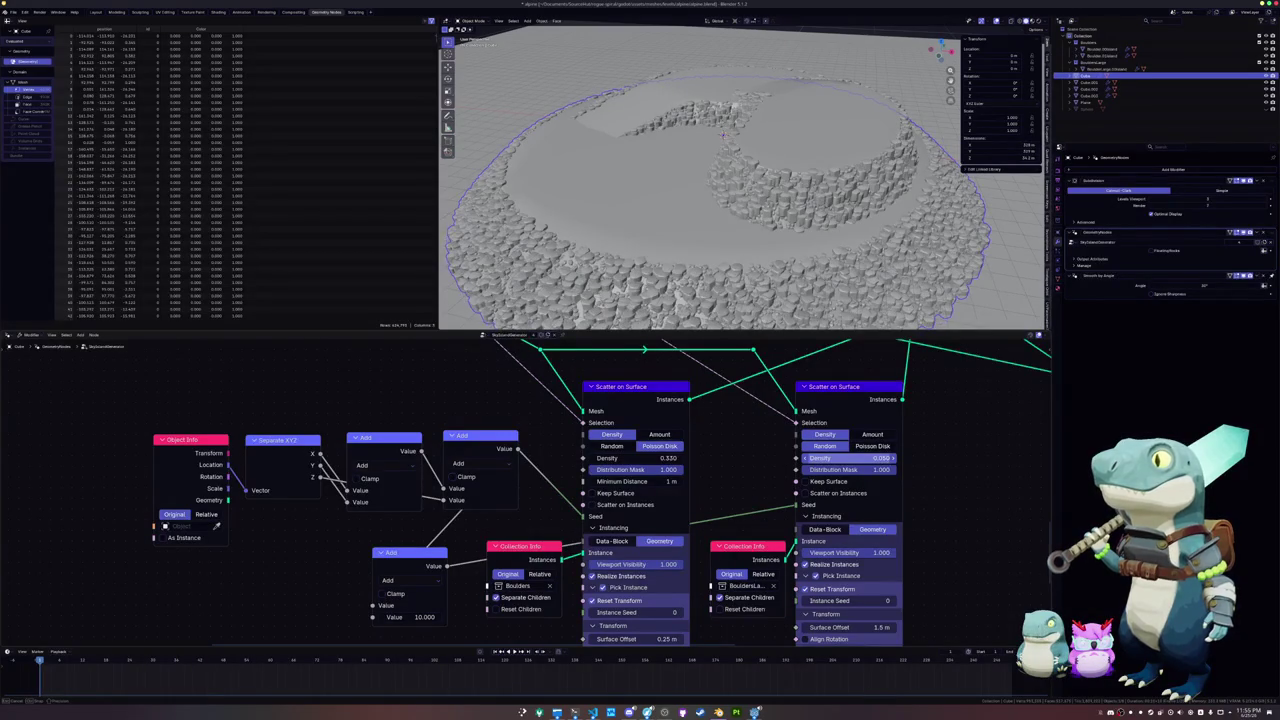
drag(858, 457, 862, 457)
mouse_move(664, 458)
mouse_down()
mouse_move(676, 458)
mouse_move(660, 458)
mouse_up()
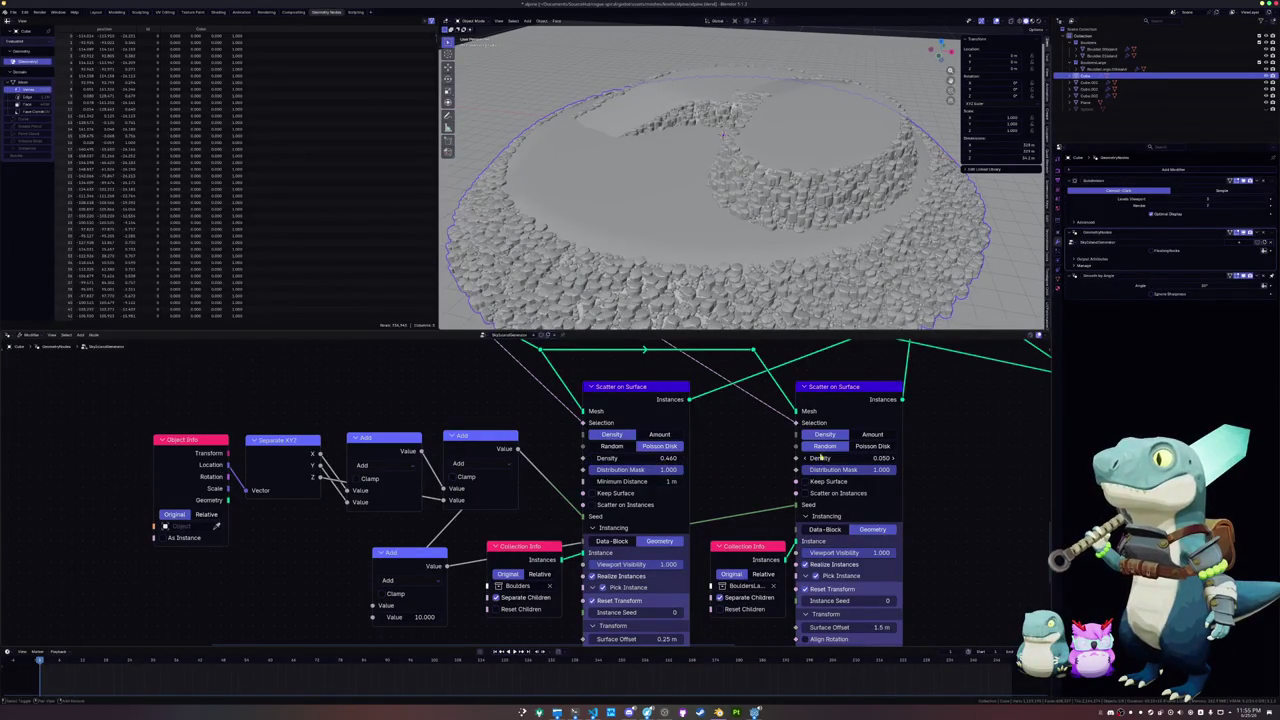
mouse_move(850, 457)
mouse_down()
mouse_move(866, 457)
mouse_move(855, 457)
mouse_up()
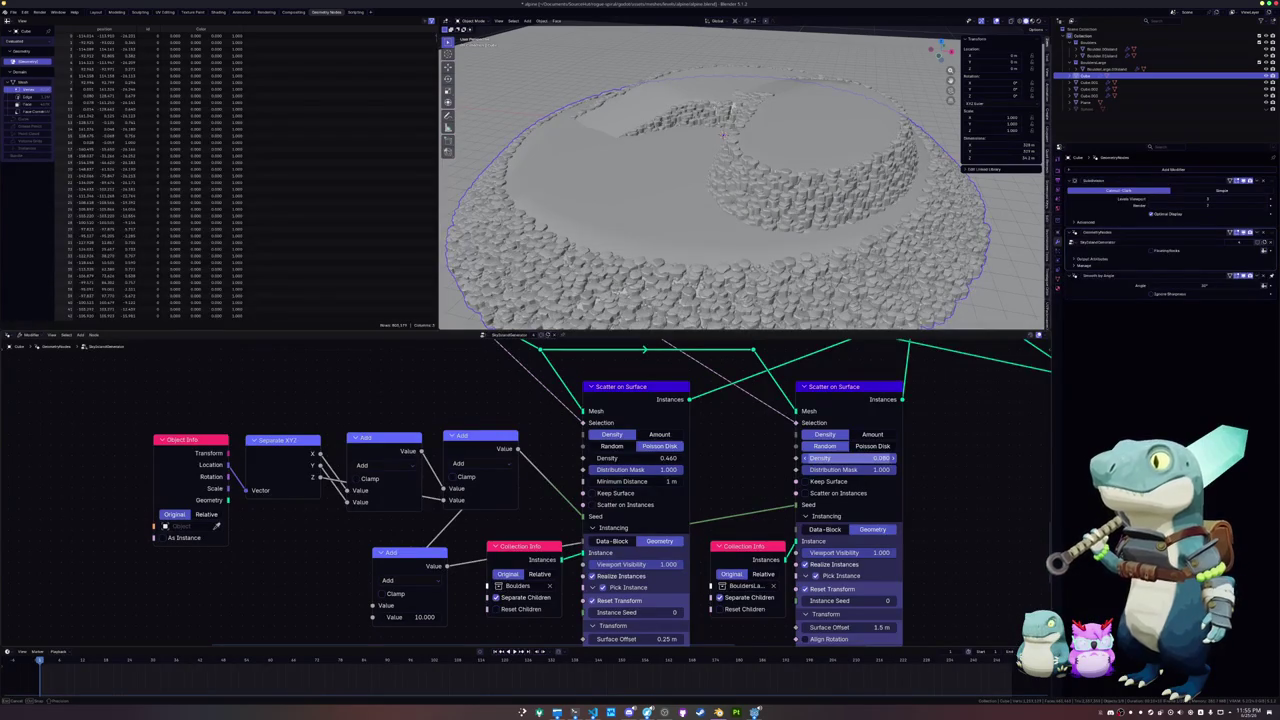
- Set the scatter densities to 0.500 and 0.100, then select the inner crater
click(662, 458)
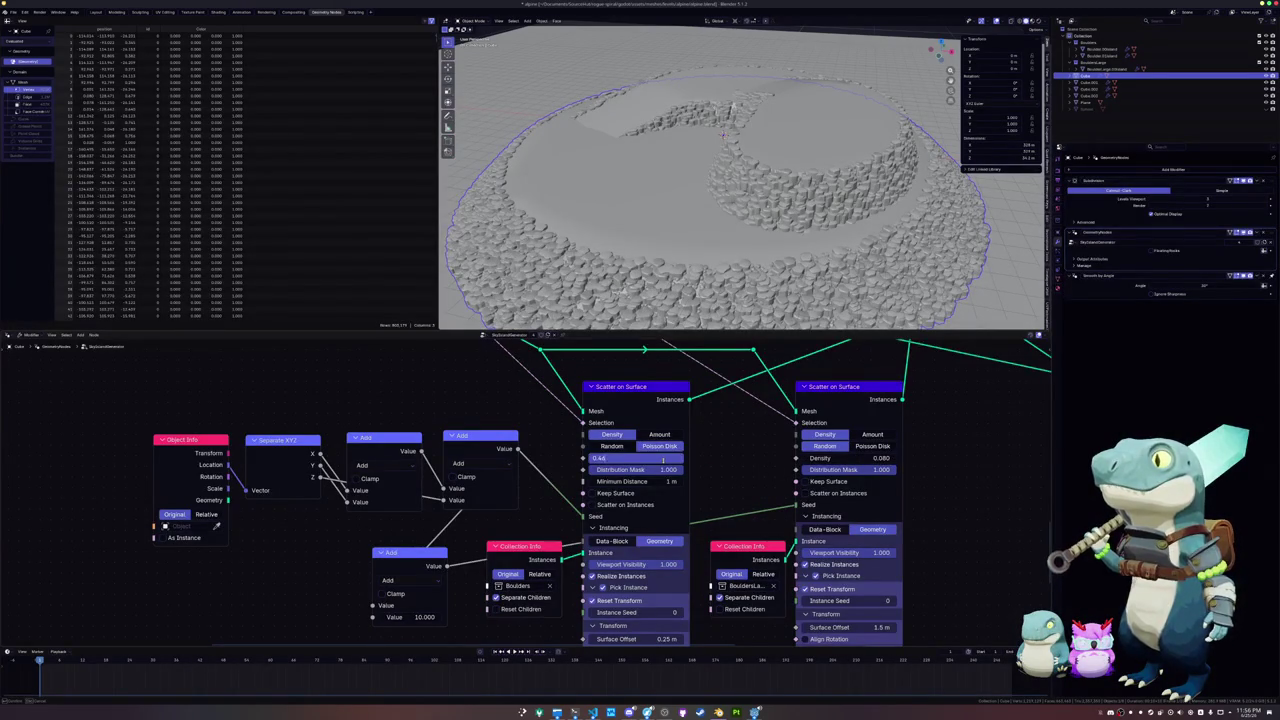
text(0.)
key(Return)
click(855, 459)
key(BackSpace)
key(BackSpace)
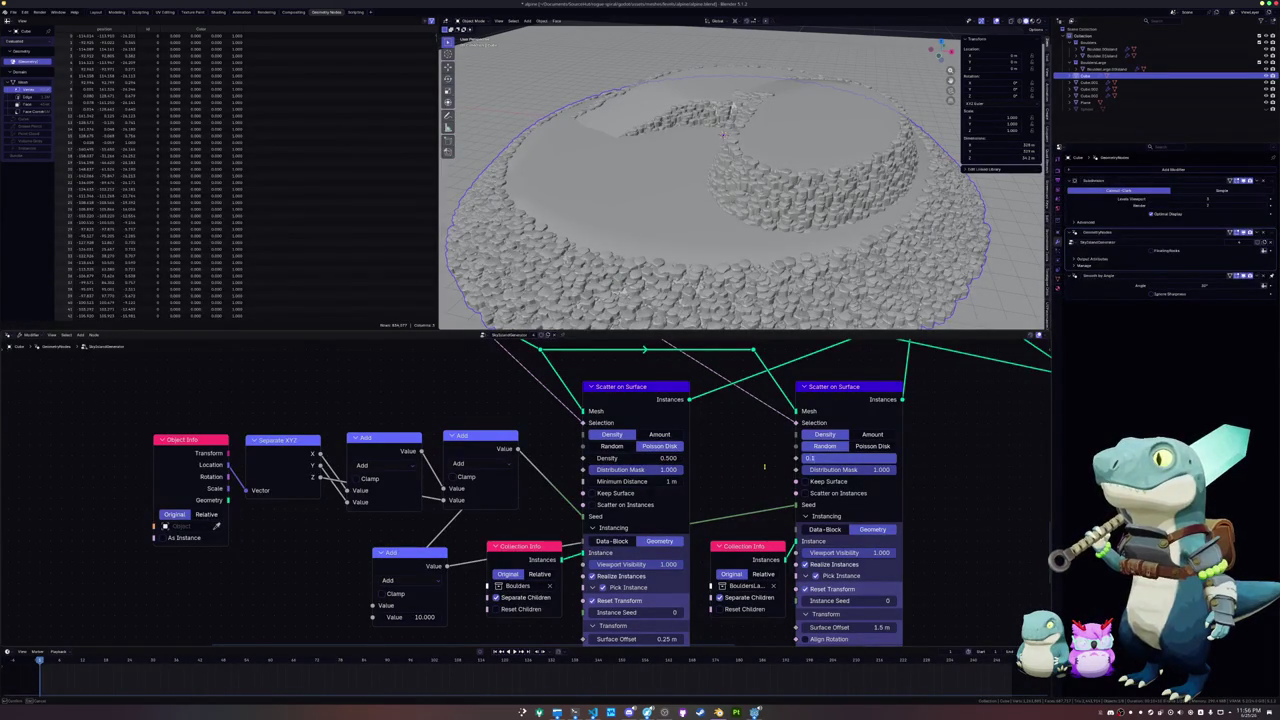
text(1)
key(Return)
middle_drag(733, 298, 731, 277)
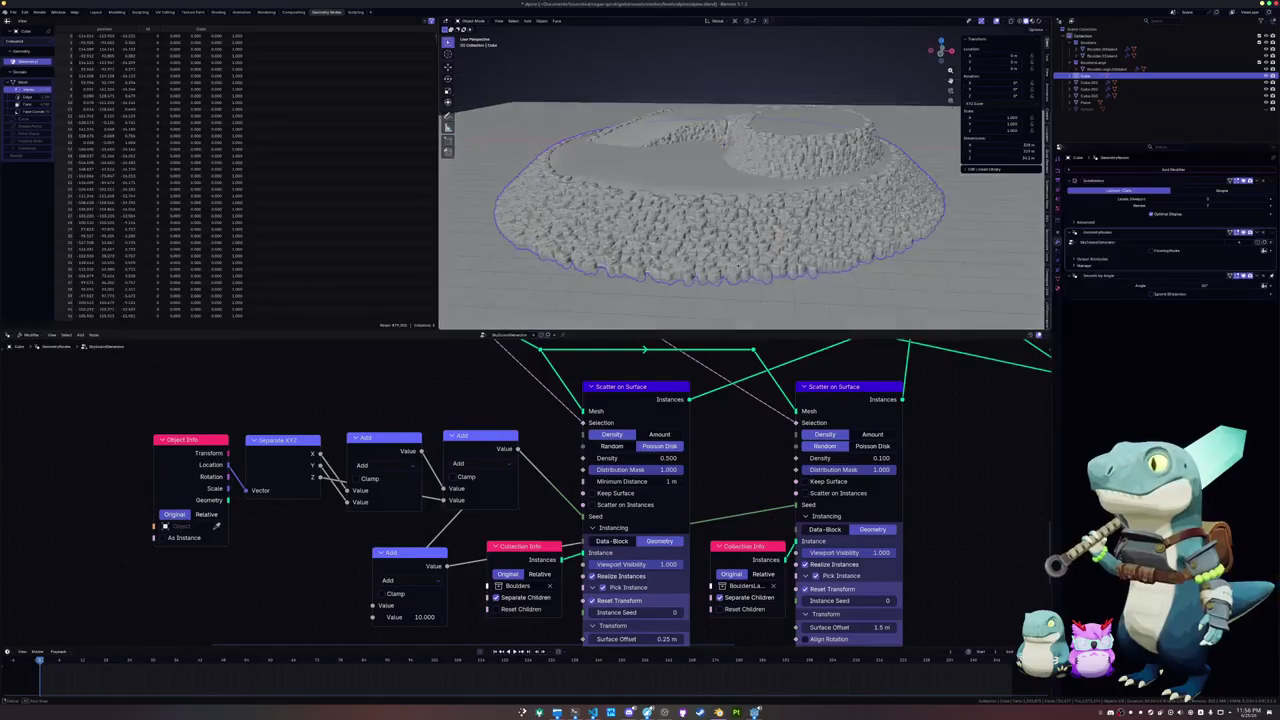
scroll(745, 240, up, 5)
click(760, 201)
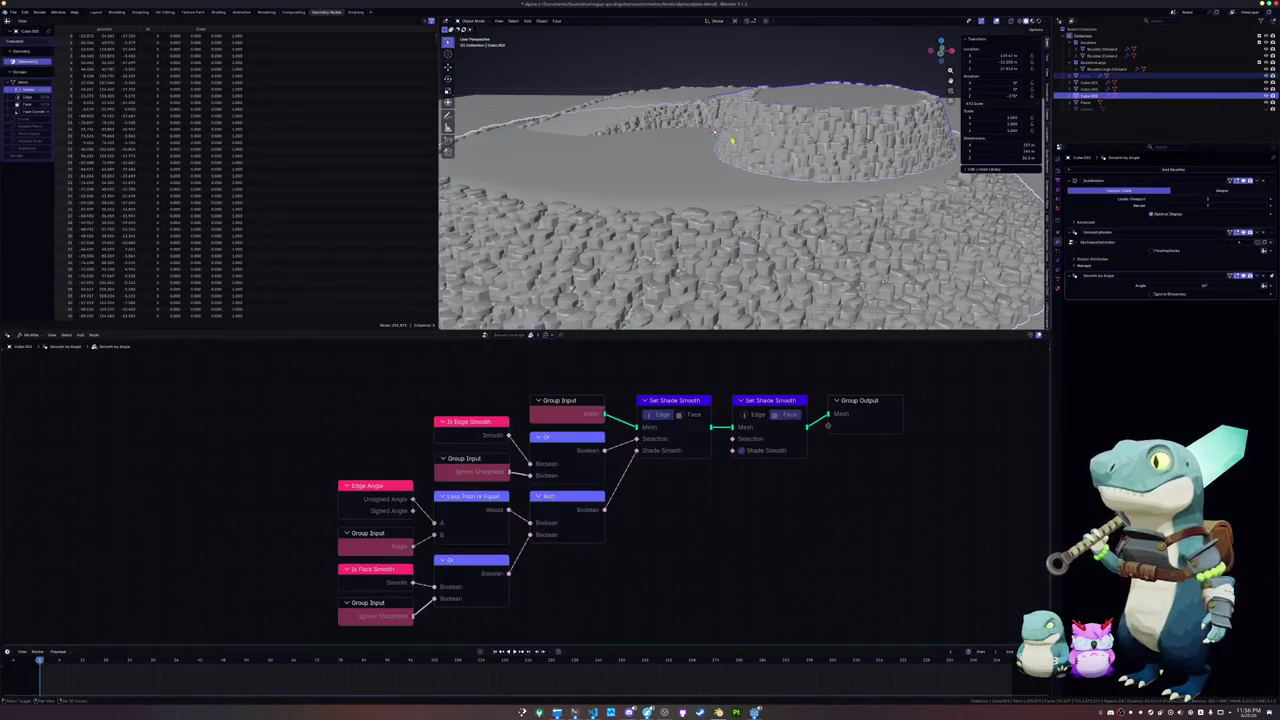
- Use Convert To on Cube.001, then unhide and select Sphere in top view
middle_drag(760, 201, 686, 201)
right_click(686, 201)
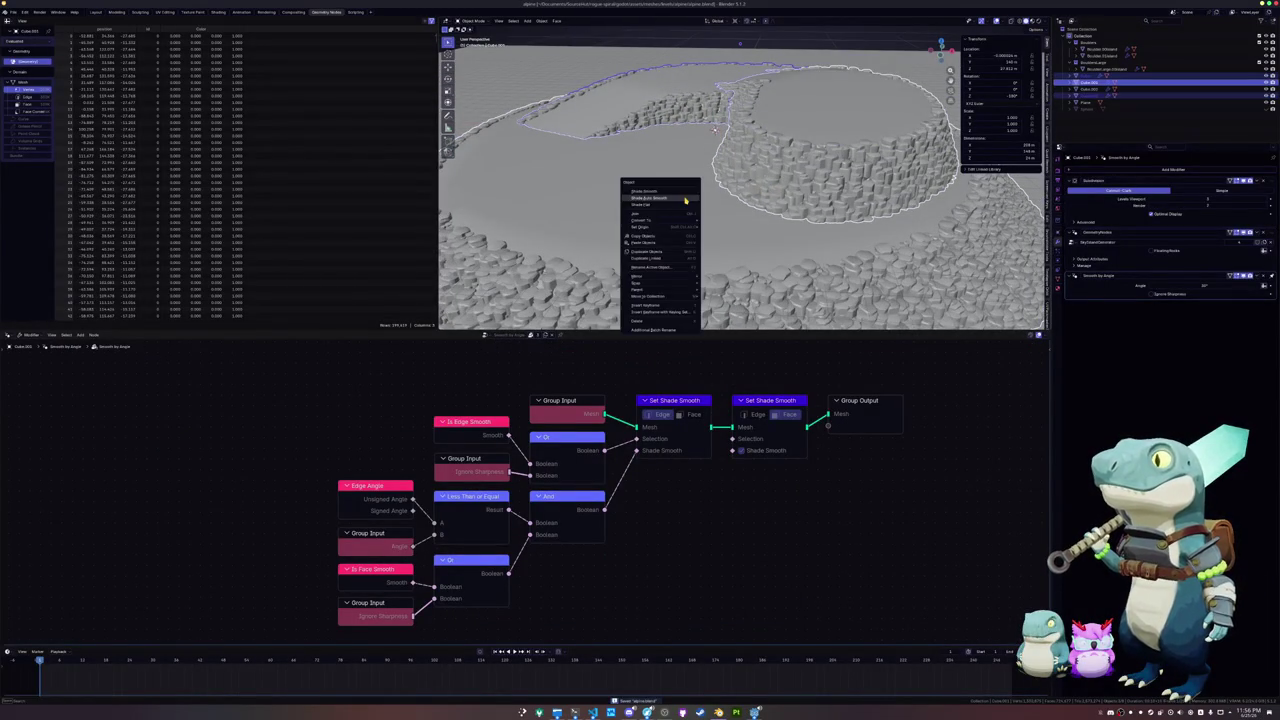
scroll(743, 228, down, 3)
right_click(695, 255)
mouse_move(668, 254)
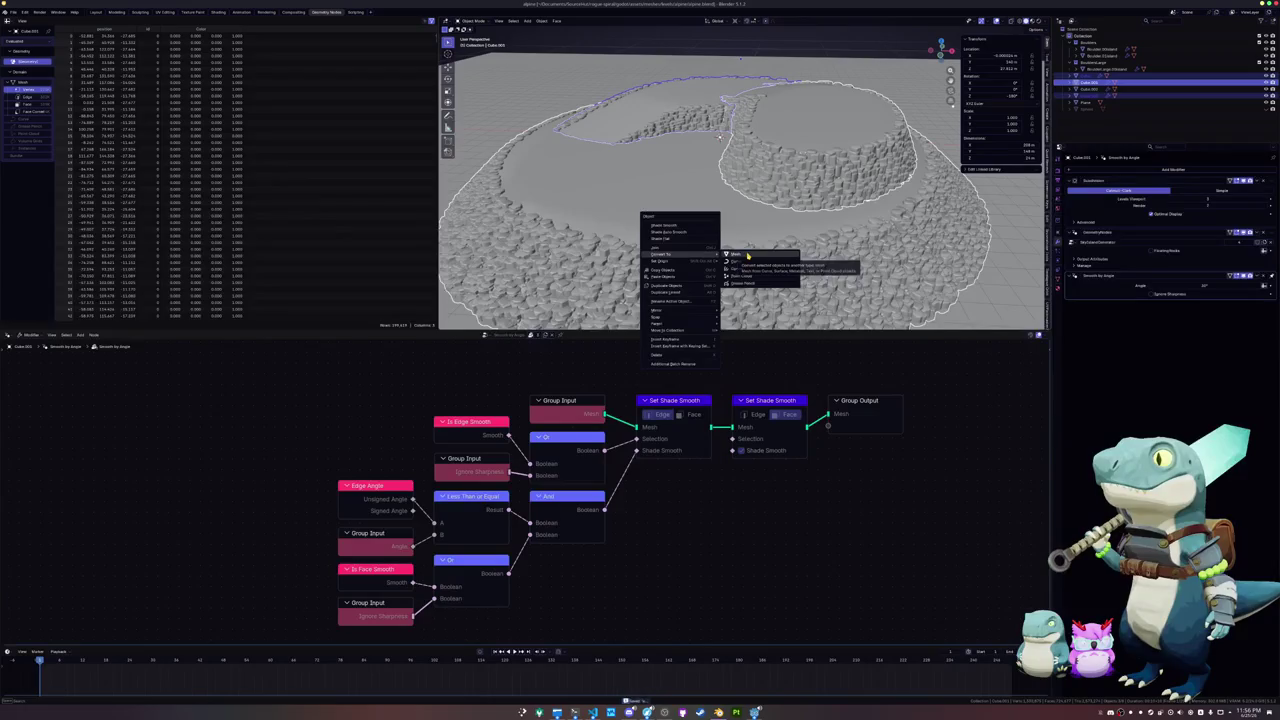
click(740, 254)
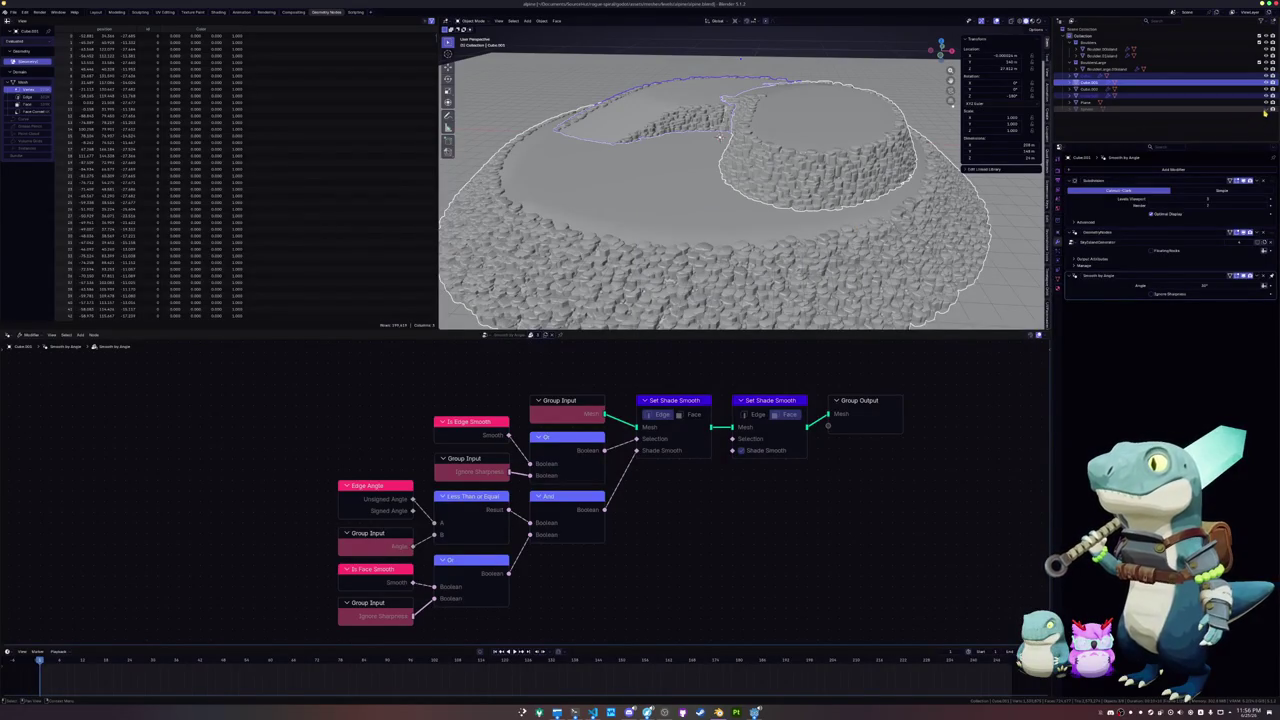
click(1263, 112)
click(1140, 110)
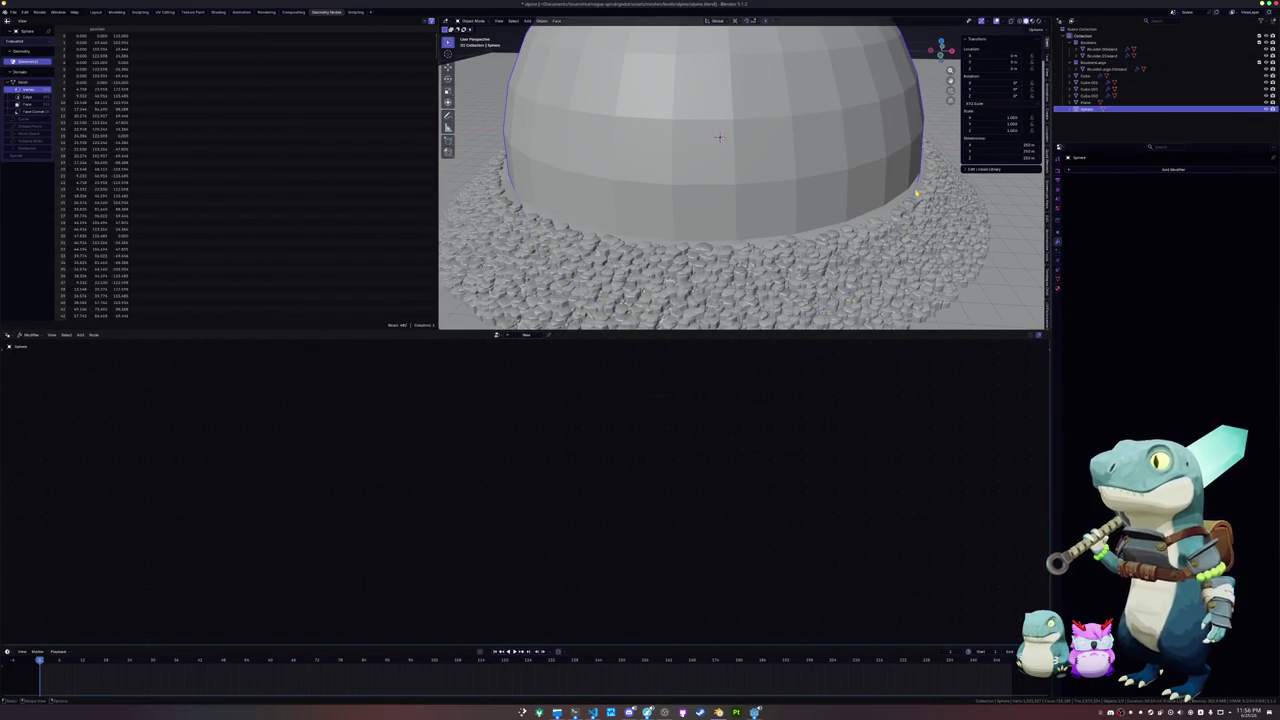
key(KP_7)
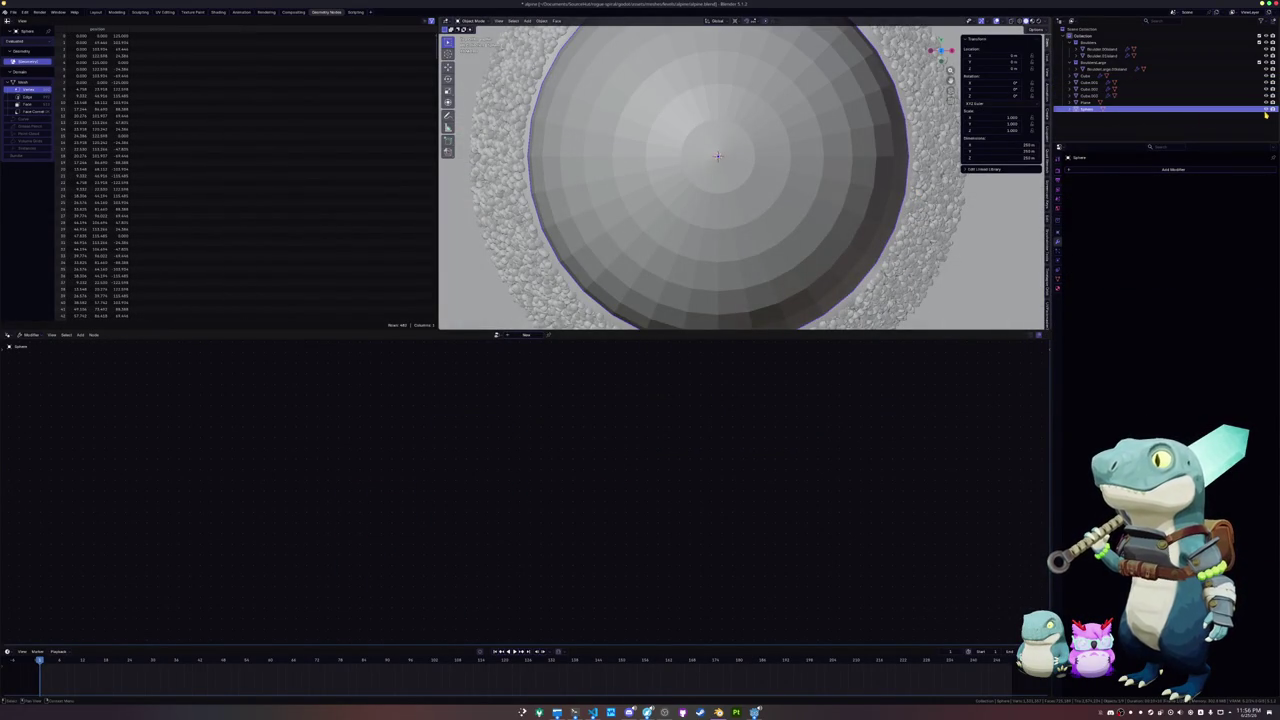
- Hide Sphere, scale the outer ring in X/Y only to fit it, then reselect Sphere
click(1267, 112)
click(829, 209)
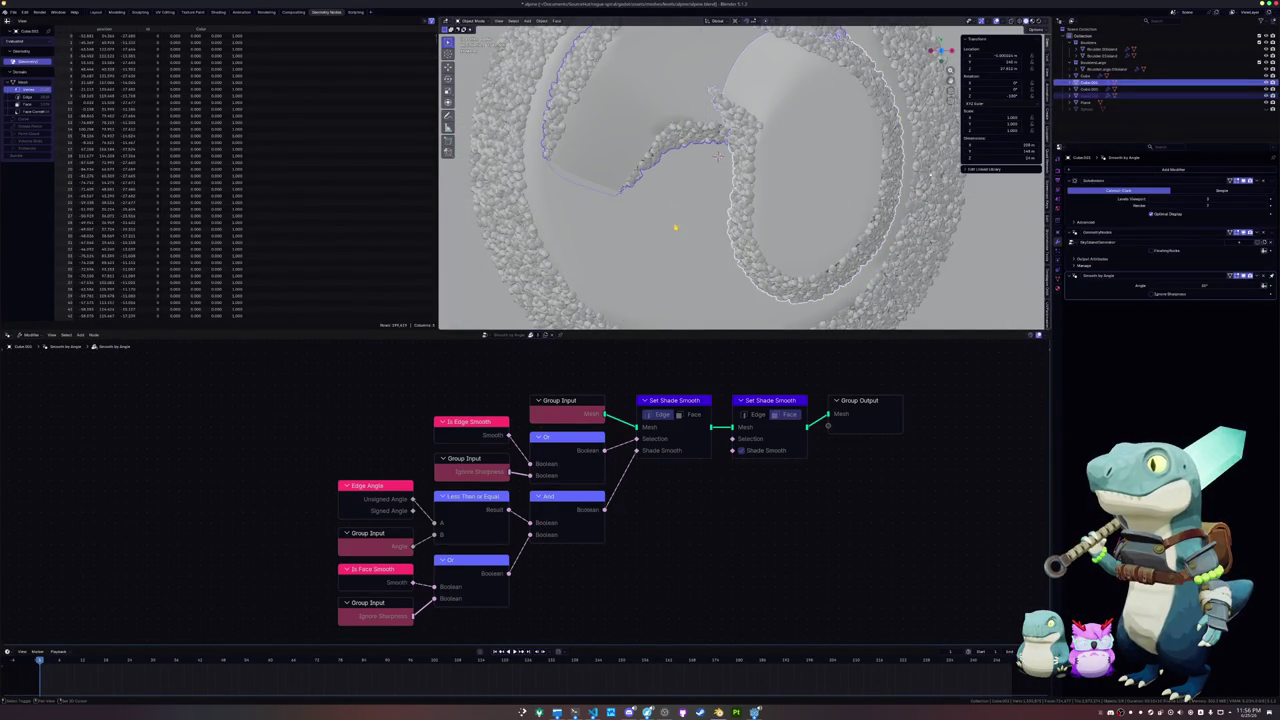
key(s)
key(shift+z)
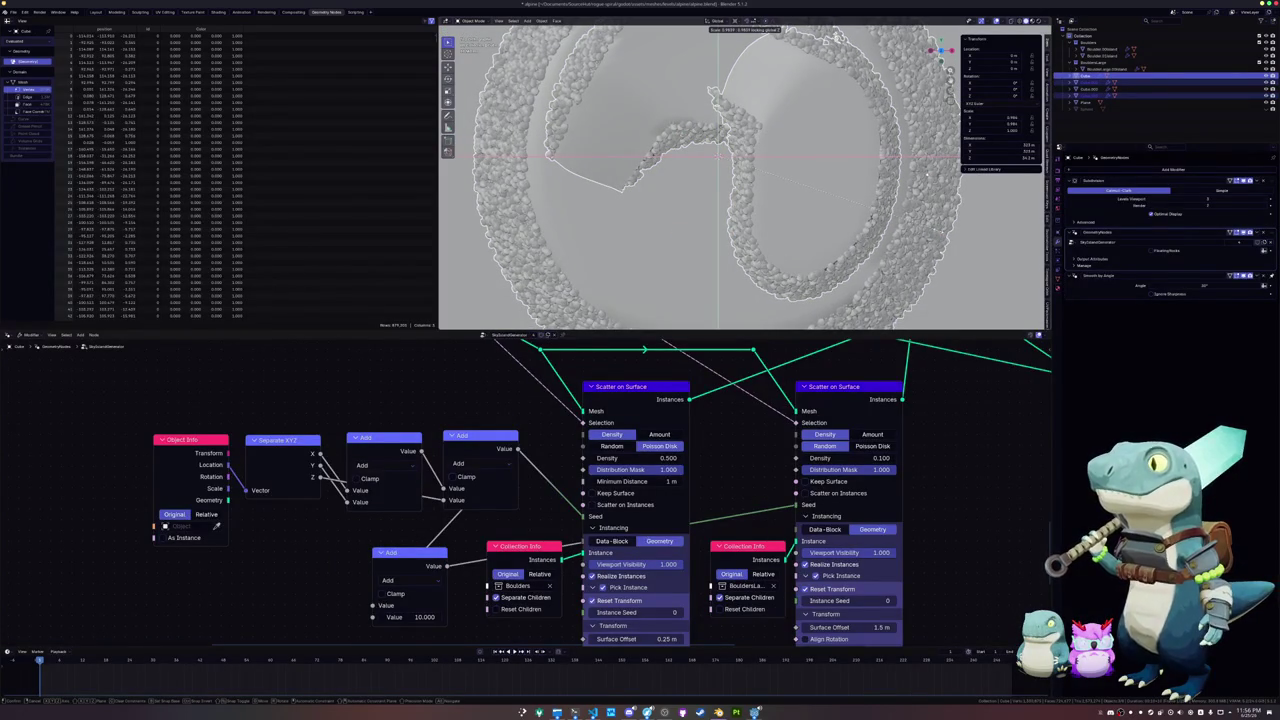
click(719, 156)
middle_drag(719, 156, 727, 148)
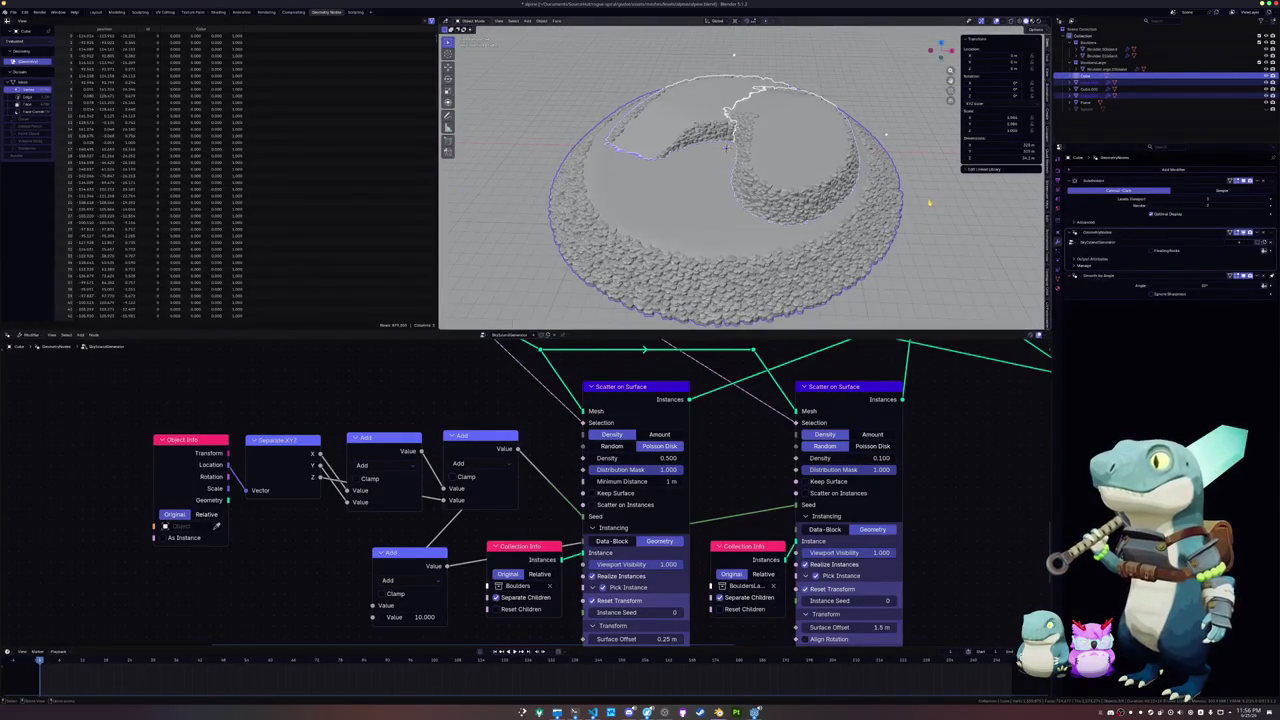
key(KP_7)
key(s)
key(shift+z)
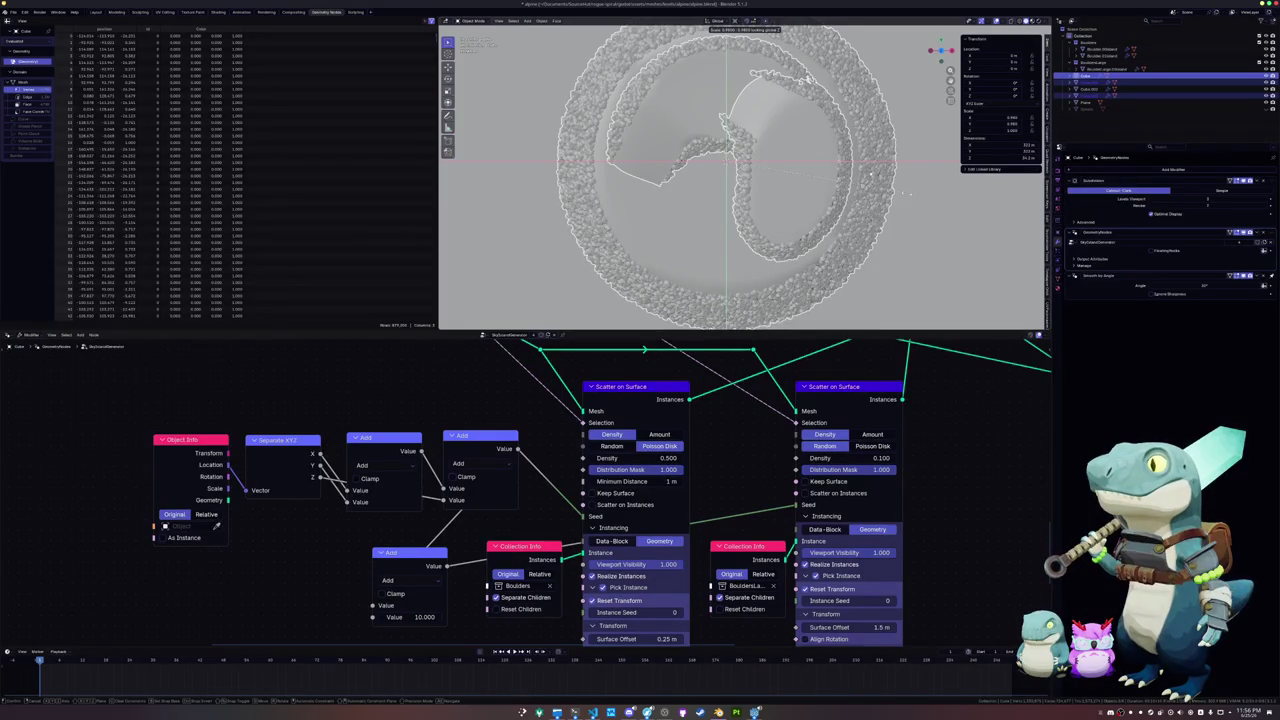
click(874, 175)
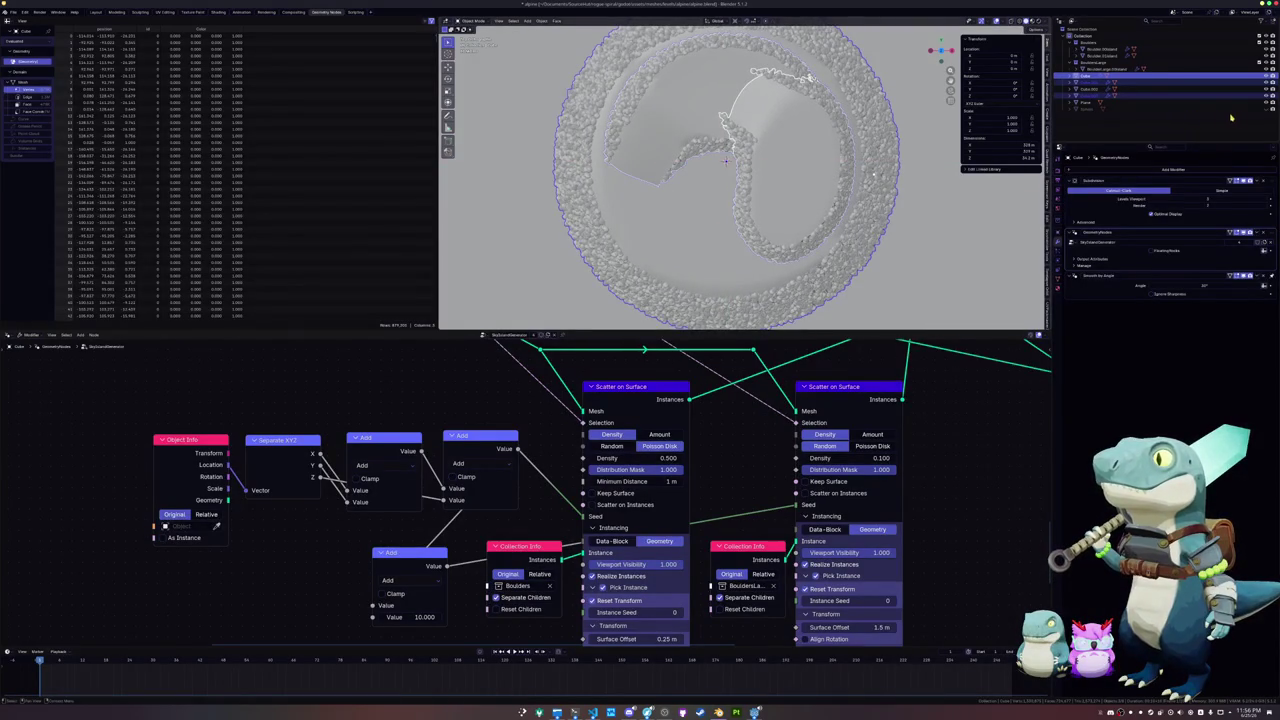
click(1271, 112)
click(1085, 109)
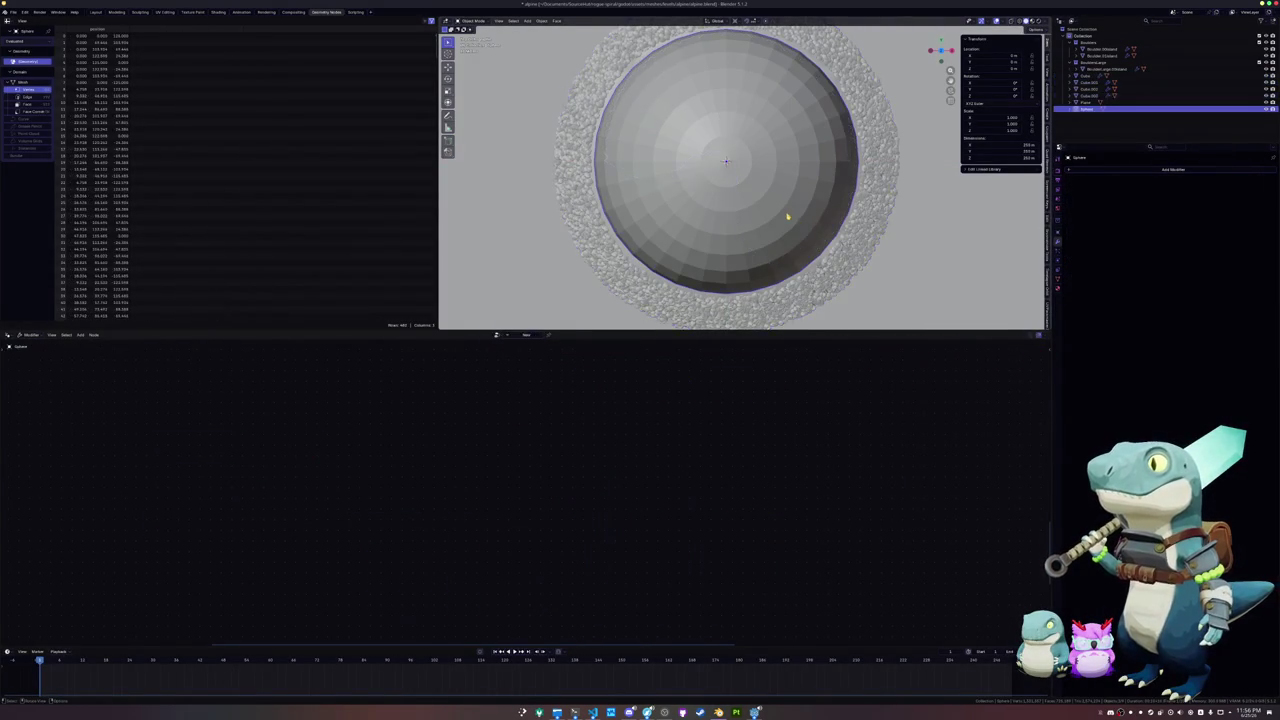
- In X-ray, make the inner crater active, select all its mesh in Edit Mode, and start scaling
key(alt+z)
click(793, 224)
shift+click(712, 151)
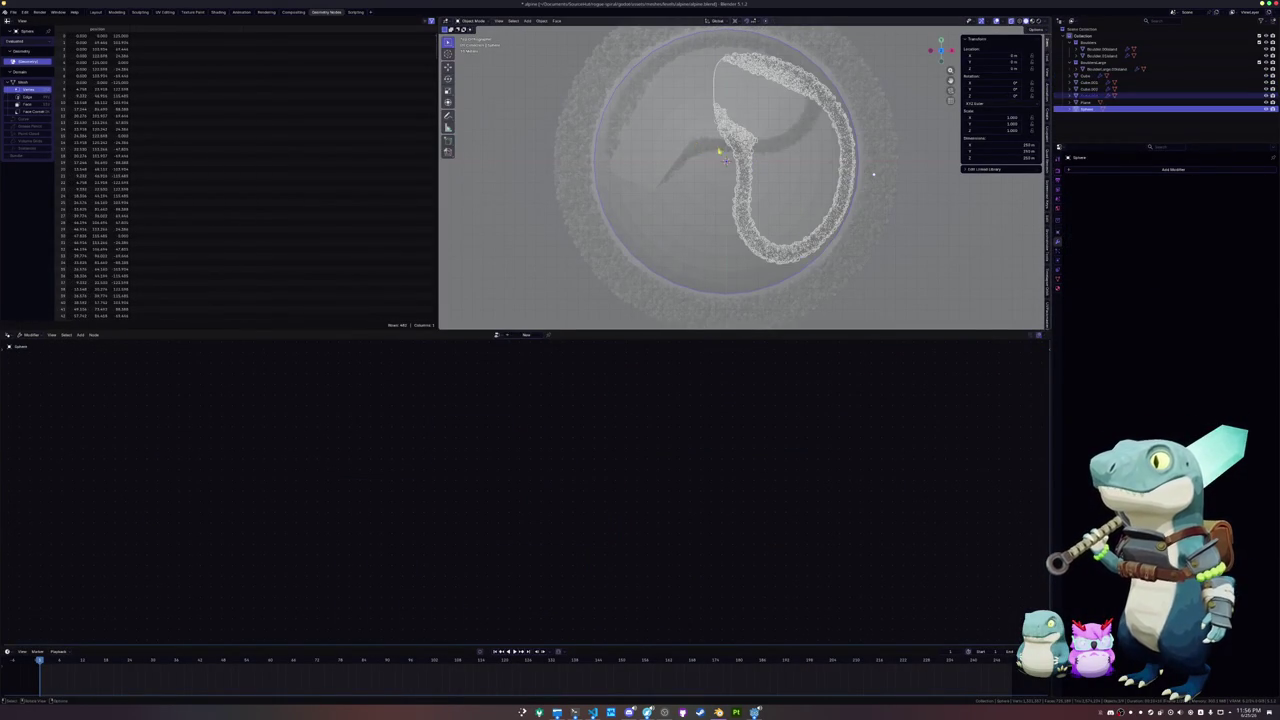
click(783, 166)
click(805, 185)
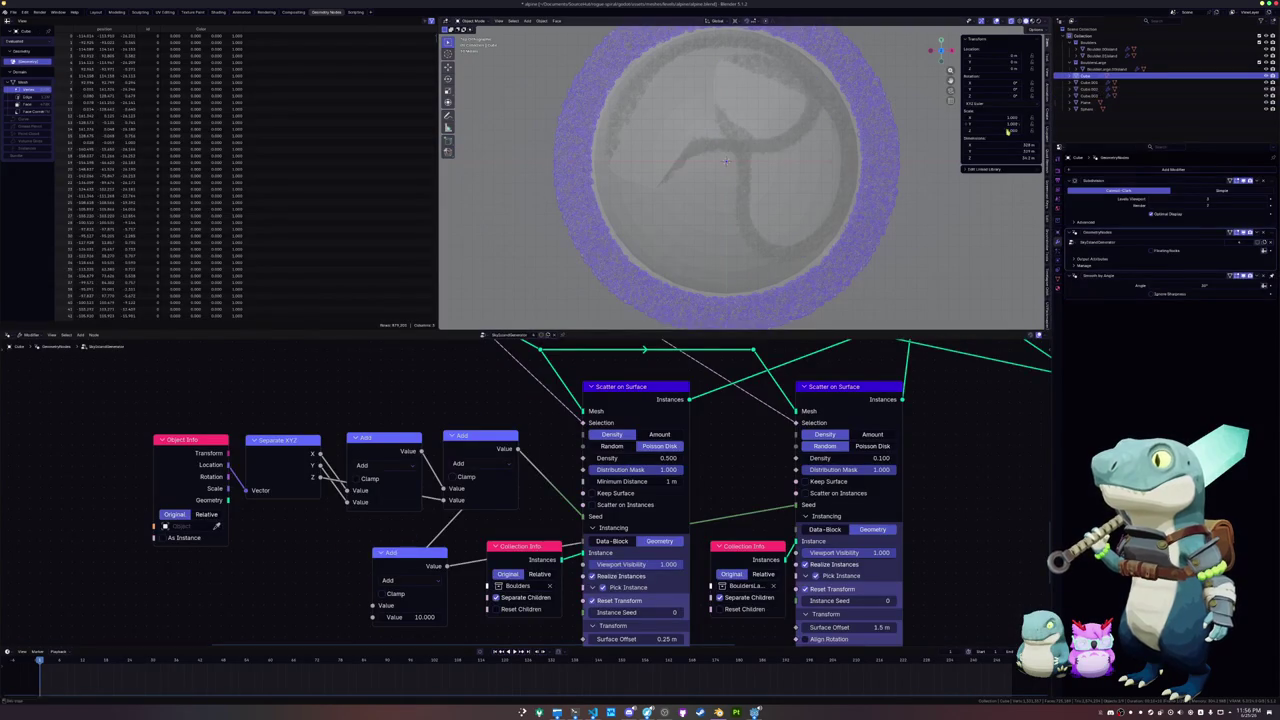
click(830, 201)
click(830, 201)
click(771, 143)
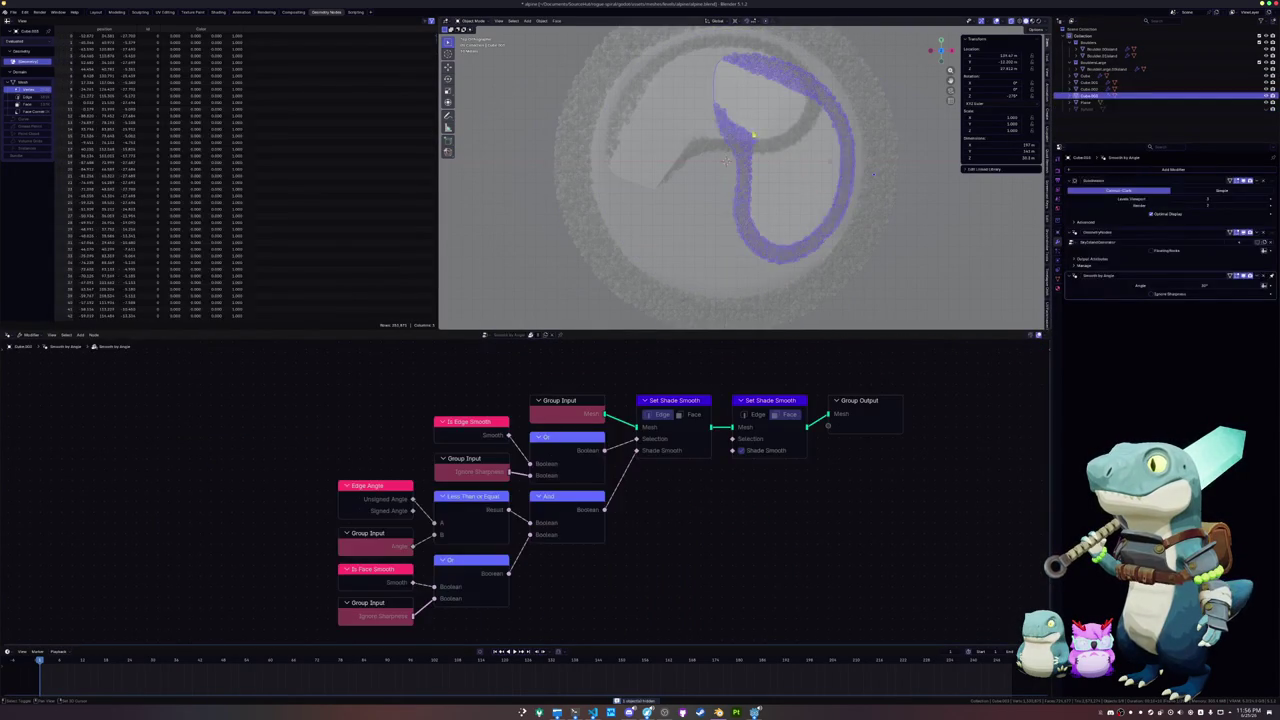
click(712, 140)
key(Tab)
key(a)
key(s)
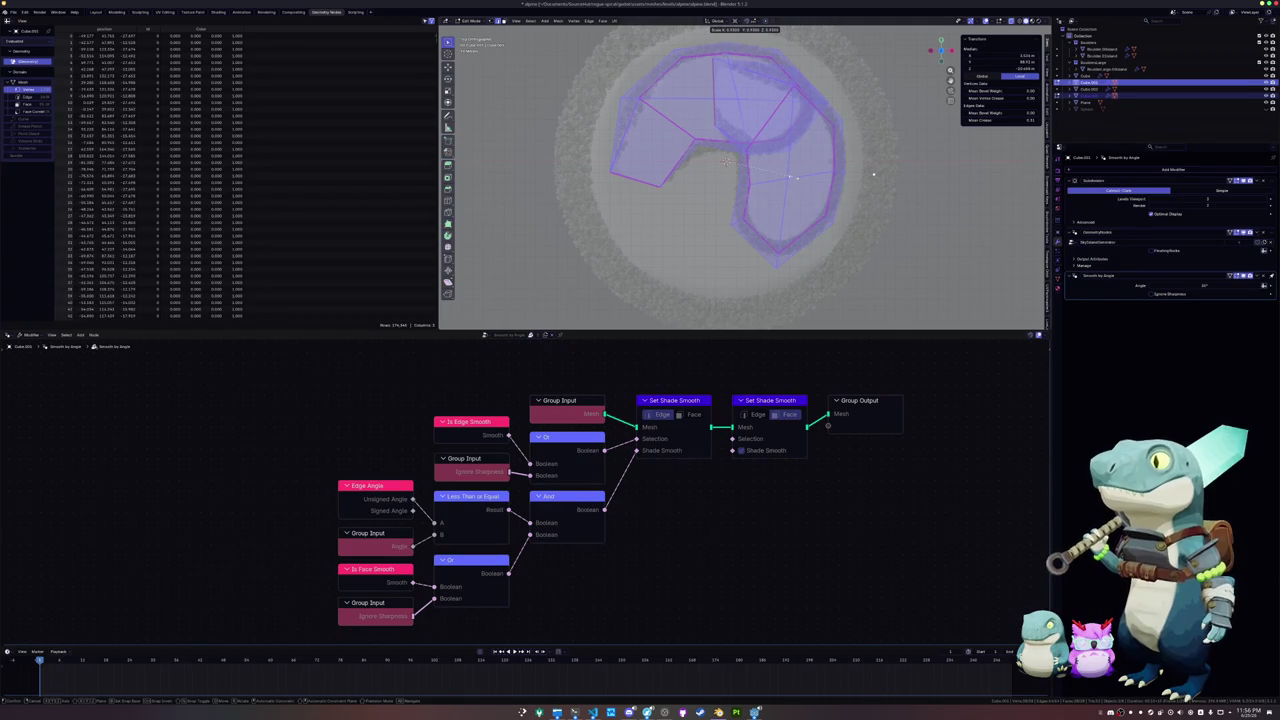
- Finish the X/Y-only scale of the cage mesh, exit Edit Mode, and hide the sphere
key(shift+z)
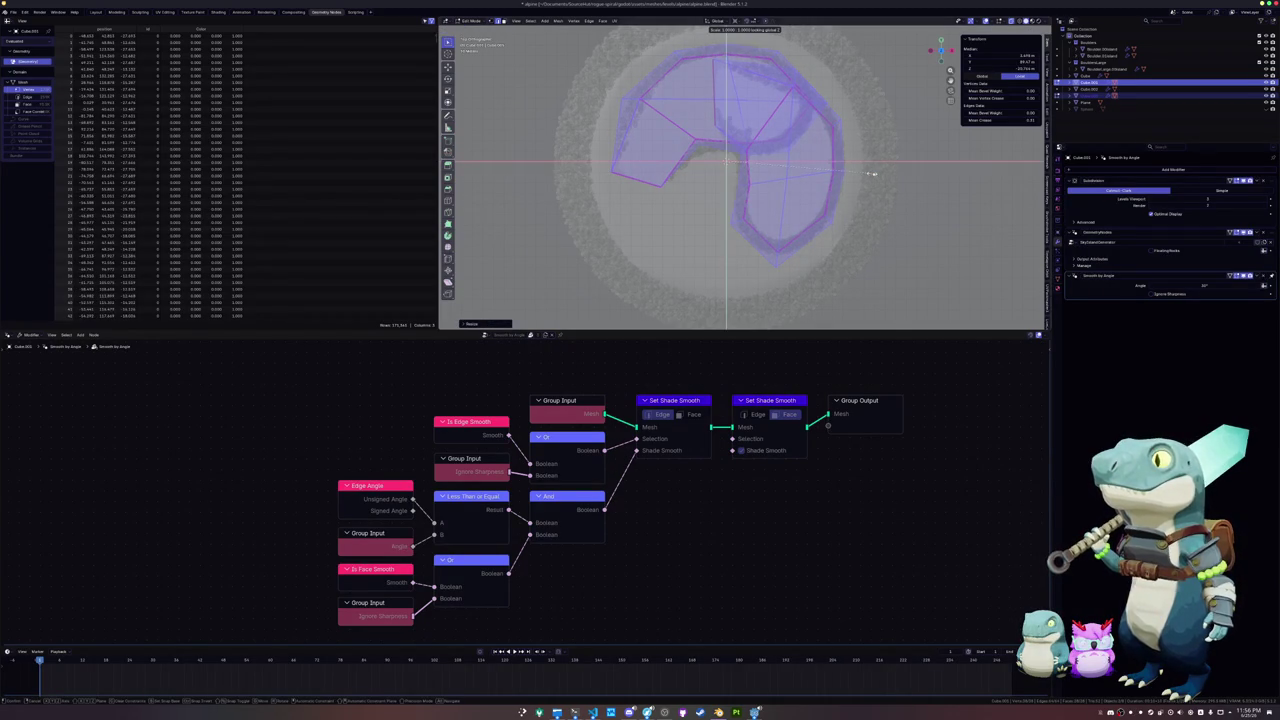
click(873, 174)
key(Tab)
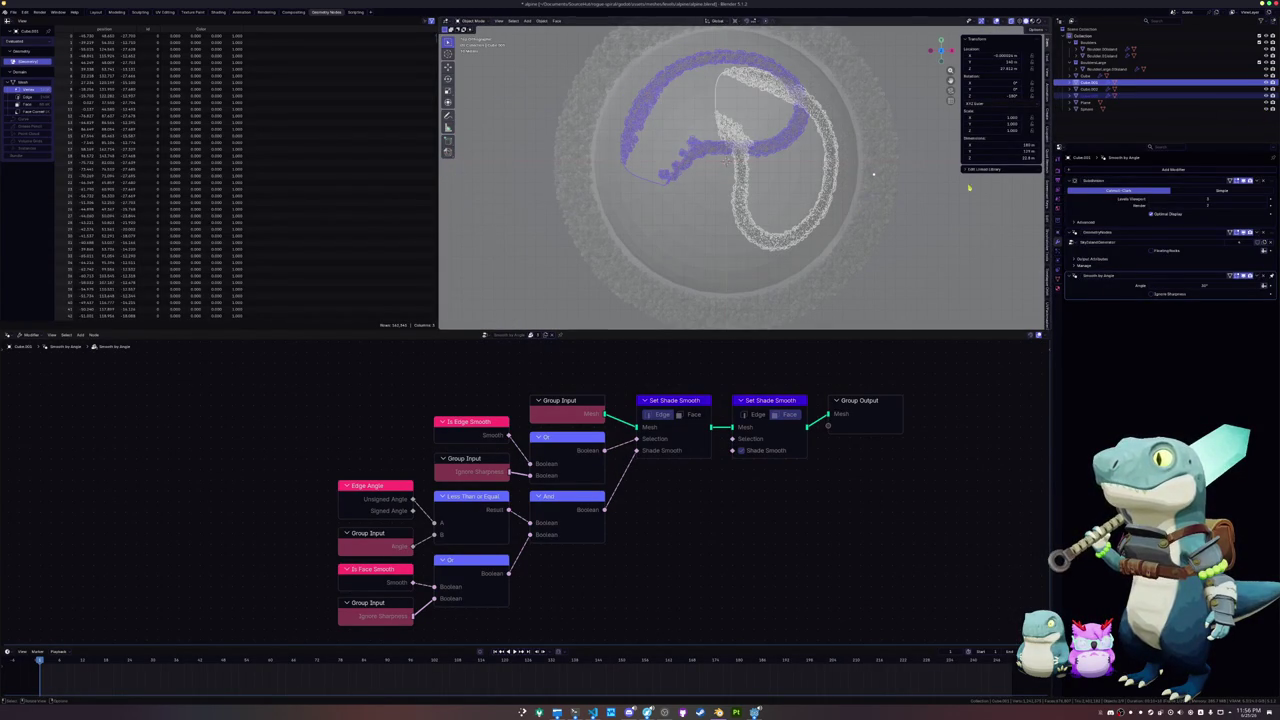
scroll(775, 224, up, 1)
mouse_move(775, 224)
middle_down()
mouse_move(740, 200)
mouse_move(626, 177)
mouse_move(773, 220)
middle_up()
scroll(740, 200, down, 3)
click(723, 227)
key(h)
- Open the inner crater mesh for editing in X-ray view
scroll(734, 209, up, 2)
scroll(730, 208, up, 2)
scroll(729, 207, down, 2)
click(626, 177)
scroll(616, 155, up, 3)
key(Tab)
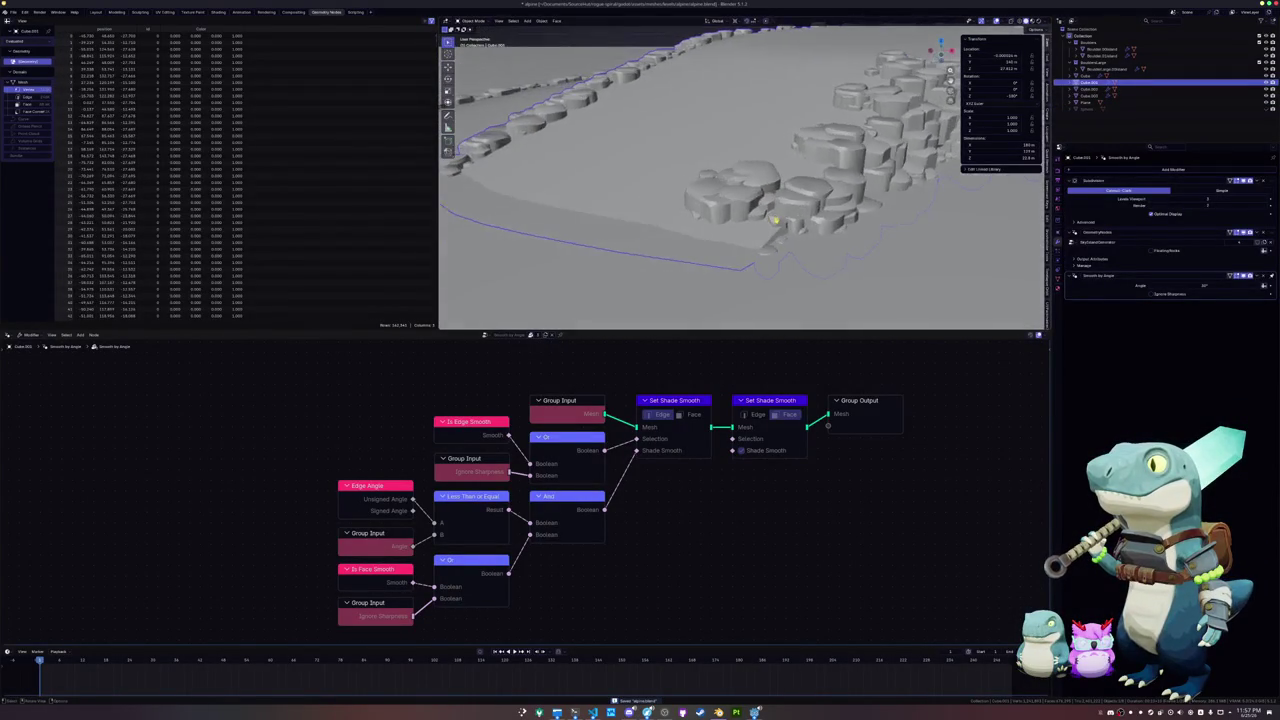
key(alt+z)
key(shift+e)
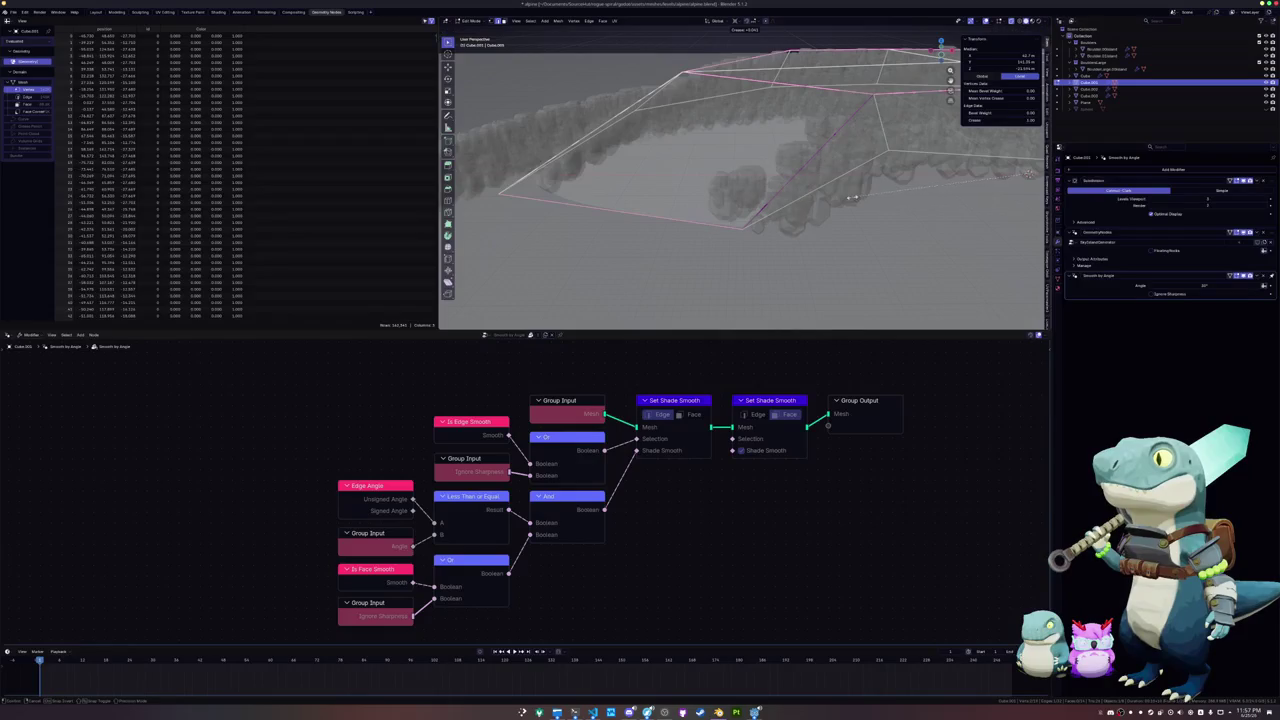
key(Escape)
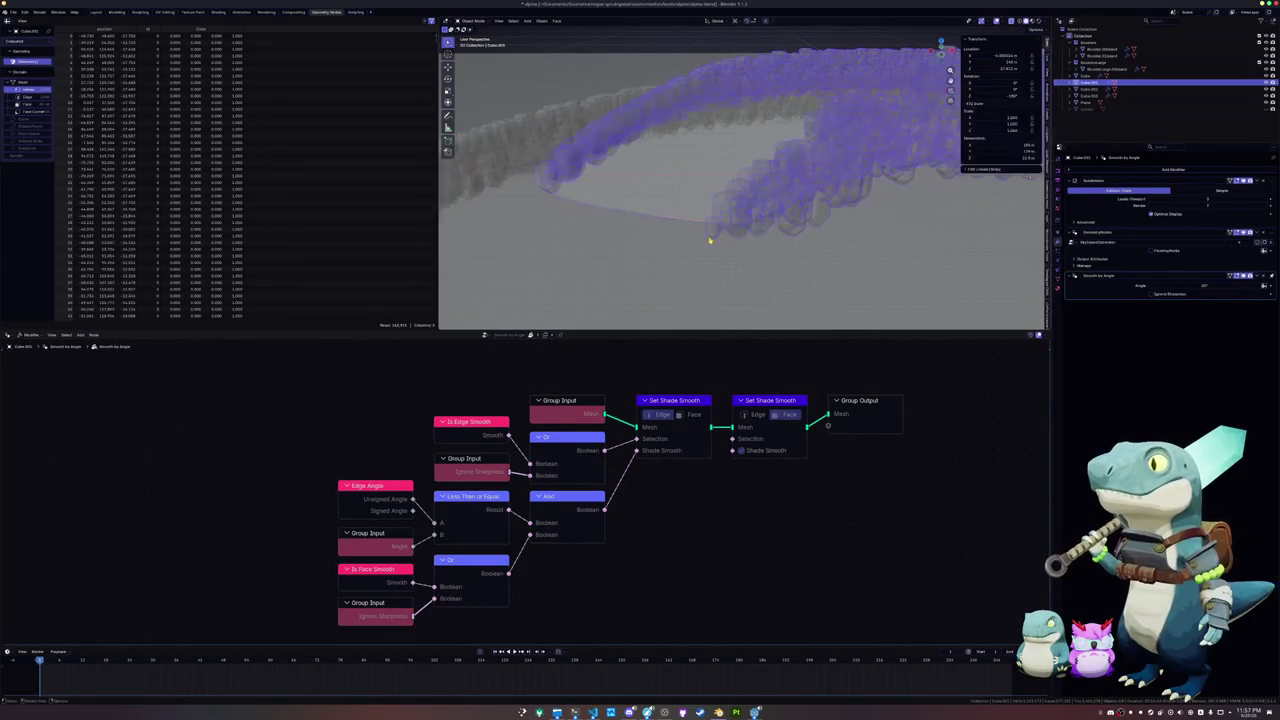
key(Tab)
key(alt+z)
mouse_move(700, 180)
middle_down()
mouse_move(861, 148)
mouse_move(887, 172)
mouse_move(777, 220)
mouse_move(878, 157)
mouse_move(757, 106)
middle_up()
key(Tab)
key(Tab)
key(Tab)
key(Tab)
key(Tab)
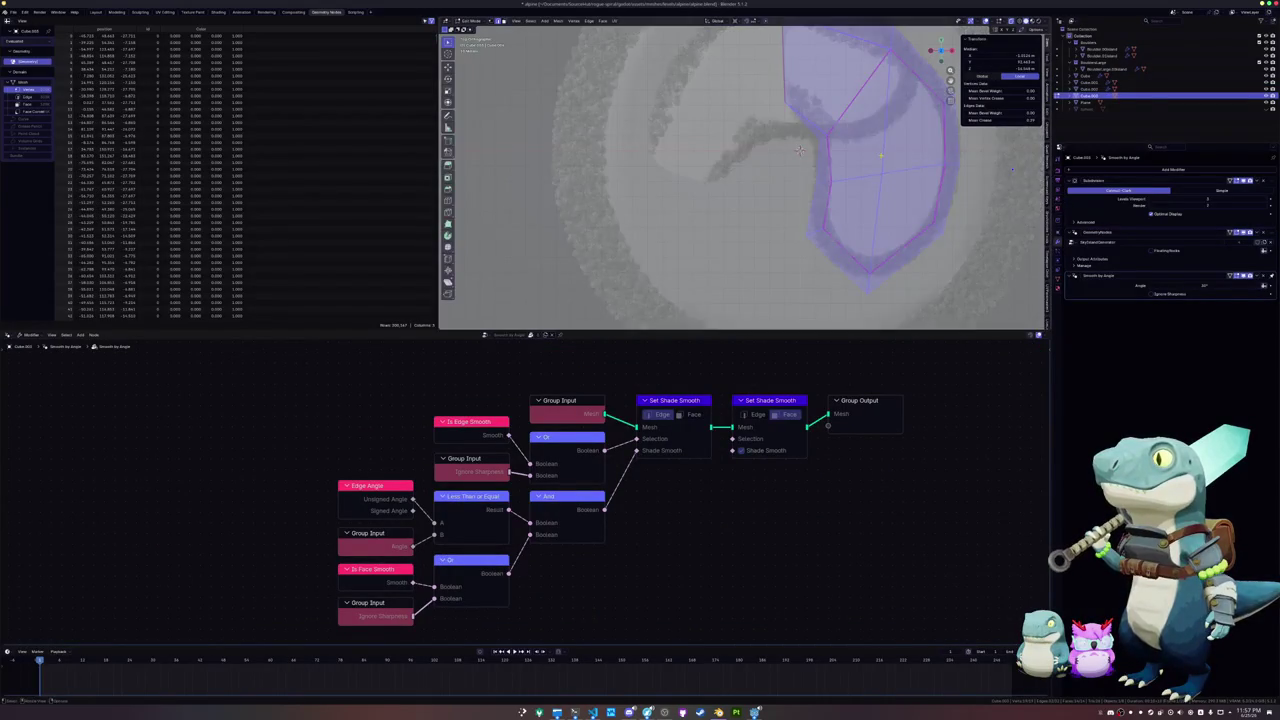
- Move and slide outline vertices and an edge to follow the spiral trail
key(g)
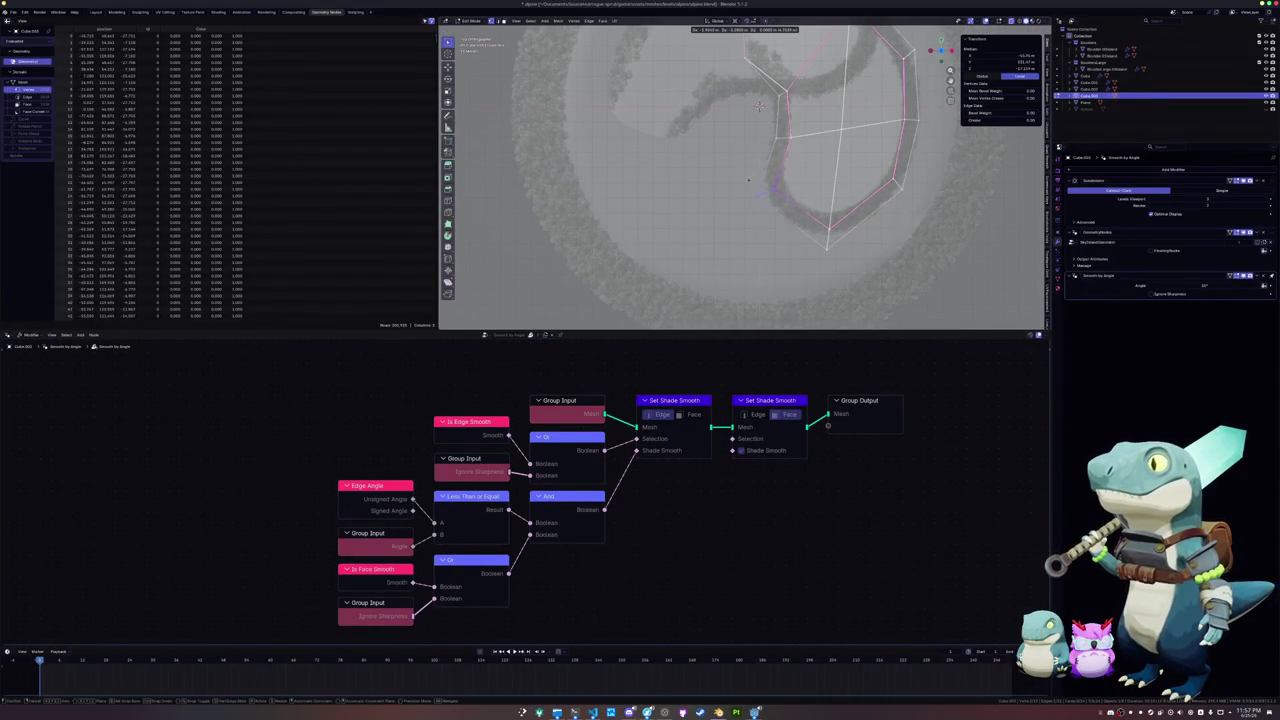
click(758, 106)
key(g)
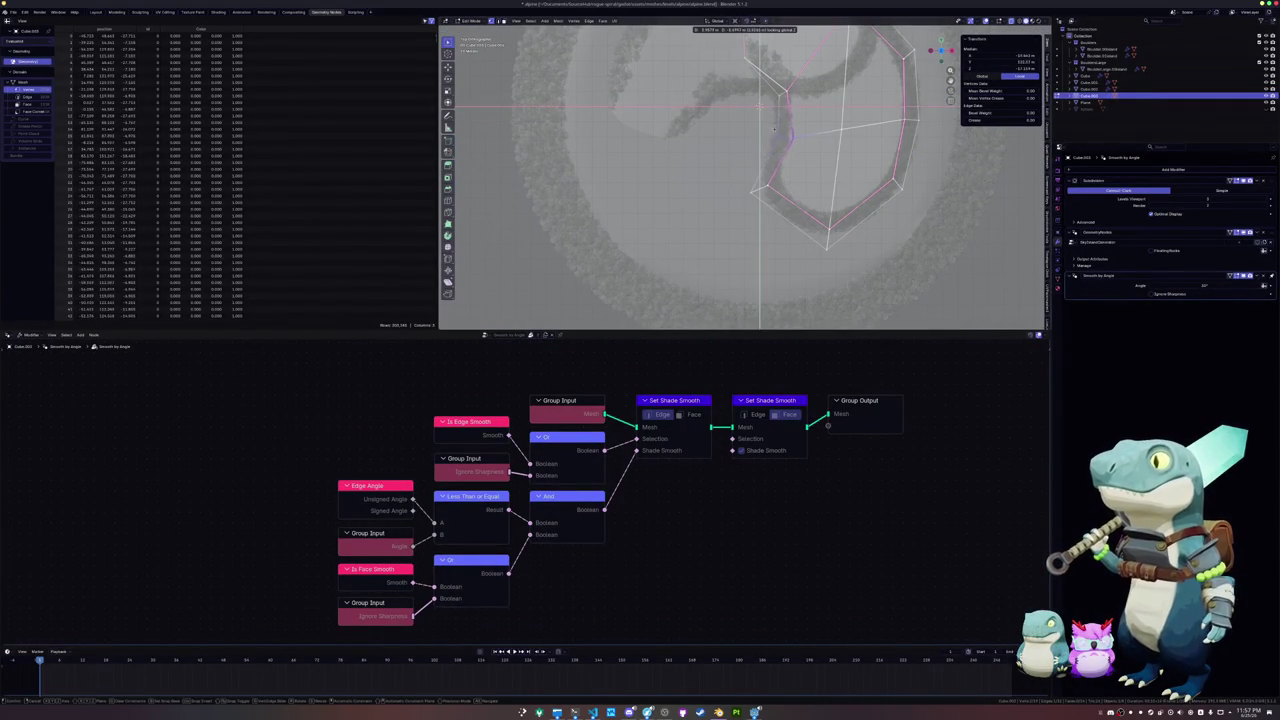
click(759, 106)
key(shift+v)
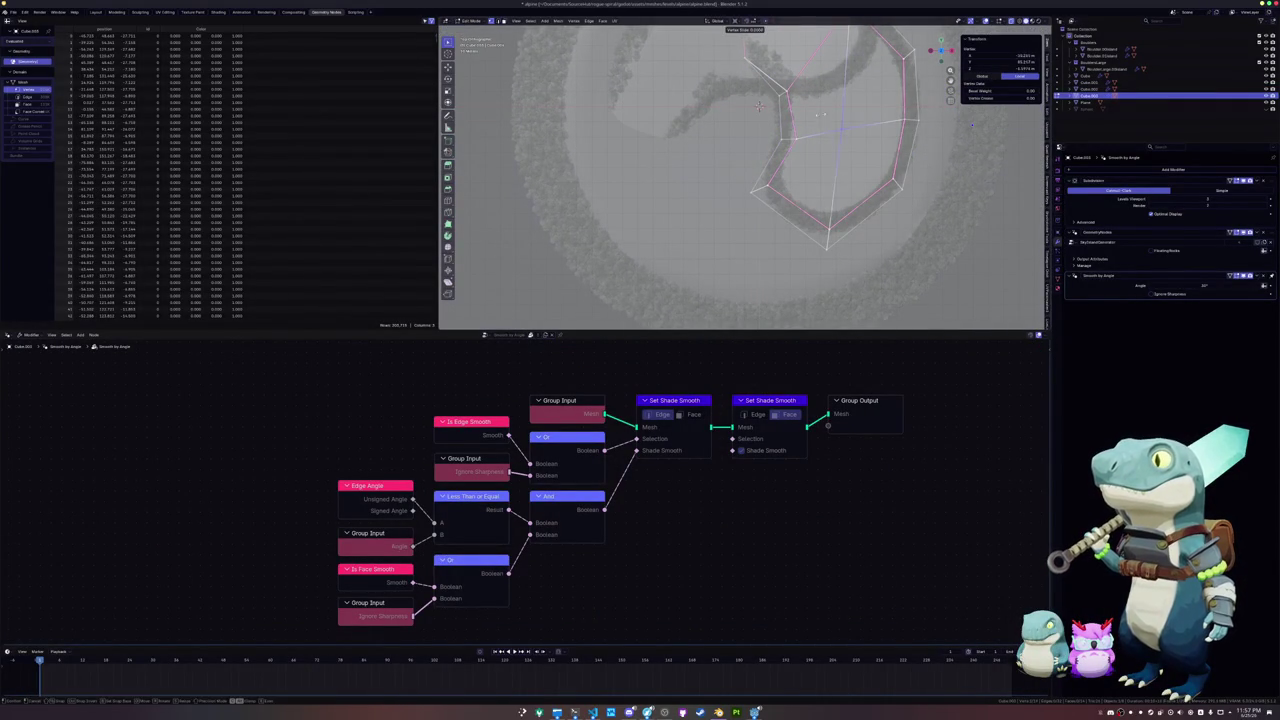
click(759, 106)
click(897, 110)
key(g)
click(758, 106)
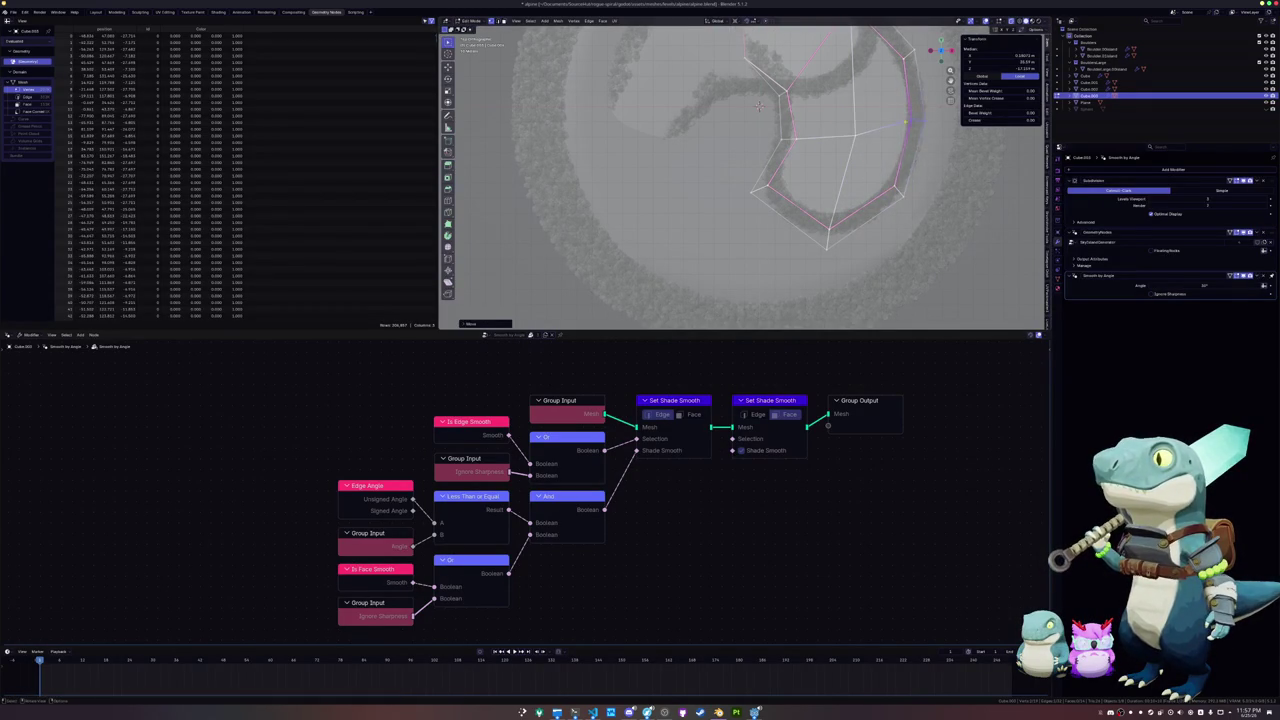
- Shift the right-hand vertices horizontally, then return to Object Mode in perspective view
scroll(754, 126, down, 1)
shift+middle_drag(754, 126, 769, 162)
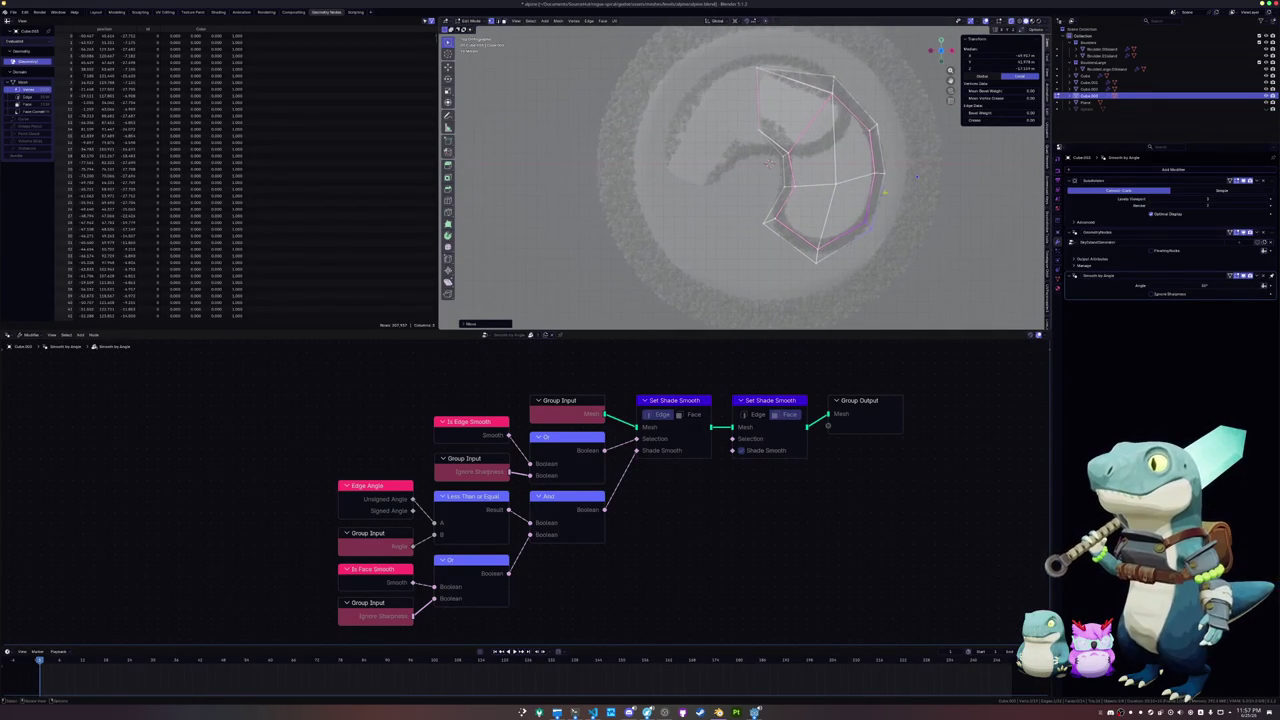
key(g)
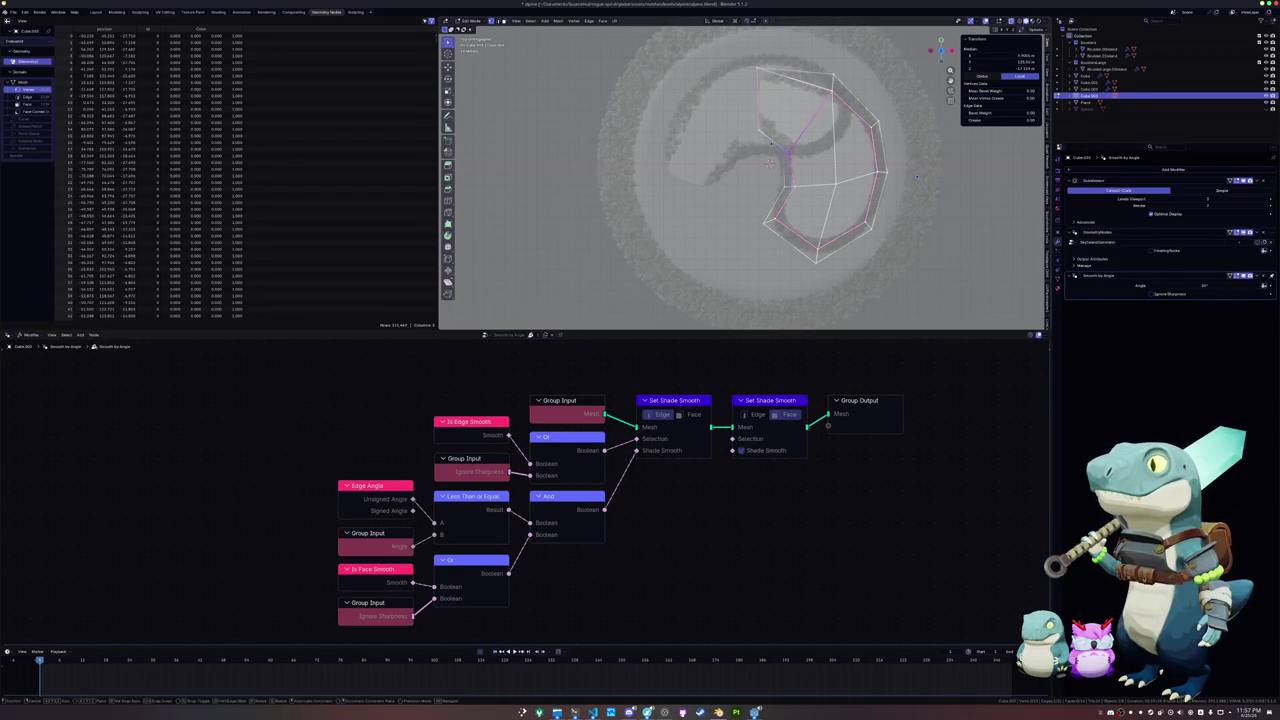
key(shift+z)
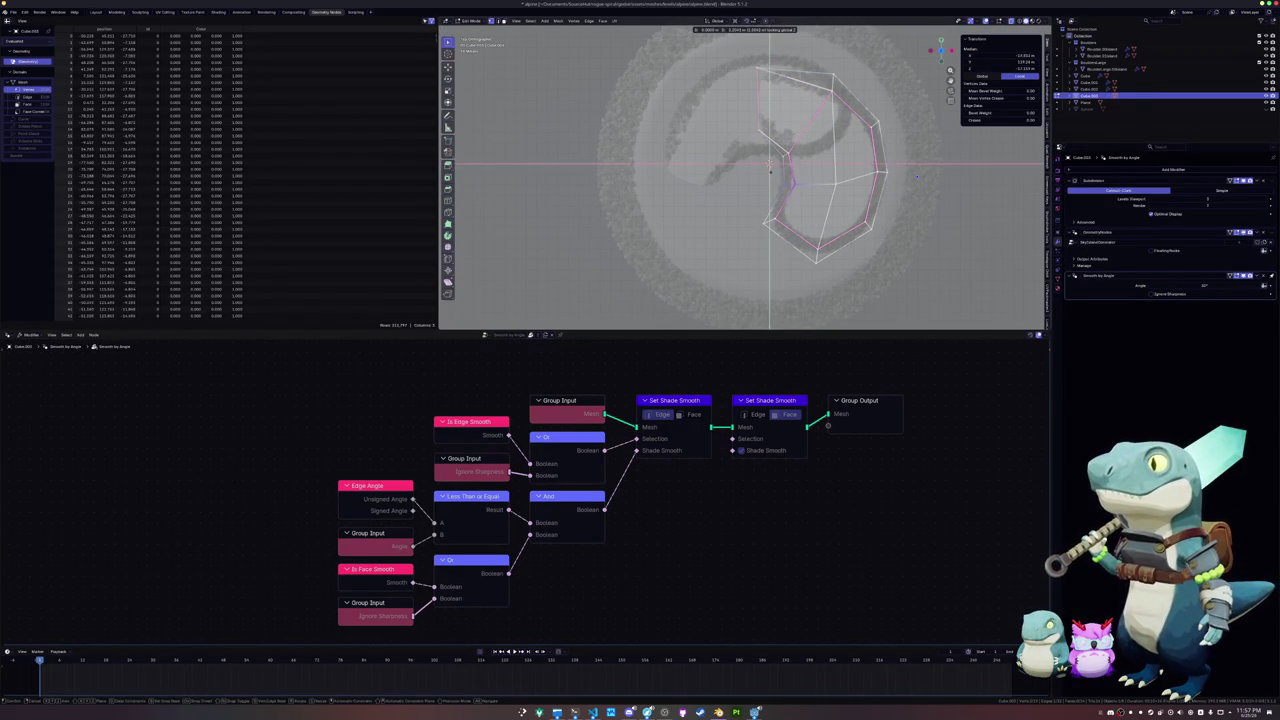
click(770, 175)
key(Tab)
mouse_move(751, 220)
middle_down()
mouse_move(739, 150)
mouse_move(755, 211)
middle_up()
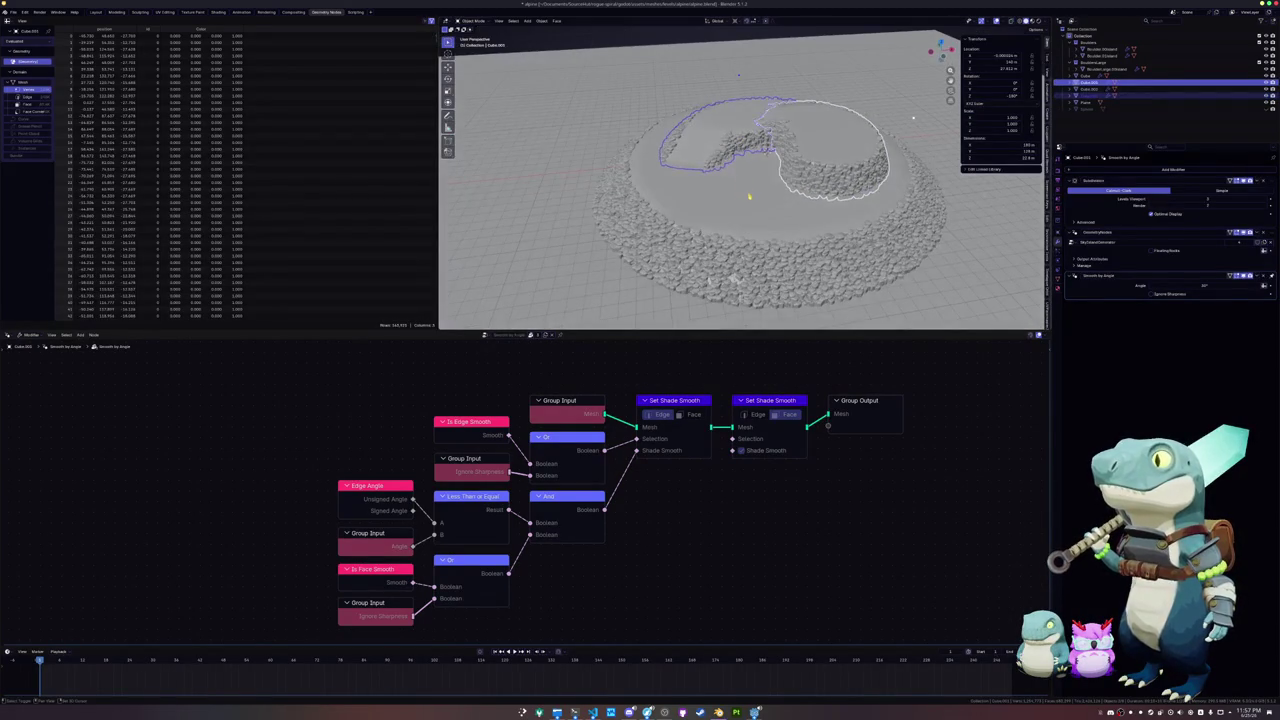
- In the Layout workspace, convert the boulder ring terrain into a mesh
click(755, 211)
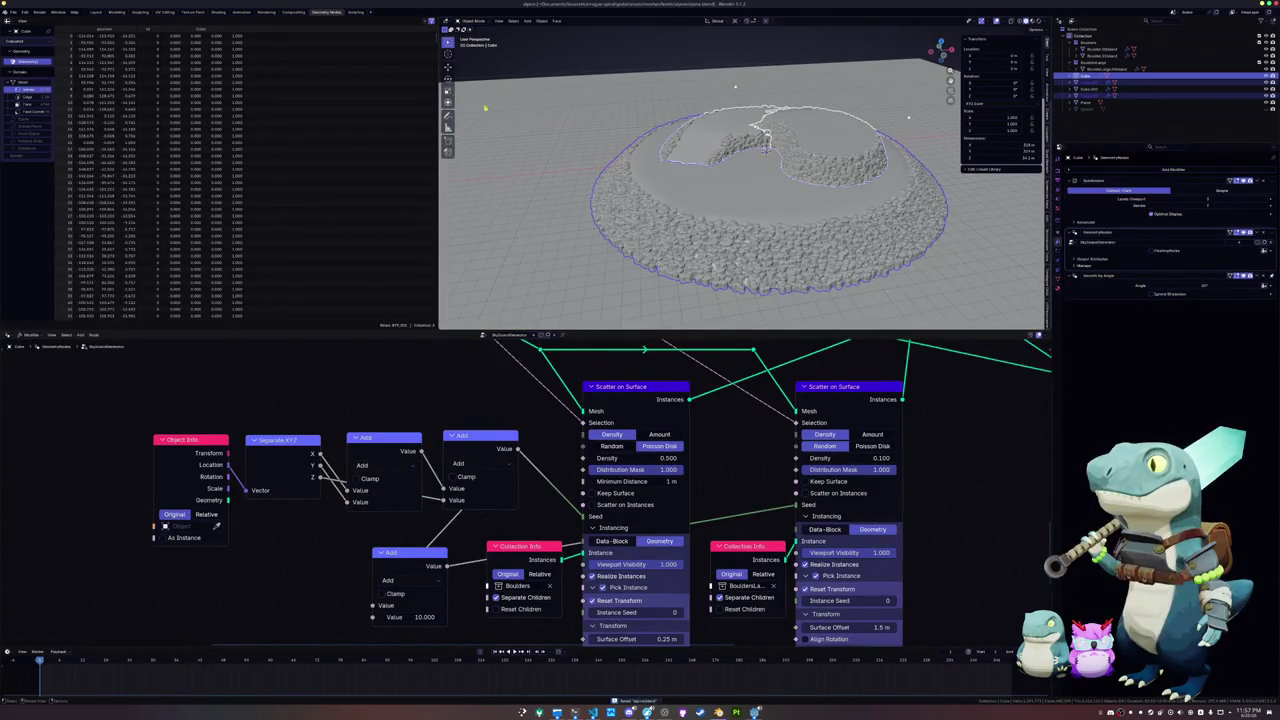
click(95, 12)
right_click(582, 185)
mouse_move(545, 205)
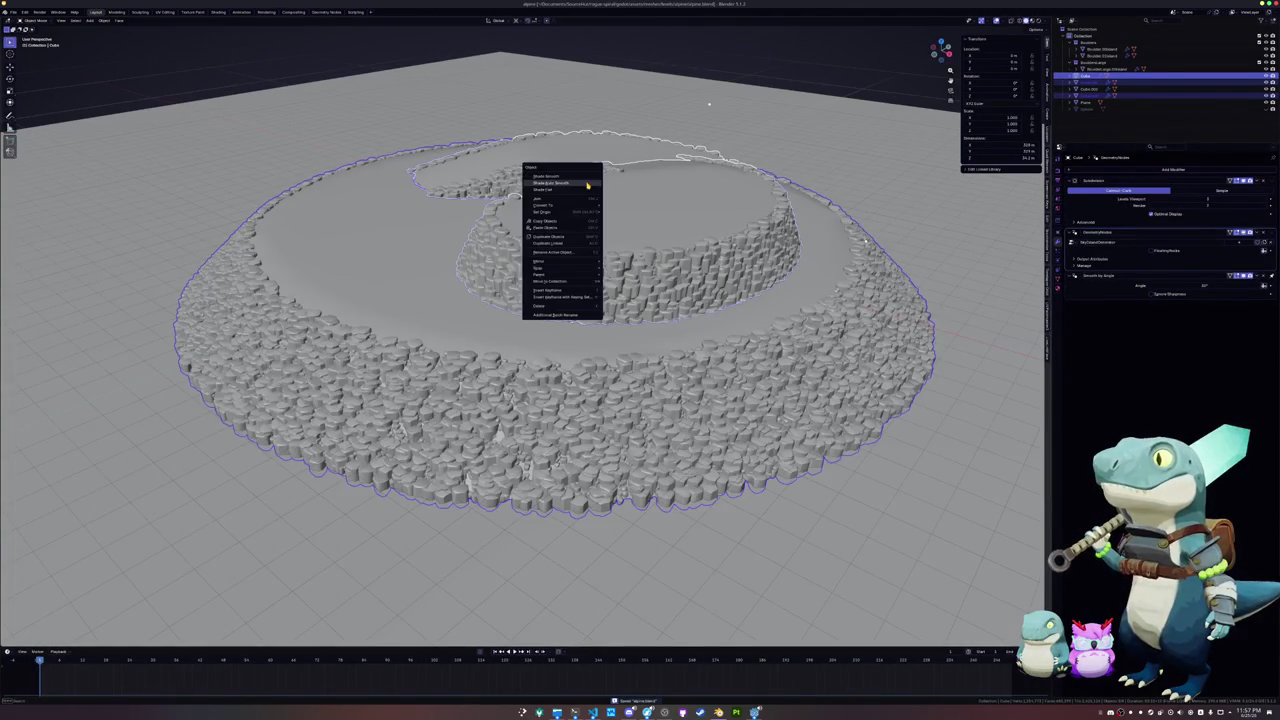
click(624, 207)
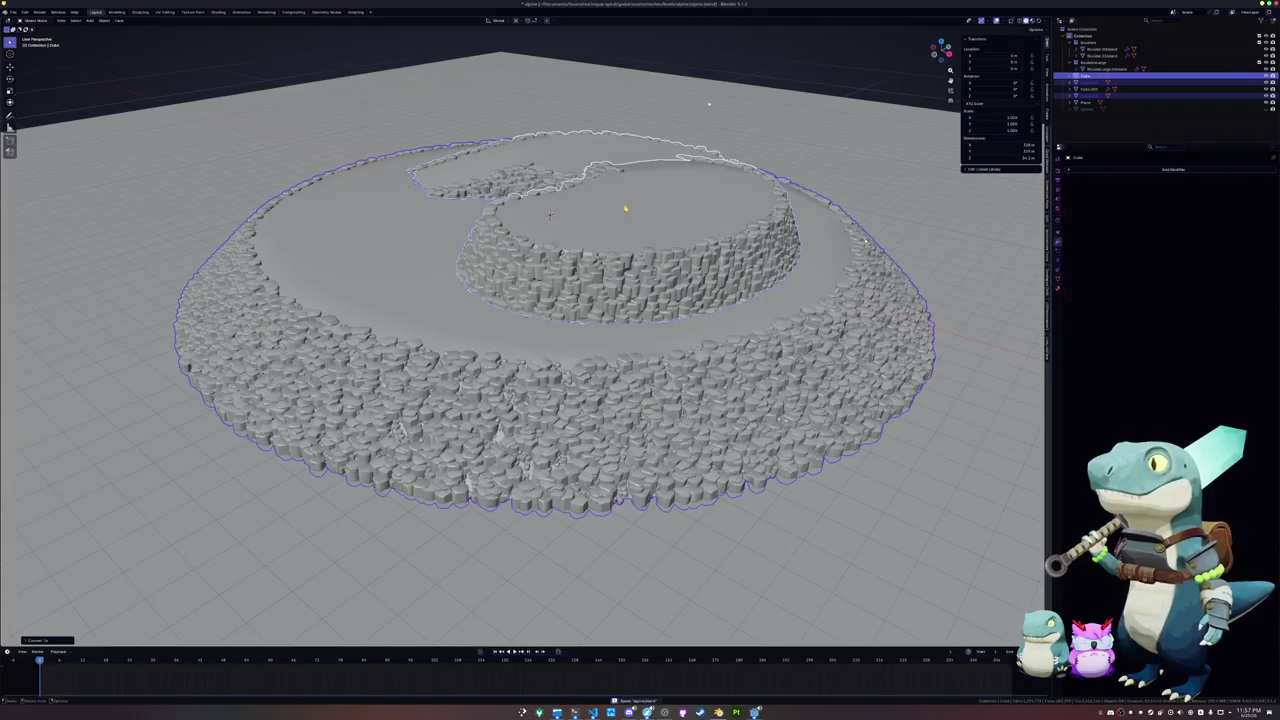
- In Edit Mode, select all faces connected to the smooth dish surface
key(Tab)
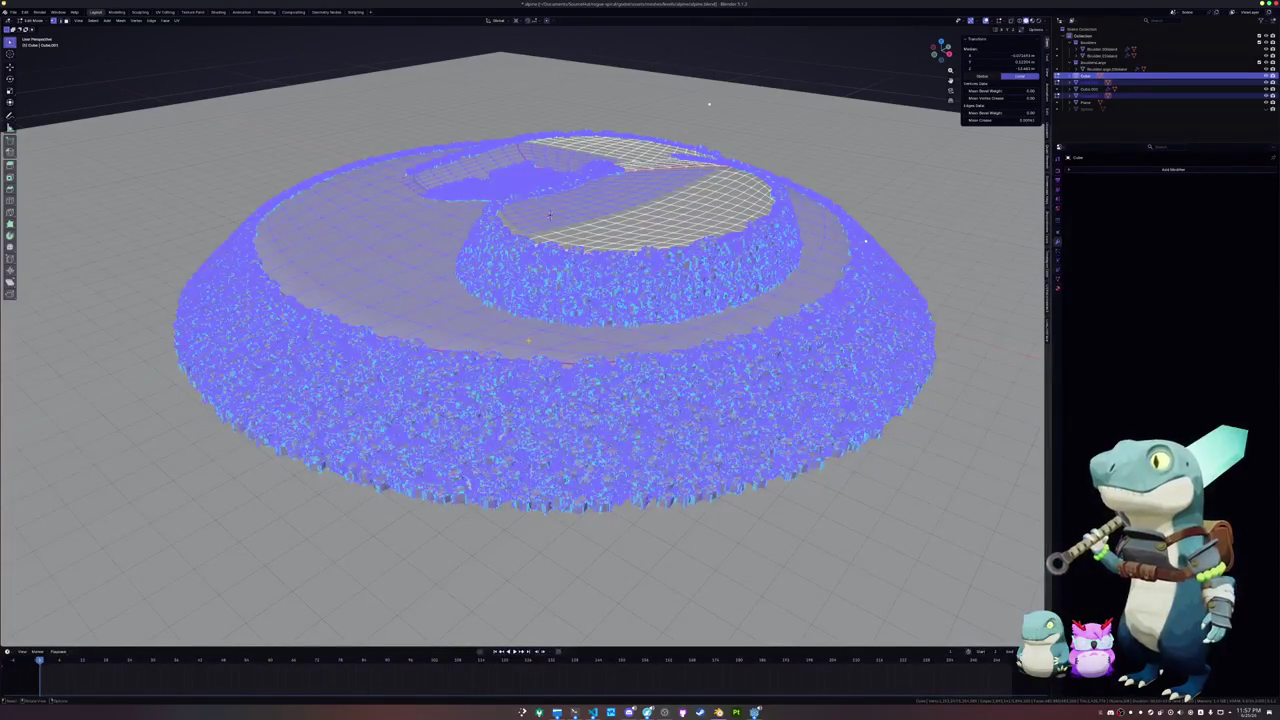
key(alt+a)
shift+click(600, 230)
middle_drag(600, 230, 600, 330)
shift+click(640, 120)
key(ctrl+l)
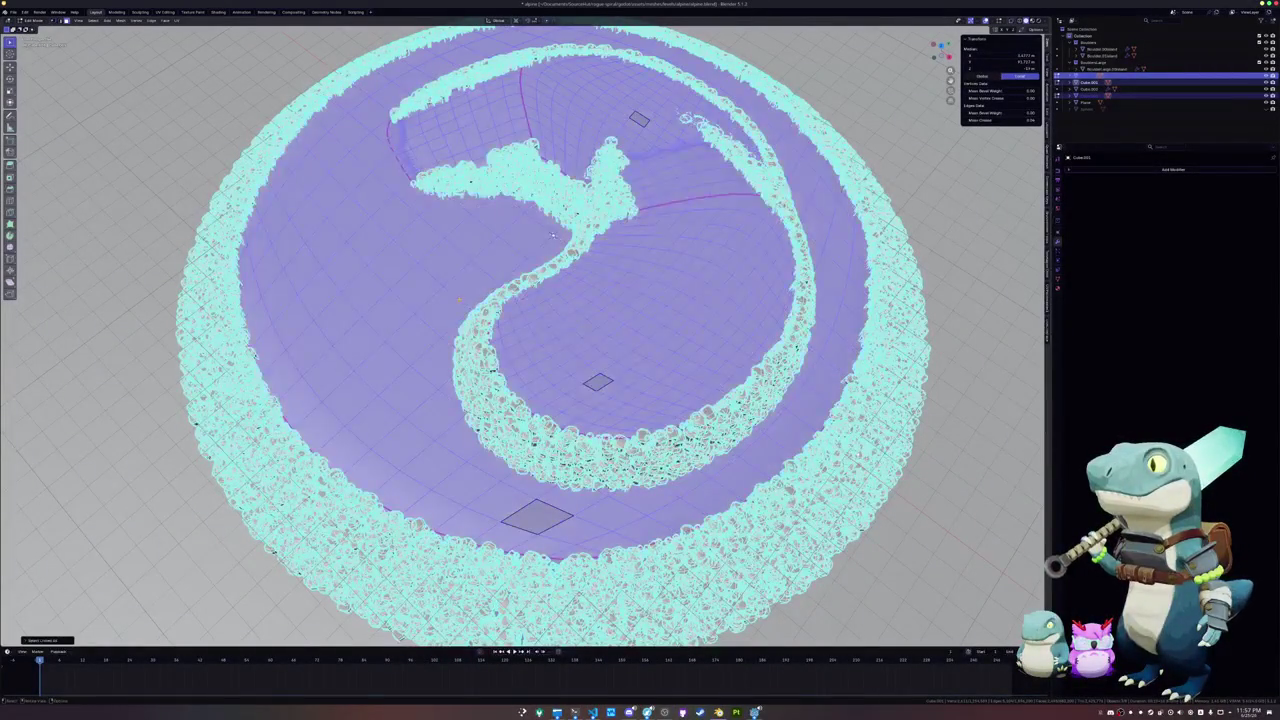
key(ctrl+f)
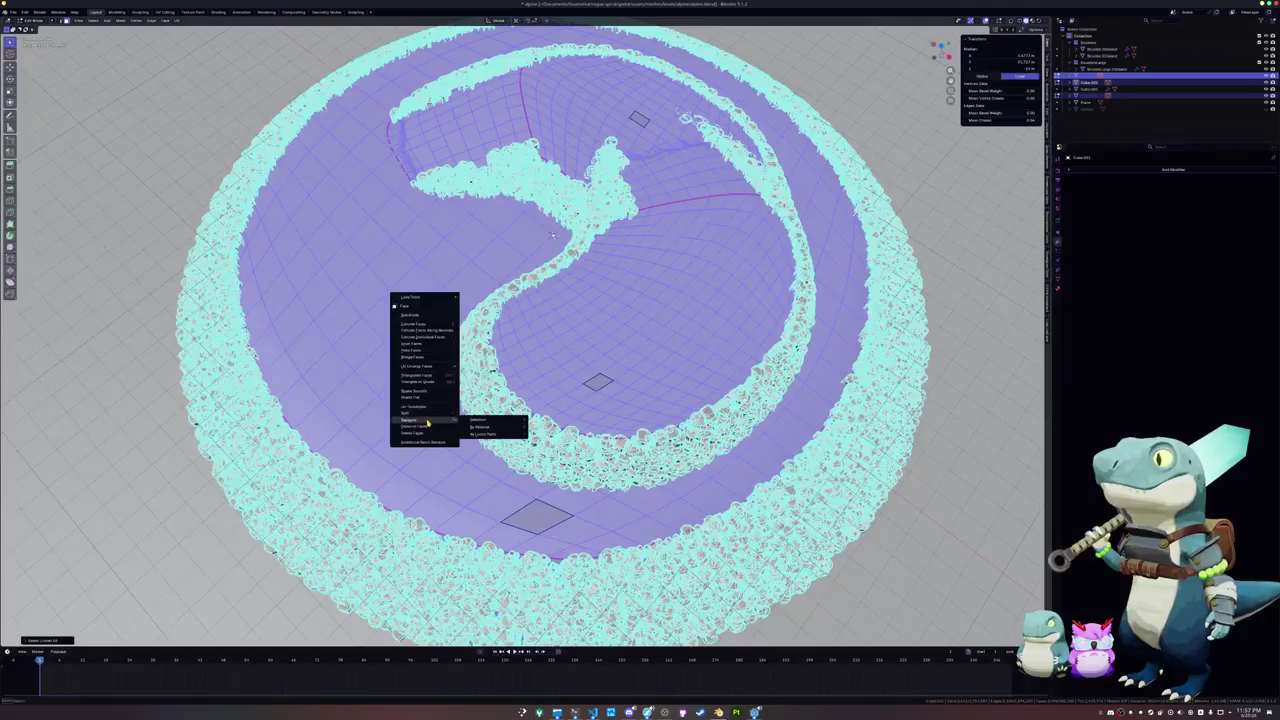
- Separate the selected dish faces into their own object and return to Object Mode
click(480, 419)
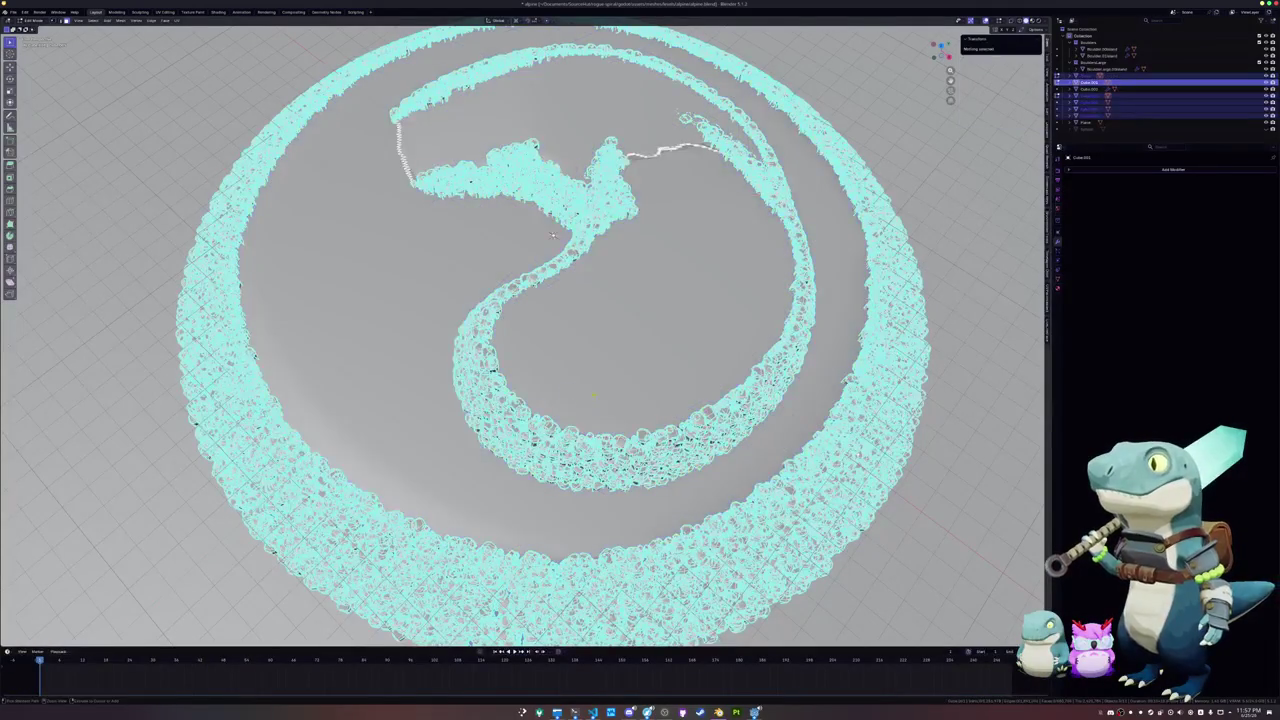
key(Tab)
middle_drag(553, 234, 548, 213)
- Join the inner plateau and outer dish into one renamed ground object and edit it
click(548, 213)
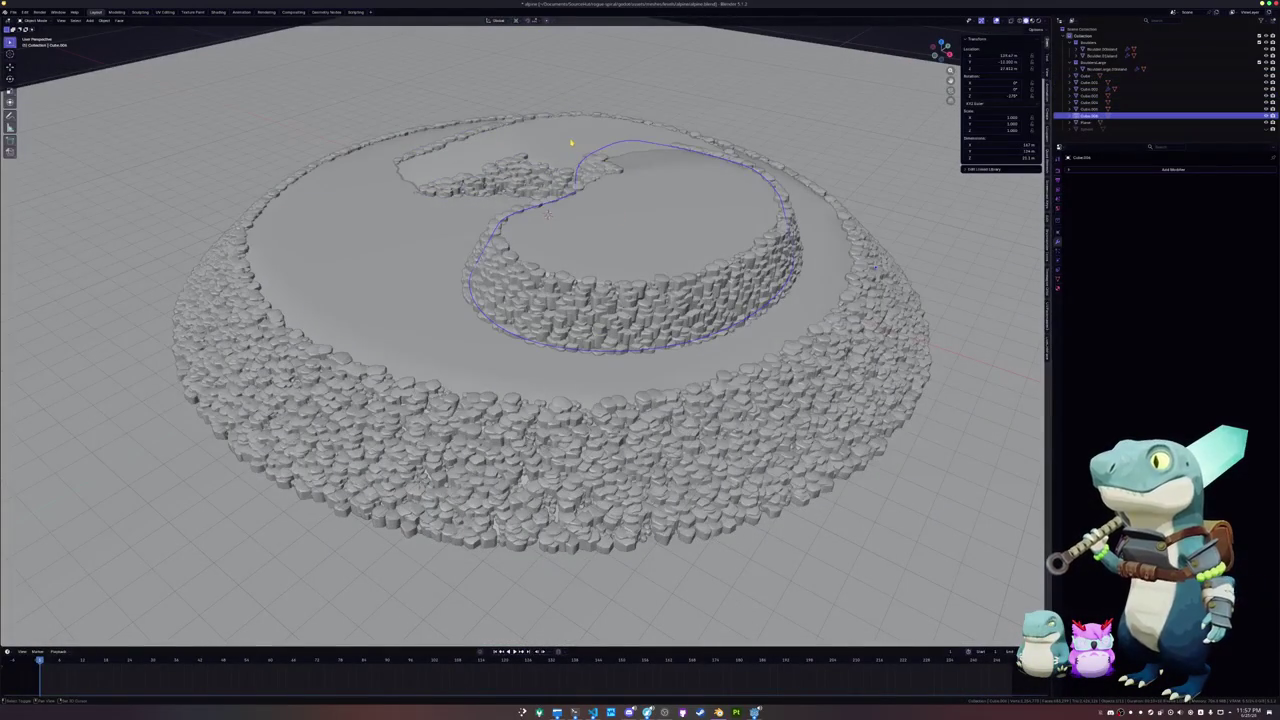
shift+click(420, 262)
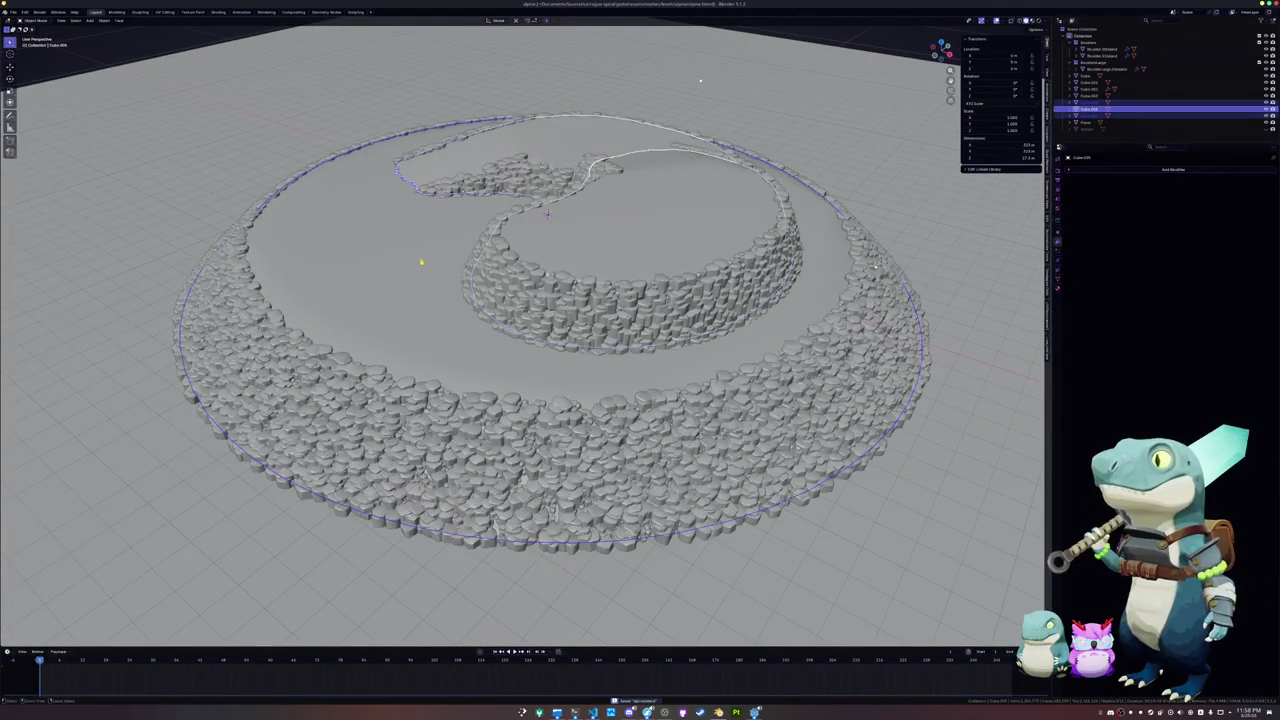
key(ctrl+j)
key(F2)
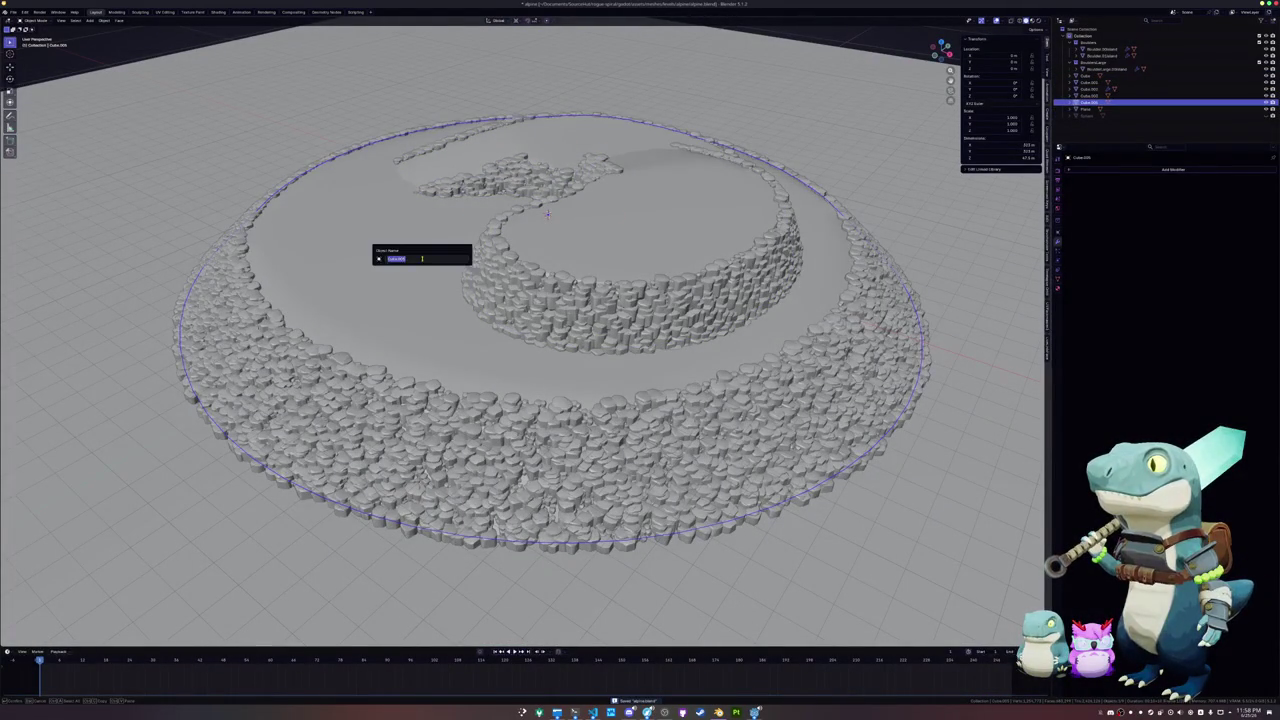
key(Return)
key(Tab)
click(420, 262)
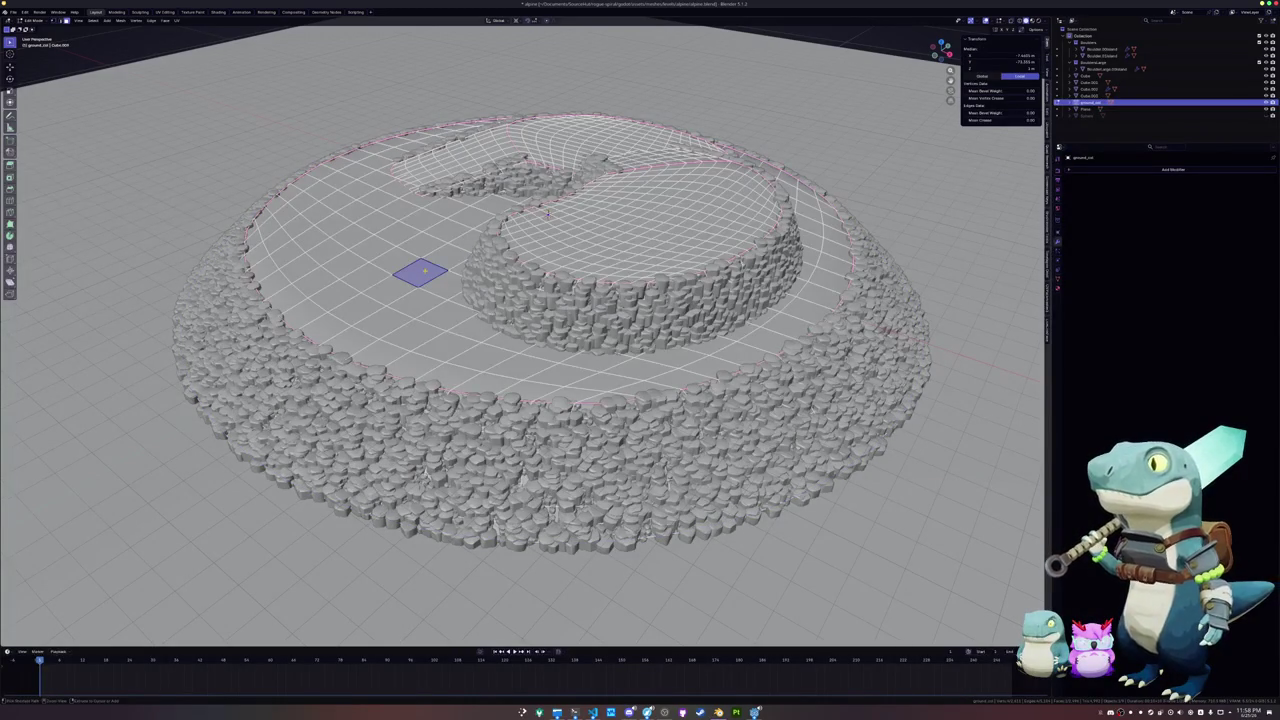
- Select the whole connected ground mesh, subdivide it, and raise the Number of Cuts
key(ctrl+l)
middle_drag(547, 213, 440, 206)
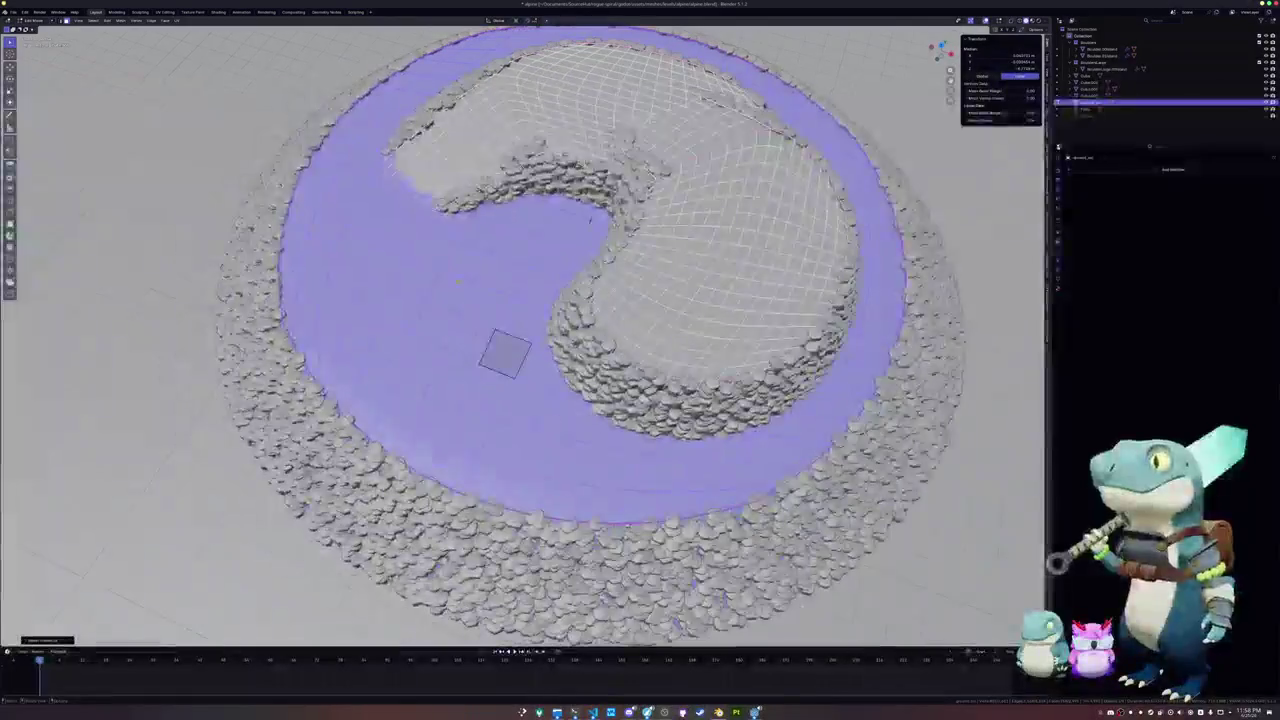
right_click(438, 205)
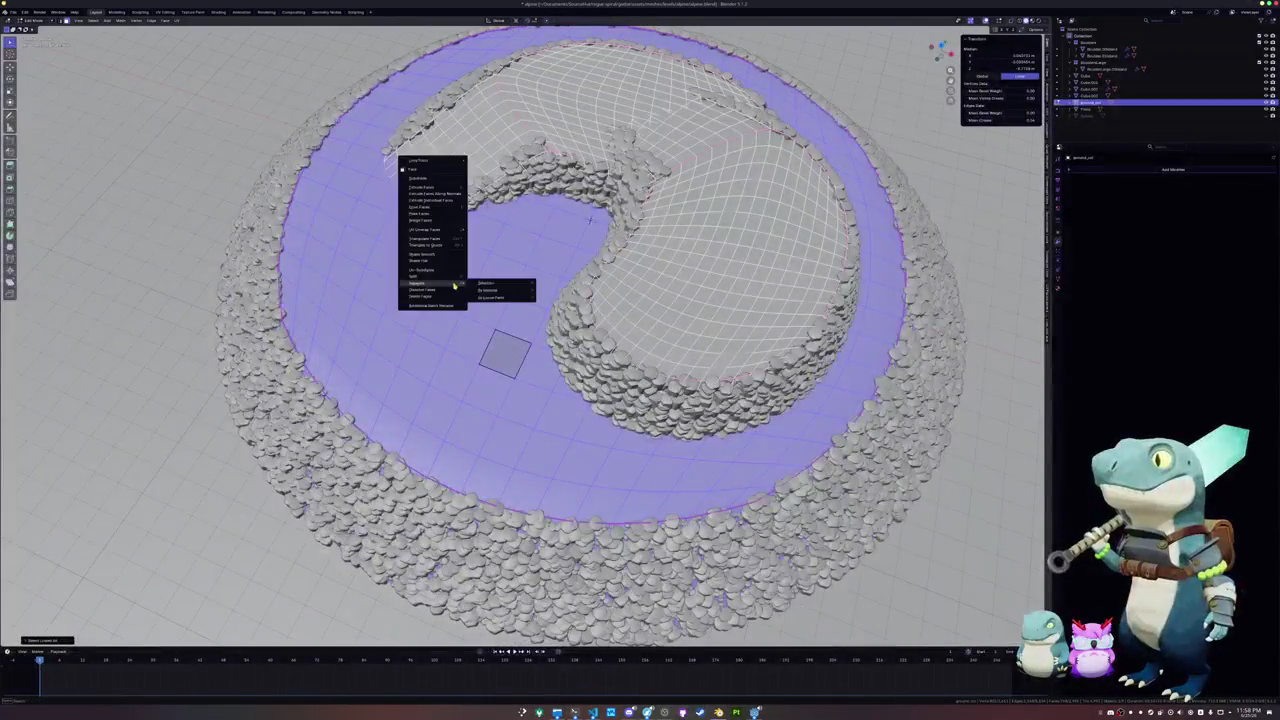
click(442, 181)
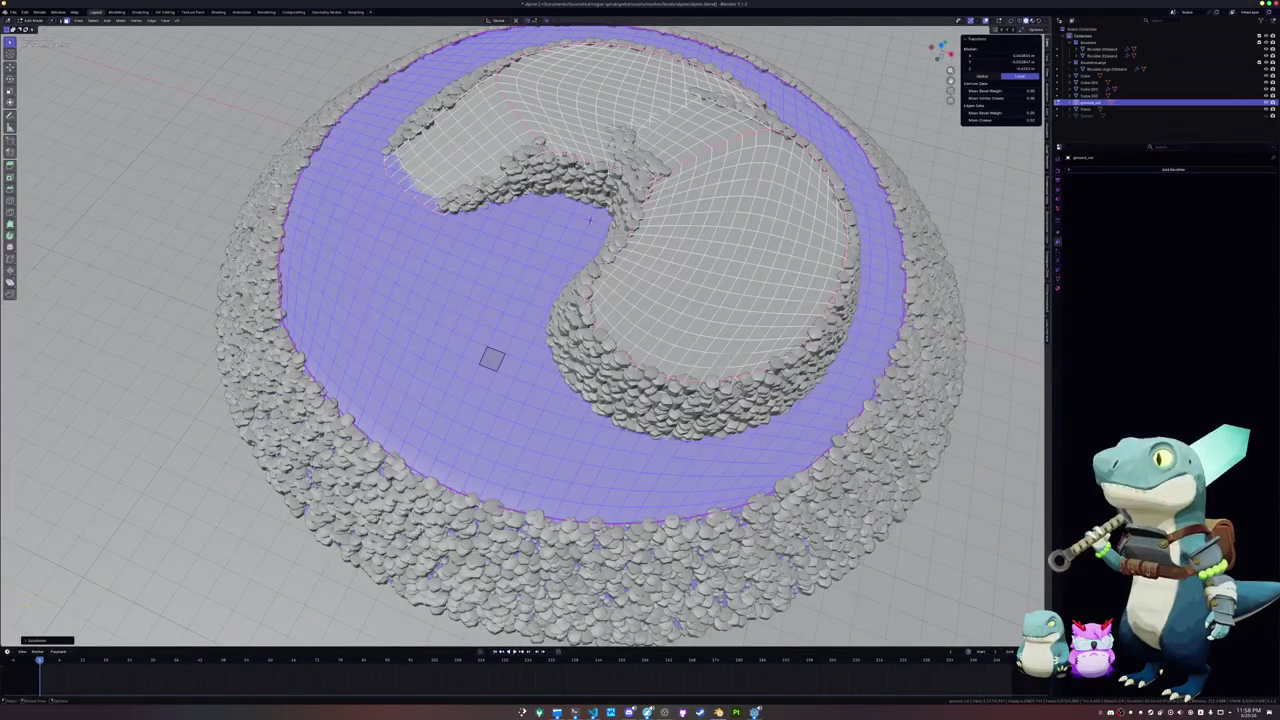
click(48, 642)
click(110, 595)
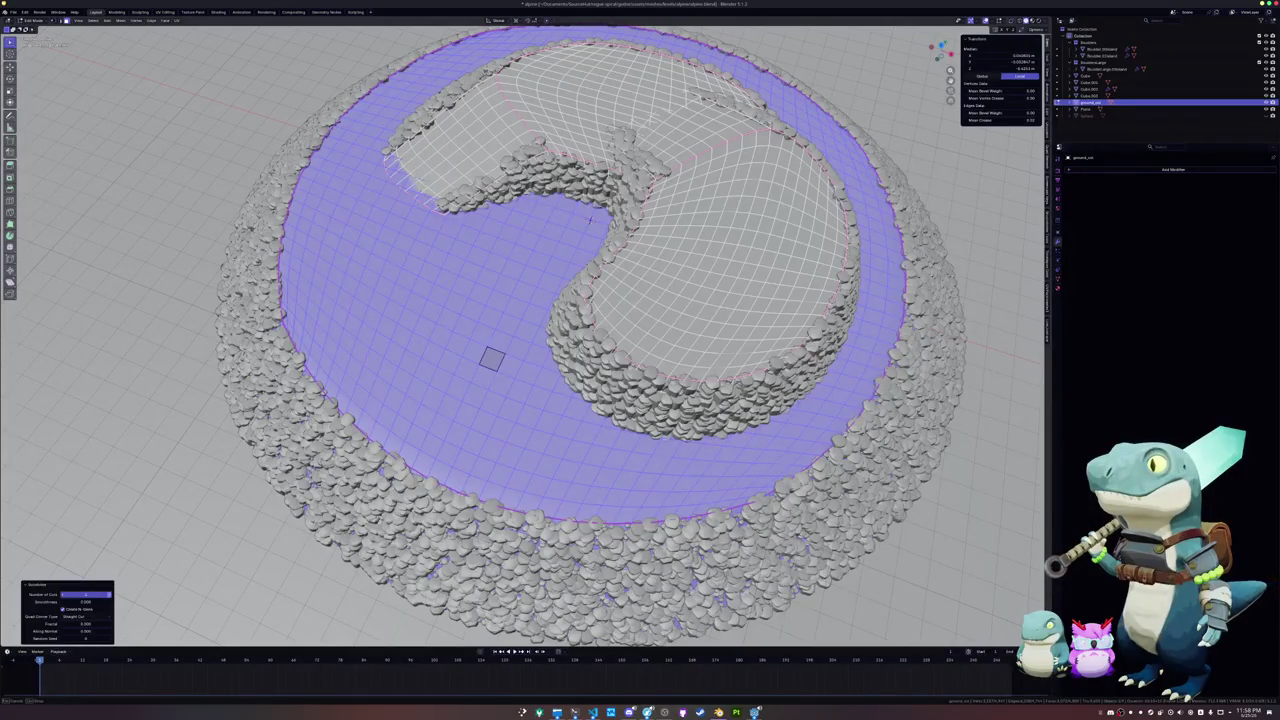
click(110, 595)
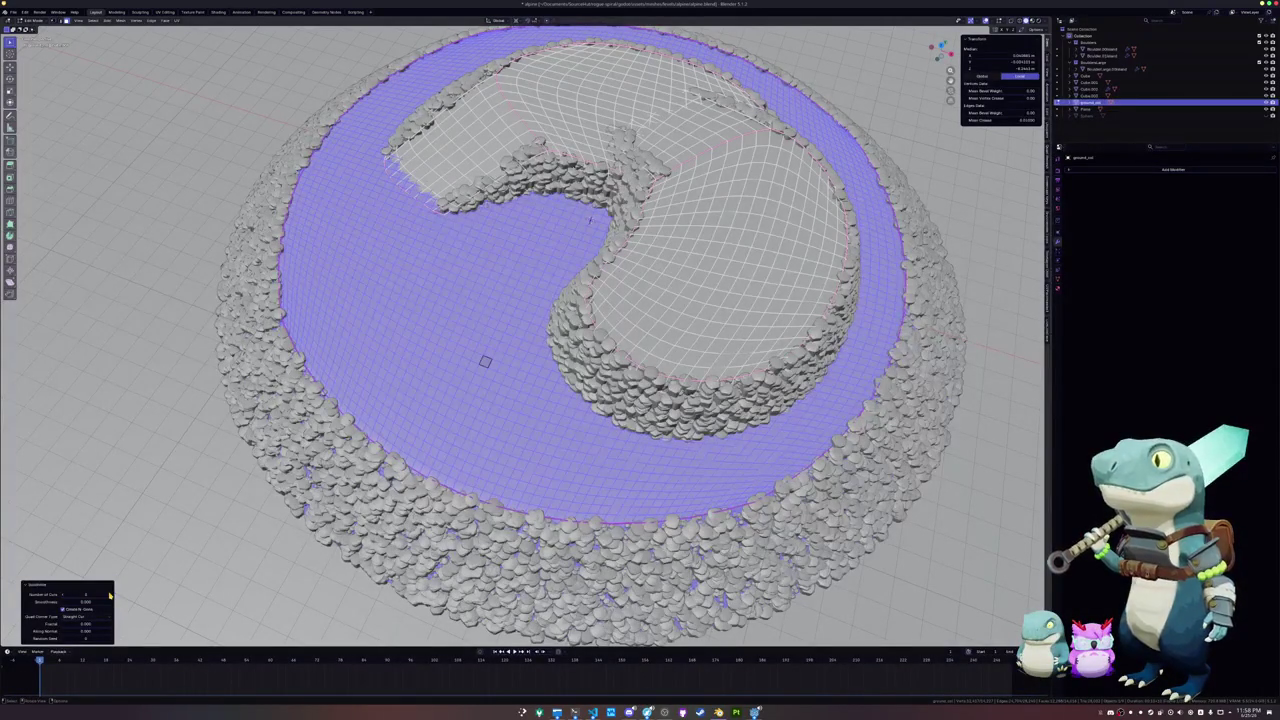
- Undo the last cuts change and zoom in to select only the small square plane
middle_drag(485, 361, 503, 312)
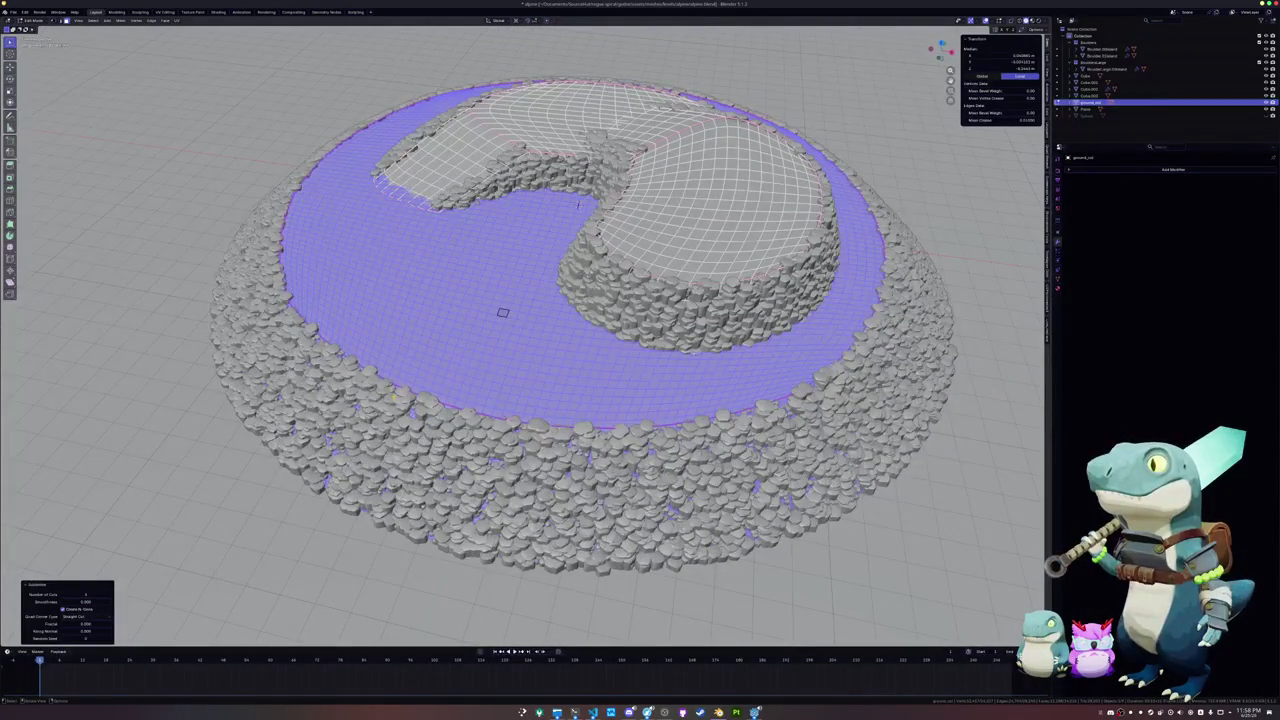
key(ctrl+z)
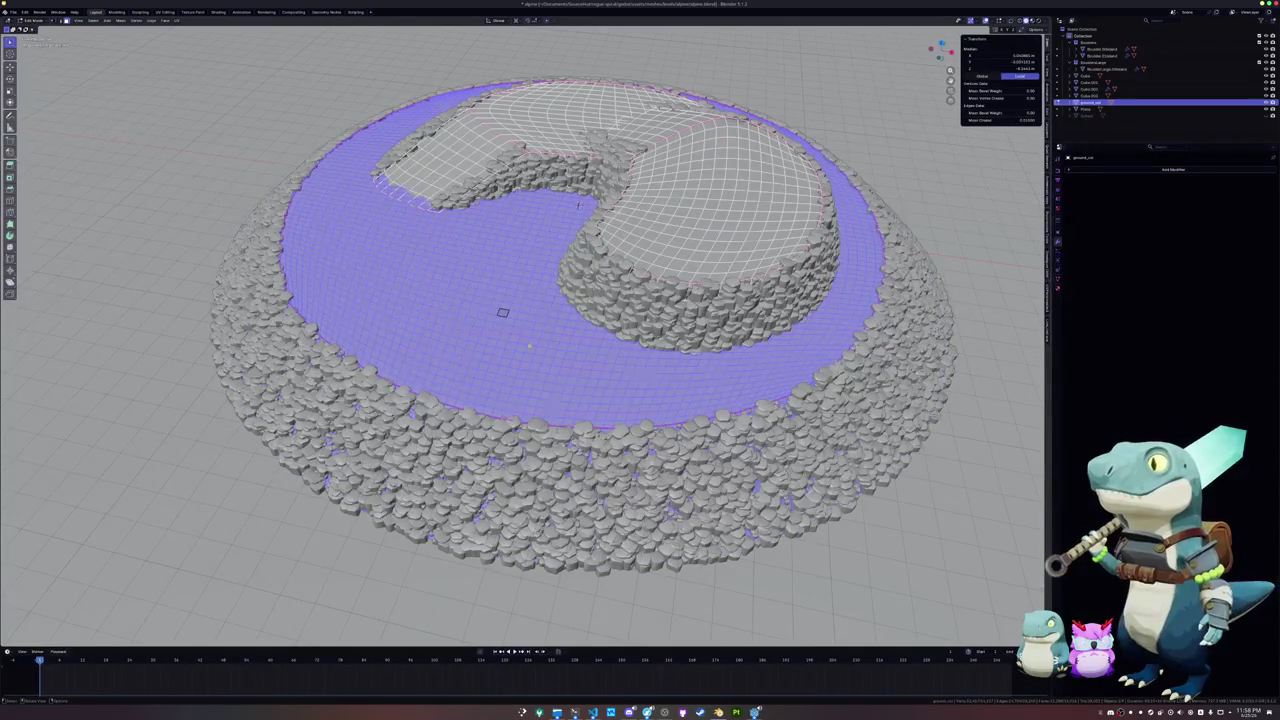
scroll(530, 345, up, 5)
middle_drag(530, 345, 510, 360)
scroll(490, 372, up, 5)
scroll(520, 340, down, 5)
click(543, 275)
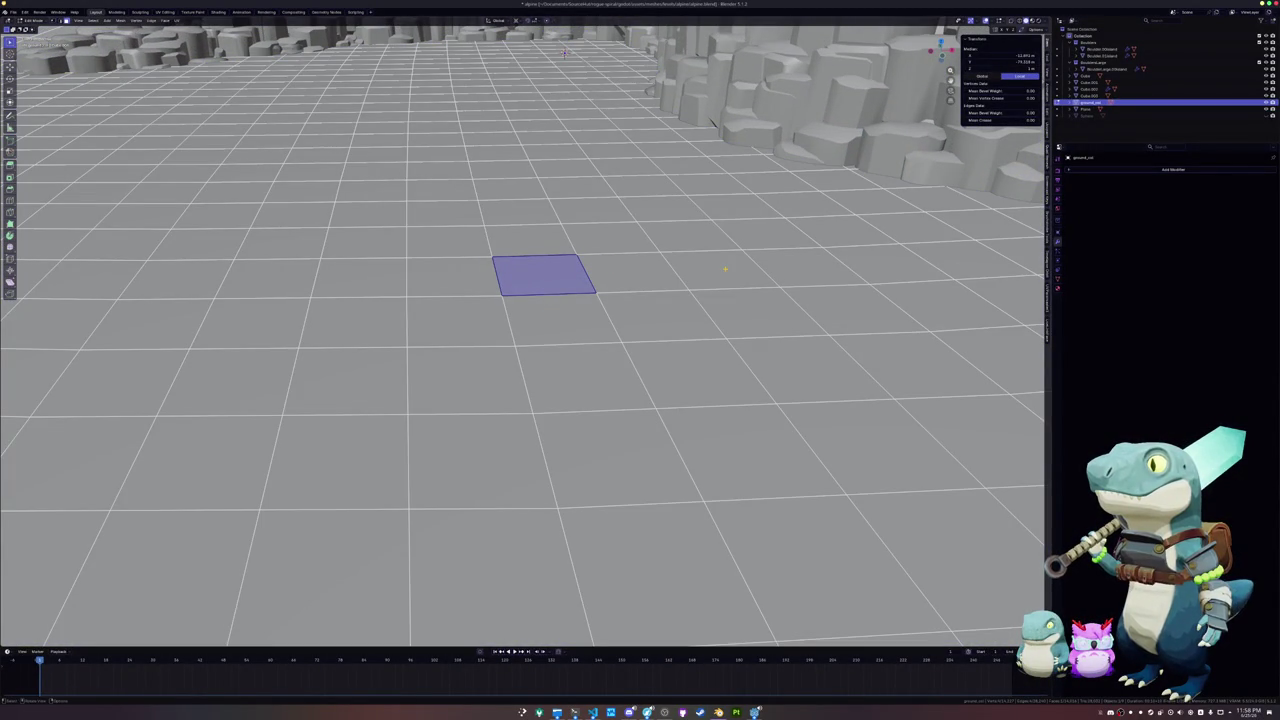
- Start lifting the small plane along Z, then cancel so it stays flat
middle_drag(737, 265, 613, 290)
key(g)
key(z)
key(Escape)
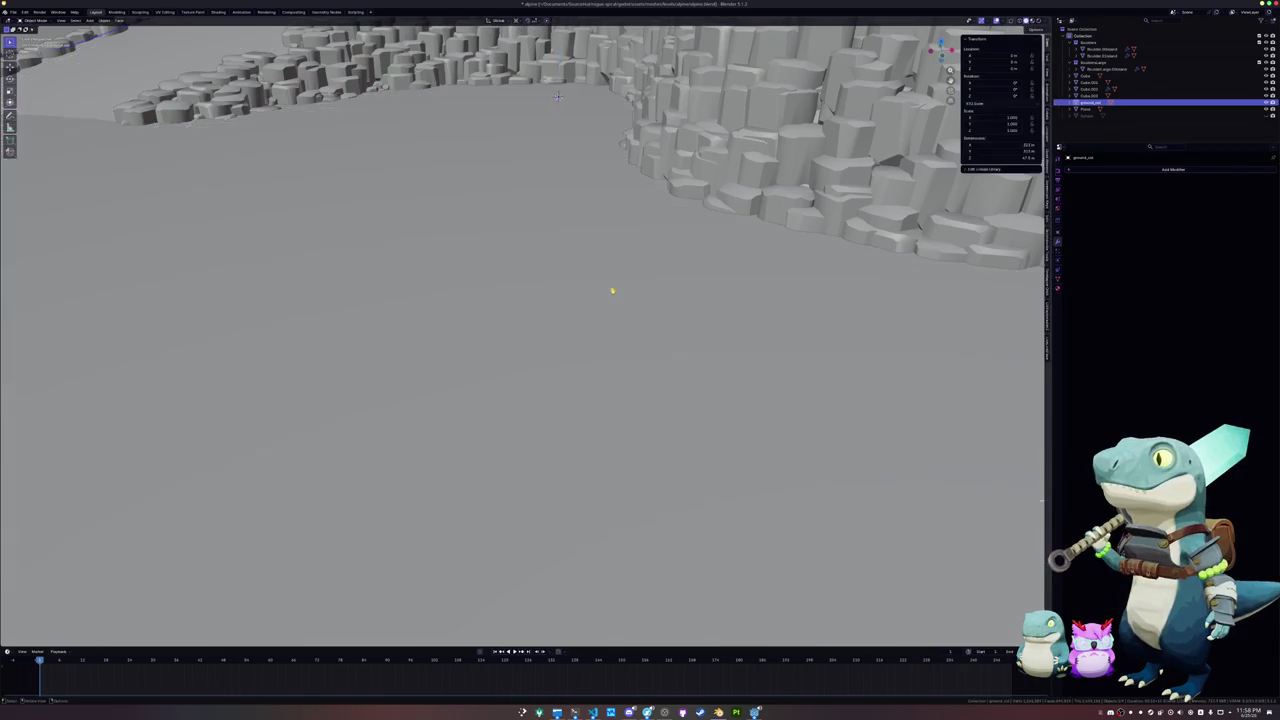
- In Object Mode, add a cube at the 3D cursor, then re-enter editing on the ground mesh
key(Tab)
key(shift+a)
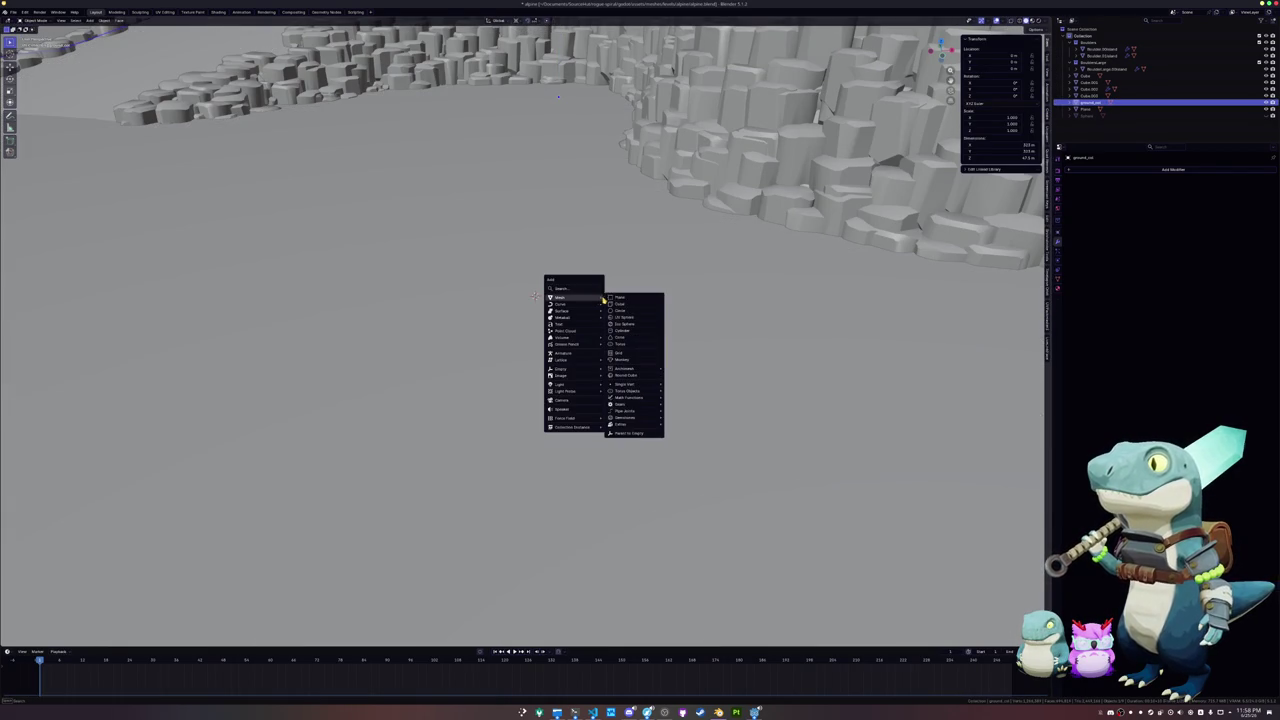
click(619, 304)
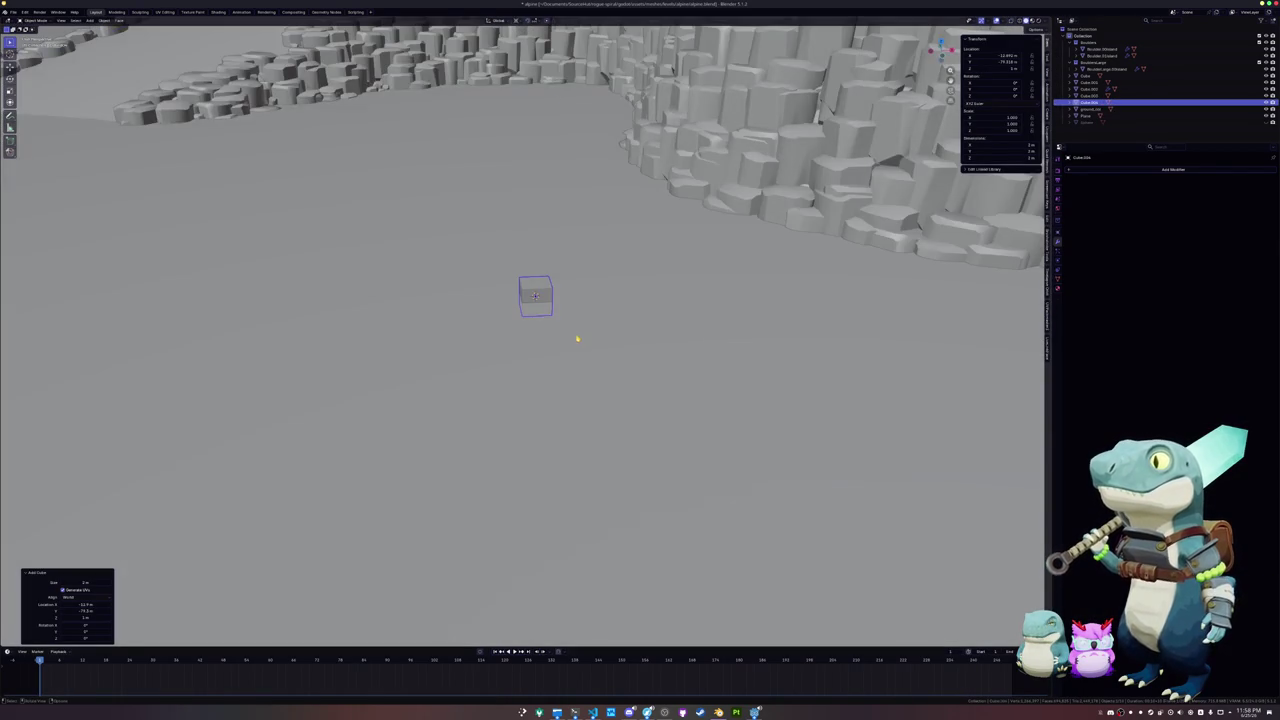
click(578, 336)
key(Tab)
key(Tab)
scroll(591, 340, down, 8)
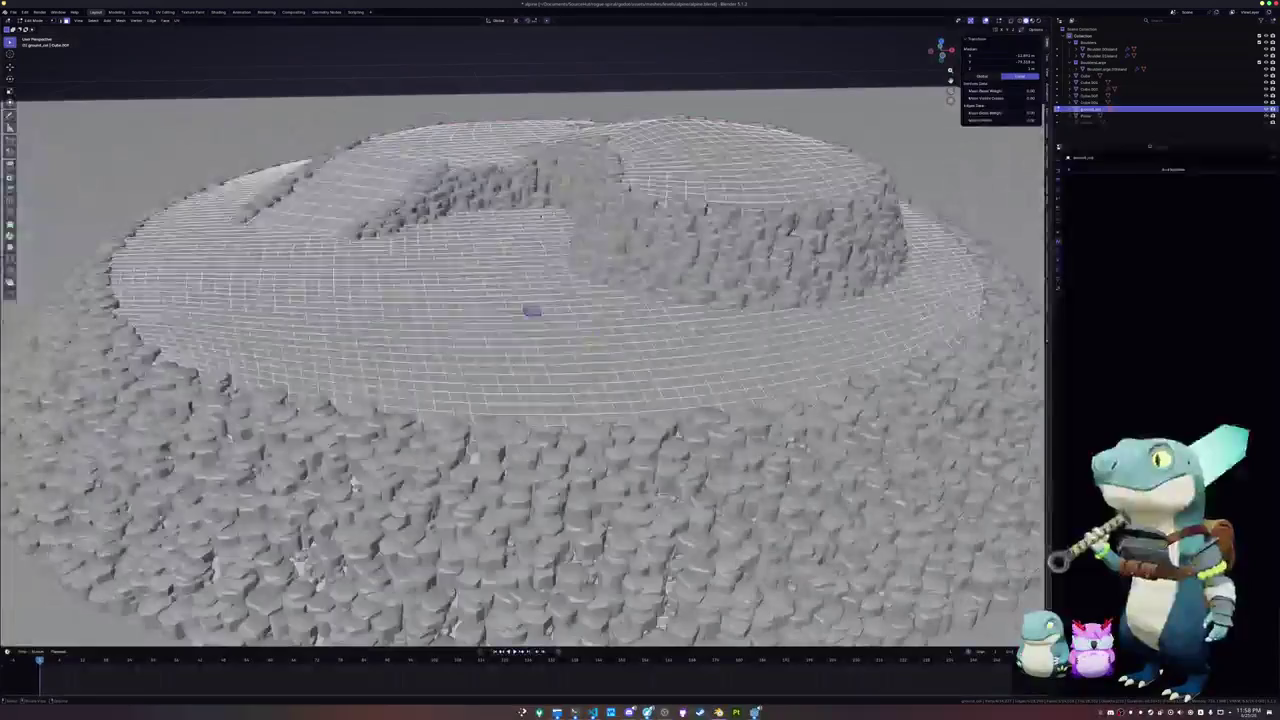
middle_drag(591, 343, 589, 357)
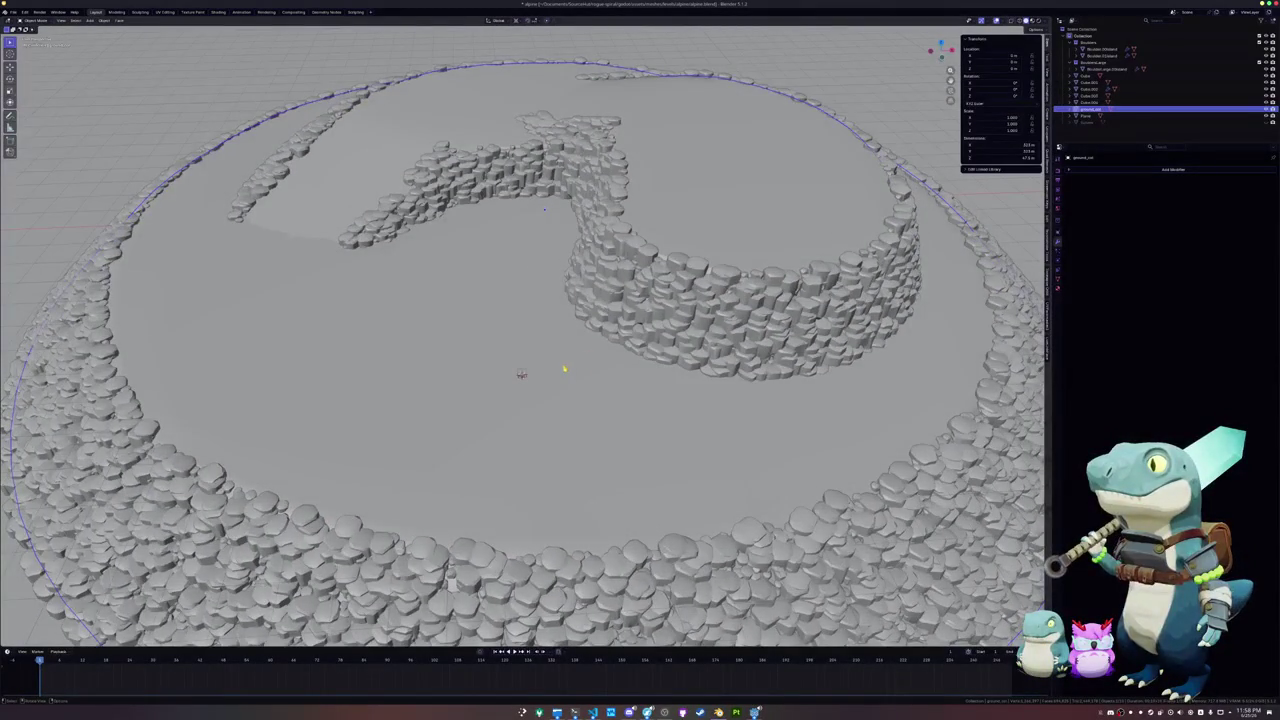
- Select and delete the leftover small cube
click(521, 375)
key(Tab)
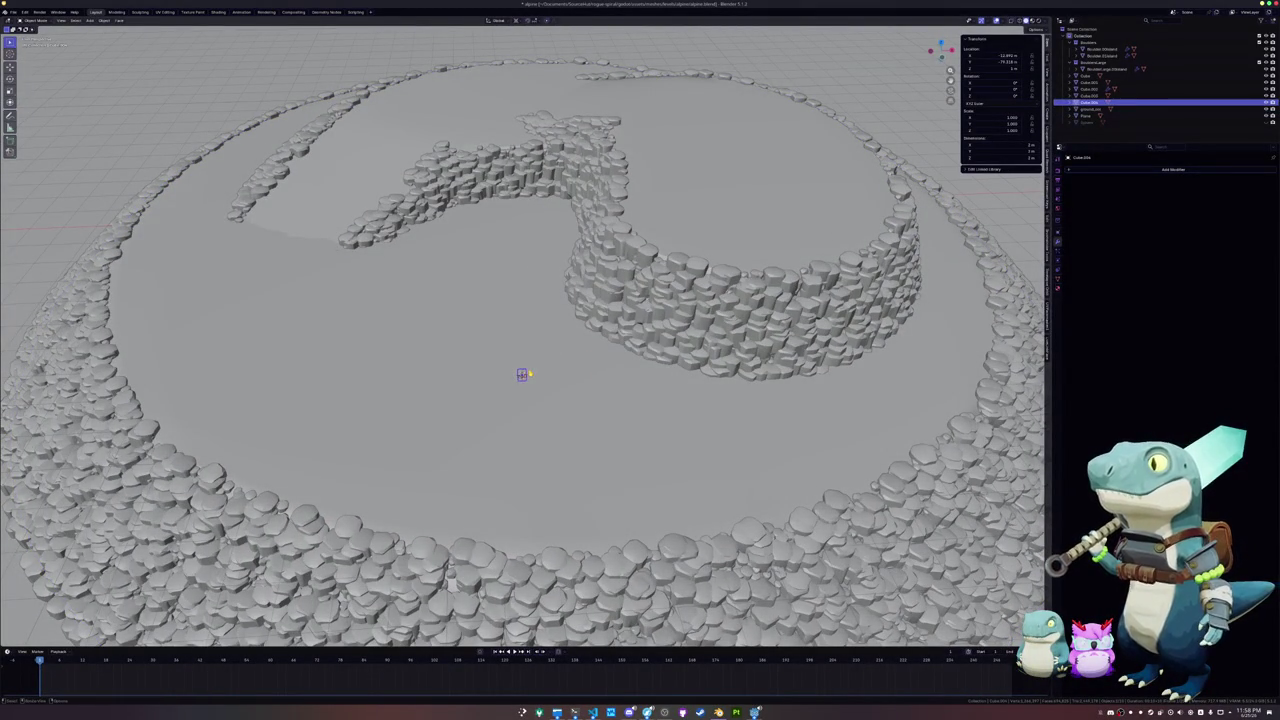
key(Delete)
- Convert the curved rock wall, spiral trail wall and outer rock ring to mesh, viewed from front
click(521, 375)
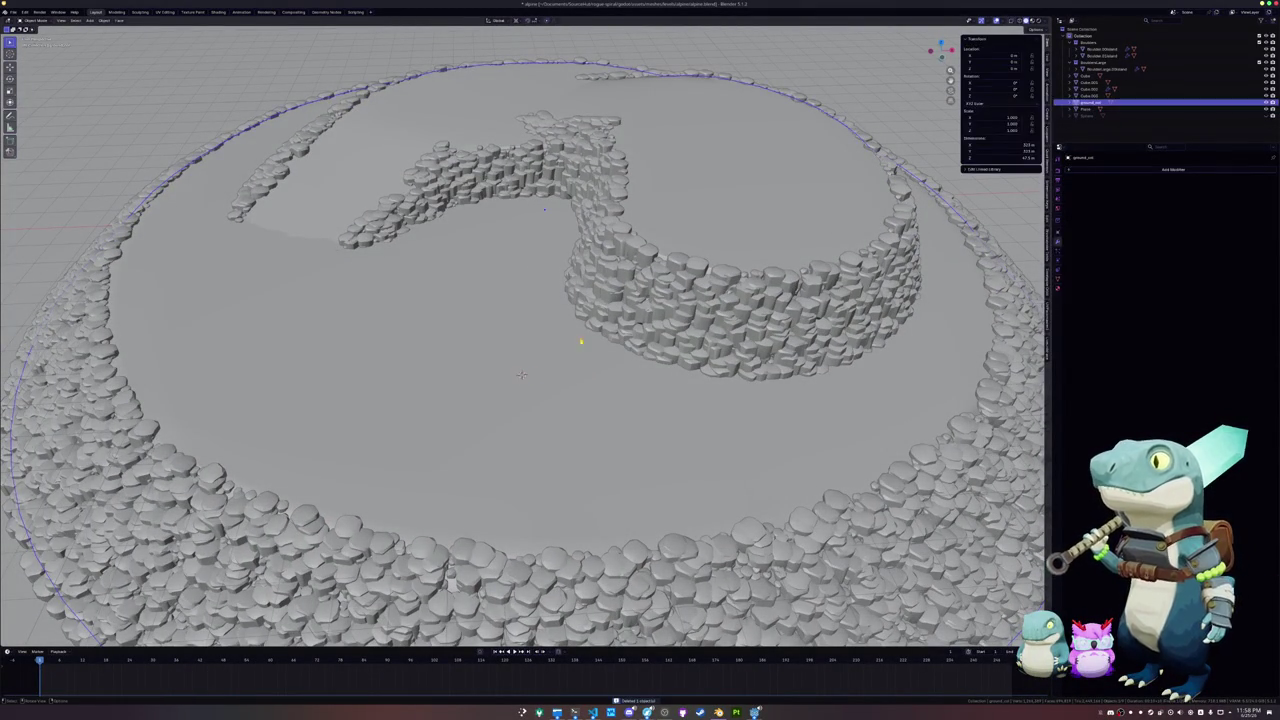
click(585, 280)
scroll(540, 262, down, 3)
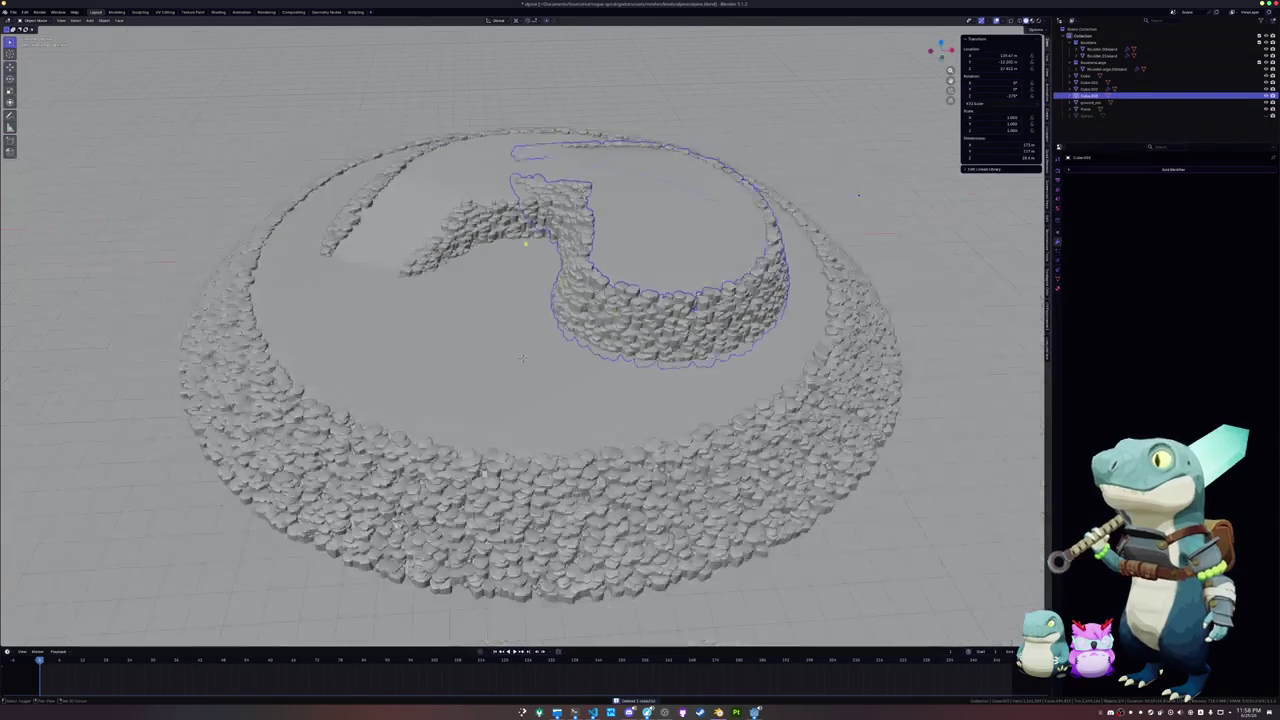
shift+click(460, 230)
shift+click(520, 470)
mouse_move(520, 470)
middle_down()
mouse_move(530, 450)
mouse_move(506, 415)
middle_up()
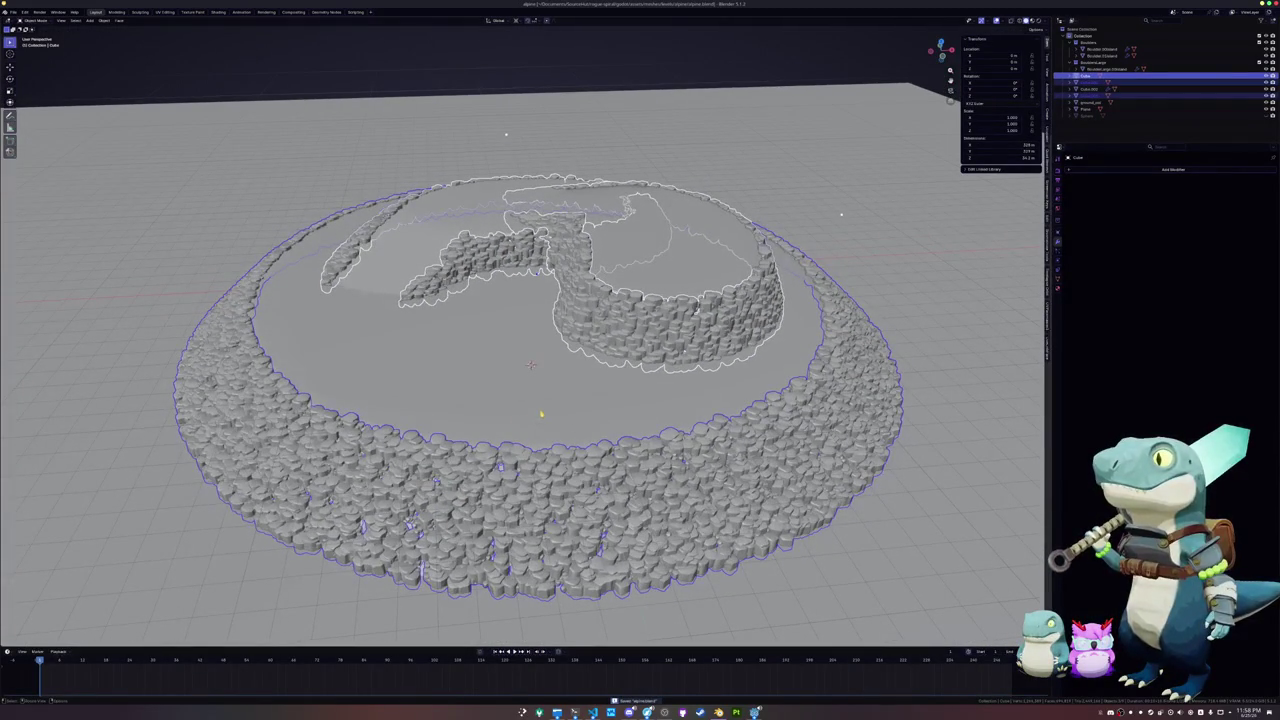
right_click(540, 414)
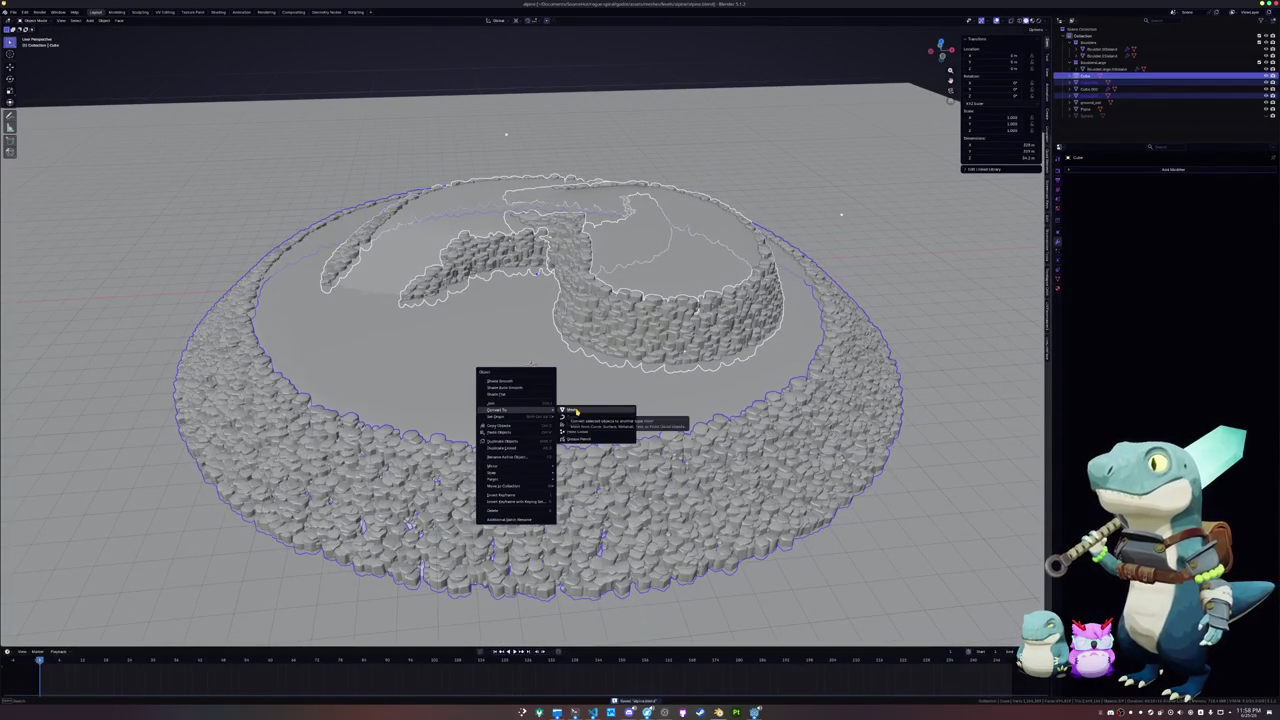
click(573, 411)
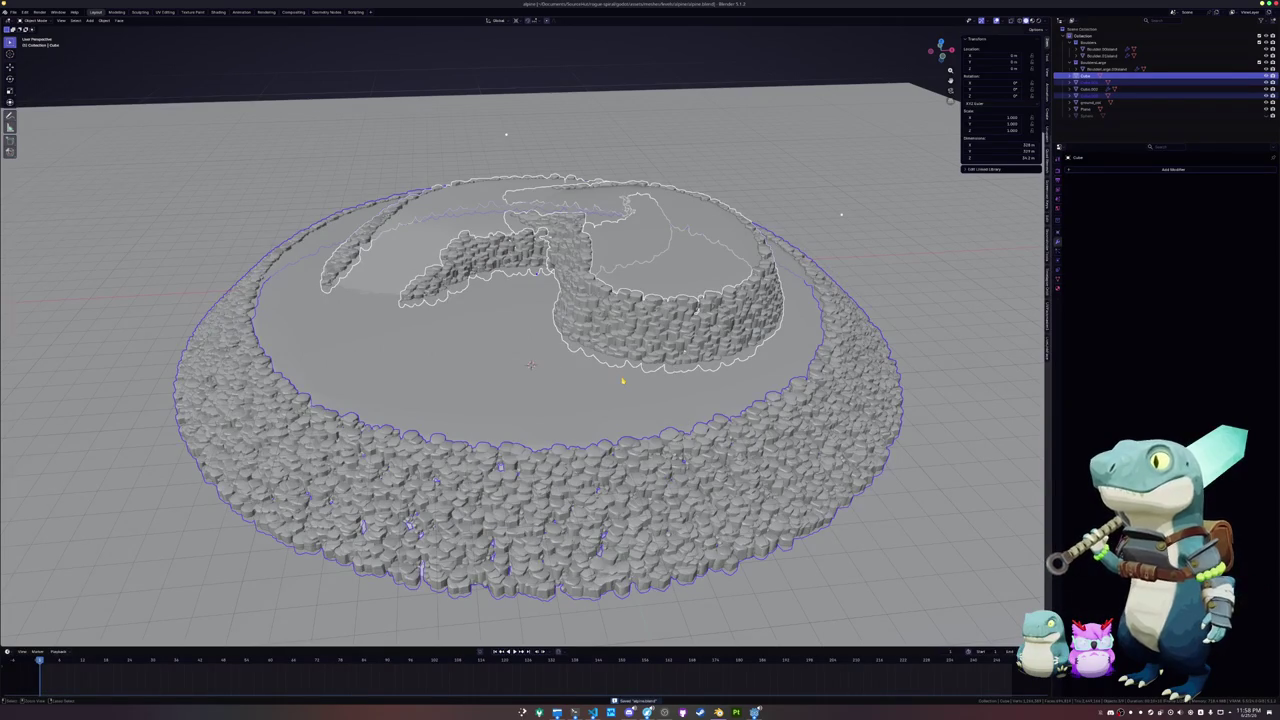
key(KP_1)
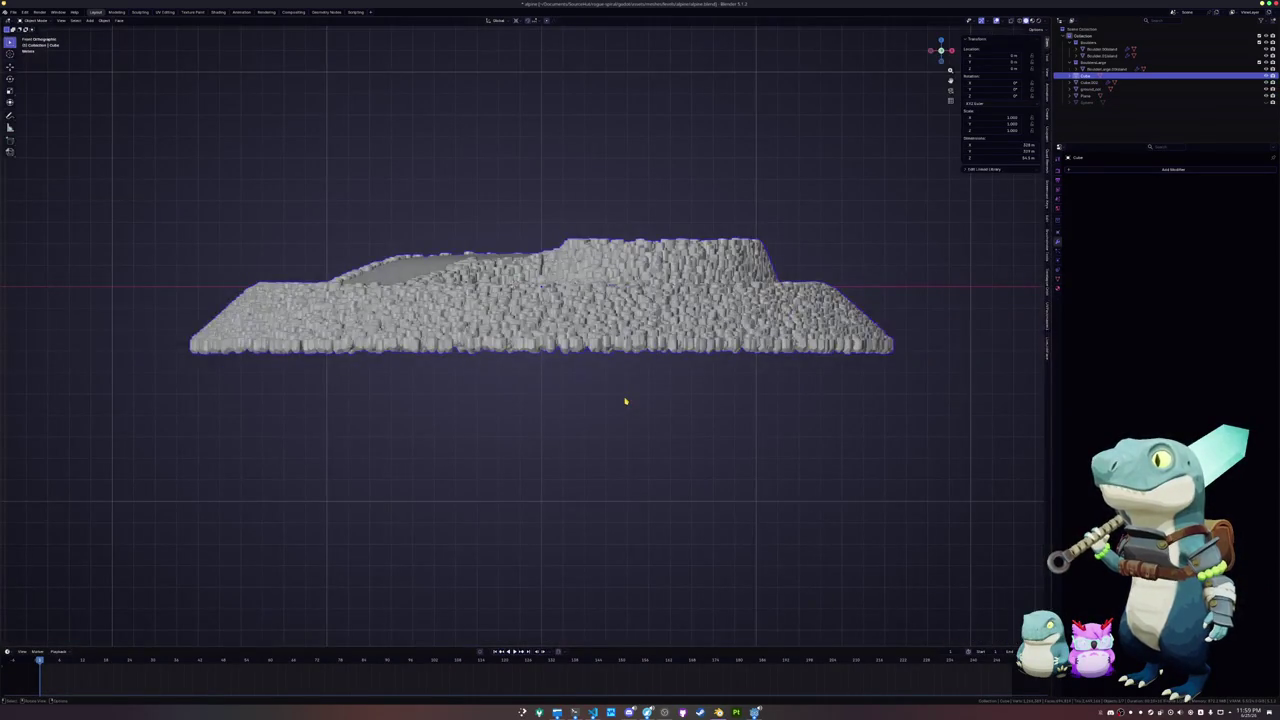
- Enter Edit Mode on the wall mesh and inspect the ring from an angle
key(Tab)
scroll(512, 284, up, 5)
scroll(590, 177, down, 1)
scroll(590, 177, down, 1)
scroll(590, 177, down, 2)
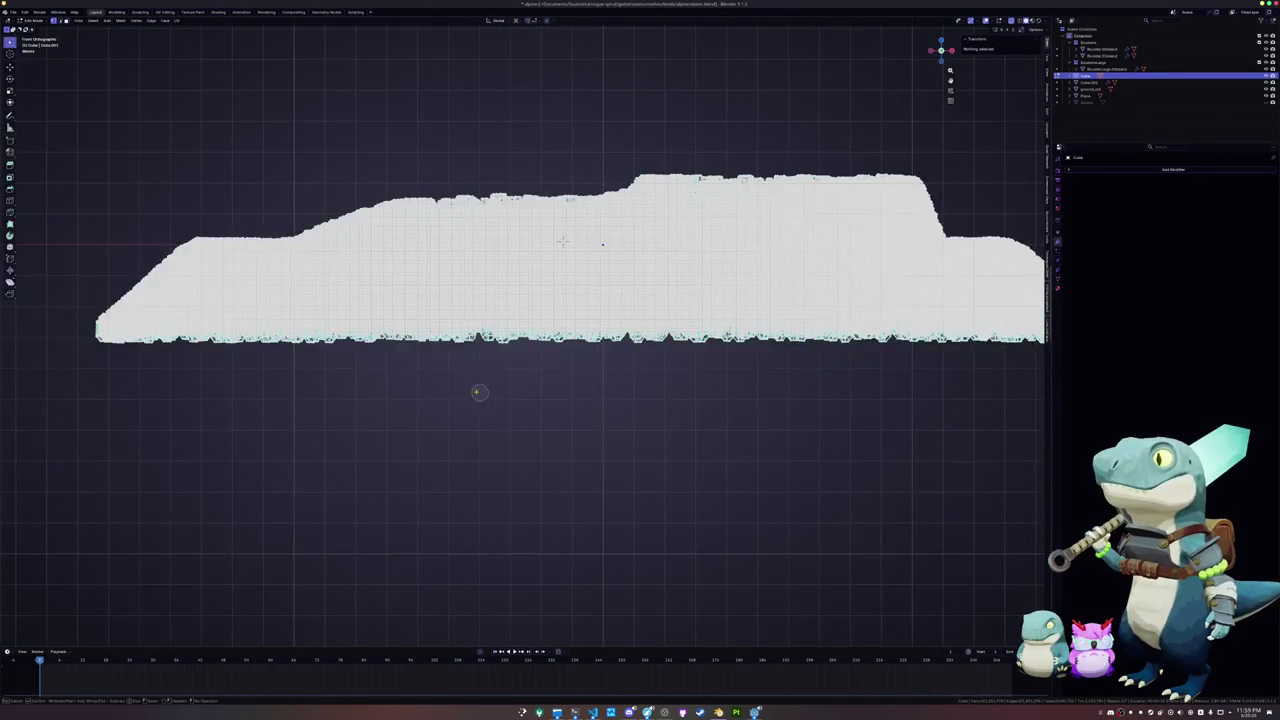
mouse_move(234, 371)
middle_down()
mouse_move(549, 253)
mouse_move(254, 387)
middle_up()
scroll(549, 253, down, 5)
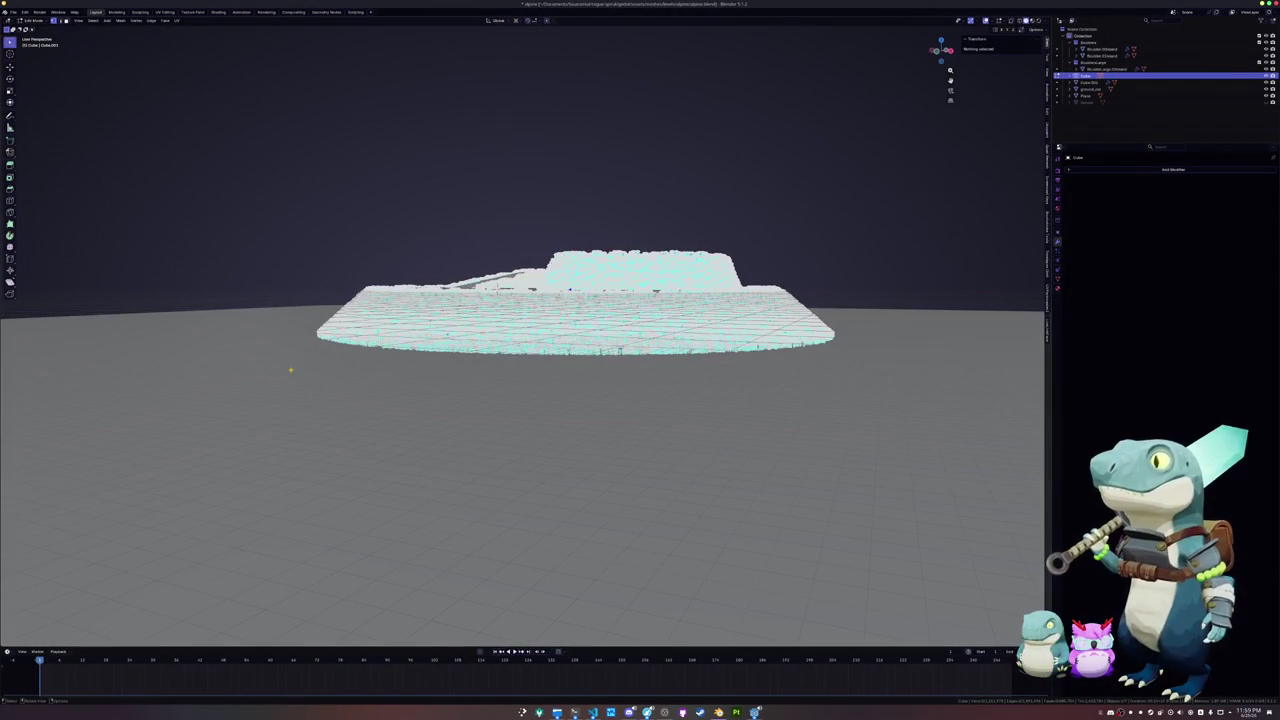
- In Object Mode, move the ground plane up along Z to meet the stone ring's base
key(Tab)
click(340, 371)
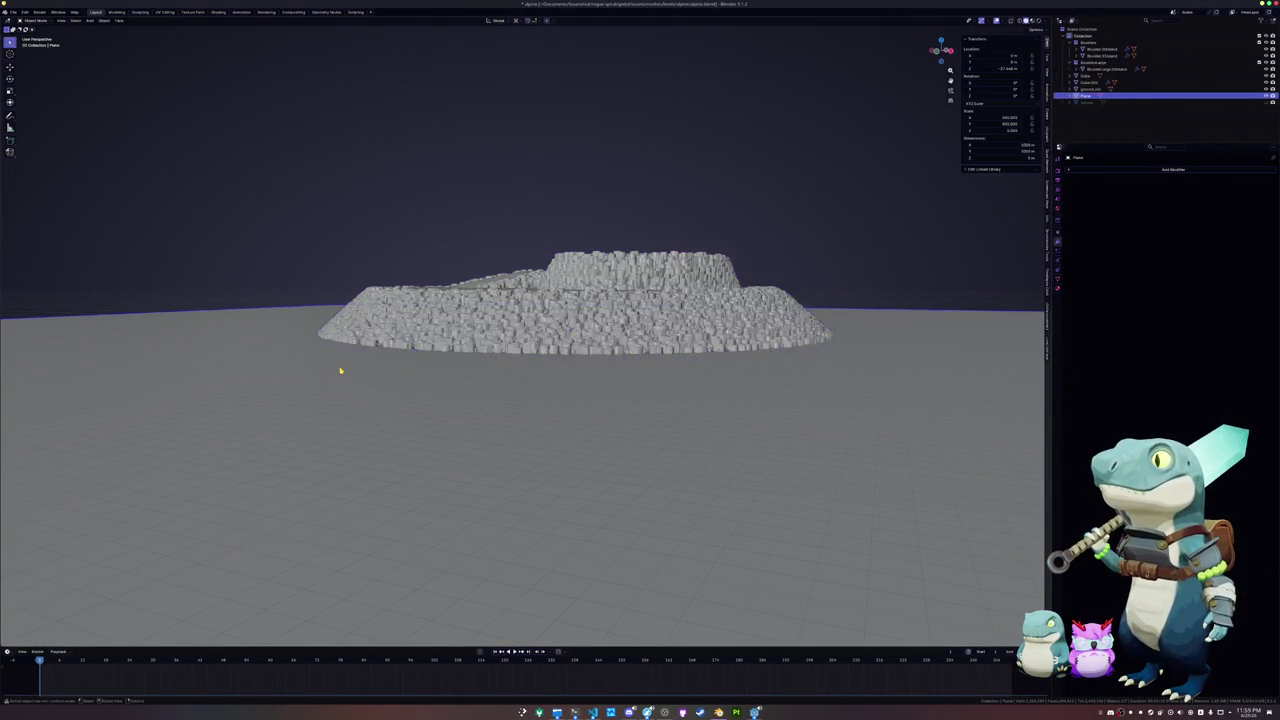
key(g)
key(z)
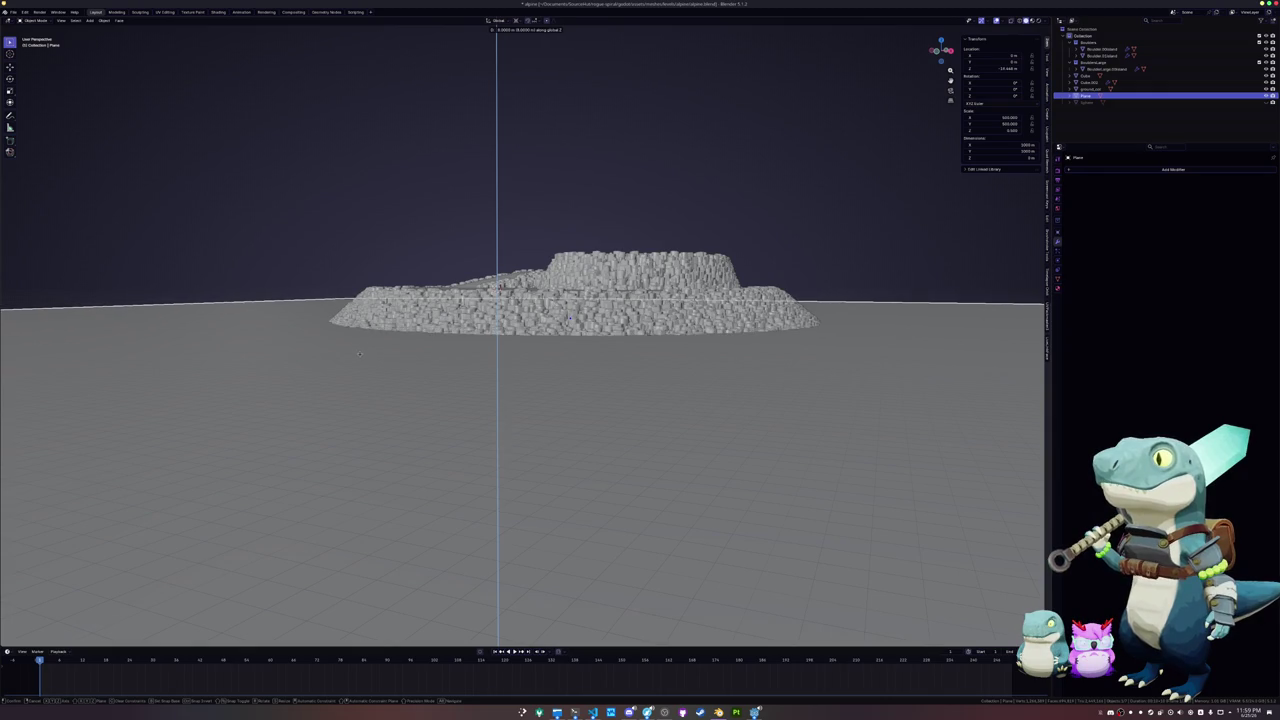
click(361, 361)
click(500, 300)
middle_drag(500, 300, 504, 300)
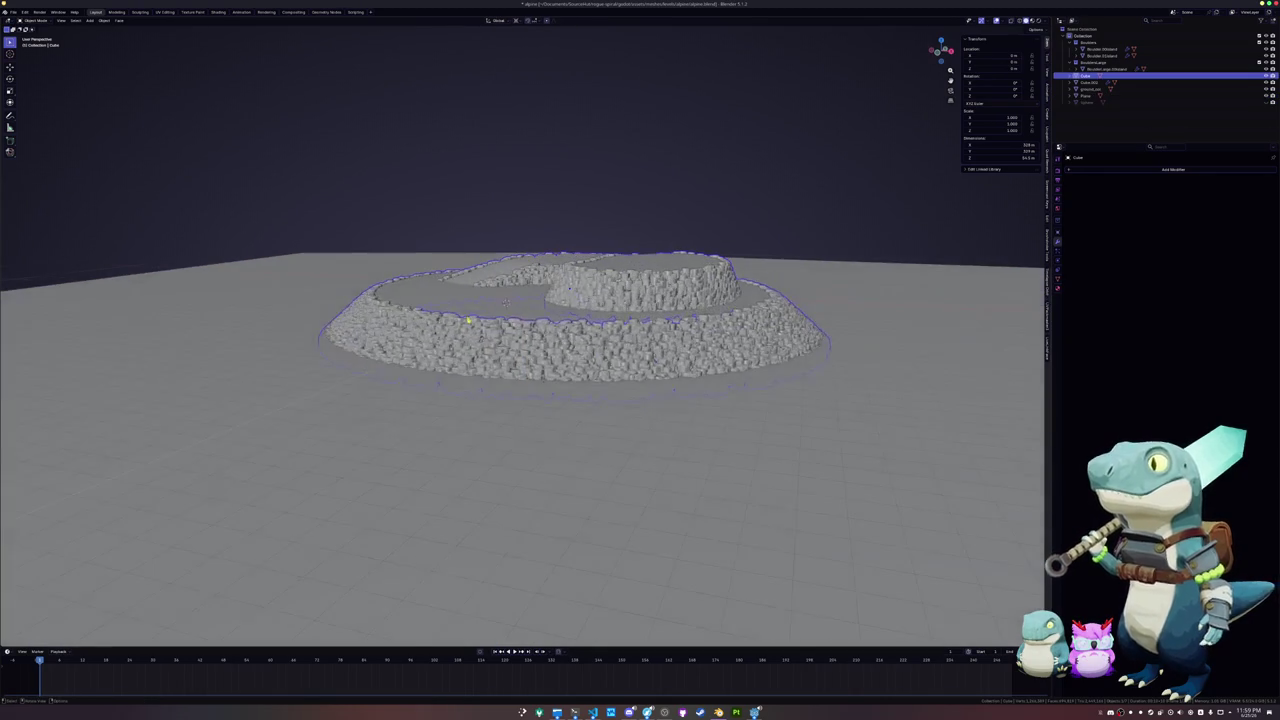
- In front view, select the bottom-edge vertices, select linked, and delete those underside pieces
key(KP_1)
key(Tab)
scroll(487, 384, up, 3)
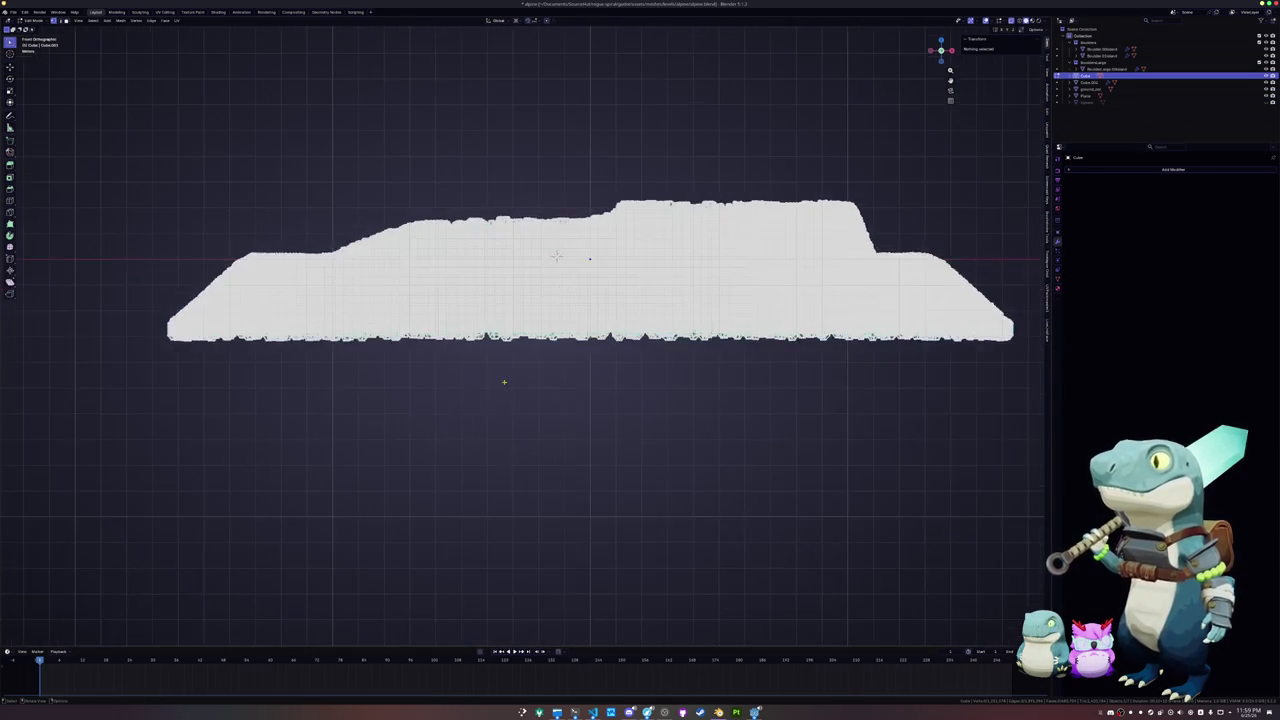
click(585, 366)
drag(594, 343, 300, 349)
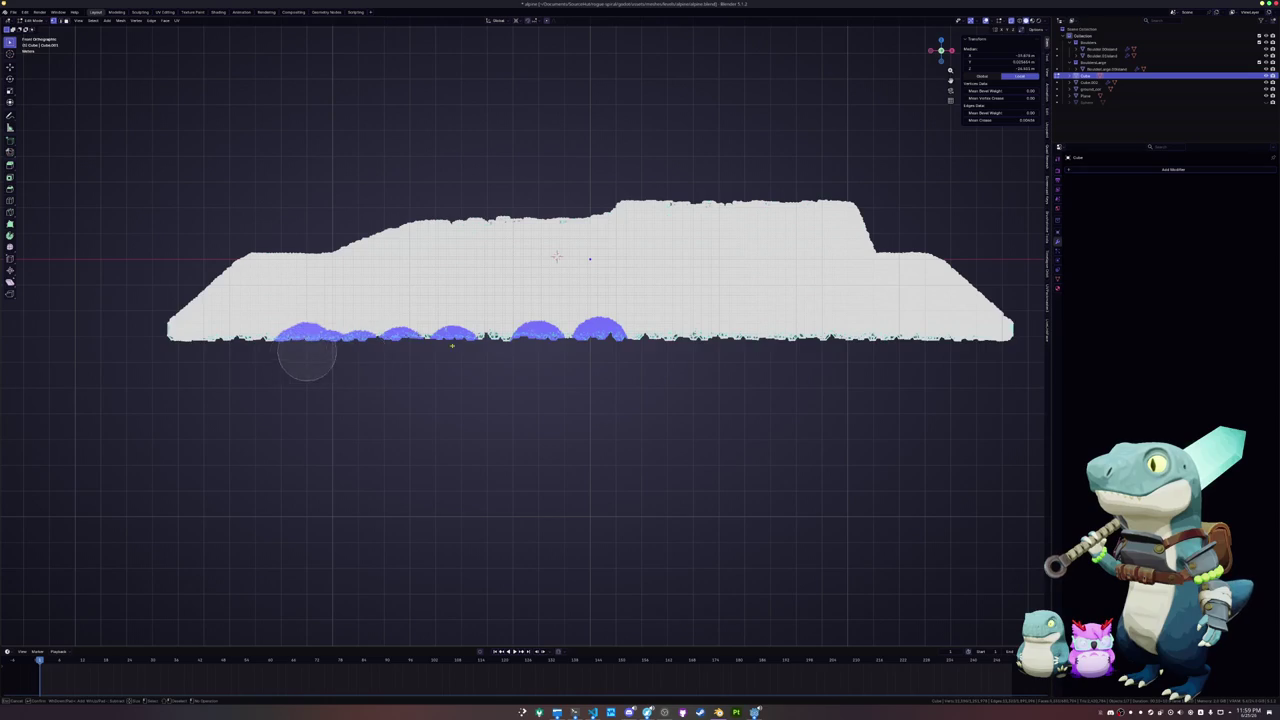
drag(594, 355, 1006, 351)
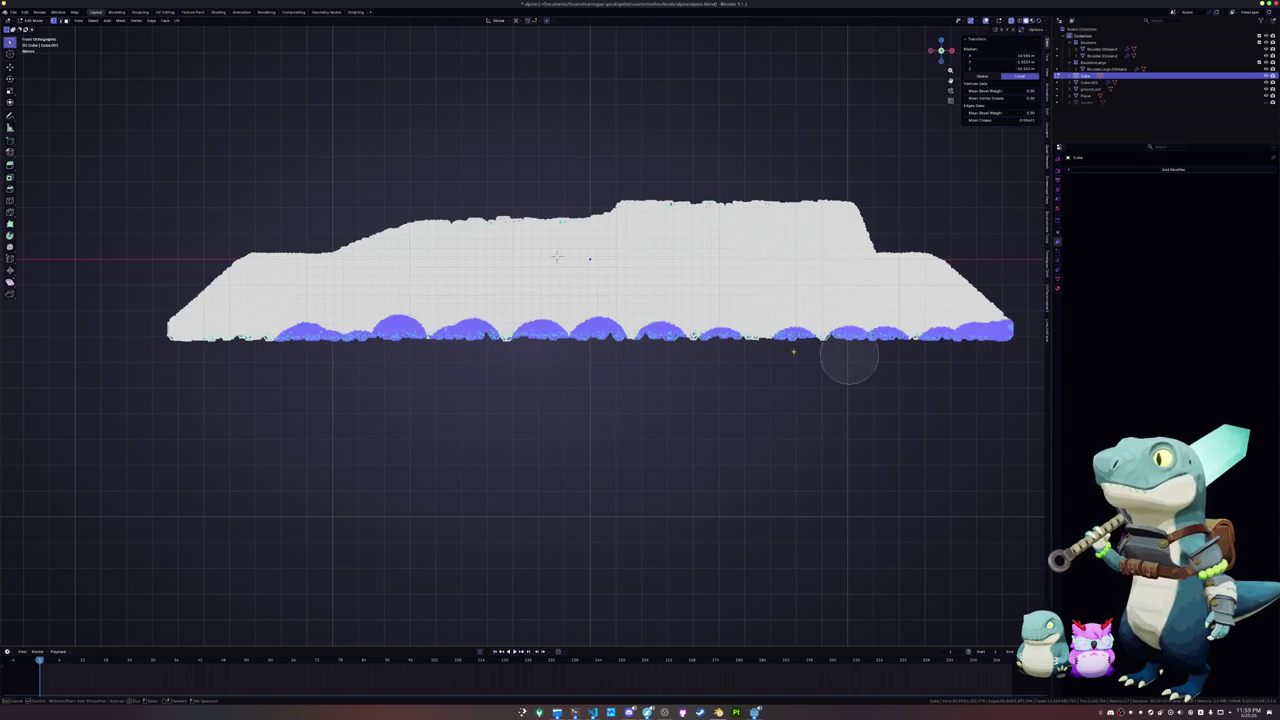
mouse_move(872, 347)
mouse_down()
mouse_move(153, 349)
mouse_move(166, 343)
mouse_up()
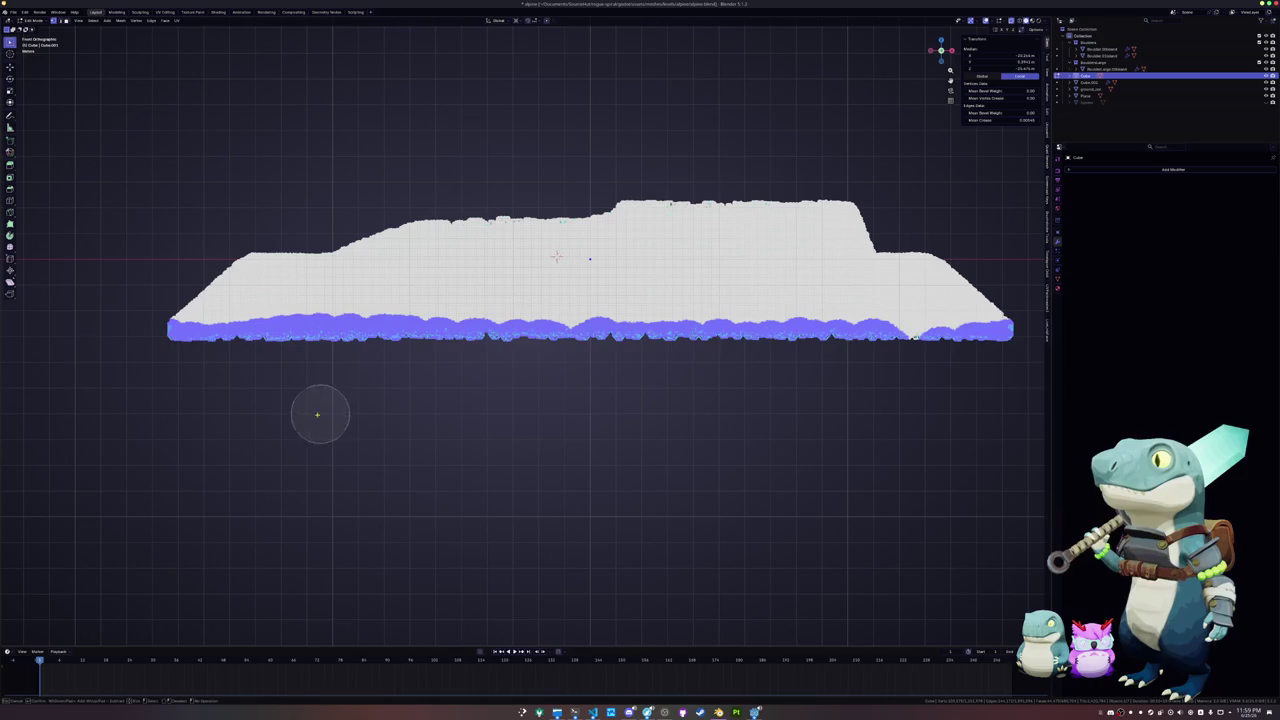
middle_drag(318, 414, 285, 430)
key(ctrl+l)
key(x)
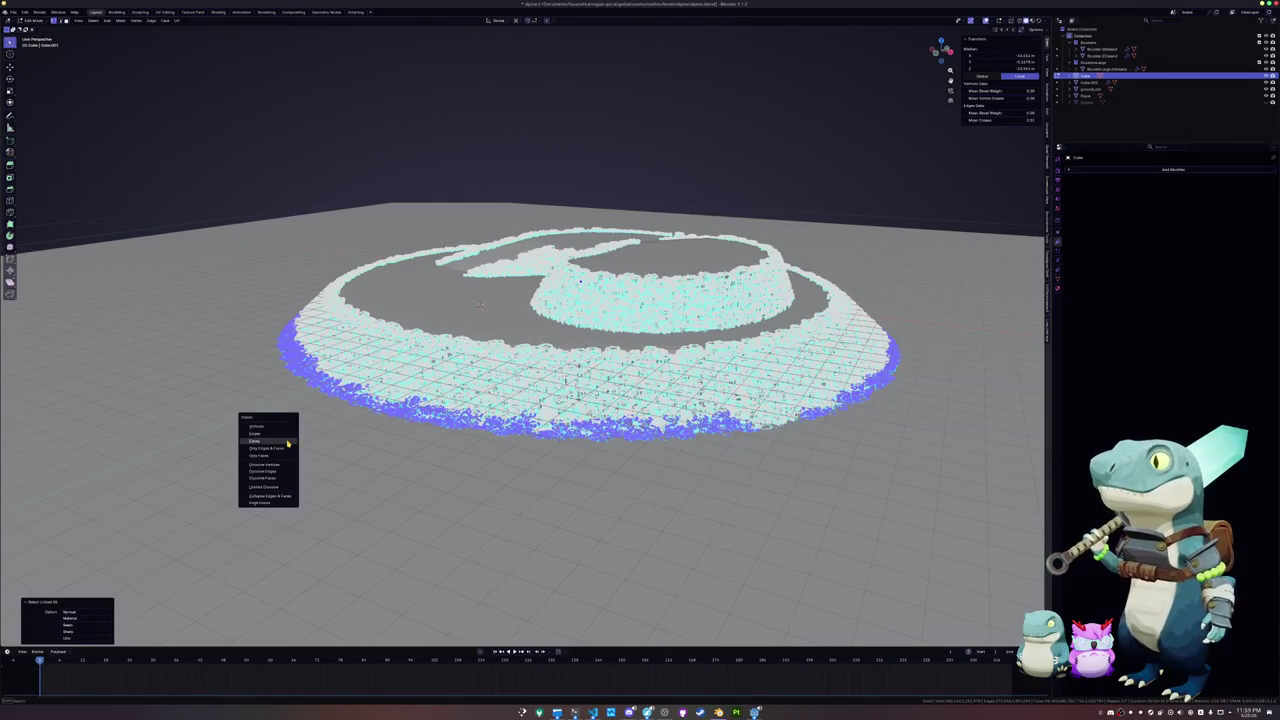
click(287, 441)
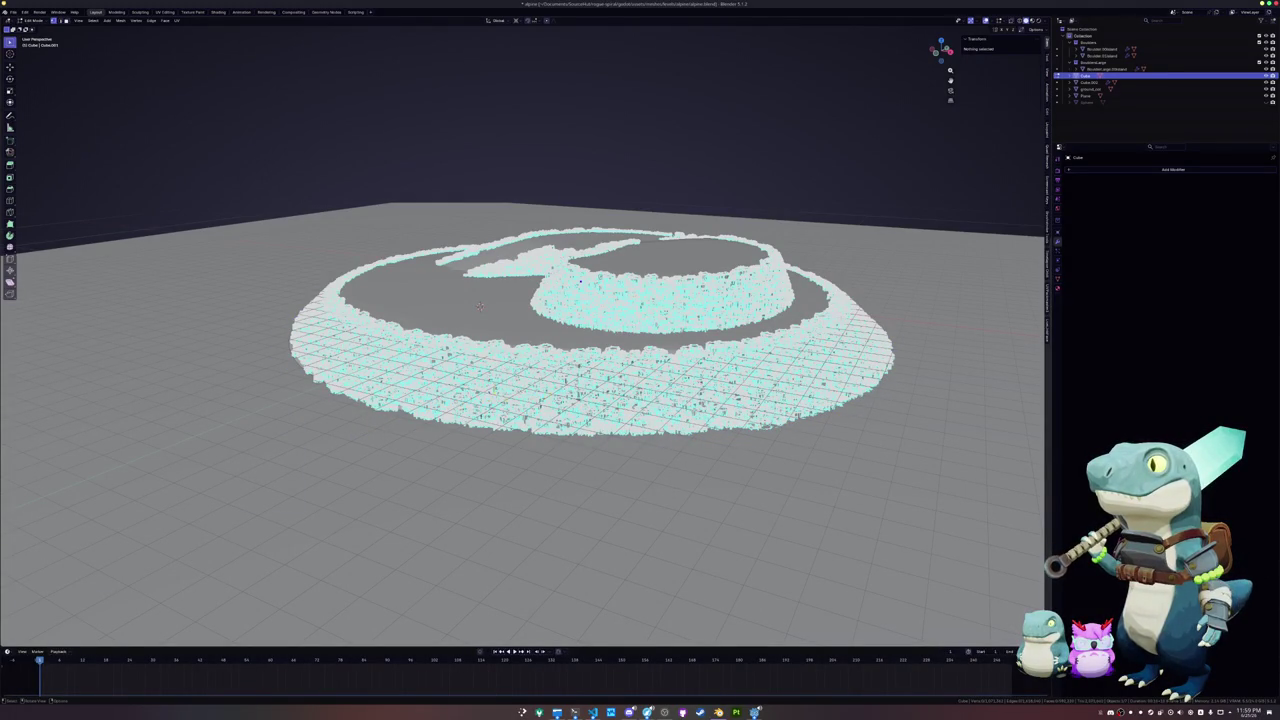
- Reselect the stone wall mesh and re-enter Edit Mode in front view
key(Tab)
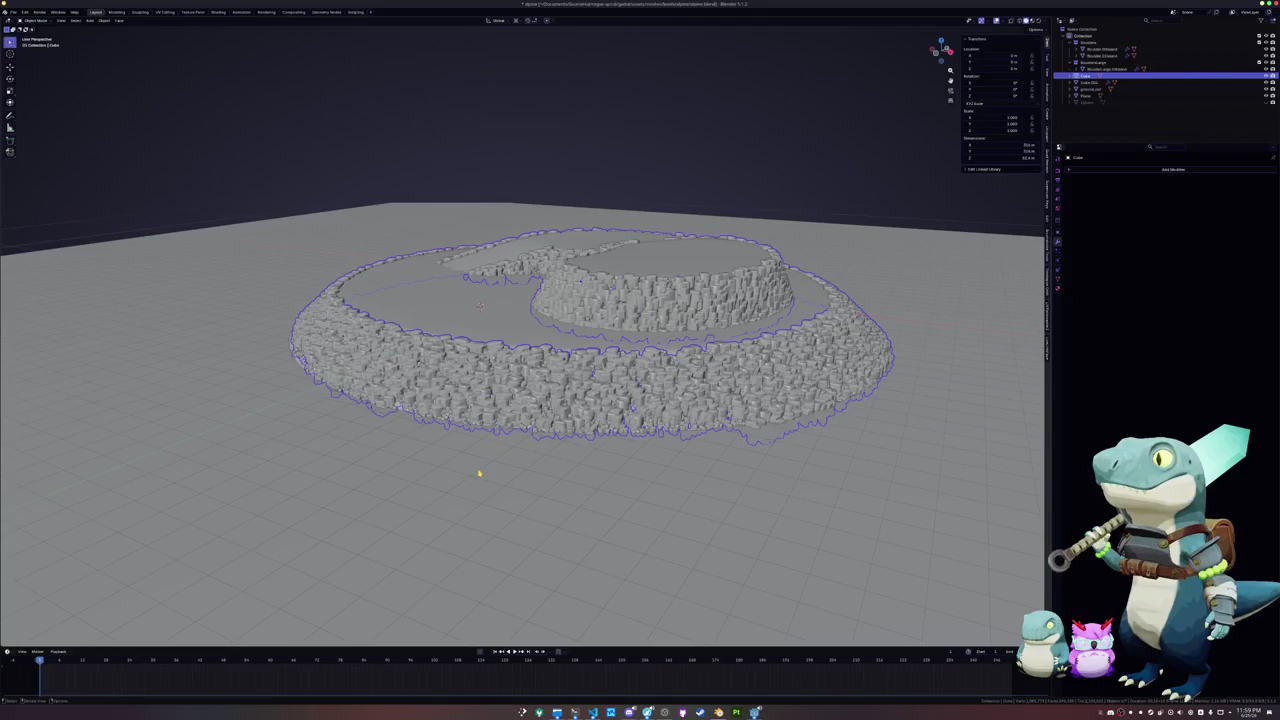
click(479, 473)
click(748, 433)
key(KP_1)
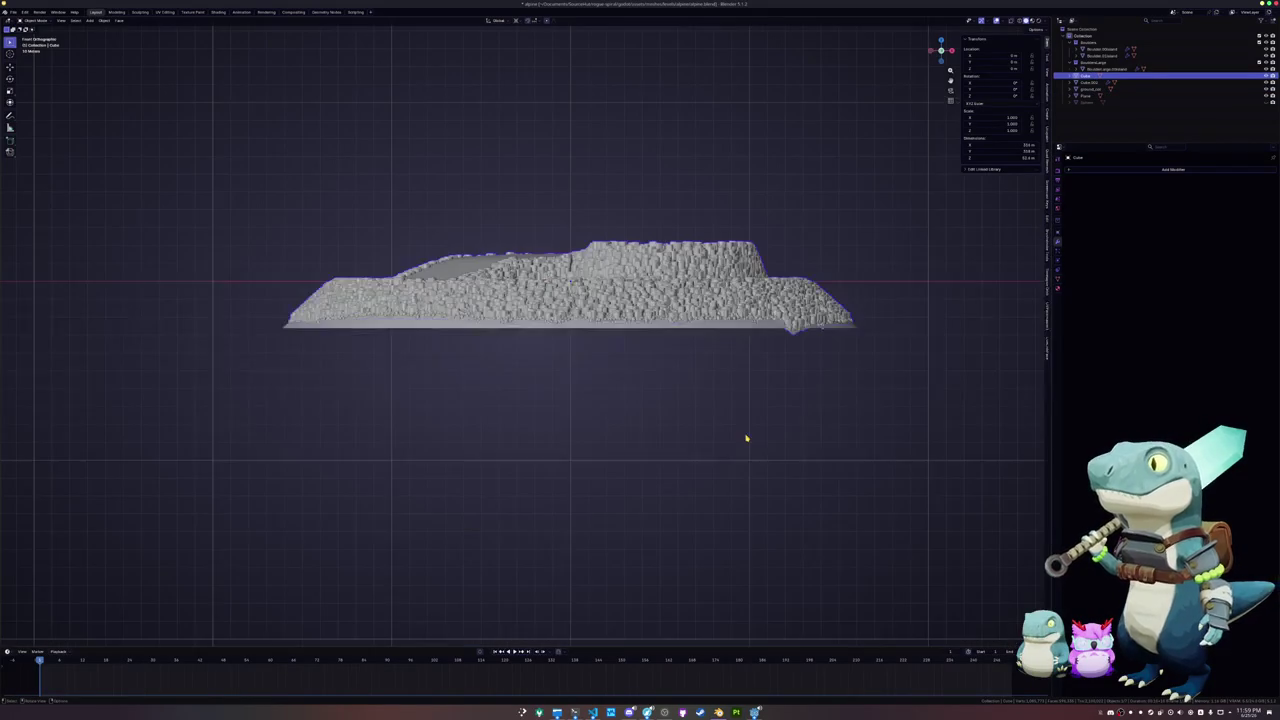
key(Tab)
scroll(780, 418, up, 3)
- Circle-select the hanging lower-right piece, select linked, and delete its faces
key(c)
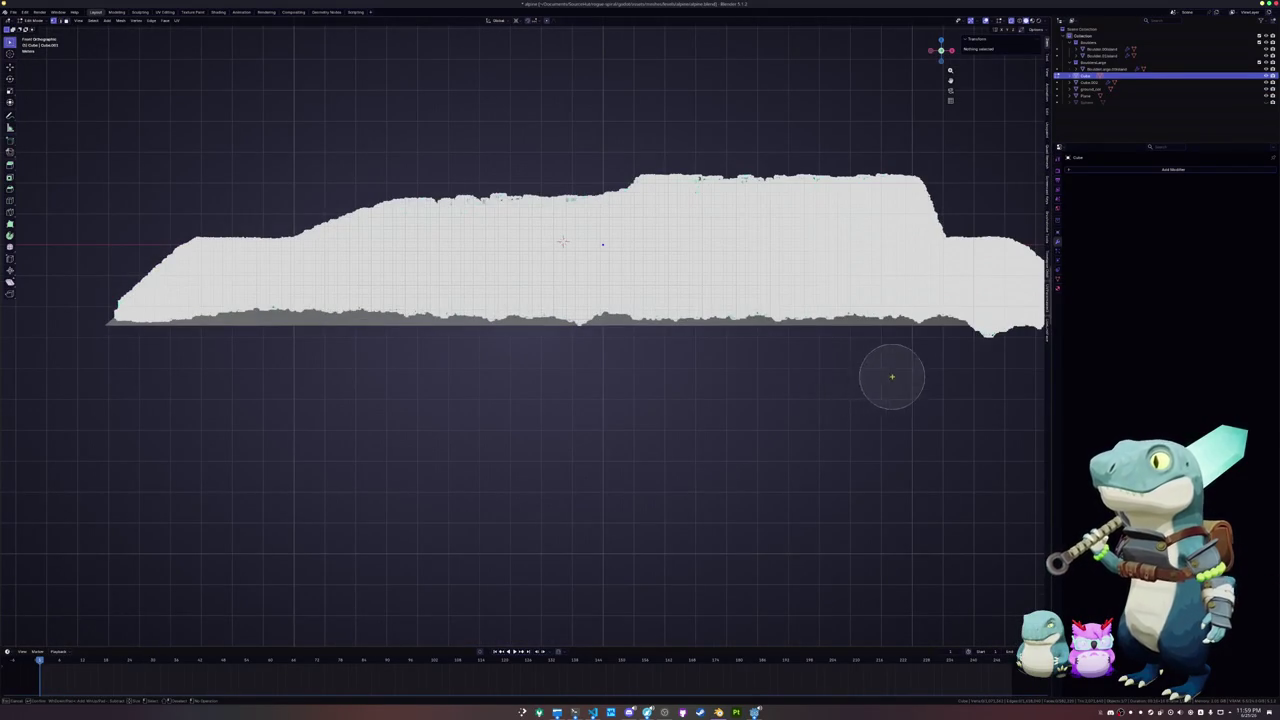
drag(950, 350, 1031, 350)
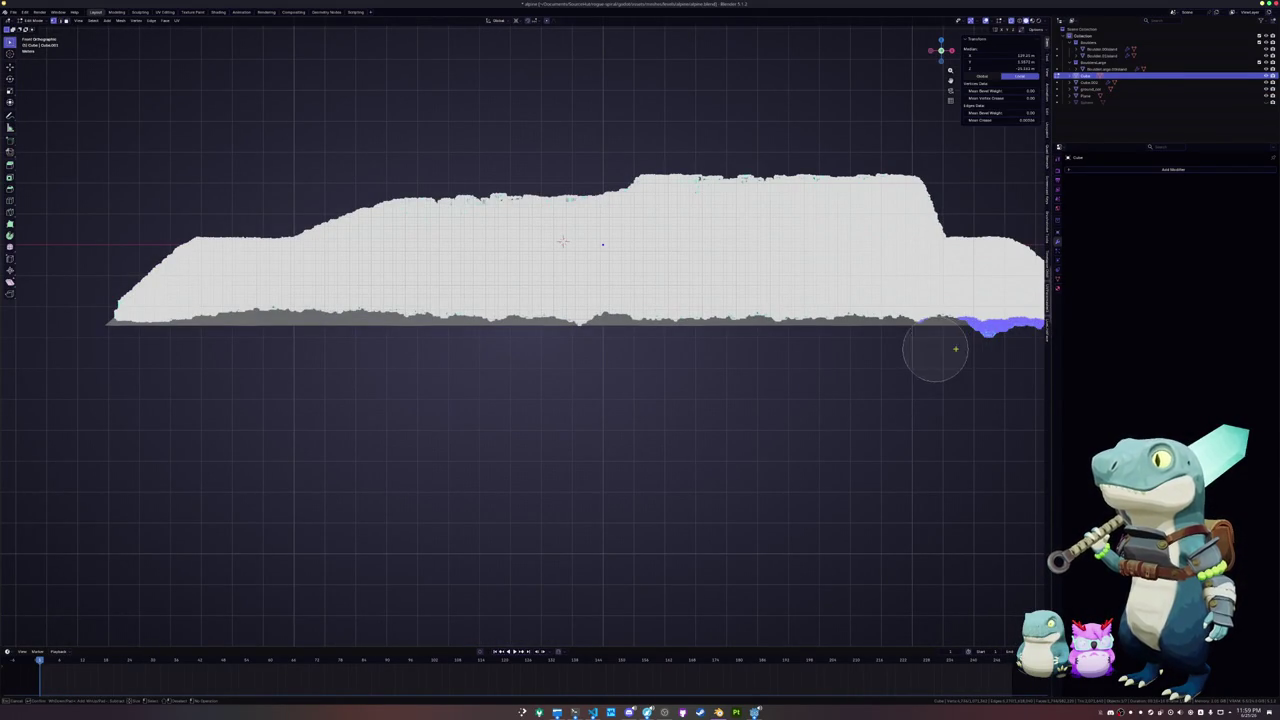
right_click(790, 413)
scroll(804, 409, down, 1)
scroll(804, 409, down, 1)
shift+middle_drag(804, 409, 691, 421)
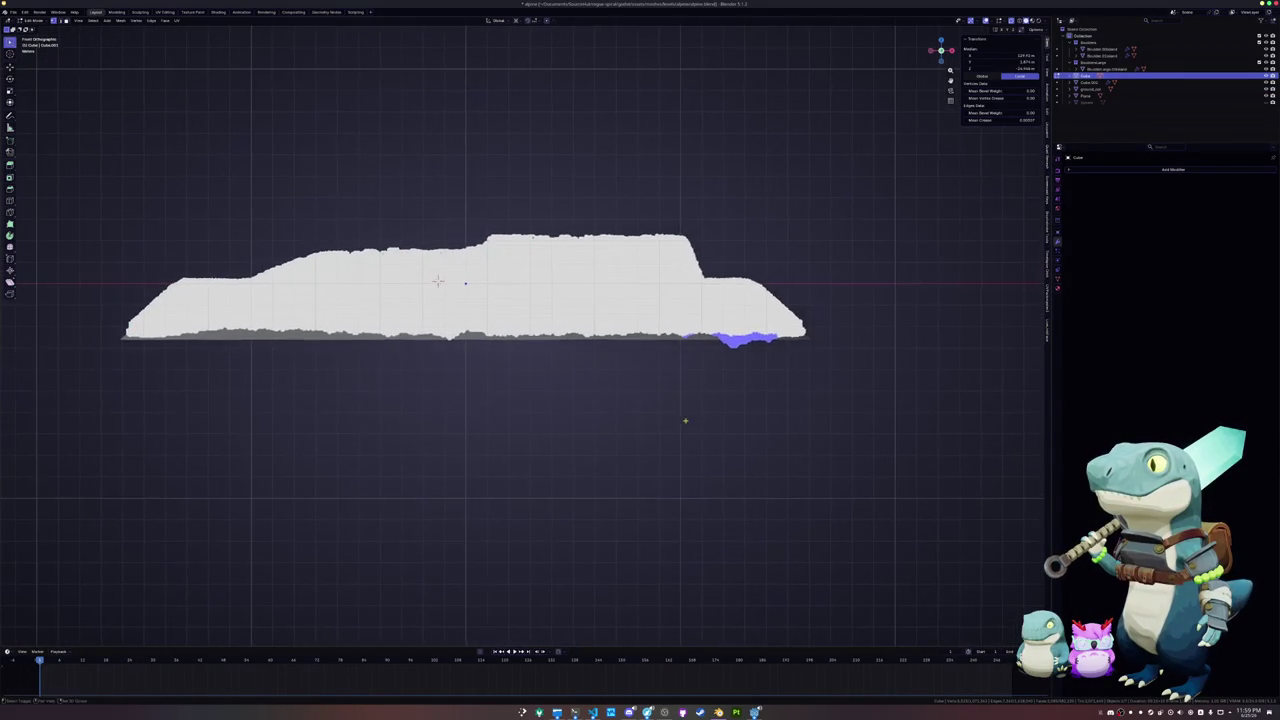
key(ctrl+l)
key(x)
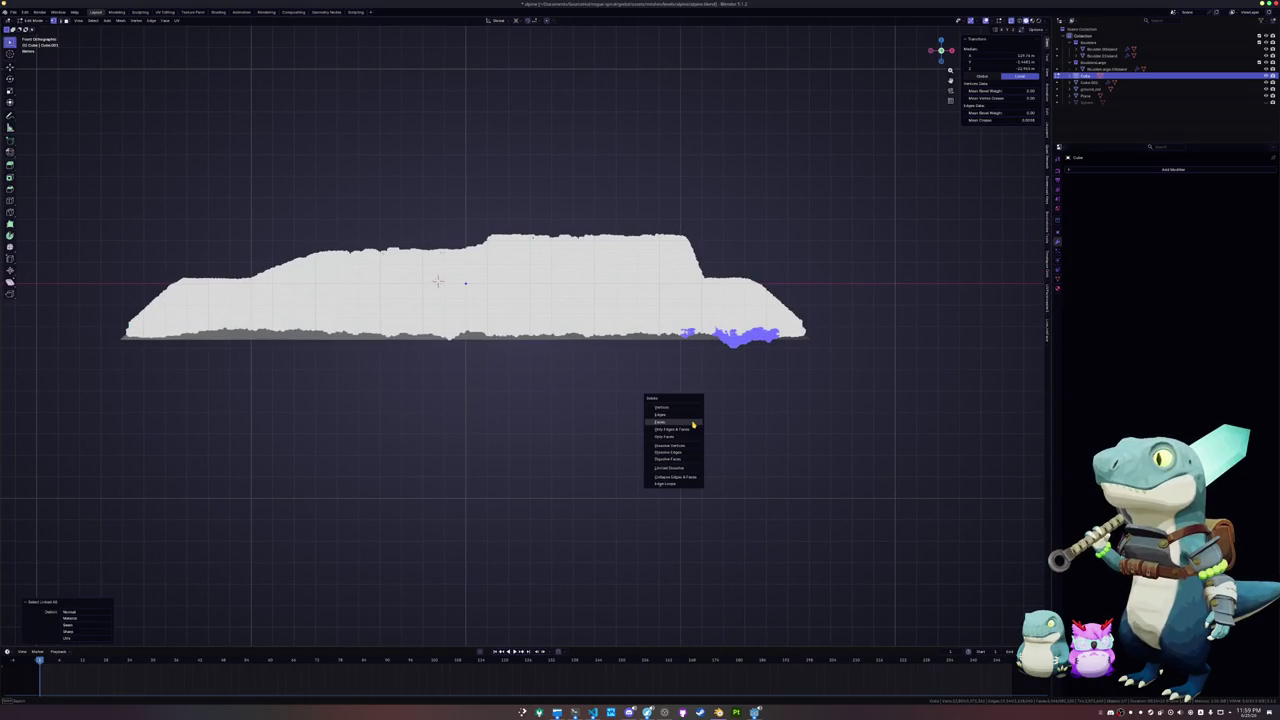
click(692, 424)
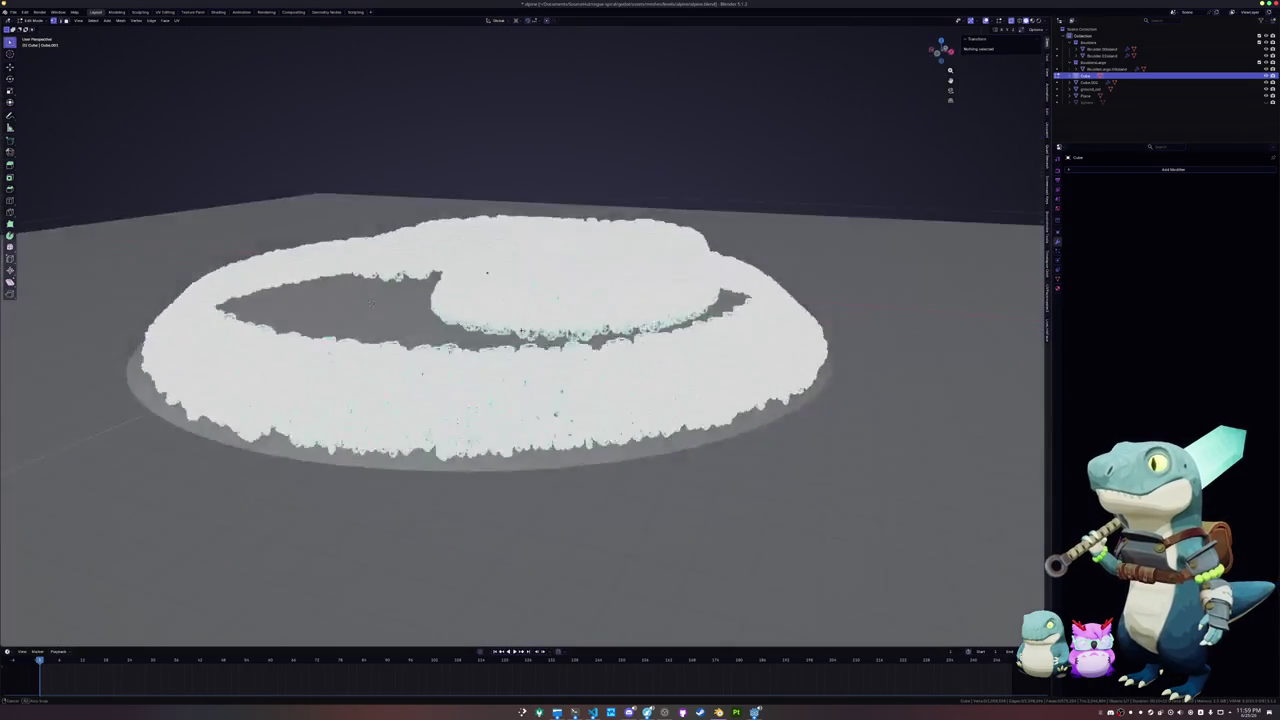
- Return to Object Mode and toggle X-ray to see the ground through the rocks
middle_drag(690, 423, 690, 520)
scroll(418, 321, up, 3)
key(Tab)
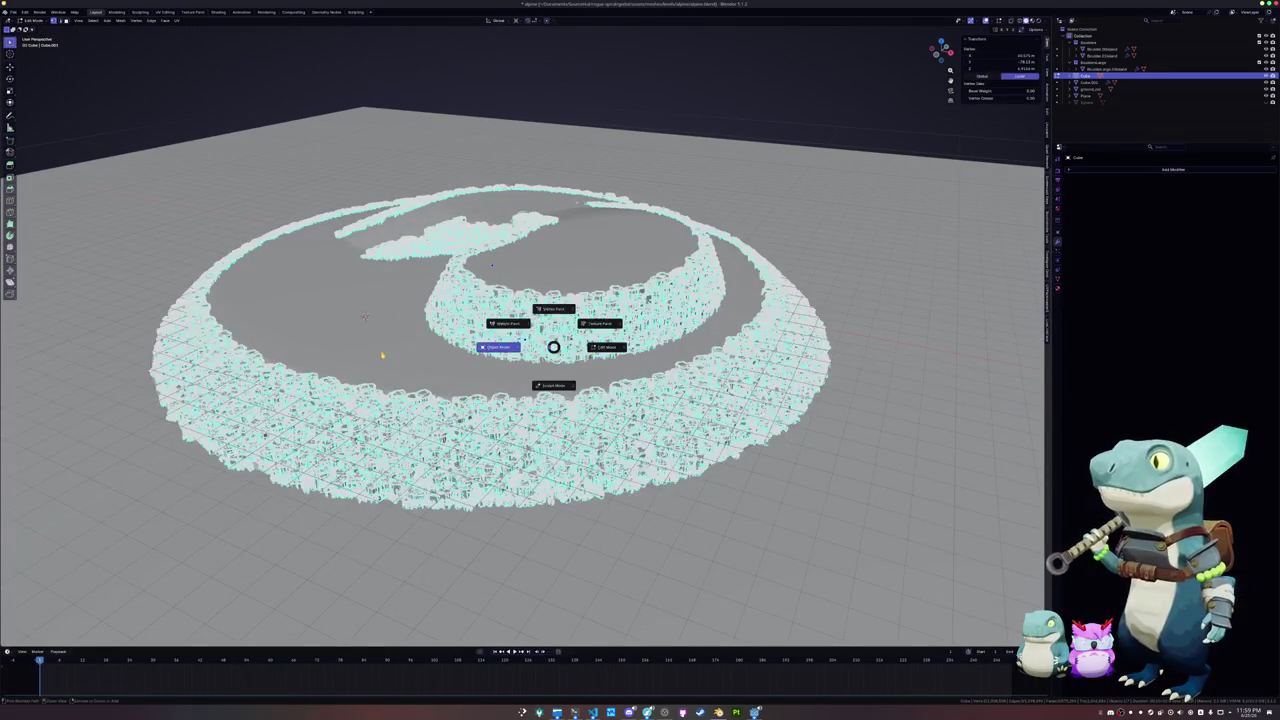
click(500, 354)
key(alt+z)
key(alt+z)
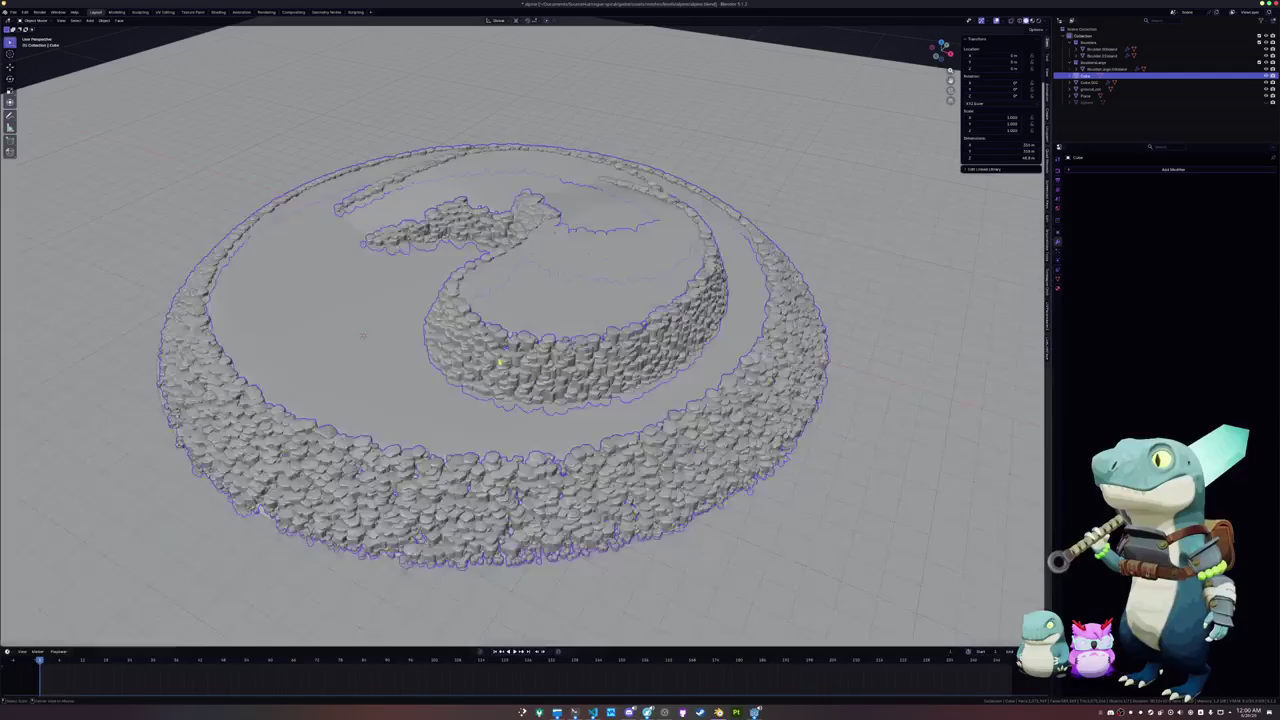
- Rename the stone ring mesh with F2
mouse_move(499, 362)
middle_down()
mouse_move(499, 260)
mouse_move(555, 333)
middle_up()
key(F2)
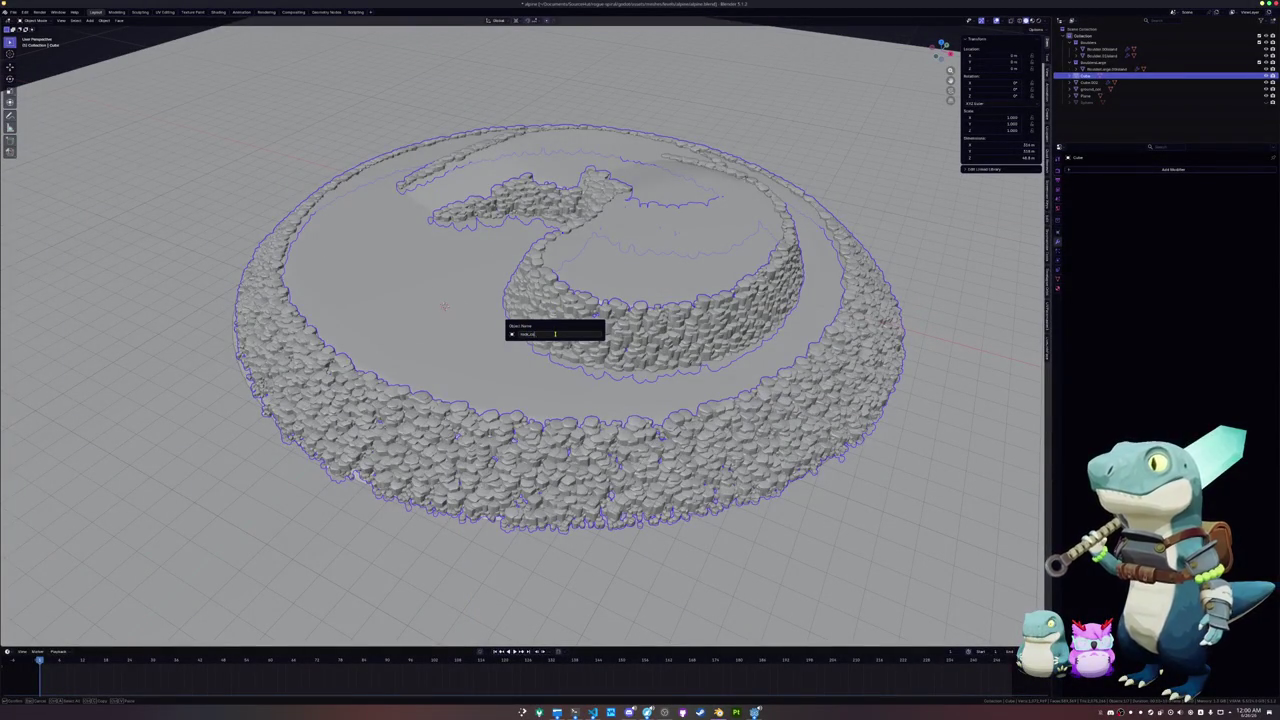
key(Return)
- Select the second boulder in the Outliner
click(474, 317)
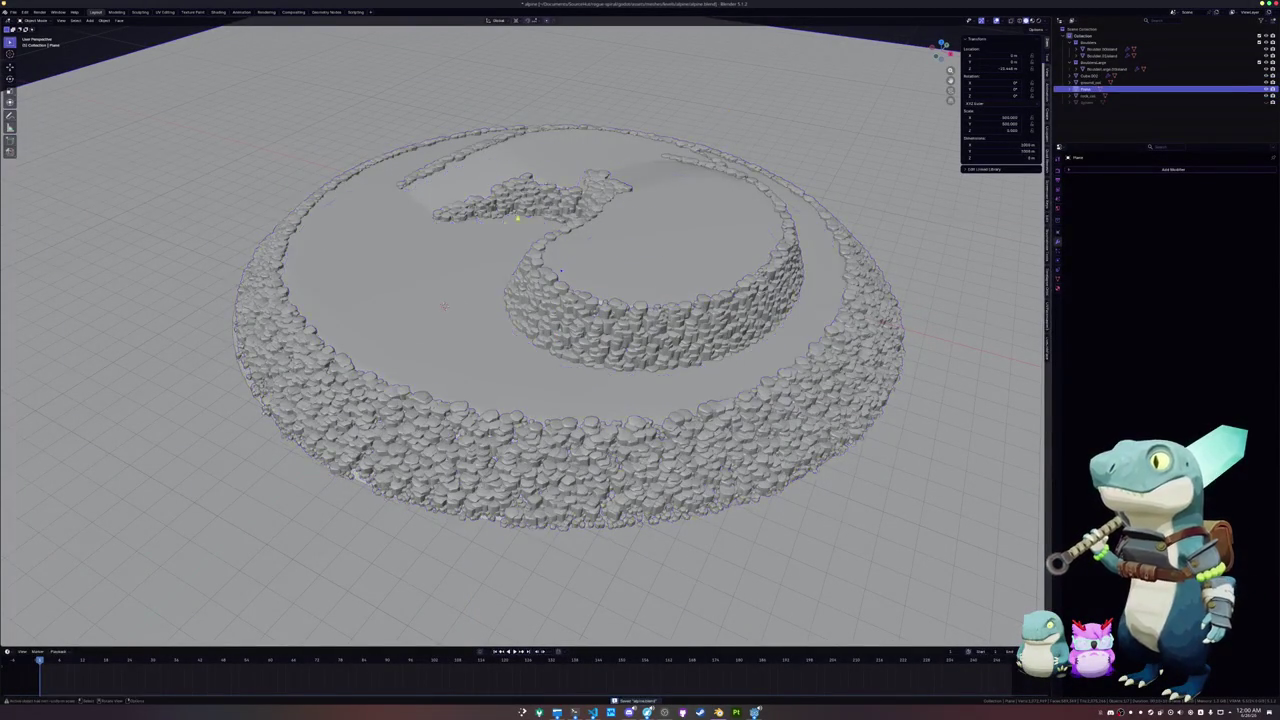
middle_drag(474, 340, 474, 317)
click(1088, 82)
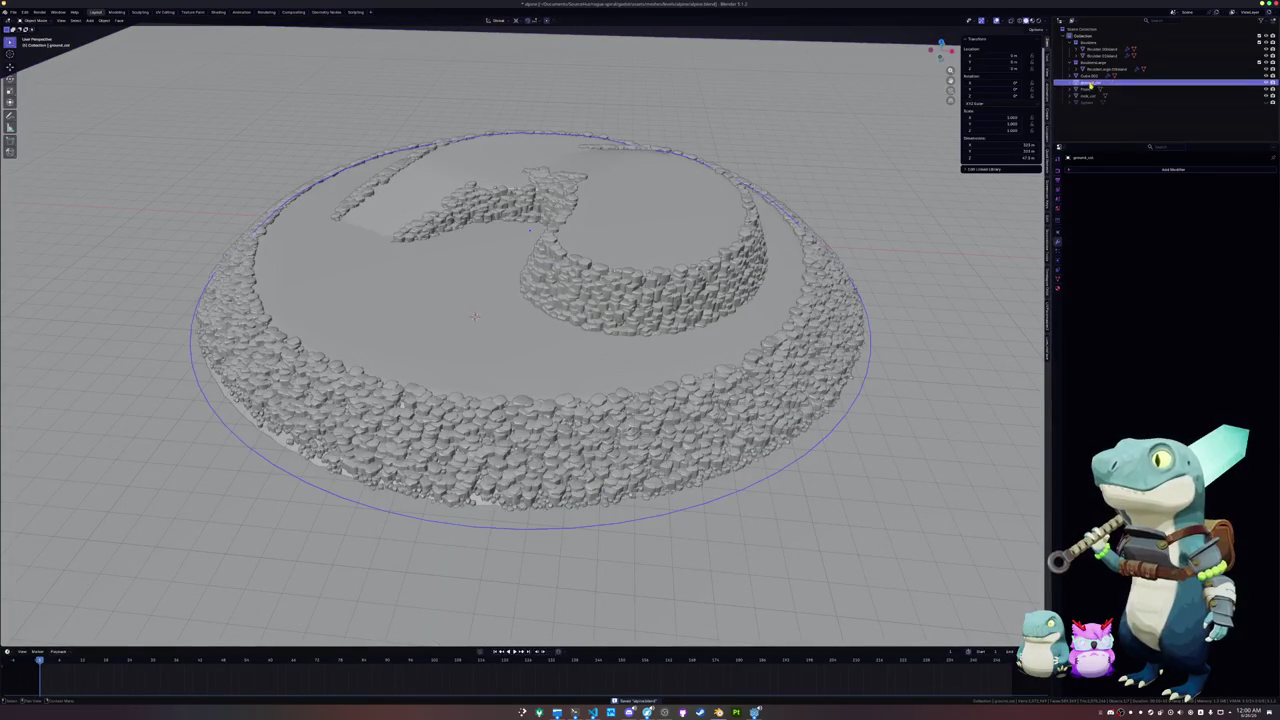
click(1088, 75)
click(1092, 68)
click(1100, 49)
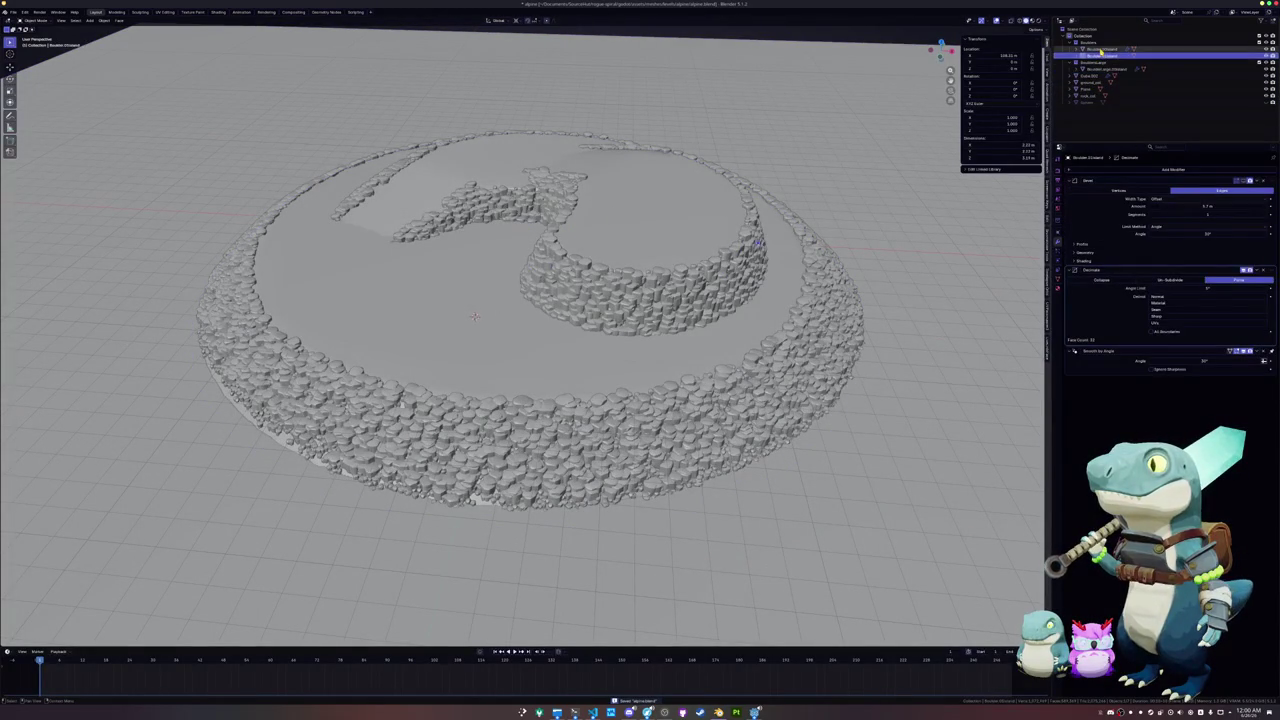
click(1101, 55)
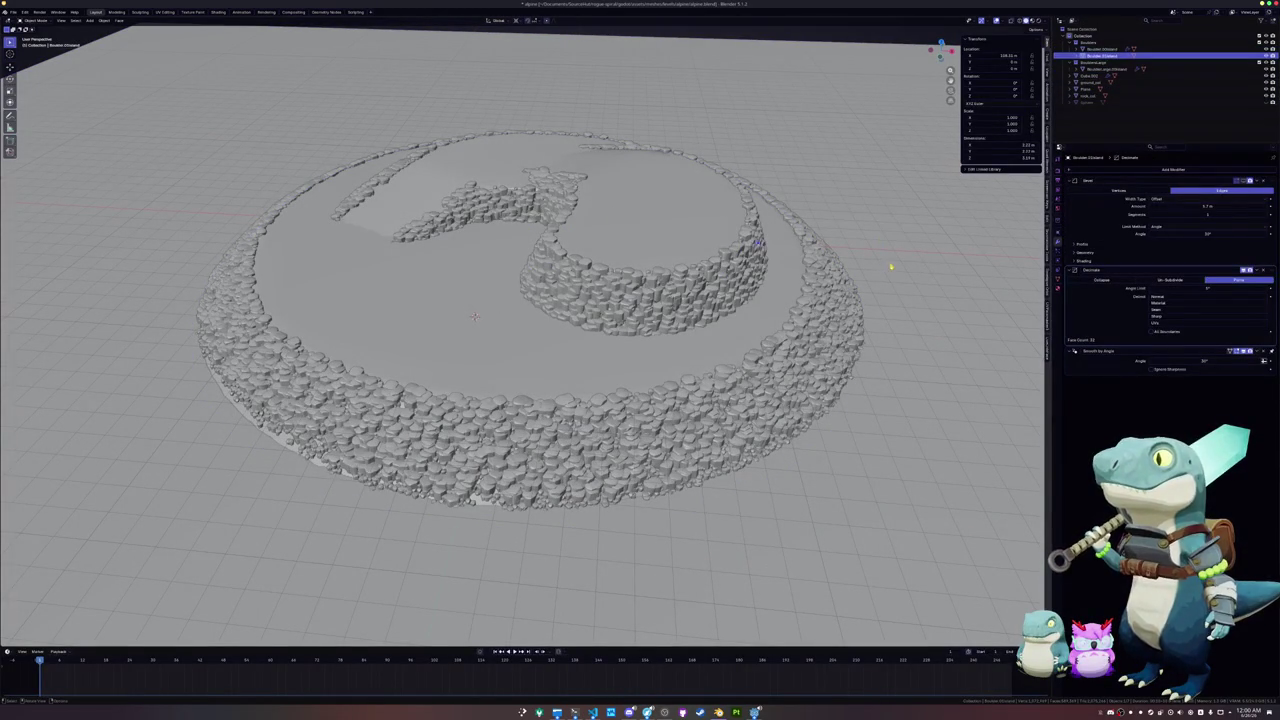
- Move the second boulder sideways to a new spot, then duplicate it in top view
key(g)
click(798, 275)
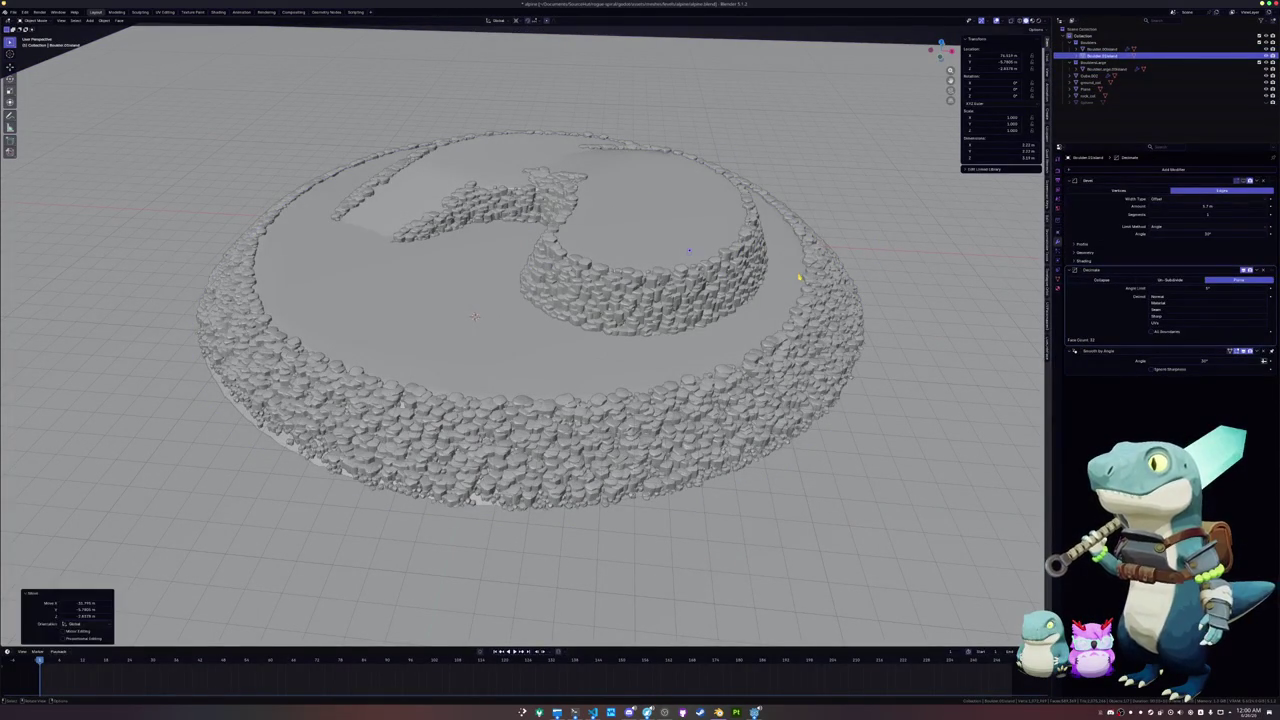
key(KP_7)
scroll(677, 420, down, 3)
key(shift+d)
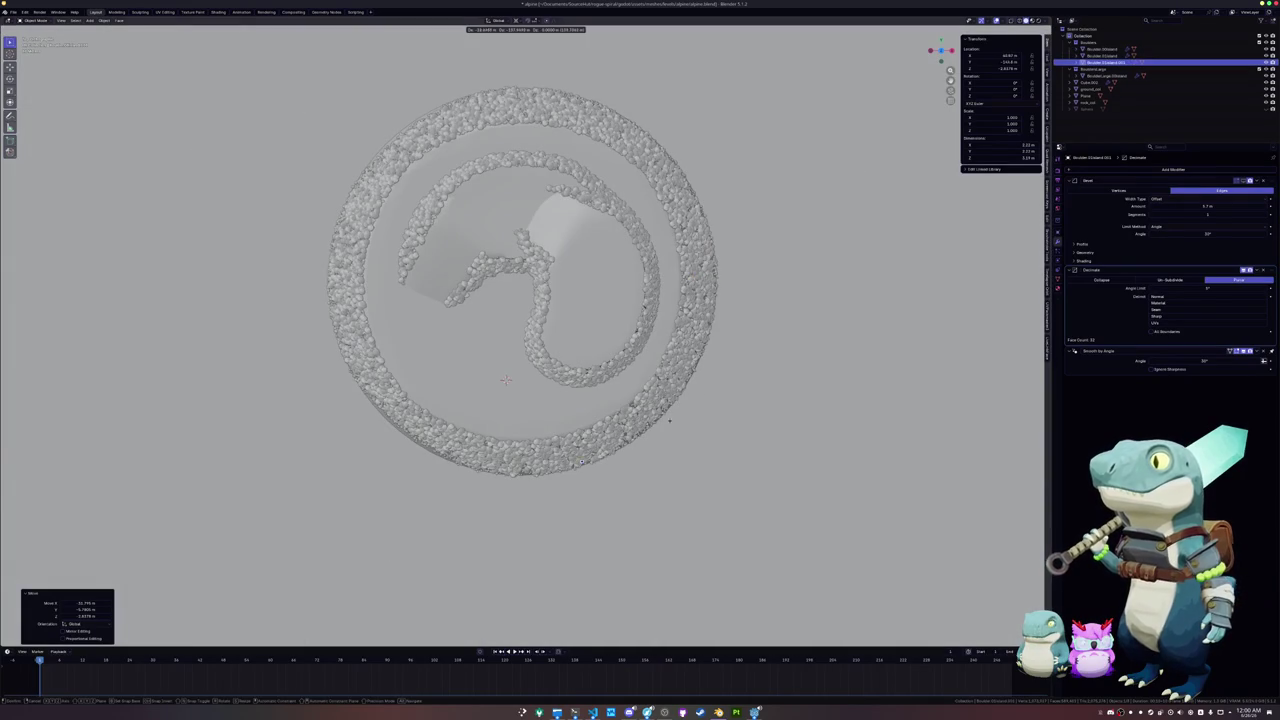
- Drop the duplicated boulder in place, cancelling a first resize attempt
click(663, 430)
middle_drag(663, 430, 697, 368)
key(s)
right_click(787, 368)
scroll(806, 366, up, 2)
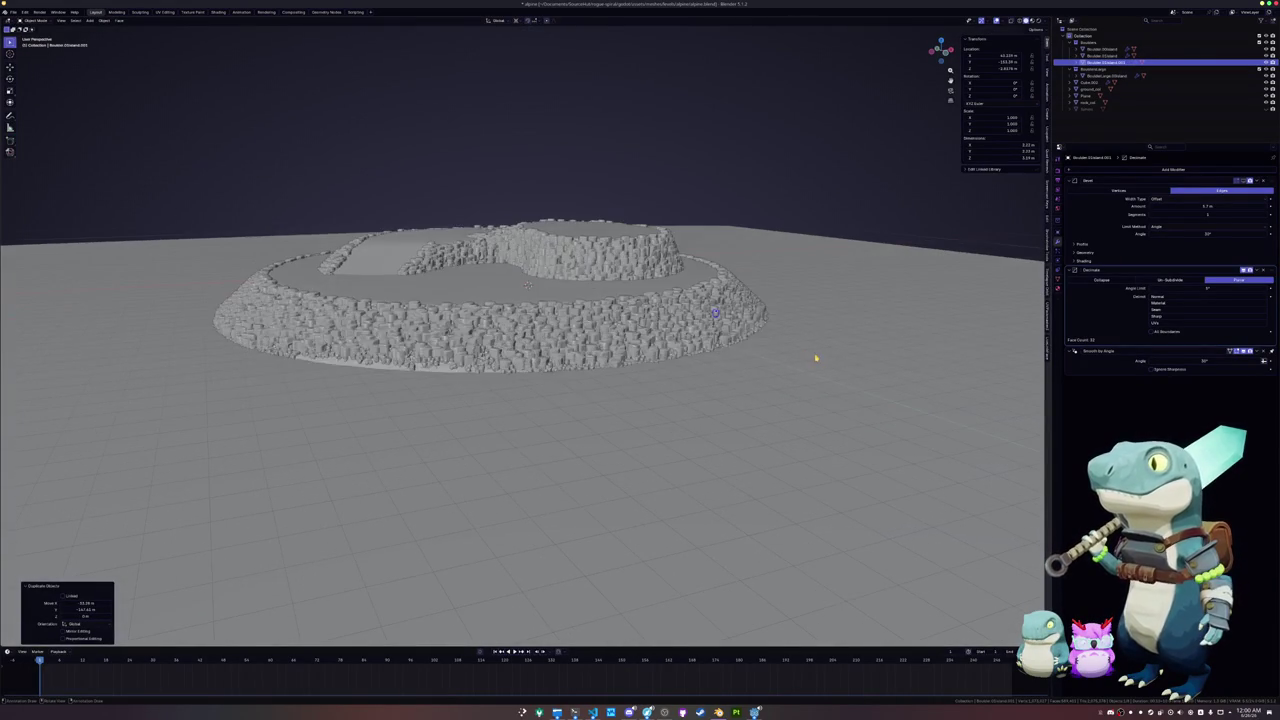
- Set the Transform Pivot Point to Active Element
click(520, 19)
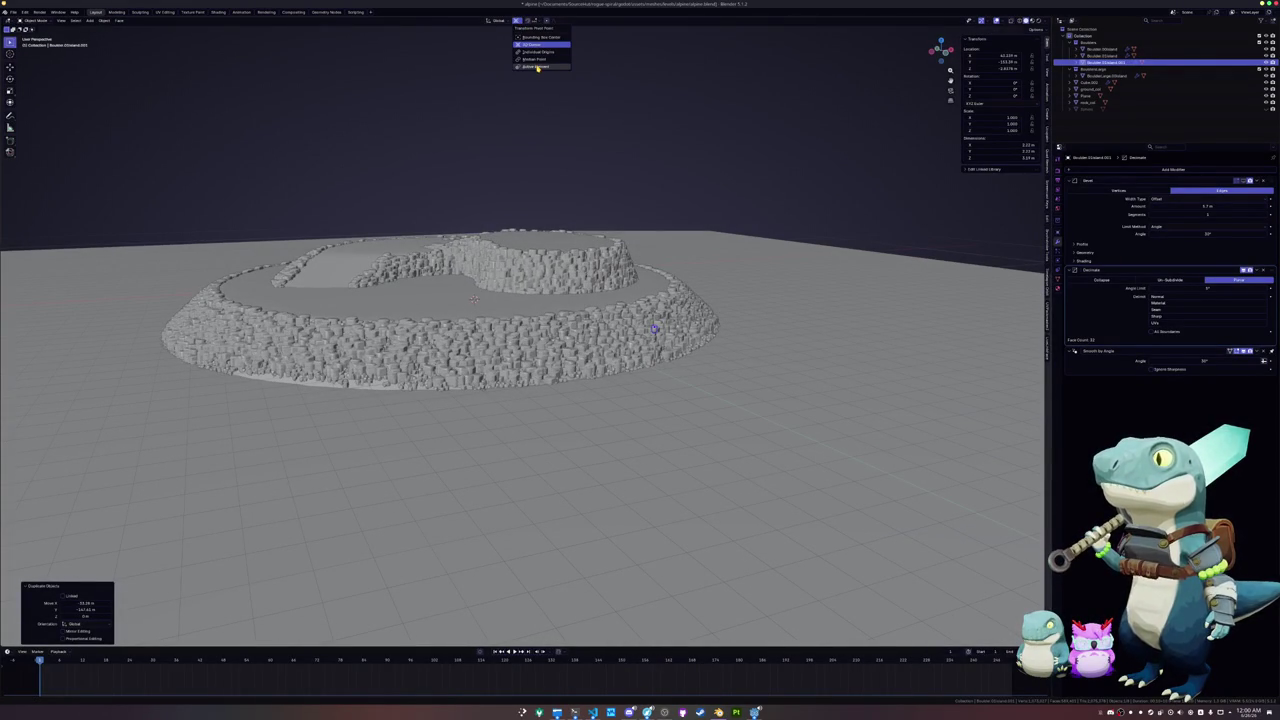
click(537, 66)
click(520, 19)
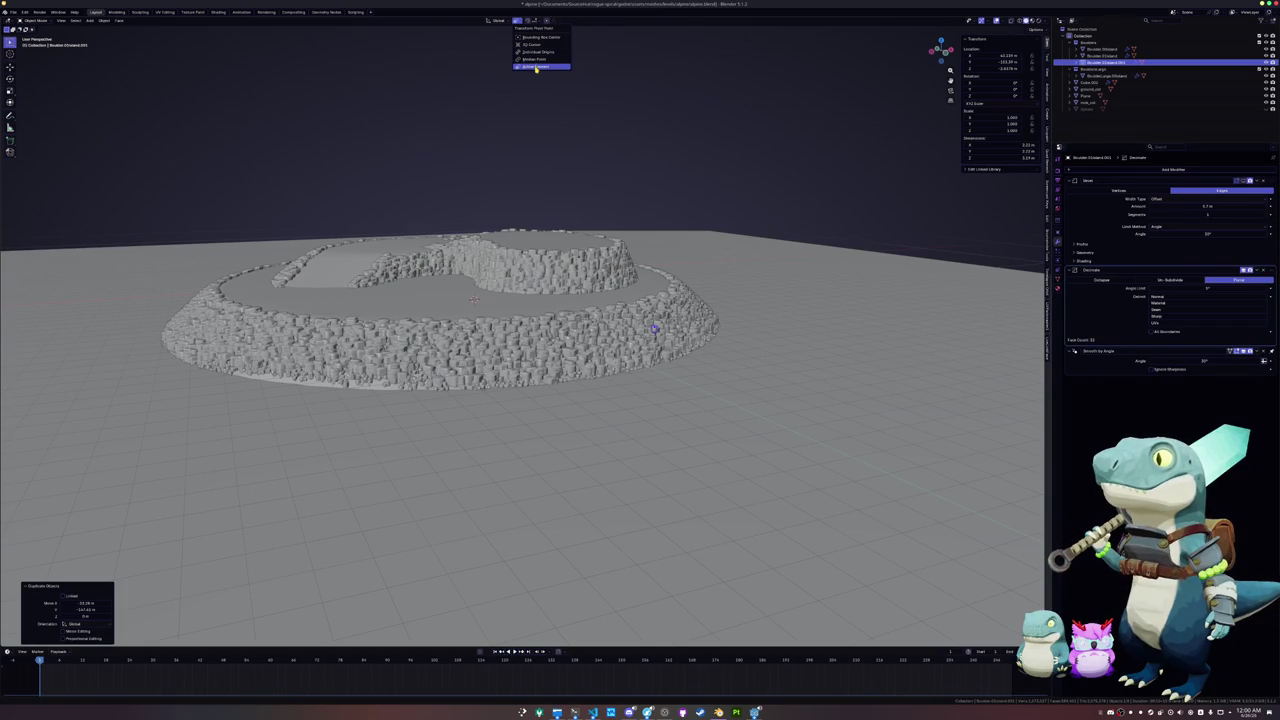
click(536, 68)
- Rescale the boulder copy against the rock ring's front edge
scroll(666, 188, up, 2)
key(s)
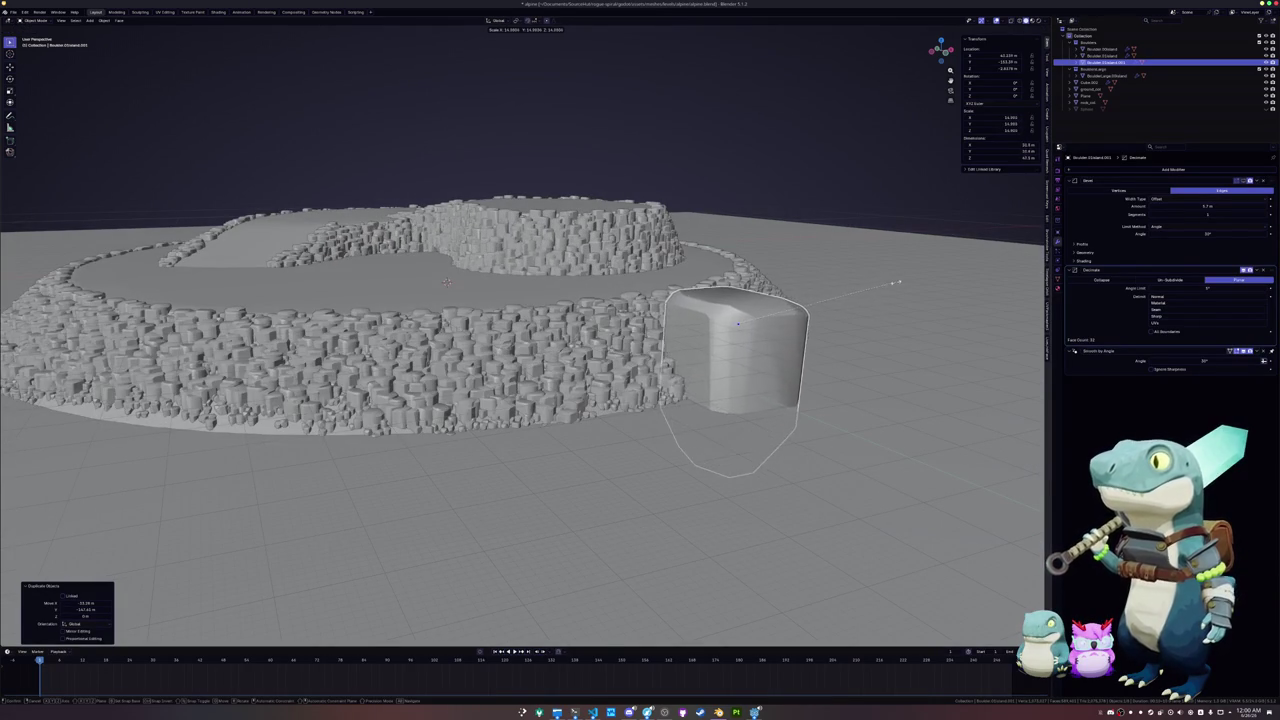
click(884, 290)
scroll(884, 290, down, 5)
middle_drag(884, 290, 740, 340)
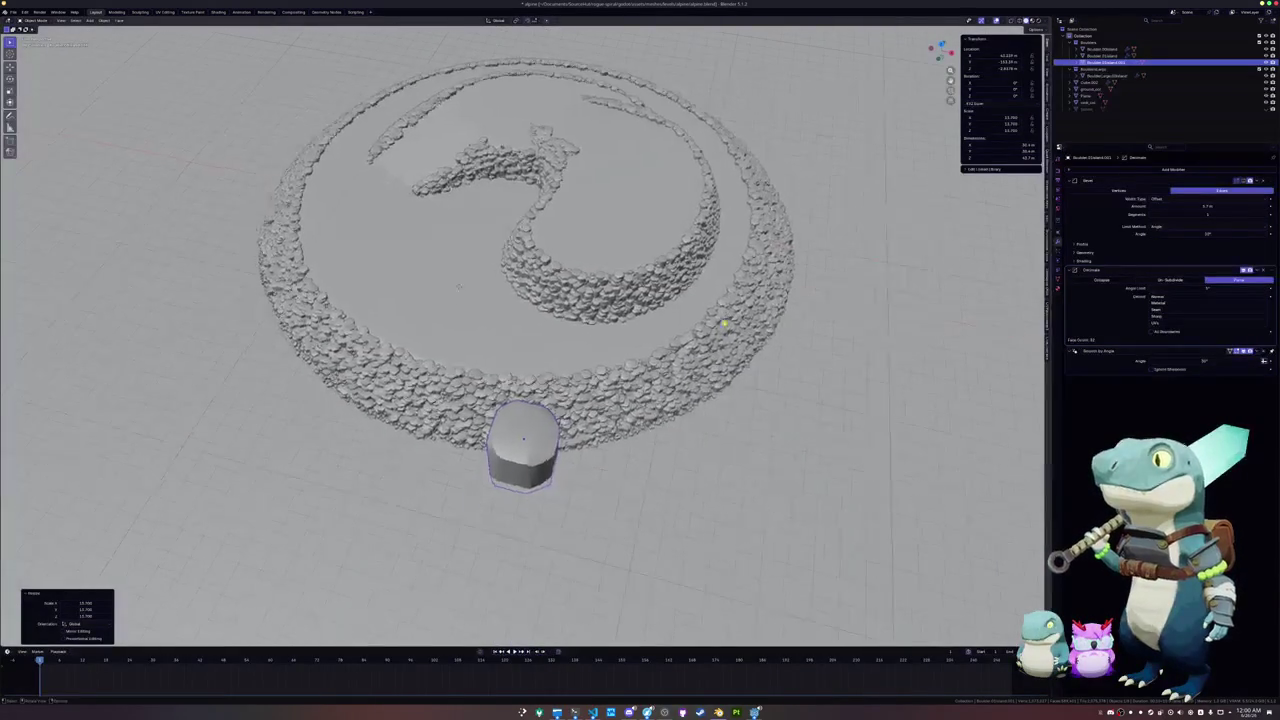
- Rotate the current boulder freely and shift it along its local Z axis
key(r)
key(r)
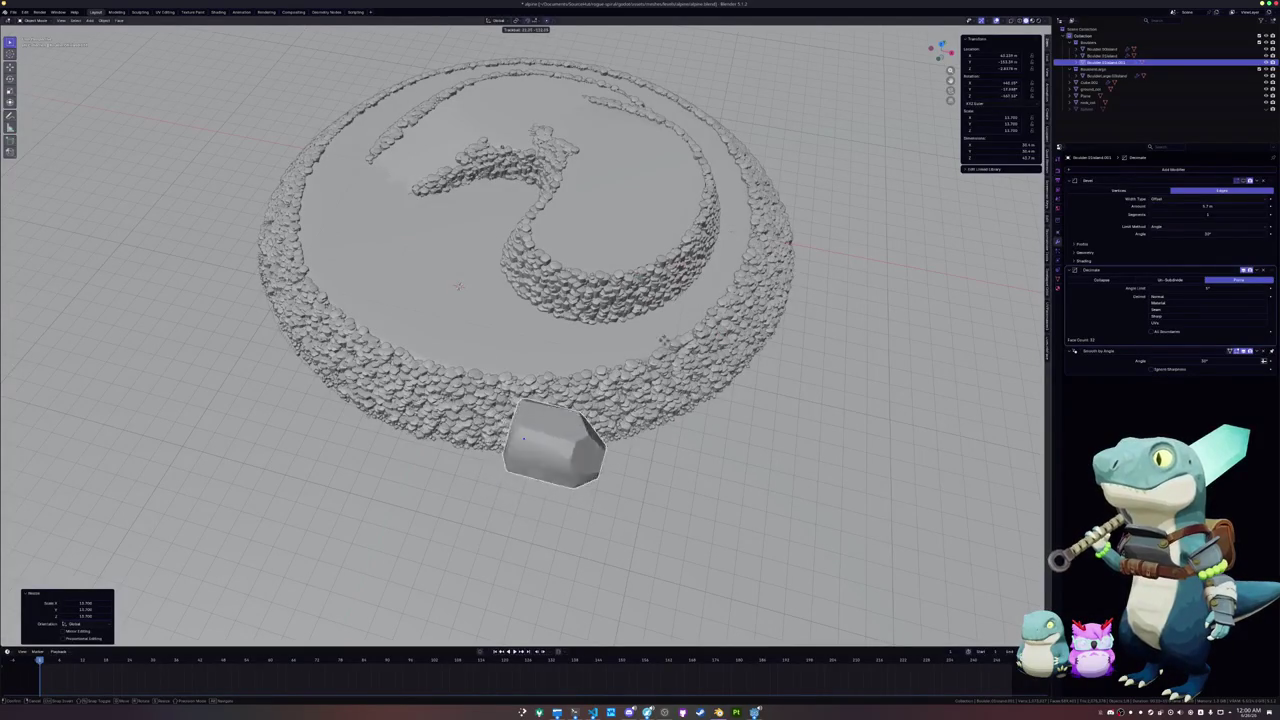
click(692, 368)
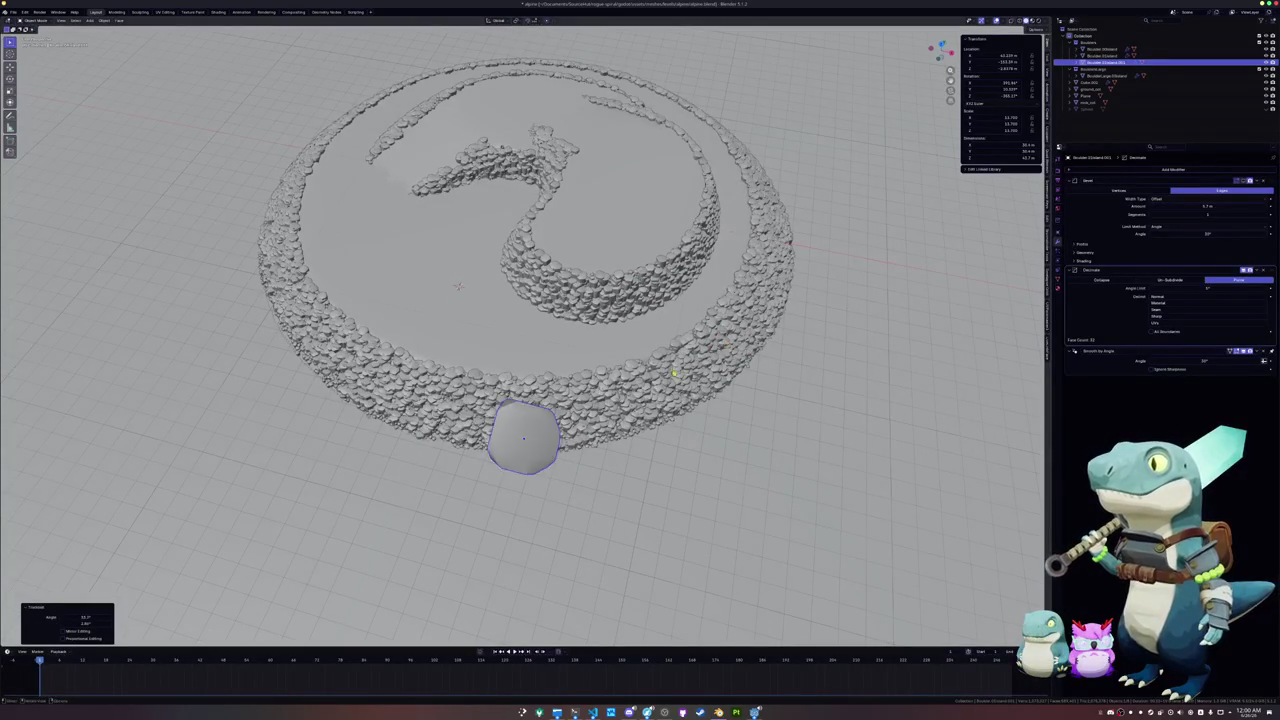
middle_drag(692, 368, 723, 334)
key(g)
key(z)
key(z)
click(715, 351)
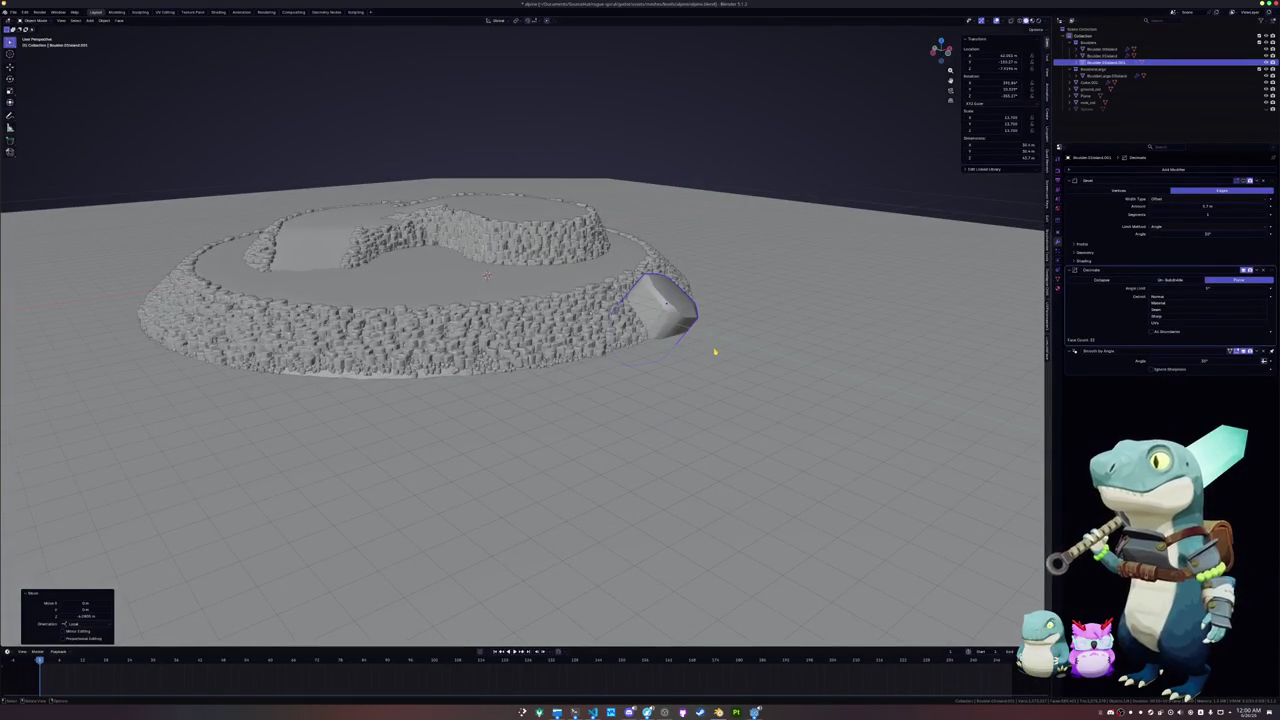
key(KP_7)
- Duplicate the rock near the spiral trail and rotate the copy
key(shift+d)
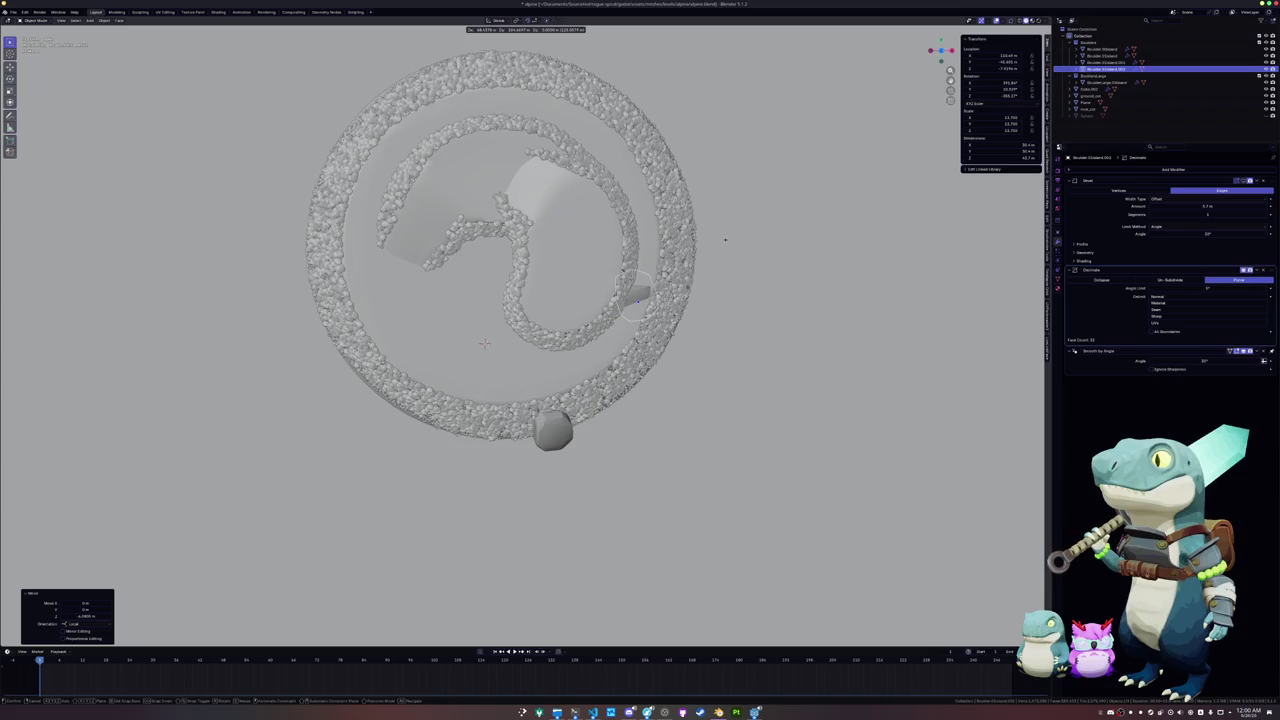
click(725, 239)
middle_drag(725, 239, 734, 237)
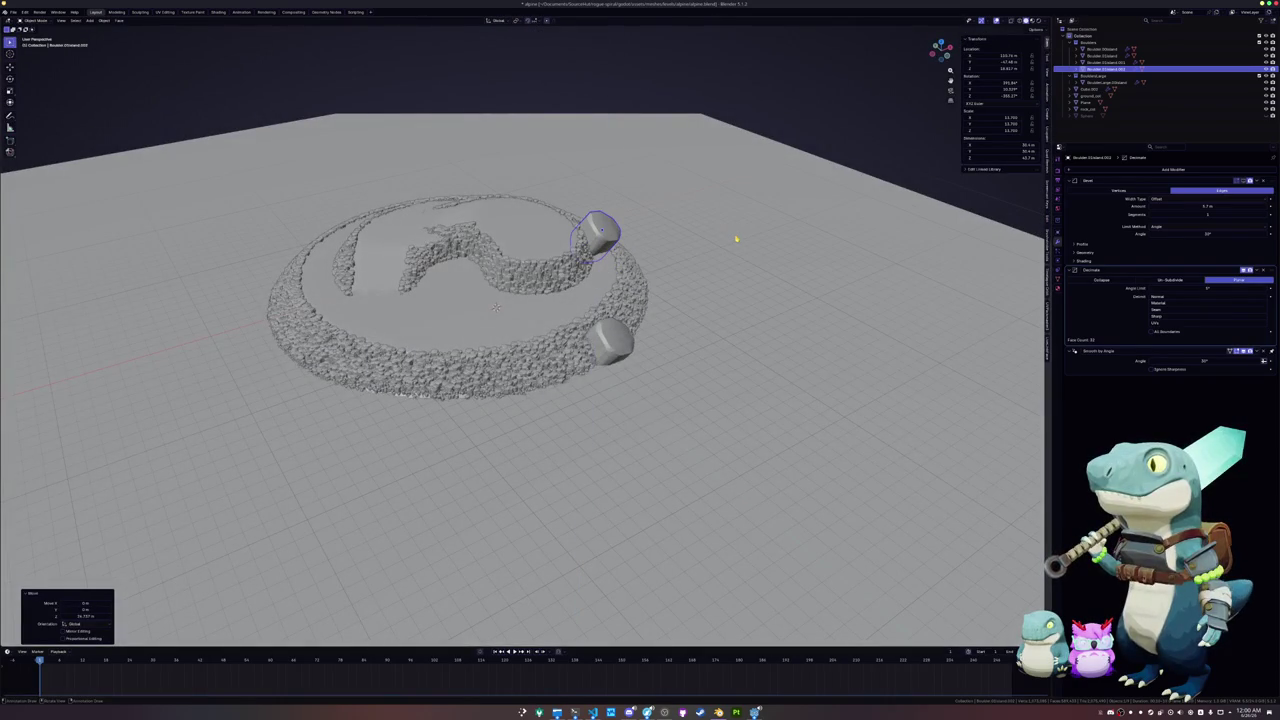
key(KP_7)
key(r)
click(714, 271)
middle_drag(714, 271, 710, 257)
- Shift the trail rock along global X and scale it to about half size
key(g)
key(x)
click(713, 254)
middle_drag(713, 254, 700, 274)
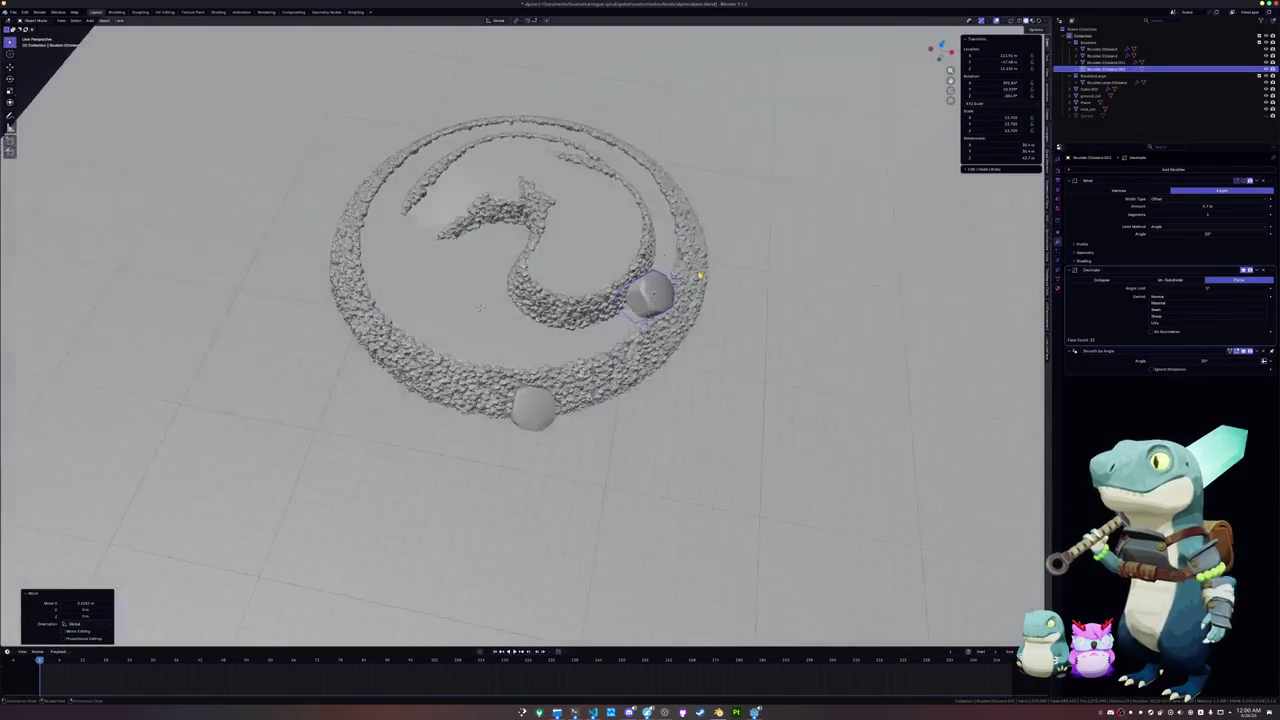
key(s)
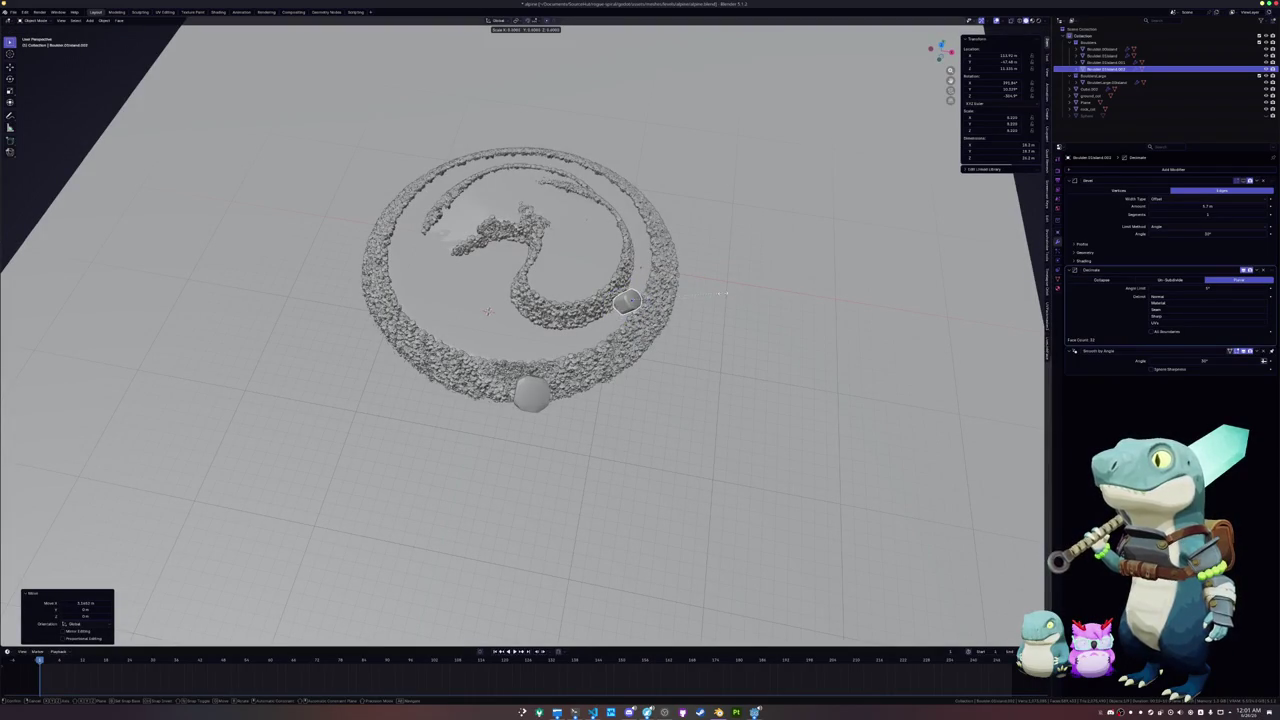
click(722, 292)
key(KP_7)
- Rotate the half-size rock twice and nudge it to the left
scroll(740, 302, up, 3)
key(r)
click(726, 322)
key(r)
click(722, 330)
key(g)
click(710, 329)
middle_drag(688, 313, 688, 313)
- Add a rock copy beside the first along X, shifted slightly and rotated about Z
key(shift+d)
key(z)
key(x)
click(640, 280)
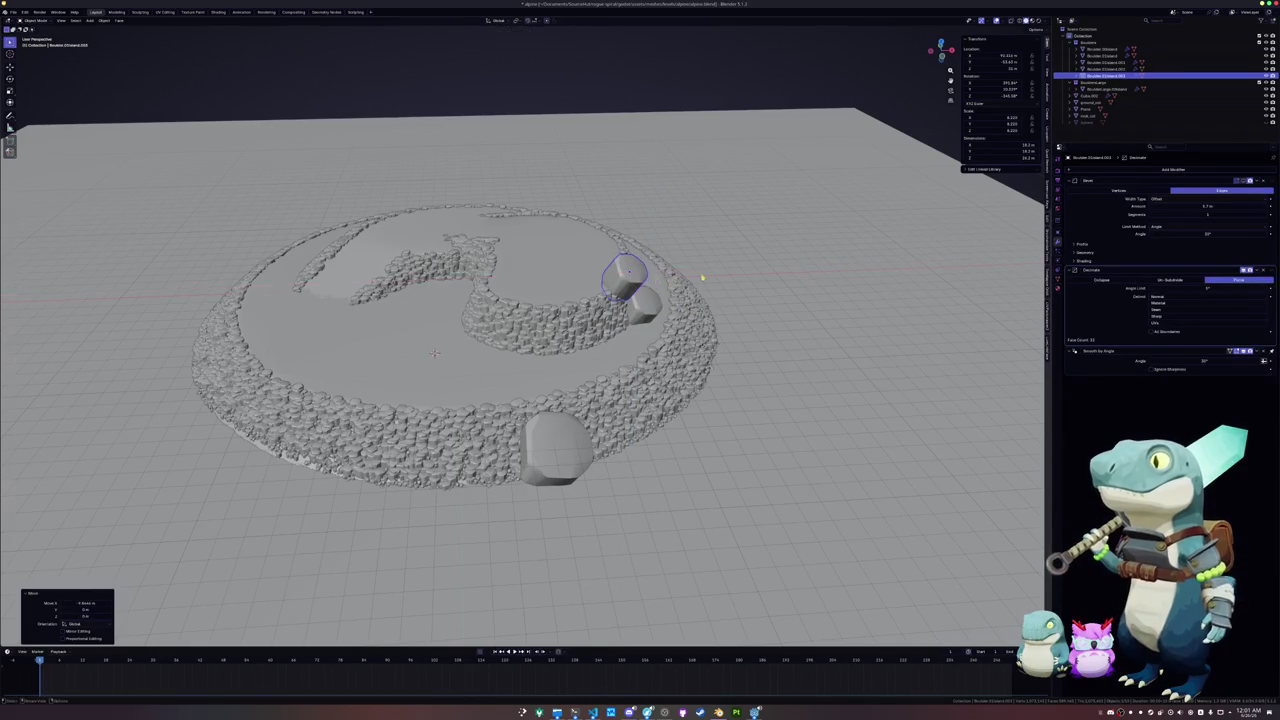
middle_drag(640, 280, 659, 381)
key(g)
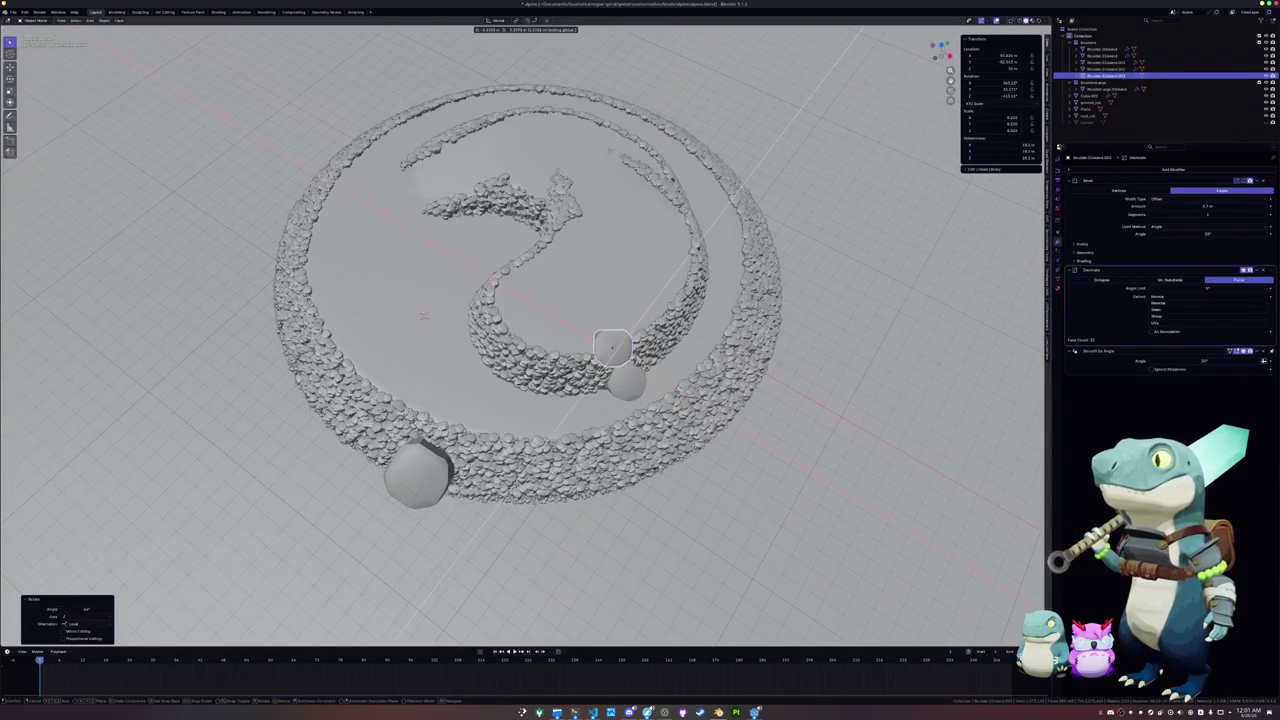
click(655, 372)
middle_drag(655, 372, 660, 340)
key(r)
key(z)
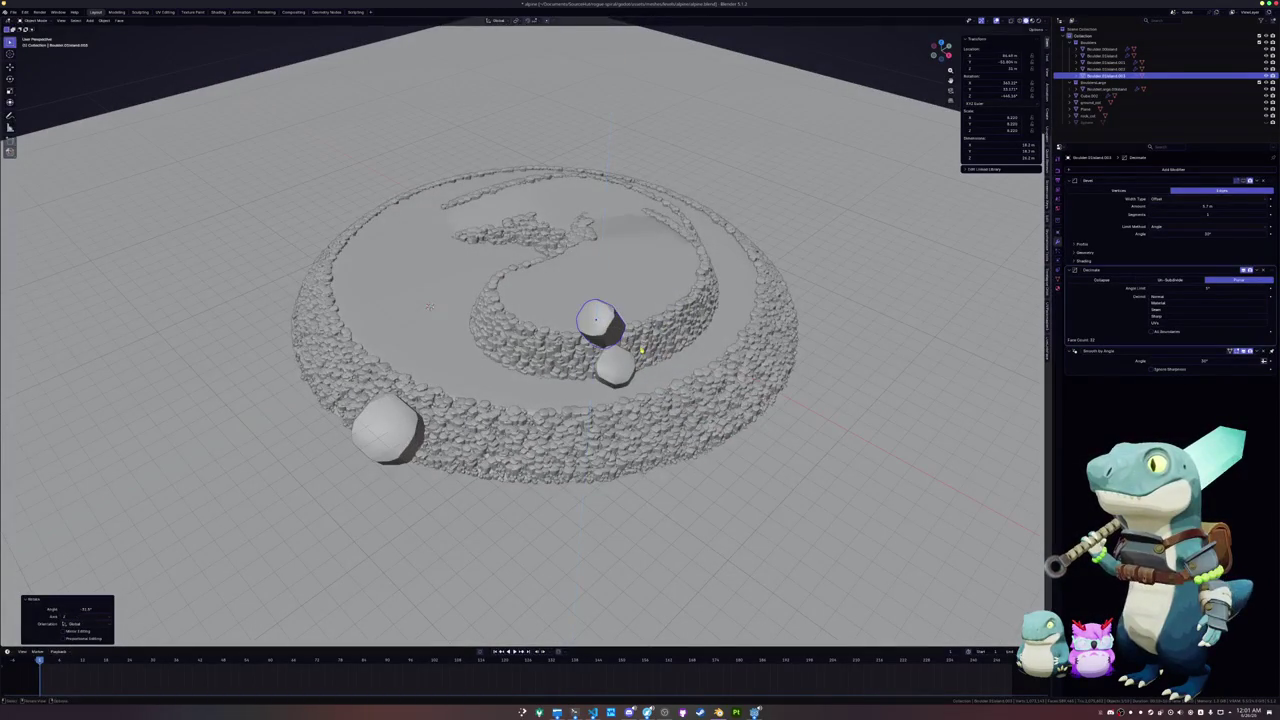
click(643, 347)
key(KP_7)
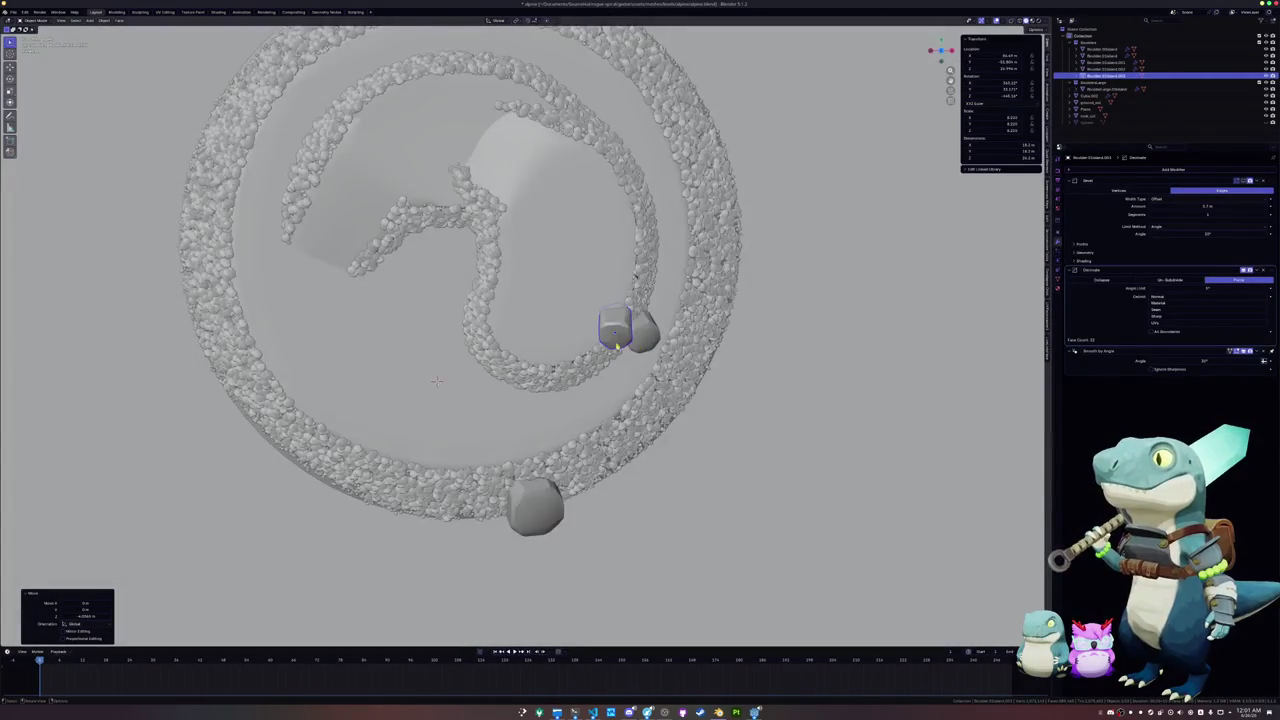
- Duplicate the front ring rock onto the ring's left side and rotate it
middle_drag(600, 420, 622, 460)
click(622, 460)
key(shift+d)
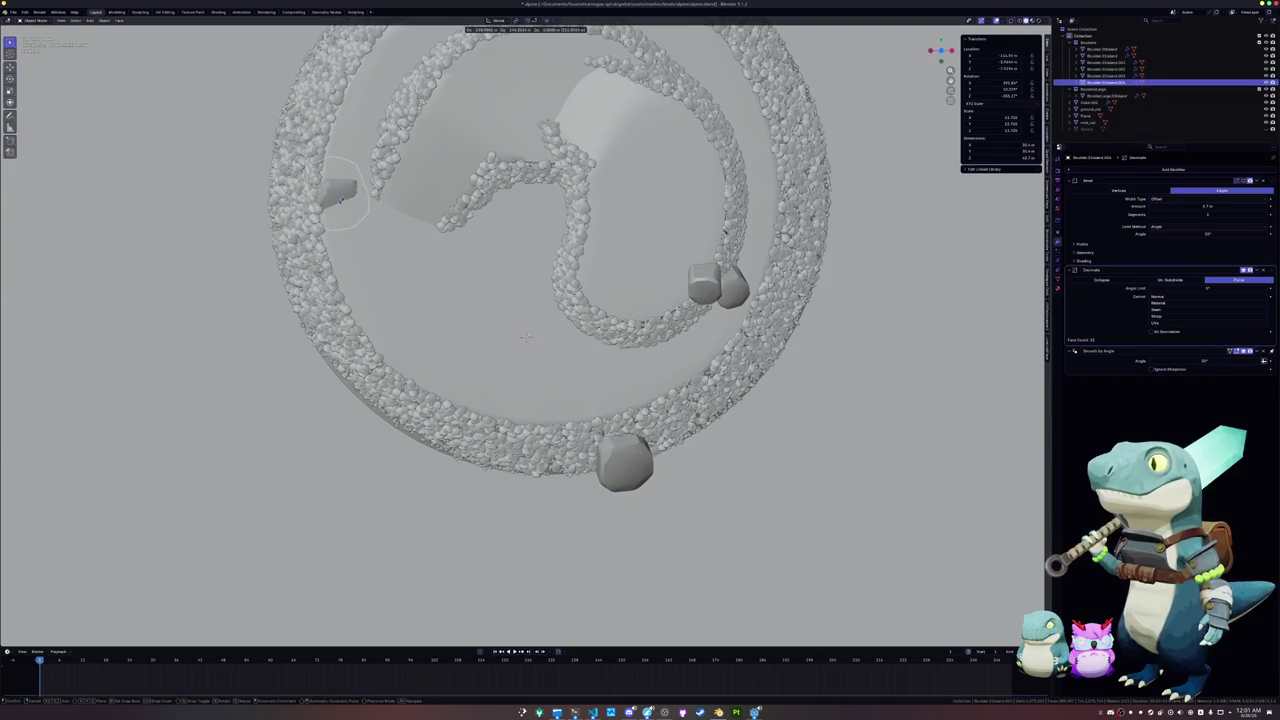
click(525, 337)
mouse_move(525, 337)
middle_down()
mouse_move(678, 446)
mouse_move(708, 381)
middle_up()
key(r)
key(Return)
- Position the left-side rock on the ring by moving it along X and adjusting
key(g)
key(x)
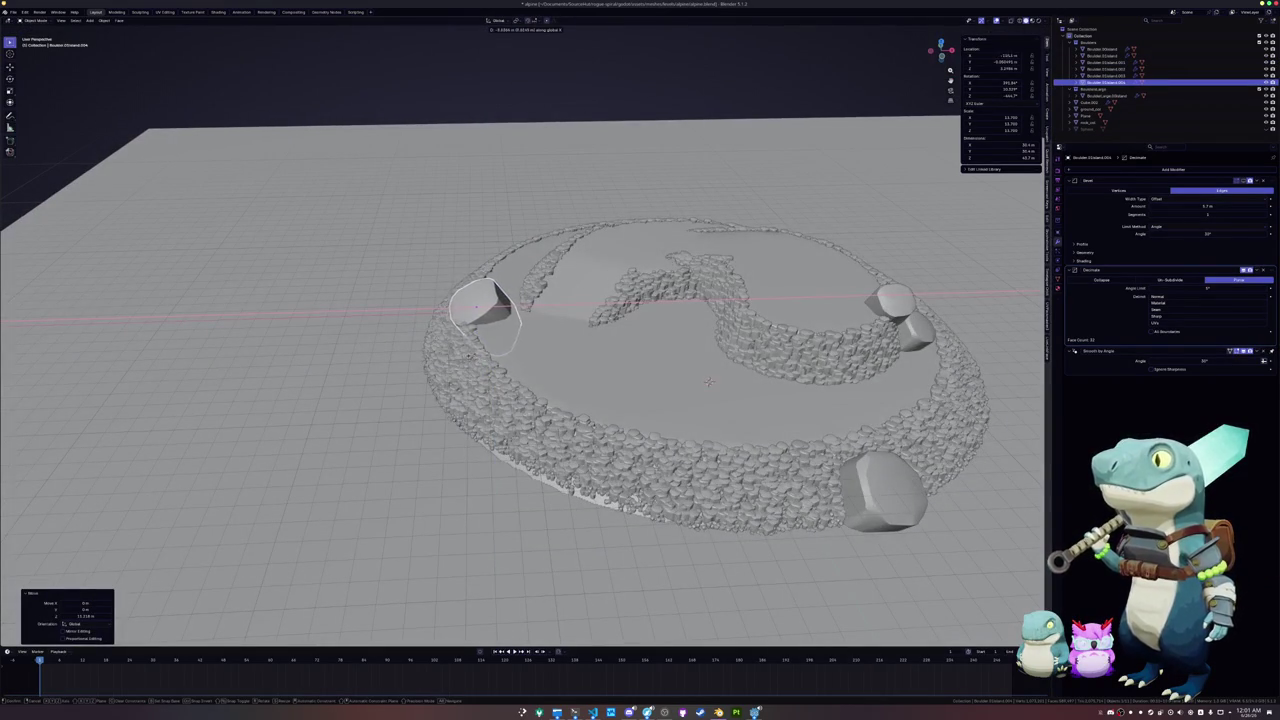
key(Return)
key(g)
click(548, 341)
key(KP_7)
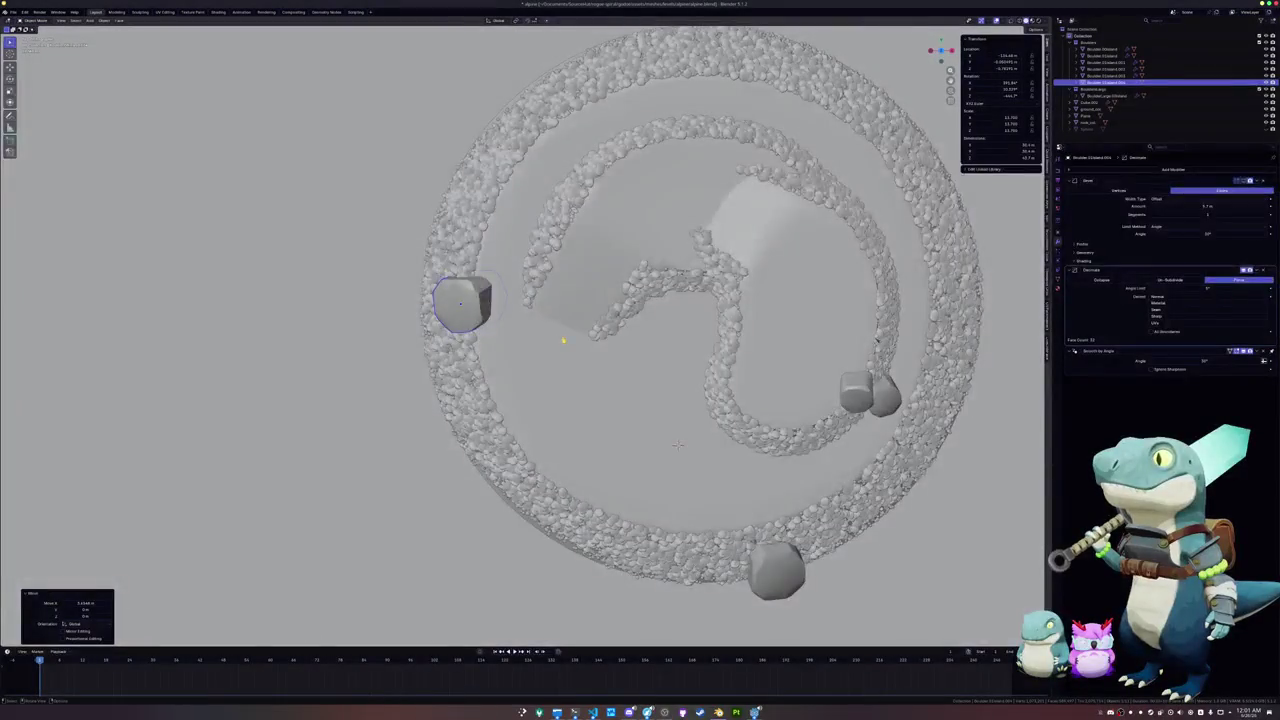
scroll(480, 337, down, 2)
- Place a rotated, enlarged boulder copy at the top of the ring
key(shift+d)
click(630, 181)
key(r)
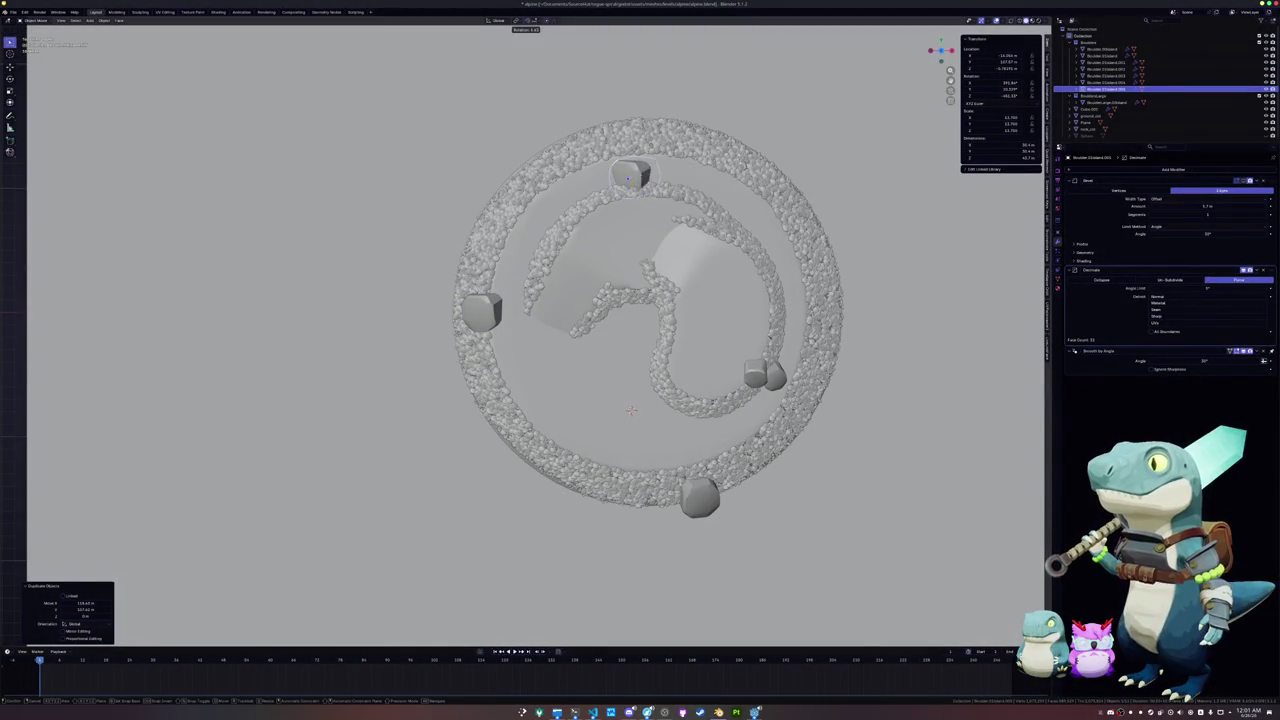
key(Return)
key(s)
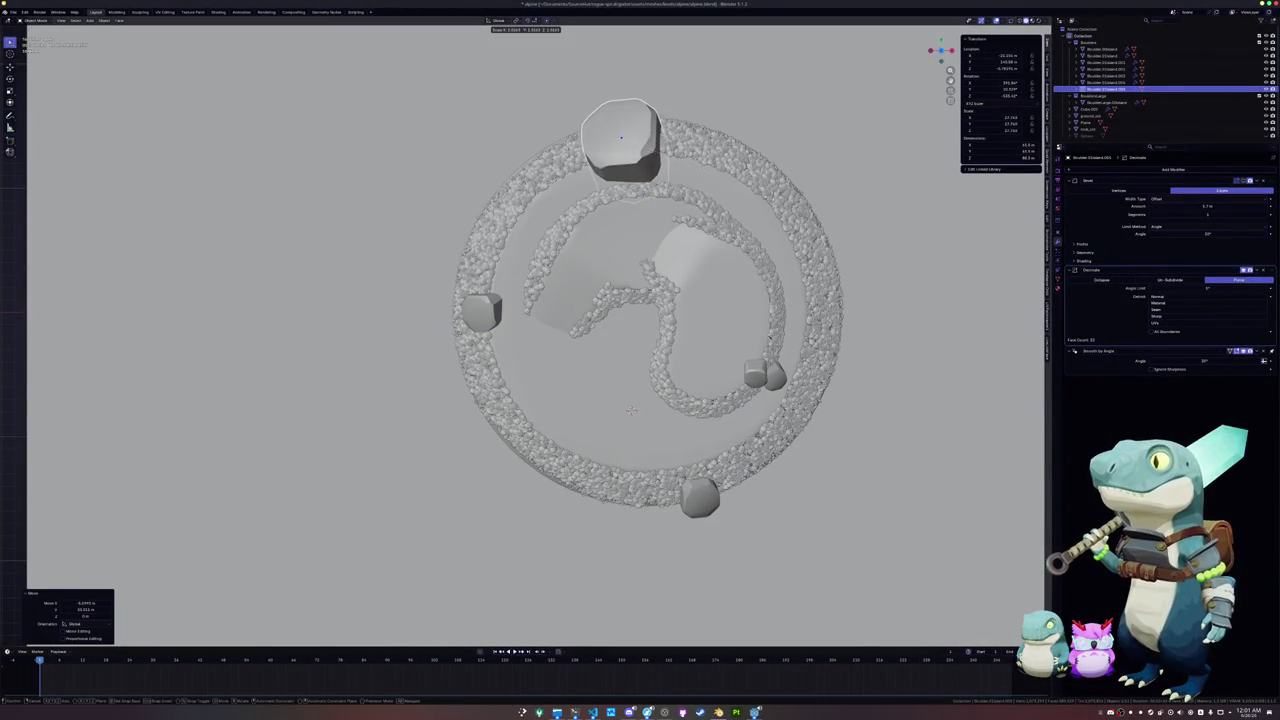
key(Return)
- Duplicate the front ring boulder onto the spiral trail and scale it to 7
mouse_move(650, 400)
middle_down()
mouse_move(688, 251)
mouse_move(720, 340)
middle_up()
click(740, 371)
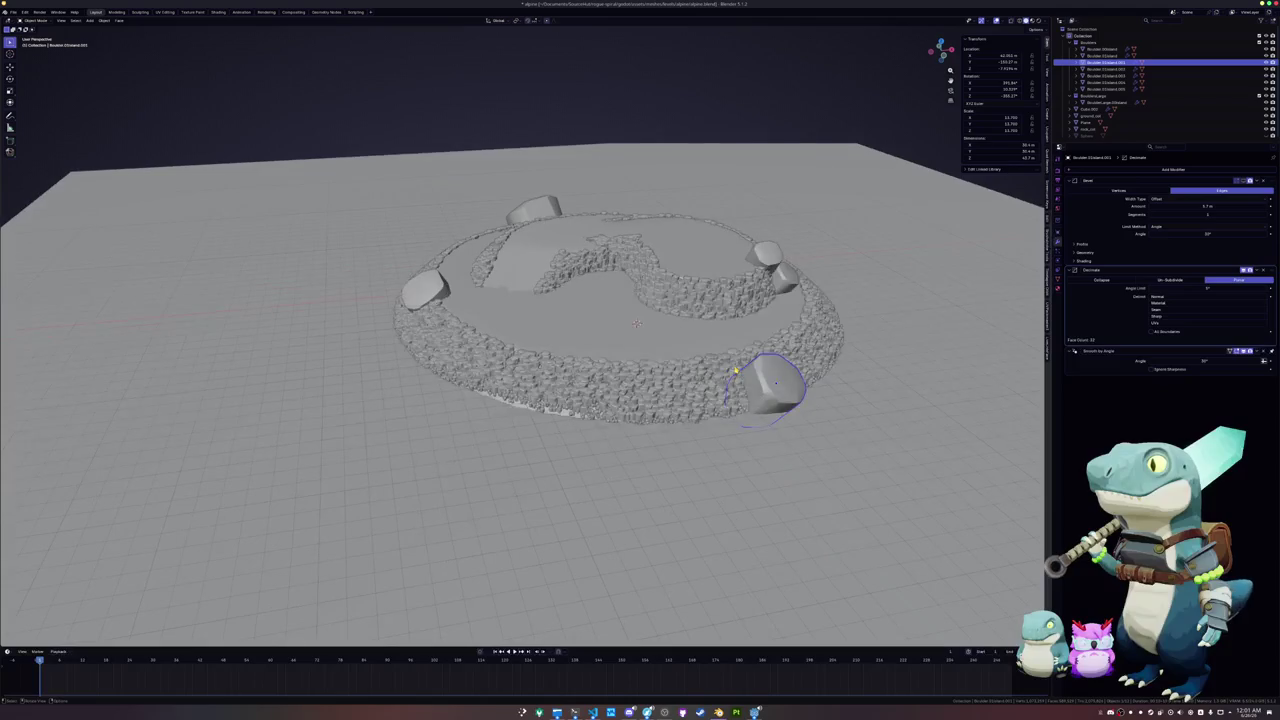
key(KP_7)
key(shift+d)
click(612, 403)
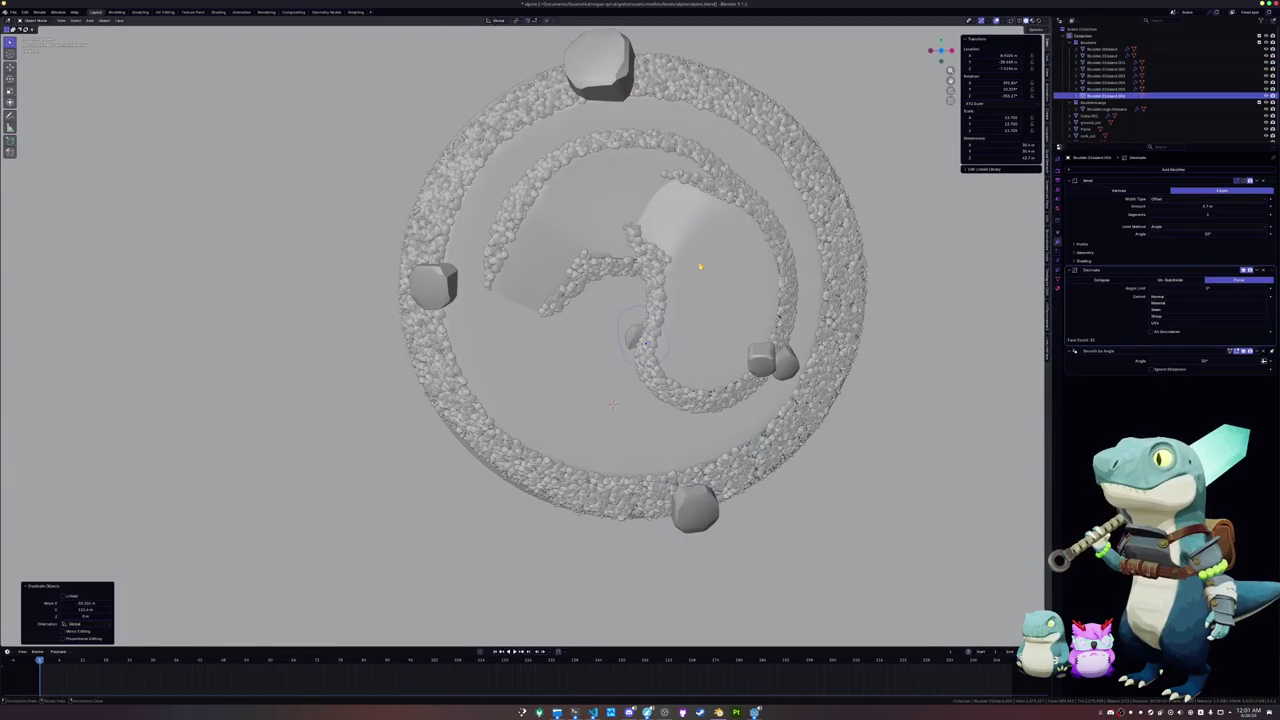
middle_drag(612, 403, 719, 364)
key(s)
click(720, 330)
- Set the trail boulder's height along Z and make another duplicate
key(g)
key(z)
click(725, 296)
middle_drag(725, 296, 667, 346)
scroll(667, 346, up, 3)
key(shift+d)
- Place the new boulder copy vertically, rotate it freely and reposition it
key(z)
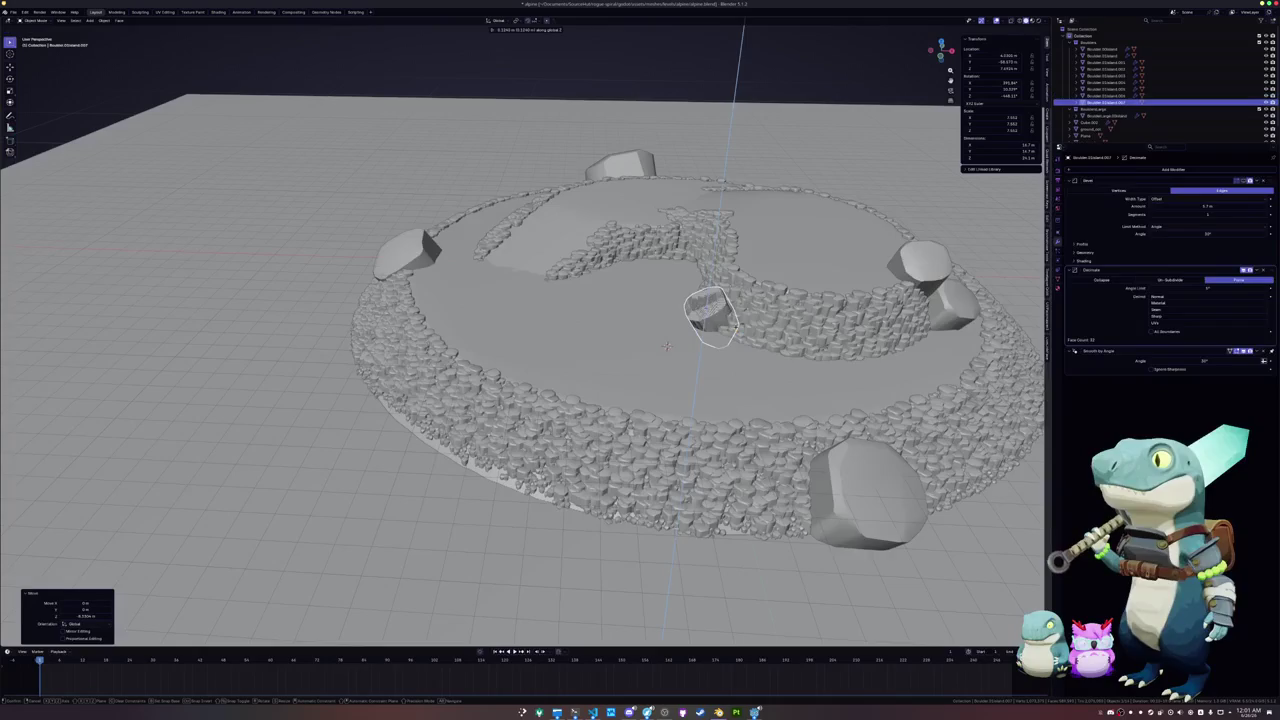
click(786, 279)
key(r)
key(r)
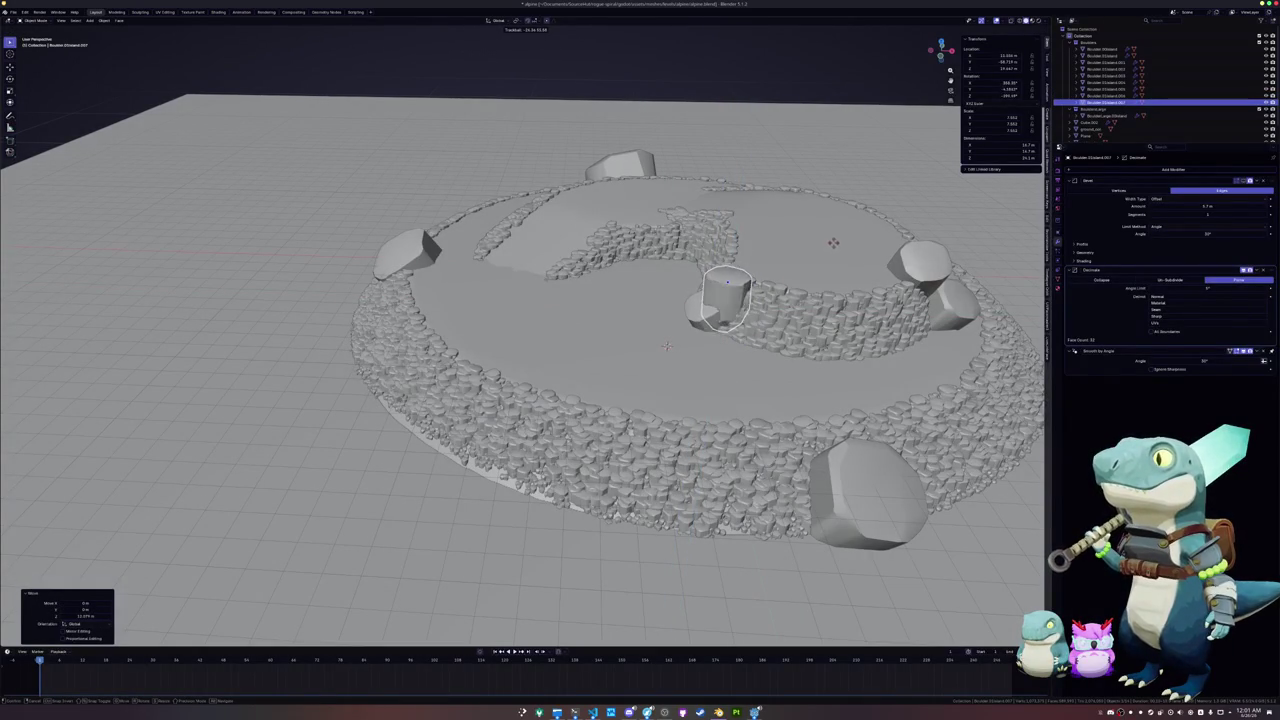
click(667, 346)
middle_drag(667, 346, 642, 474)
scroll(642, 474, up, 2)
key(g)
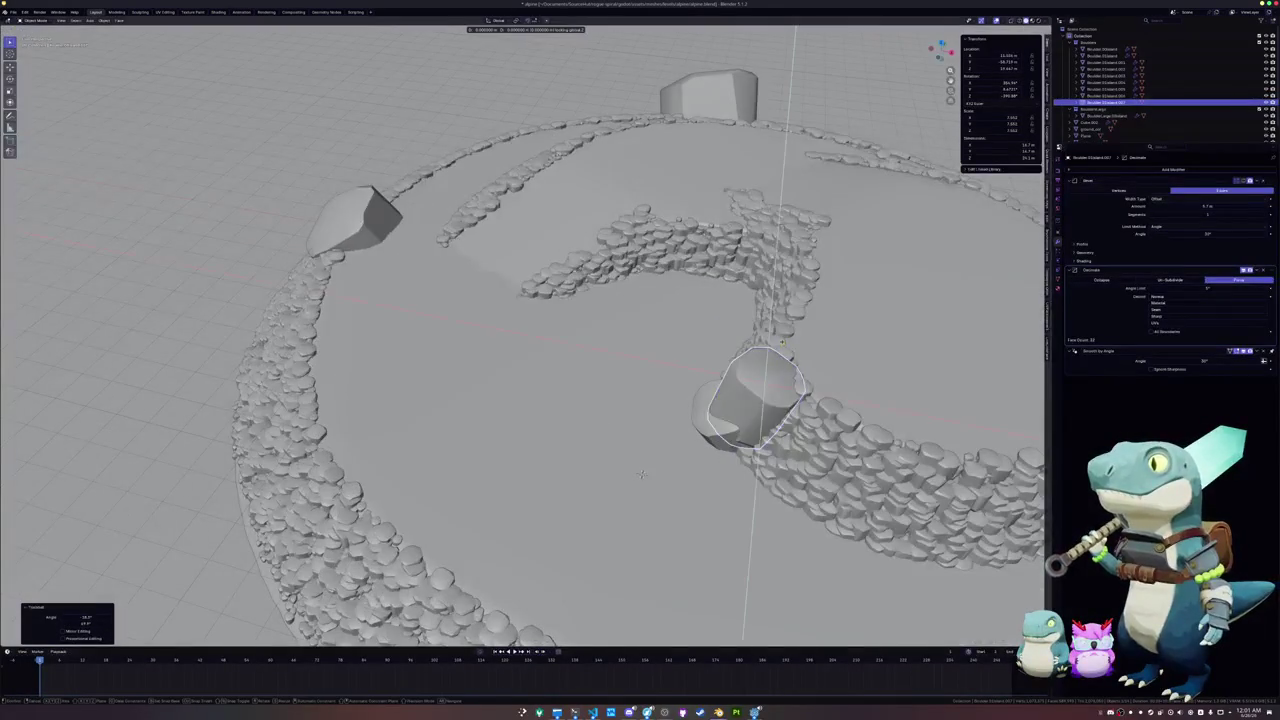
click(818, 337)
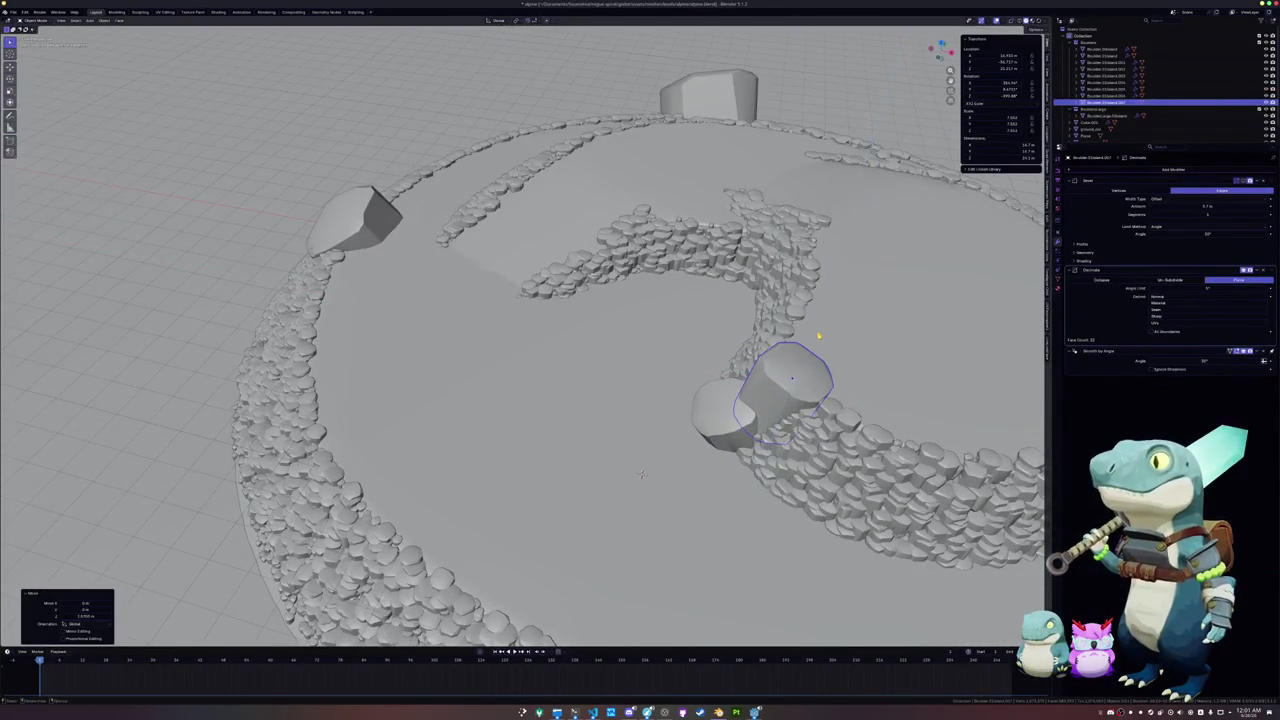
middle_drag(818, 337, 800, 300)
- Fine-tune the boulder's height with two vertical Z moves
key(g)
key(z)
click(800, 300)
key(g)
key(z)
click(784, 262)
middle_drag(784, 262, 662, 383)
scroll(662, 383, down, 3)
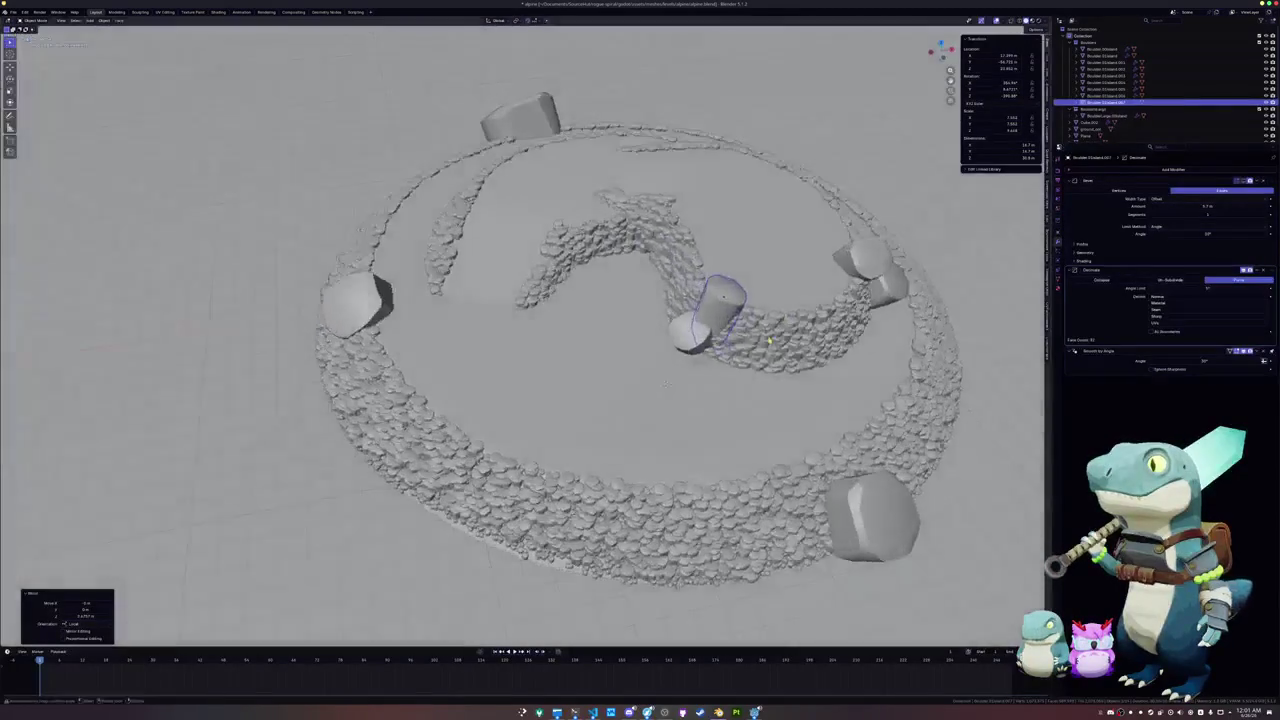
- Duplicate the boulder, move the copy near the trail's far end and rotate it
key(shift+d)
right_click(666, 384)
key(g)
click(718, 190)
key(r)
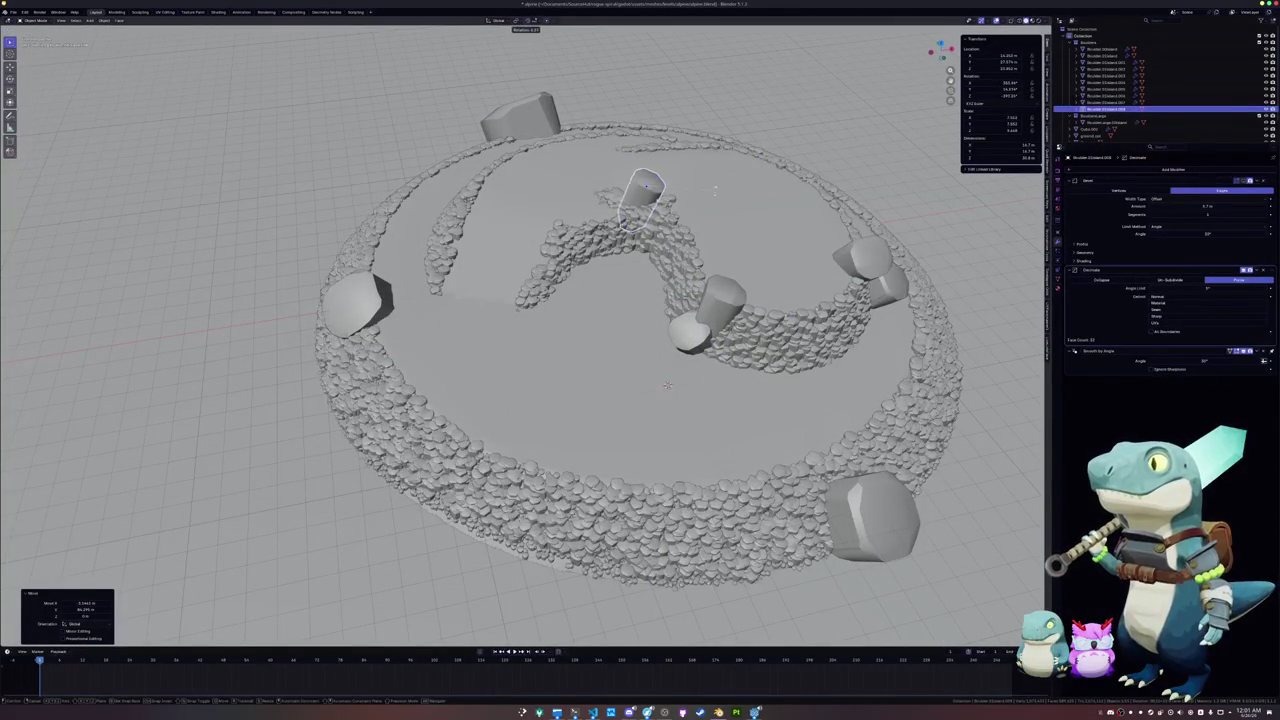
click(723, 190)
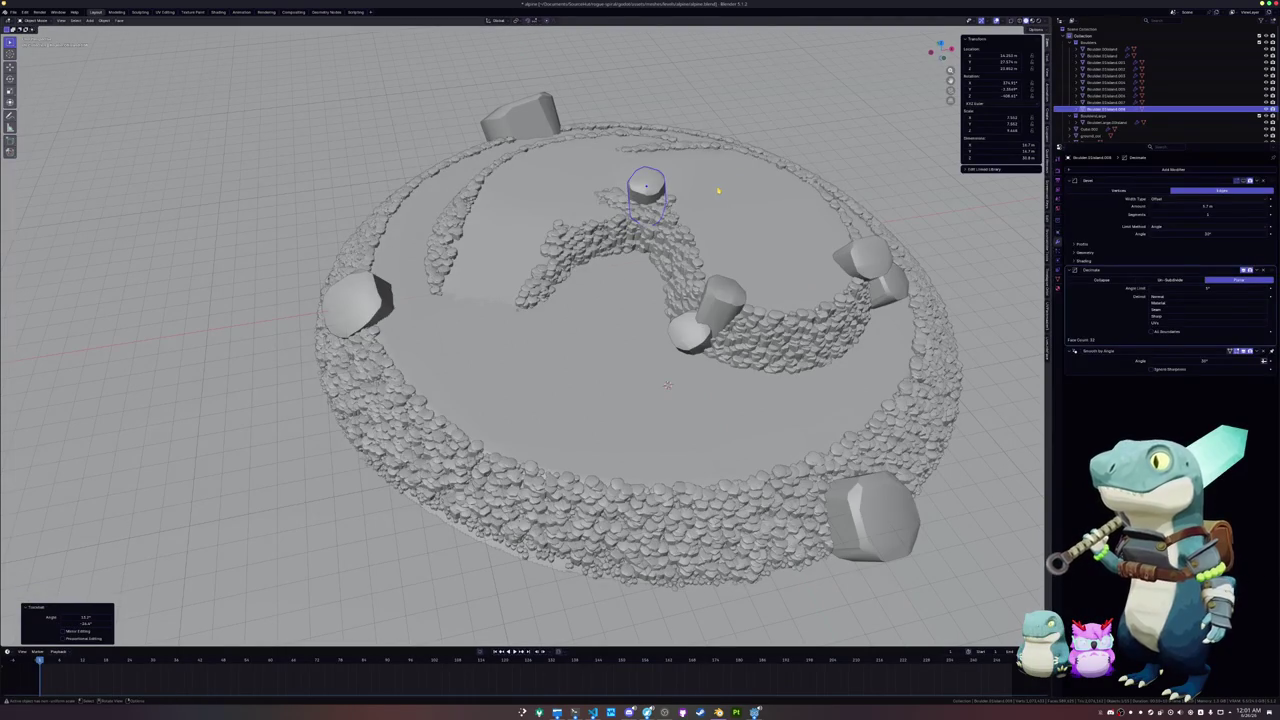
scroll(718, 190, up, 5)
mouse_move(700, 200)
middle_down()
mouse_move(640, 245)
mouse_move(795, 562)
mouse_move(685, 447)
middle_up()
scroll(632, 249, down, 3)
- Reposition the boulder and resize only its width and depth (Shift+Z)
key(g)
click(645, 280)
scroll(685, 447, down, 3)
key(s)
key(z)
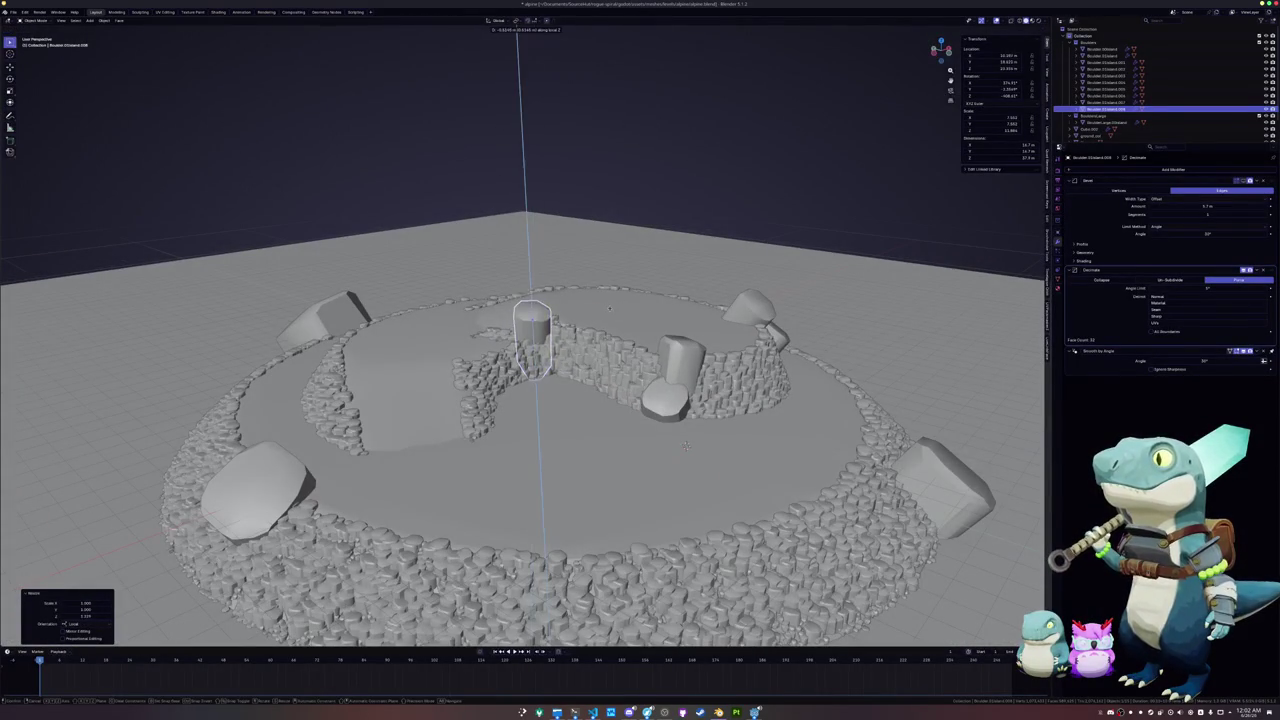
key(shift+z)
key(shift+z)
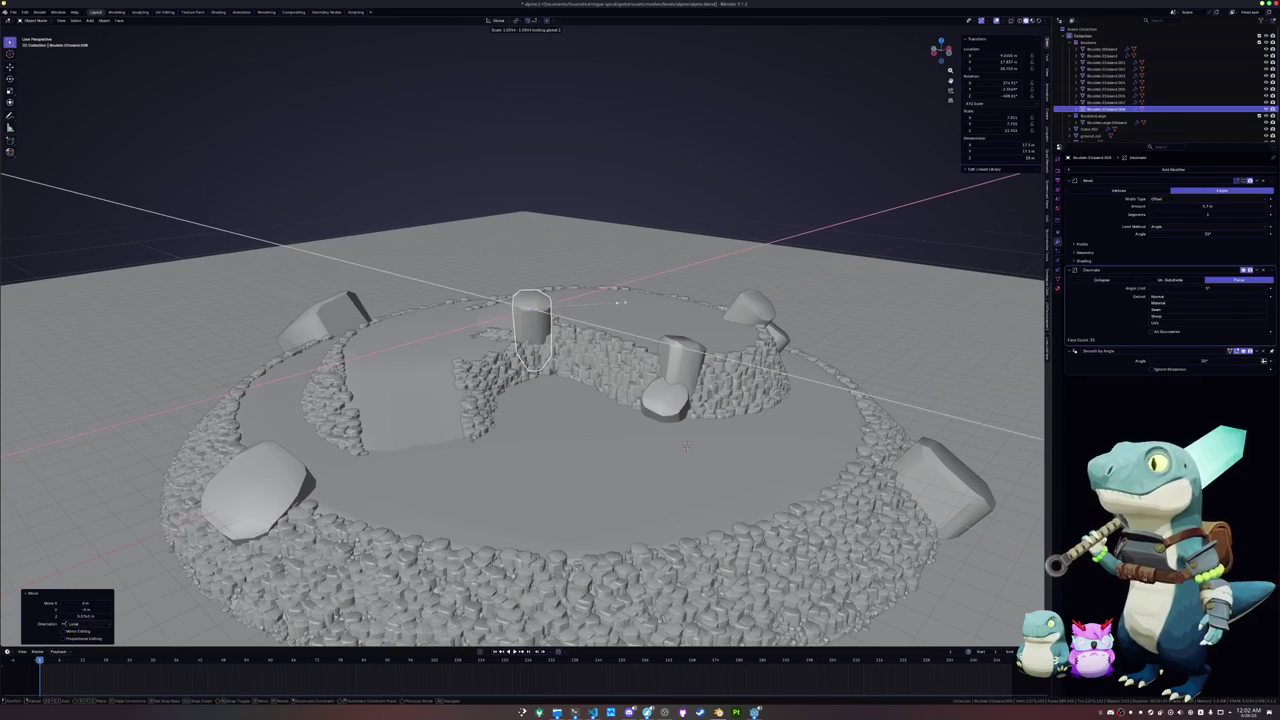
click(685, 447)
middle_drag(685, 447, 620, 400)
- Duplicate the boulder, lift it along Z and tumble it into a tilted pose
key(shift+d)
key(z)
click(614, 279)
middle_drag(614, 279, 654, 263)
key(r)
key(r)
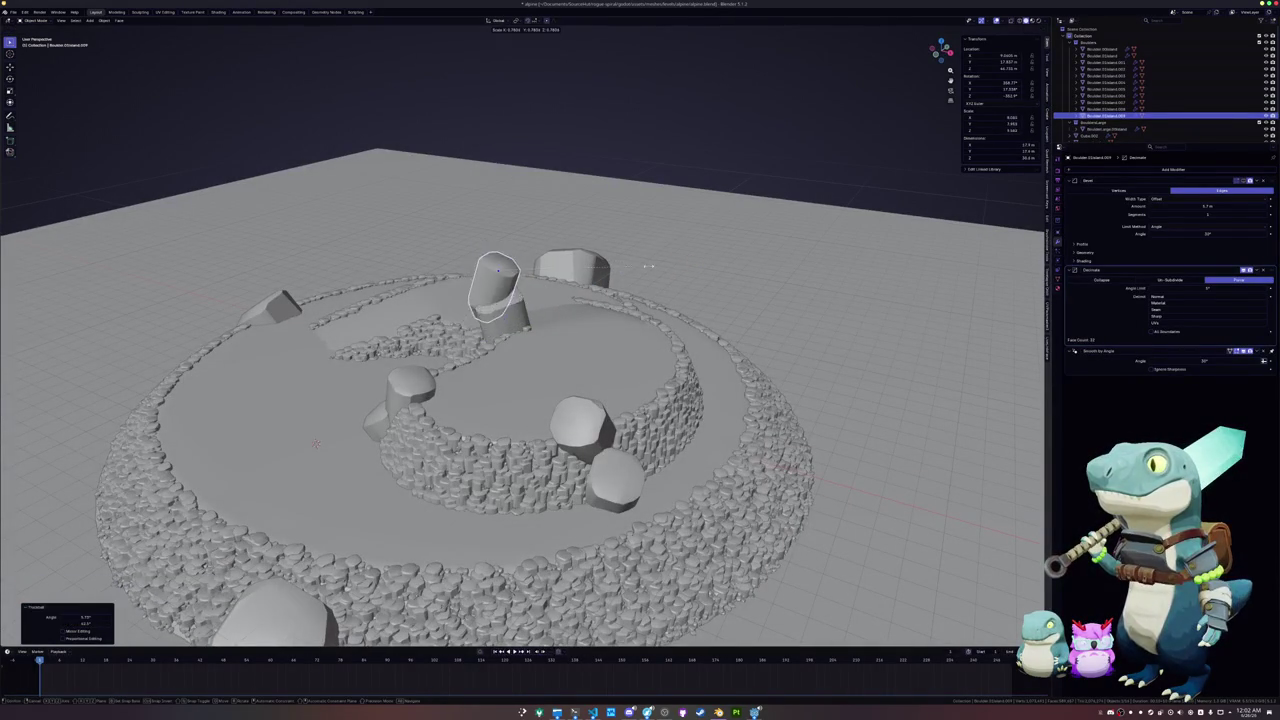
click(637, 271)
- Shrink the tilted boulder and lower it vertically onto the trail
key(s)
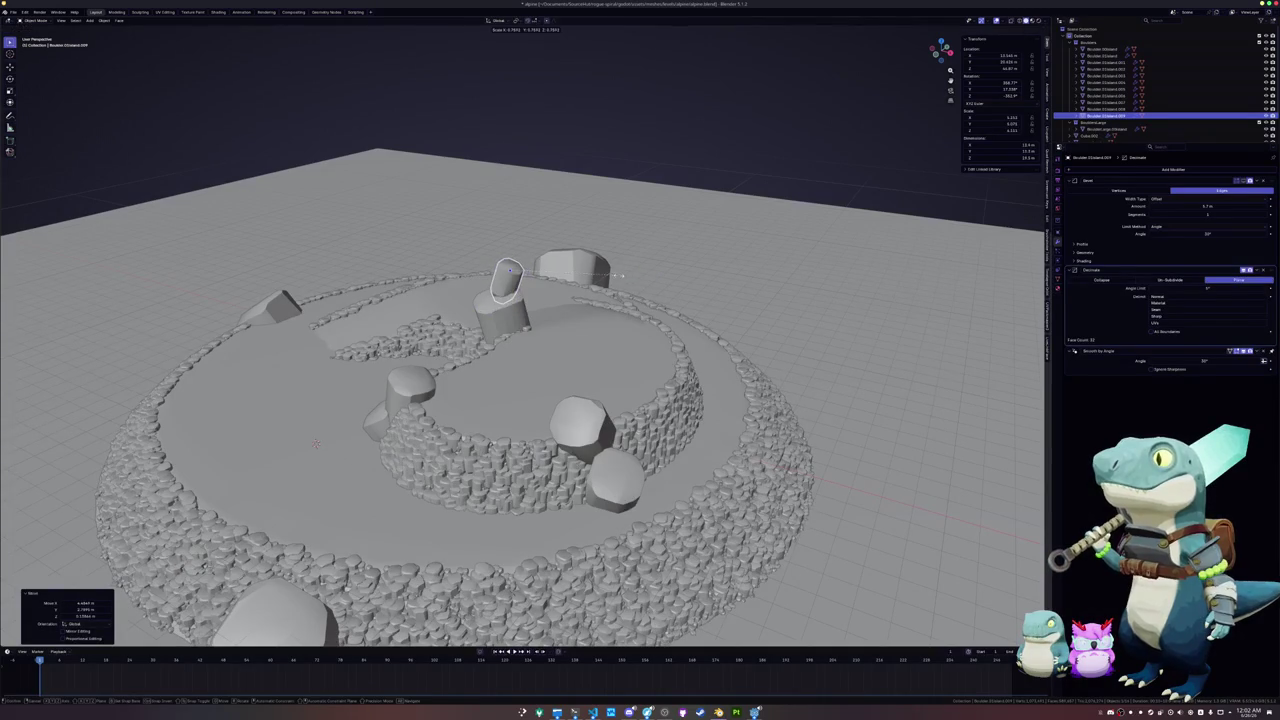
click(637, 277)
key(g)
key(z)
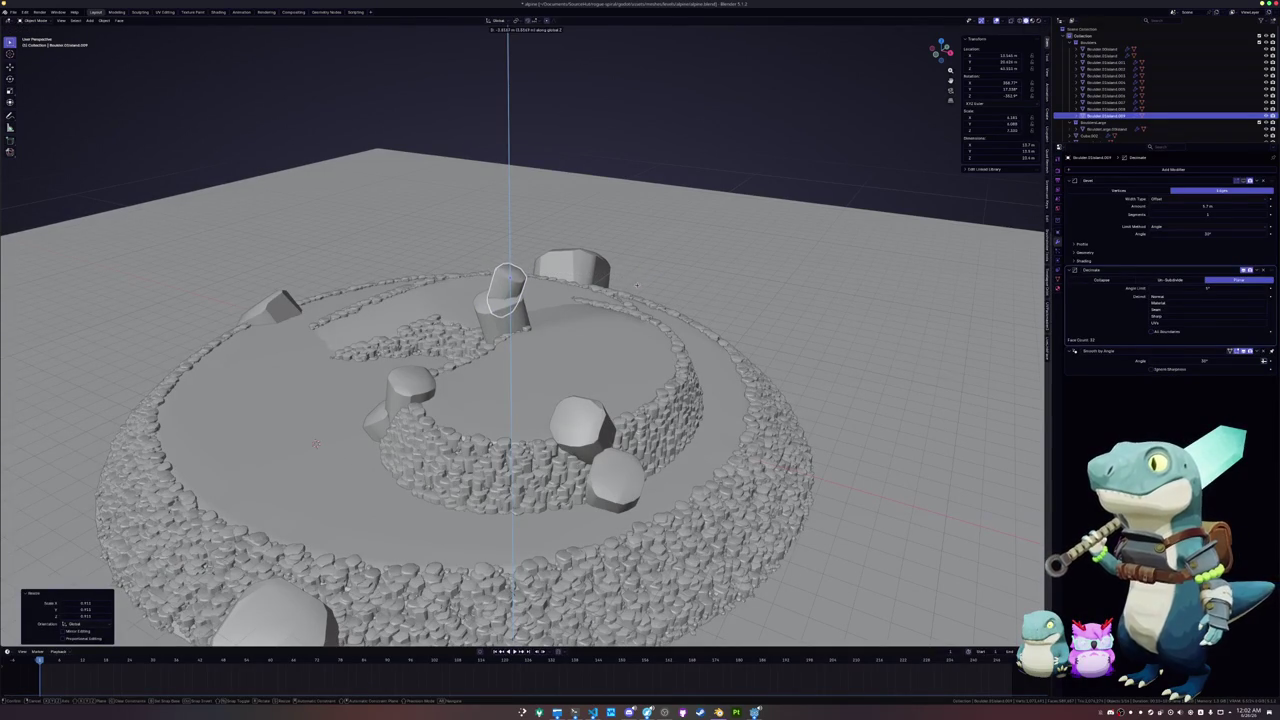
click(636, 286)
middle_drag(636, 286, 600, 314)
scroll(605, 322, up, 3)
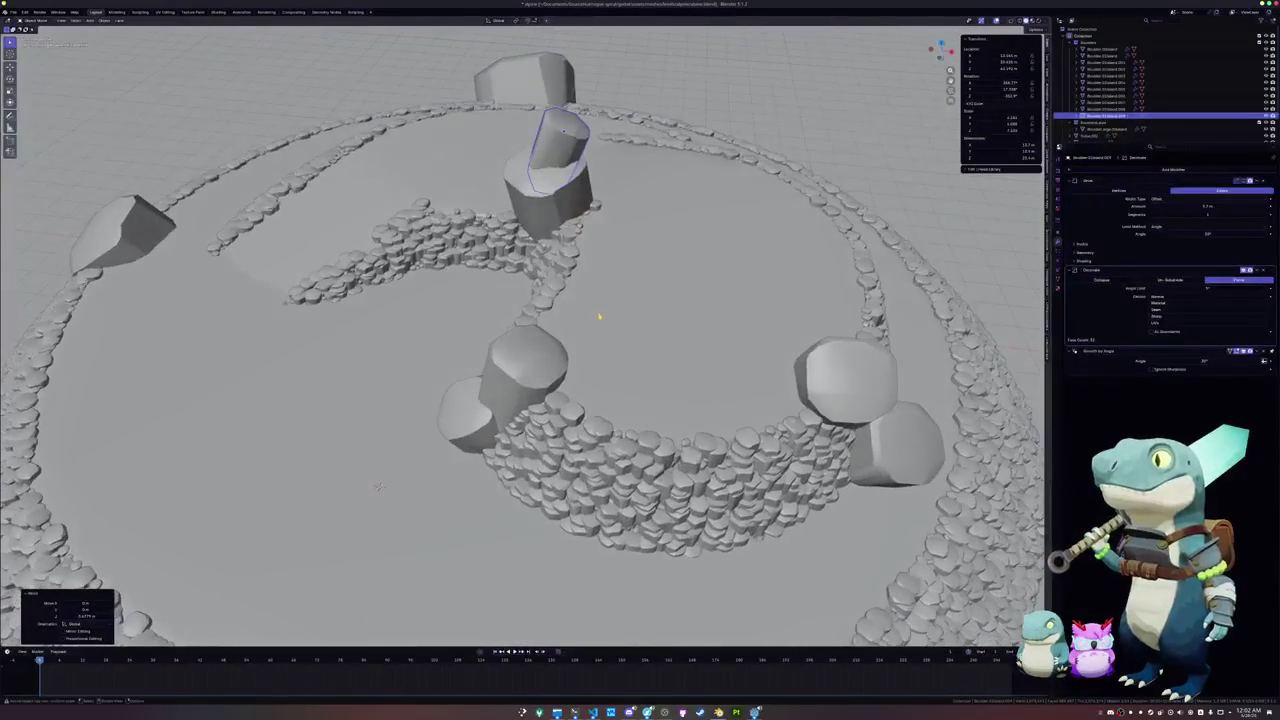
- Select the boulder near the ring's centre, move it, then delete it as redundant
click(521, 300)
middle_drag(521, 300, 557, 323)
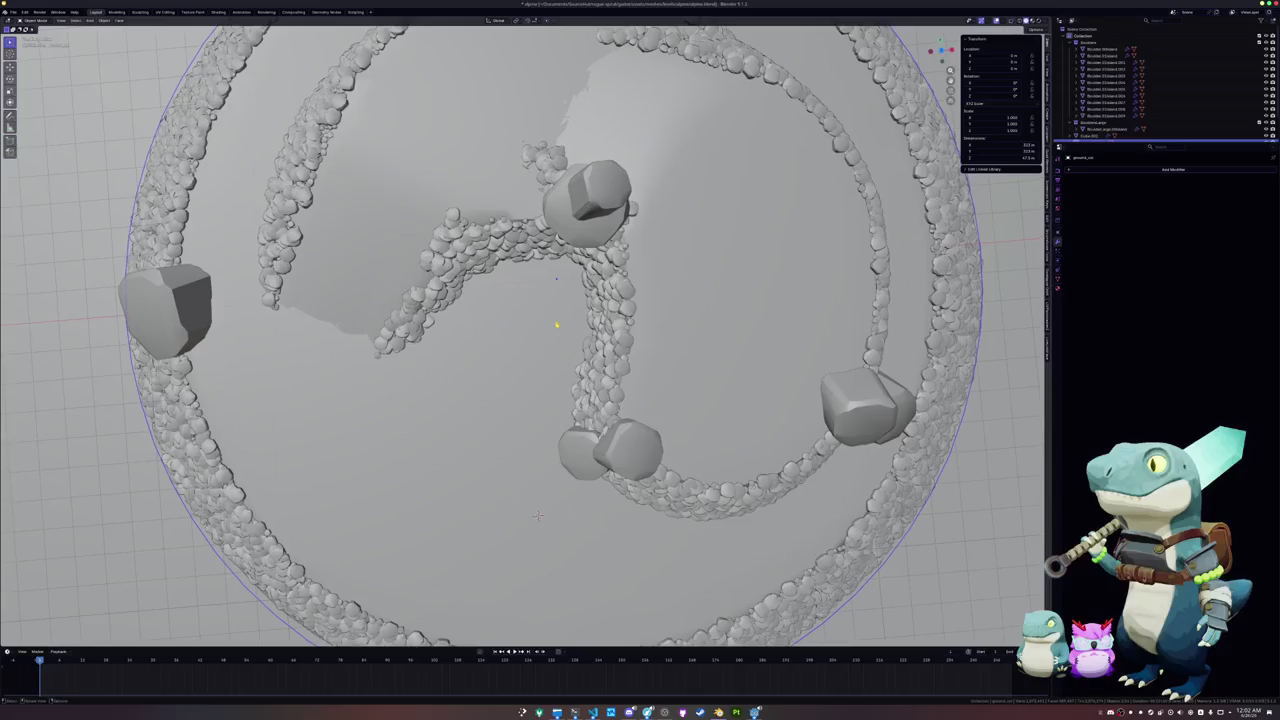
scroll(557, 323, down, 3)
middle_drag(556, 323, 571, 245)
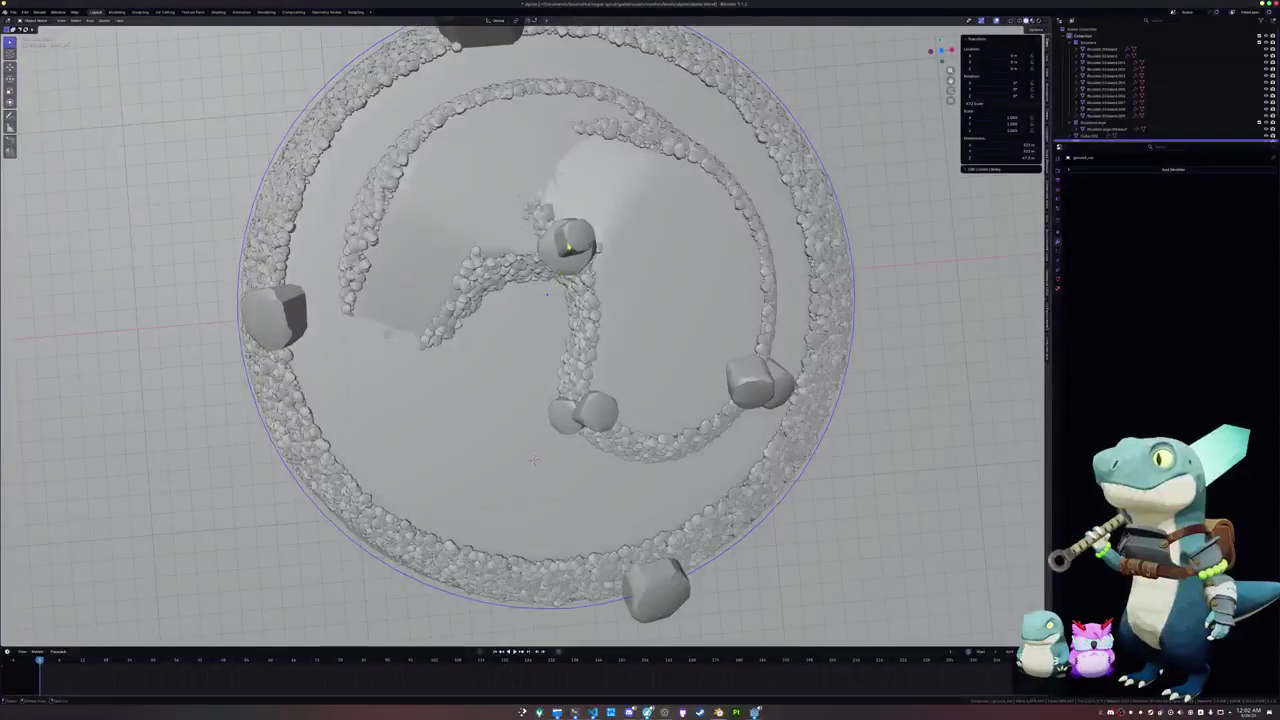
click(571, 245)
key(g)
key(z)
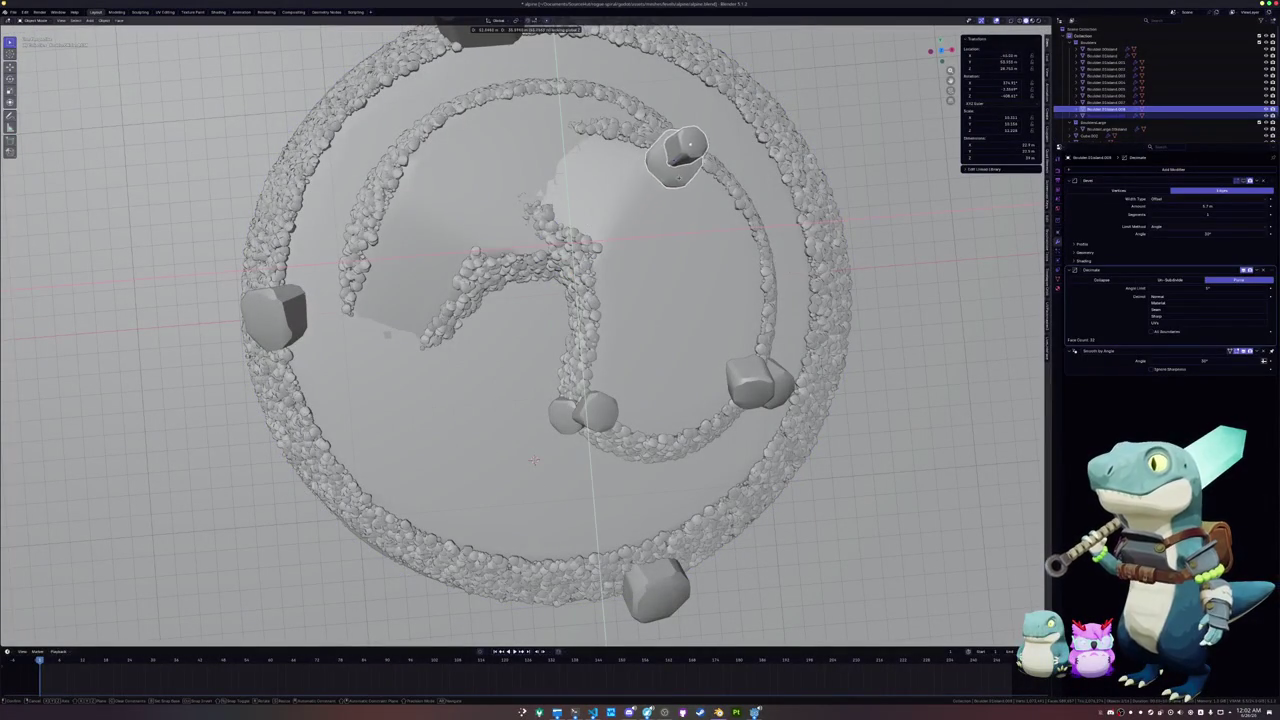
click(534, 460)
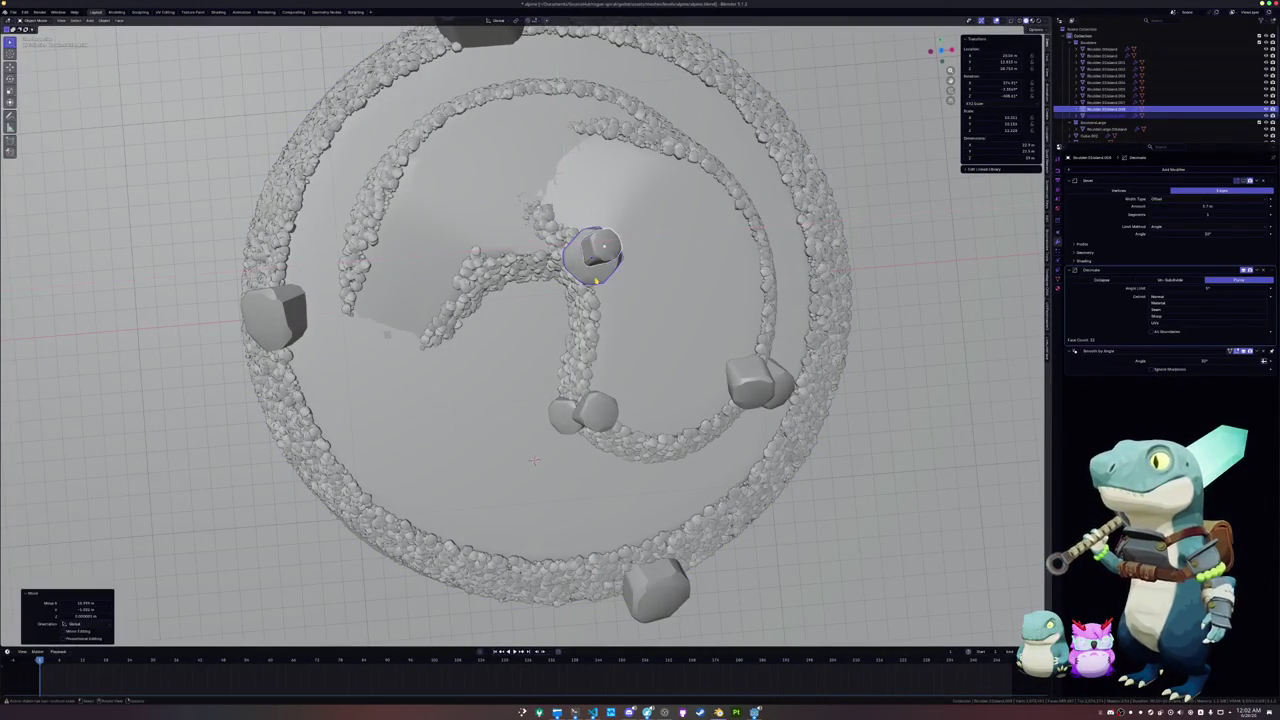
middle_drag(534, 460, 530, 437)
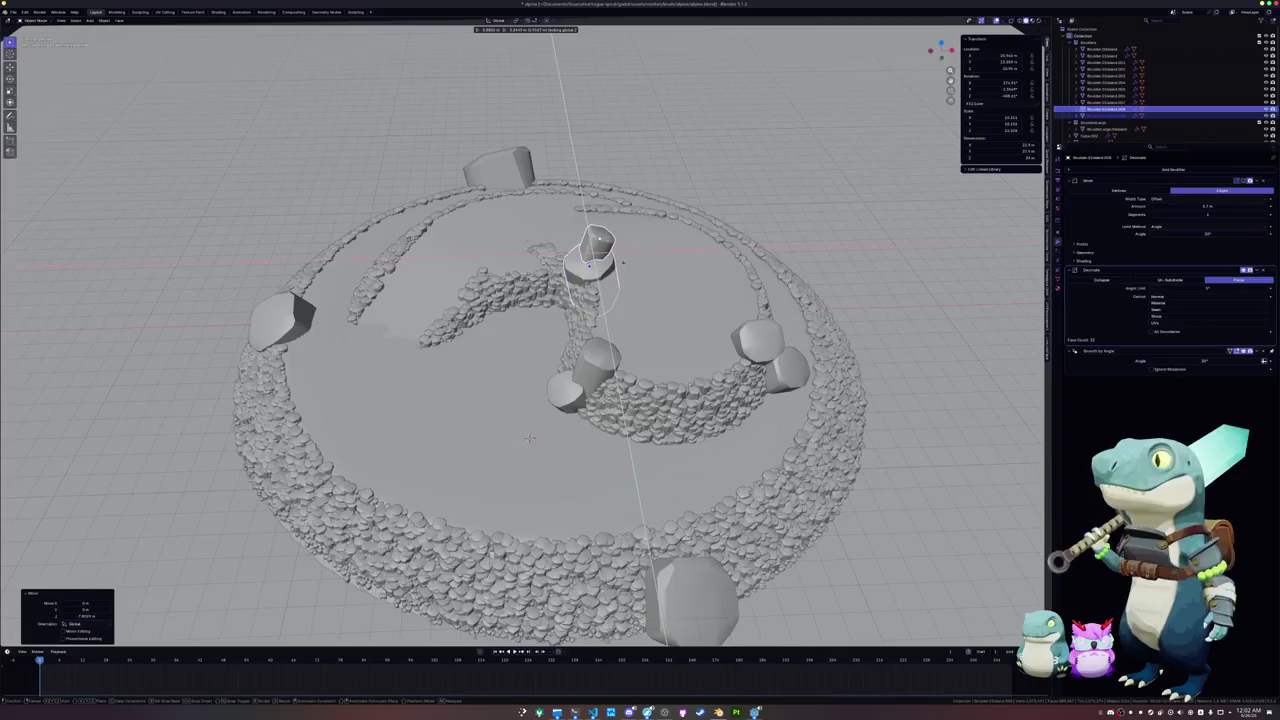
key(Delete)
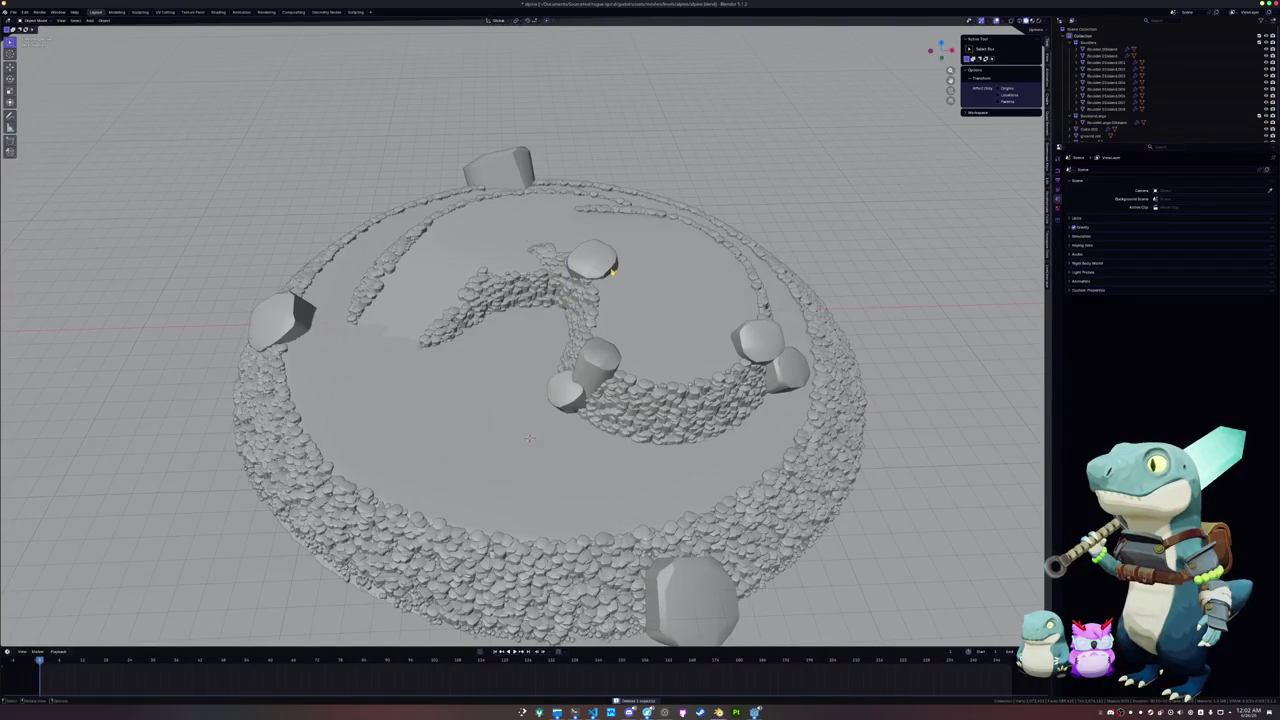
- Add a new cube inside the ring via the Shift+A add menu
click(542, 331)
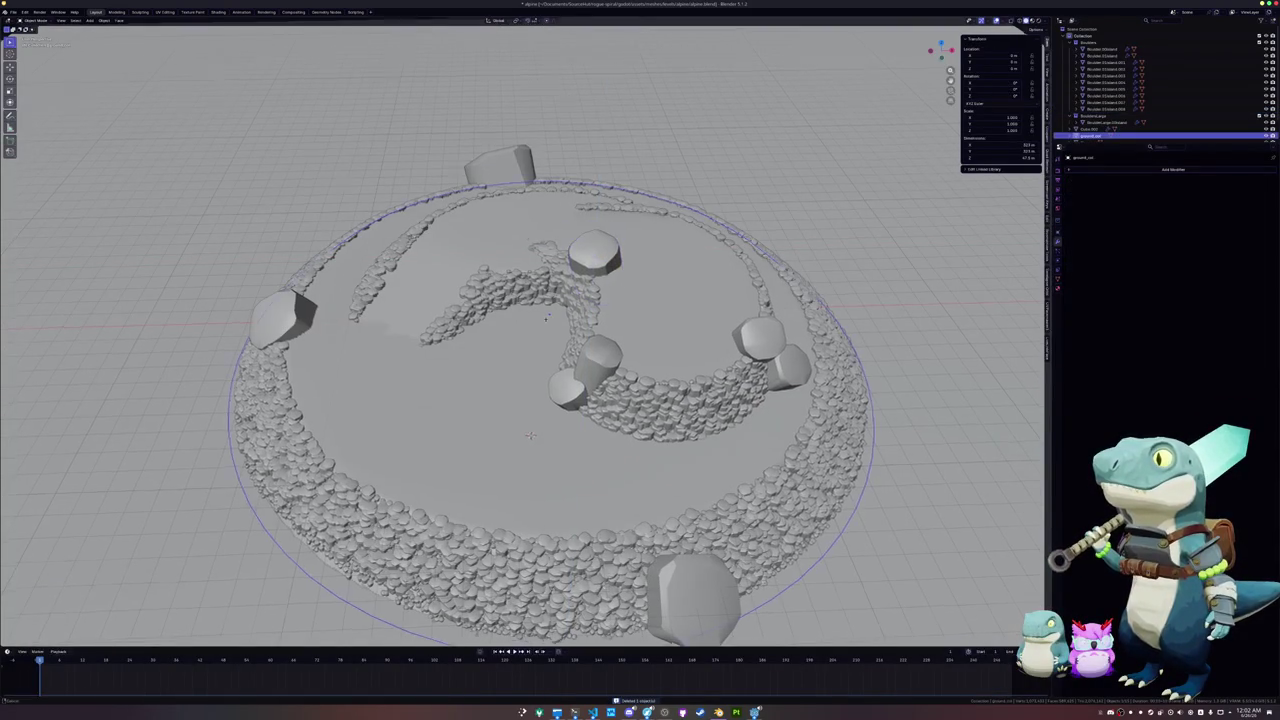
key(ctrl+v)
scroll(542, 331, down, 3)
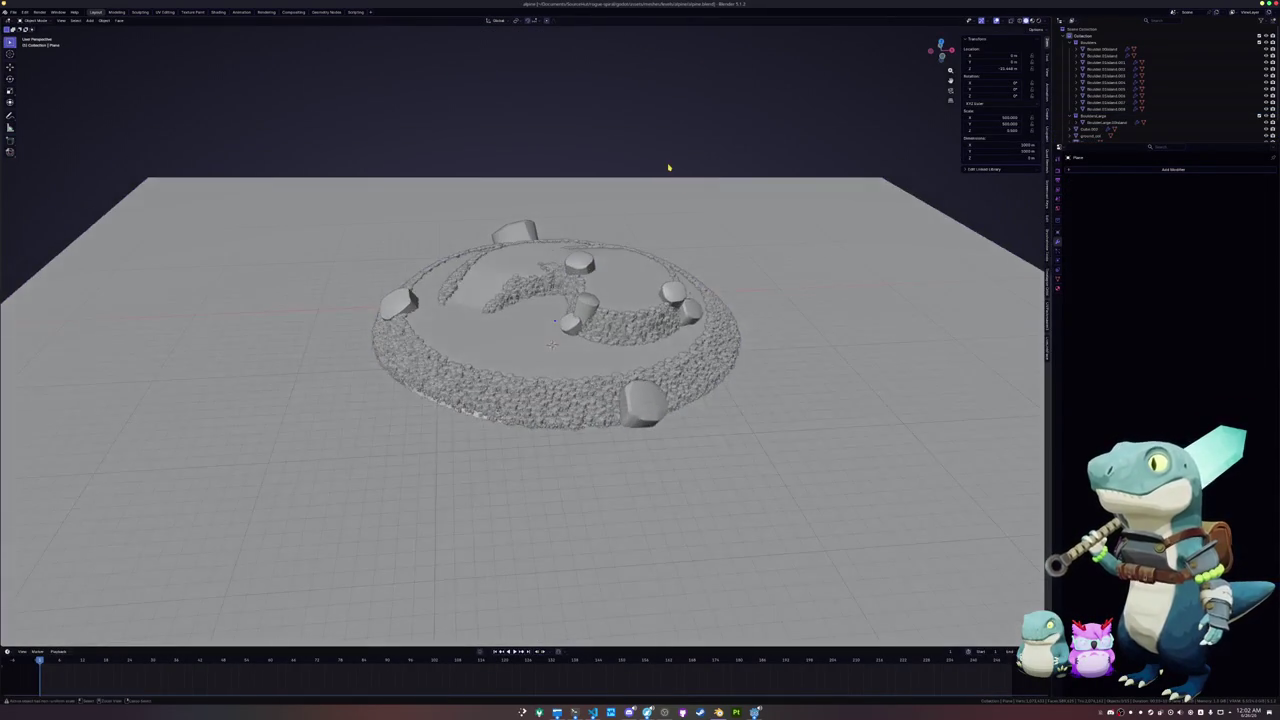
scroll(665, 170, up, 3)
scroll(663, 200, up, 3)
scroll(640, 230, up, 2)
key(shift+a)
mouse_move(598, 250)
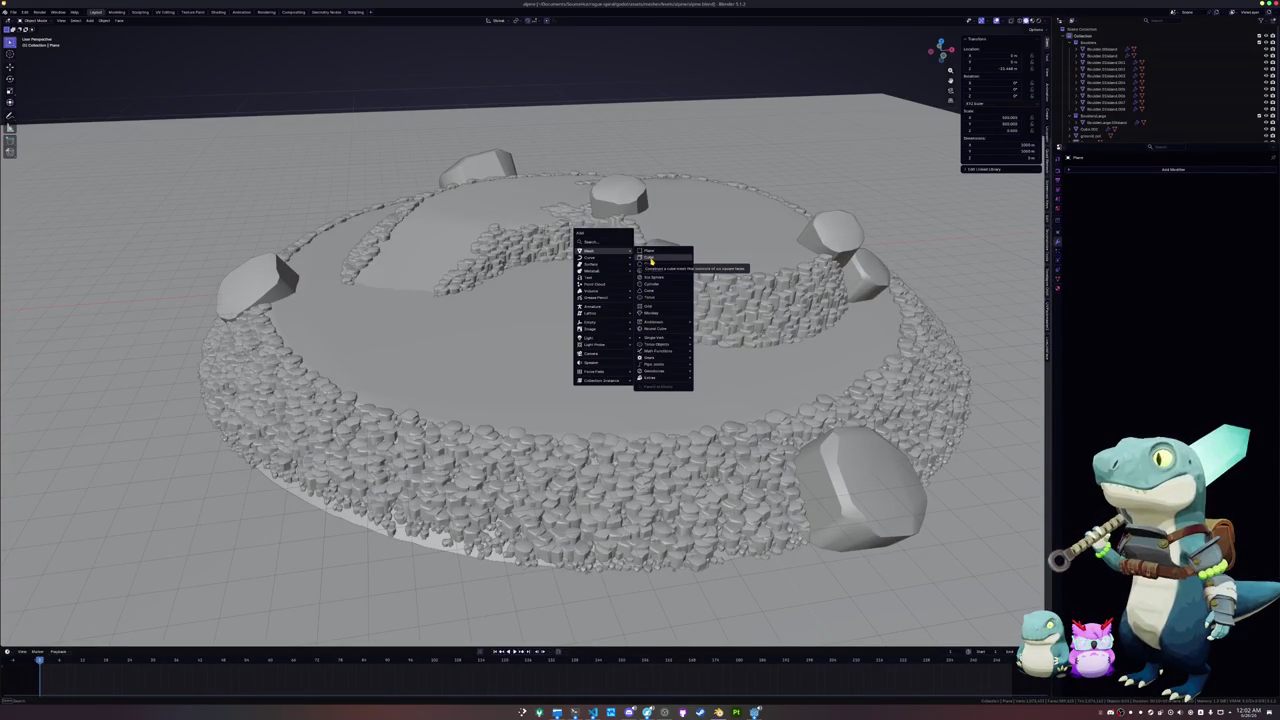
click(650, 261)
- Resize the new cube into a flatter block and extrude its top face up into a tall column
key(s)
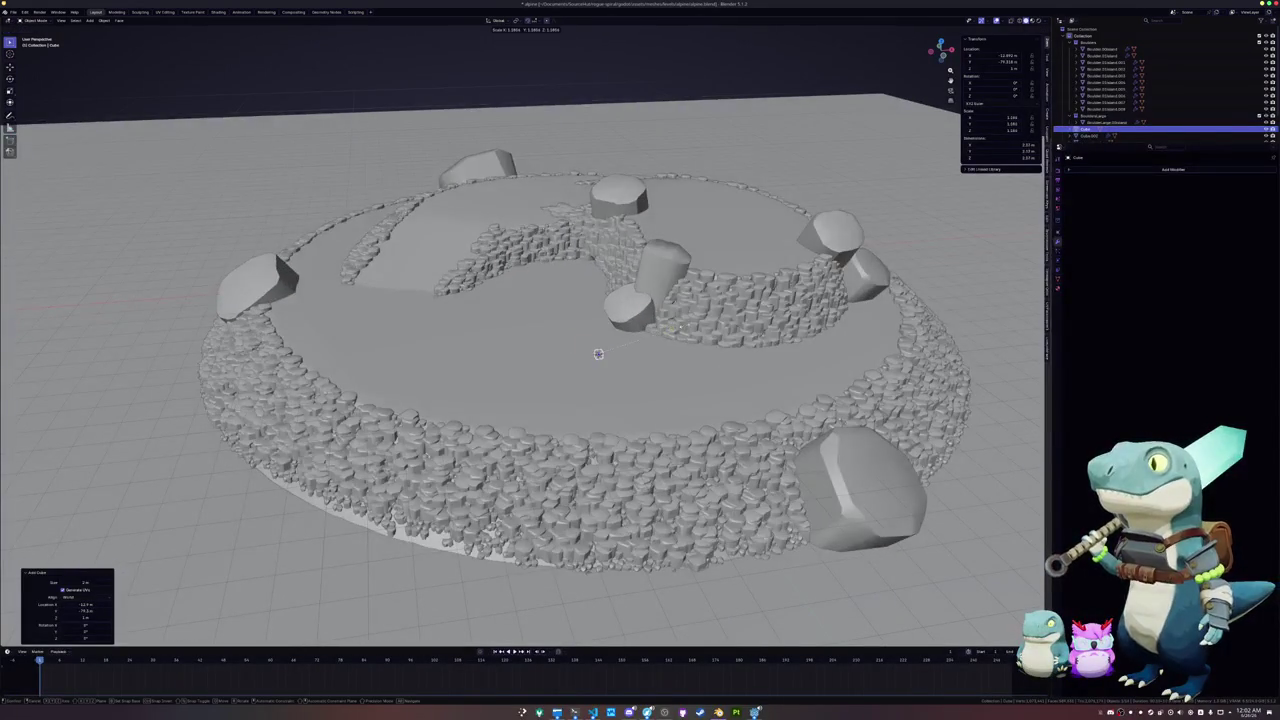
key(Return)
key(Tab)
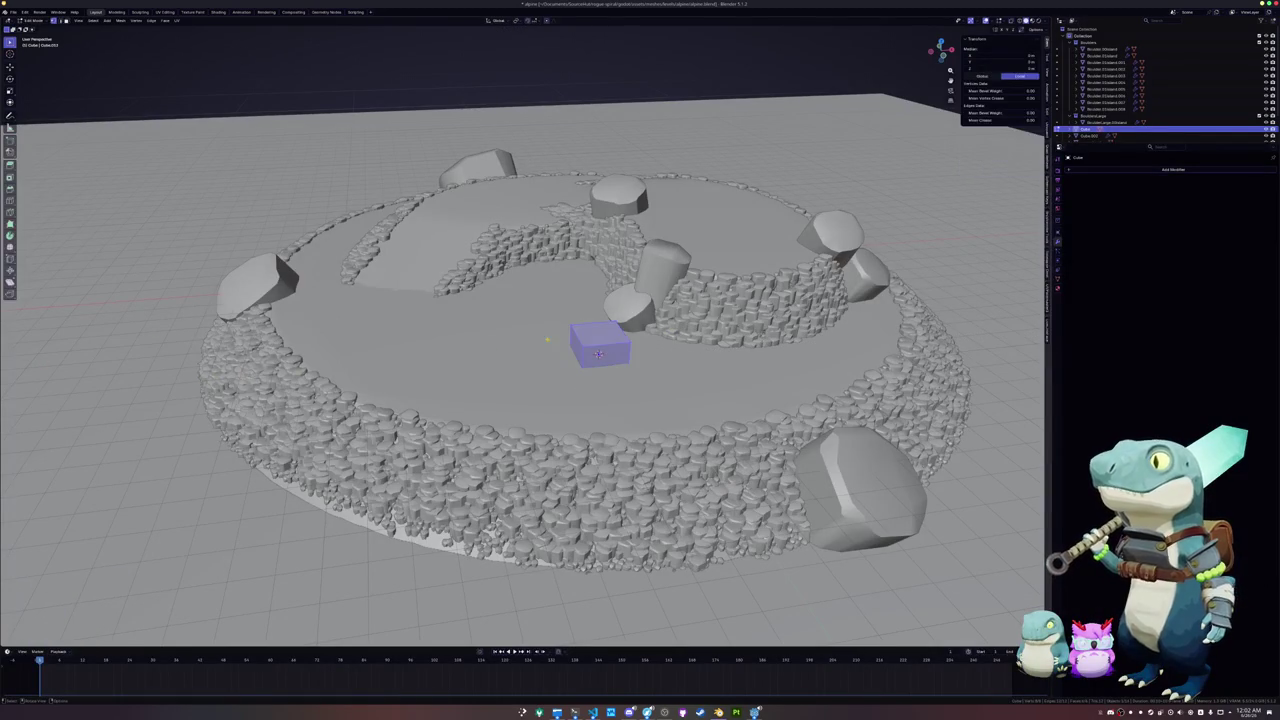
key(e)
click(612, 357)
key(Tab)
- Angle the obelisk about Z and stand it on the ring's front-left edge
key(Tab)
- Taper the column by scaling its bottom face along X, then turn it about Z
key(alt+z)
click(605, 376)
key(s)
key(x)
click(676, 370)
key(a)
key(r)
key(z)
click(663, 395)
key(Tab)
key(r)
key(z)
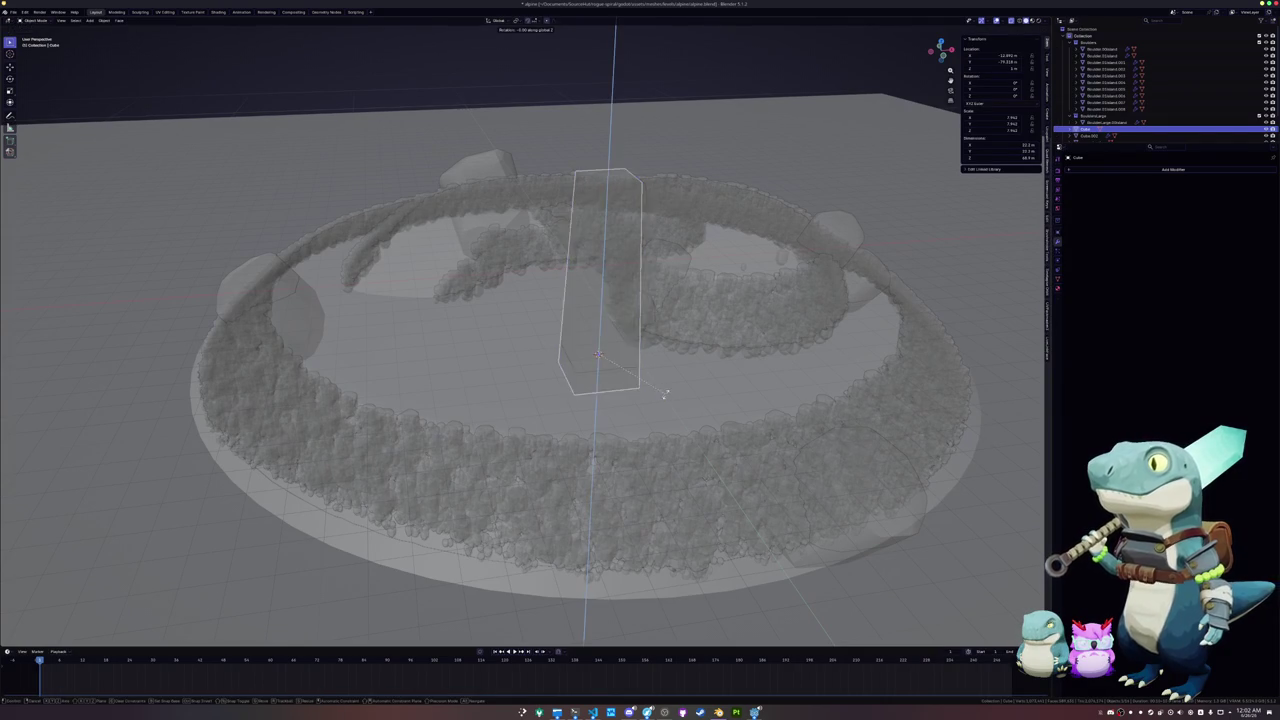
click(645, 420)
middle_drag(645, 420, 628, 423)
key(alt+z)
key(g)
click(397, 343)
key(r)
key(z)
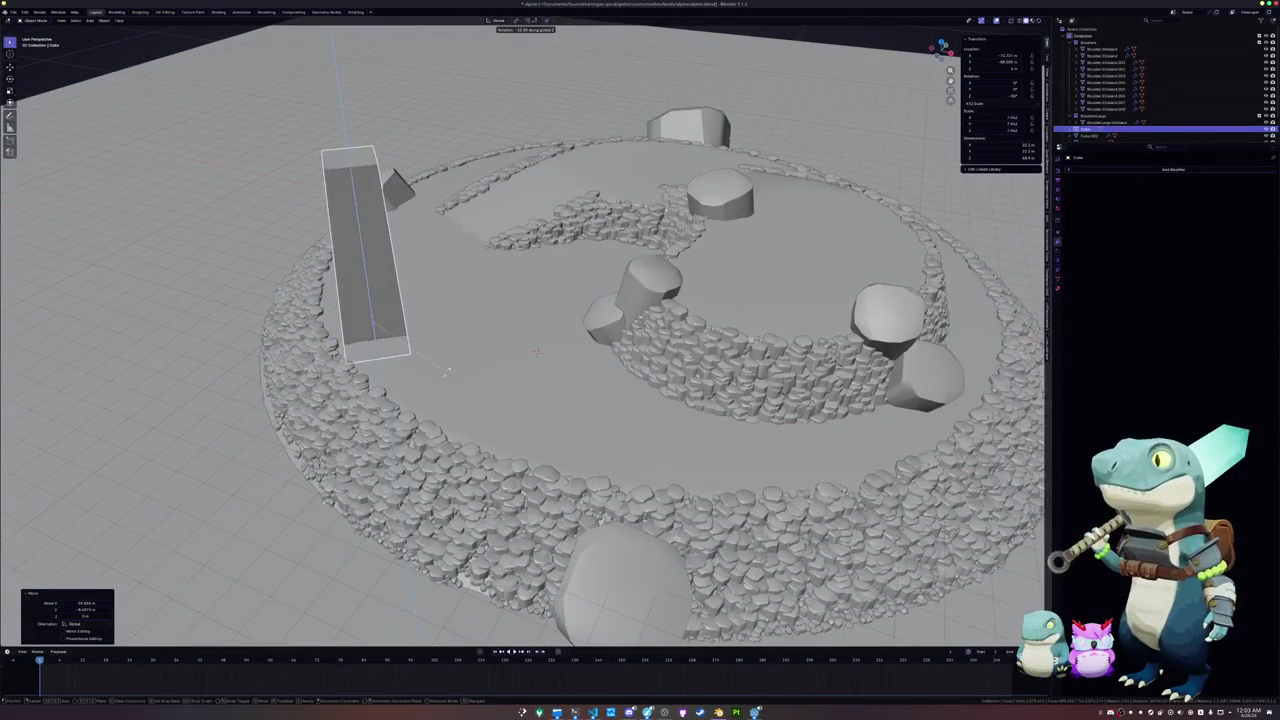
click(435, 366)
- Add a new cube to become the obelisk's base
mouse_move(435, 366)
middle_down()
mouse_move(520, 380)
mouse_move(486, 378)
middle_up()
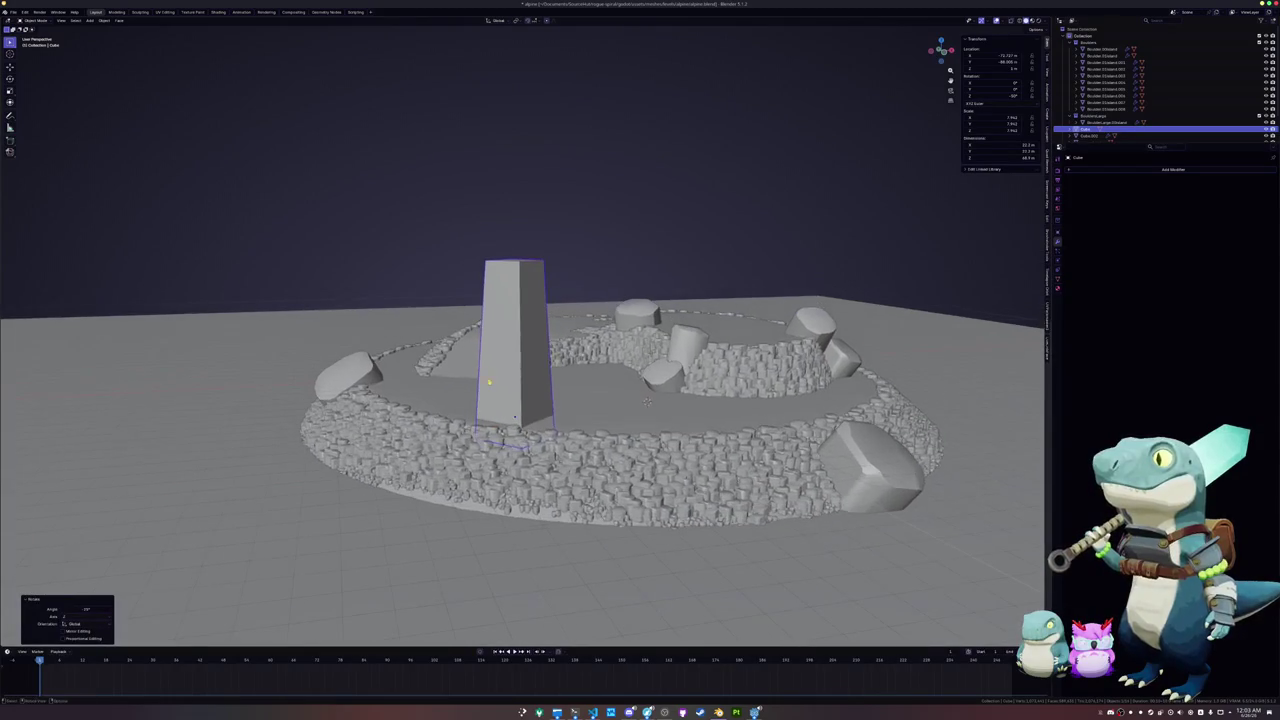
key(shift+a)
click(575, 413)
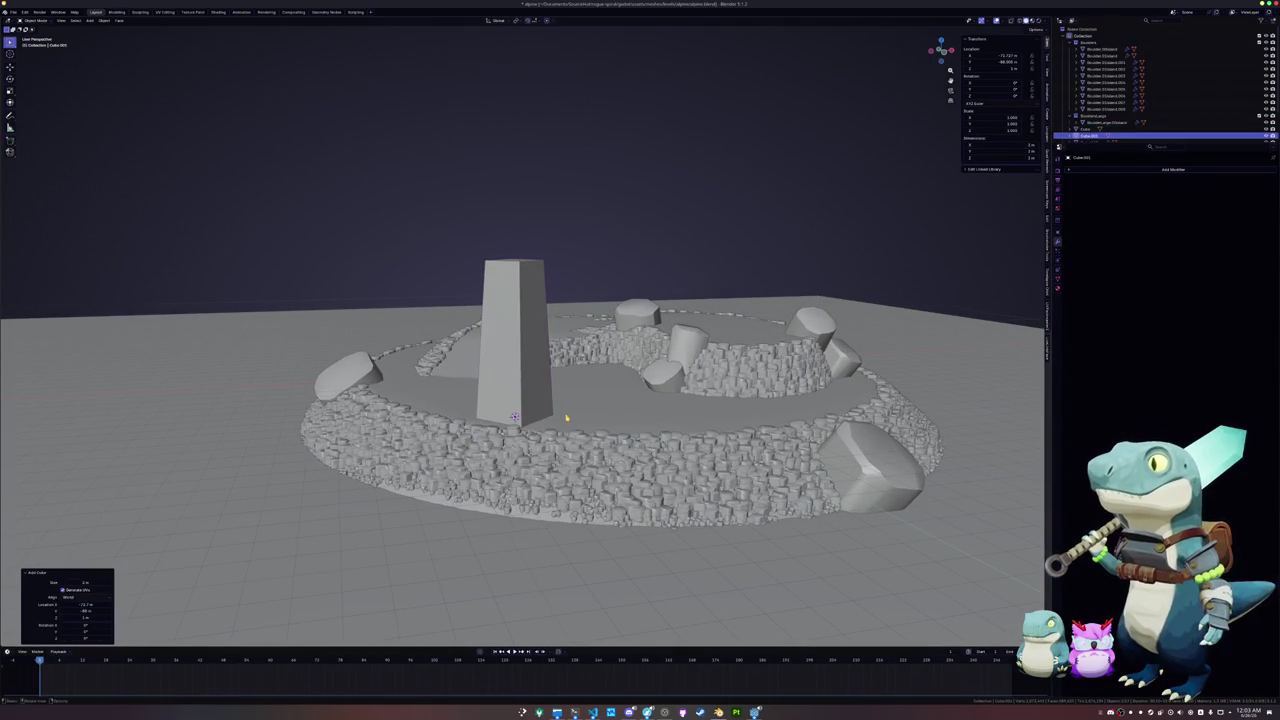
- Size the base cube under the obelisk and rotate it about Z to match the pillar
middle_drag(575, 413, 598, 386)
key(s)
key(shift+z)
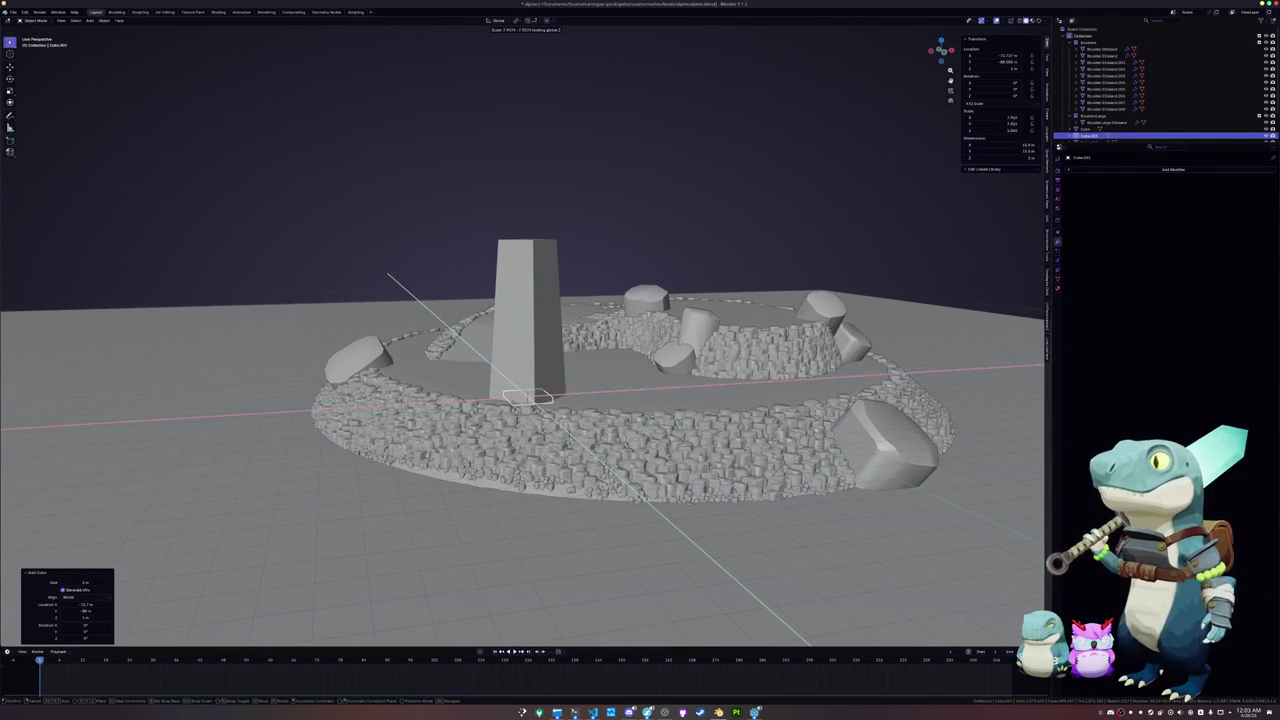
key(shift+z)
key(shift+z)
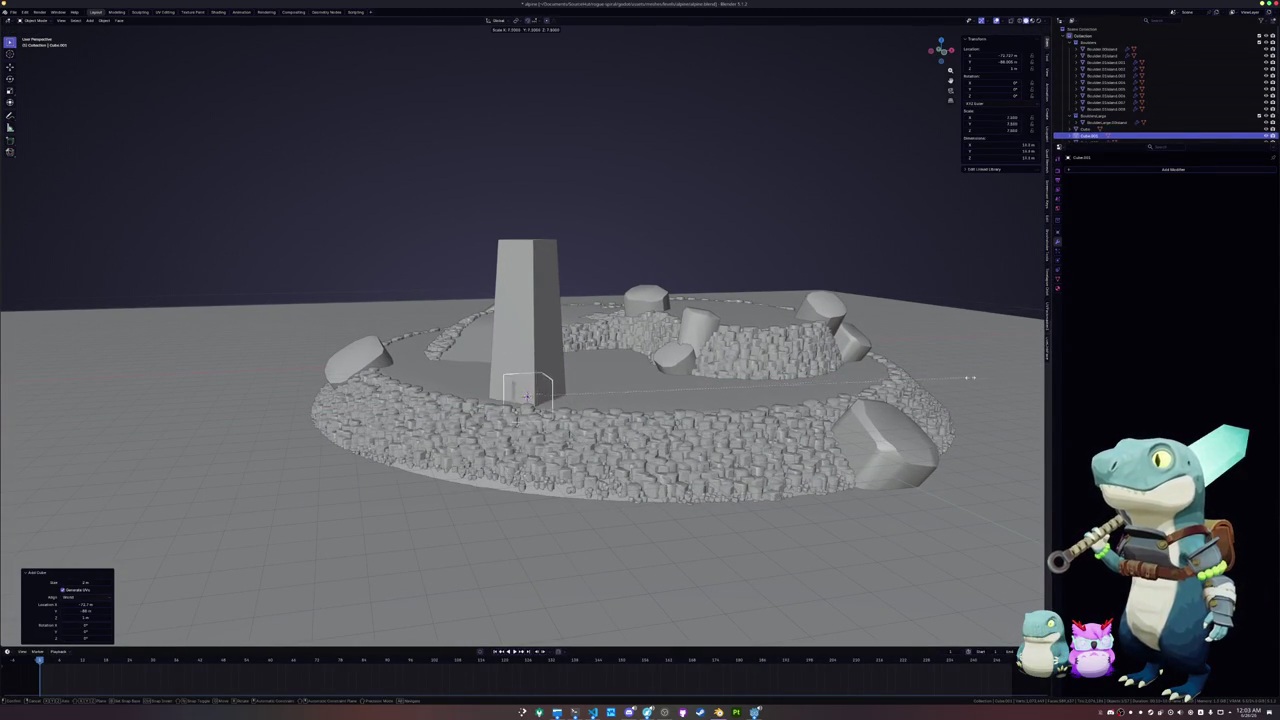
click(527, 397)
middle_drag(527, 397, 605, 420)
key(r)
key(z)
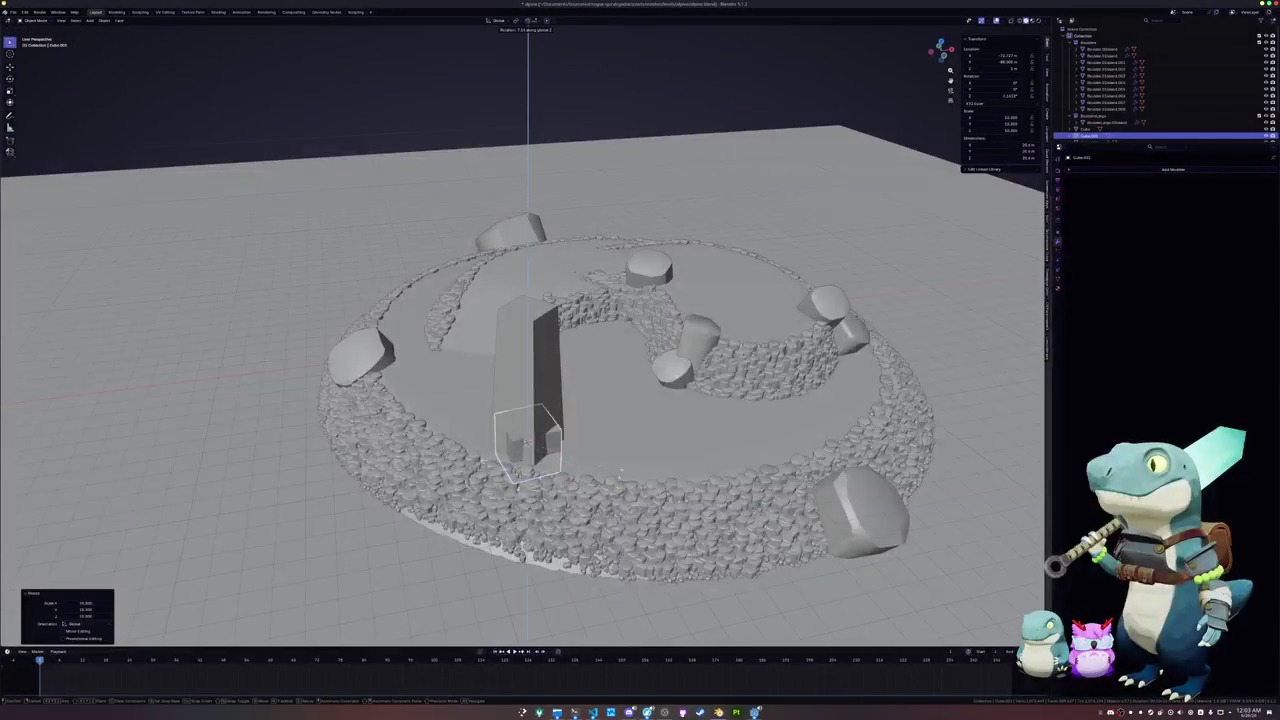
click(611, 420)
key(r)
click(640, 427)
- Extrude the pillar's bottom face to form a wider base section
middle_drag(640, 427, 560, 380)
click(515, 320)
key(Tab)
key(alt+z)
click(520, 432)
scroll(520, 412, up, 2)
key(e)
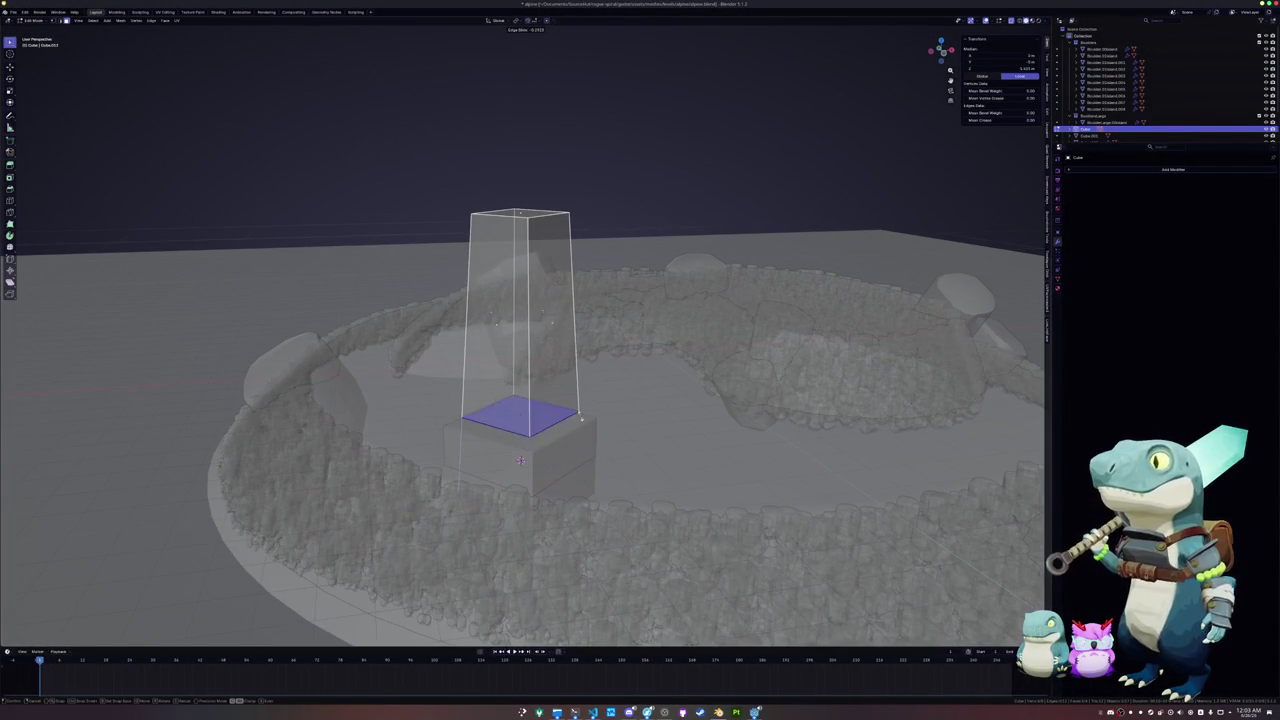
click(583, 430)
key(alt+z)
key(Tab)
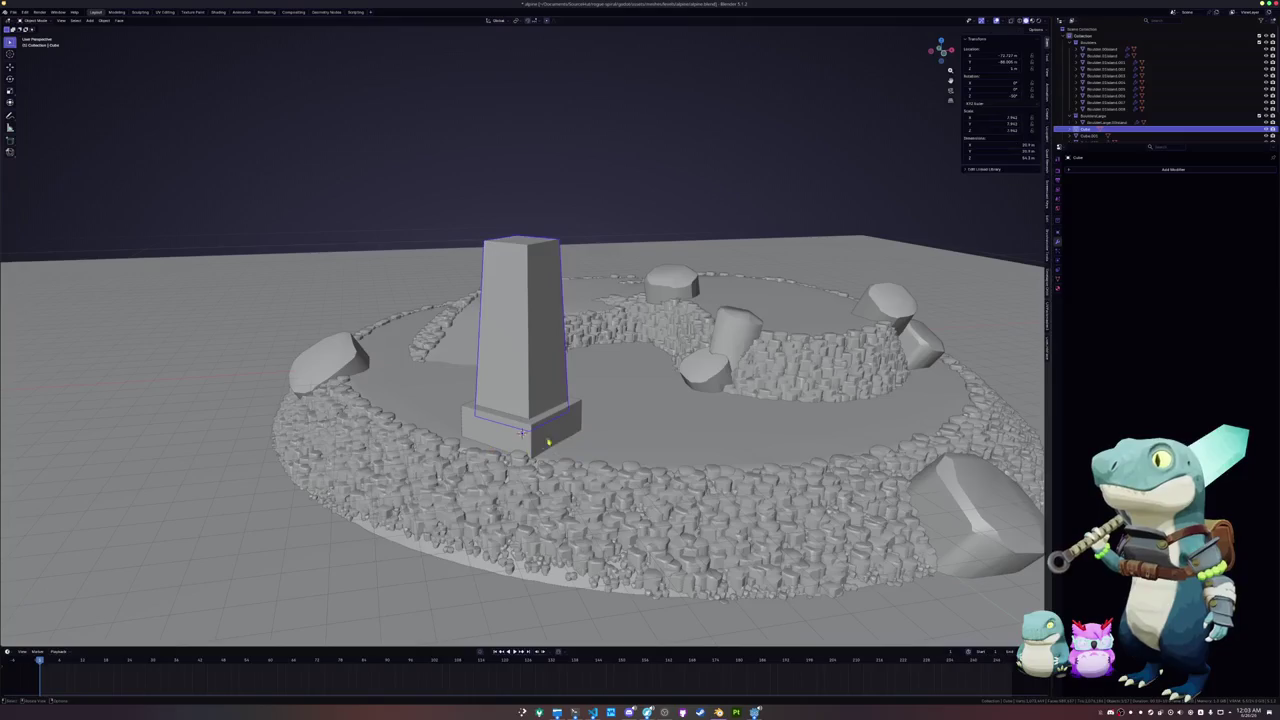
- Duplicate the box at the obelisk's foot, then clear the selection
middle_drag(569, 430, 543, 478)
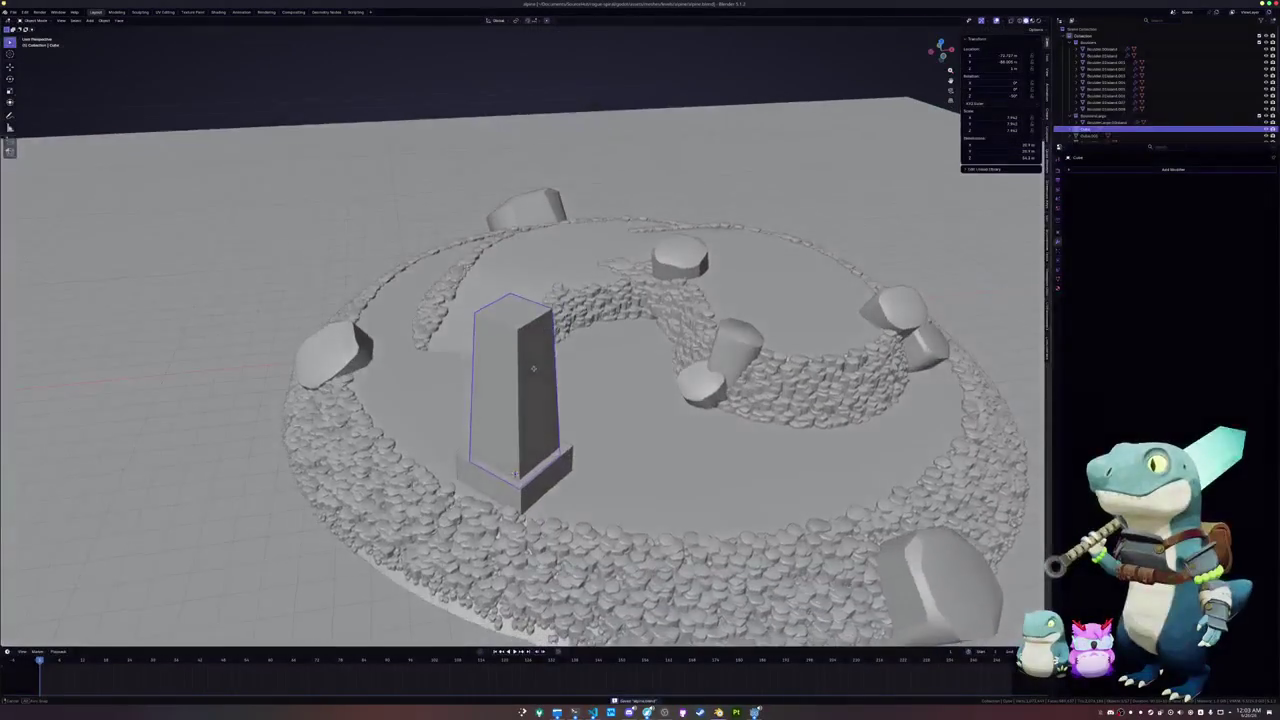
key(shift+d)
click(639, 453)
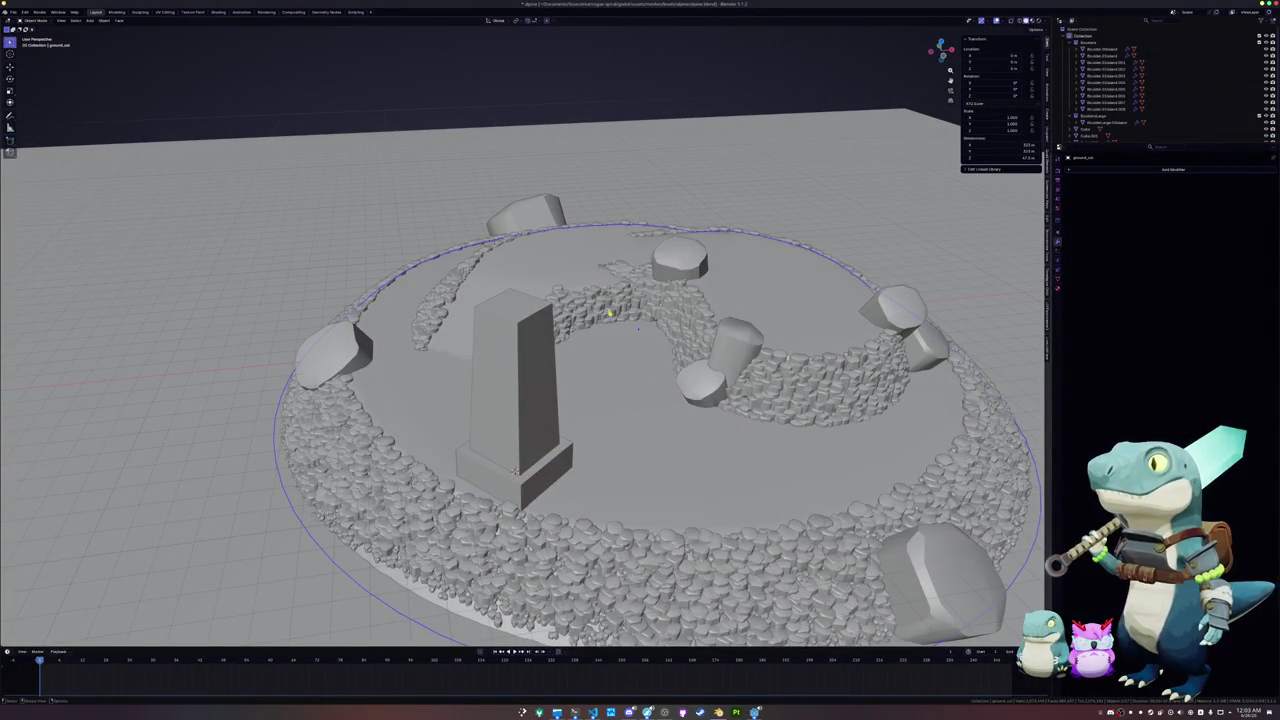
click(706, 125)
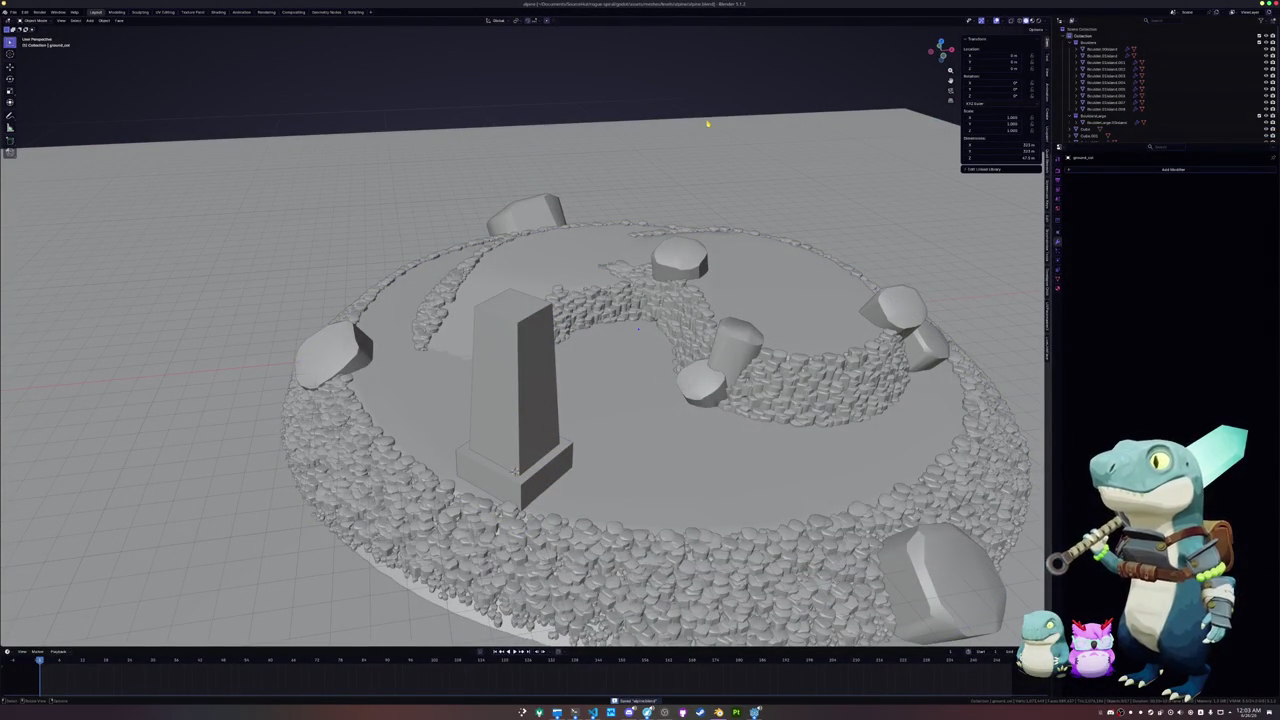
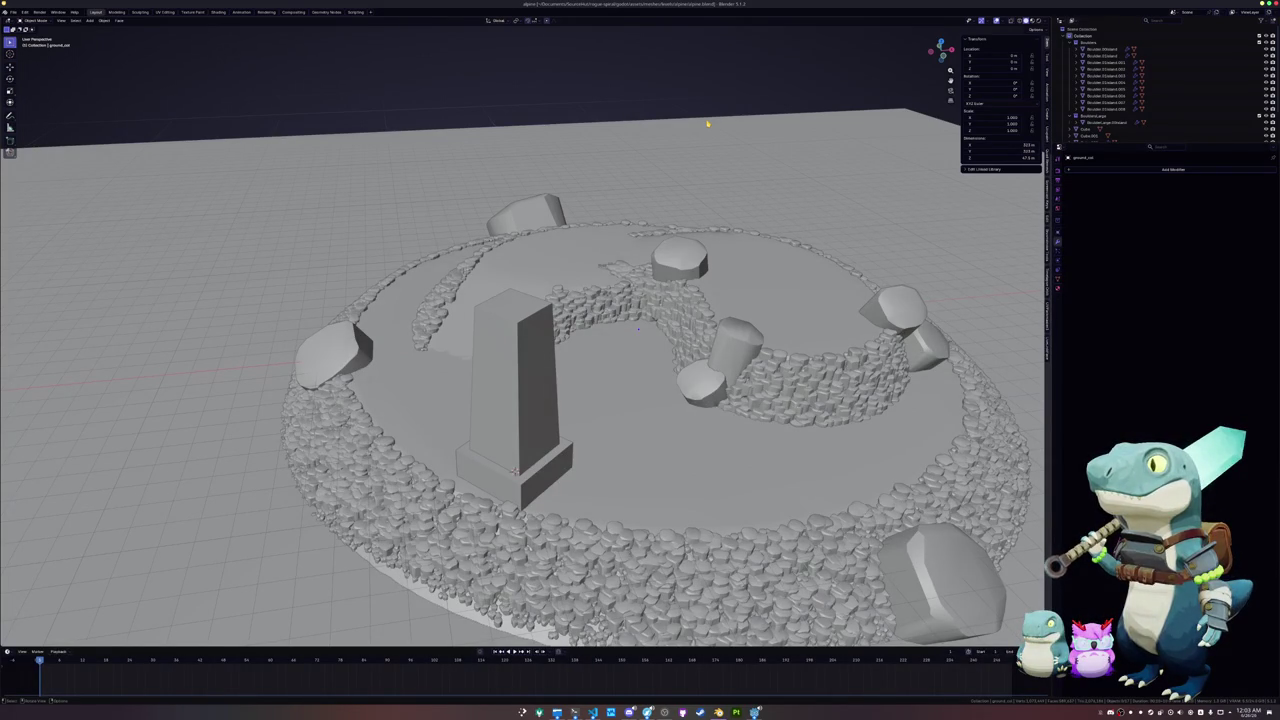
- Select the pillar, briefly pick its top face in Edit Mode, then bring up the Add menu
scroll(707, 124, up, 2)
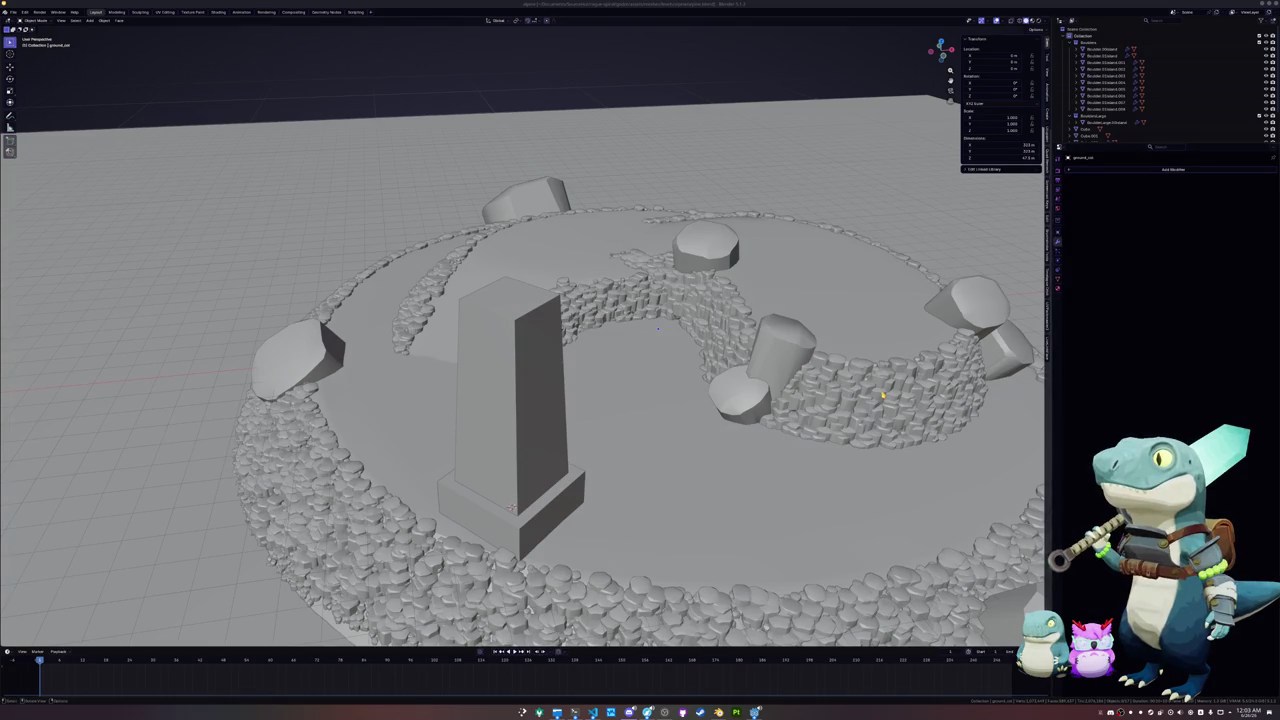
click(470, 406)
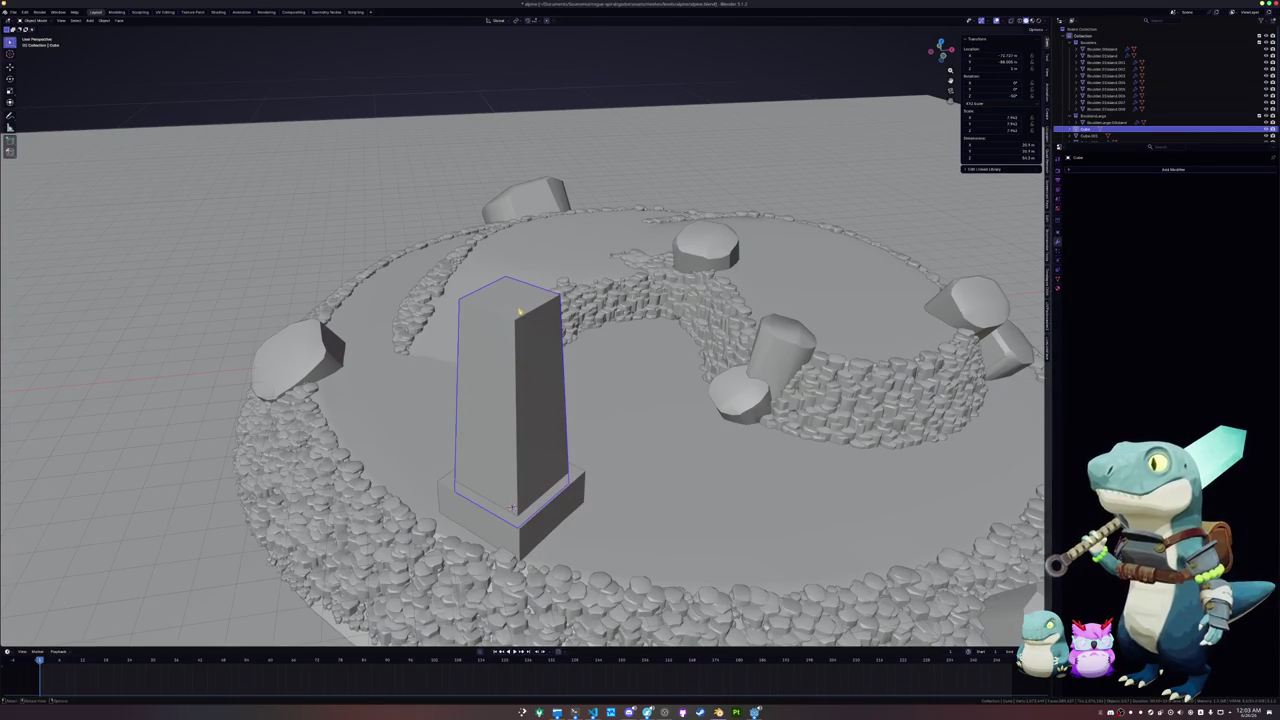
key(Tab)
click(516, 300)
key(Tab)
key(shift+a)
- Add a cylinder mesh and rotate it 90 degrees about Z
click(667, 341)
scroll(670, 345, down, 3)
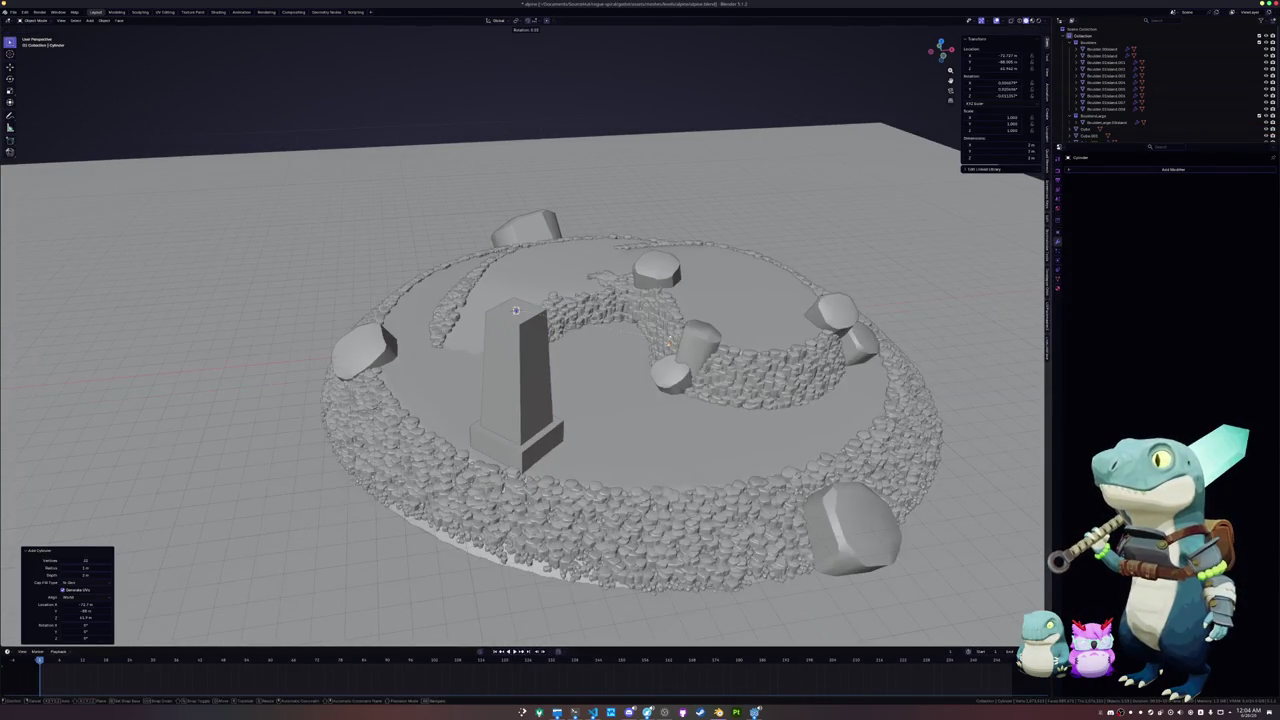
key(z)
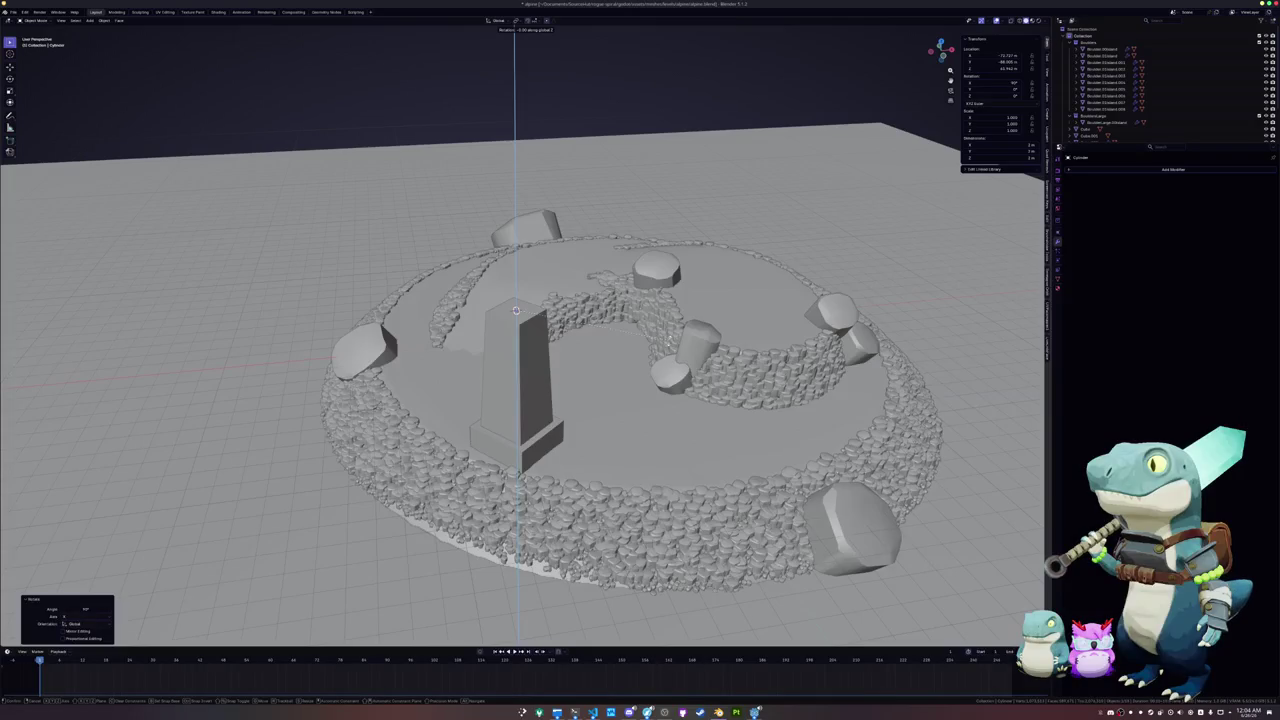
key(Escape)
key(KP_1)
key(r)
key(z)
key(Escape)
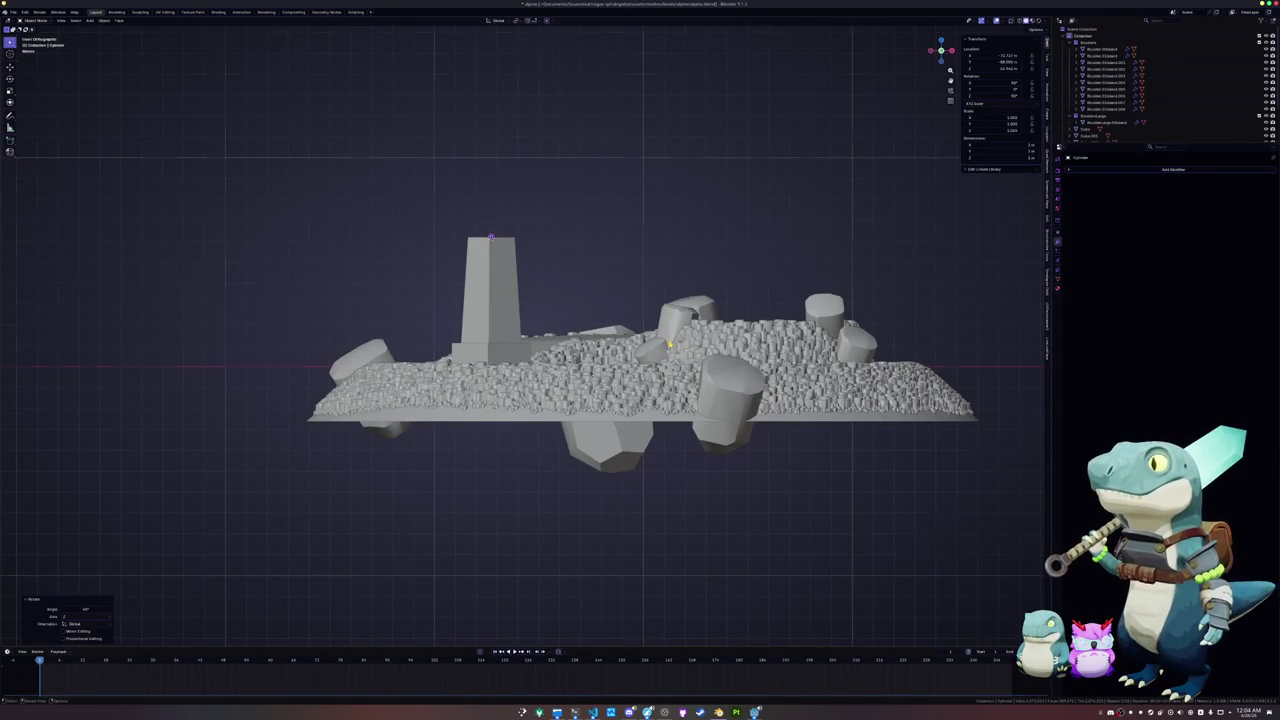
key(KP_Decimal)
middle_drag(620, 251, 667, 338)
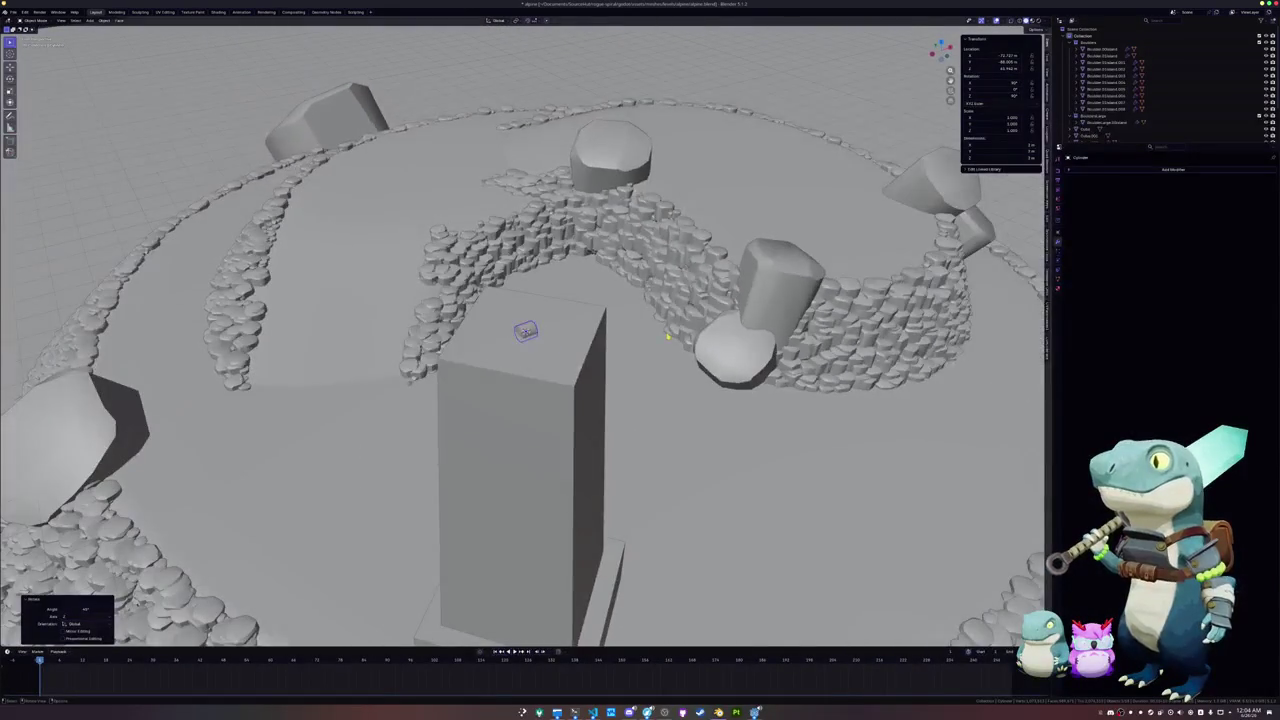
text(rz)
text(90)
key(Return)
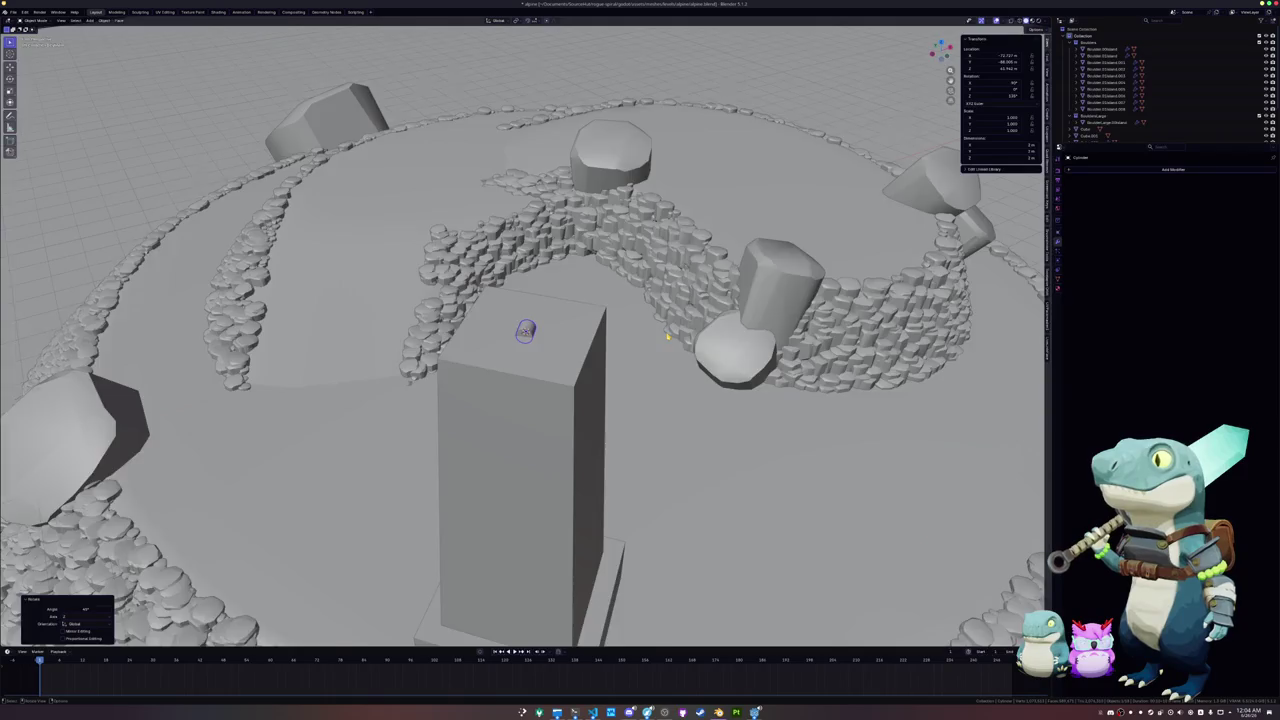
- Scale the cylinder up by 100, then flatten it along Y into a thin disc
scroll(667, 338, down, 5)
text(s100)
key(Return)
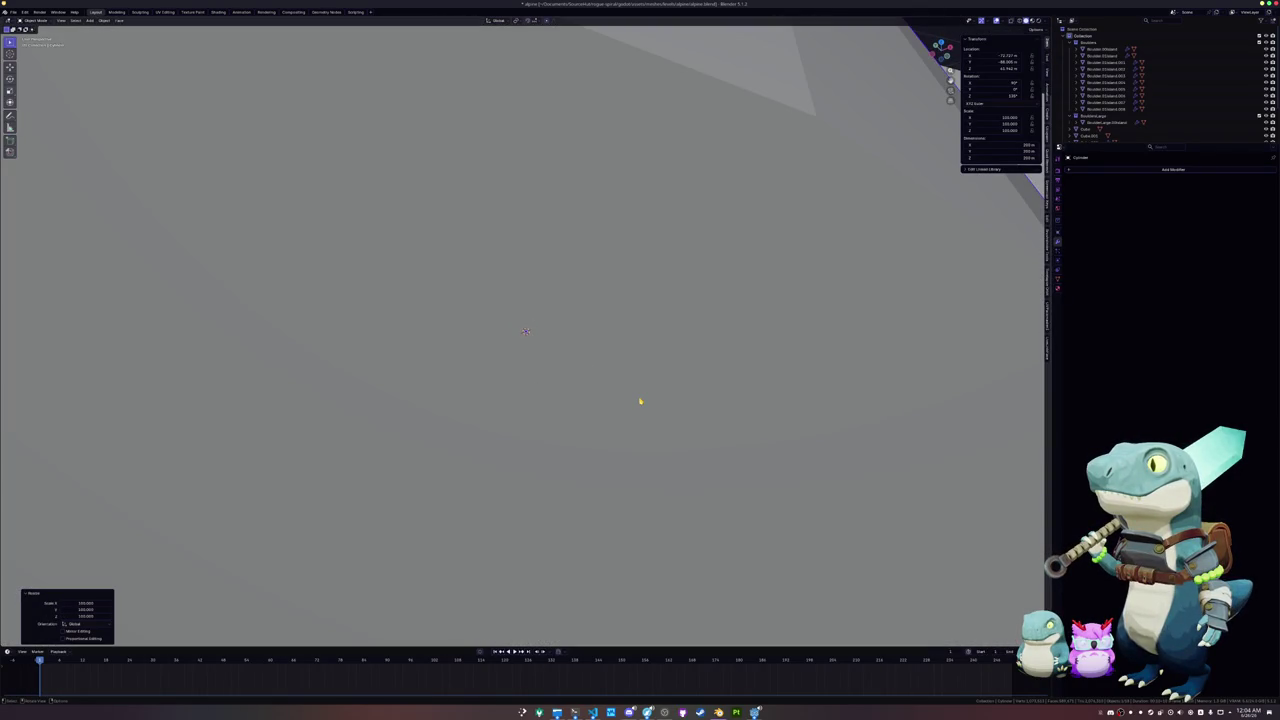
scroll(640, 401, down, 5)
key(s)
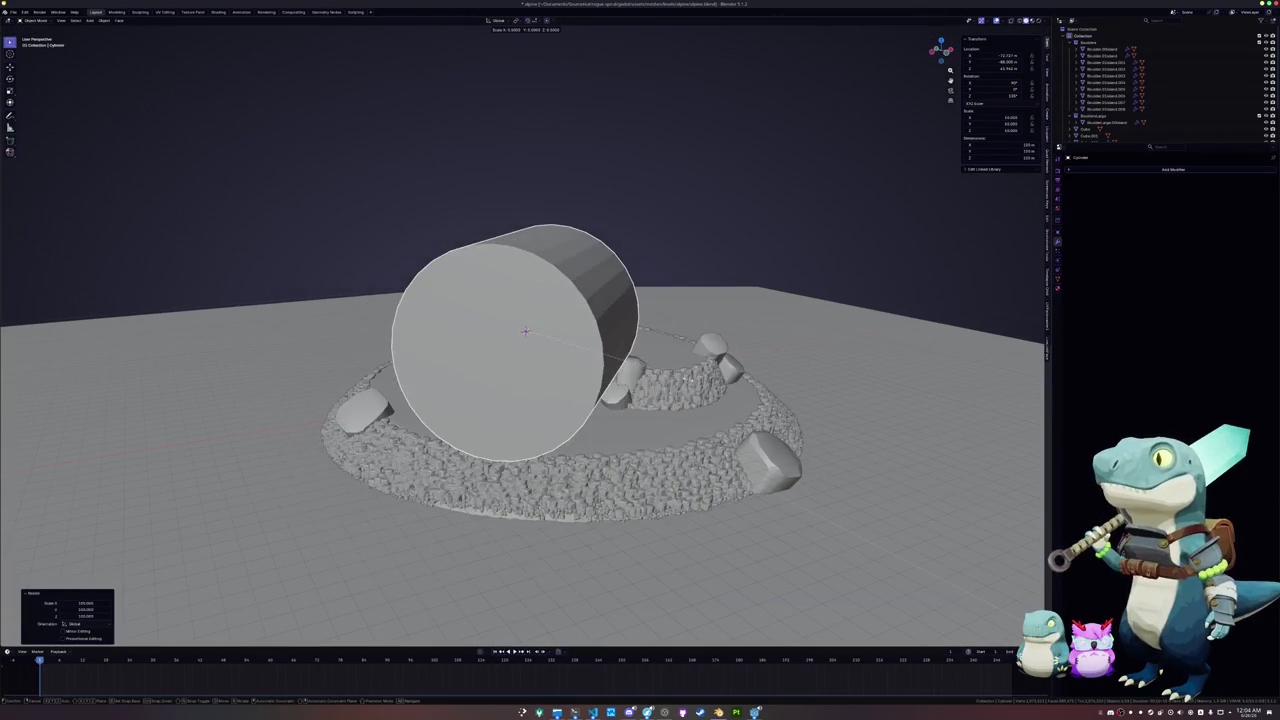
middle_drag(690, 342, 800, 370)
key(y)
key(y)
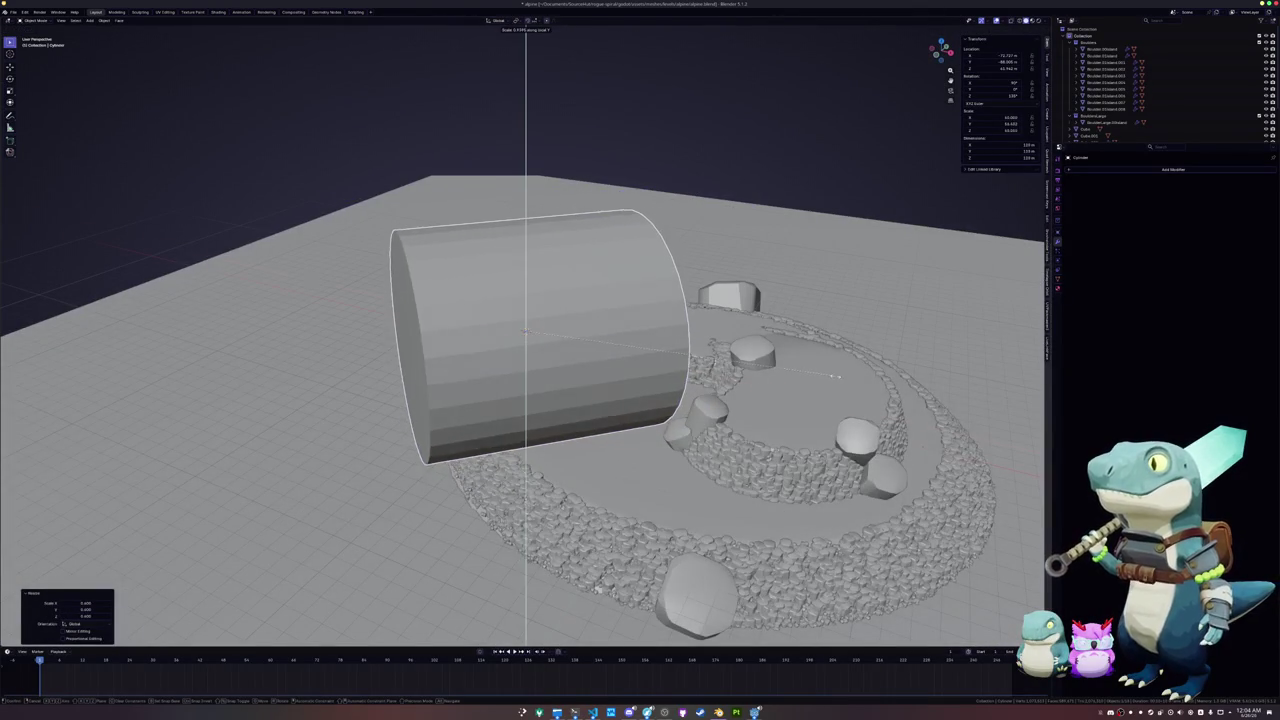
click(576, 348)
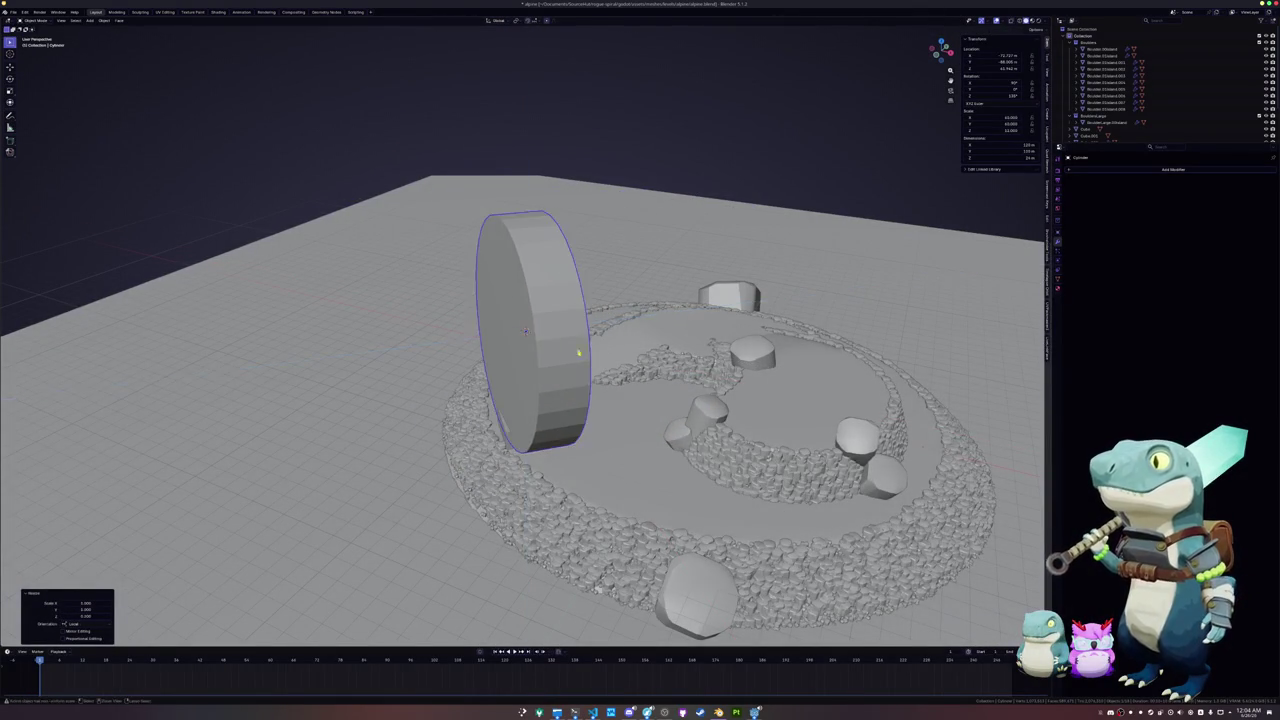
- Raise the disc along Z, shrink it, and set it on top of the pillar
middle_drag(576, 348, 640, 330)
key(g)
key(z)
click(682, 253)
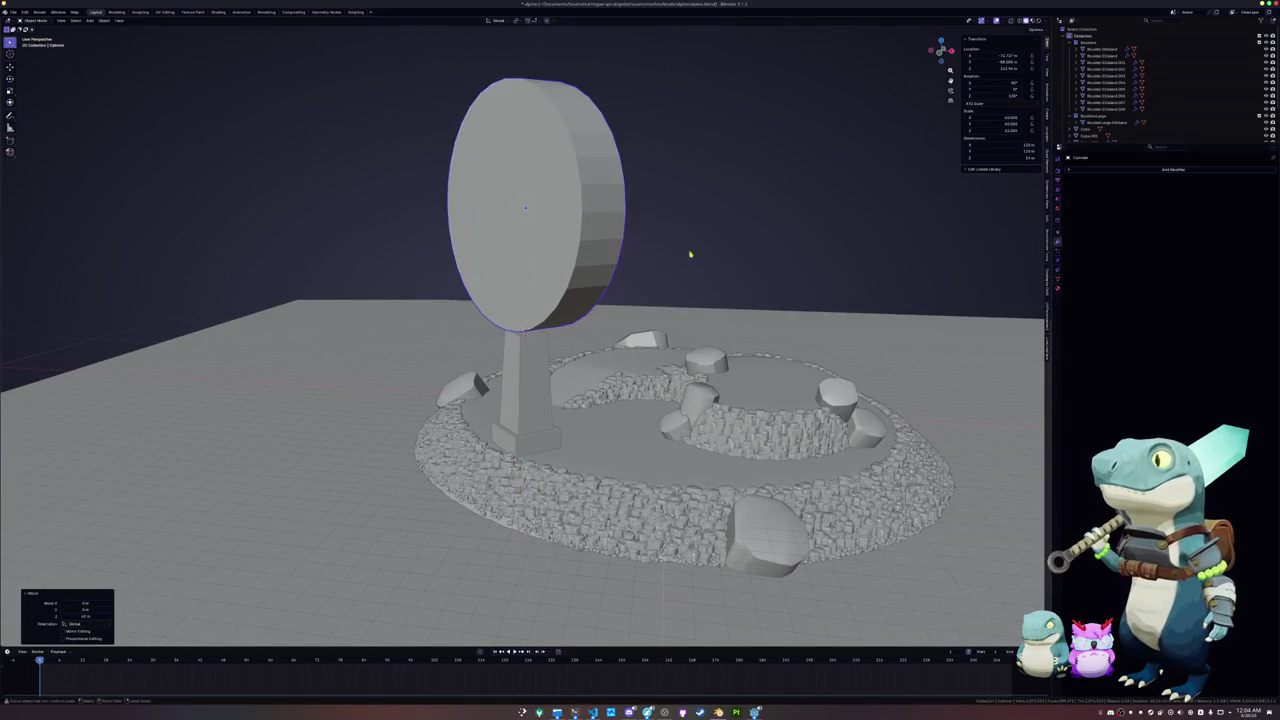
key(s)
click(651, 206)
key(g)
key(z)
click(646, 270)
- Duplicate the pillar and move the copy straight up above the disc
middle_drag(646, 272, 600, 330)
click(556, 380)
key(shift+d)
key(z)
click(605, 141)
- Extrude the pillar copy's top face and merge it at center into a pointed tip
mouse_move(605, 141)
middle_down()
mouse_move(634, 306)
mouse_move(602, 296)
middle_up()
key(Tab)
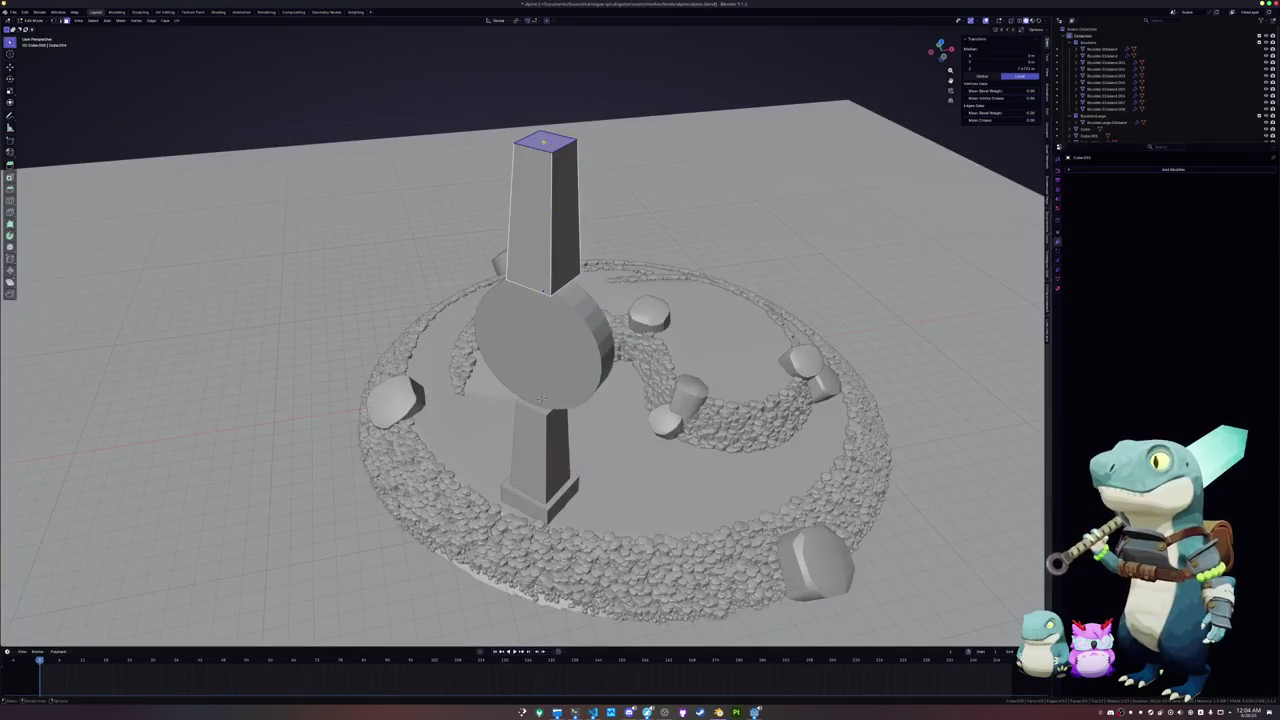
key(e)
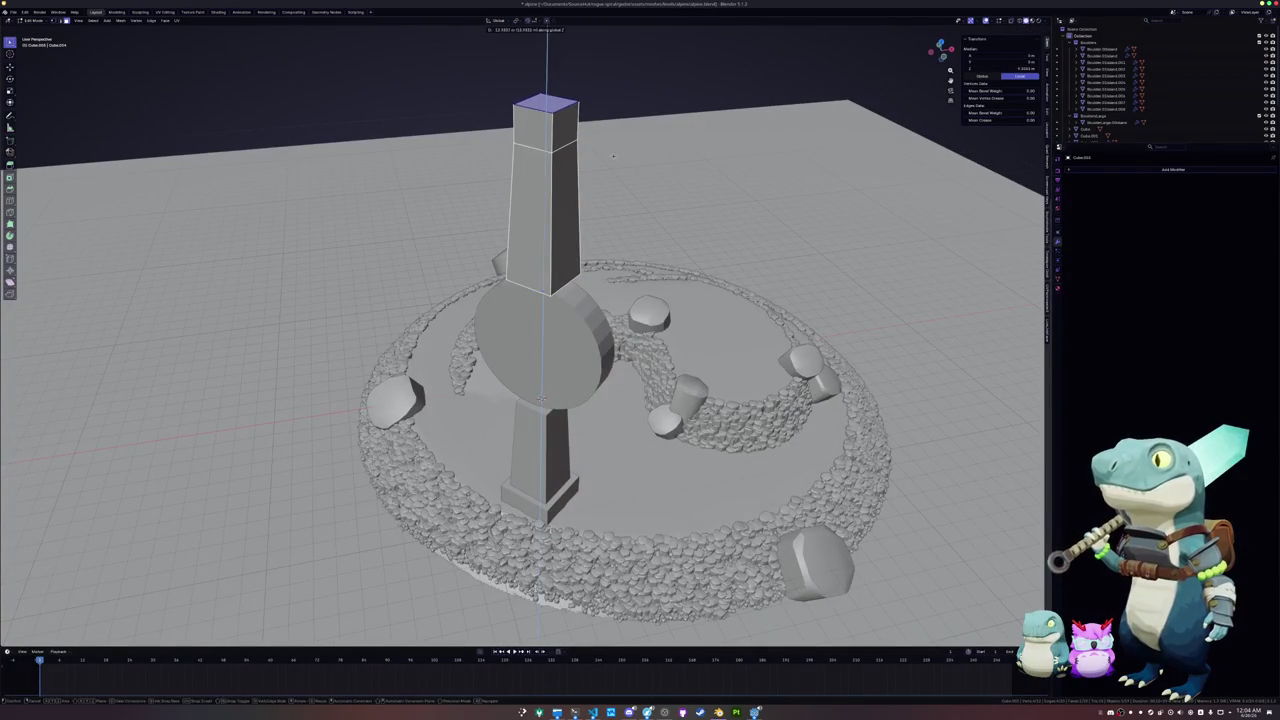
click(612, 160)
key(m)
click(614, 158)
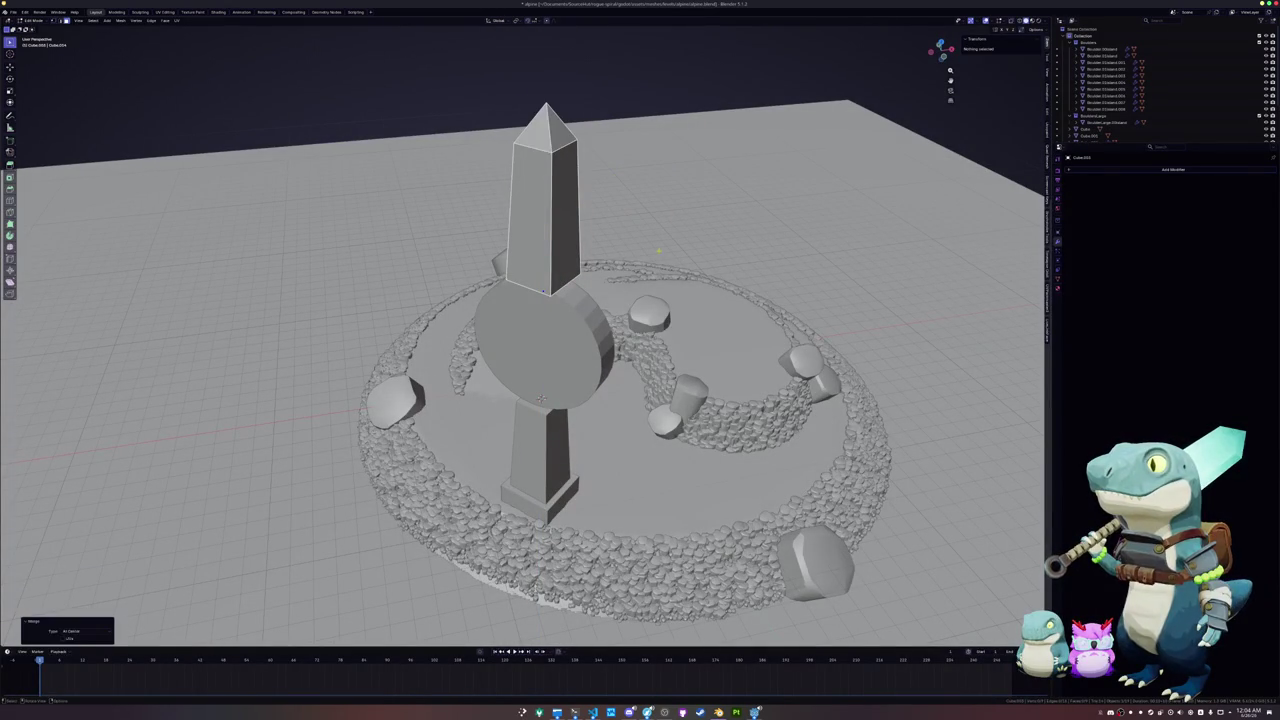
key(Tab)
- Scale the obelisk and move it vertically to a new height
middle_drag(614, 158, 658, 243)
key(s)
click(658, 243)
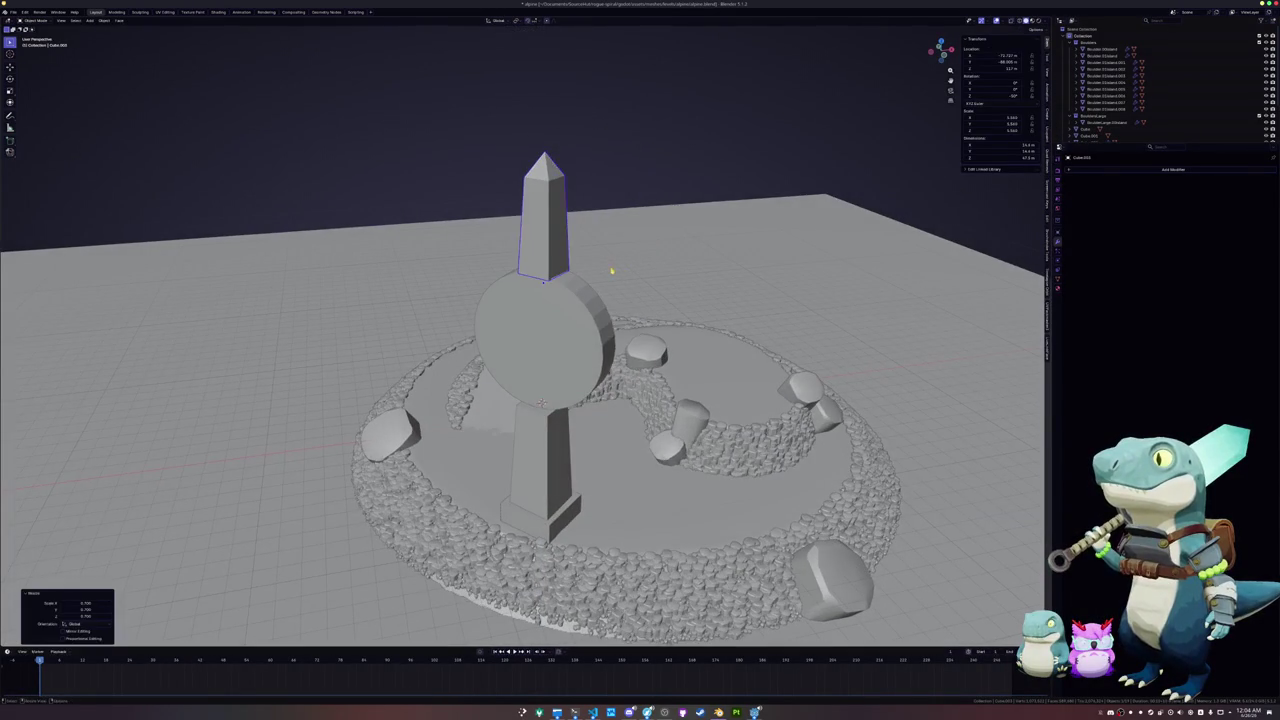
middle_drag(609, 277, 612, 262)
key(g)
key(z)
click(612, 255)
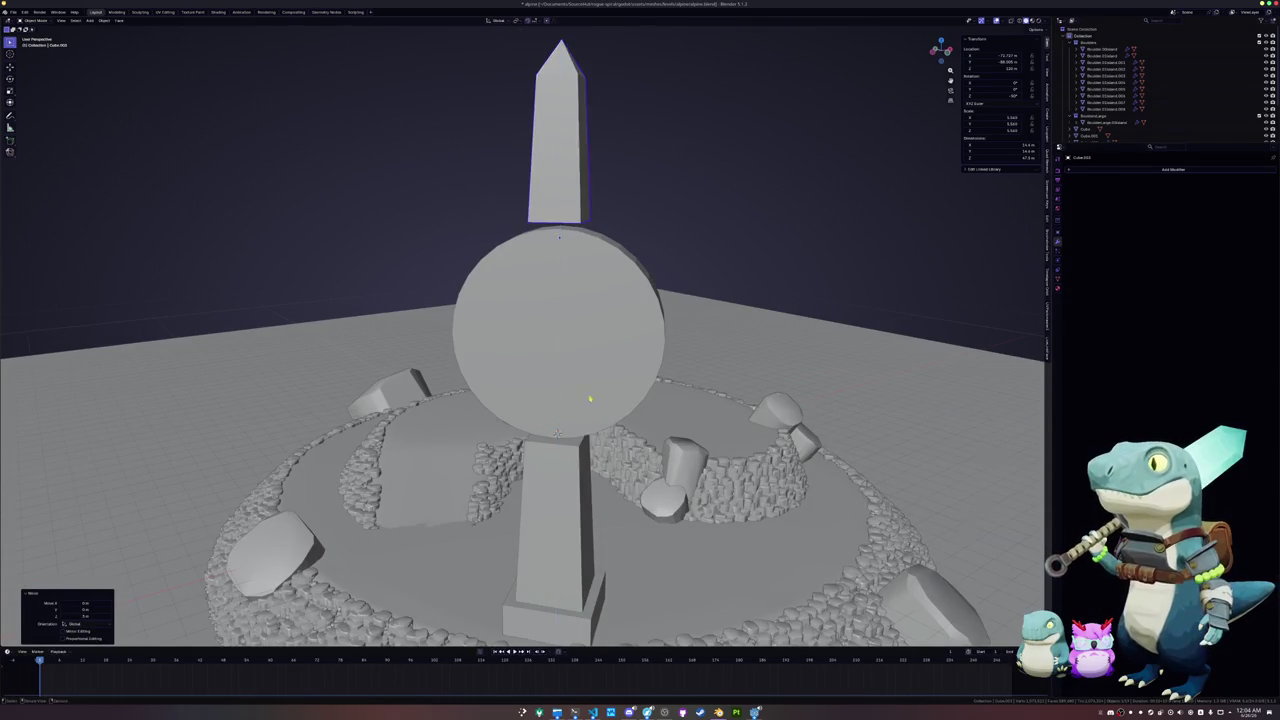
- Rescale the lower pillar and delete an accidental duplicate of it
scroll(600, 330, down, 4)
click(545, 450)
key(s)
click(657, 417)
key(shift+d)
right_click(657, 417)
middle_drag(657, 417, 660, 491)
key(s)
right_click(660, 492)
key(Delete)
- Raise the disc just above the lower pillar and reposition the obelisk vertically above it
click(545, 365)
key(g)
key(z)
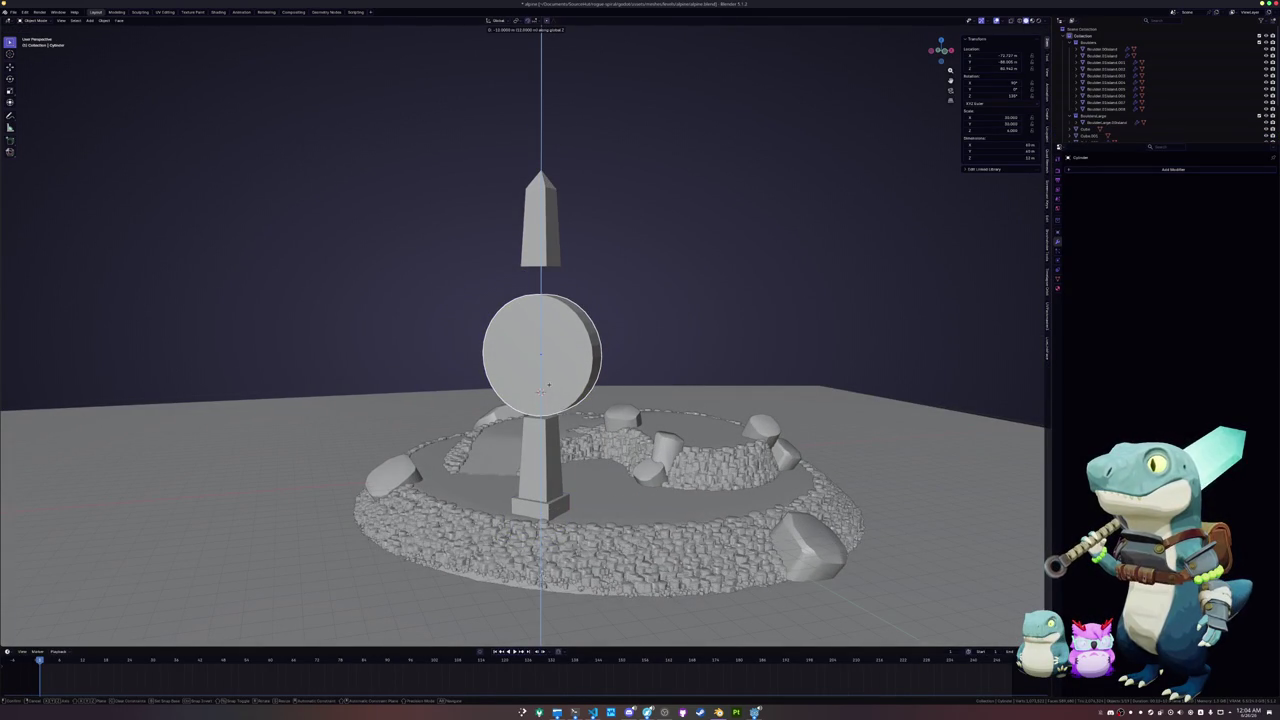
click(546, 380)
click(543, 232)
key(g)
key(z)
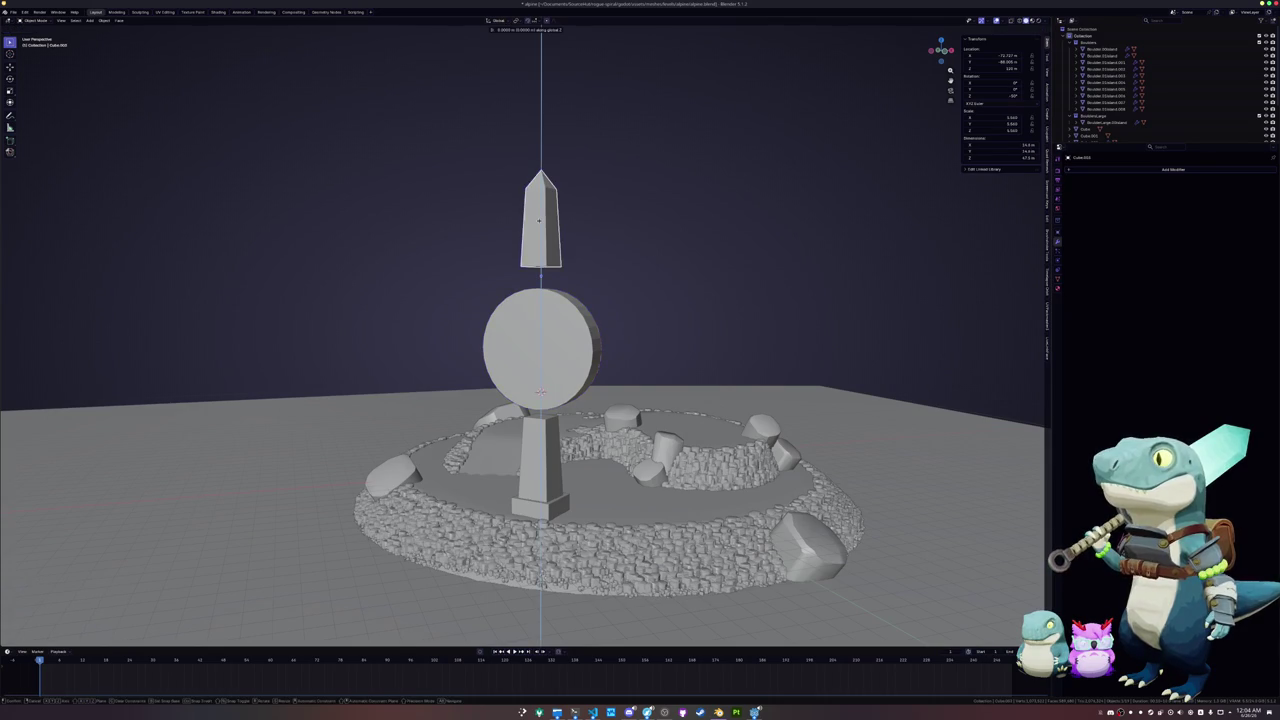
click(538, 236)
- Select the disc and enter Edit Mode on its mesh
middle_drag(538, 236, 560, 349)
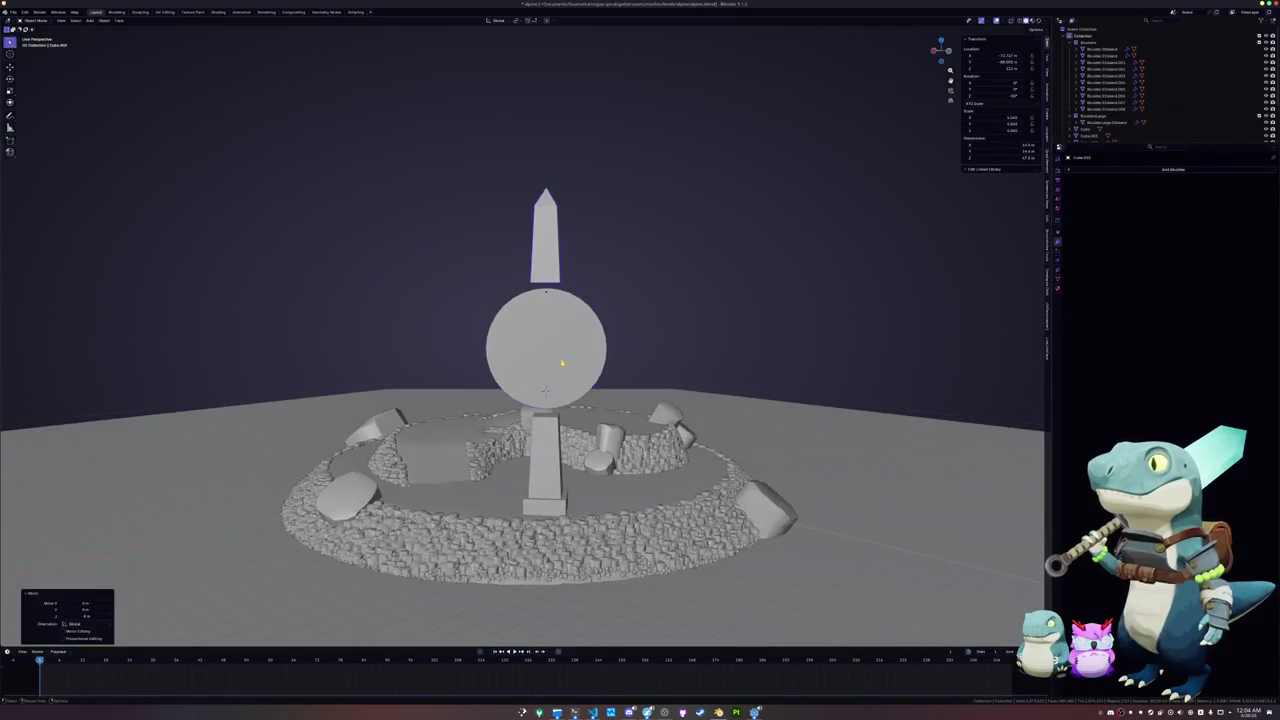
click(560, 349)
key(Tab)
scroll(560, 349, up, 3)
scroll(560, 433, up, 2)
- Inset the disc's front face and delete the inner face to open a hole
key(e)
mouse_move(560, 433)
middle_down()
mouse_move(600, 400)
mouse_move(840, 329)
middle_up()
key(i)
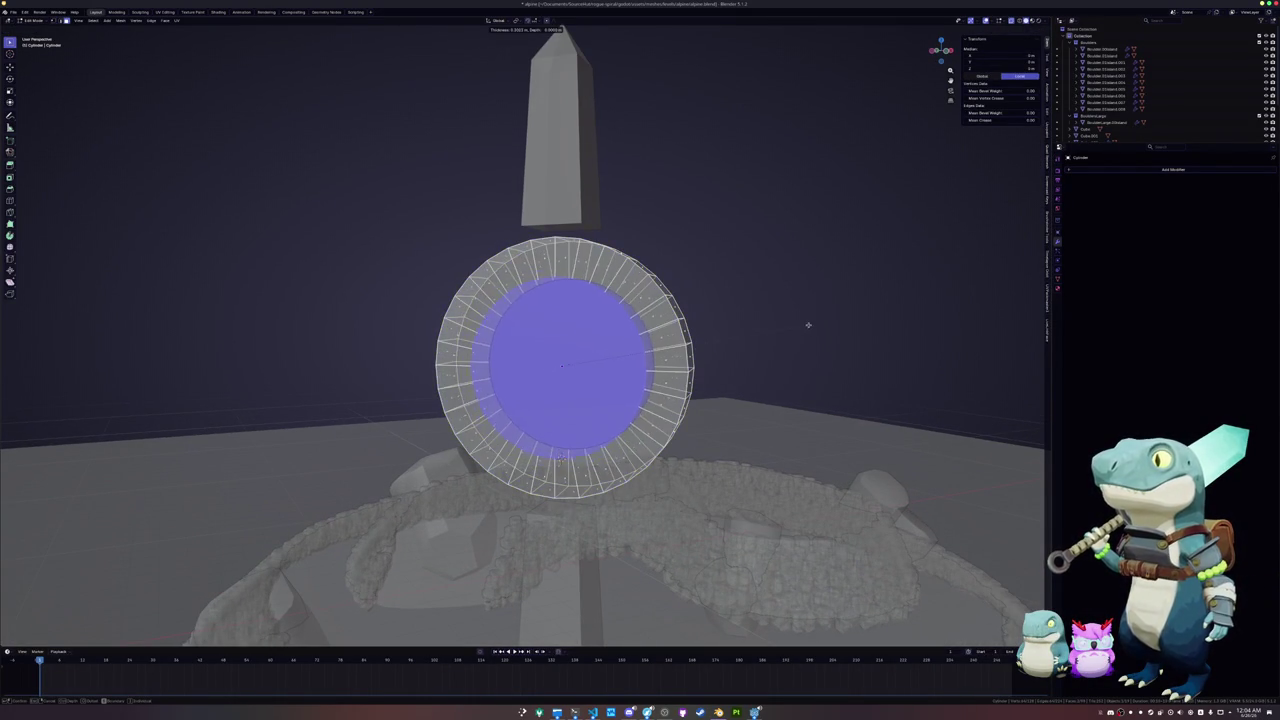
click(807, 326)
key(x)
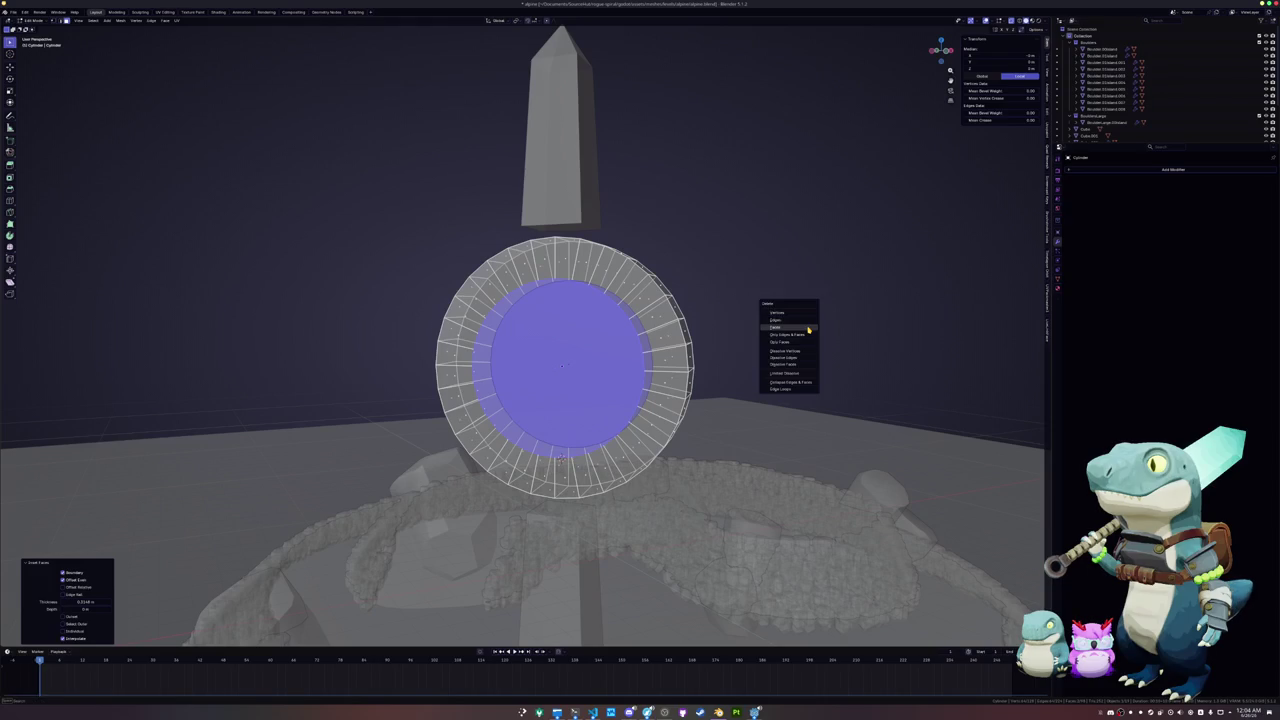
click(807, 327)
- Bridge the ring's inner edge loops into a wall and return to Object Mode
alt+click(612, 300)
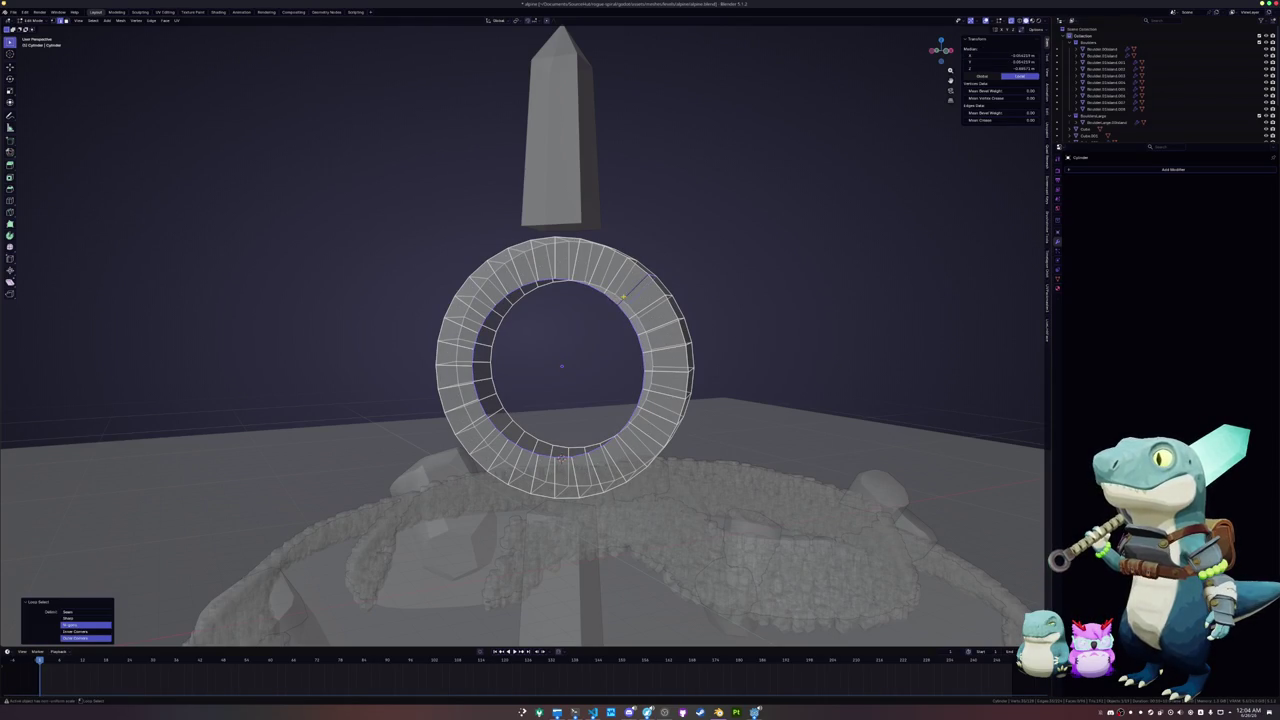
key(f)
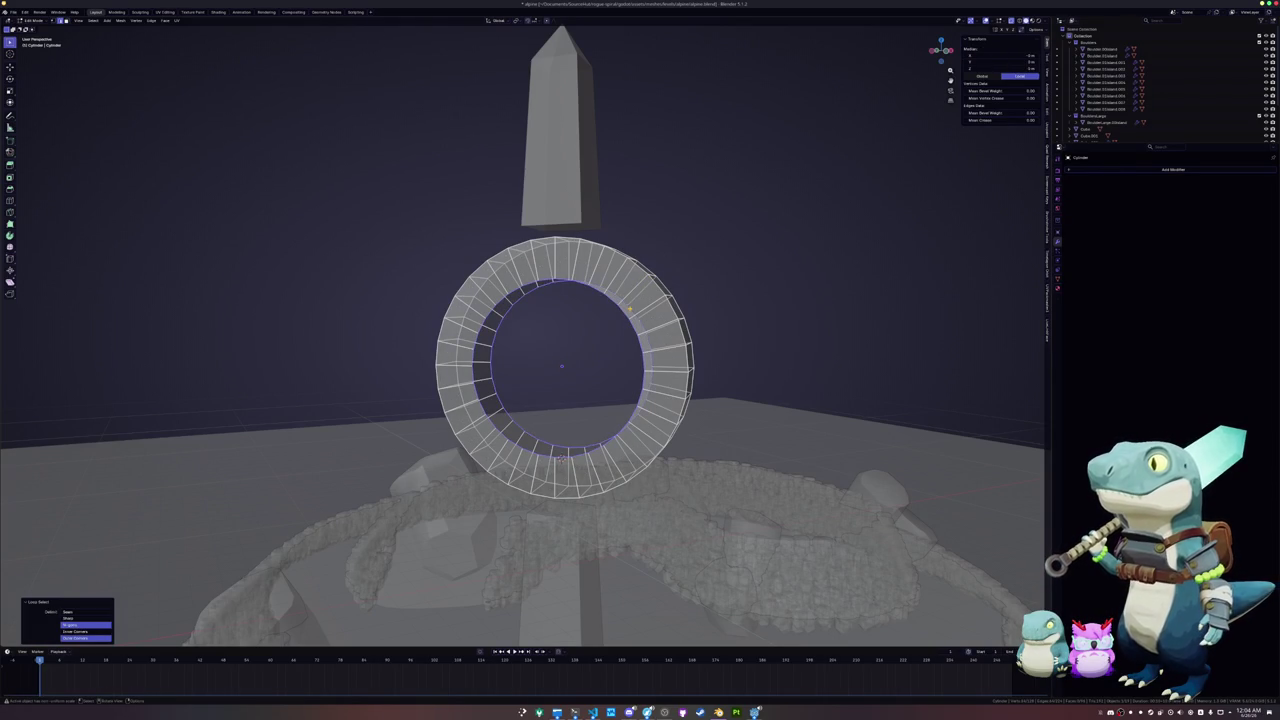
key(i)
key(Escape)
scroll(560, 376, up, 1)
key(F3)
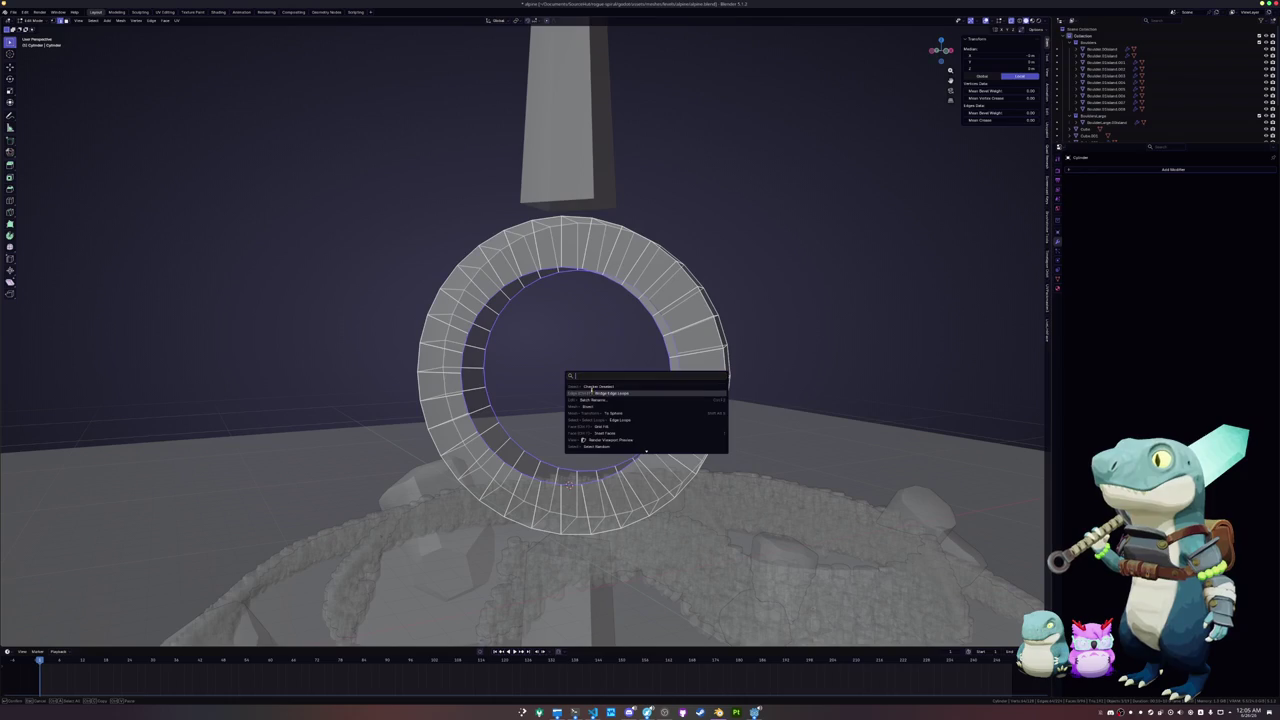
click(598, 393)
middle_drag(598, 393, 575, 330)
key(Tab)
- Apply the ring's scale and add a Bevel modifier to it
key(ctrl+a)
click(650, 337)
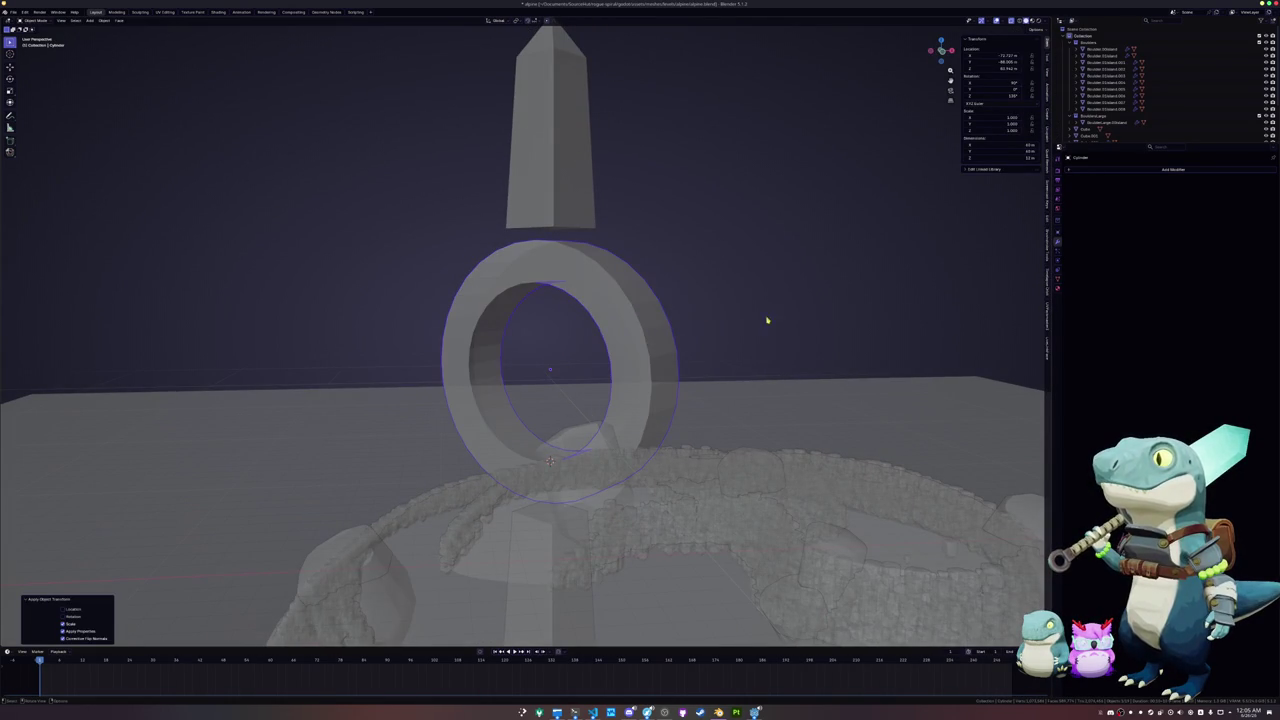
click(1087, 171)
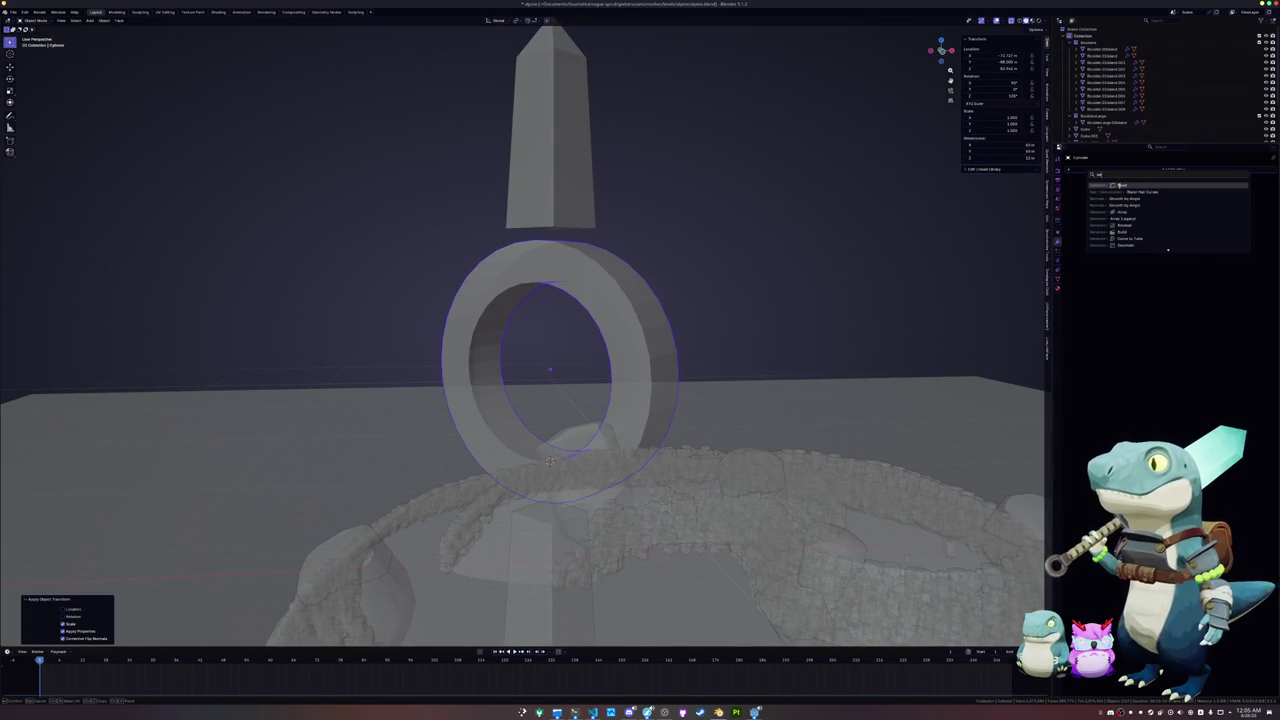
key(Return)
key(ctrl+a)
click(826, 323)
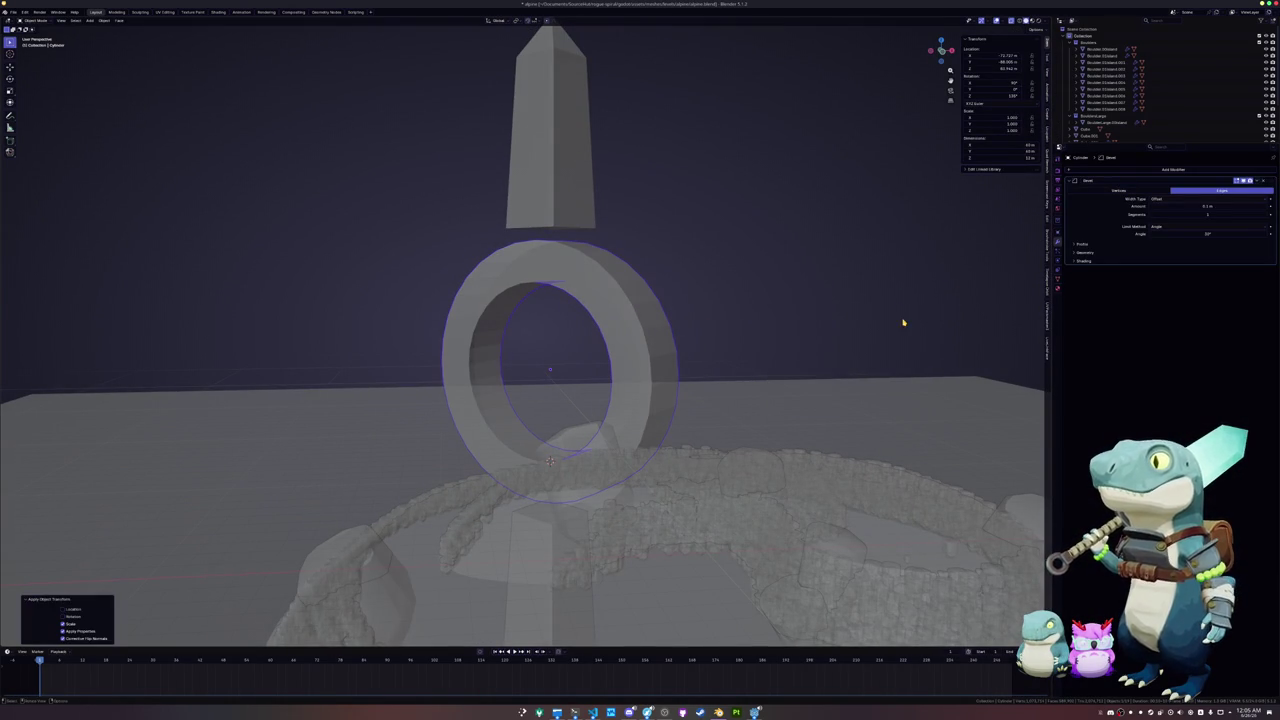
- Select all of the ring's geometry and merge vertices by distance
scroll(614, 271, up, 2)
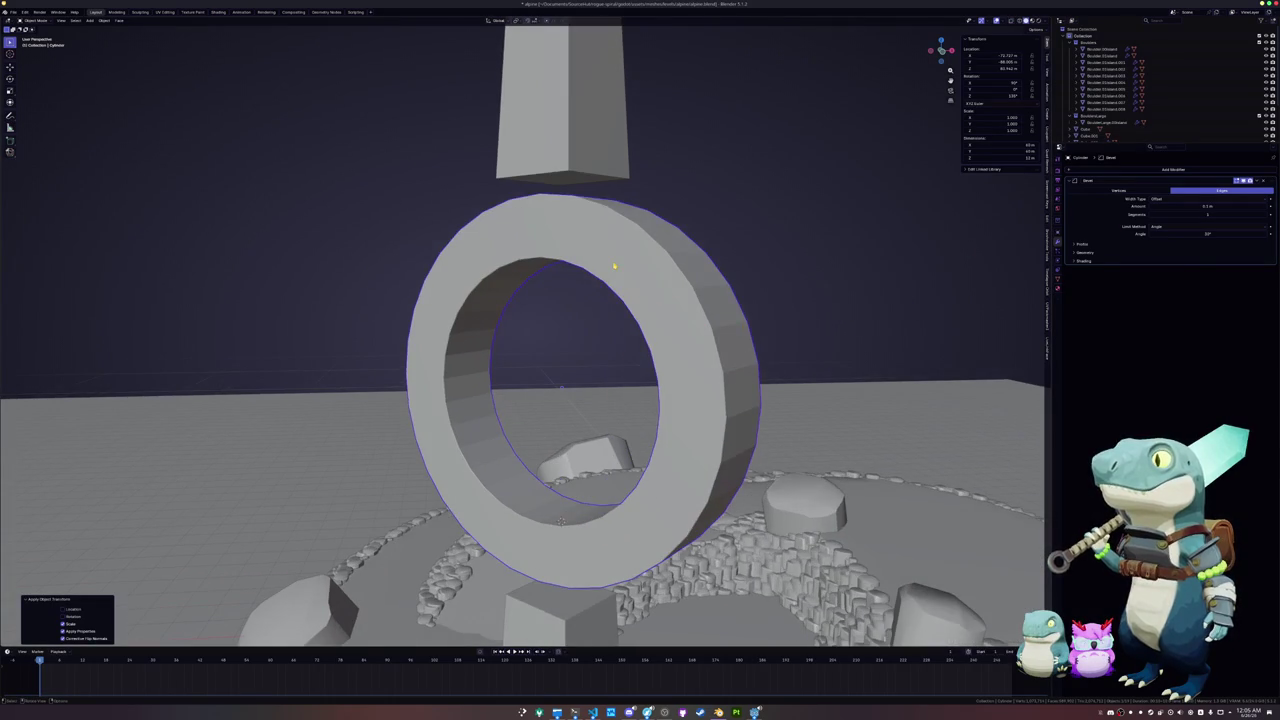
key(Tab)
key(a)
right_click(515, 503)
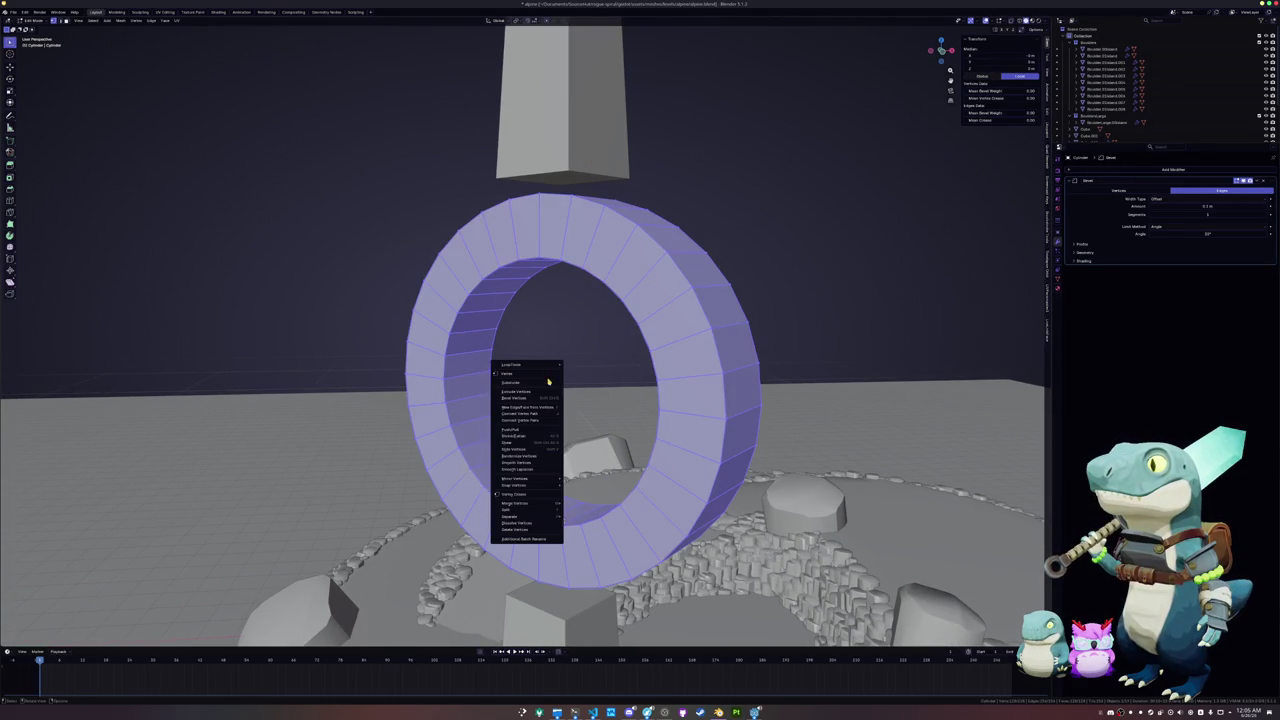
click(589, 526)
key(Tab)
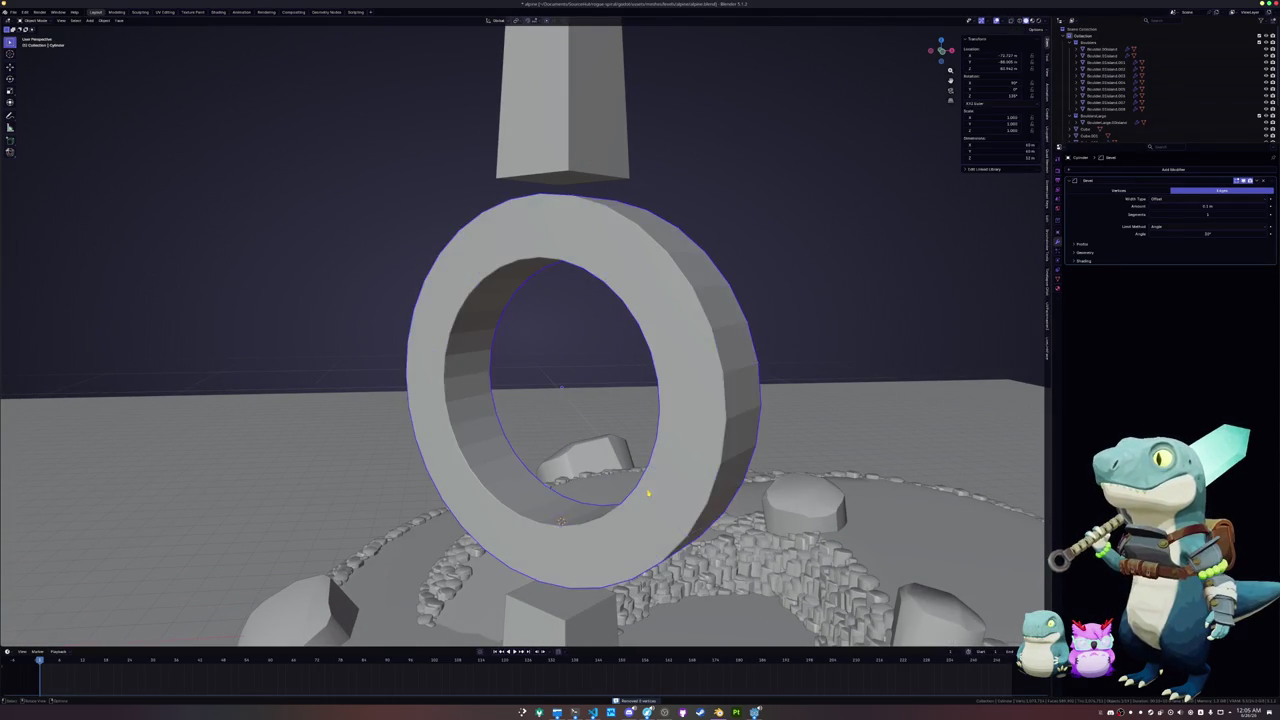
- Increase the ring's Bevel modifier amount, then re-enter Edit Mode
scroll(765, 428, up, 2)
drag(1180, 204, 1192, 207)
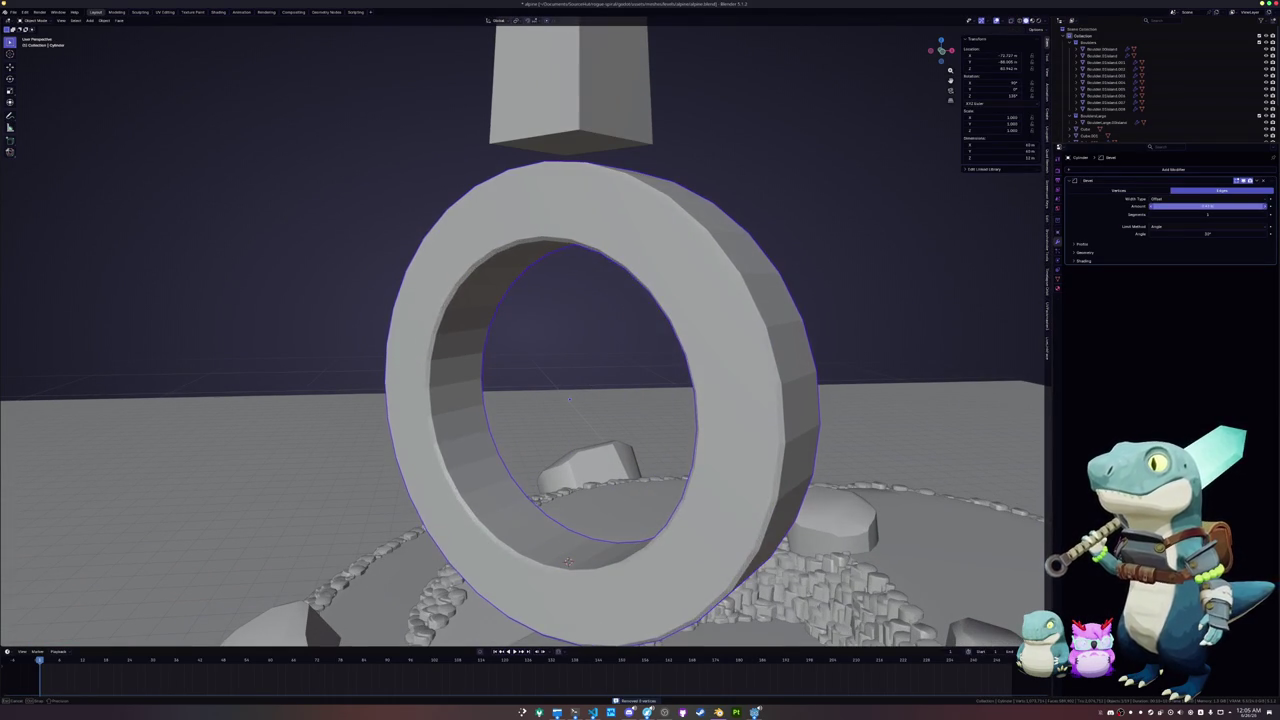
key(Tab)
scroll(600, 400, down, 2)
middle_drag(600, 400, 640, 300)
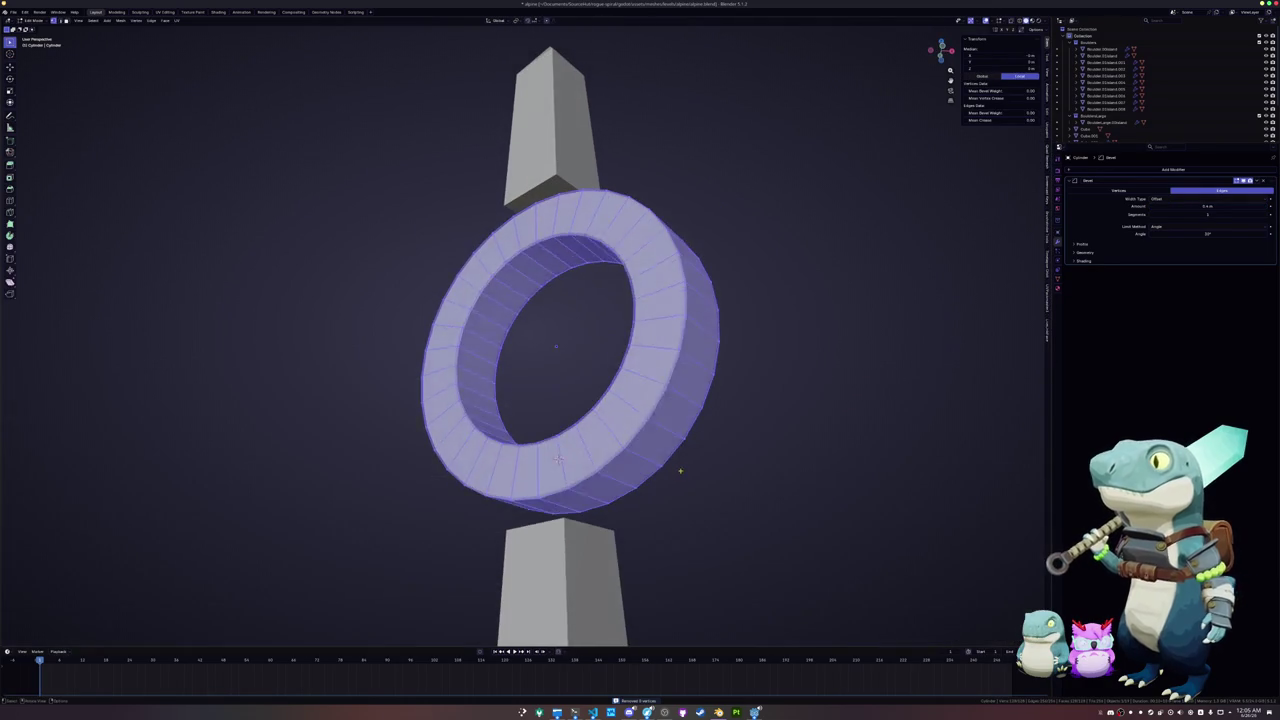
- Checker-deselect the ring's outer face loop and extrude the alternating faces outward along their normals
alt+click(655, 447)
key(F3)
text(checker)
key(Return)
middle_drag(681, 418, 743, 443)
key(e)
right_click(749, 451)
key(alt+s)
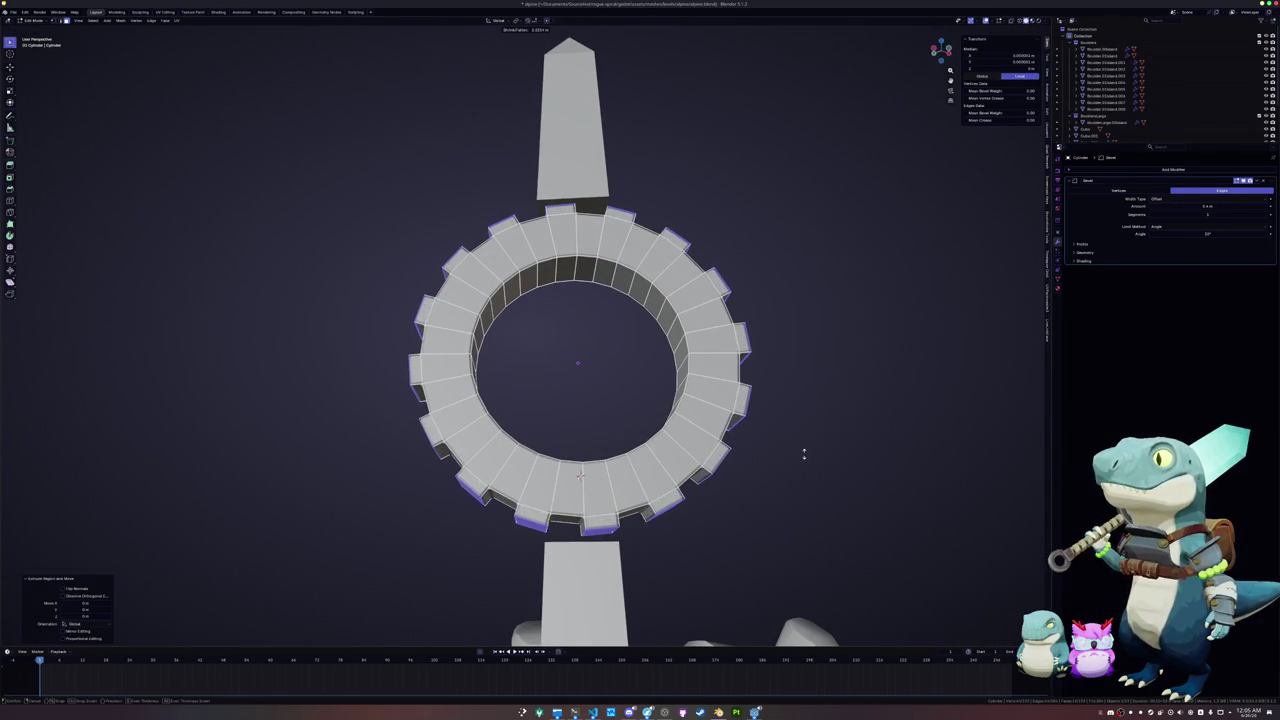
click(803, 451)
- Scale the raised teeth along the ring's local depth axis and return to Object Mode
middle_drag(803, 451, 760, 420)
key(s)
key(x)
key(z)
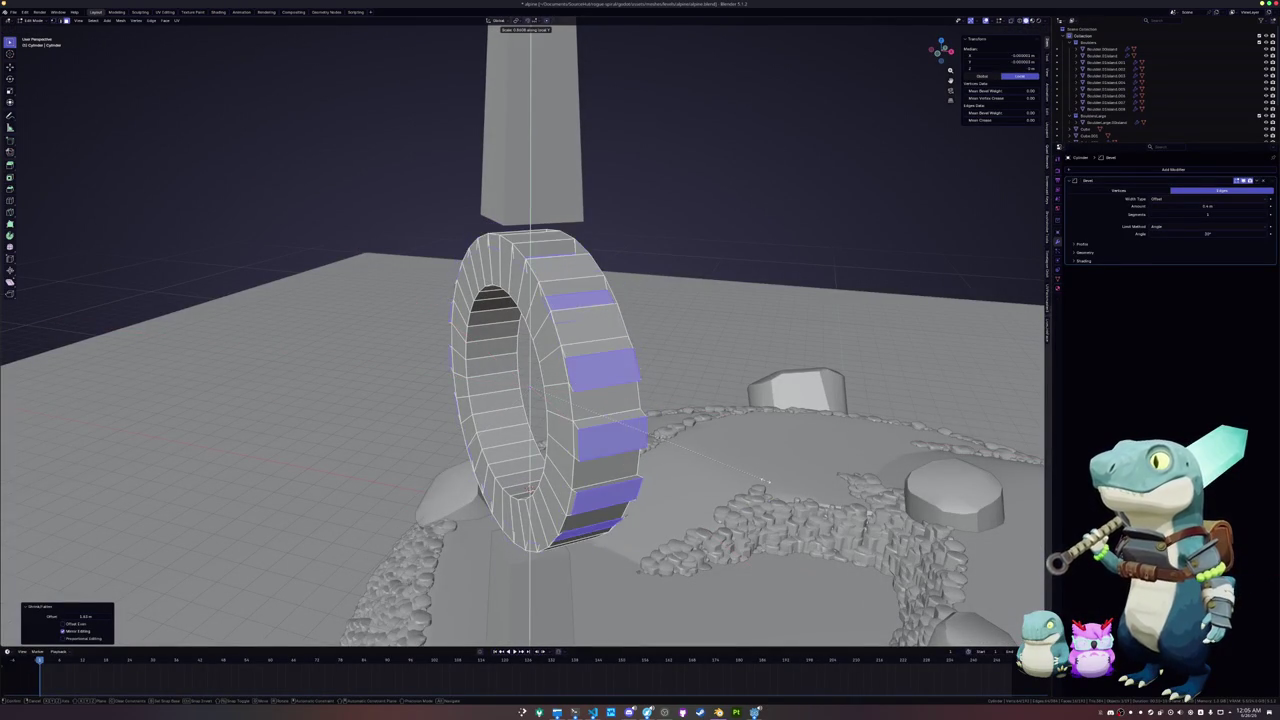
key(z)
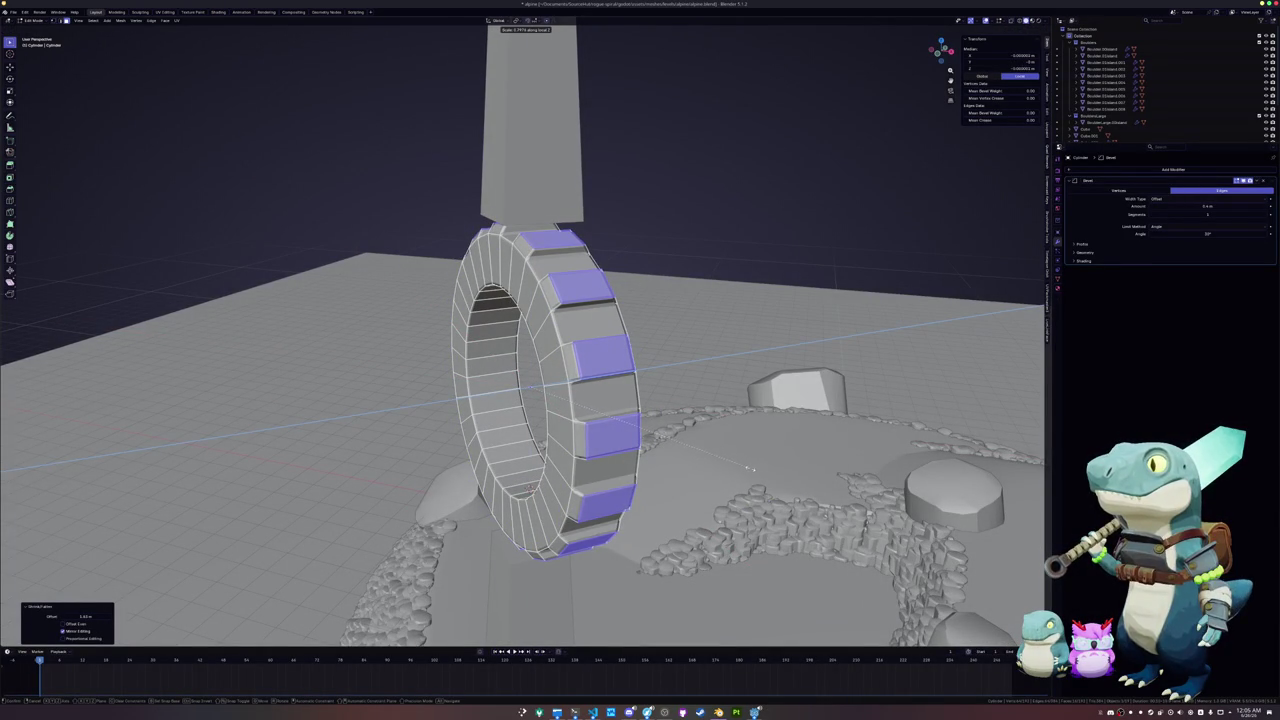
click(750, 468)
middle_drag(750, 468, 560, 509)
key(Tab)
middle_drag(550, 428, 555, 405)
key(shift+a)
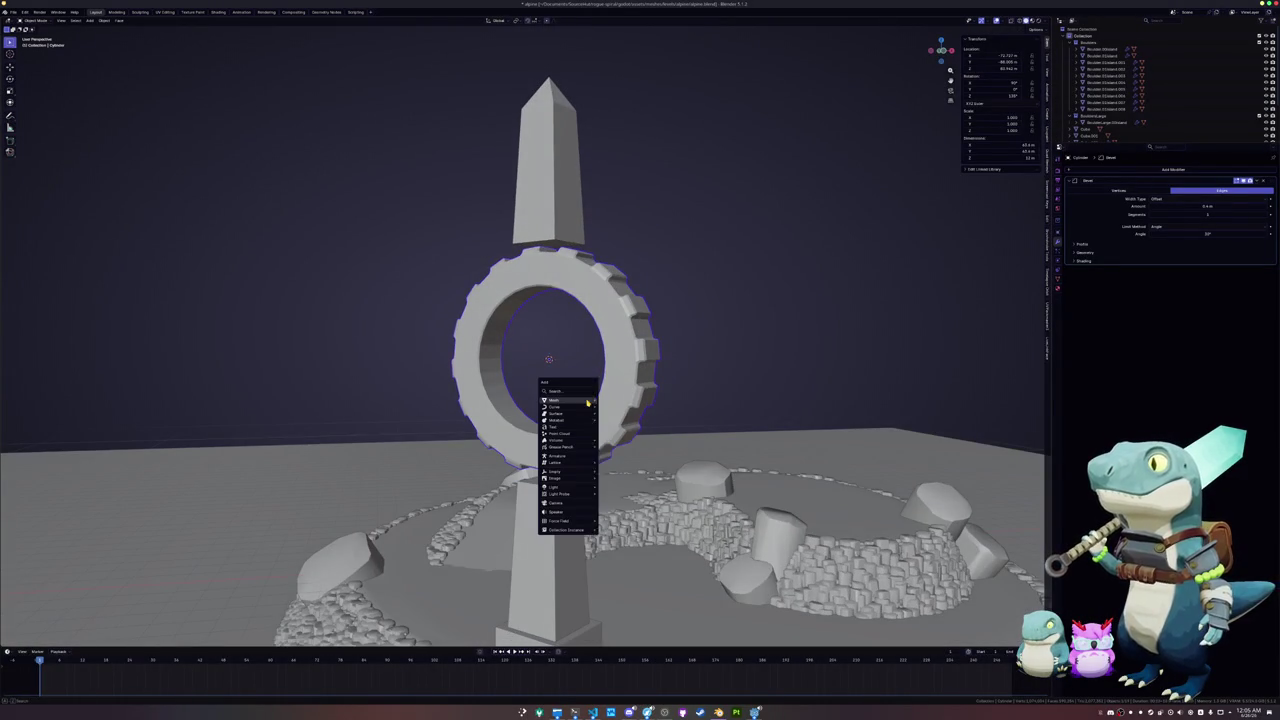
- Add an ico sphere at the ring's centre, enlarge it and give it auto smooth shading
click(620, 428)
key(s)
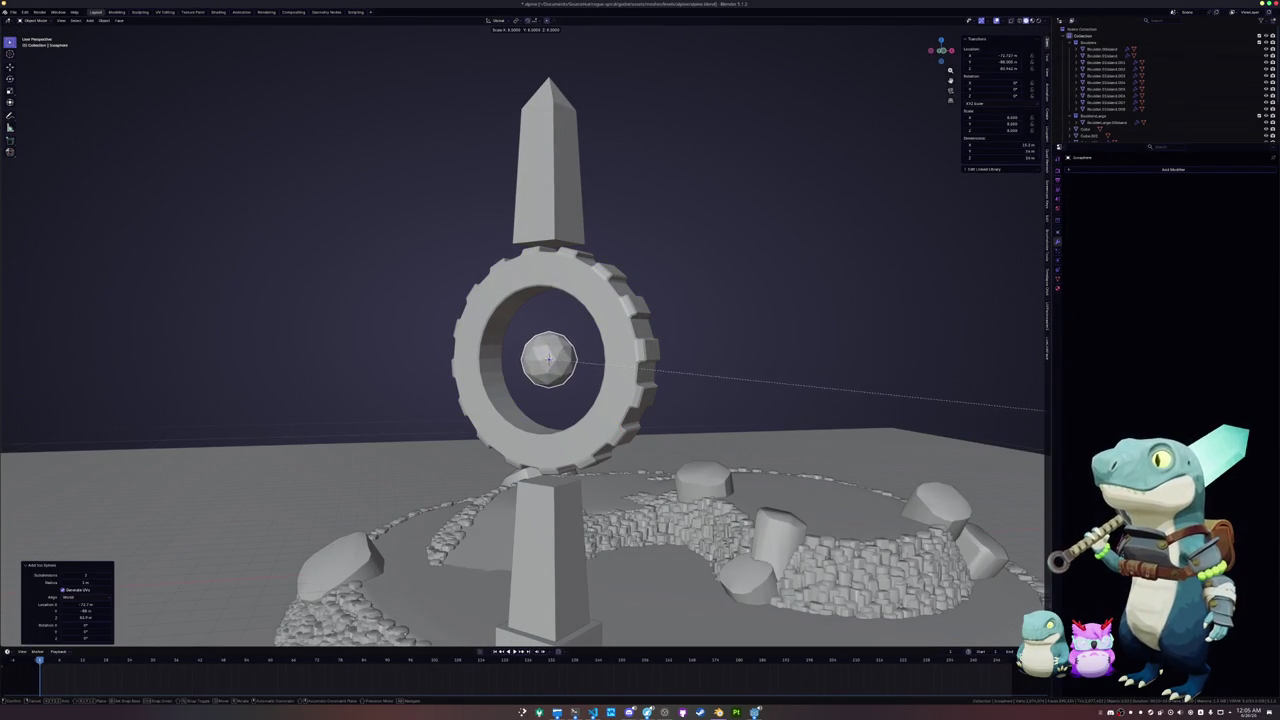
click(266, 432)
right_click(291, 427)
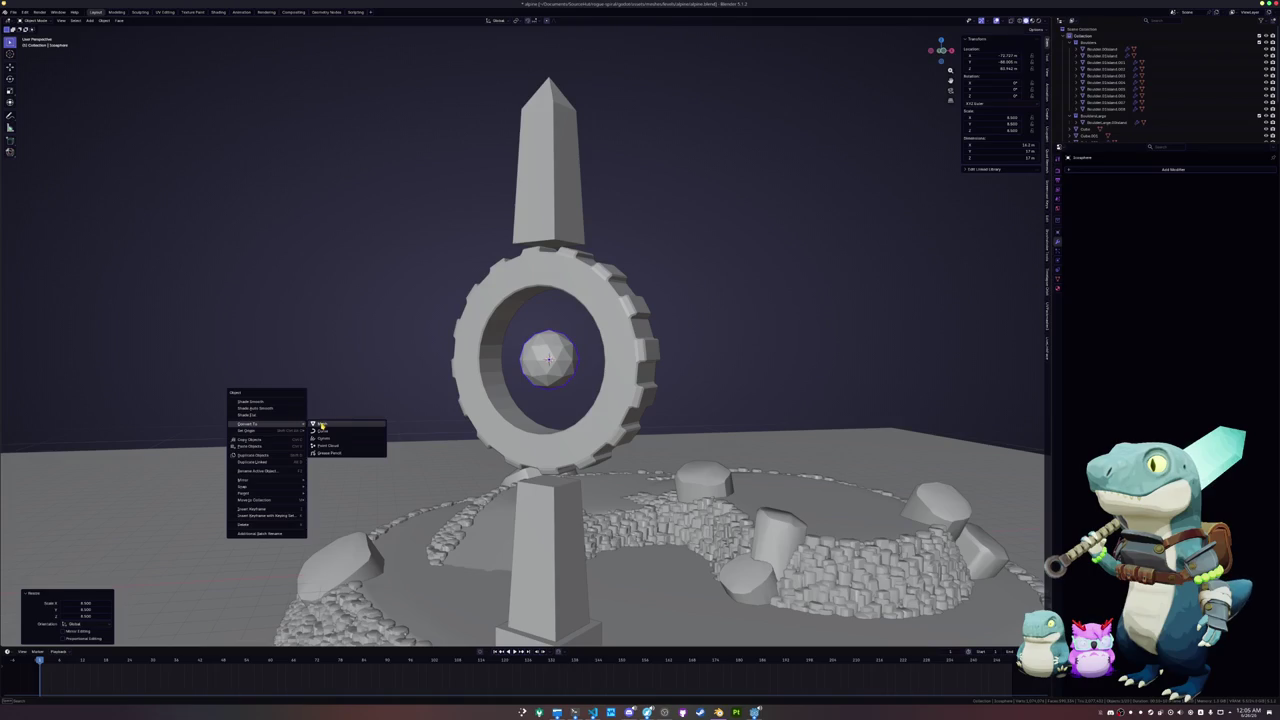
right_click(362, 368)
click(330, 356)
- Select the obelisk's base block and give it auto smooth shading
mouse_move(366, 363)
middle_down()
mouse_move(402, 443)
mouse_move(530, 465)
middle_up()
click(532, 467)
shift+click(538, 179)
click(545, 593)
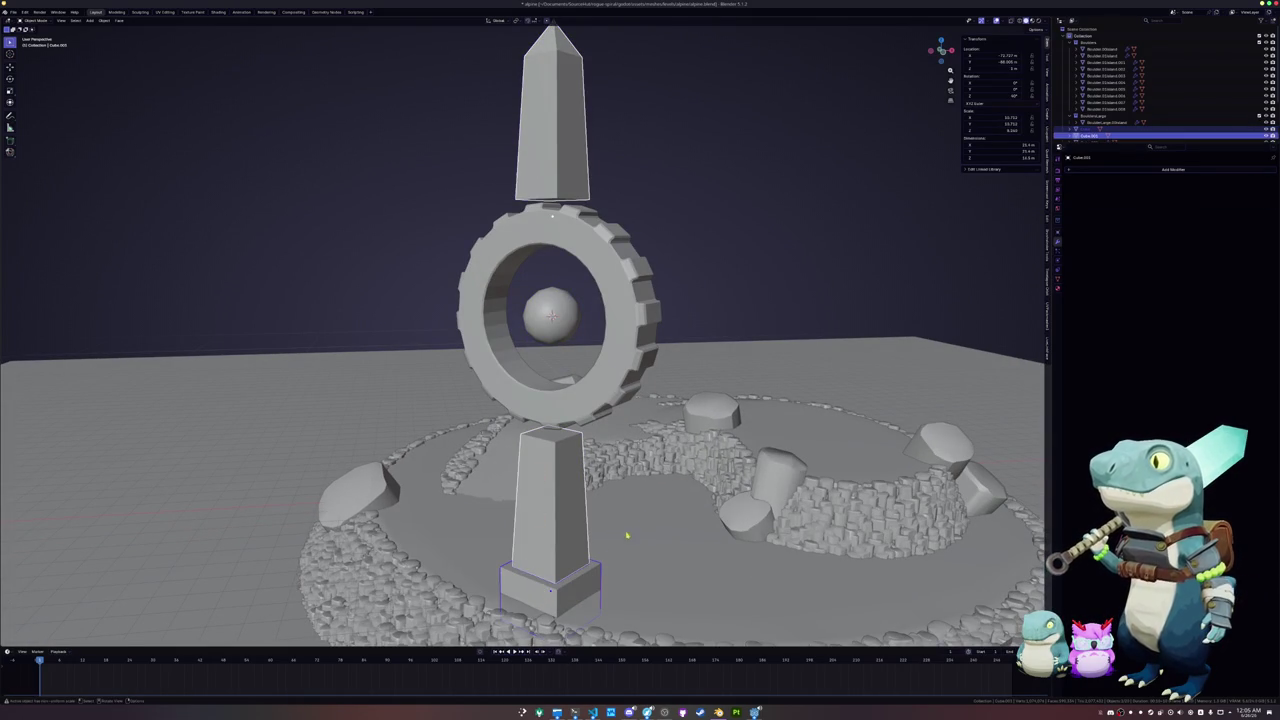
right_click(643, 521)
click(643, 521)
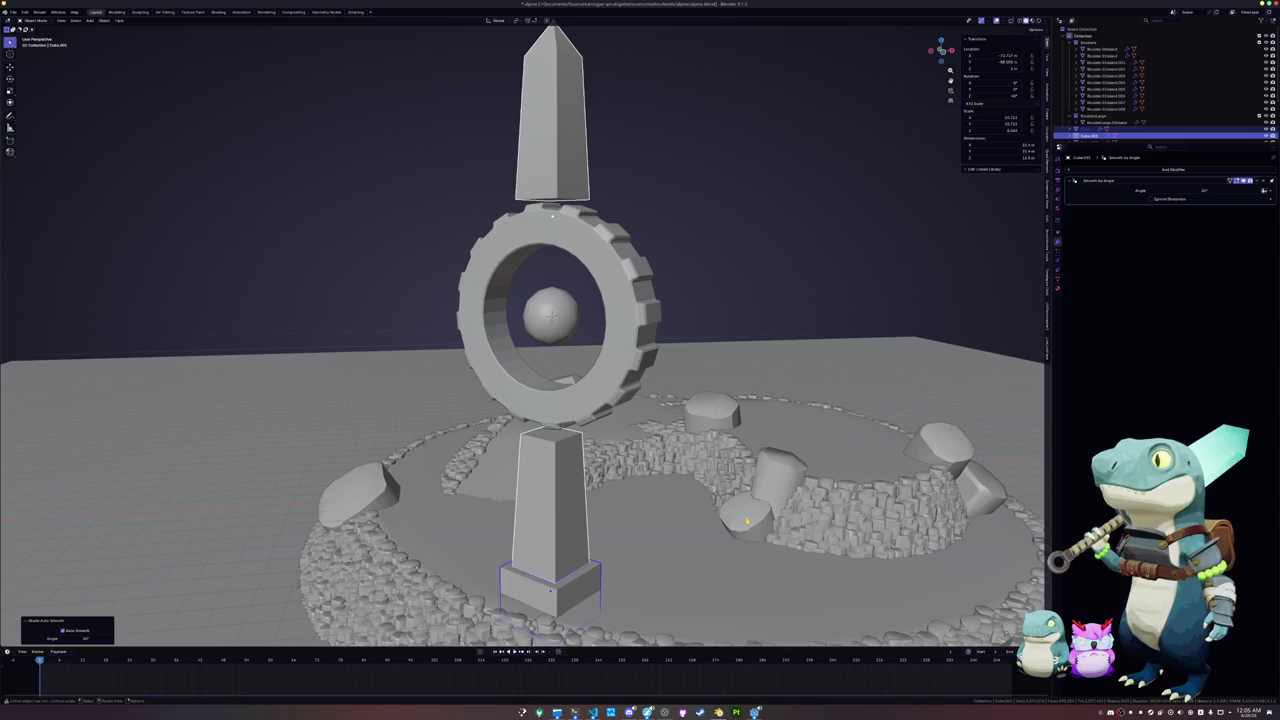
- Add a Bevel modifier to the base block and apply its scale
click(1113, 167)
text(be)
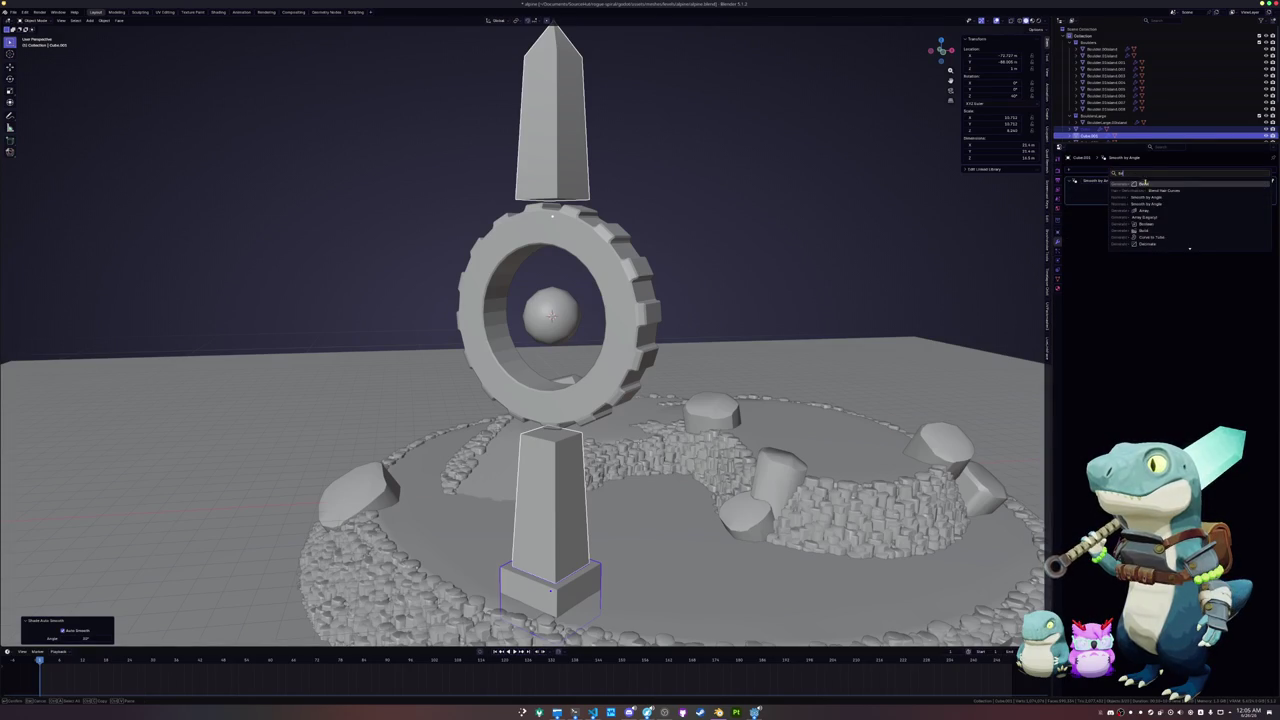
click(1143, 183)
key(ctrl+a)
click(885, 287)
scroll(836, 403, up, 1)
- Set the base block's bevel amount to 0.03
scroll(836, 403, down, 1)
click(1200, 207)
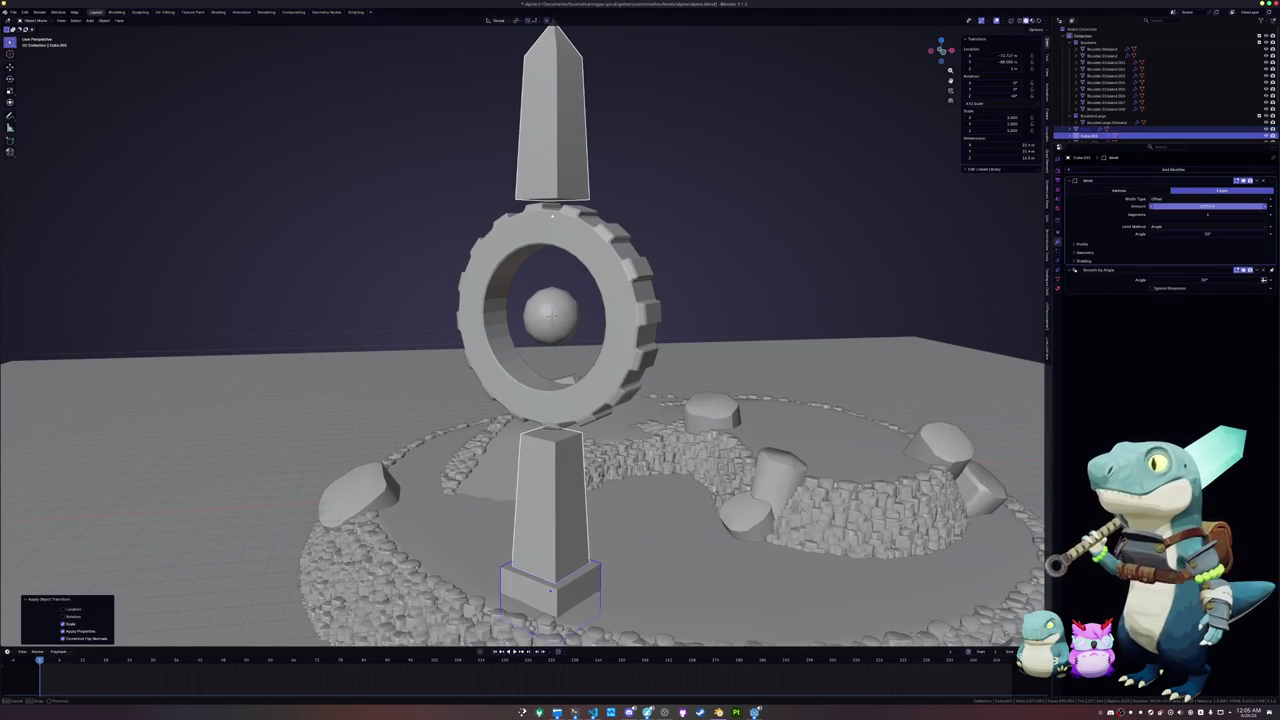
text(0.03)
key(Return)
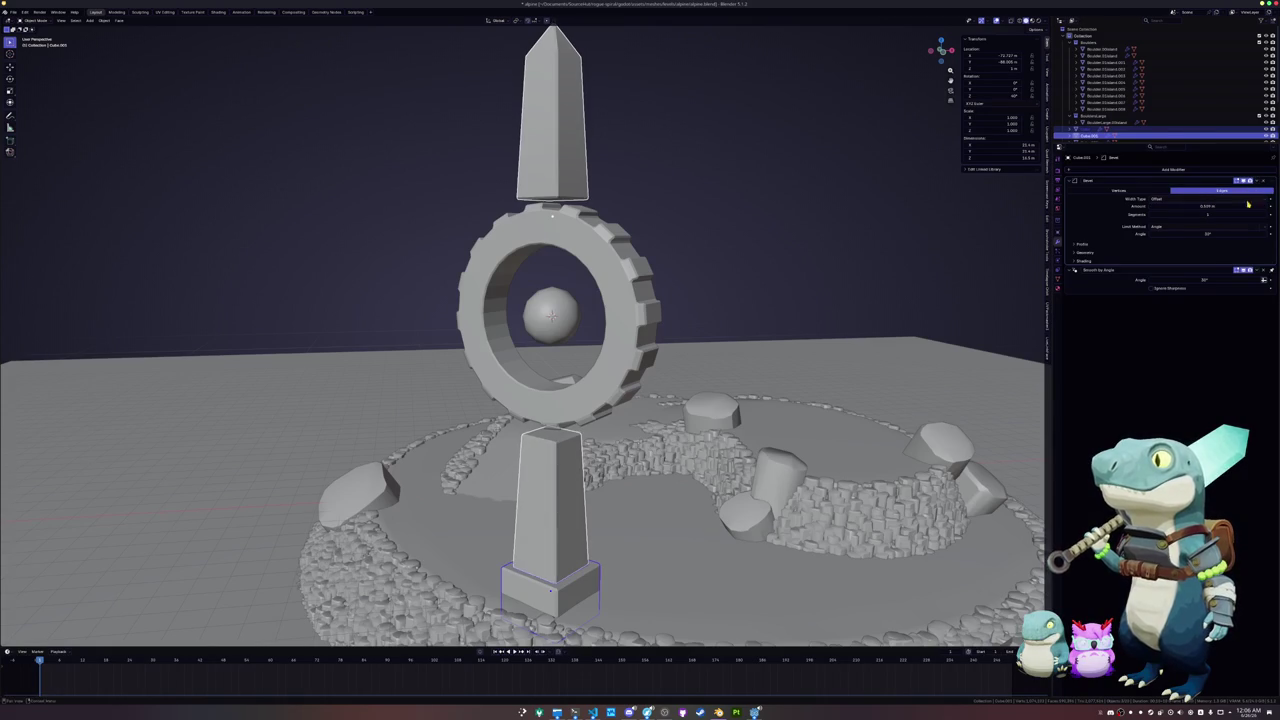
- In Edit Mode with x-ray on, flatten the base block along Z
key(KP_Decimal)
middle_drag(633, 472, 647, 504)
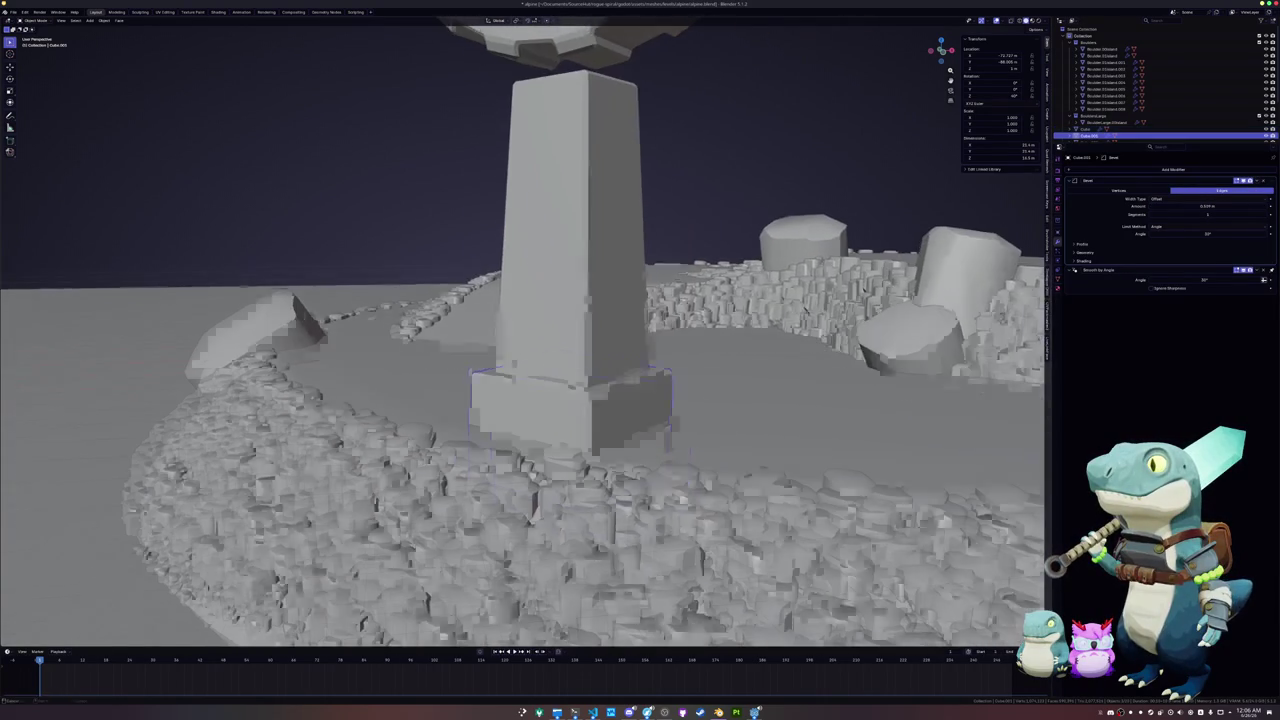
key(Tab)
scroll(647, 504, up, 3)
key(alt+z)
key(alt+z)
key(s)
key(z)
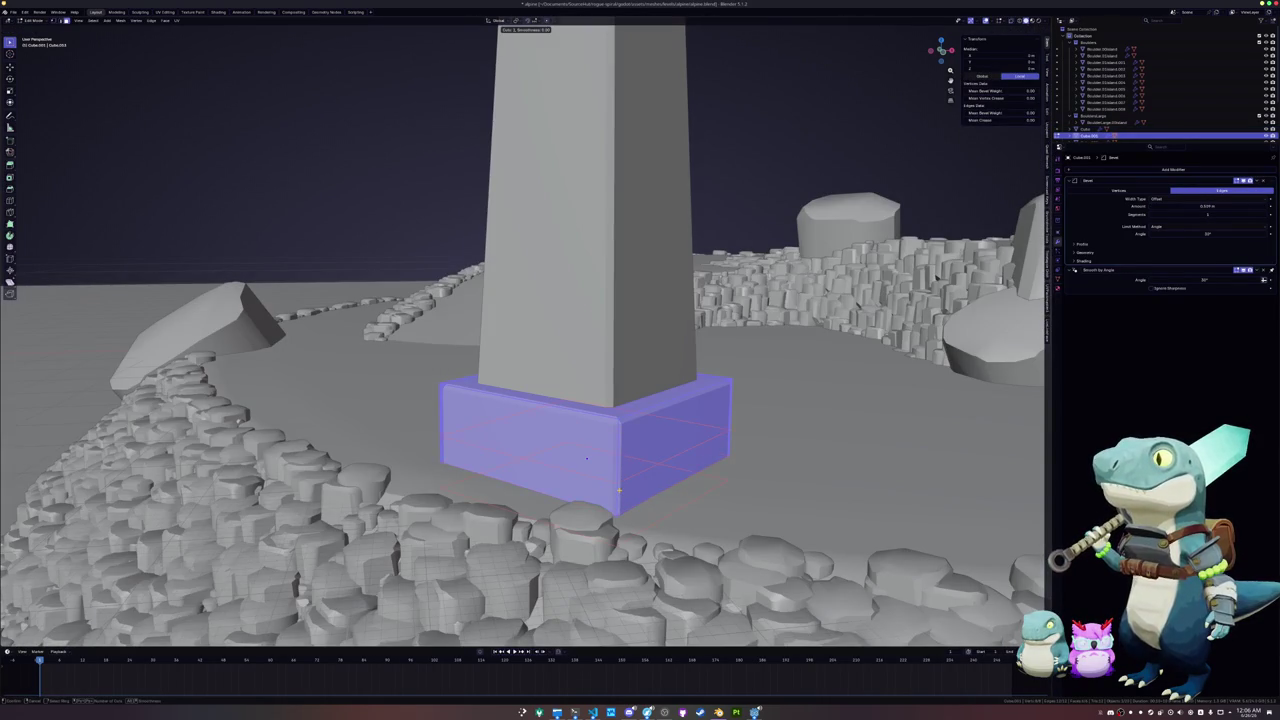
click(620, 490)
- Select an edge loop around the base and squeeze the loops together vertically
key(alt+a)
alt+click(669, 466)
key(s)
key(z)
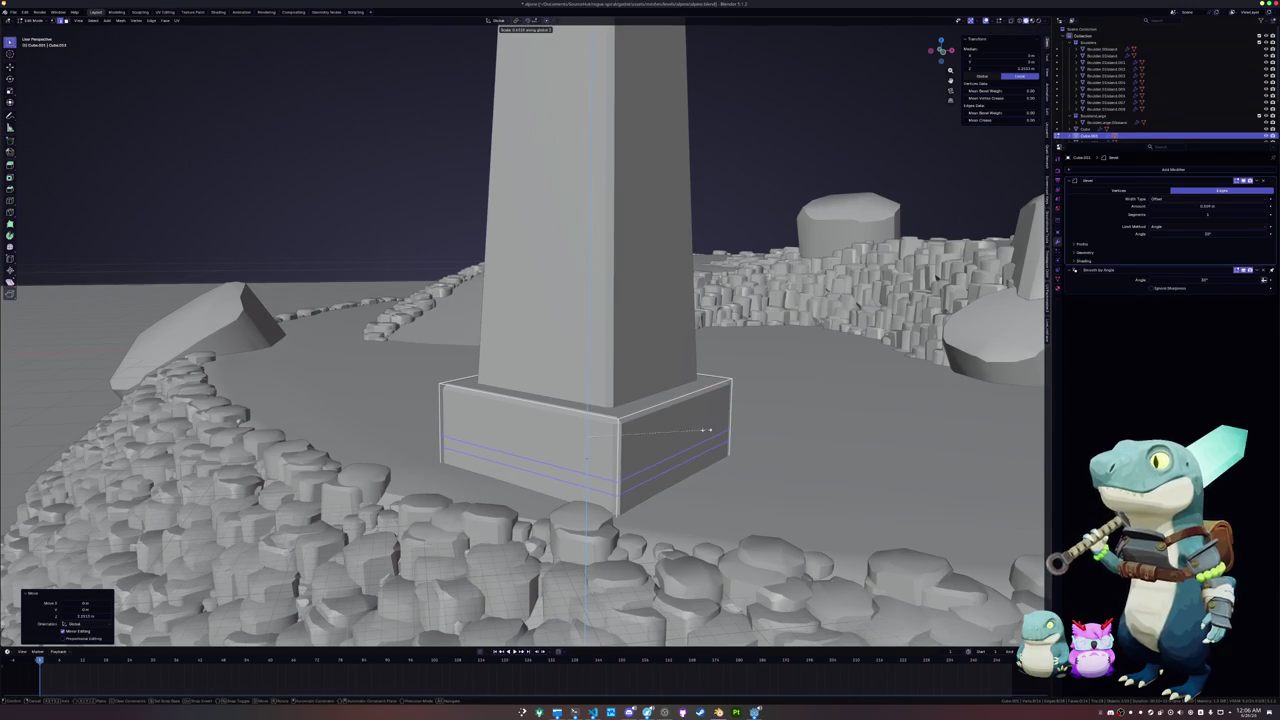
click(707, 430)
- Extrude the thin face strip around the base and scale it inward to recess it
key(alt+a)
alt+click(723, 437)
middle_drag(723, 437, 846, 456)
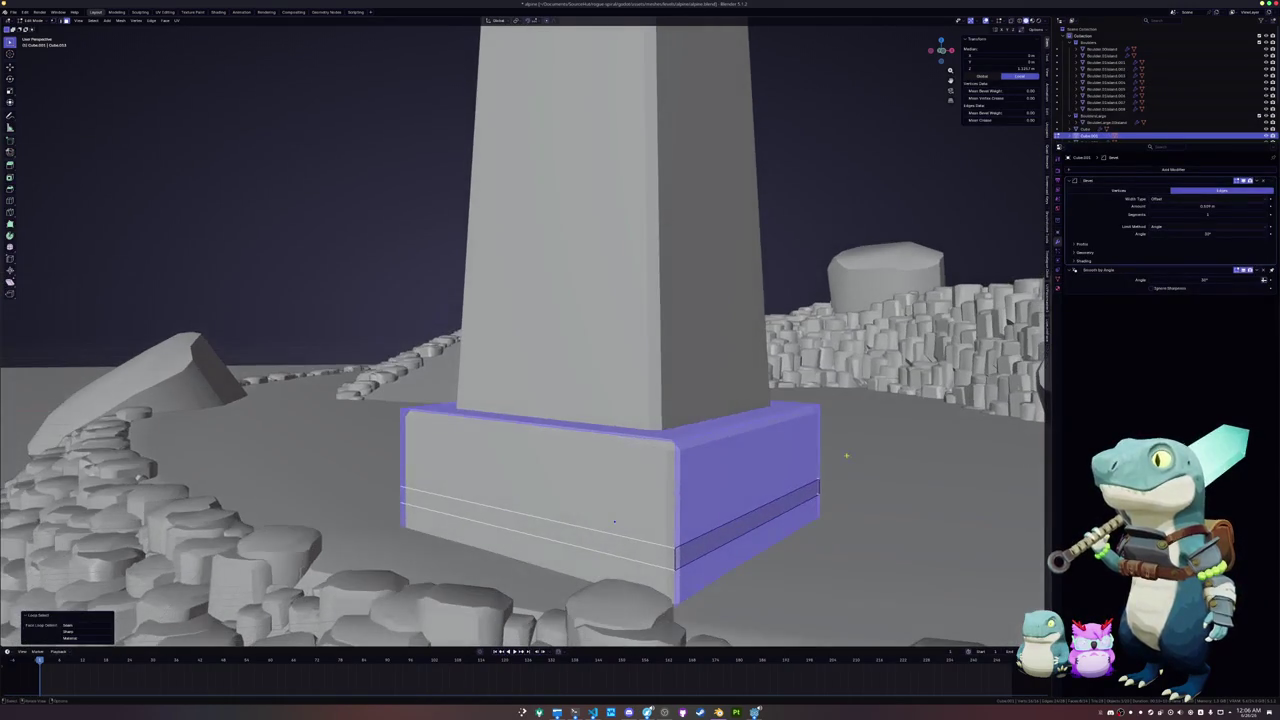
alt+click(620, 543)
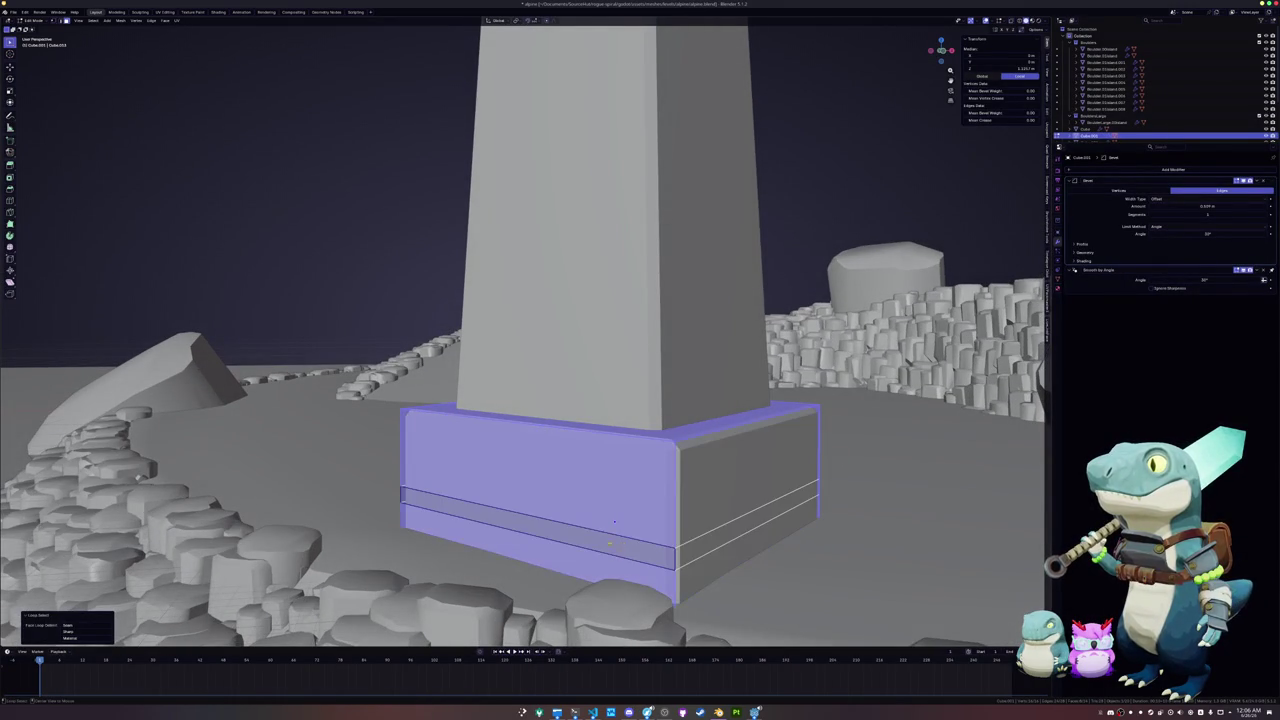
alt+click(401, 495)
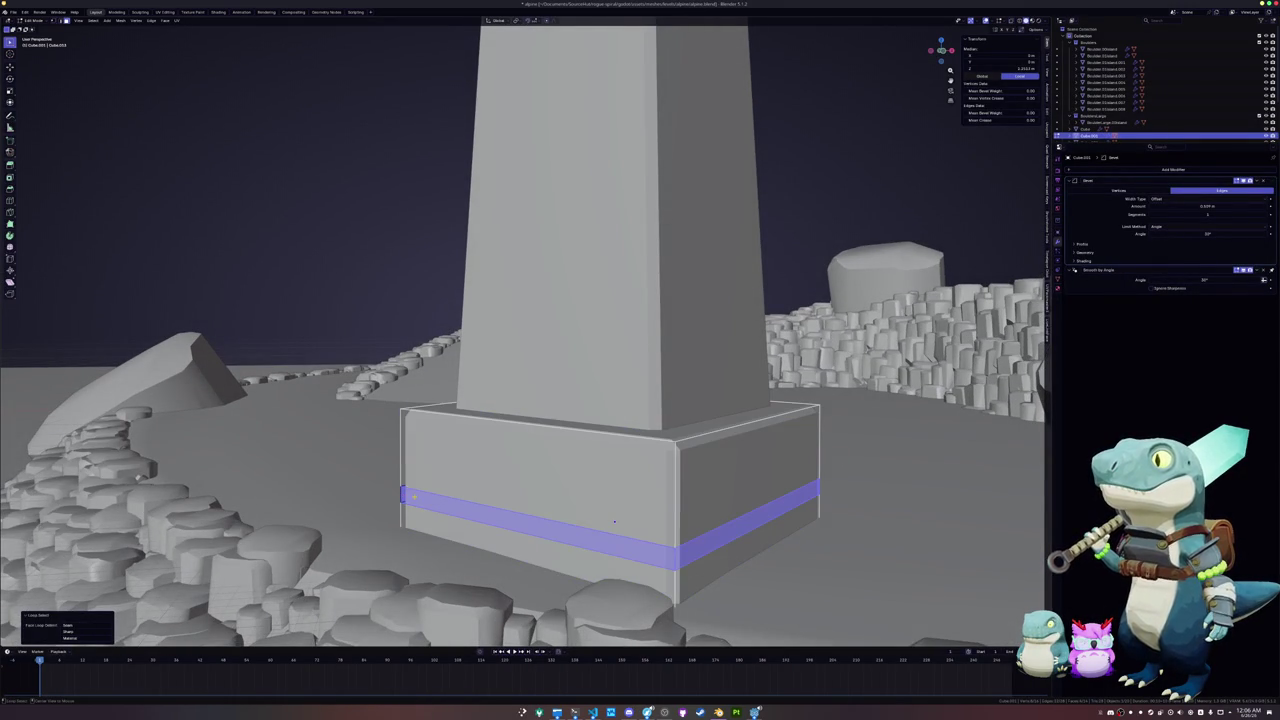
key(e)
right_click(886, 467)
key(s)
key(shift+z)
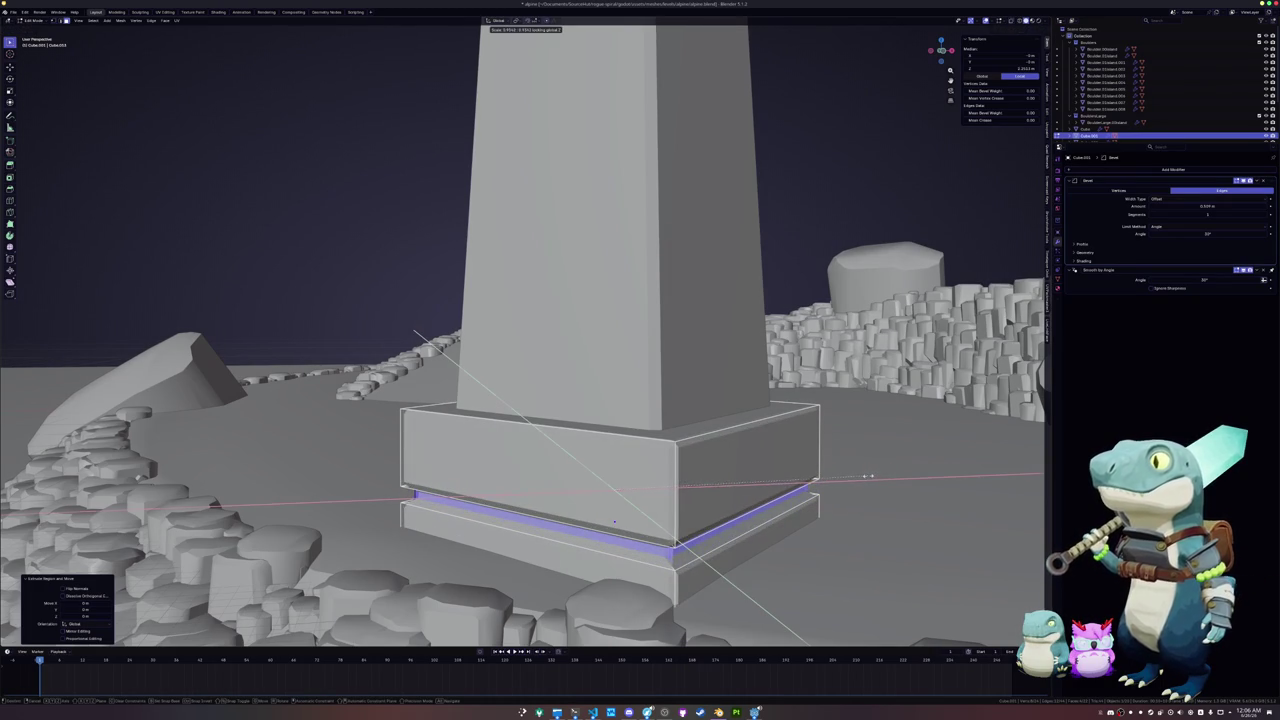
click(868, 477)
- Set the groove's height, turn x-ray off and return to Object Mode
key(s)
key(z)
click(892, 467)
mouse_move(892, 467)
middle_down()
mouse_move(738, 516)
mouse_move(785, 500)
middle_up()
key(alt+z)
key(alt+z)
key(Tab)
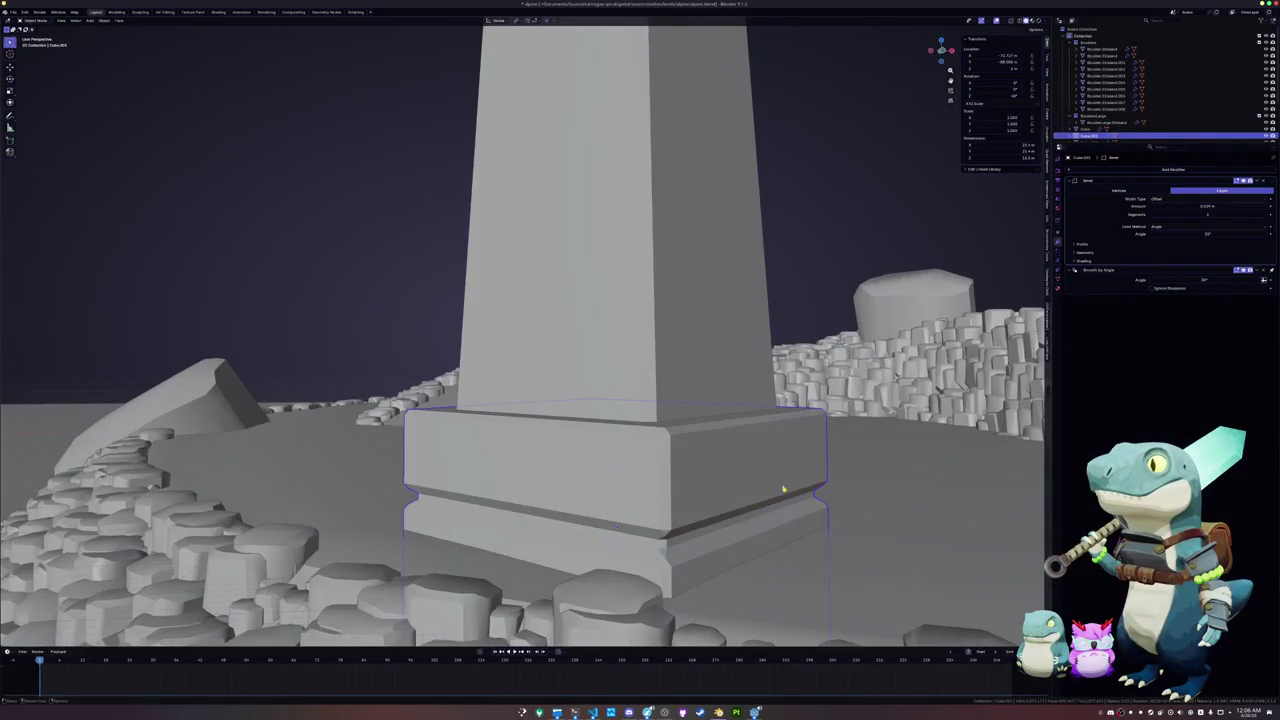
click(707, 328)
mouse_move(707, 328)
middle_down()
mouse_move(717, 349)
mouse_move(600, 200)
middle_up()
- Apply the obelisk column's scale and adjust the ring's bevel amount
key(ctrl+a)
click(715, 340)
click(460, 150)
scroll(573, 260, up, 3)
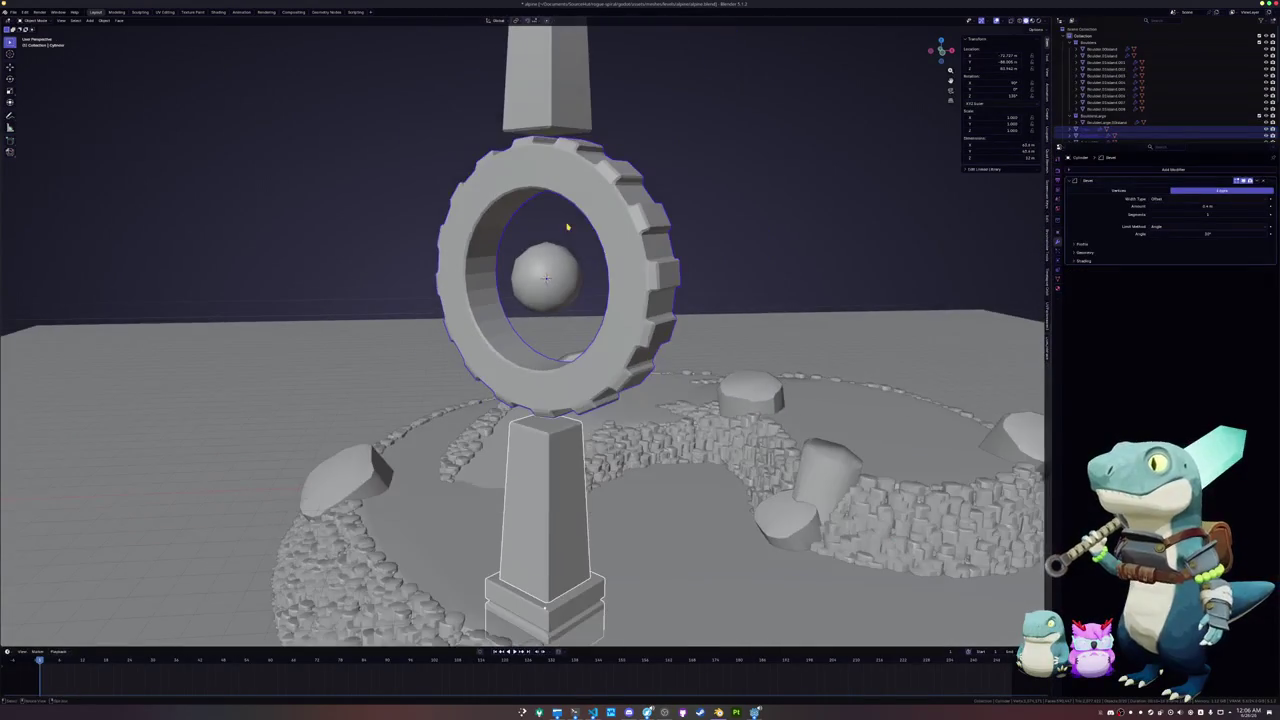
scroll(552, 129, up, 2)
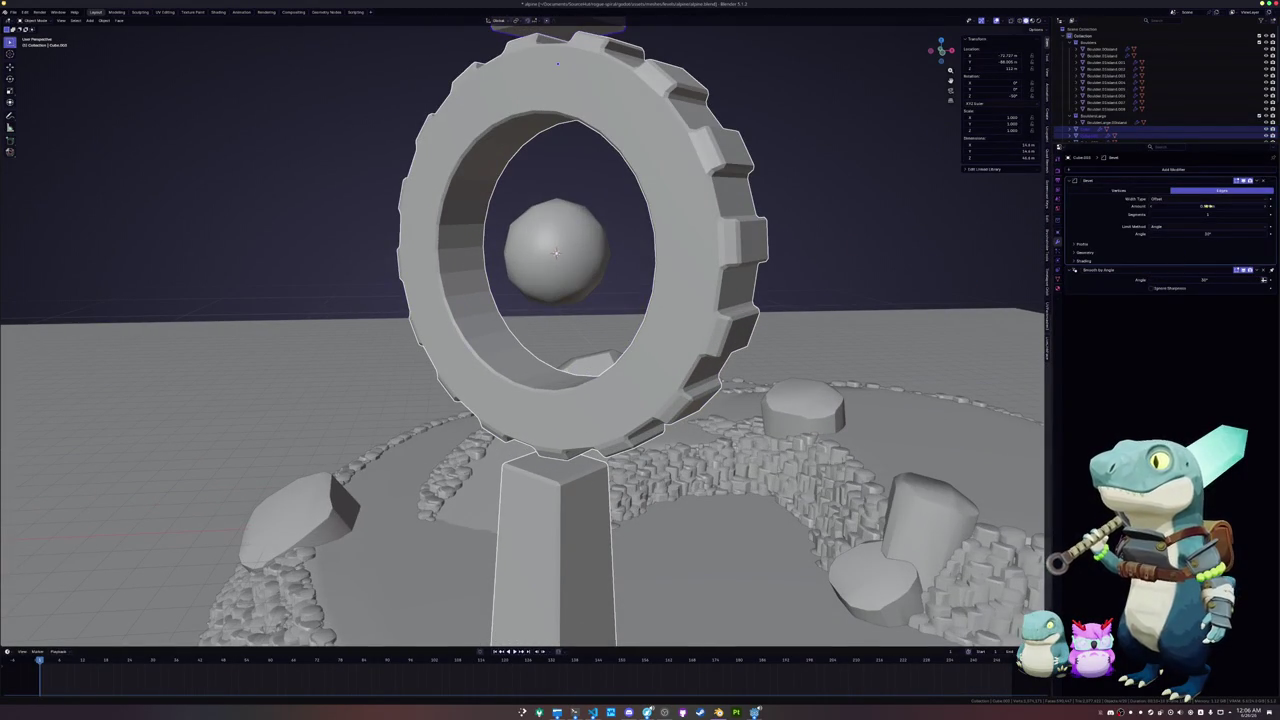
drag(1208, 205, 1230, 205)
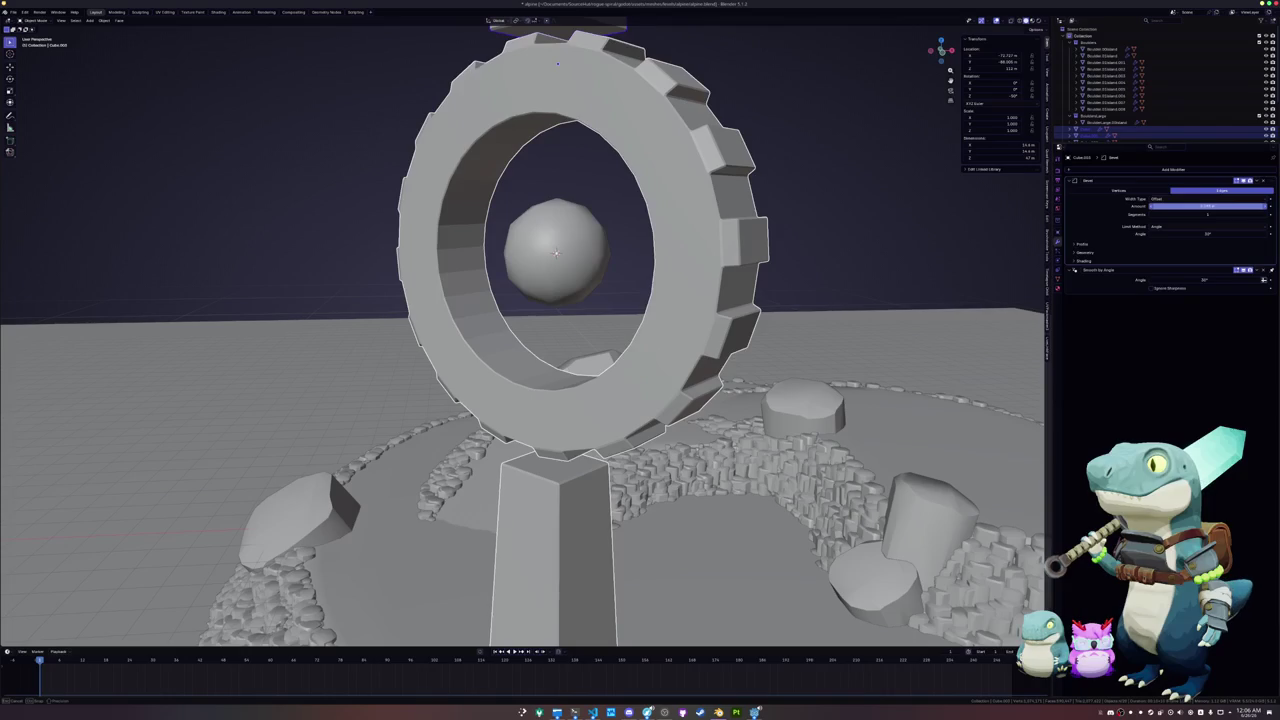
scroll(608, 336, down, 5)
- Select all of the ring's mesh, cancel the 'cesecollis' command search and return to Object Mode
click(608, 336)
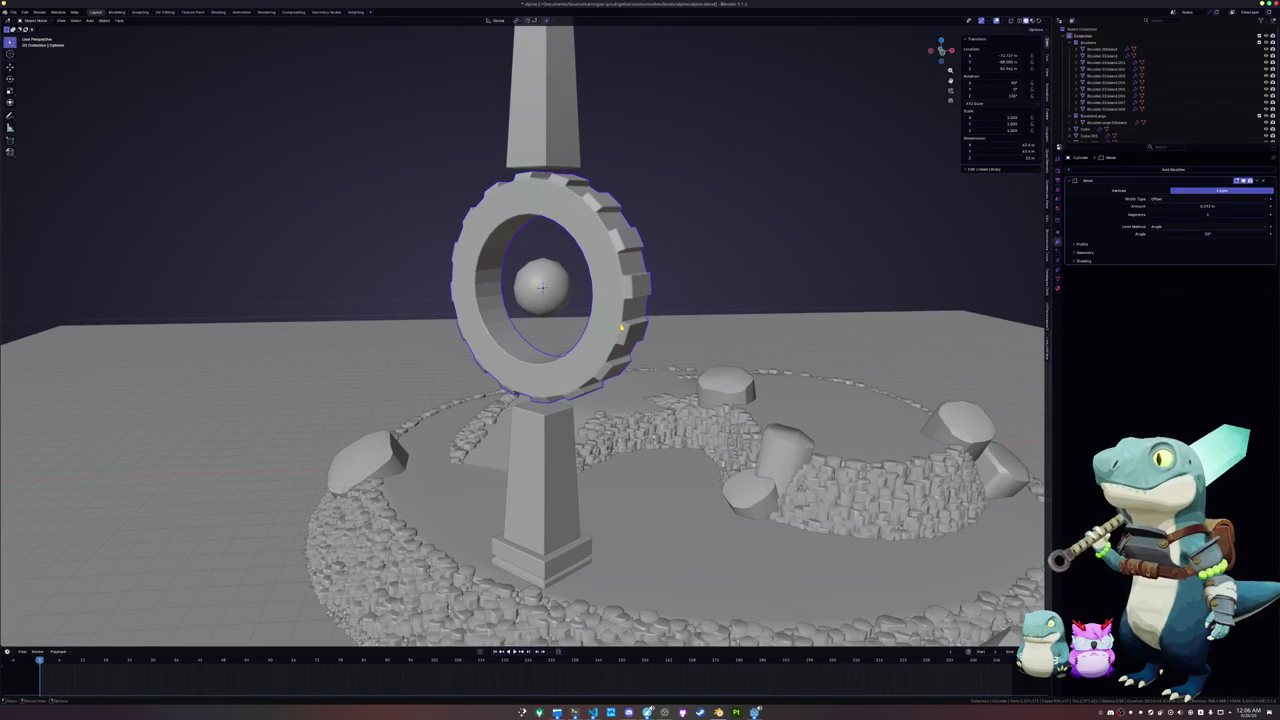
key(Tab)
key(a)
key(F3)
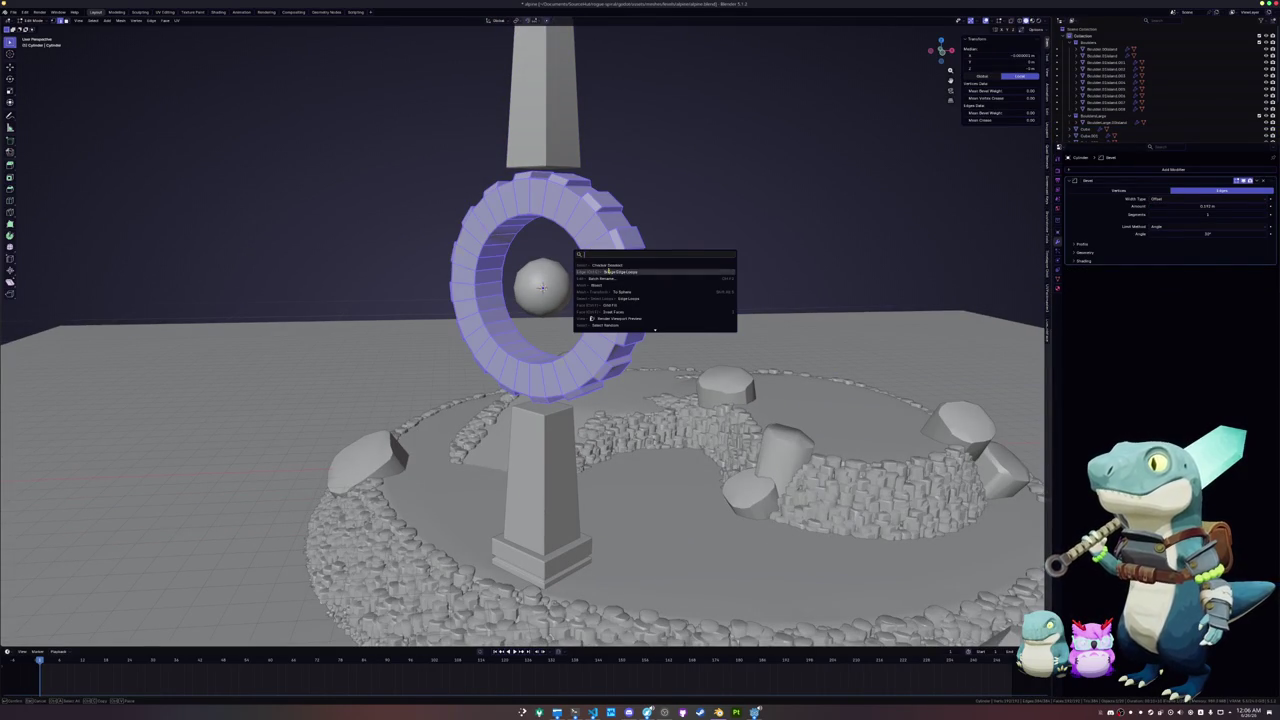
text(cese)
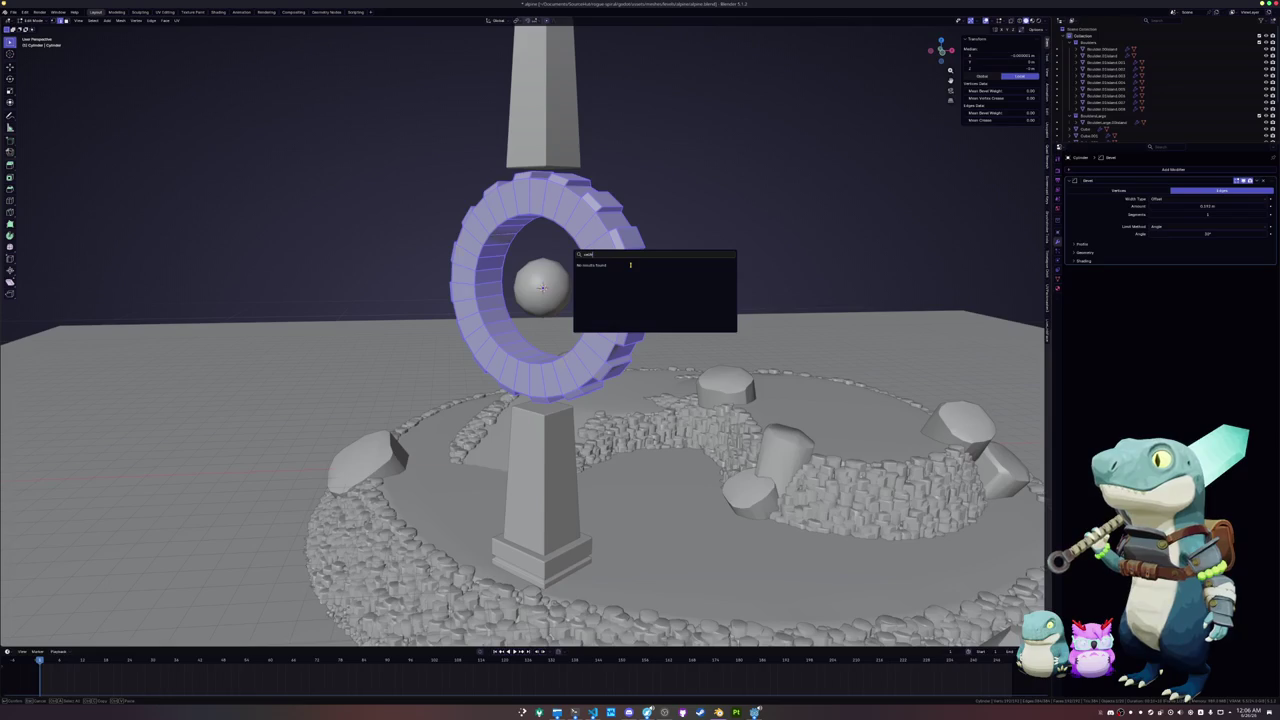
text(coll)
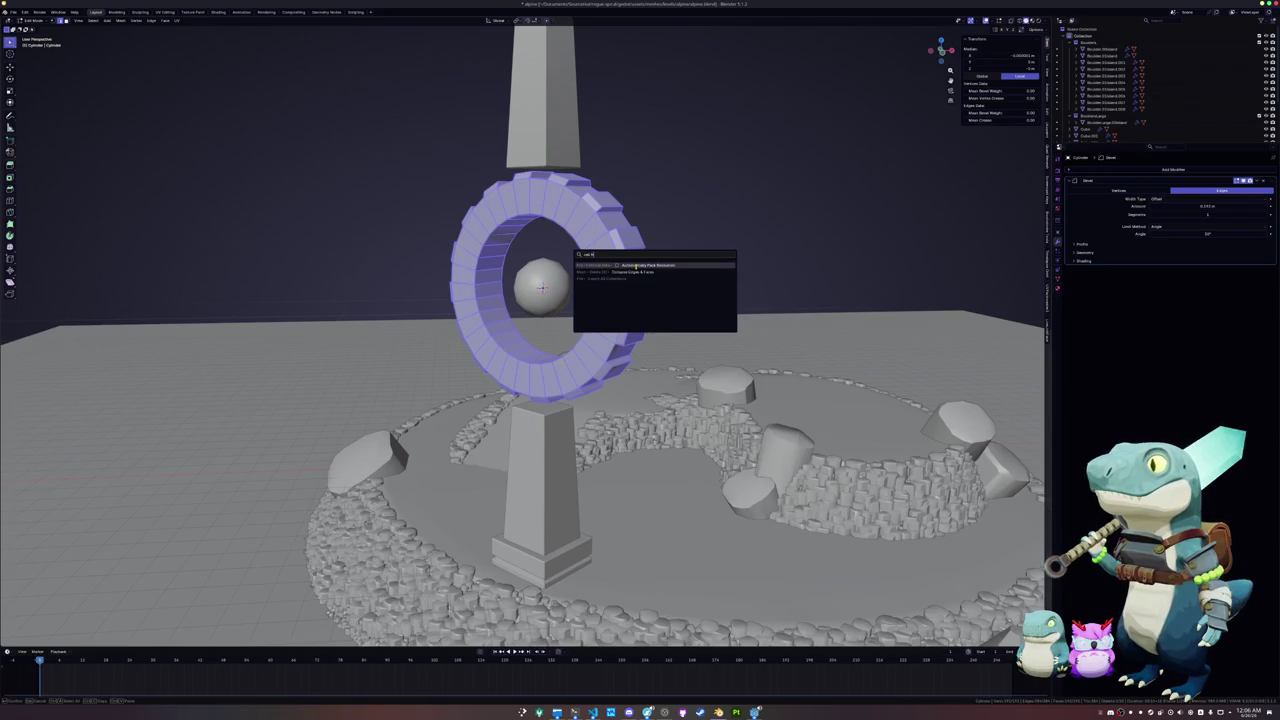
text(is)
key(Escape)
key(Tab)
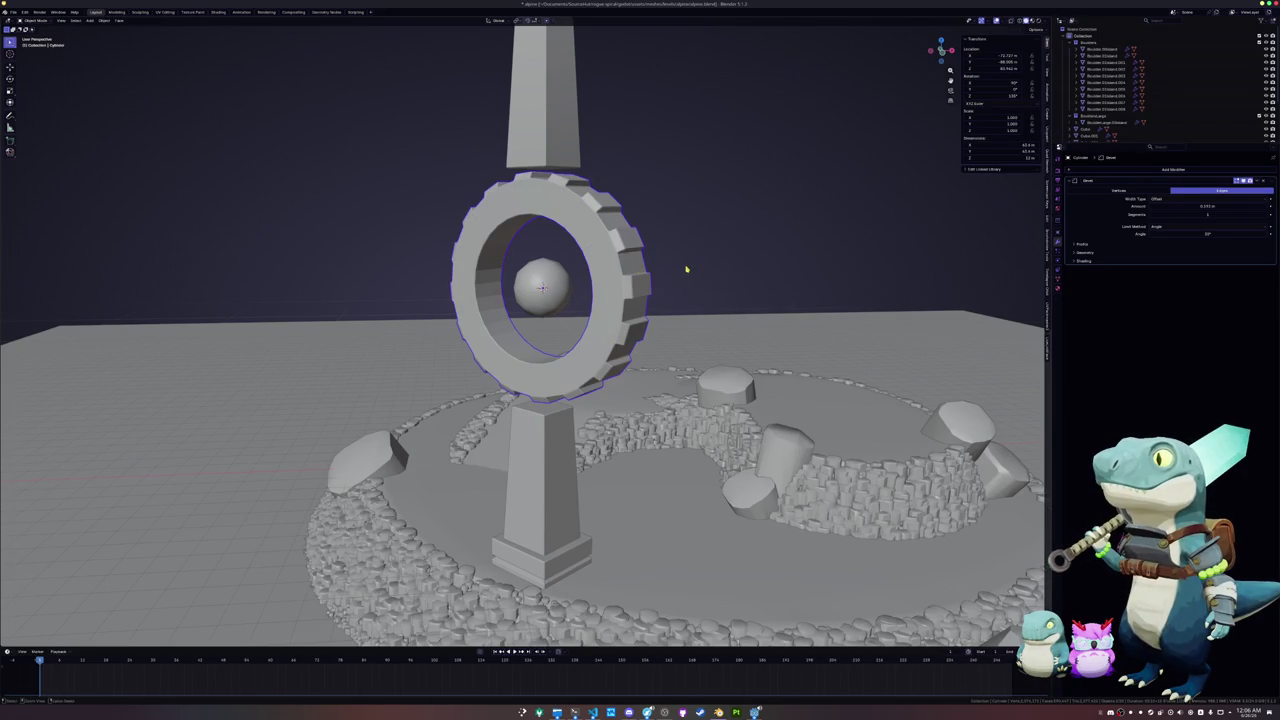
key(ctrl+a)
- Shatter the ring into pieces with Cell Fracture
key(F3)
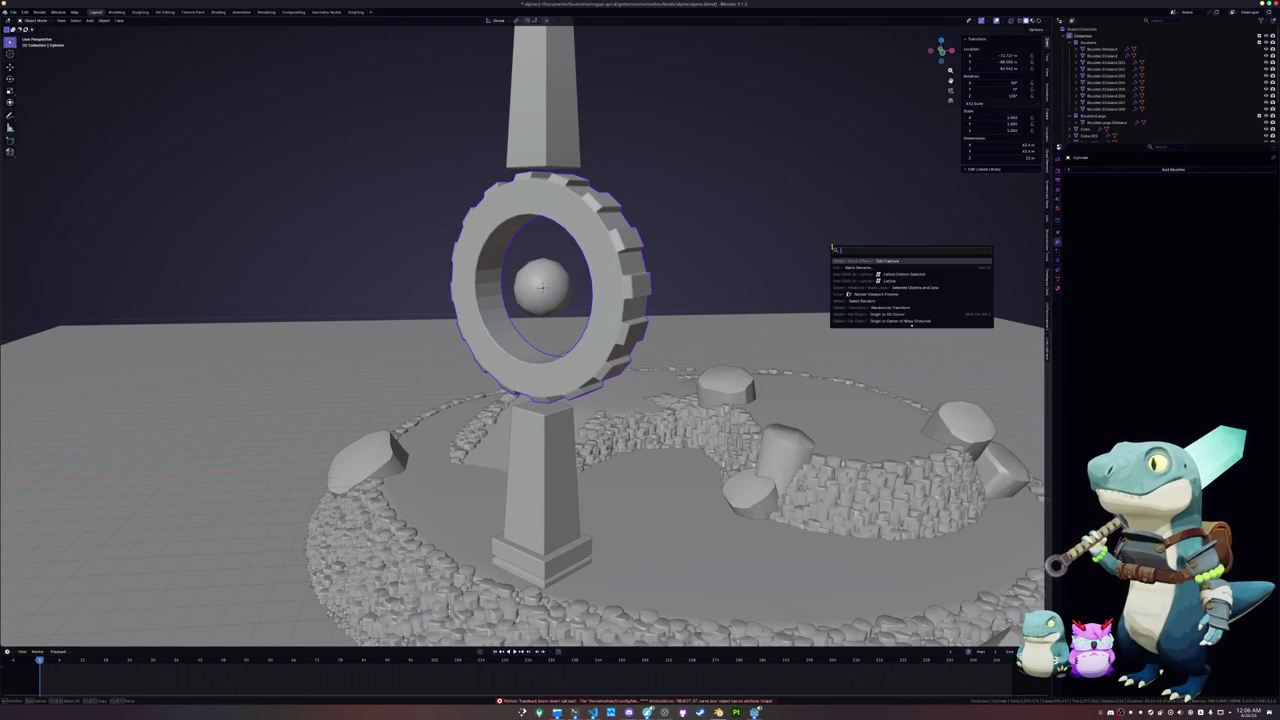
key(Return)
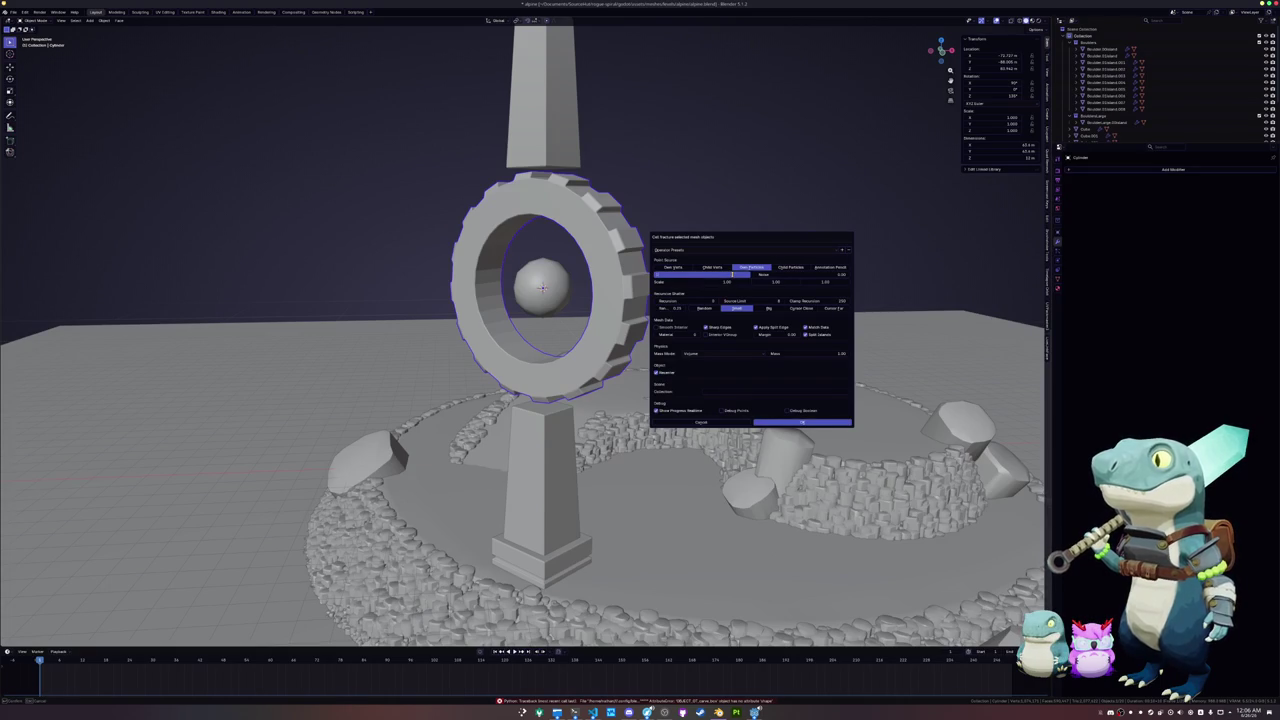
key(Return)
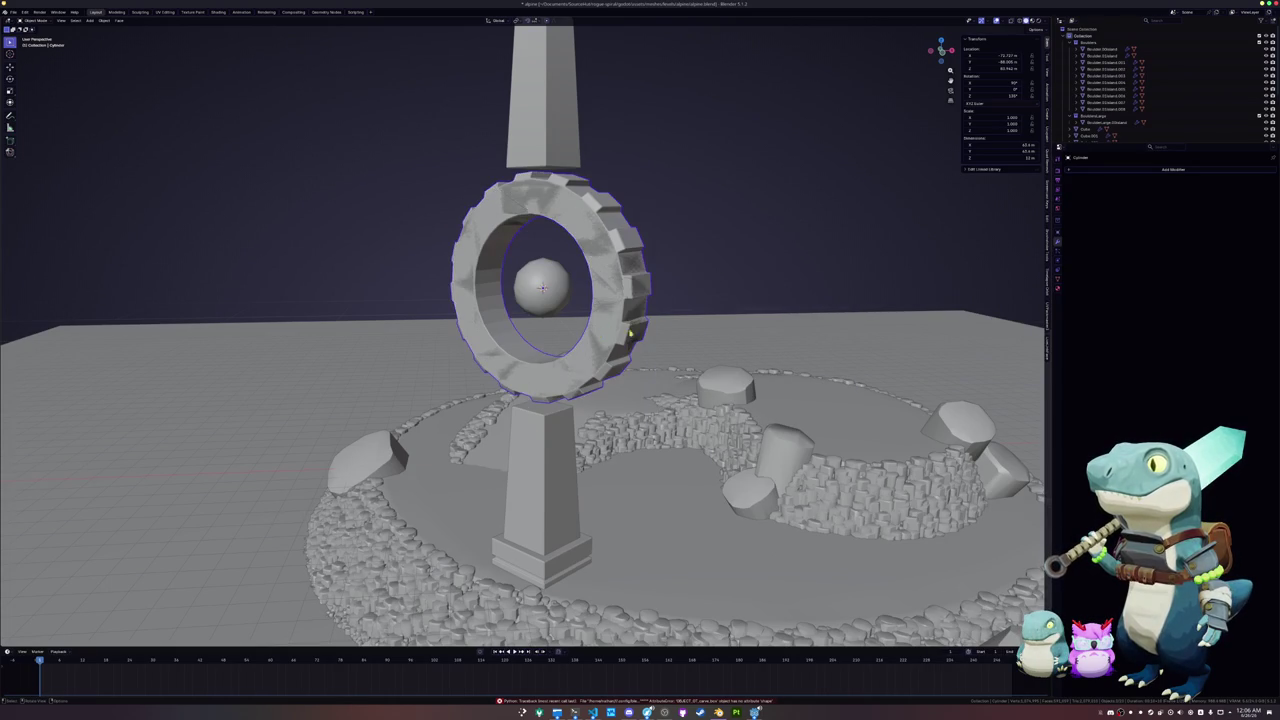
middle_drag(597, 356, 573, 358)
- Move a fractured ring piece outward along the X axis
key(g)
key(x)
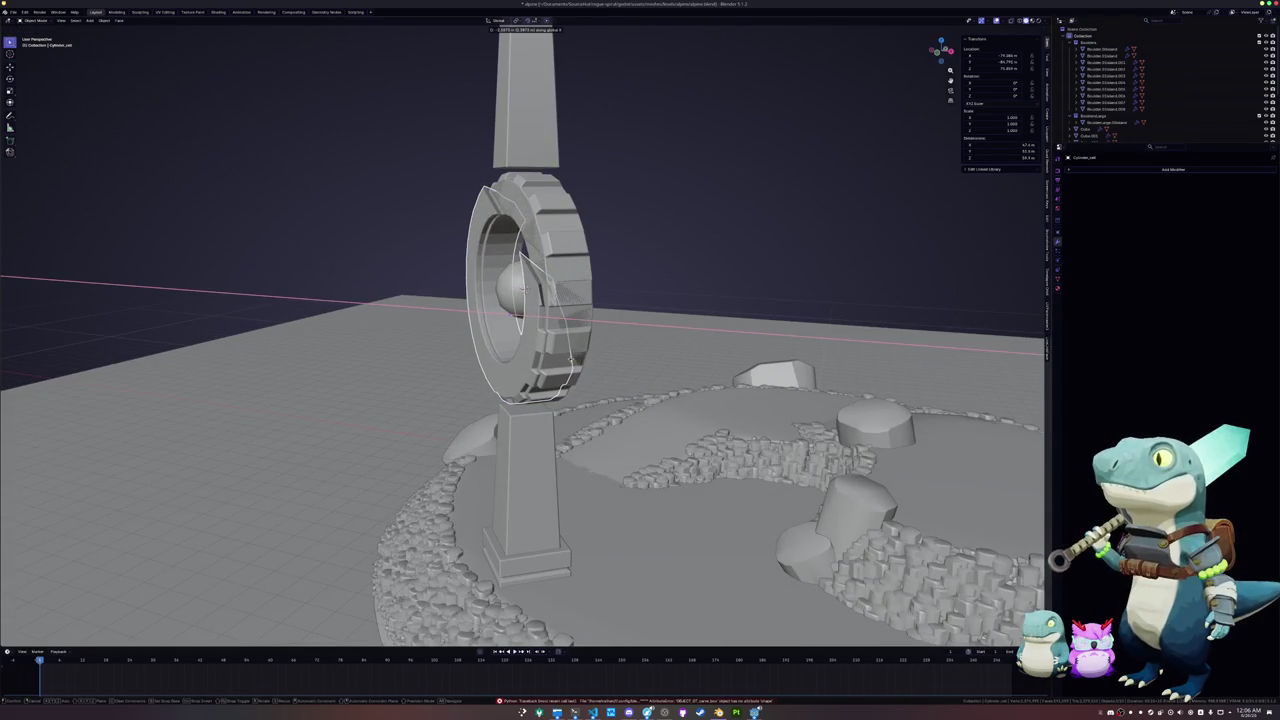
click(574, 320)
key(g)
key(x)
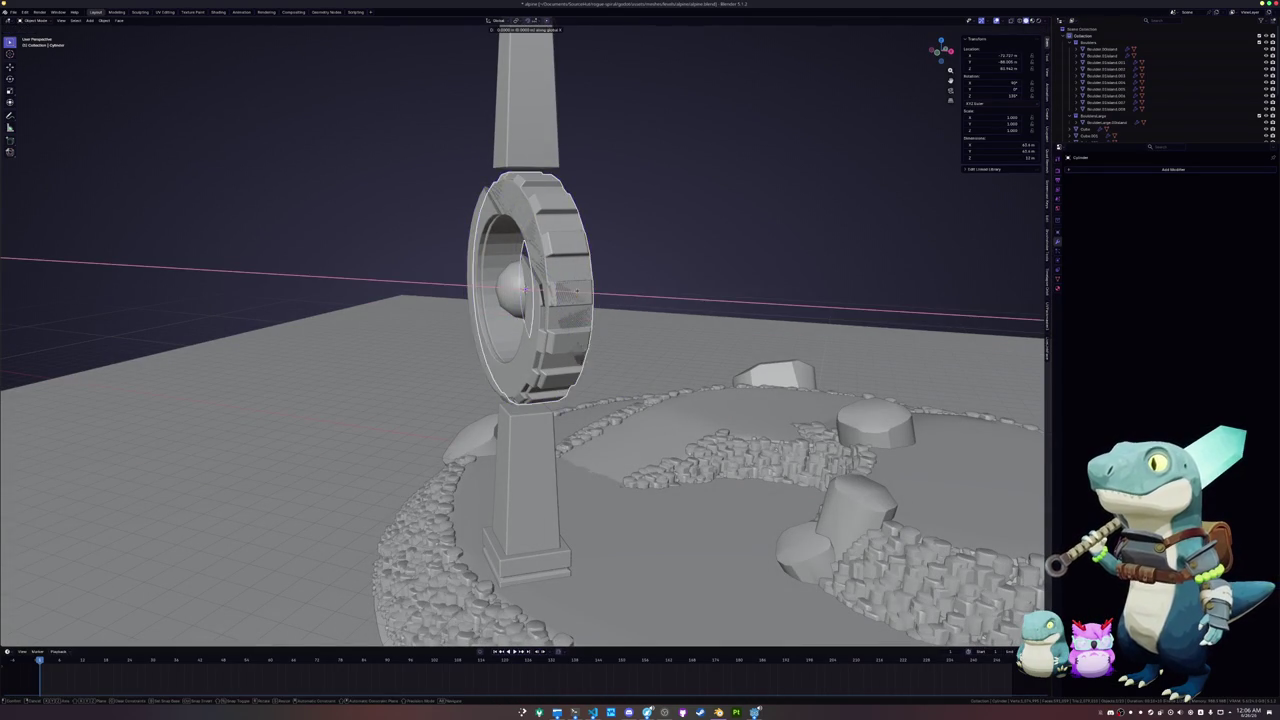
right_click(640, 297)
- Select another fractured piece and push it outward along X
click(580, 320)
mouse_move(580, 320)
middle_down()
mouse_move(585, 292)
mouse_move(553, 275)
mouse_move(575, 278)
mouse_move(603, 315)
middle_up()
key(g)
key(x)
click(590, 310)
key(g)
key(x)
key(z)
right_click(585, 292)
- Move two more pieces apart, one along X and a small one along Y
click(553, 275)
key(g)
right_click(560, 280)
key(g)
key(x)
click(603, 315)
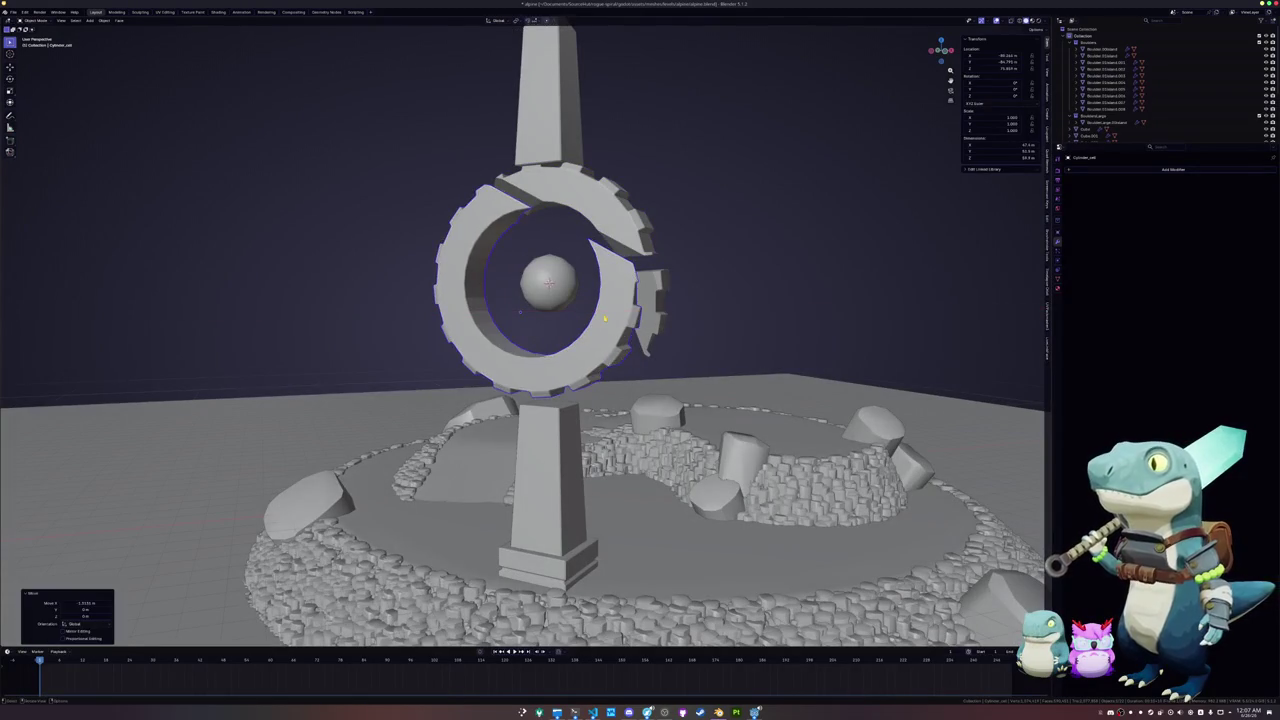
middle_drag(603, 315, 618, 340)
key(g)
key(y)
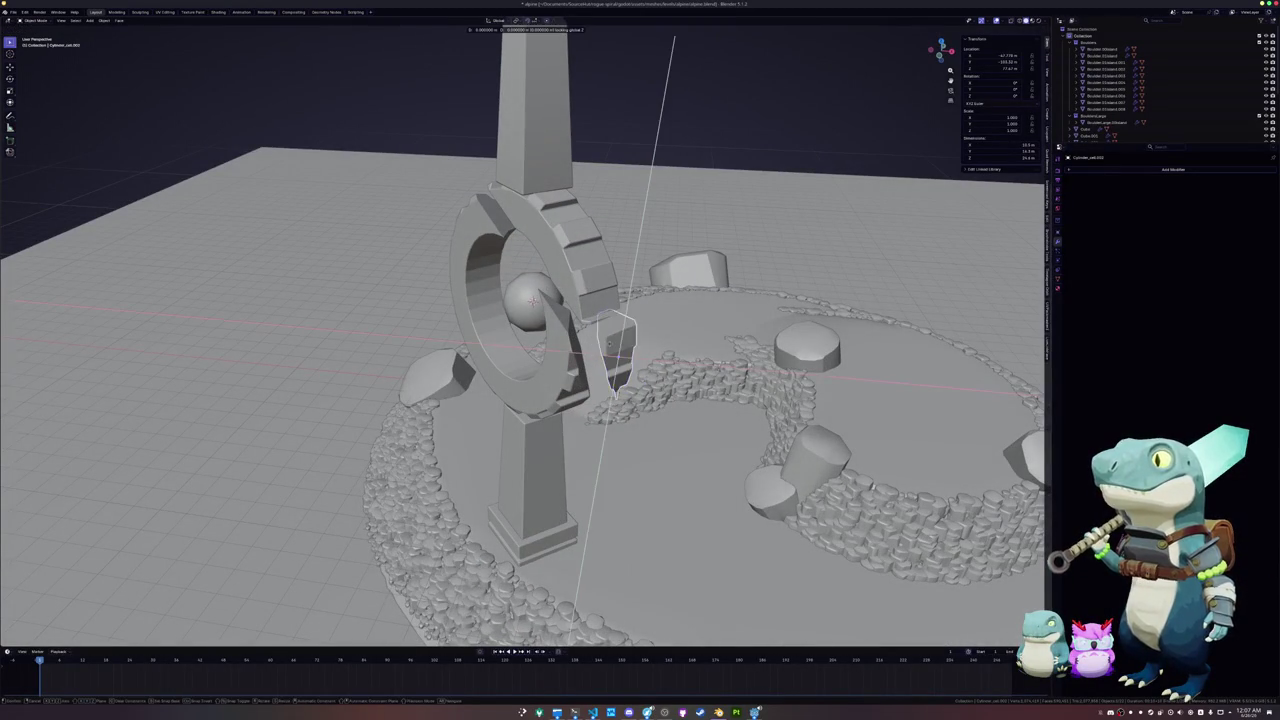
click(605, 360)
- Select the original intact ring in the outliner and snap it to the 3D cursor
click(565, 362)
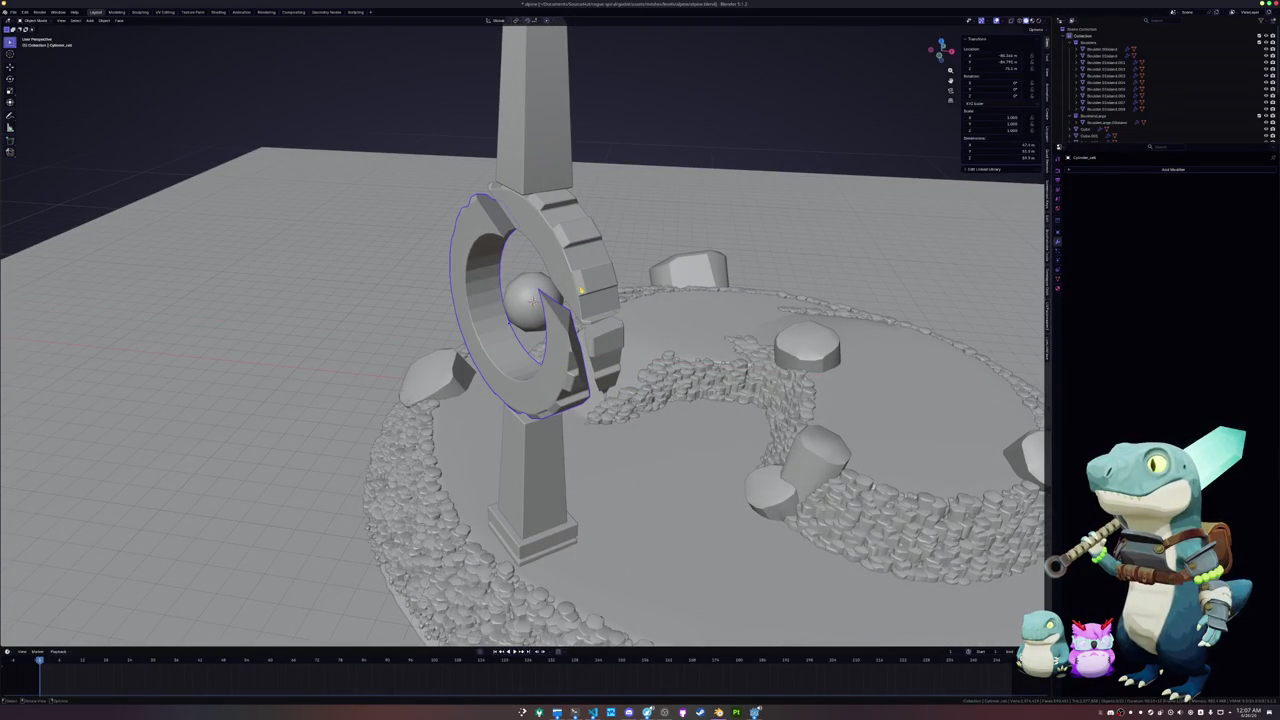
scroll(1193, 89, down, 5)
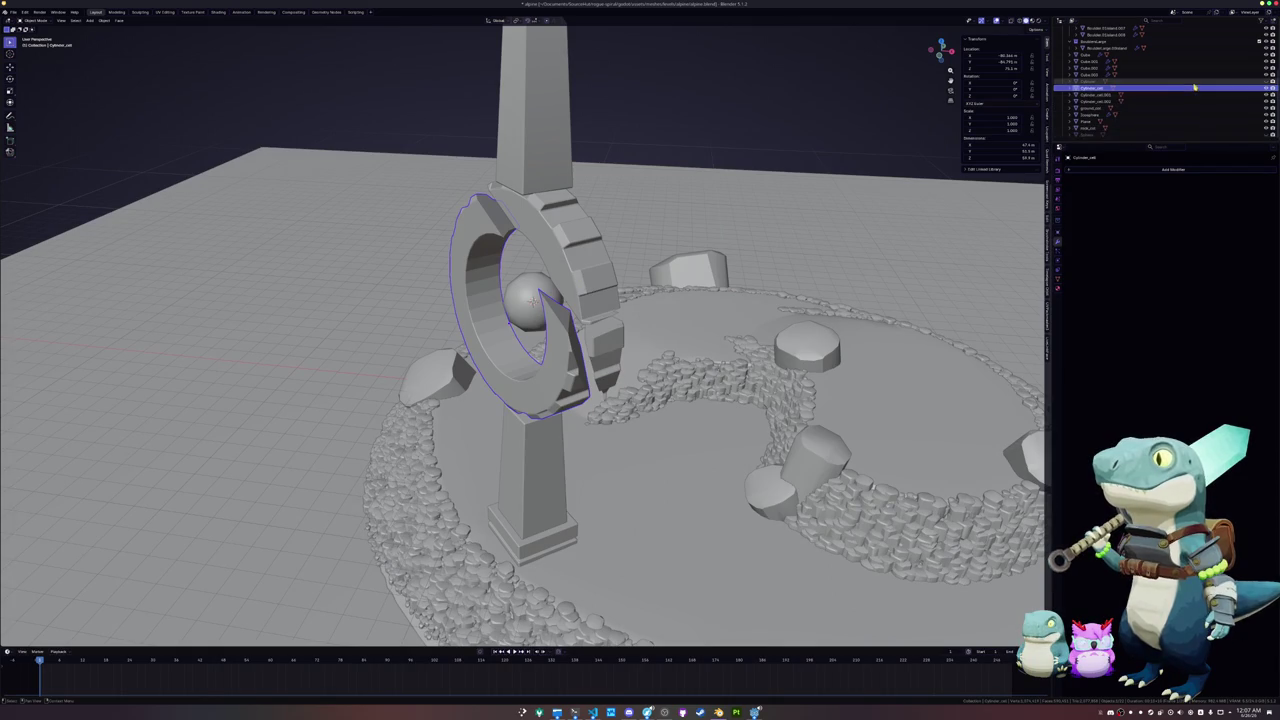
click(1090, 115)
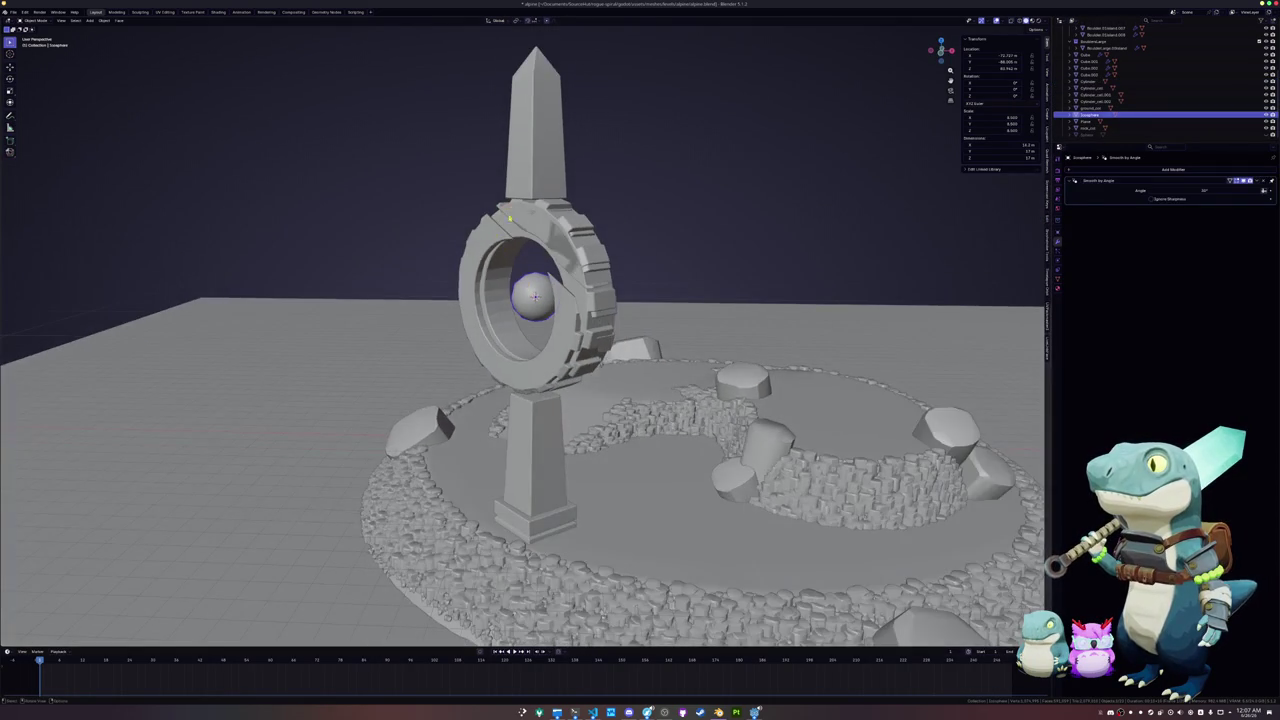
click(1090, 81)
key(shift+s)
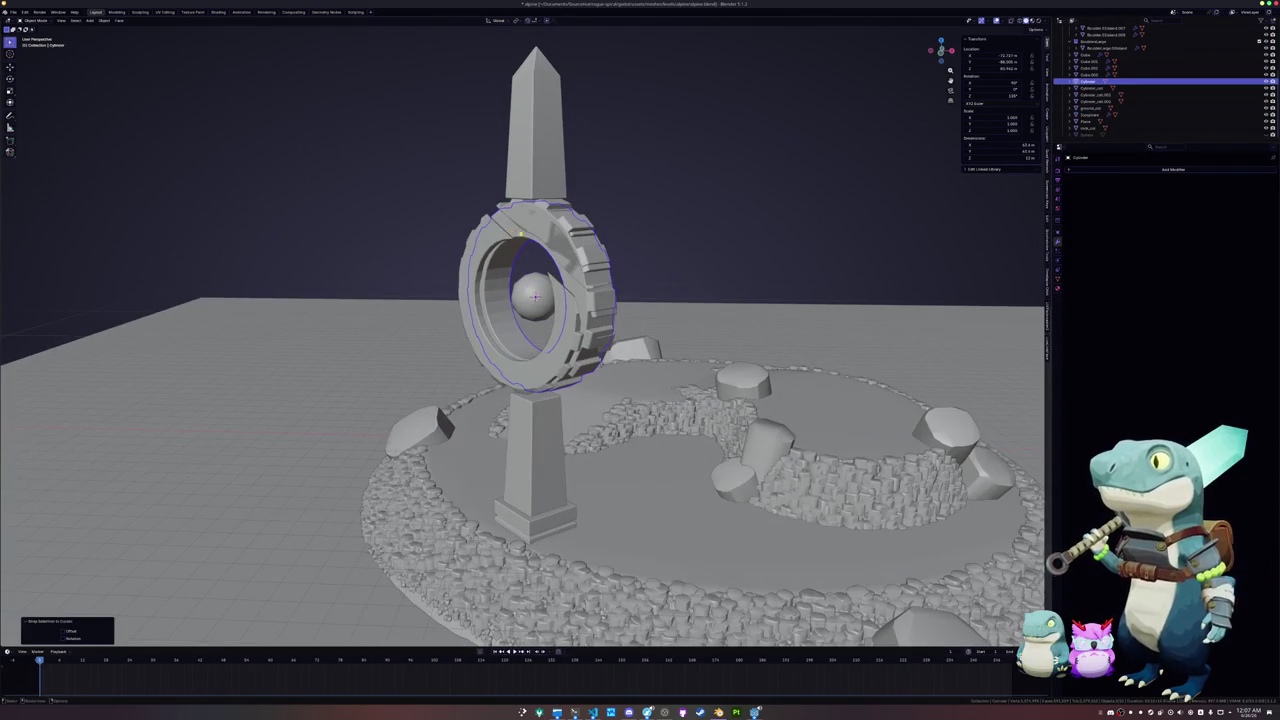
- Nudge the intact ring slightly along X, then delete it
key(g)
key(x)
key(x)
click(519, 311)
click(494, 282)
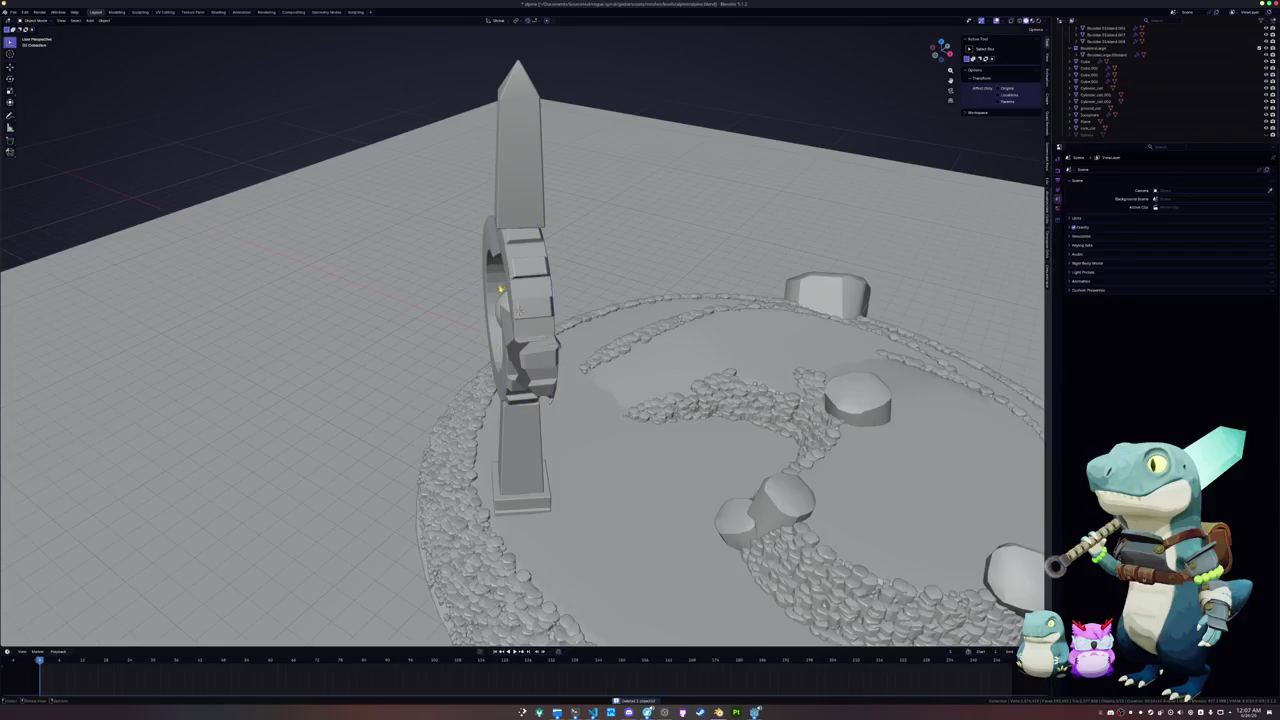
- Select the pillar base, shaft and obelisk top together
click(521, 372)
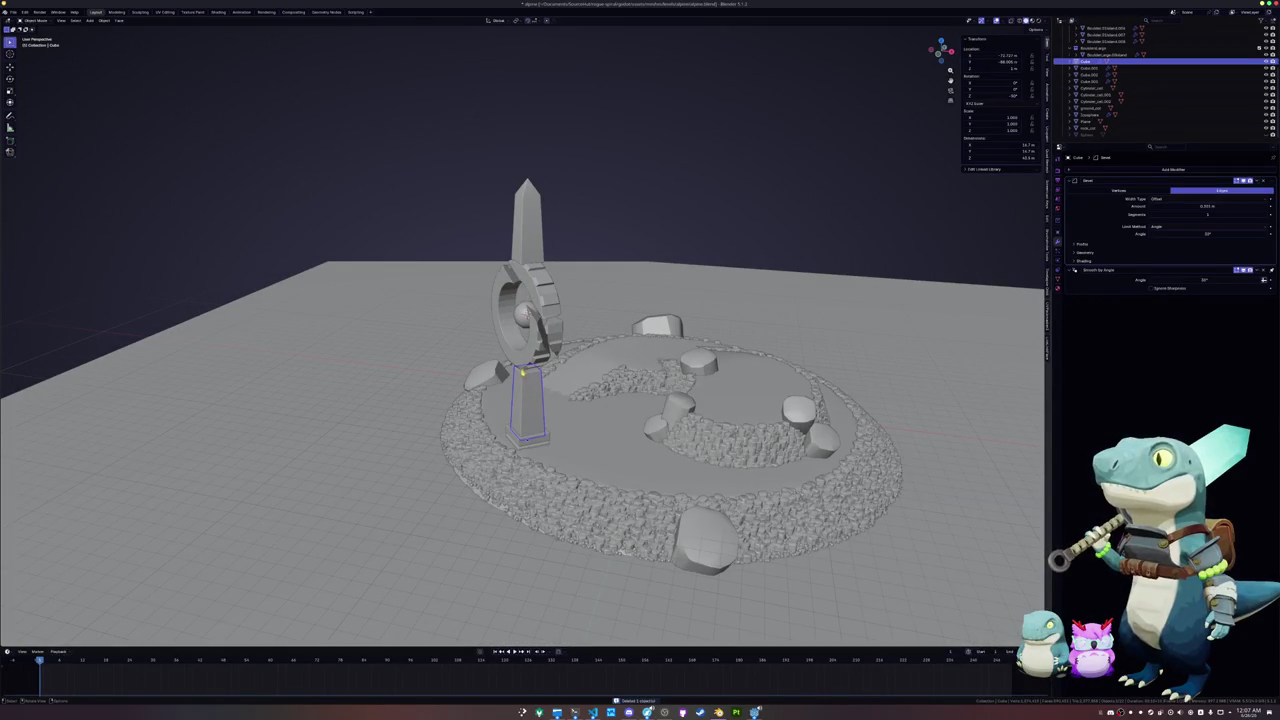
shift+click(530, 445)
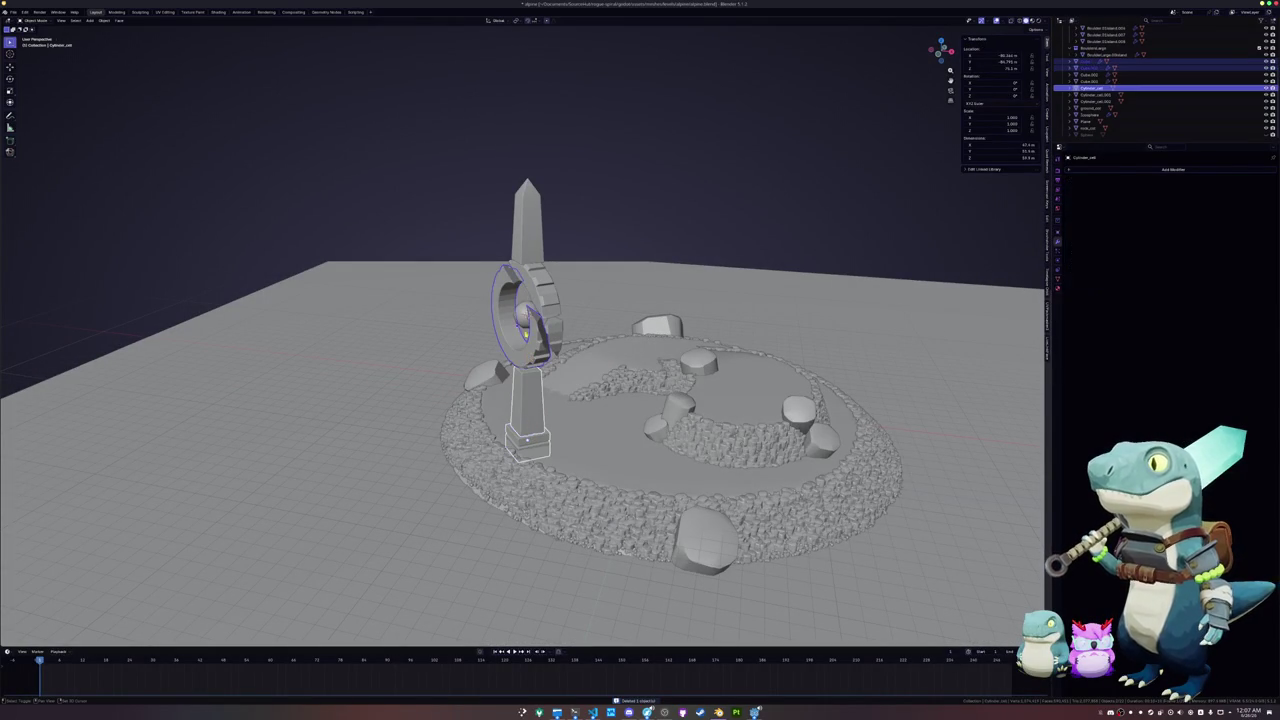
shift+click(538, 294)
shift+click(553, 336)
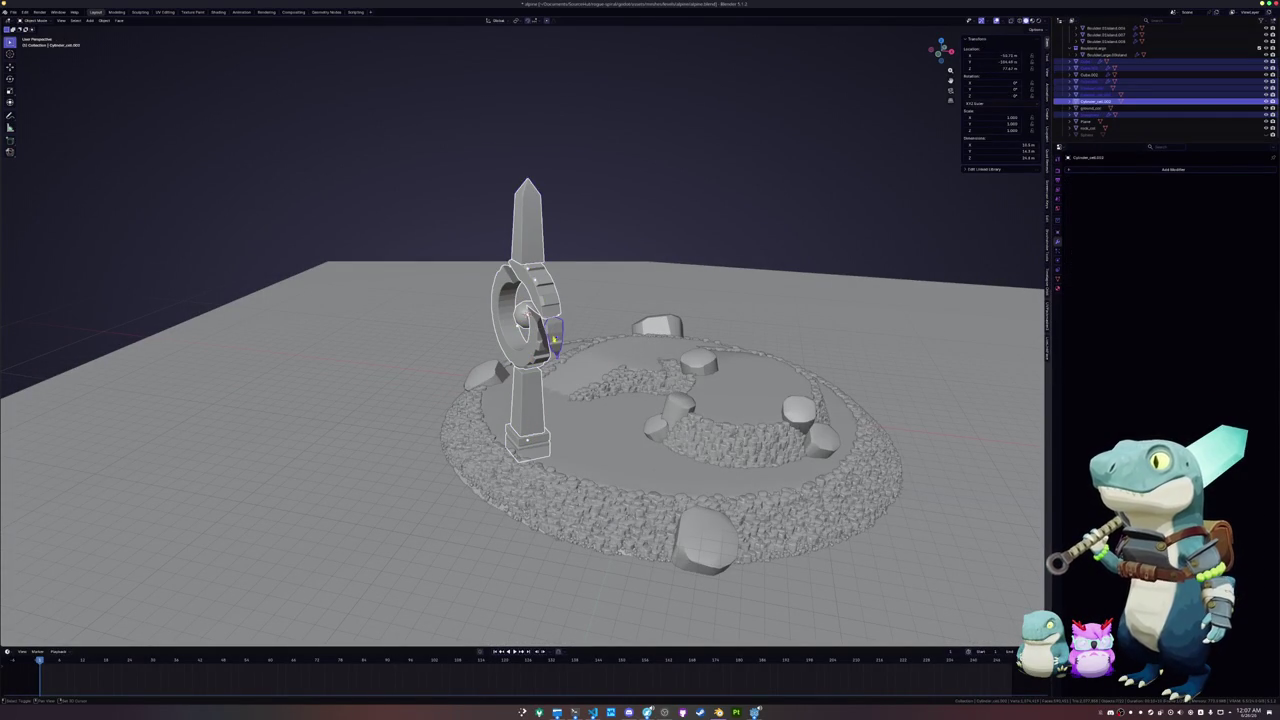
shift+click(533, 440)
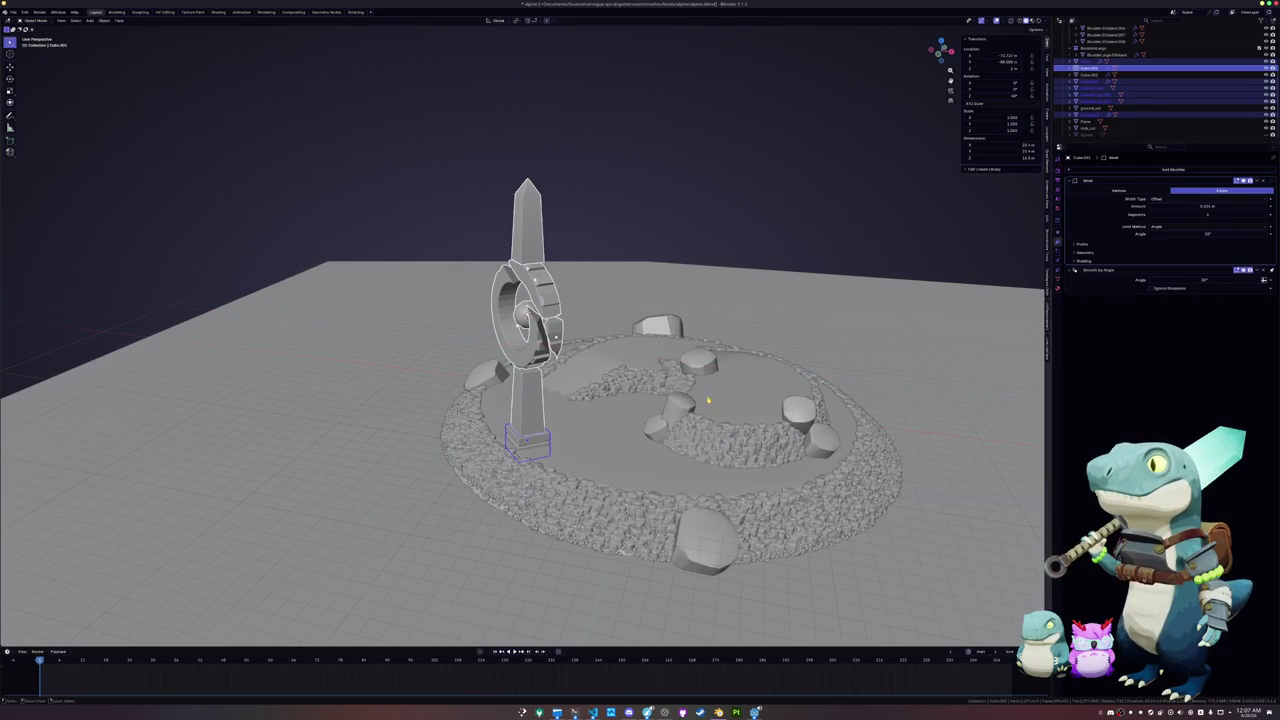
click(536, 435)
click(540, 440)
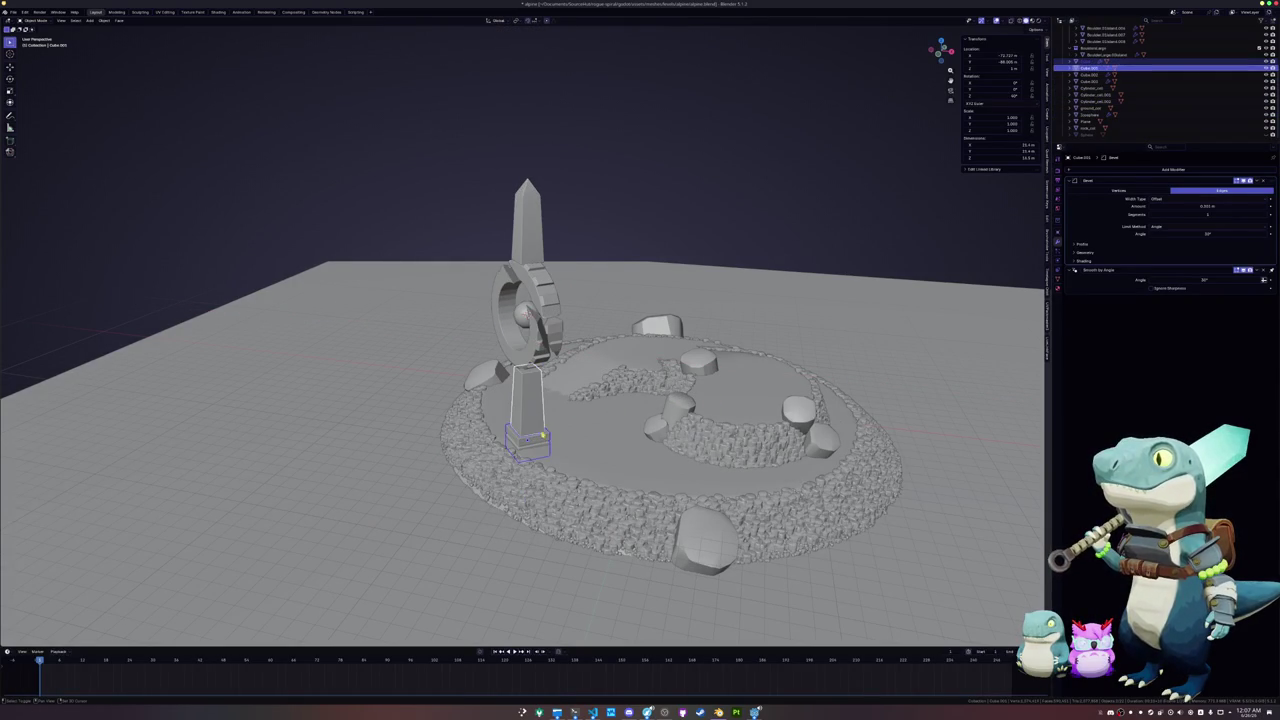
shift+click(527, 215)
- Scale the pillar parts' geometry in Edit Mode and return to Object Mode
key(Tab)
key(s)
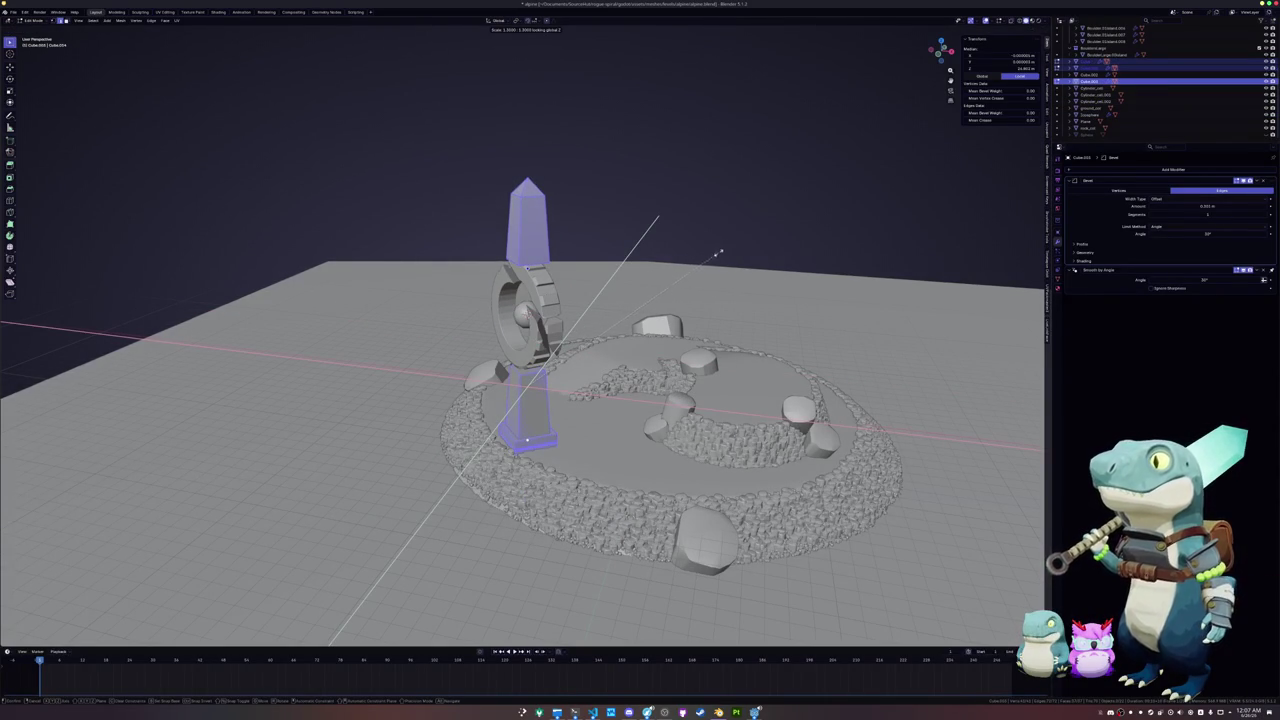
click(724, 254)
key(Tab)
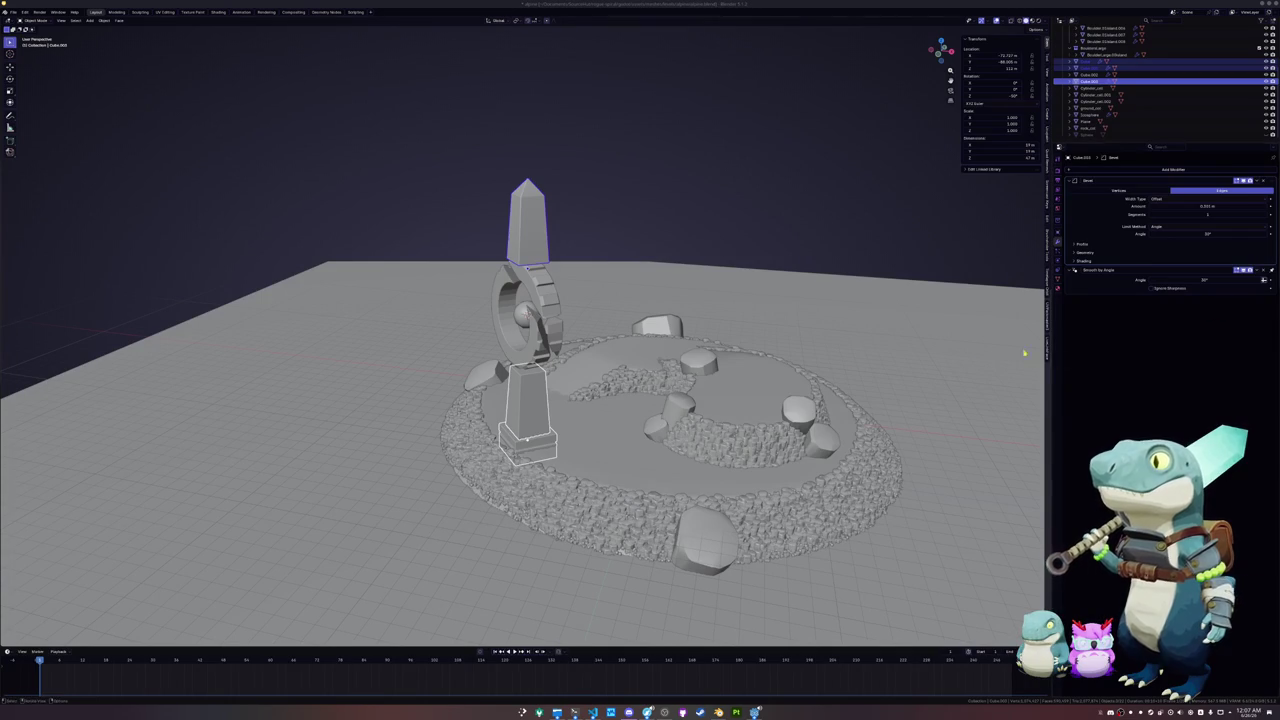
scroll(585, 350, up, 5)
- Apply the pillar's scale so it becomes permanent
key(Tab)
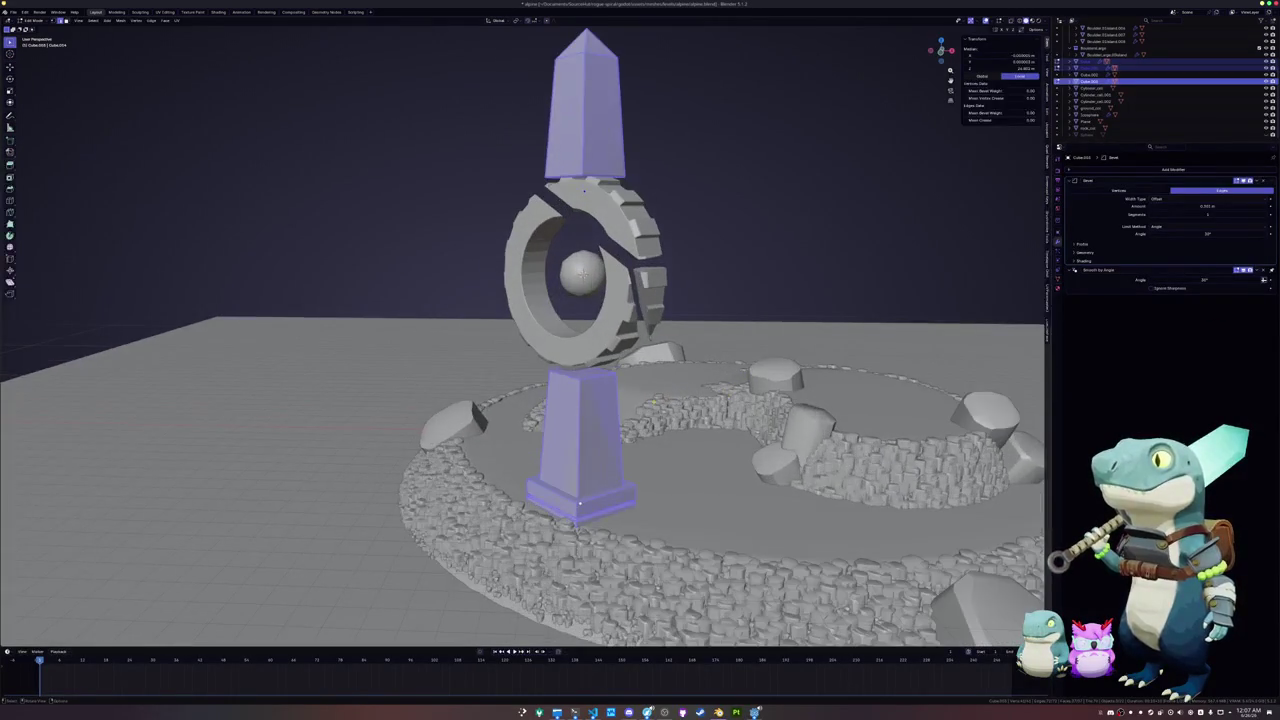
key(Tab)
key(ctrl+a)
click(590, 400)
- Nudge the small ring piece and the upper ring segment to new positions
mouse_move(585, 190)
middle_down()
mouse_move(597, 285)
mouse_move(644, 316)
mouse_move(700, 320)
middle_up()
click(597, 288)
click(631, 318)
key(g)
click(690, 316)
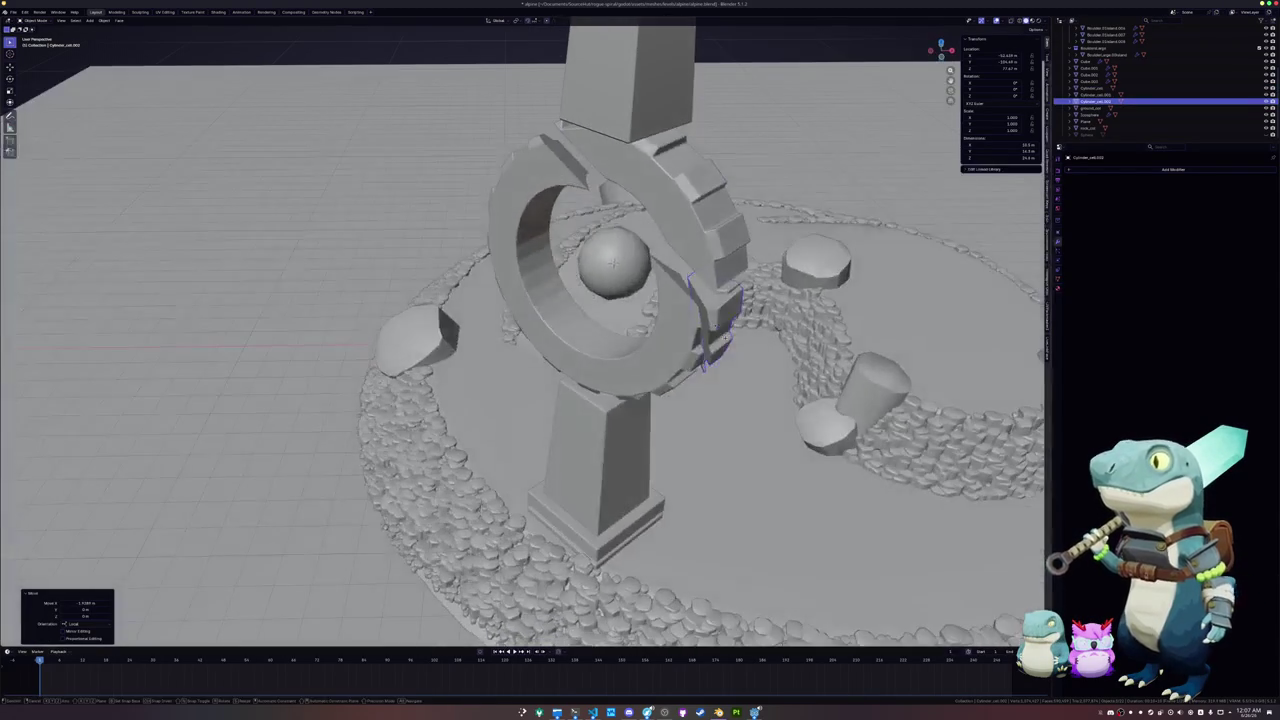
click(648, 147)
middle_drag(648, 147, 600, 230)
key(g)
click(648, 155)
- Select the sphere and orbit to a front-facing view of the ring
scroll(648, 163, down, 3)
scroll(648, 163, down, 4)
click(571, 294)
scroll(496, 370, up, 3)
middle_drag(496, 370, 598, 335)
scroll(596, 341, up, 3)
scroll(596, 341, up, 3)
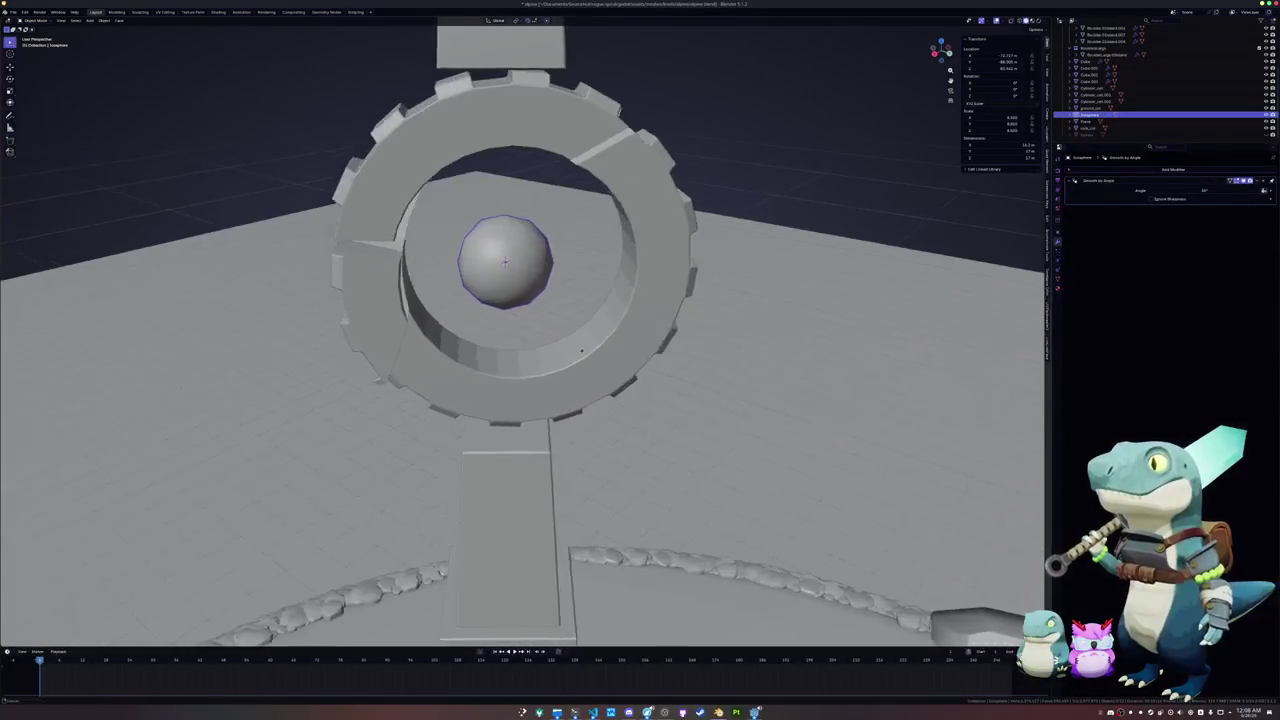
scroll(543, 474, down, 4)
middle_drag(543, 474, 549, 370)
scroll(551, 348, up, 4)
- In front orthographic view, shift the ring along the Y axis
click(551, 348)
key(KP_5)
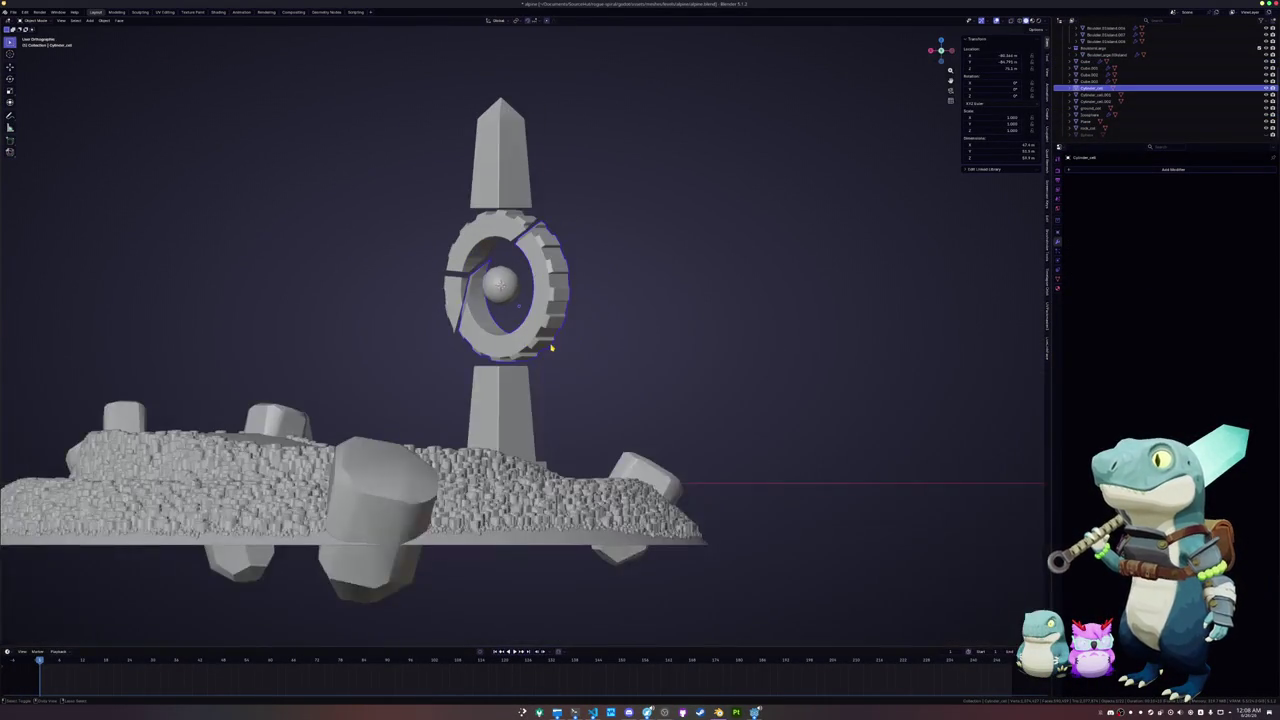
key(KP_1)
scroll(551, 348, up, 2)
key(g)
key(y)
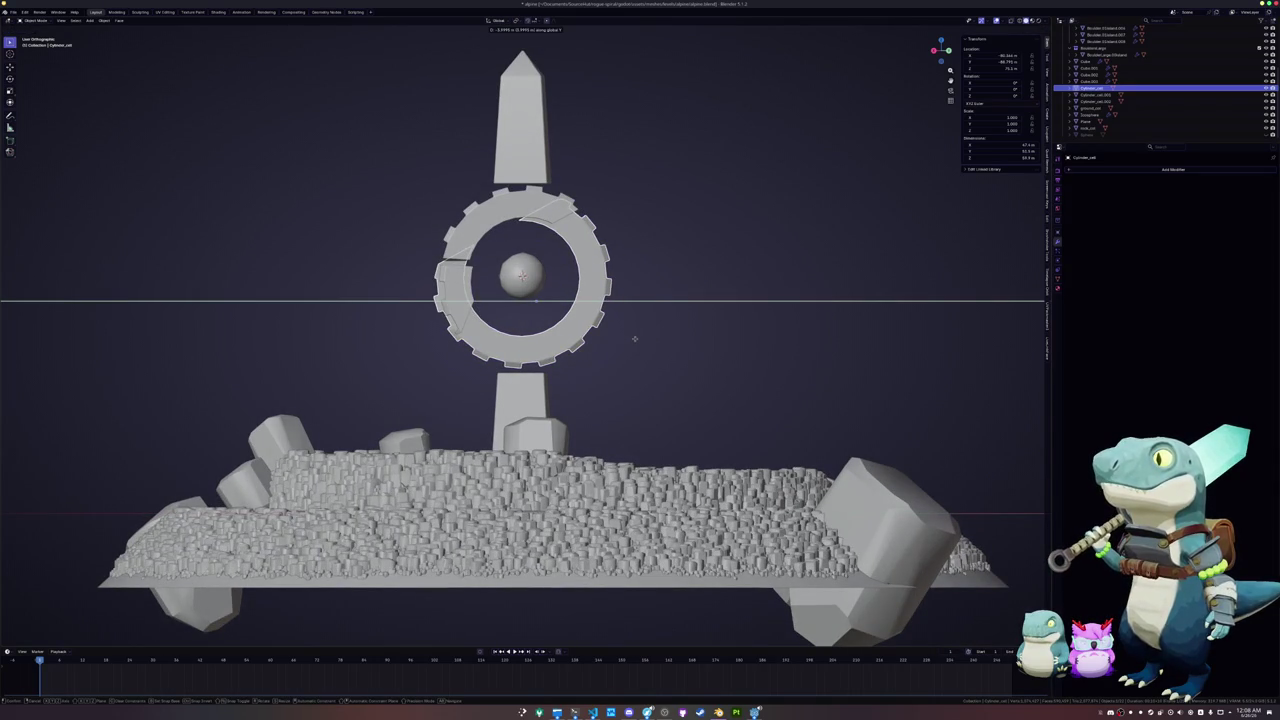
click(637, 340)
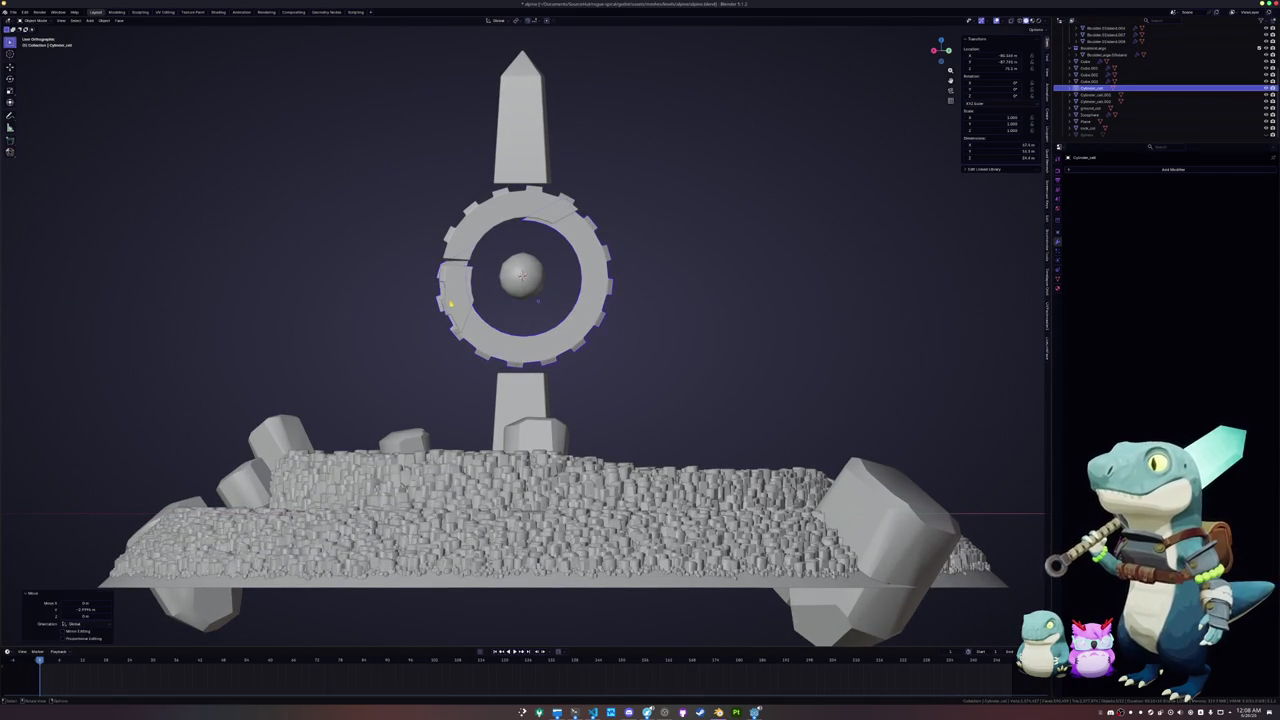
- Push the left ring fragment outward along X to open a crack
click(451, 304)
key(g)
key(x)
click(485, 264)
click(495, 220)
key(g)
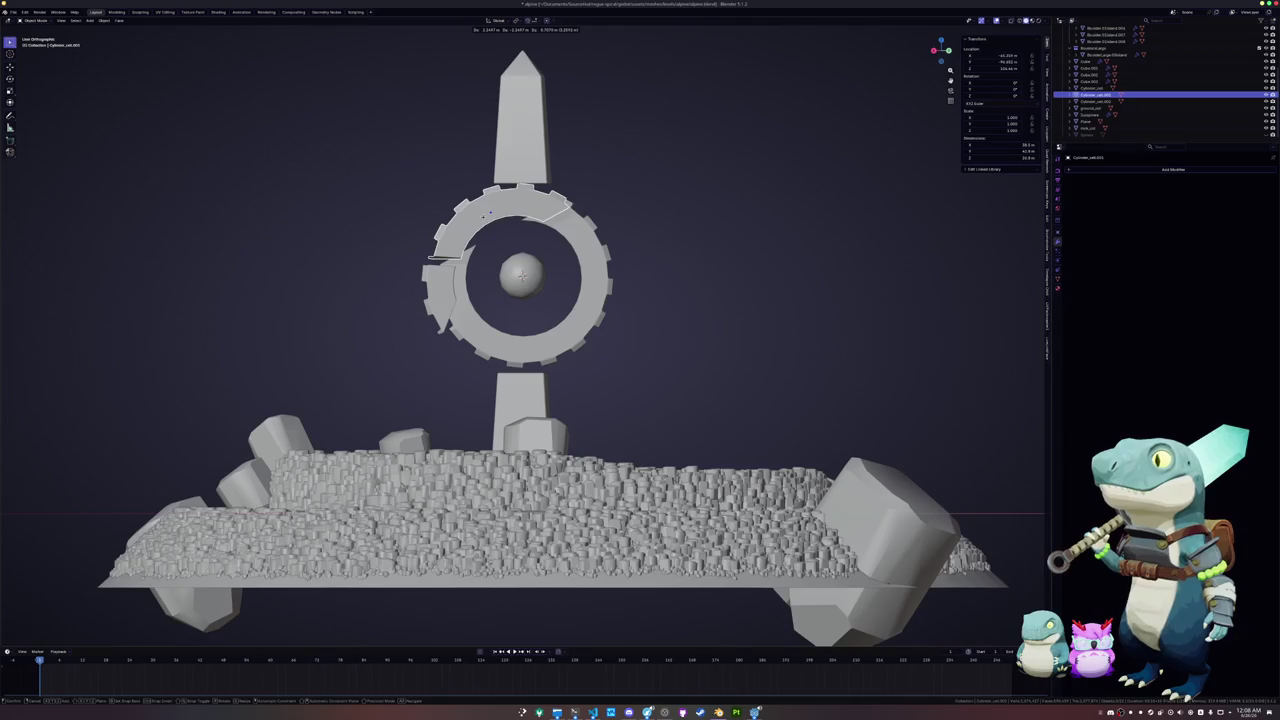
click(485, 215)
click(520, 120)
key(g)
key(z)
click(643, 178)
scroll(643, 178, down, 3)
mouse_move(643, 178)
middle_down()
mouse_move(640, 297)
mouse_move(600, 300)
middle_up()
click(505, 290)
middle_drag(505, 290, 520, 330)
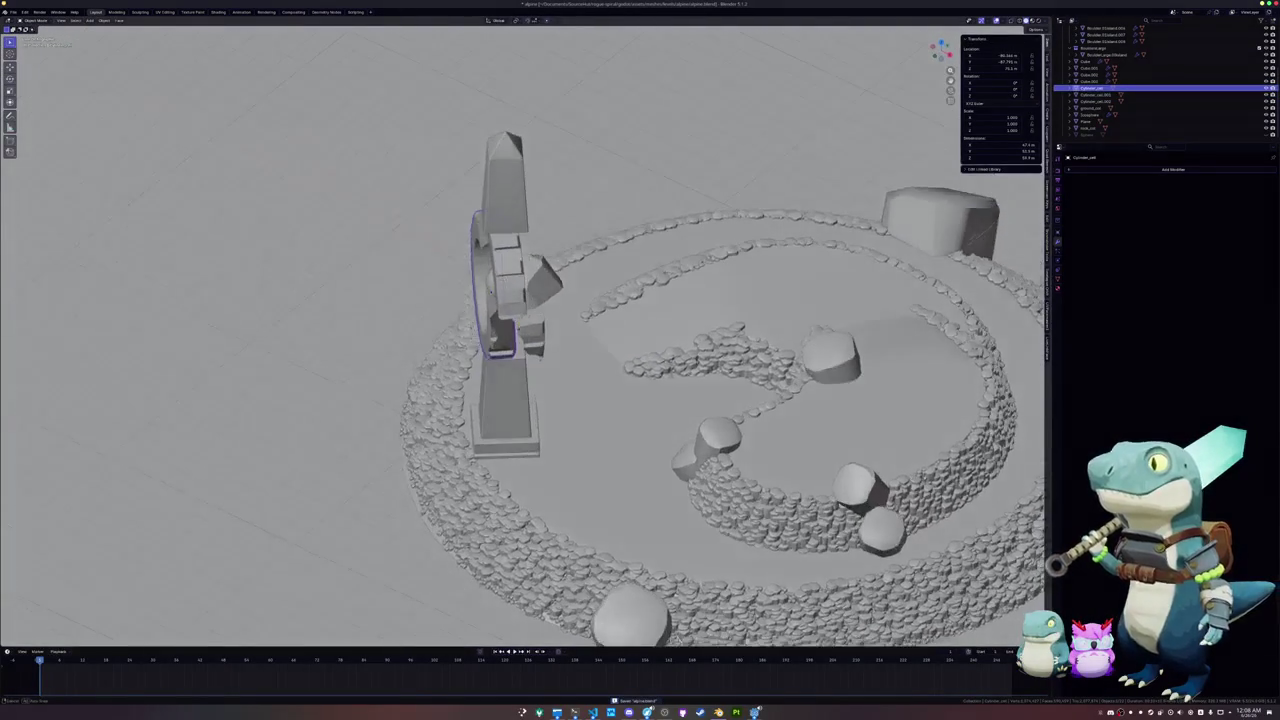
key(g)
key(y)
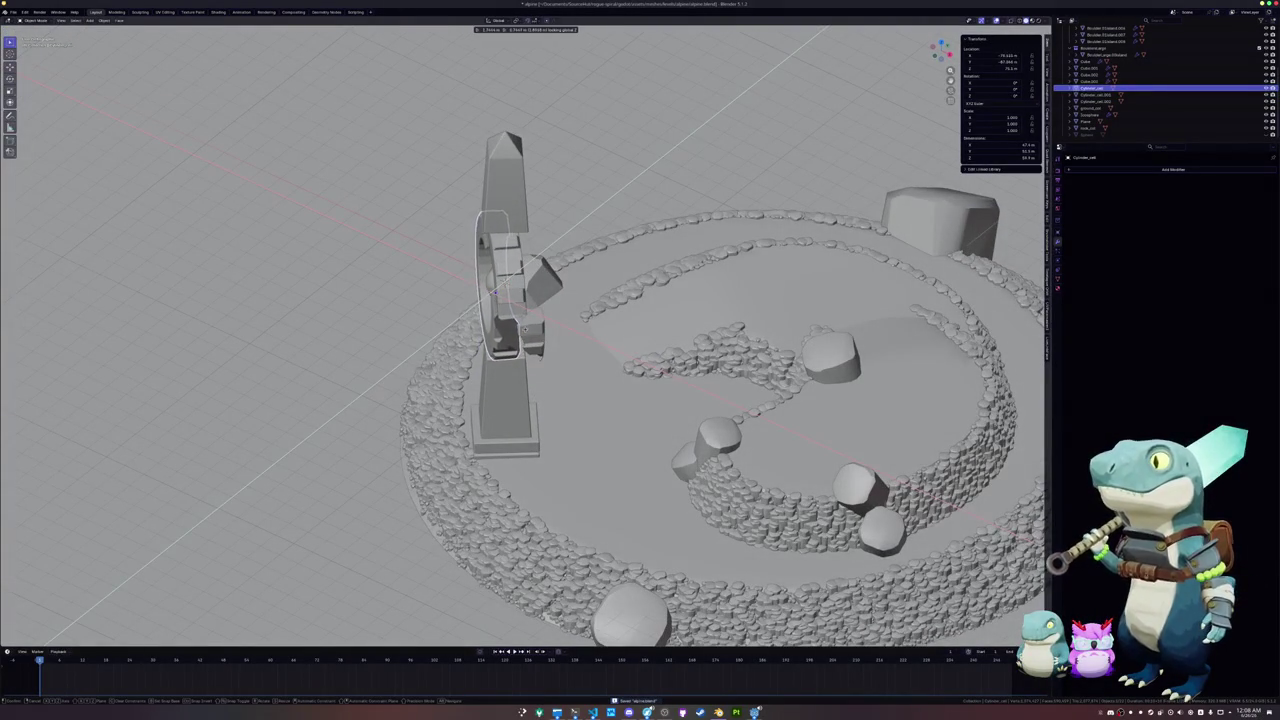
click(505, 283)
mouse_move(524, 333)
middle_down()
mouse_move(634, 333)
mouse_move(698, 404)
mouse_move(600, 380)
middle_up()
key(alt+z)
key(KP_Decimal)
key(alt+z)
scroll(698, 404, down, 3)
scroll(600, 380, up, 2)
click(510, 328)
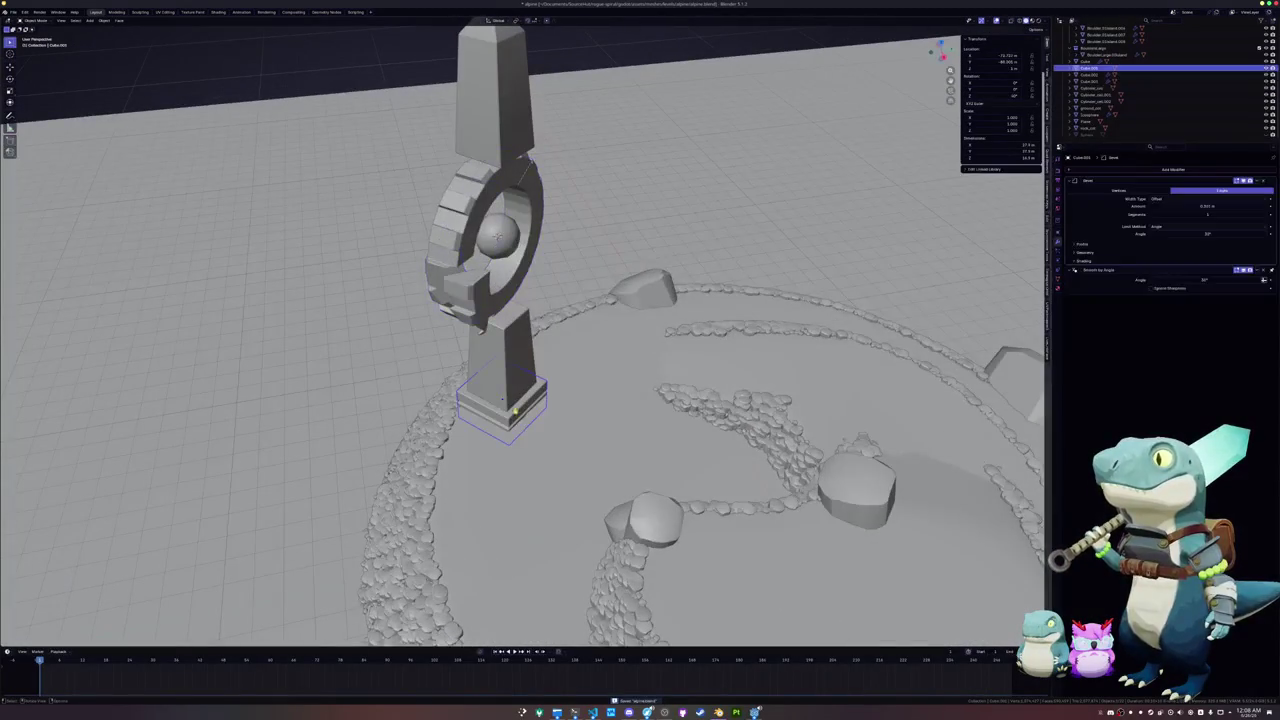
shift+click(465, 210)
shift+click(465, 210)
shift+click(465, 210)
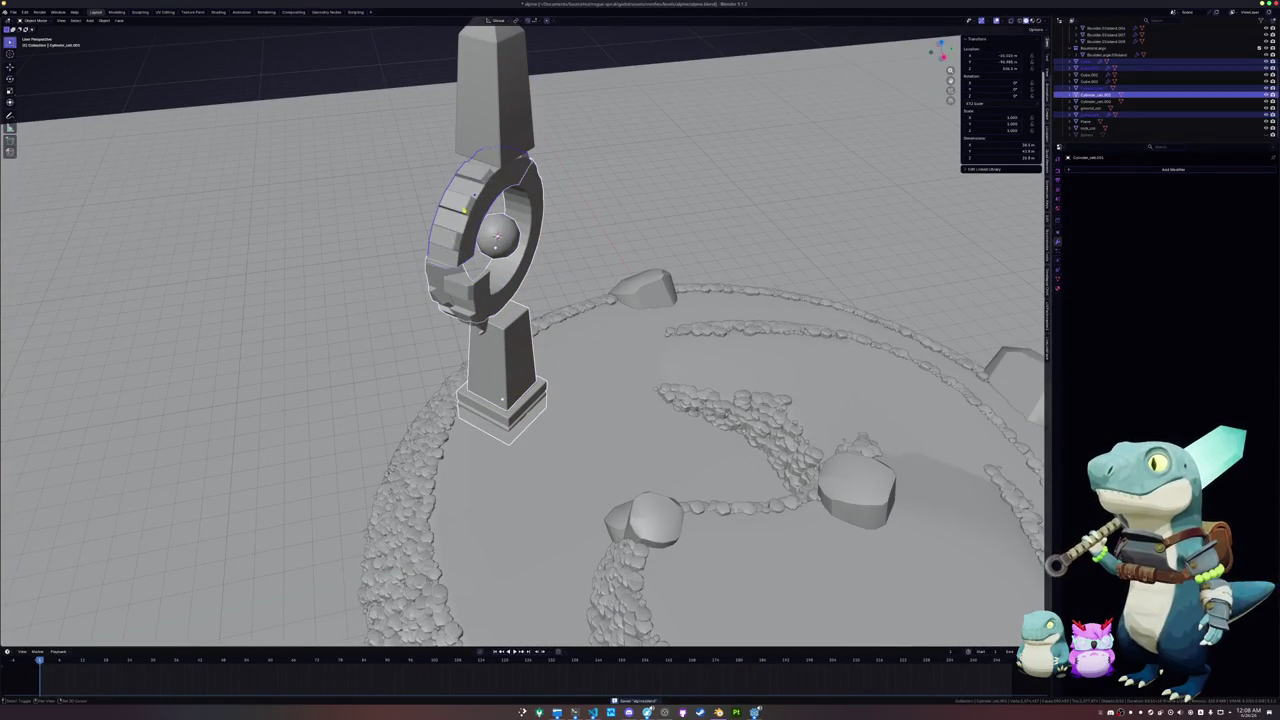
scroll(466, 296, down, 3)
mouse_move(466, 296)
middle_down()
mouse_move(592, 377)
mouse_move(640, 360)
middle_up()
scroll(592, 377, up, 2)
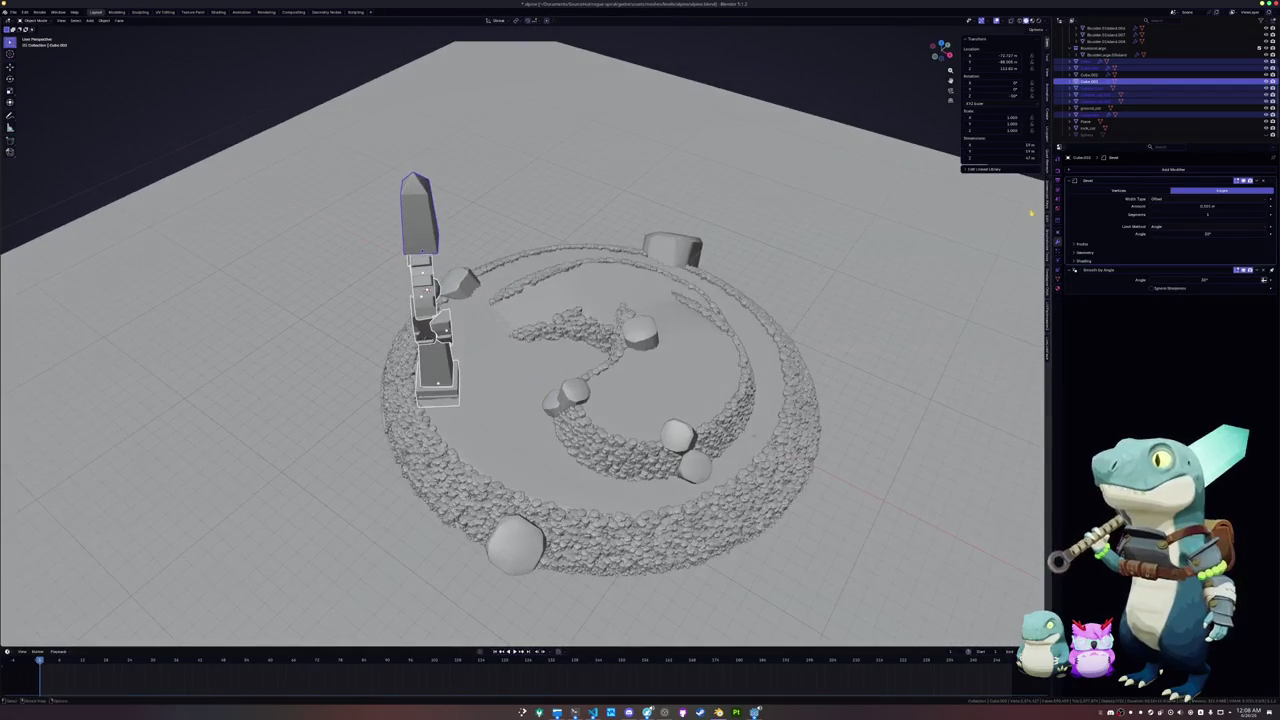
click(1267, 135)
click(1267, 135)
click(1267, 135)
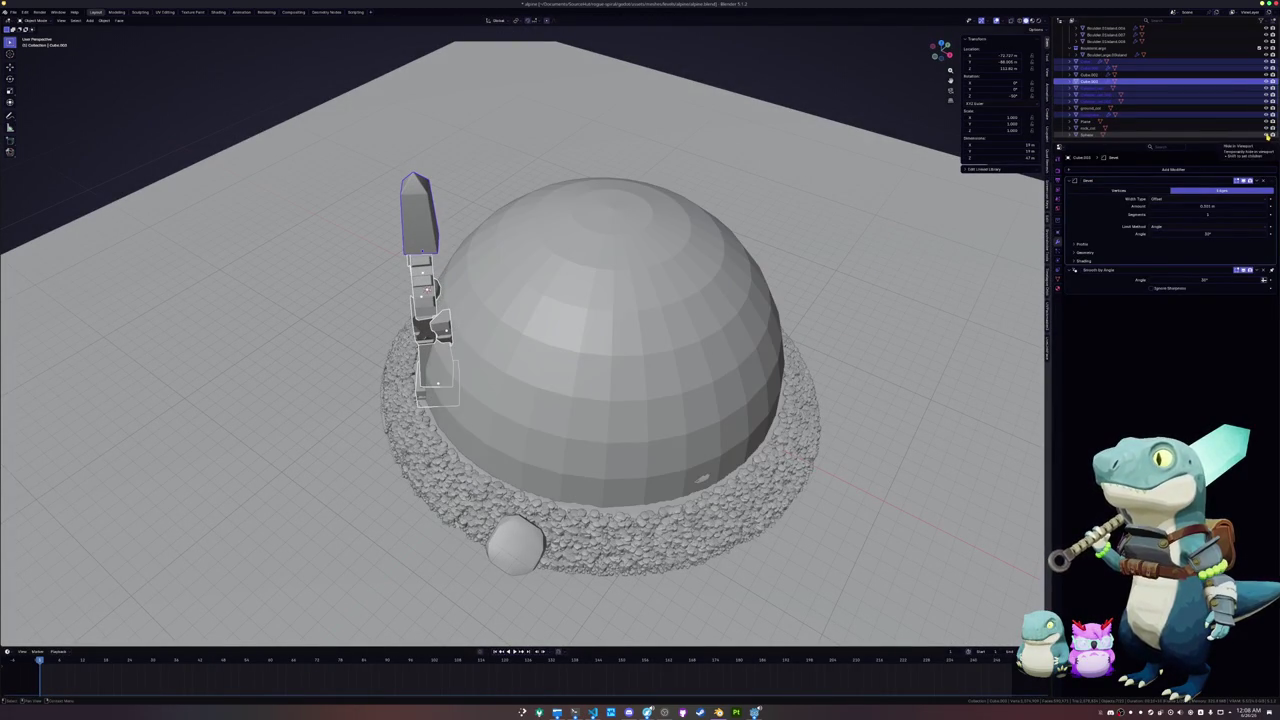
click(1267, 135)
click(1267, 135)
click(1267, 135)
middle_drag(690, 320, 720, 257)
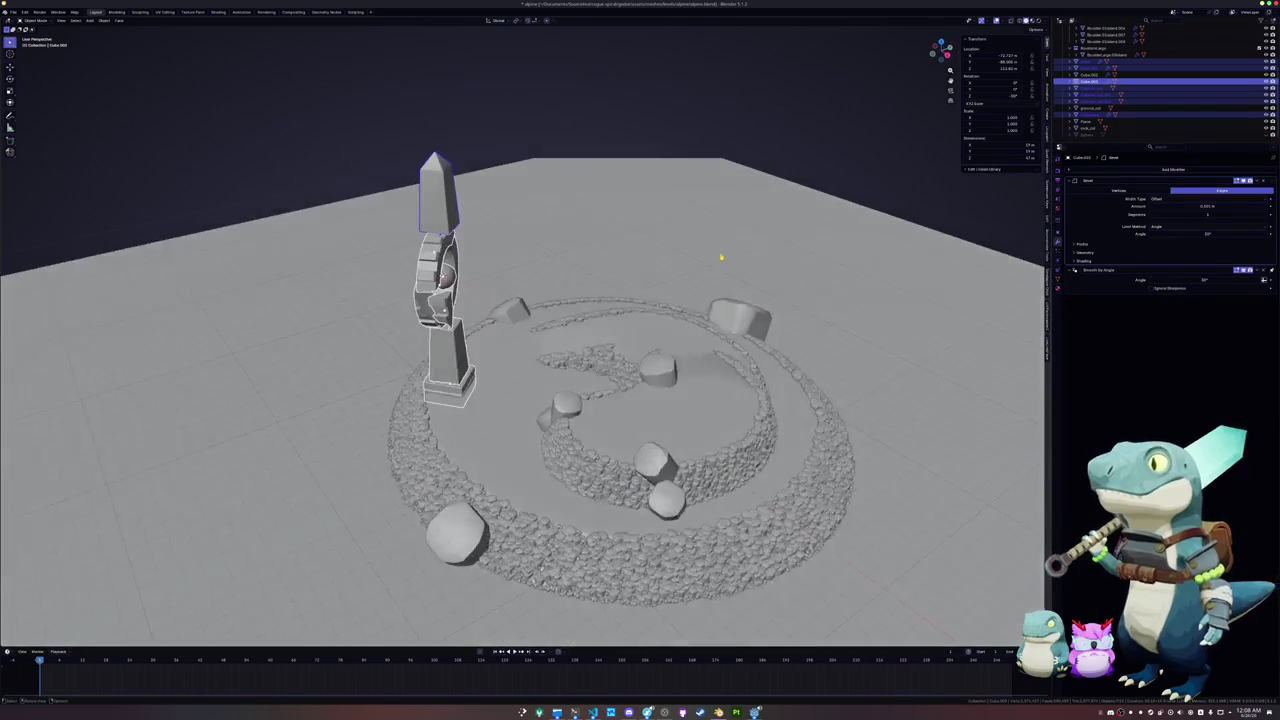
- Convert the obelisk to a mesh, apply all transforms and rename it structure_col
right_click(720, 257)
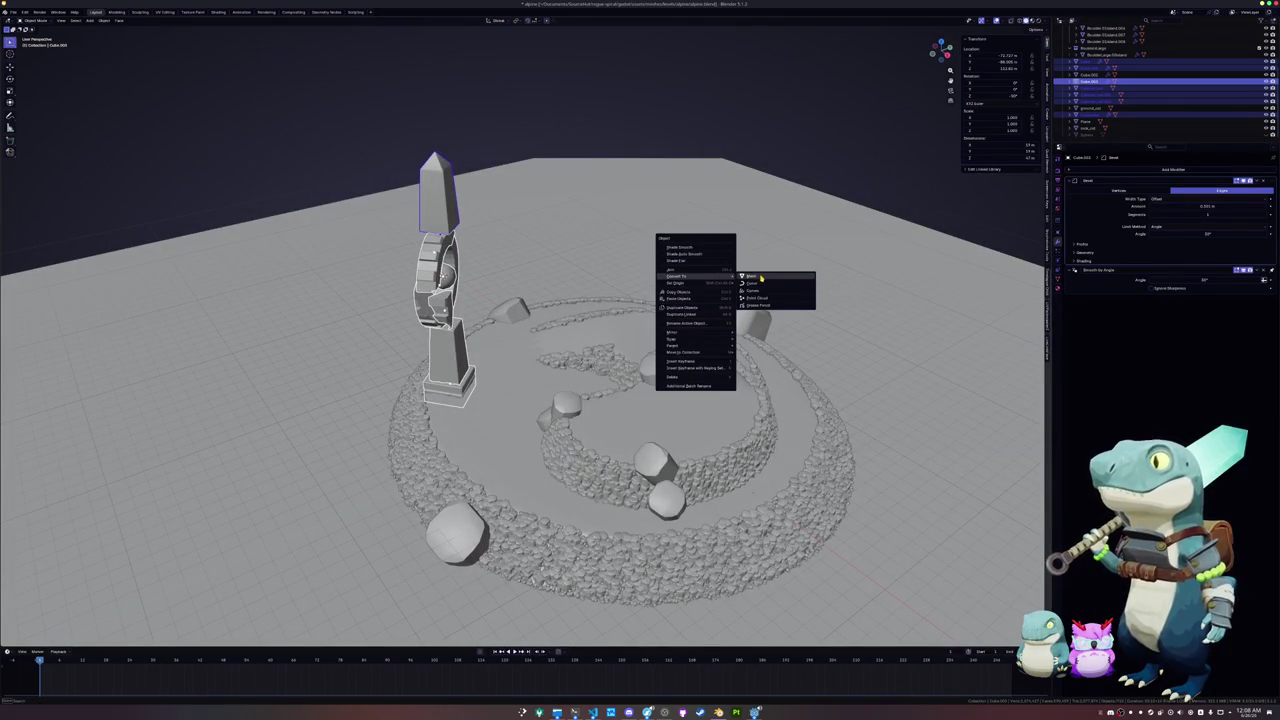
click(761, 278)
mouse_move(761, 278)
middle_down()
mouse_move(540, 295)
mouse_move(627, 346)
middle_up()
key(ctrl+a)
click(627, 345)
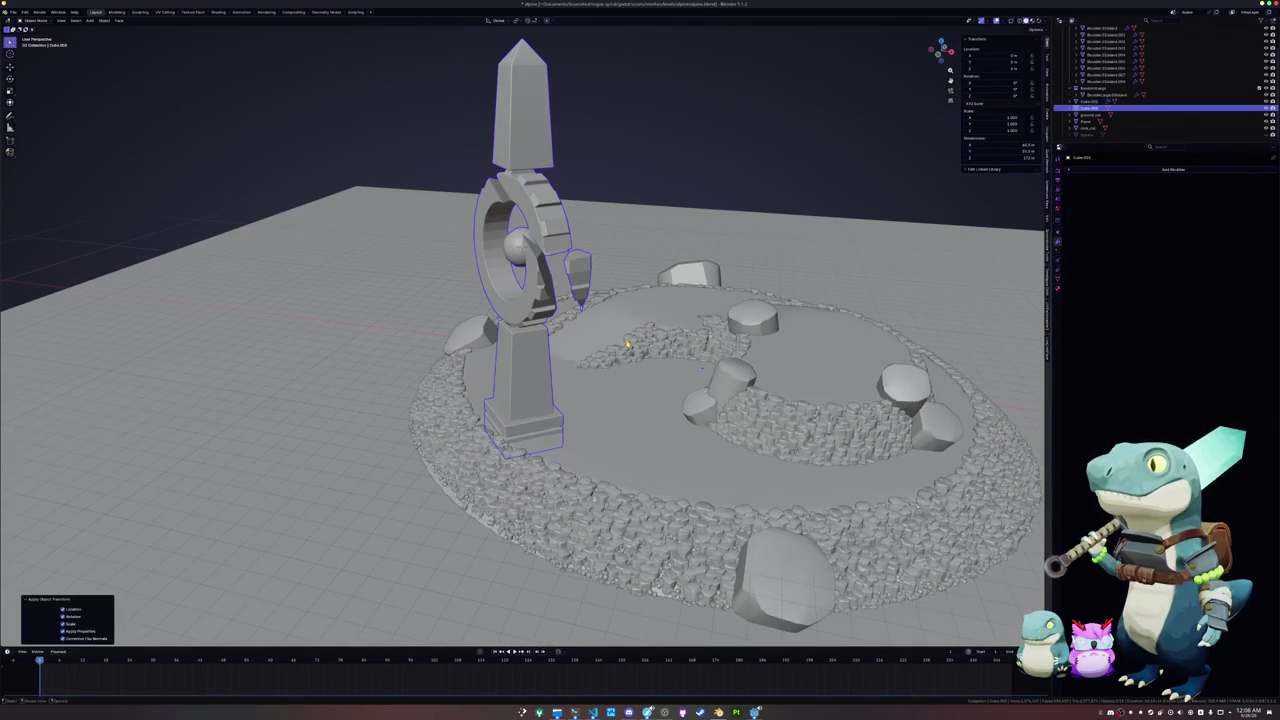
key(F2)
text(structure_col)
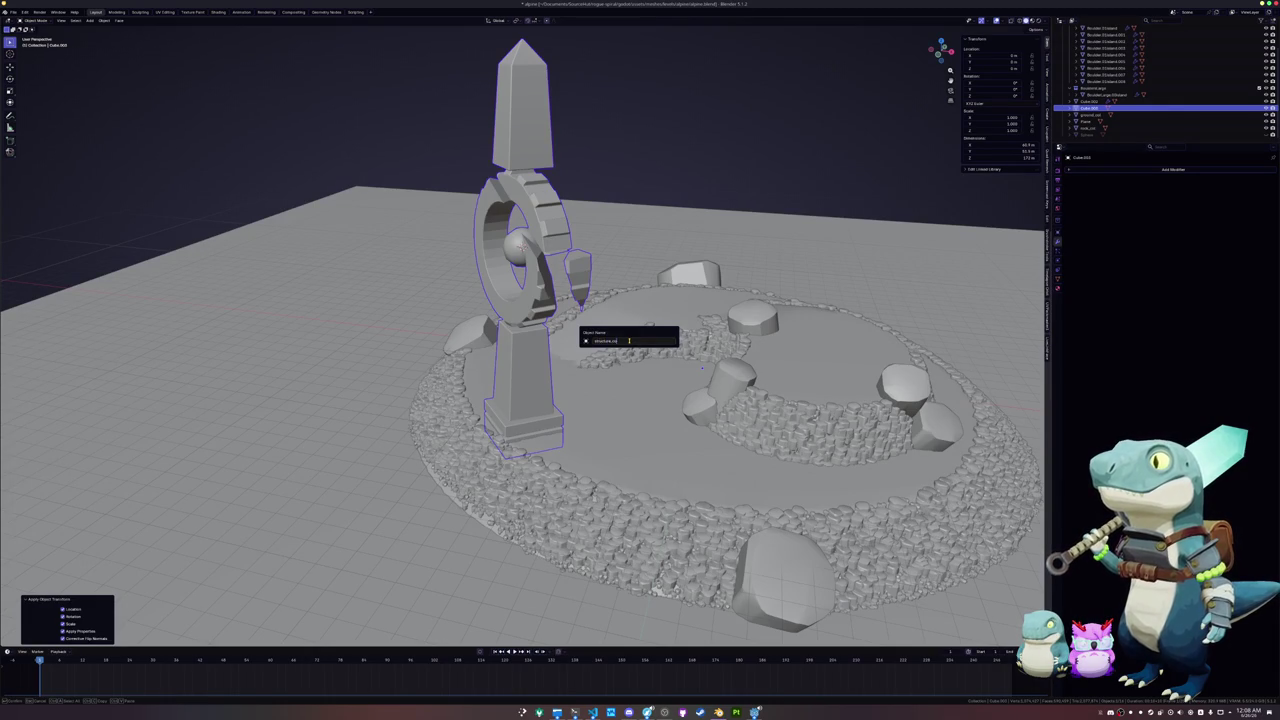
key(Return)
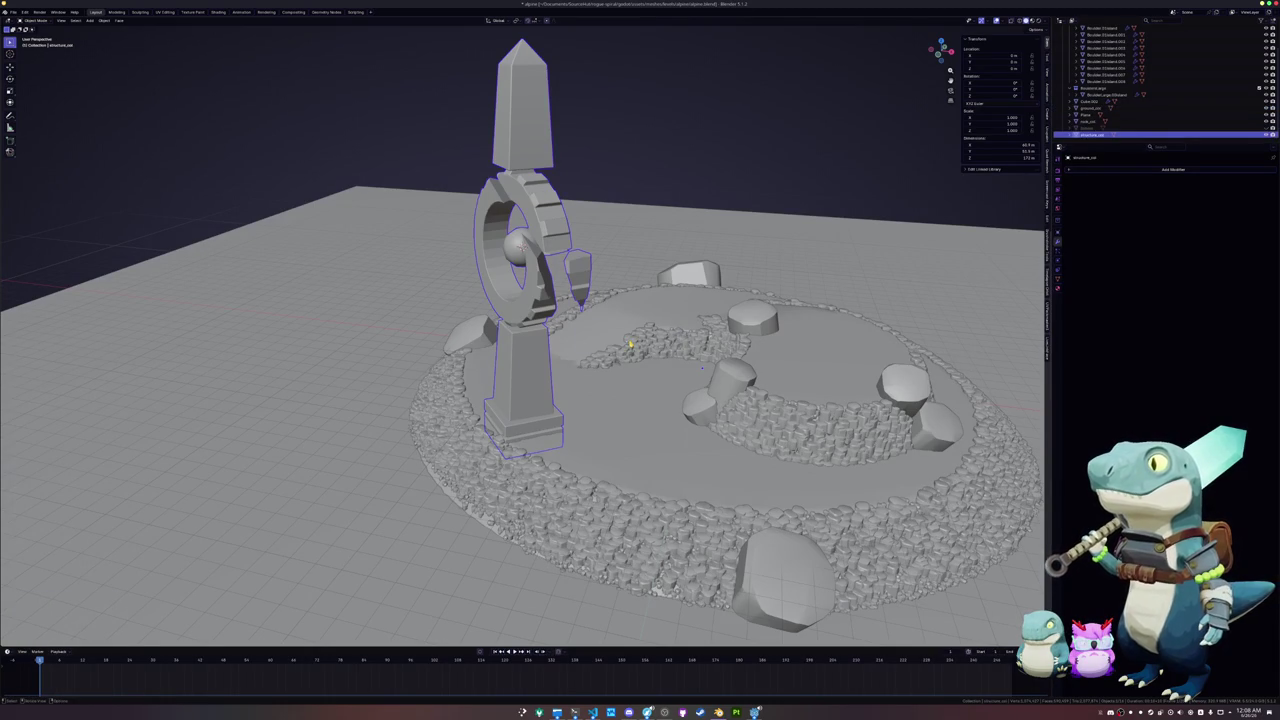
- Check the hidden dome sphere, then apply all transforms to rock_col
click(1100, 128)
click(1268, 129)
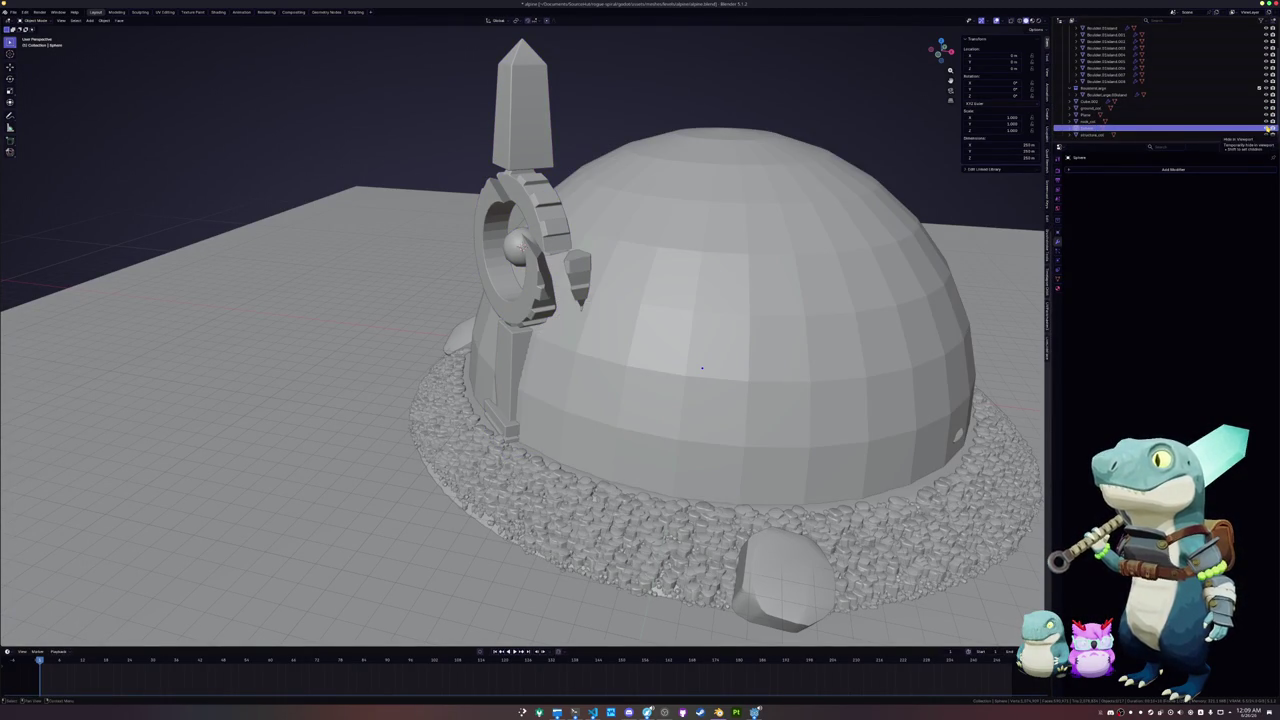
click(1268, 129)
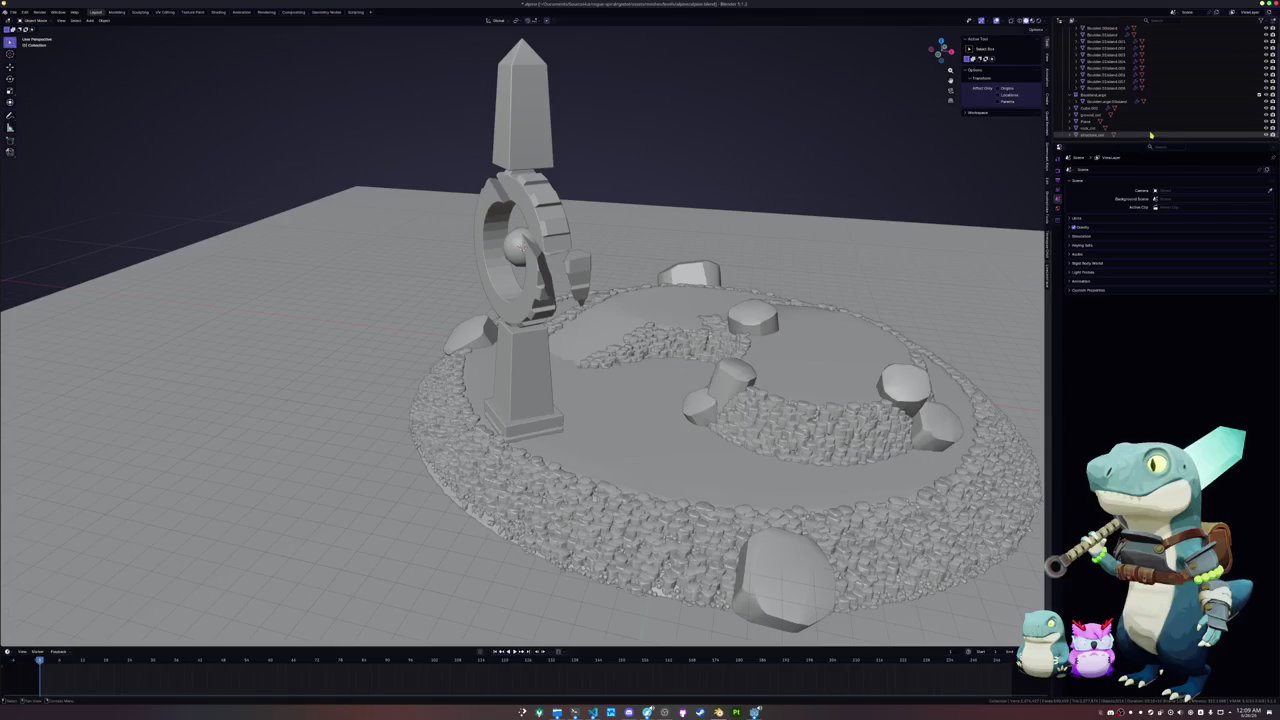
click(1090, 122)
shift+middle_drag(891, 338, 848, 326)
key(ctrl+a)
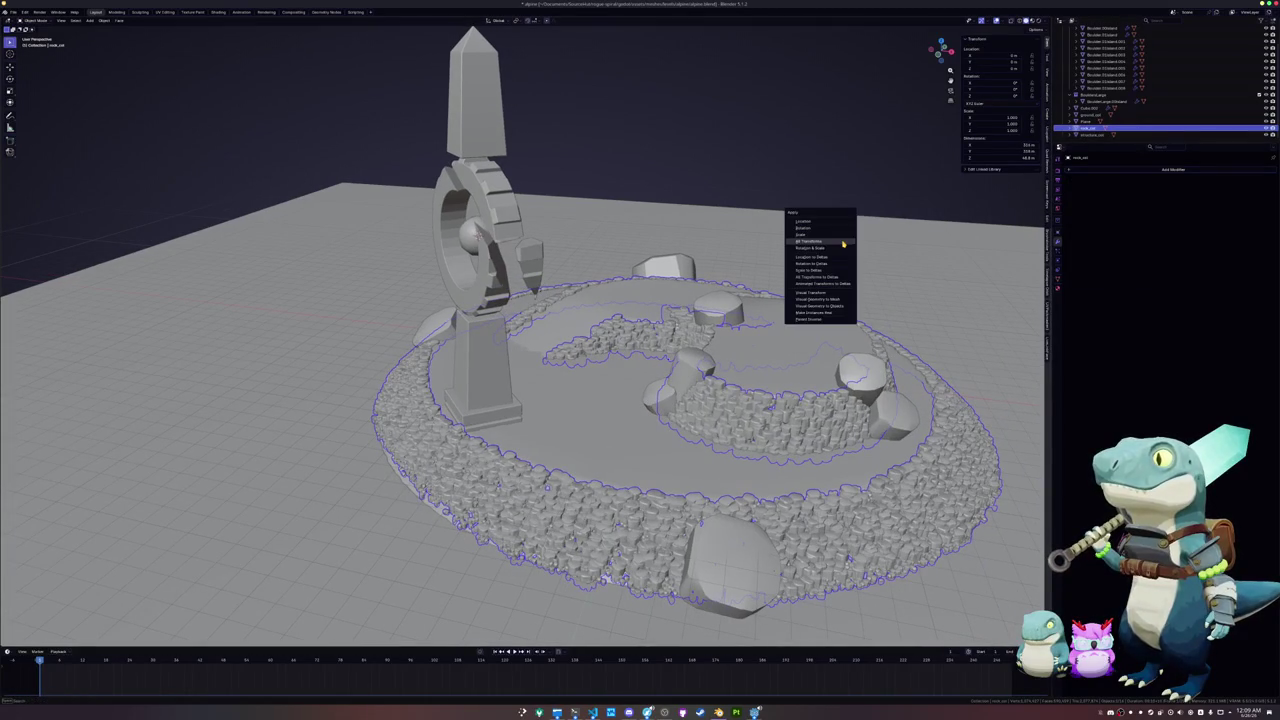
click(845, 248)
- Rename the floor plane to background
click(1085, 122)
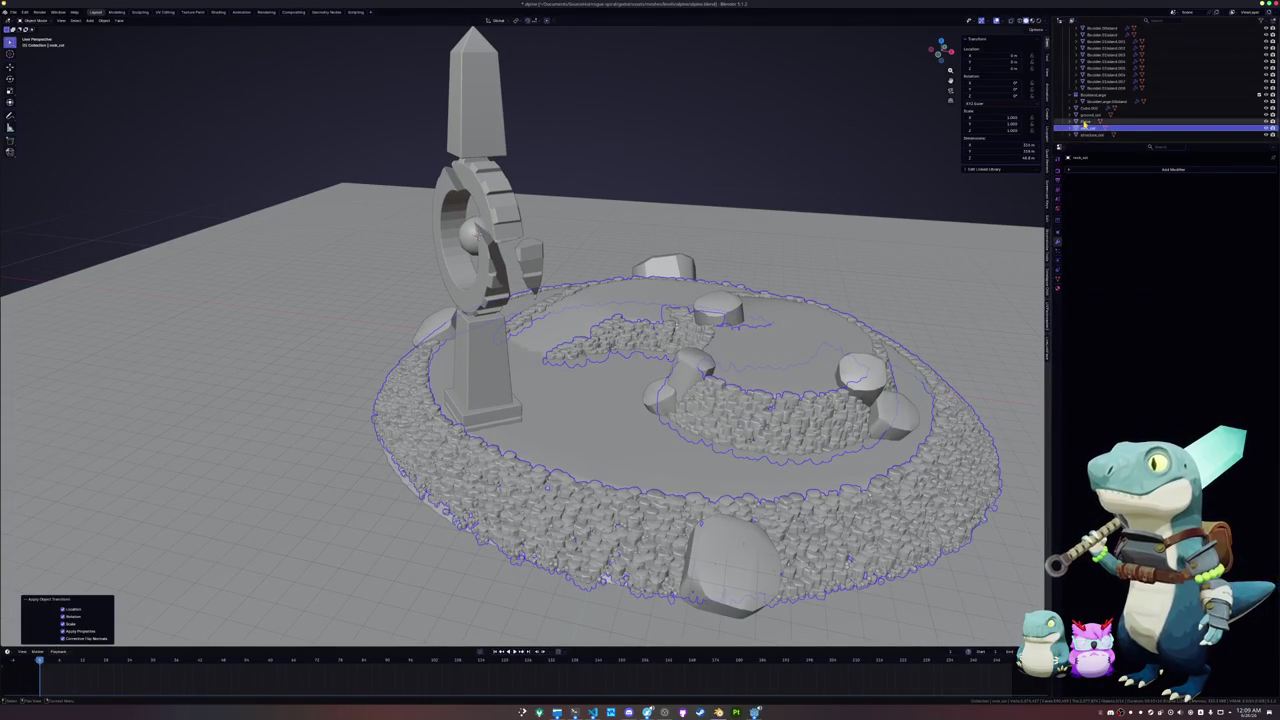
key(g)
key(Escape)
key(F2)
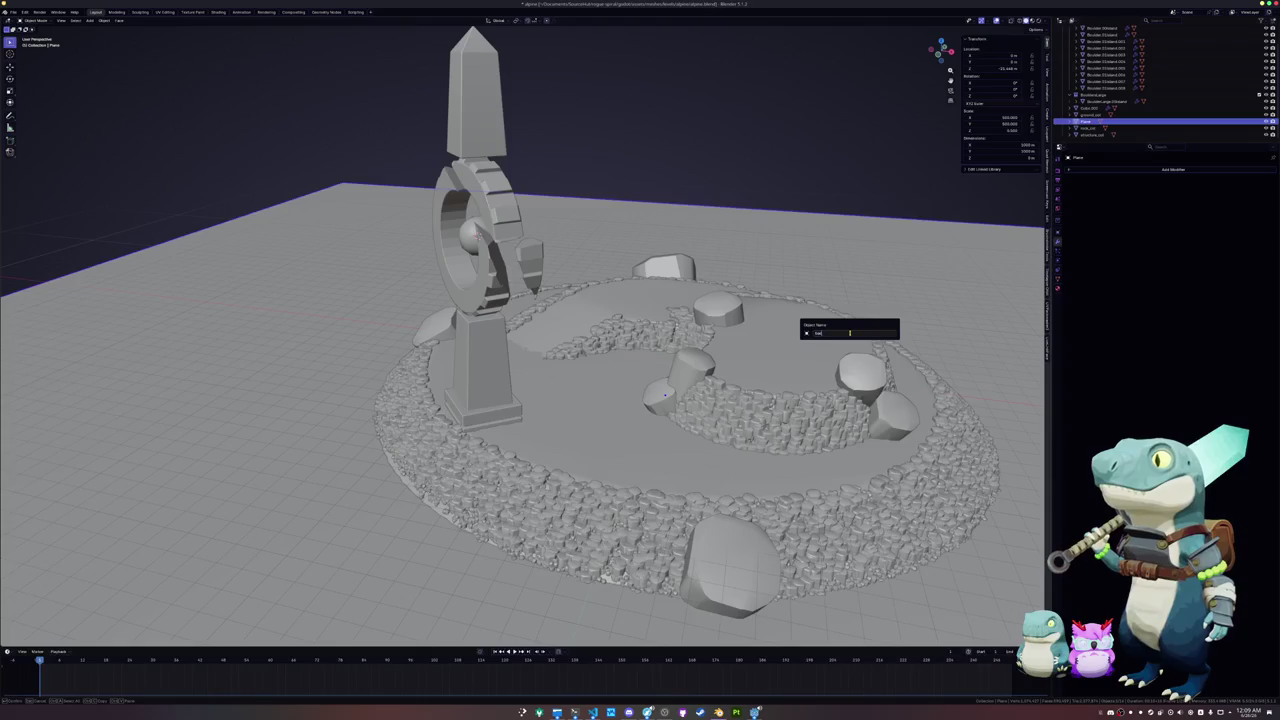
text(col)
key(Return)
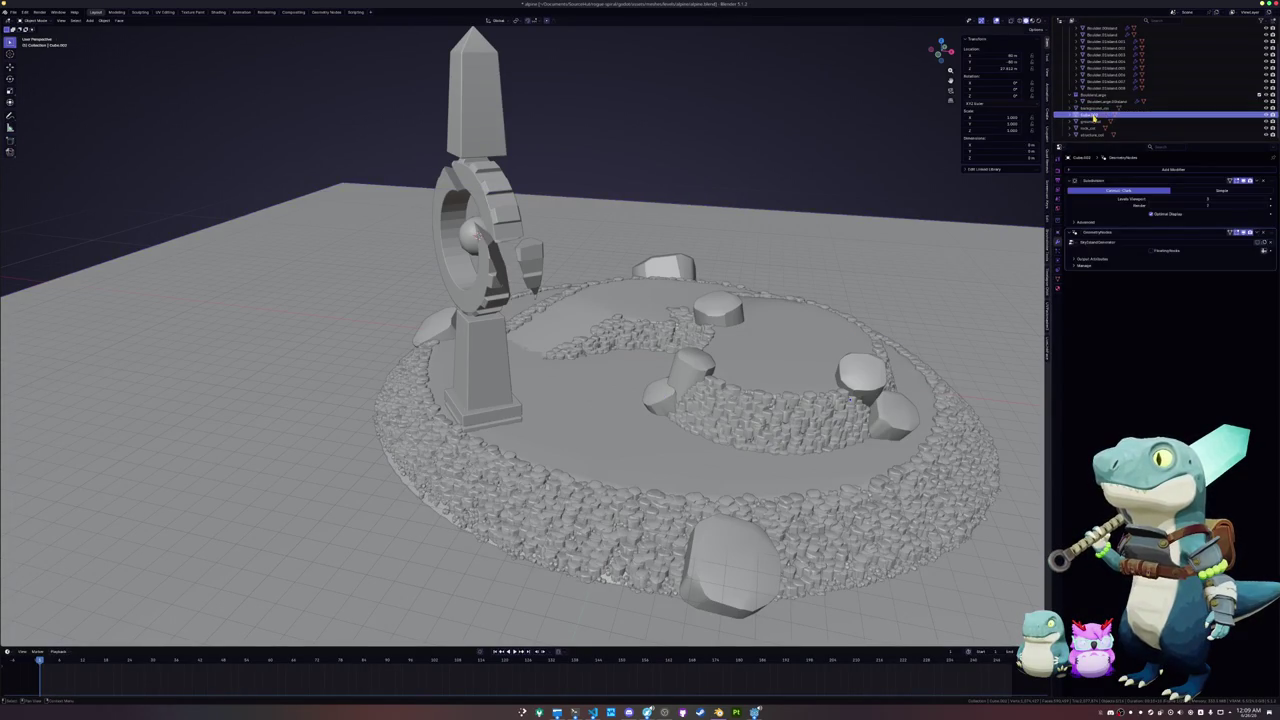
double_click(1100, 109)
key(Return)
- Delete the Cube.001 object
click(1098, 114)
key(g)
key(z)
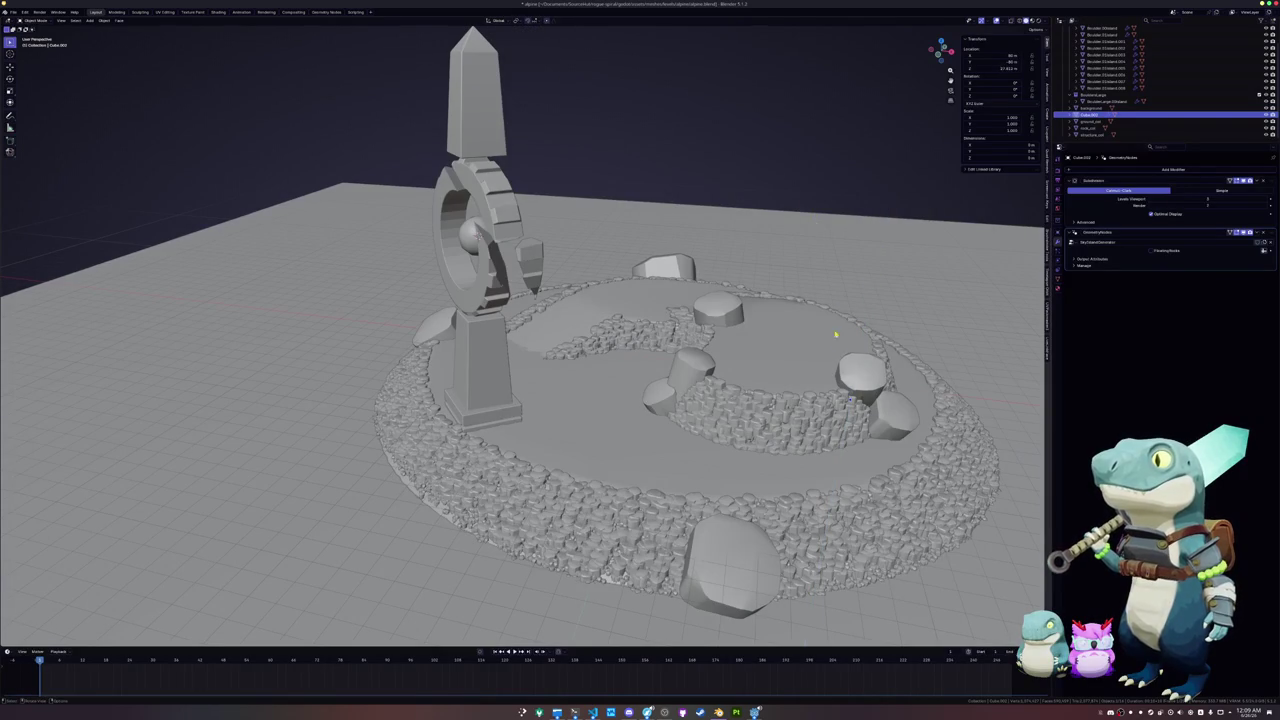
click(857, 234)
key(KP_Decimal)
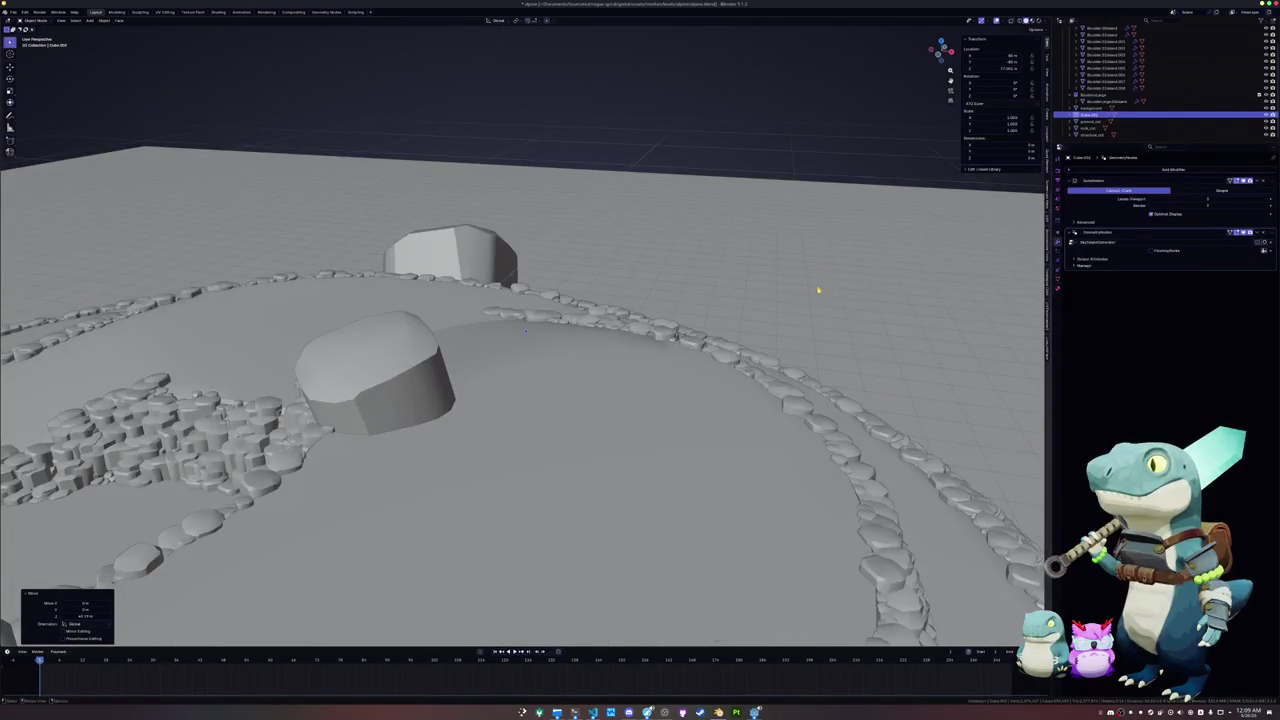
key(x)
click(815, 289)
- Select all the boulder objects in the Outliner
click(1090, 121)
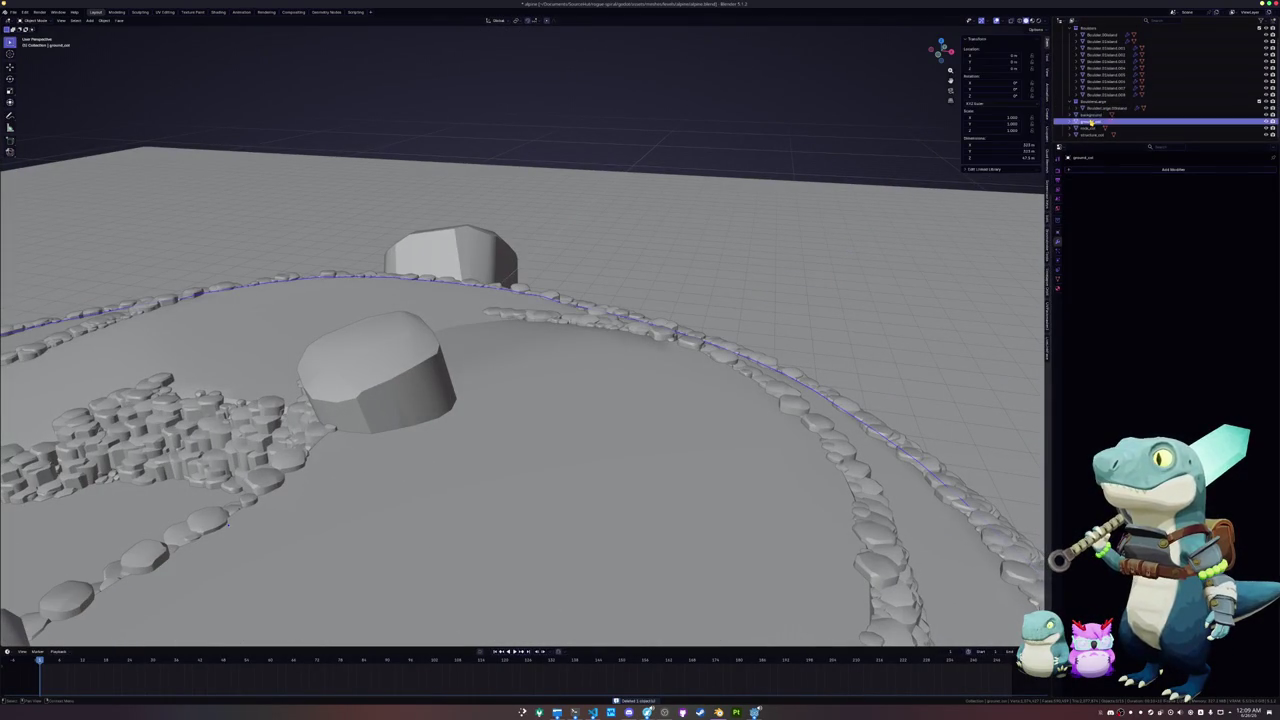
click(1090, 114)
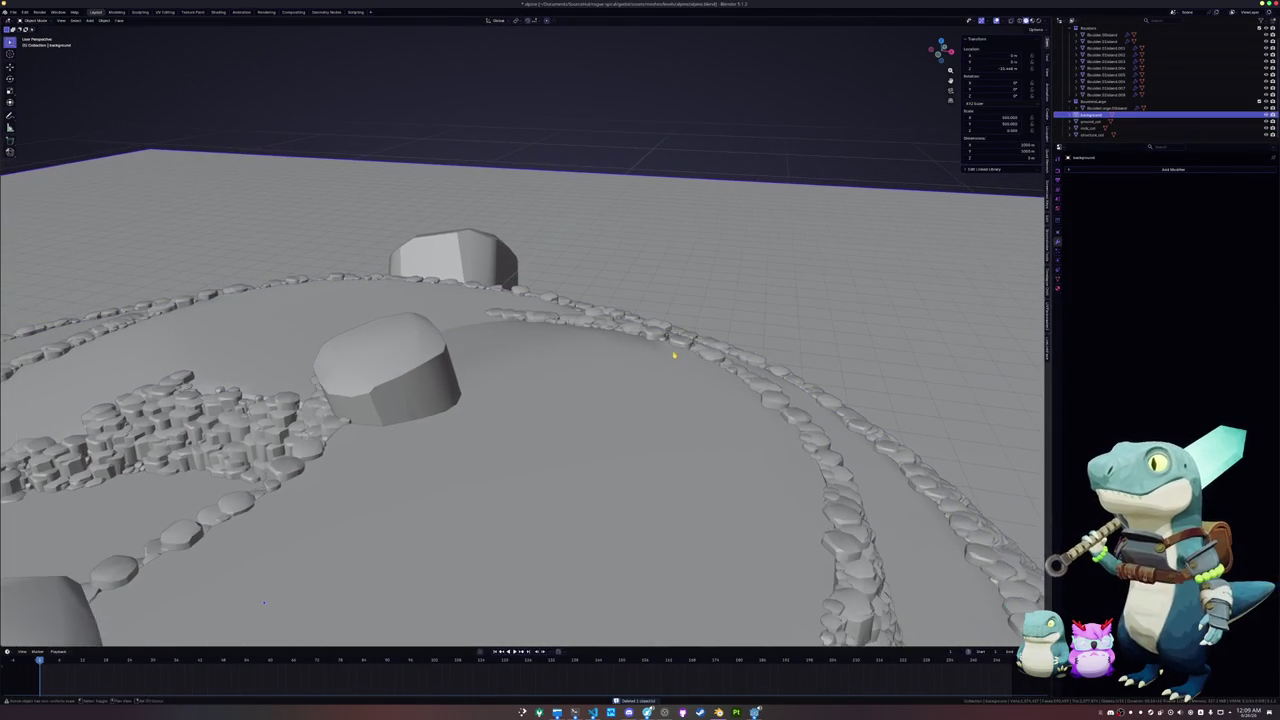
scroll(829, 263, down, 3)
scroll(829, 263, down, 2)
scroll(880, 251, down, 3)
scroll(880, 251, down, 2)
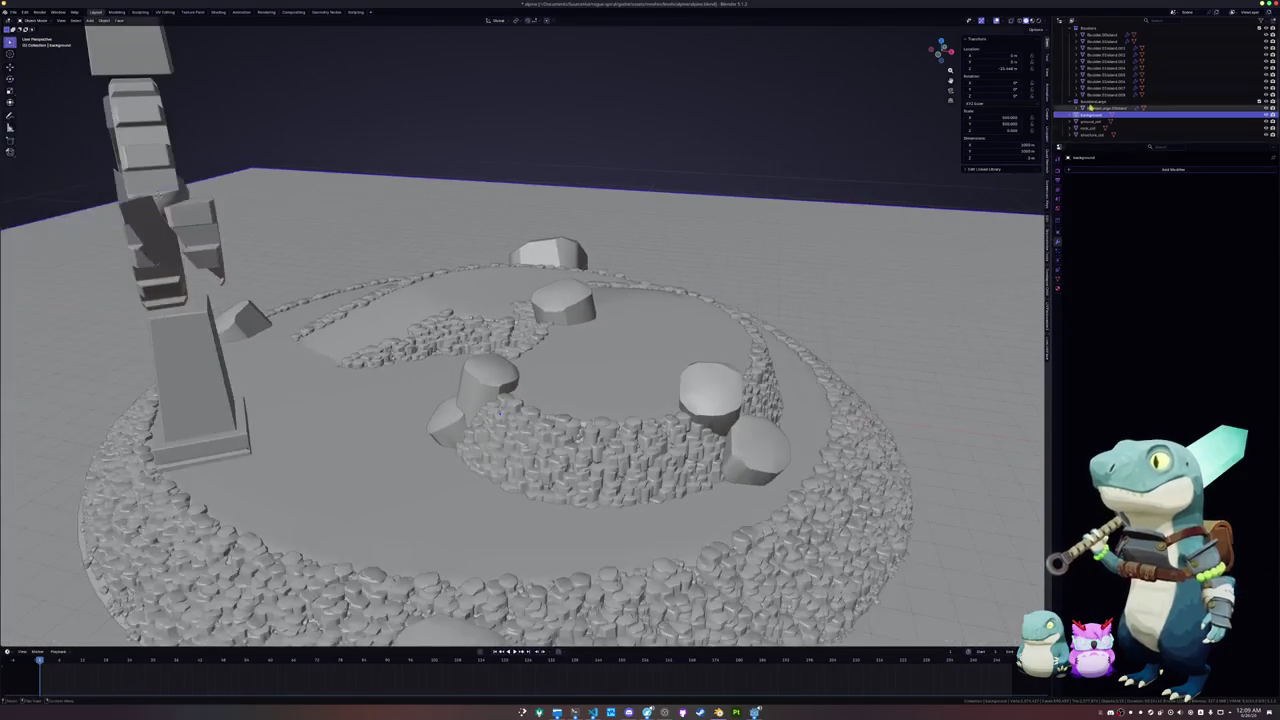
click(1095, 95)
scroll(1150, 80, up, 1)
shift+click(1100, 55)
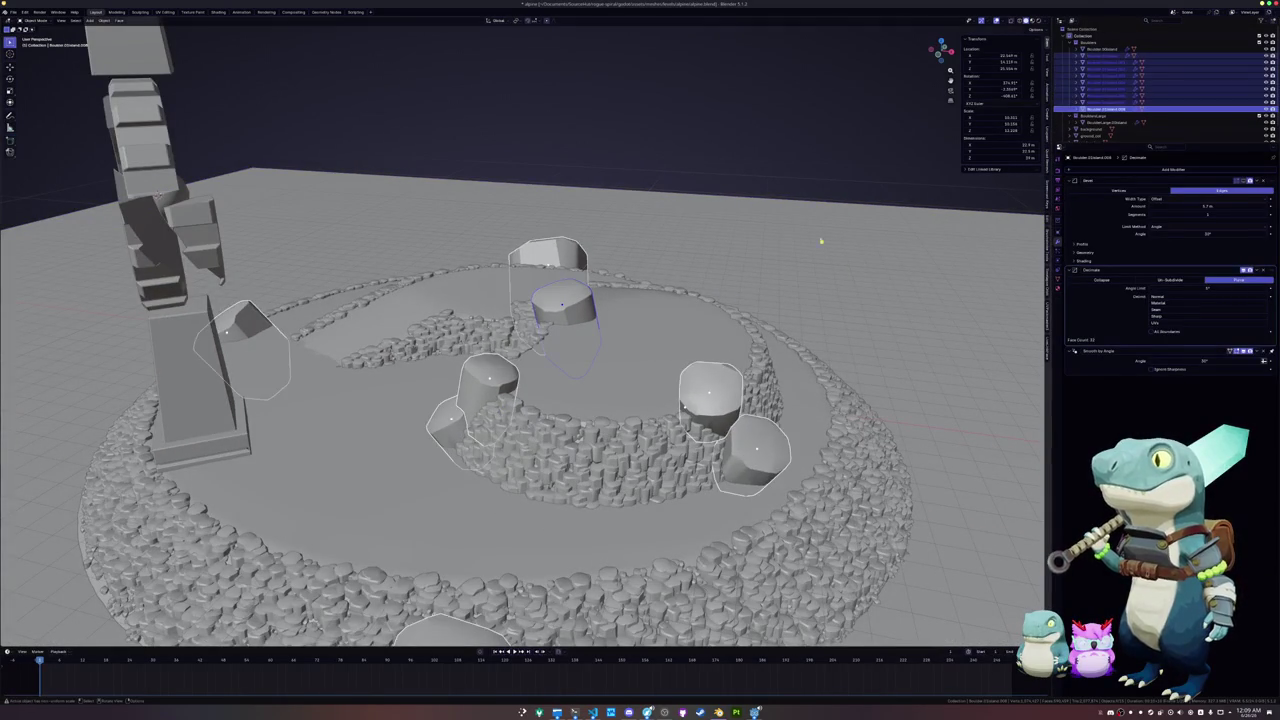
middle_drag(903, 192, 860, 200)
- Move the boulders to another collection, convert them to mesh and apply all transforms
key(m)
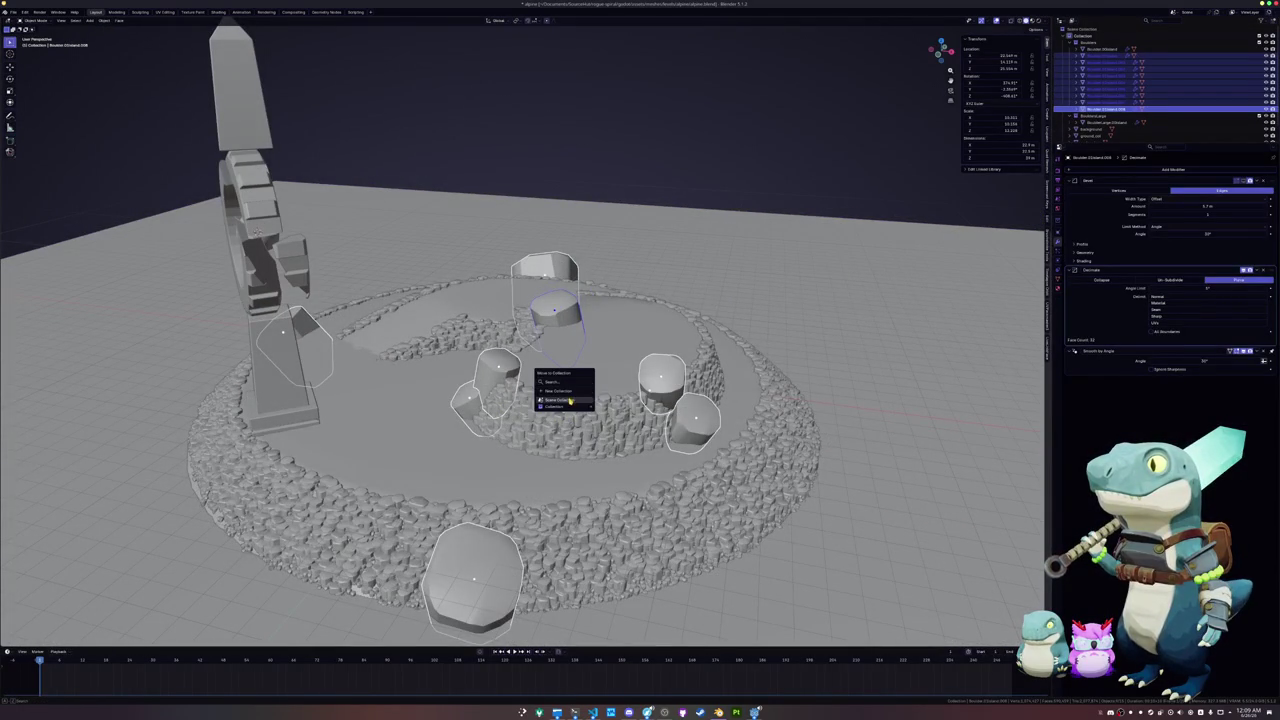
click(622, 421)
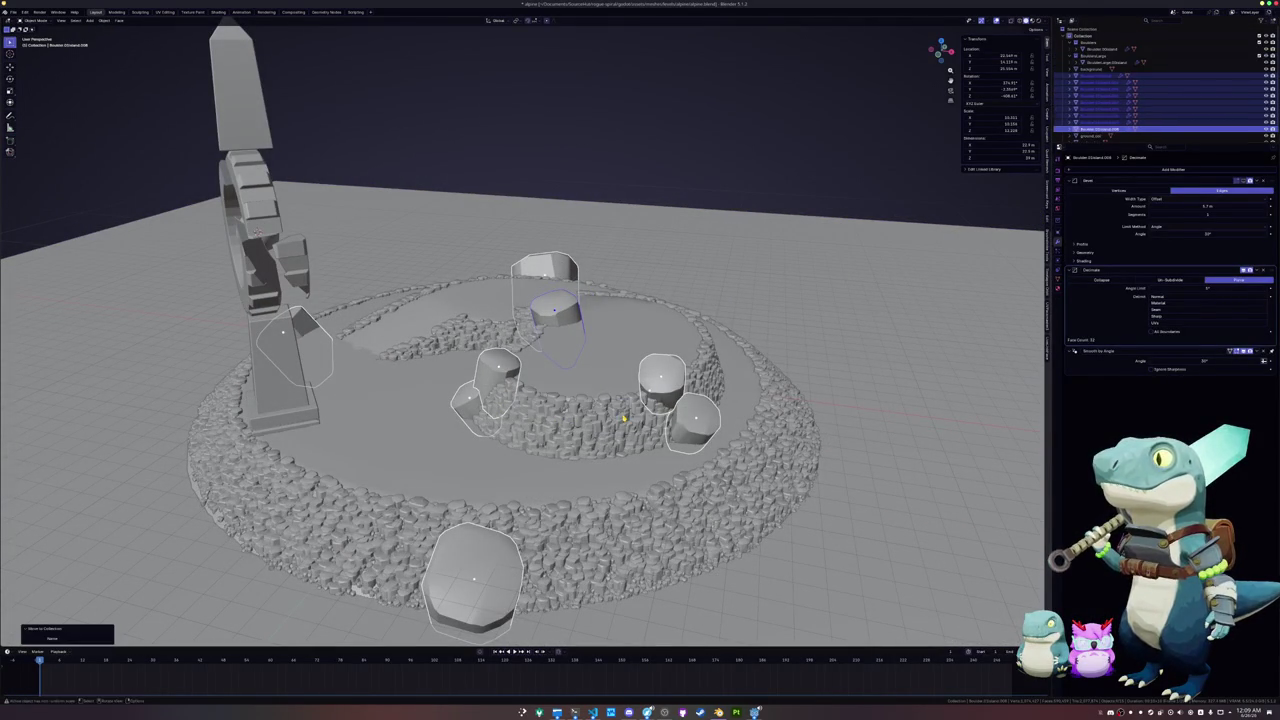
middle_drag(592, 397, 600, 365)
right_click(600, 365)
click(657, 368)
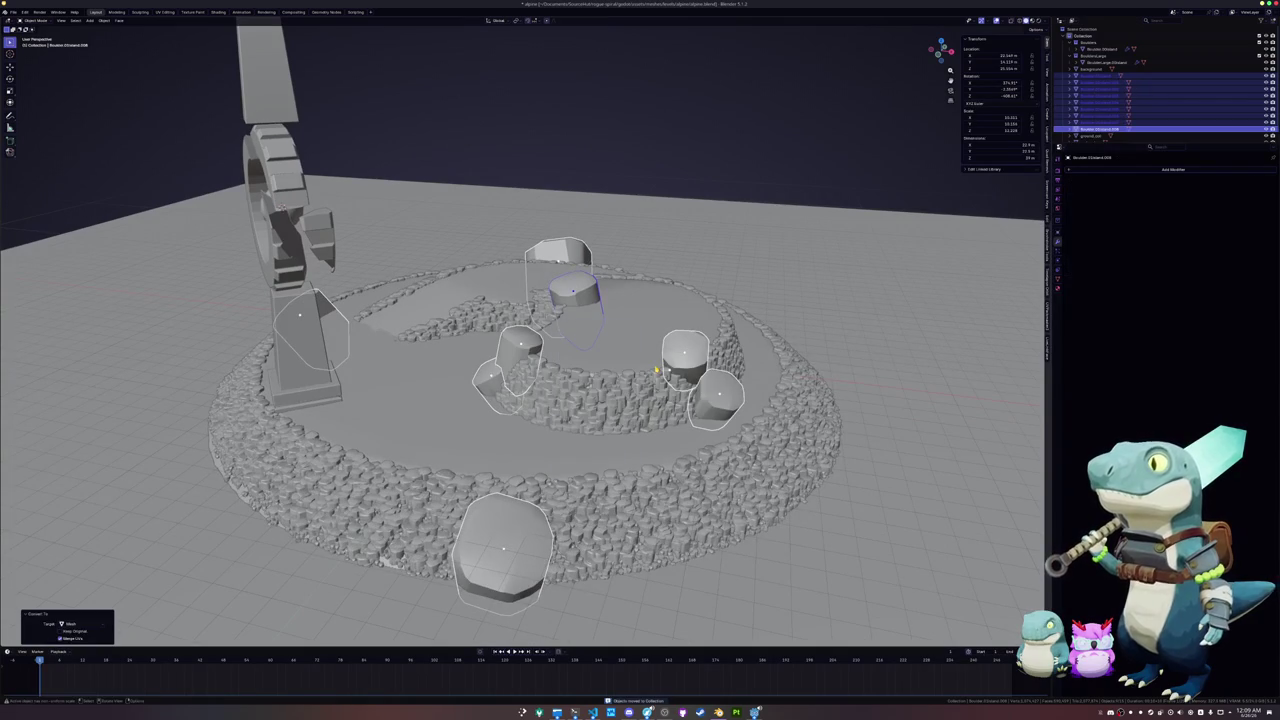
key(ctrl+a)
click(657, 370)
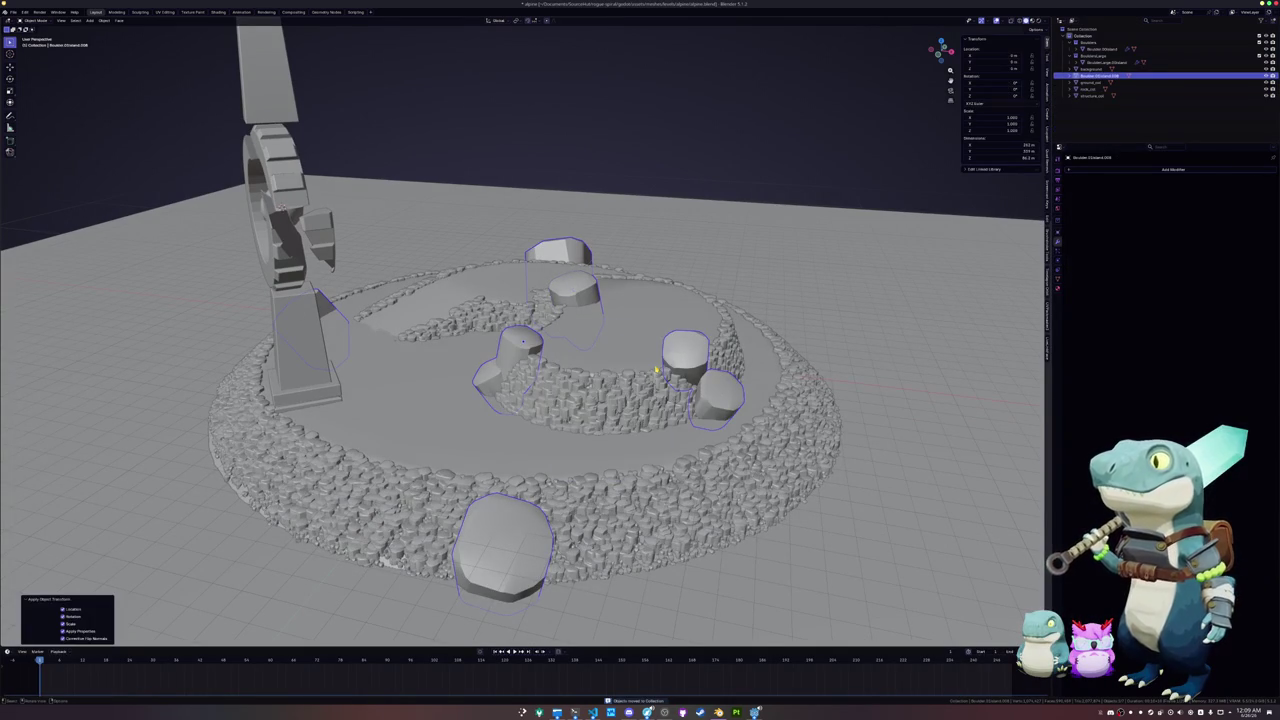
- Rename the boulder object to boulder_col
middle_drag(556, 375, 538, 408)
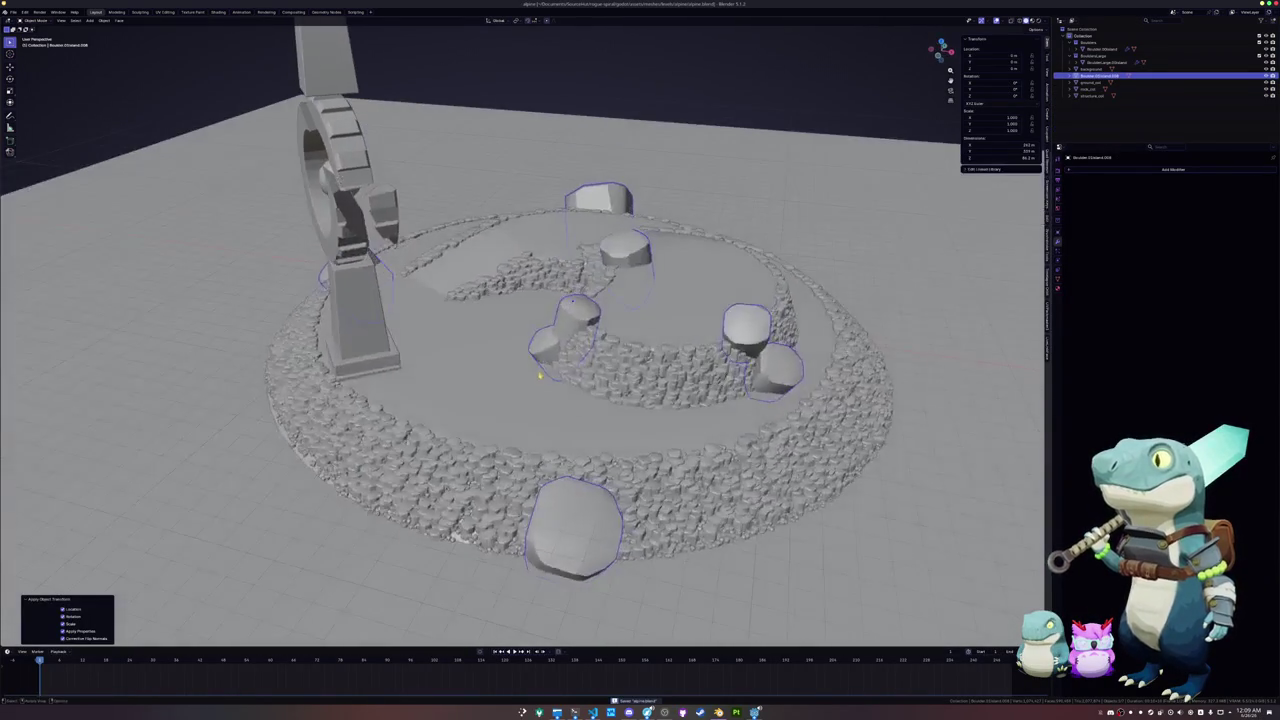
key(F3)
key(F2)
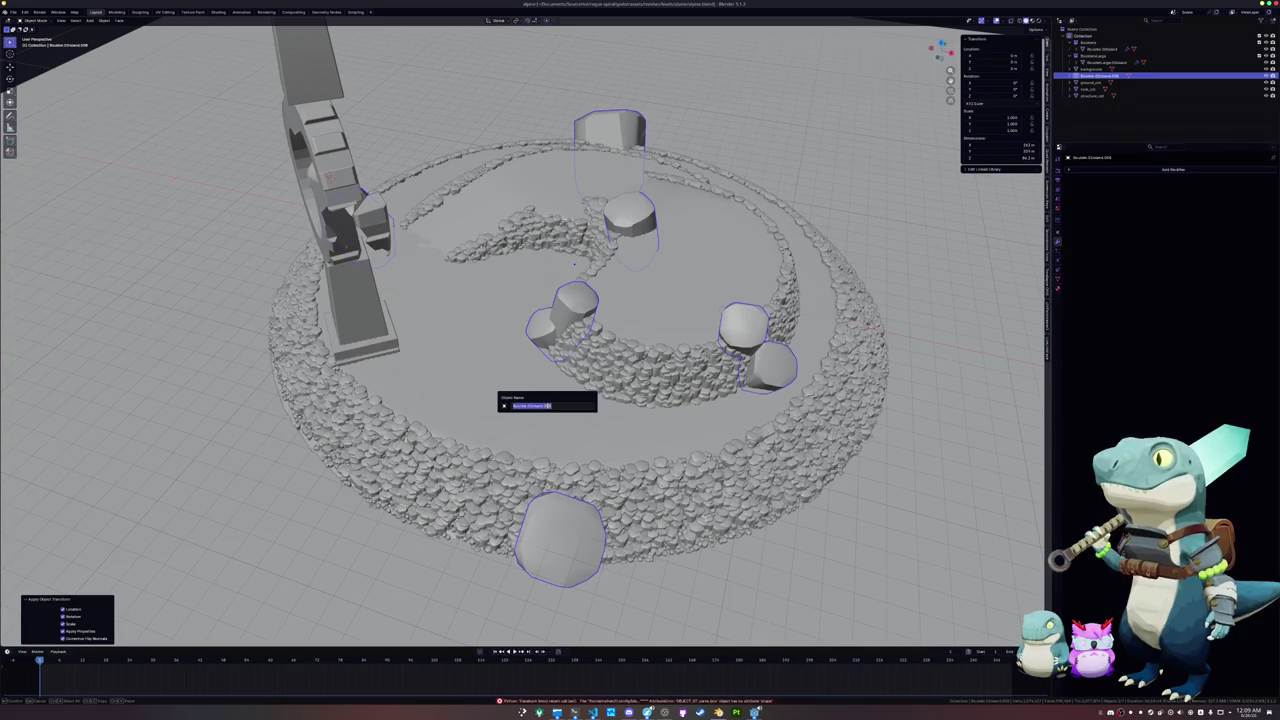
text(boulder_col)
key(Return)
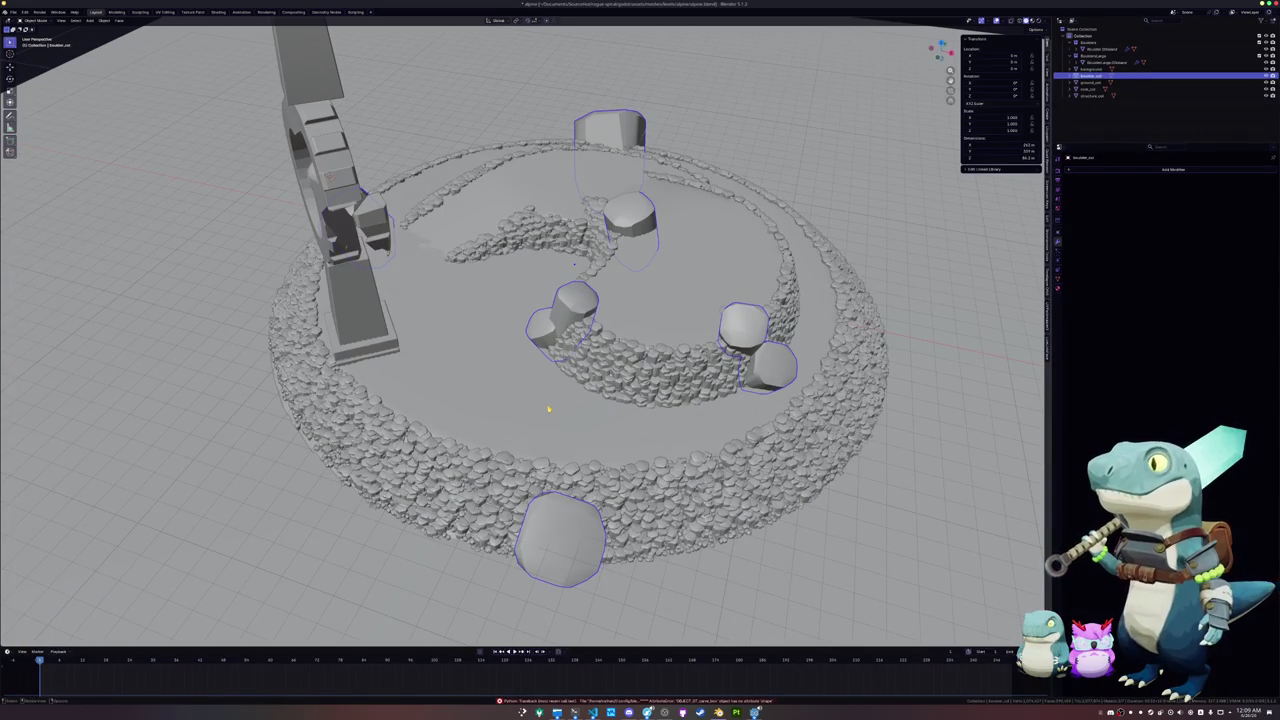
- Rename the boulder, ground_col and rock_col mesh data to match their object names
click(1063, 283)
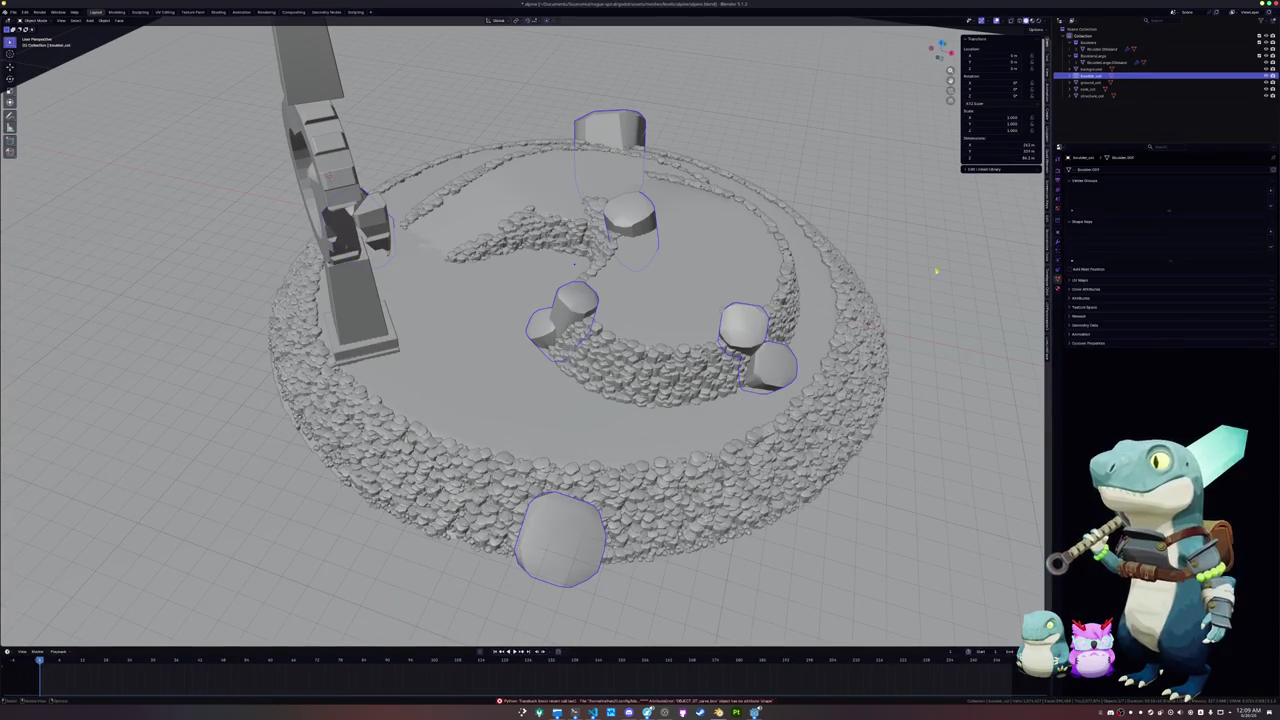
key(F2)
click(1090, 170)
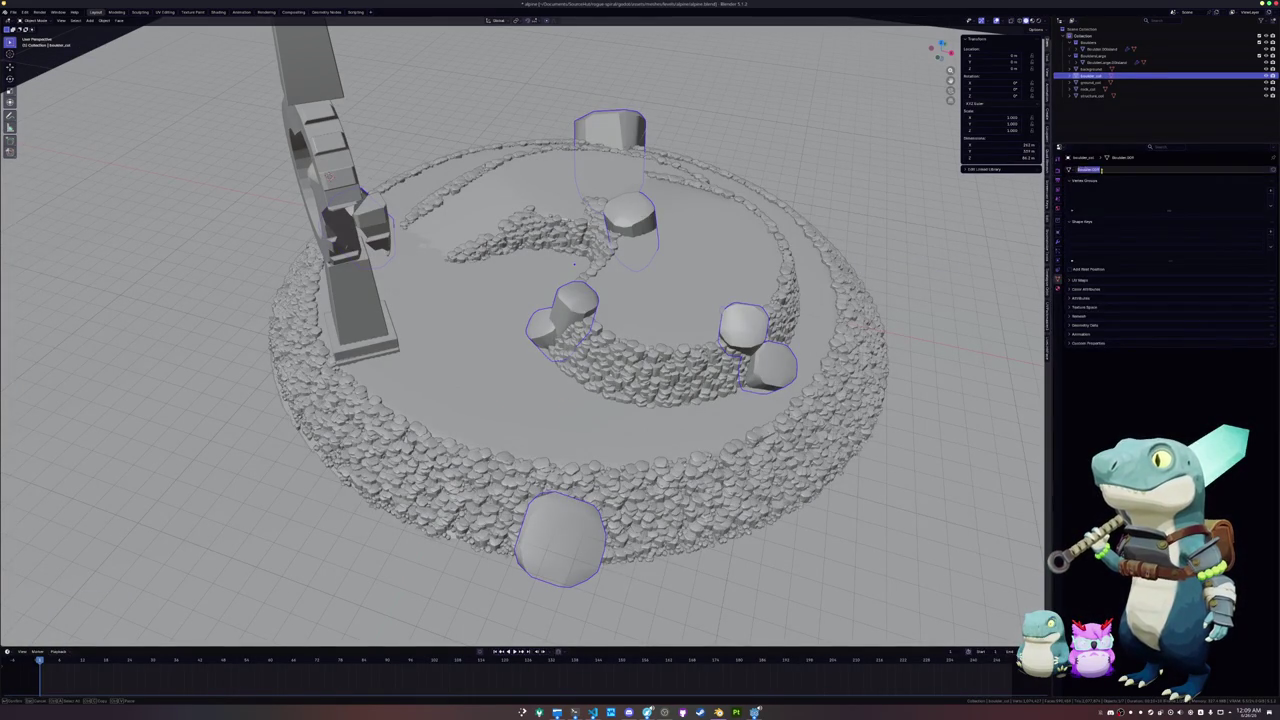
click(1095, 92)
click(1095, 83)
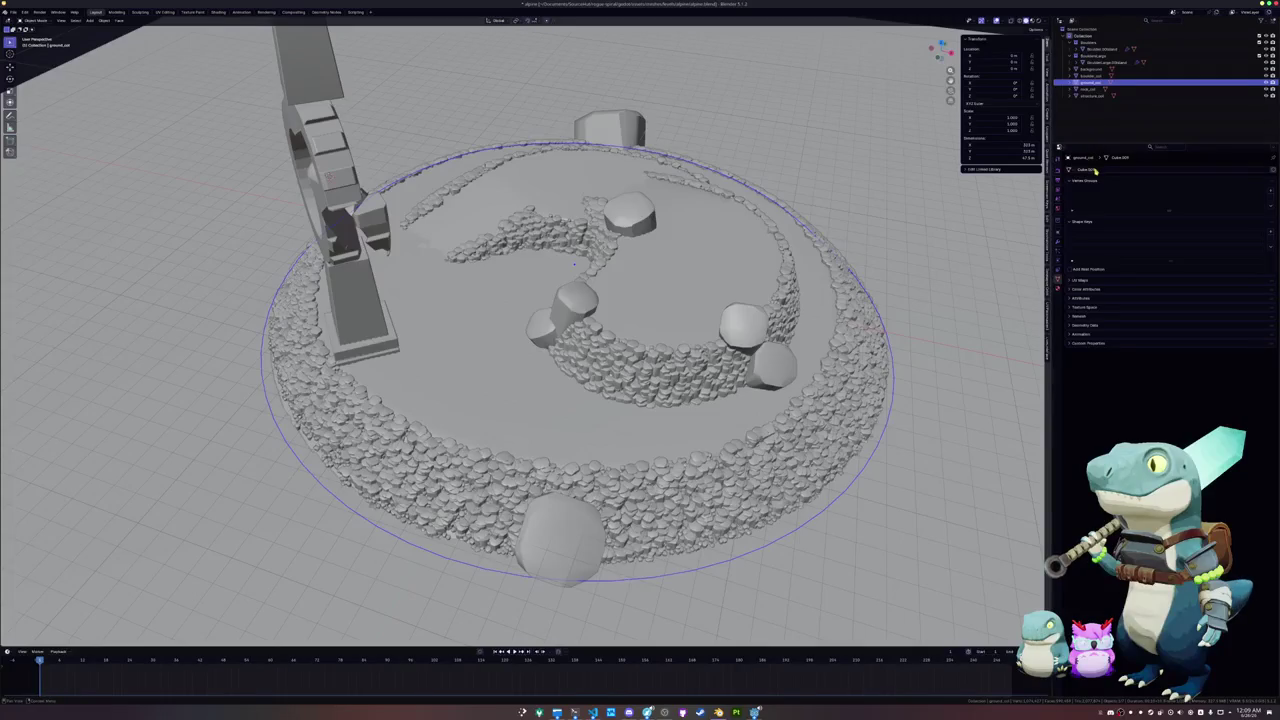
text(ground_col)
click(1093, 90)
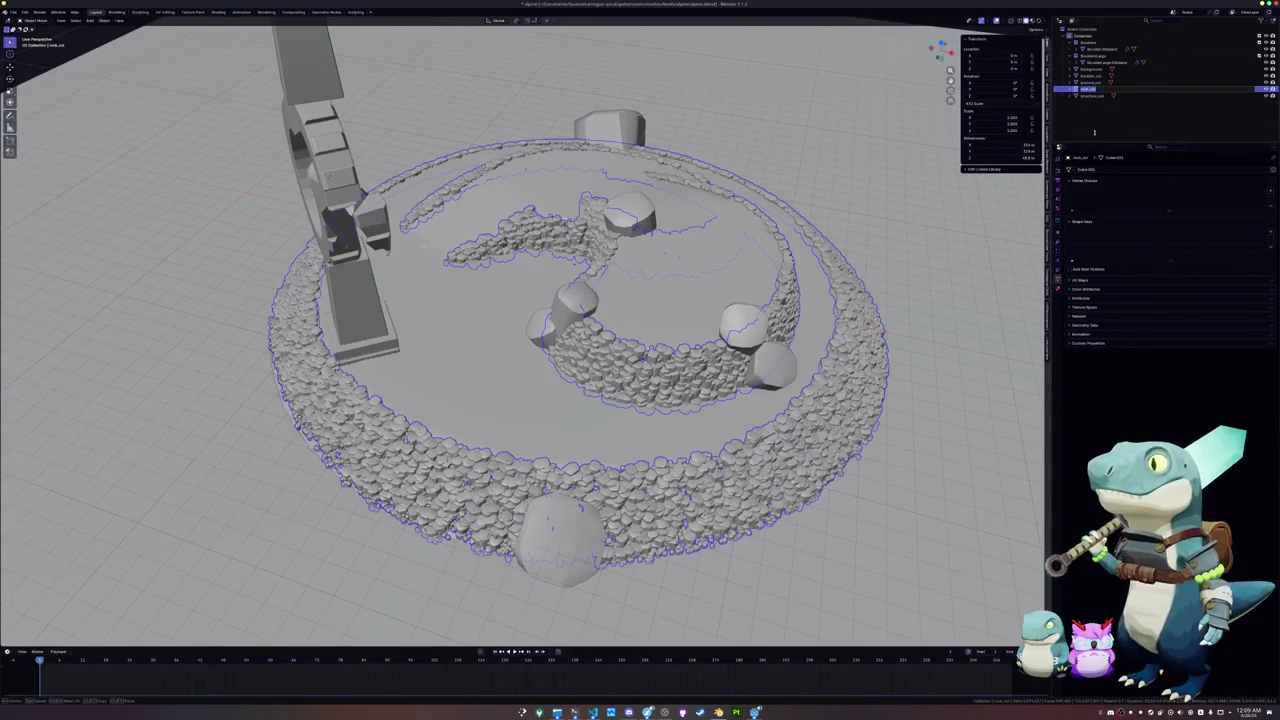
key(Return)
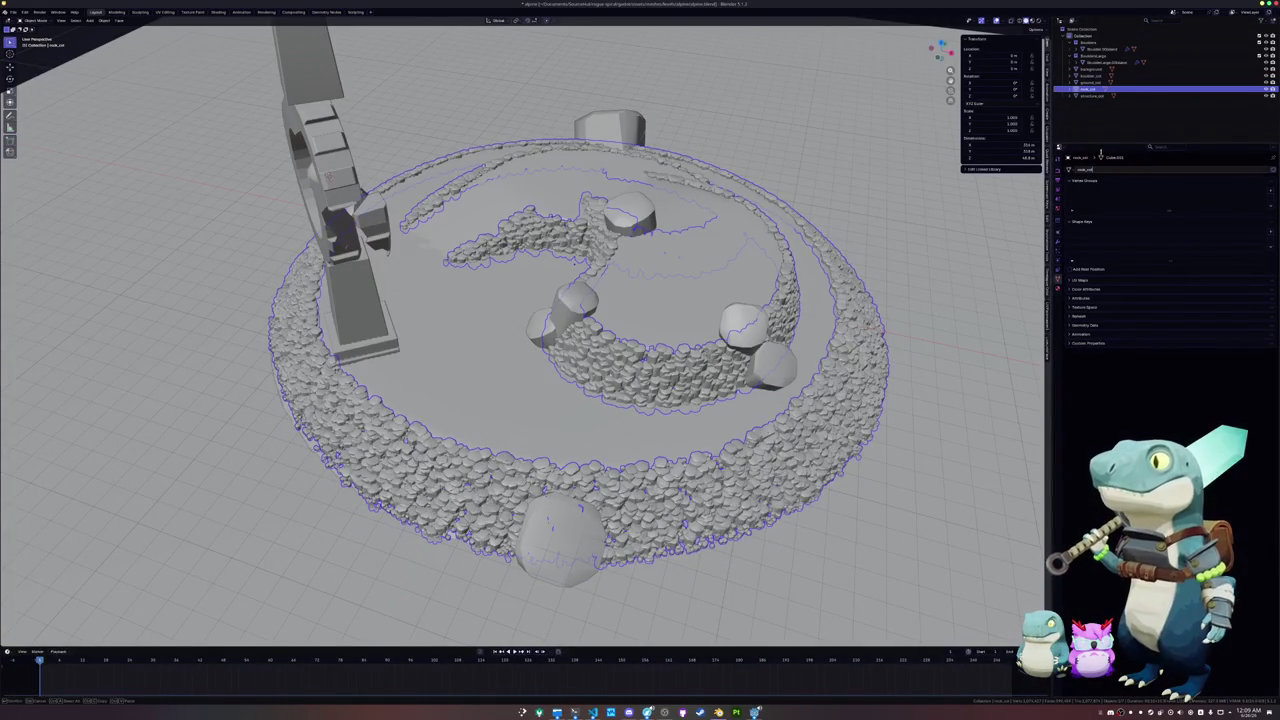
click(1099, 96)
key(F2)
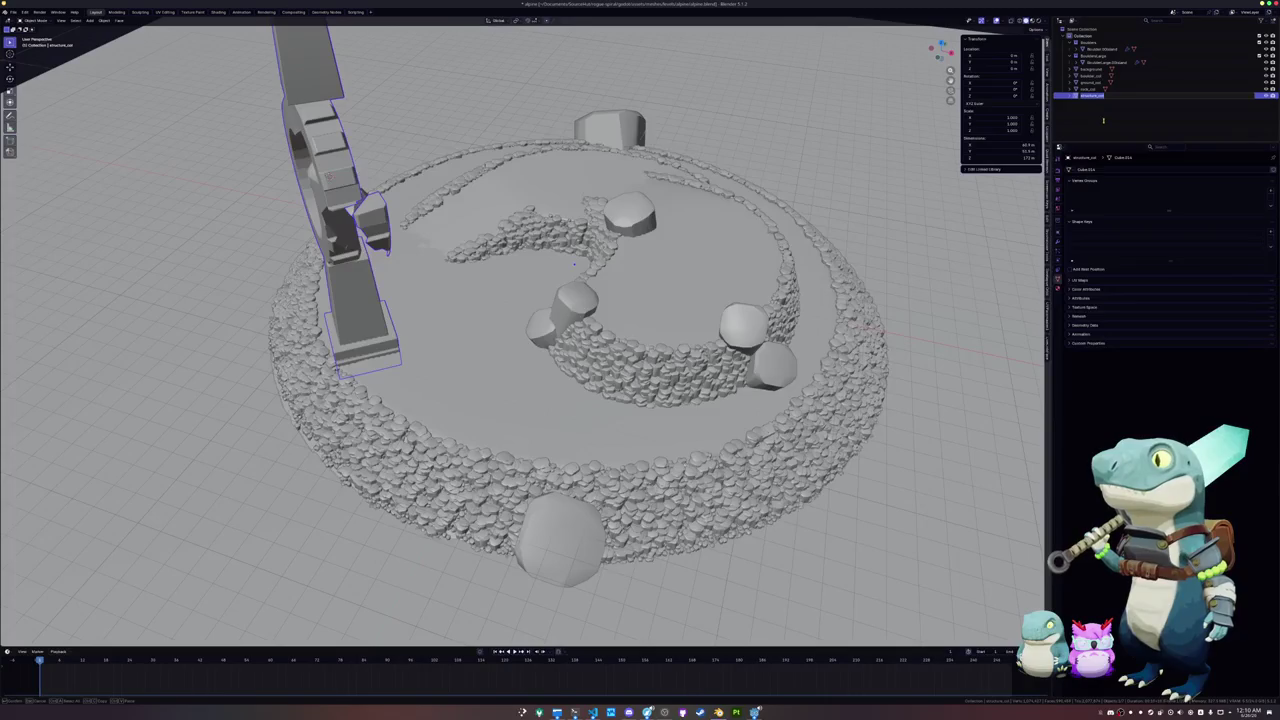
- Set structure_col as both the object name and its mesh data name
key(Return)
double_click(1103, 170)
key(Return)
- Select the boulder group and shift the boulders along X
click(1100, 62)
click(1101, 50)
click(1081, 62)
click(1078, 50)
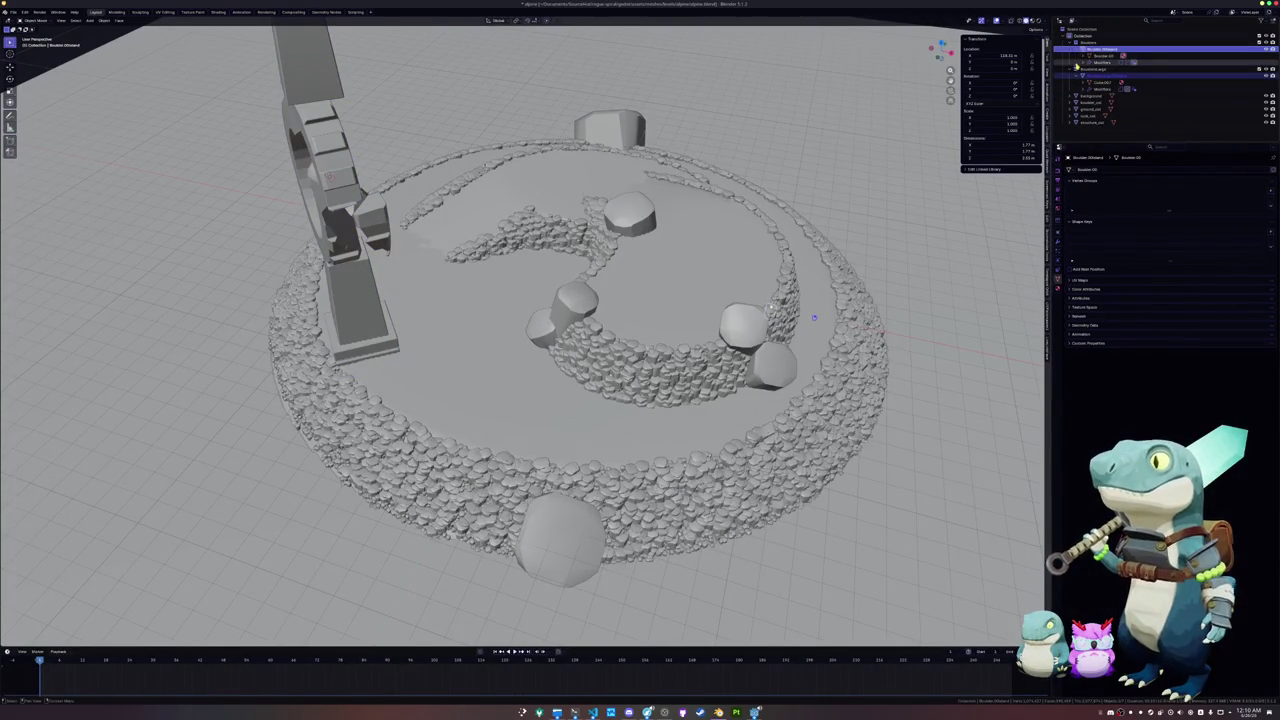
click(1080, 68)
key(g)
key(x)
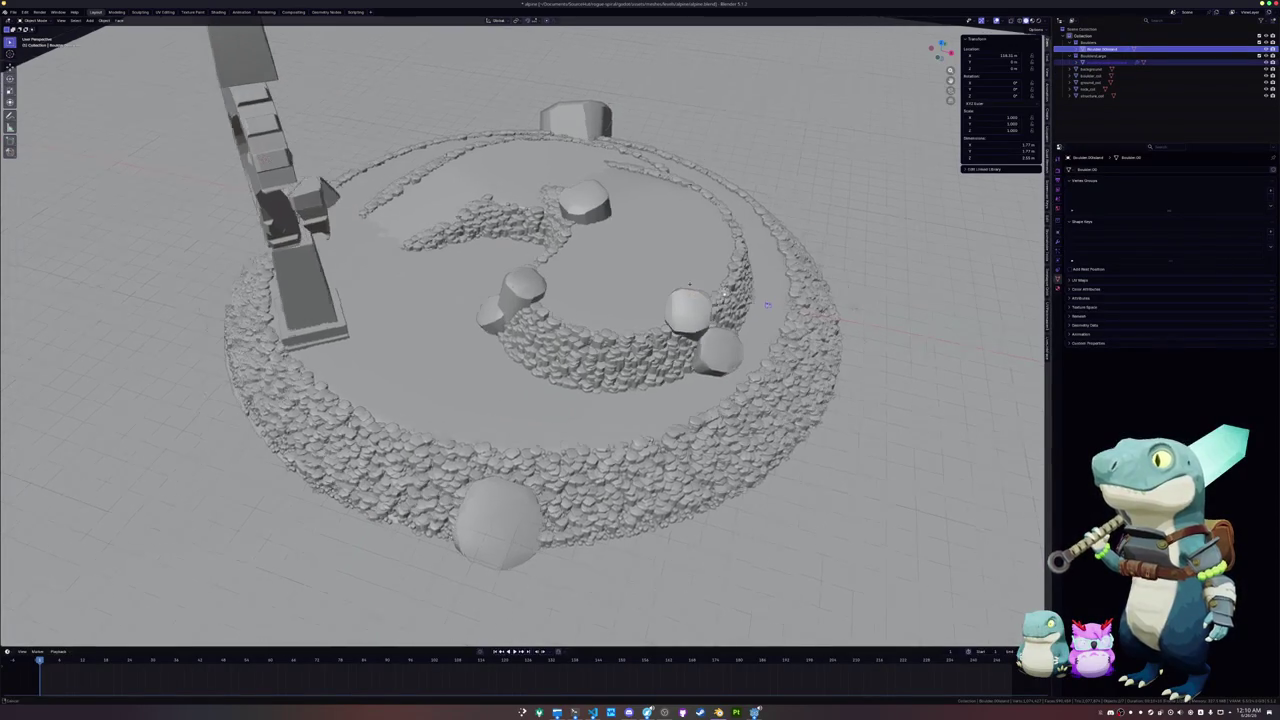
click(850, 332)
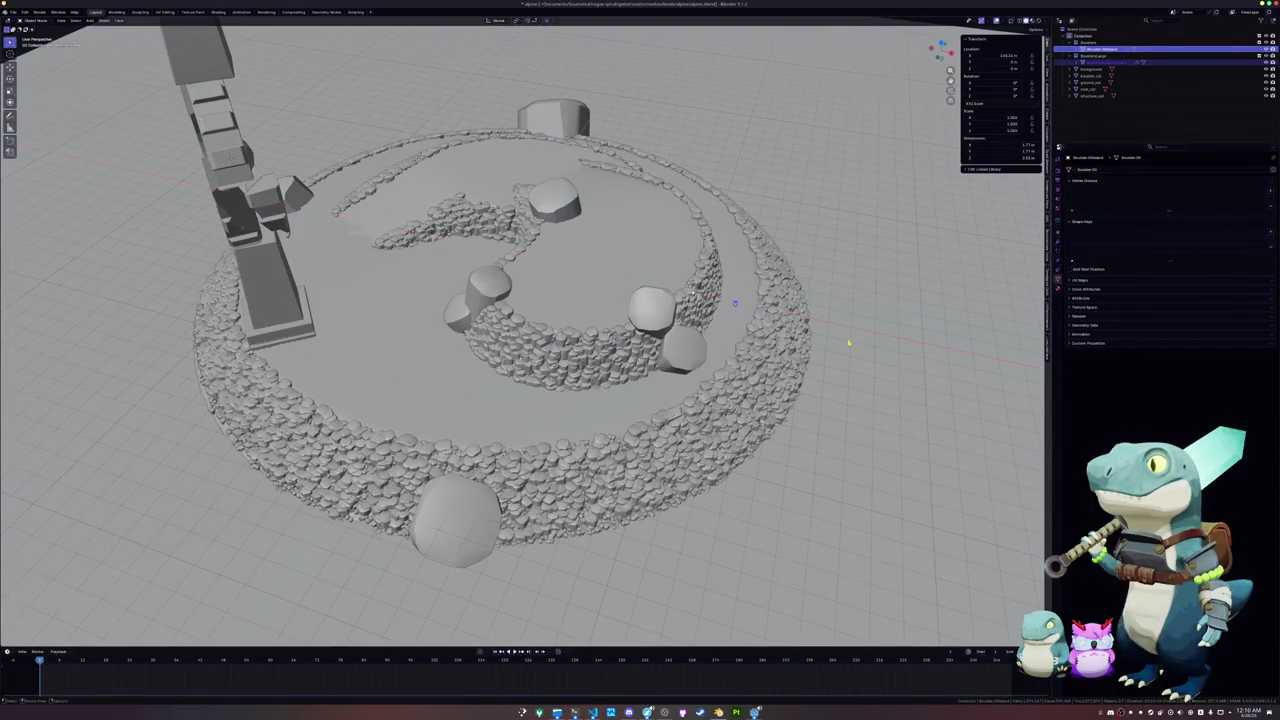
- Select the pillar and inspect its whole mesh and material settings in Edit Mode
mouse_move(735, 302)
middle_down()
mouse_move(700, 320)
mouse_move(760, 330)
middle_up()
click(766, 330)
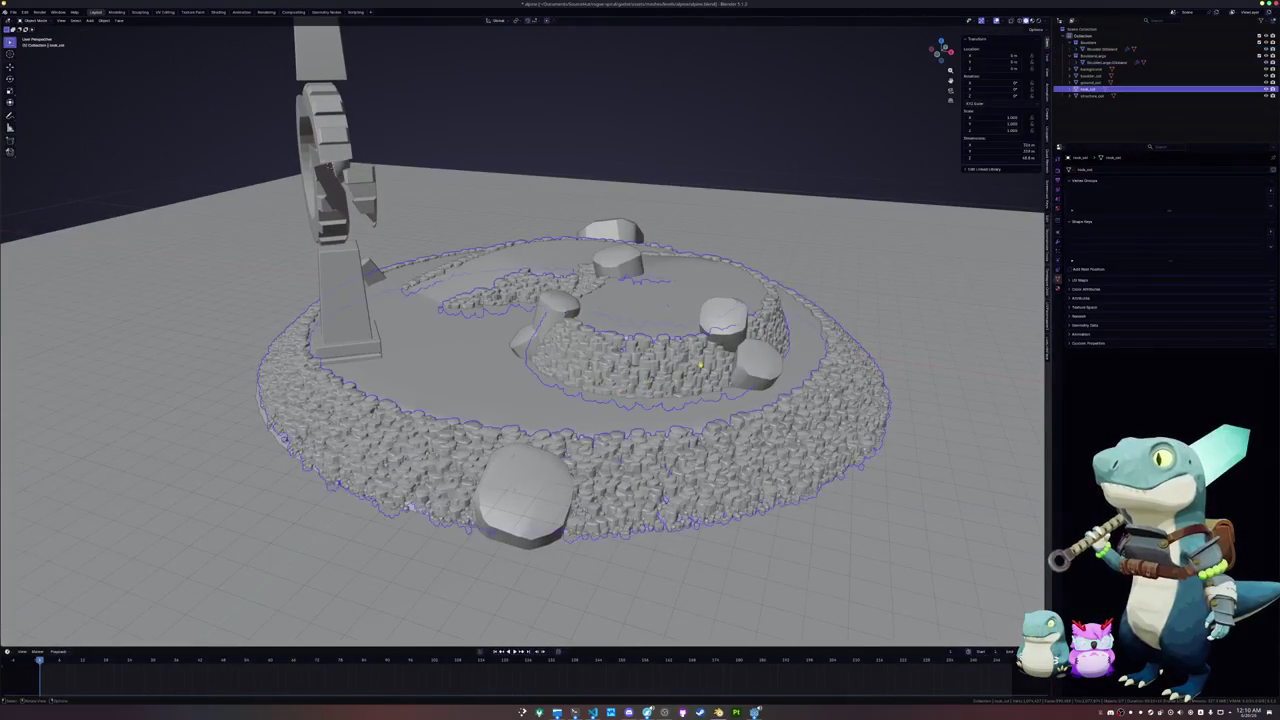
click(766, 328)
click(626, 422)
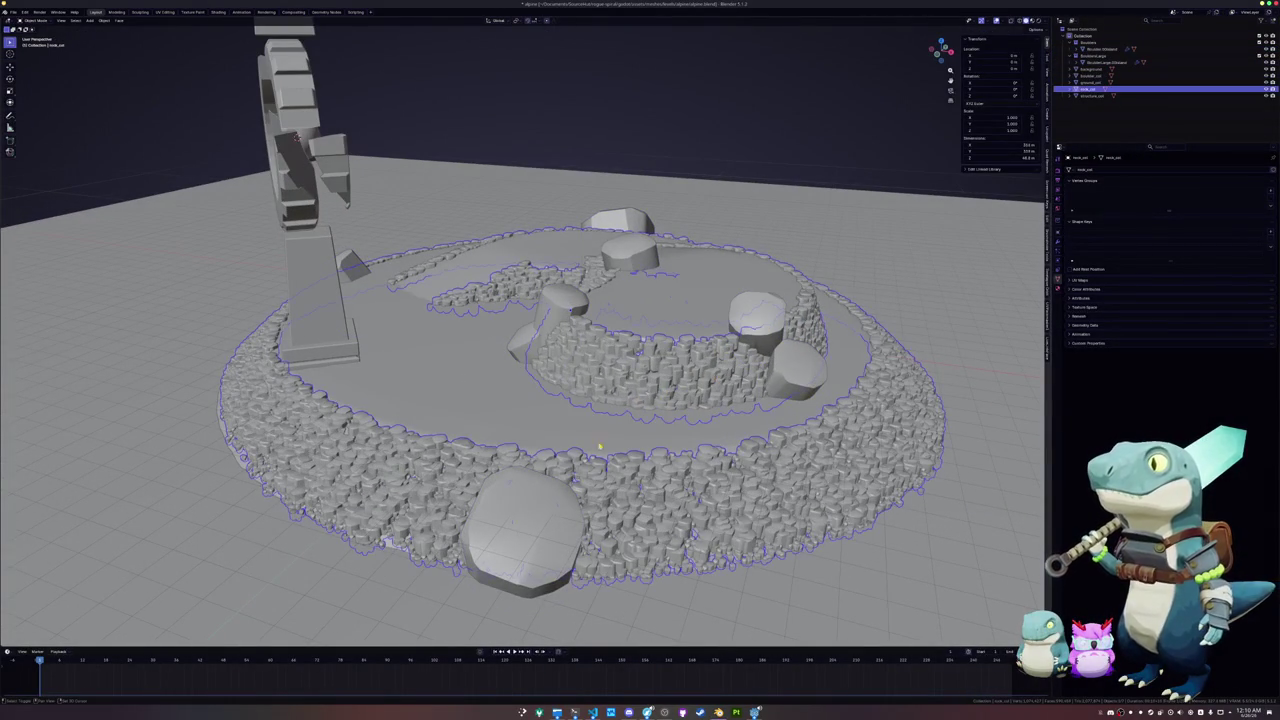
click(566, 341)
click(324, 340)
middle_drag(324, 340, 800, 360)
key(Tab)
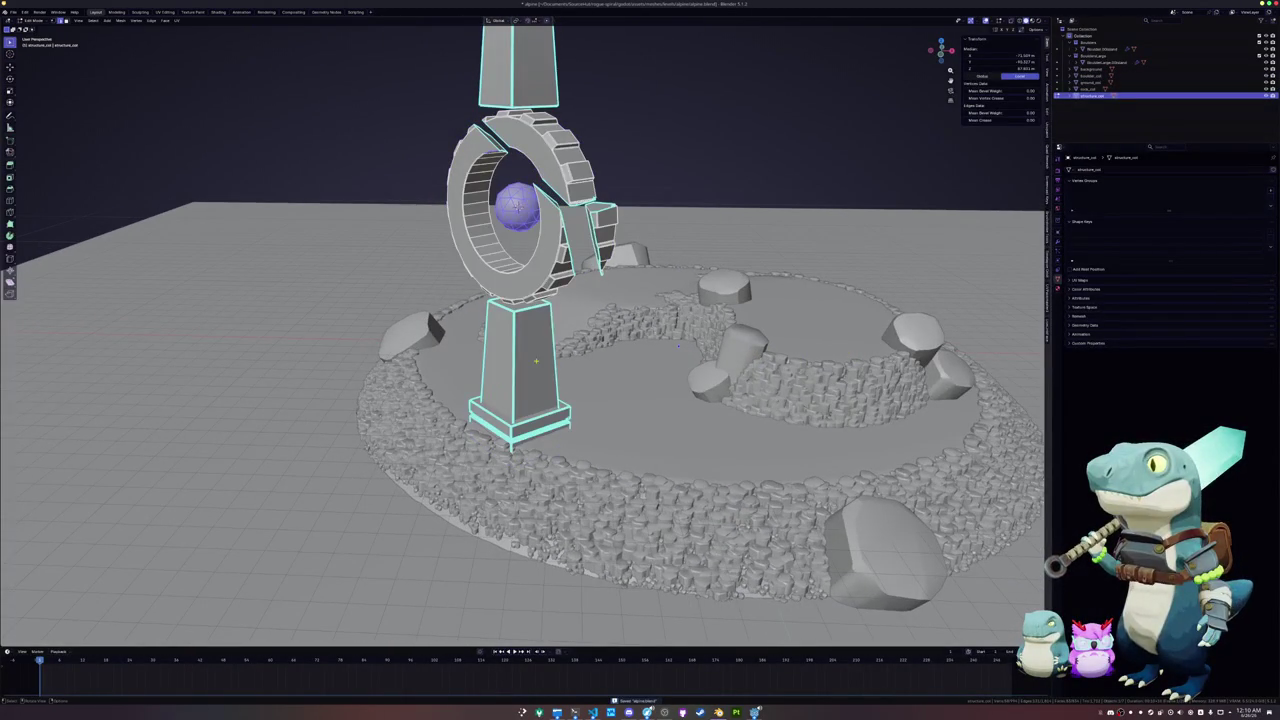
key(a)
click(1058, 289)
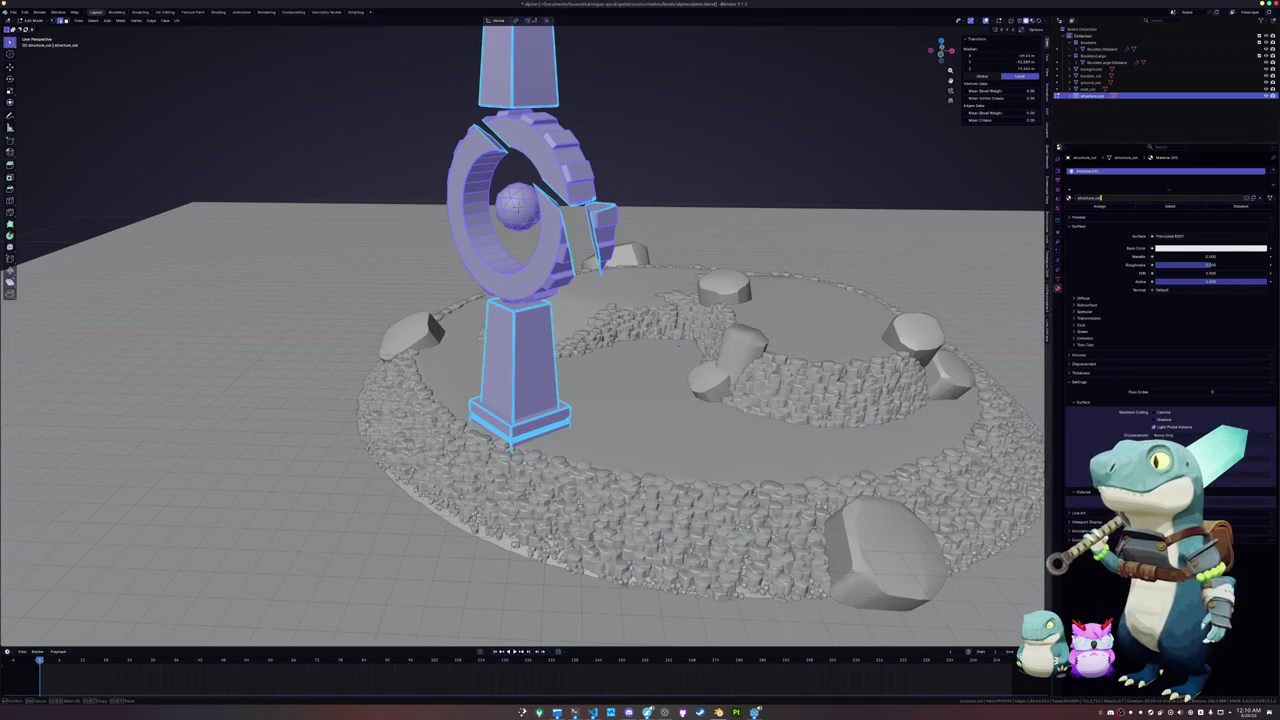
key(Tab)
- From a top view, duplicate the pillar and move the copy along the ring
scroll(688, 365, down, 3)
shift+middle_drag(858, 421, 688, 365)
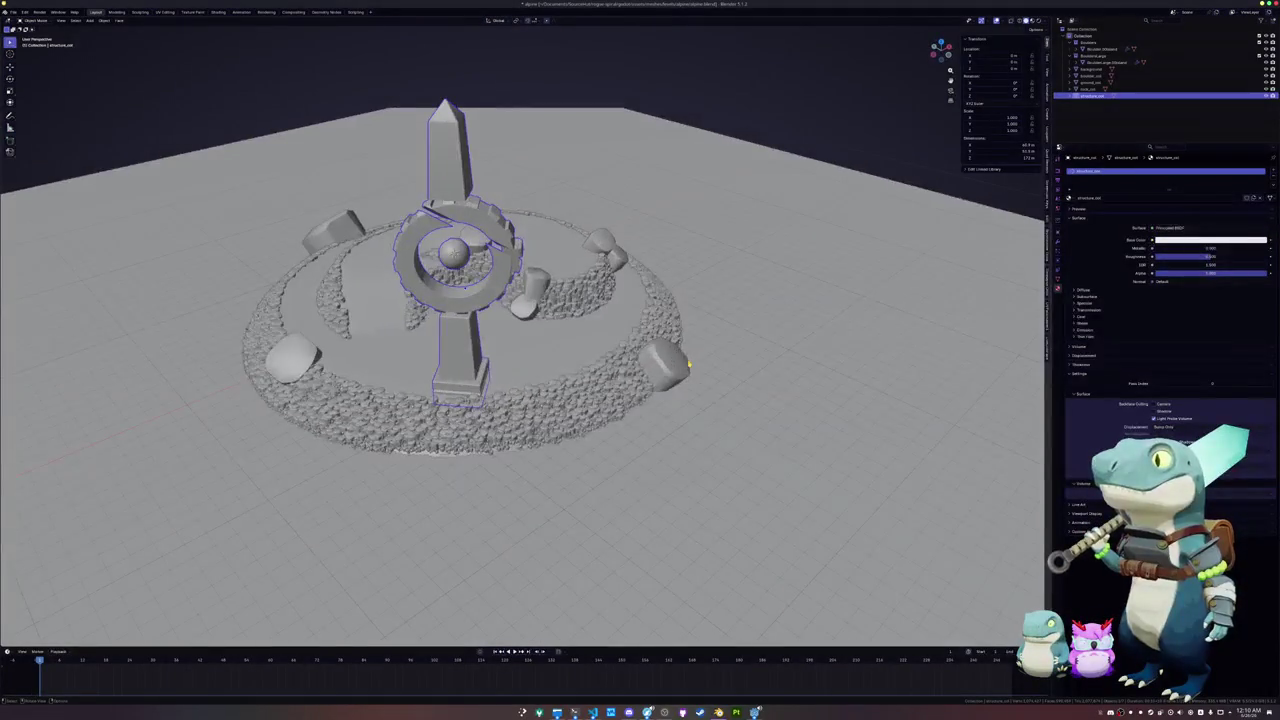
key(KP_7)
key(shift+d)
right_click(688, 365)
key(g)
click(580, 230)
- Rotate the copy's mesh 20° in Edit Mode
middle_drag(580, 230, 684, 43)
key(Tab)
text(r)
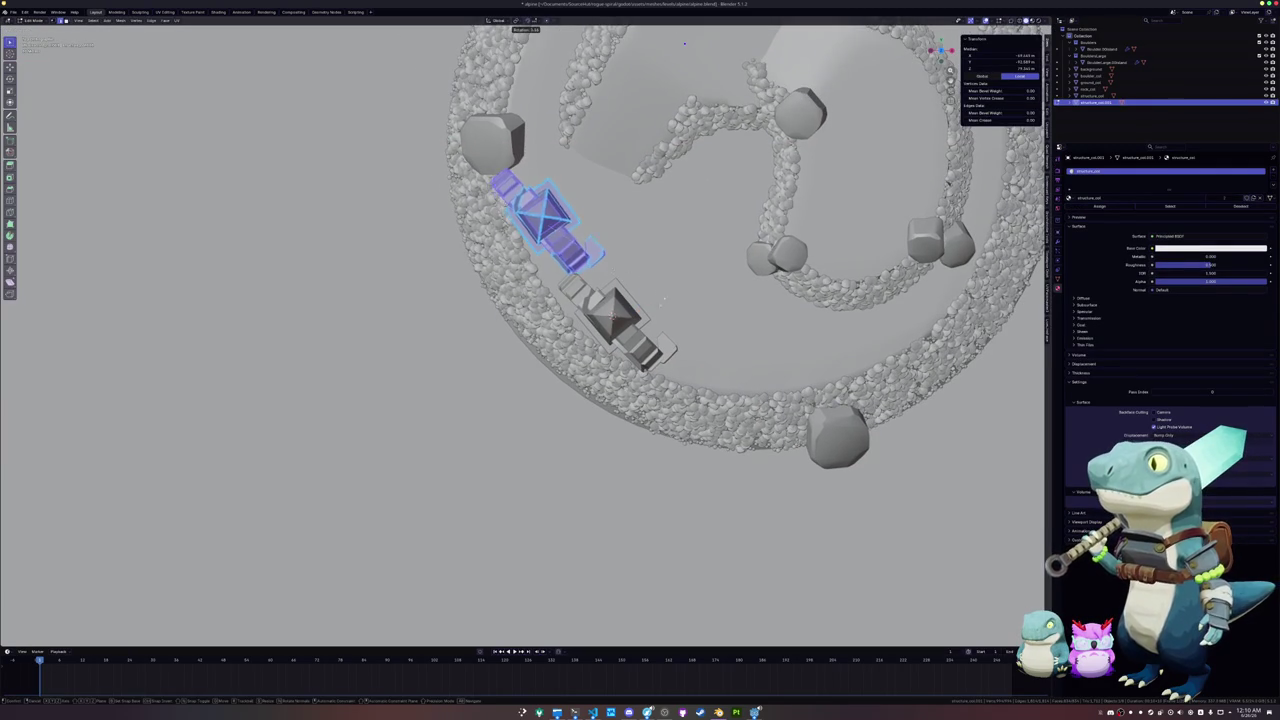
text(20)
key(Return)
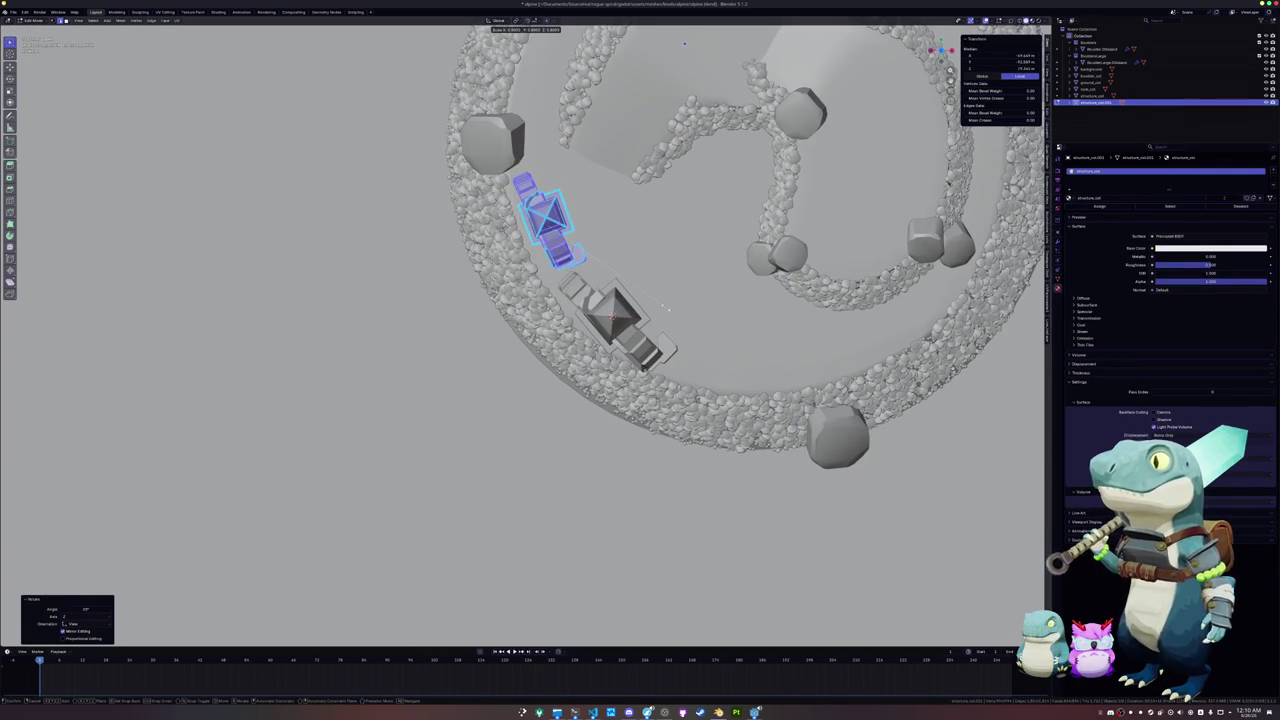
mouse_move(684, 43)
middle_down()
mouse_move(673, 268)
mouse_move(585, 364)
middle_up()
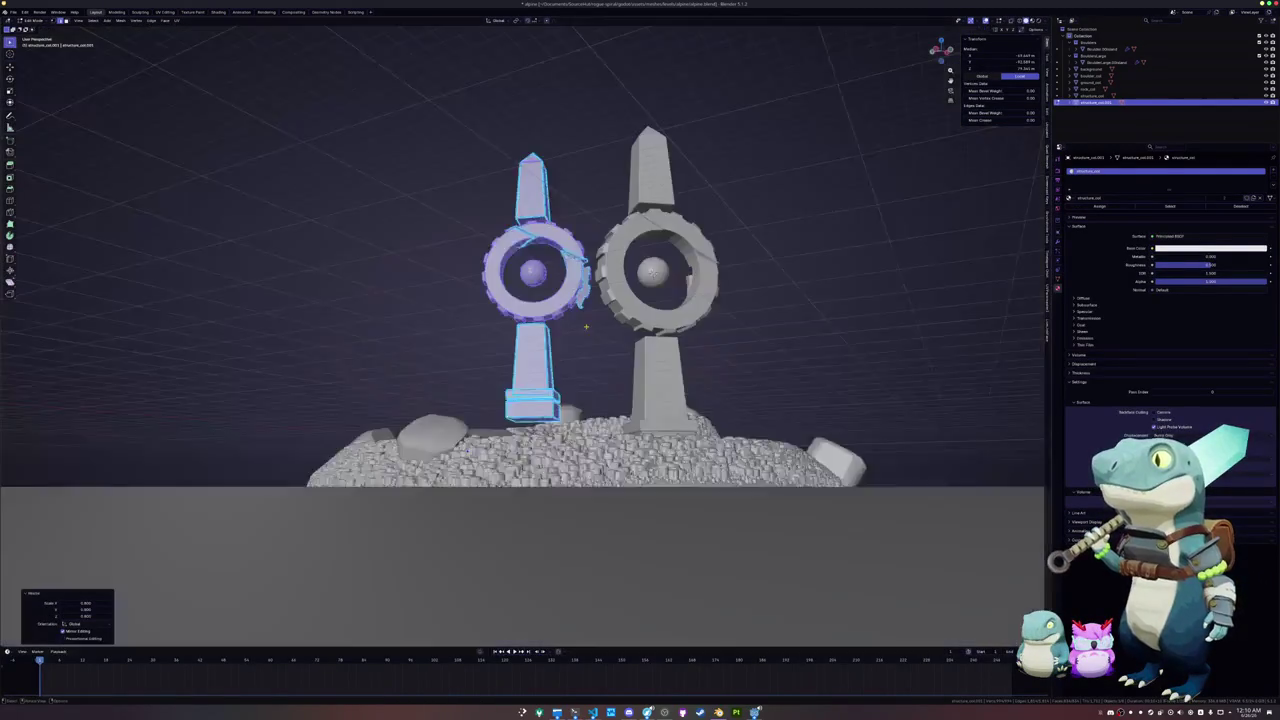
- Raise the copied obelisk vertically along Z
key(g)
key(z)
click(585, 366)
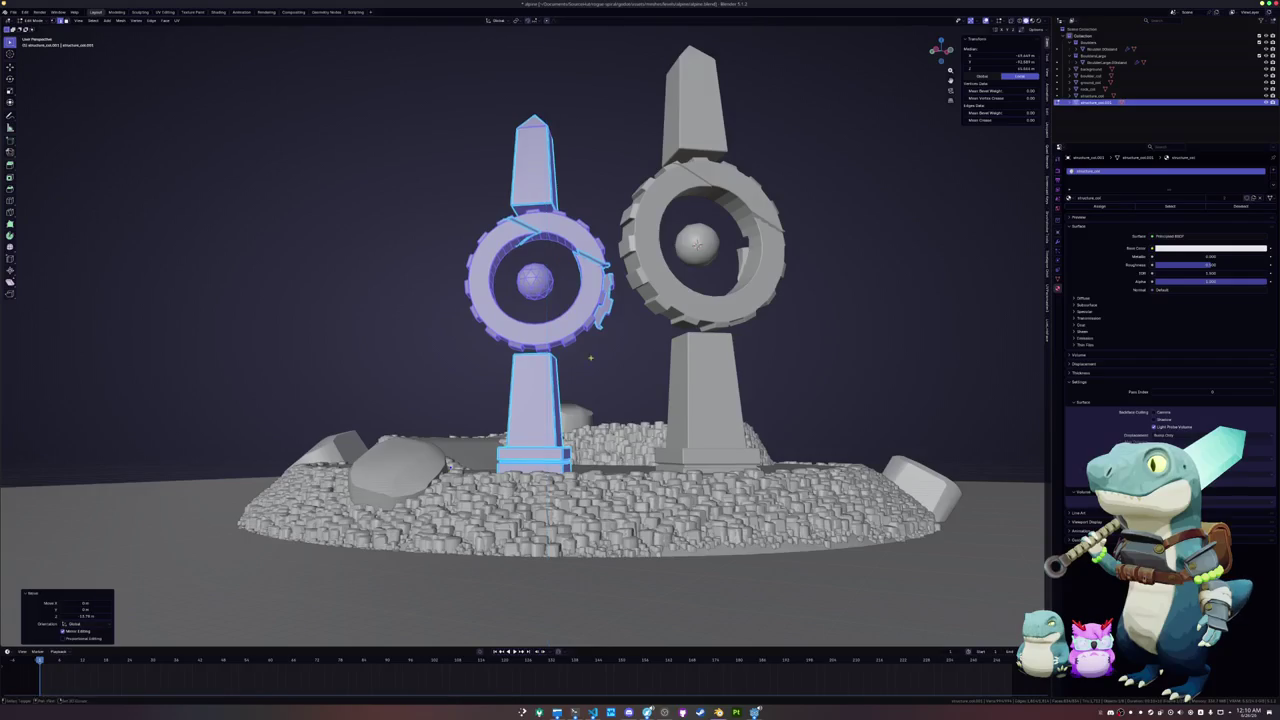
middle_drag(585, 366, 620, 350)
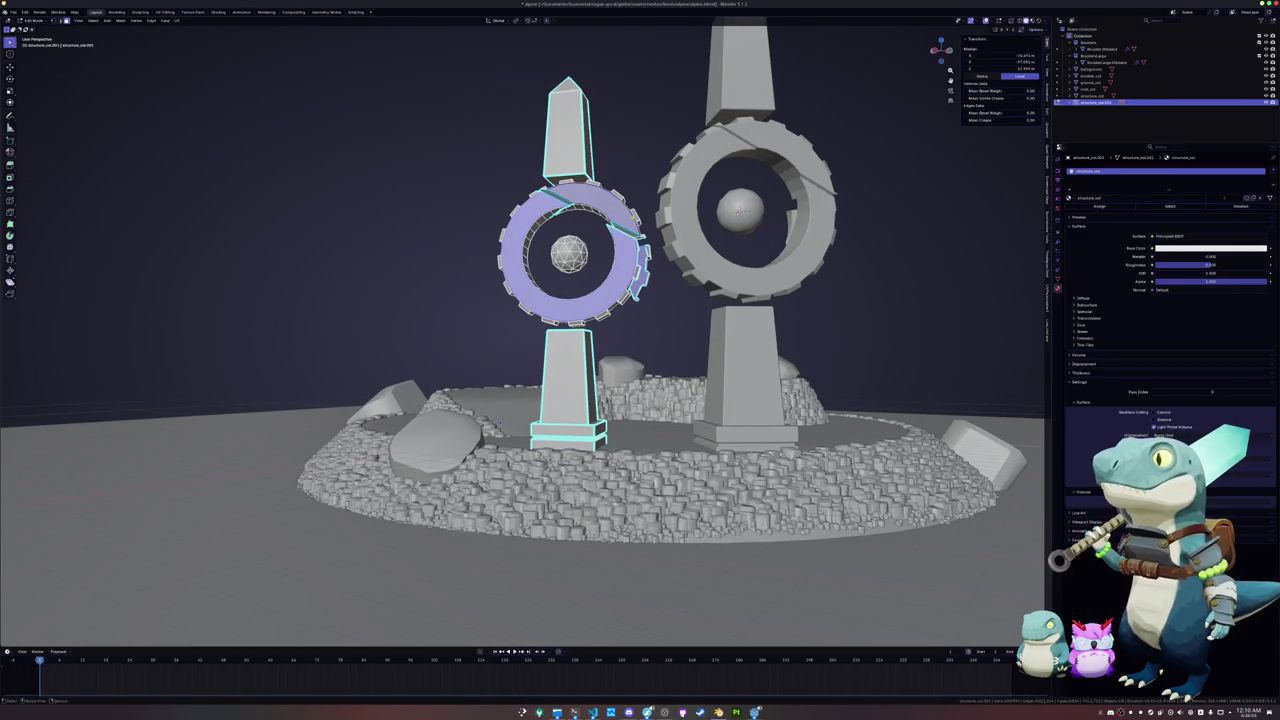
- Select the copy's broken ring as linked geometry, trying Normal, Sharp, Material and UV delimits
key(ctrl+l)
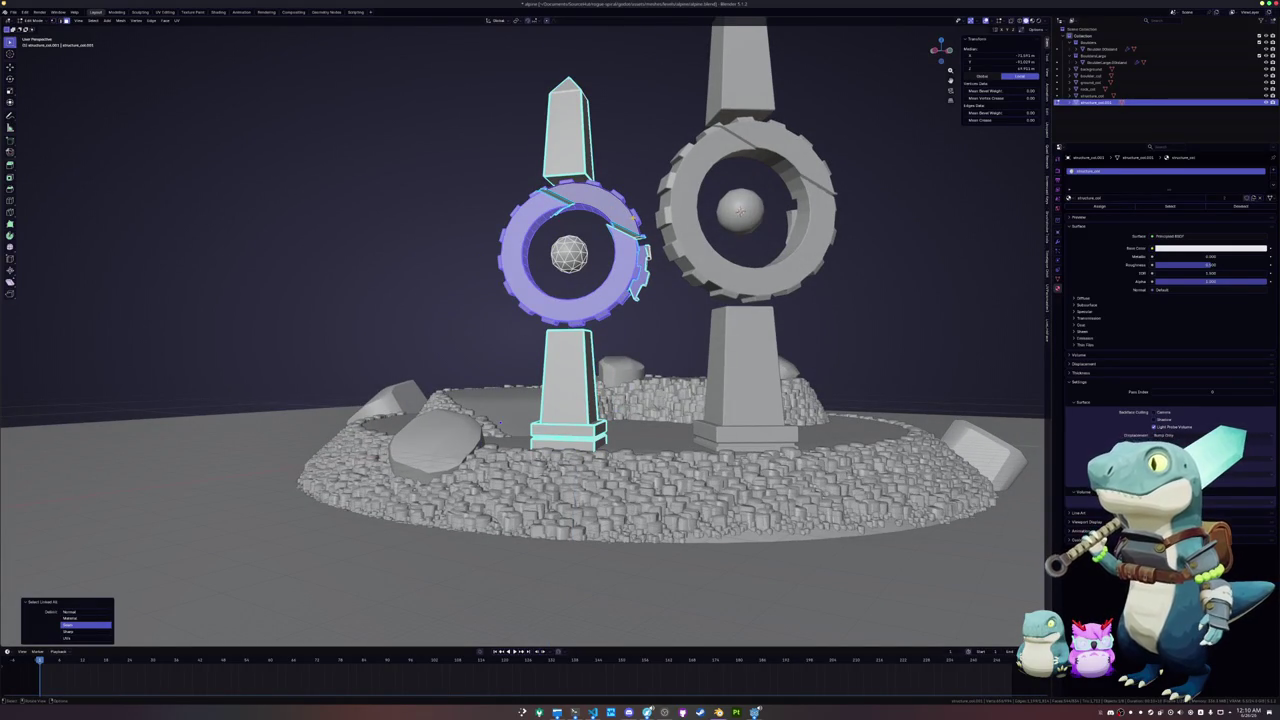
click(90, 612)
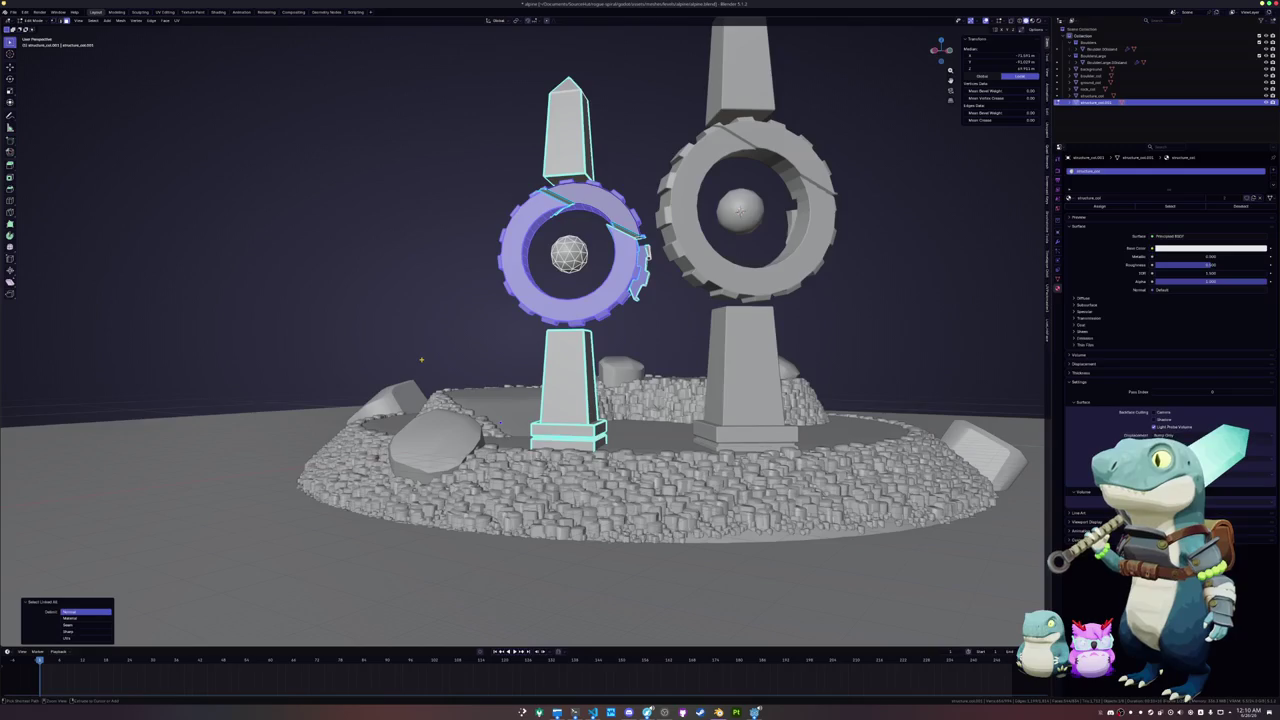
scroll(608, 355, up, 2)
scroll(608, 355, up, 3)
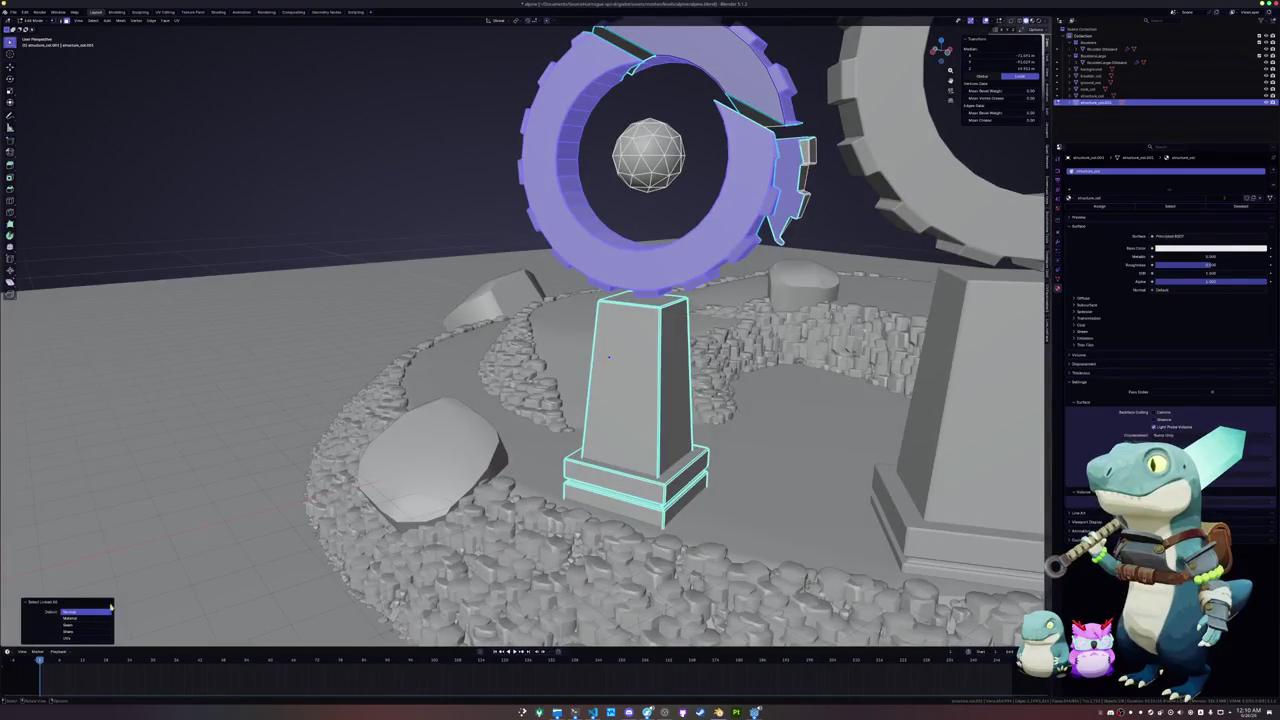
click(99, 632)
click(105, 619)
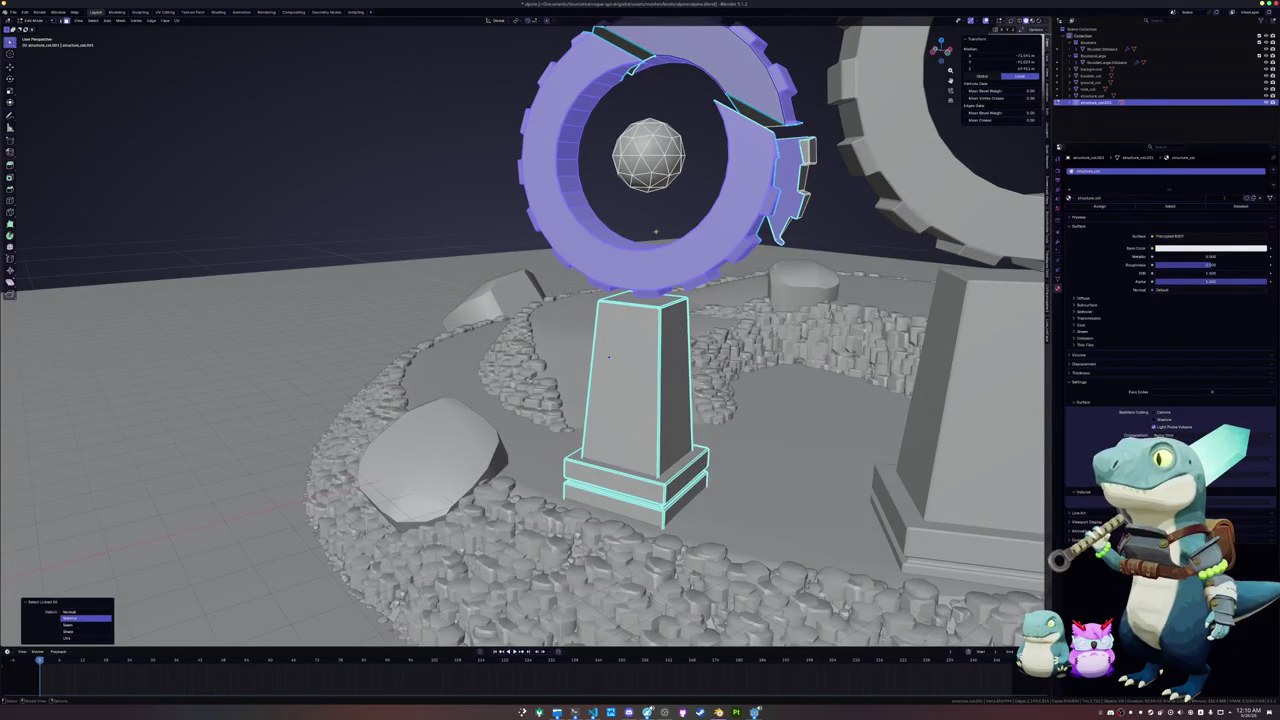
click(92, 625)
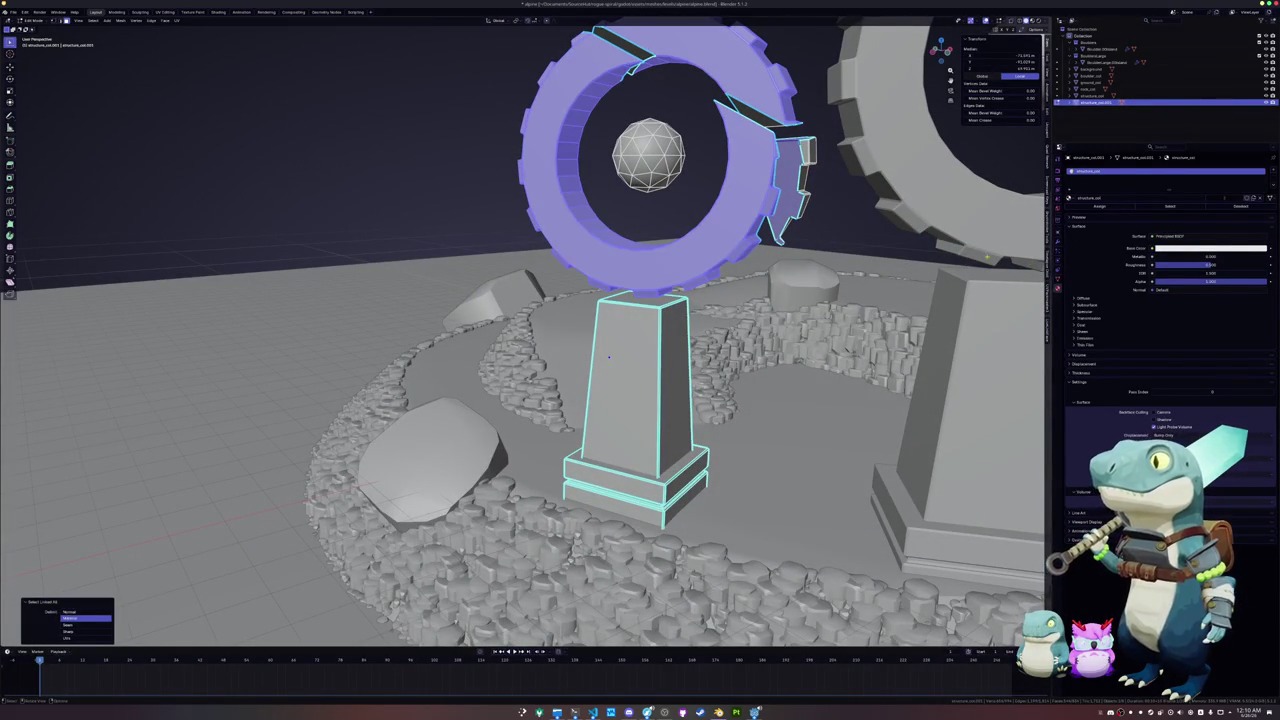
middle_drag(608, 356, 660, 320)
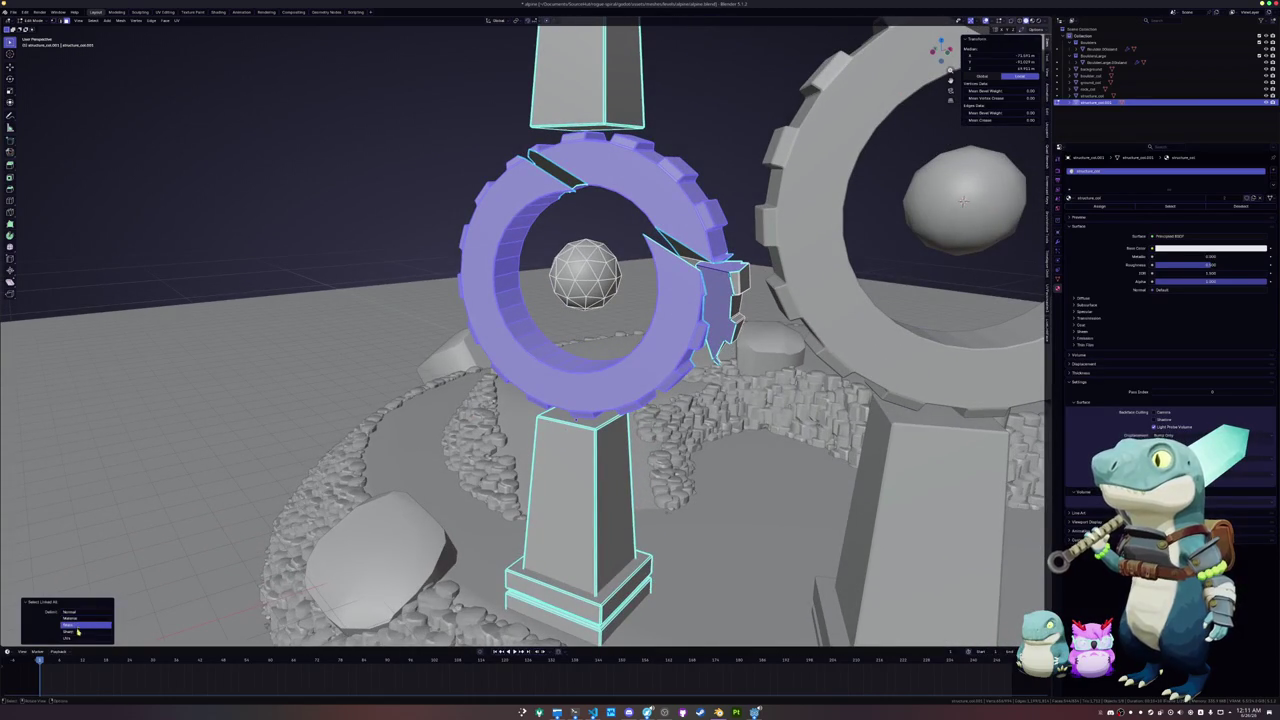
click(72, 611)
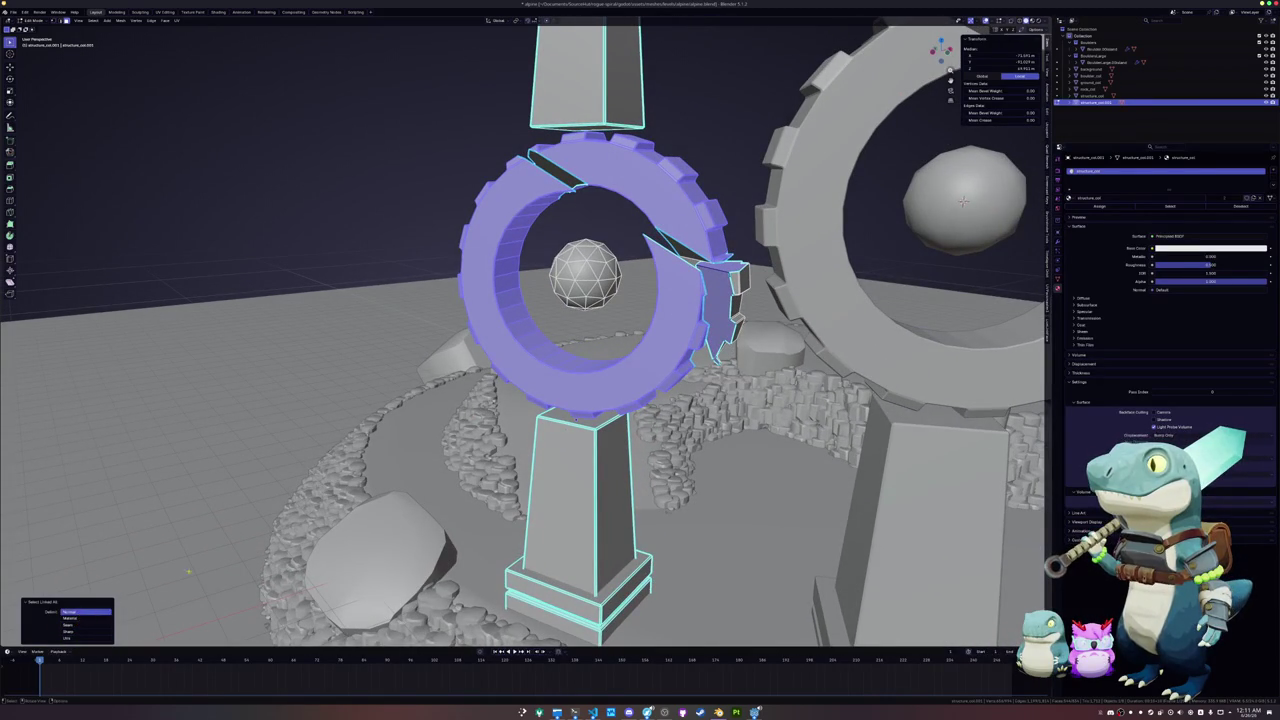
right_click(600, 318)
- Merge the copied obelisk's overlapping vertices by distance
click(700, 364)
right_click(694, 279)
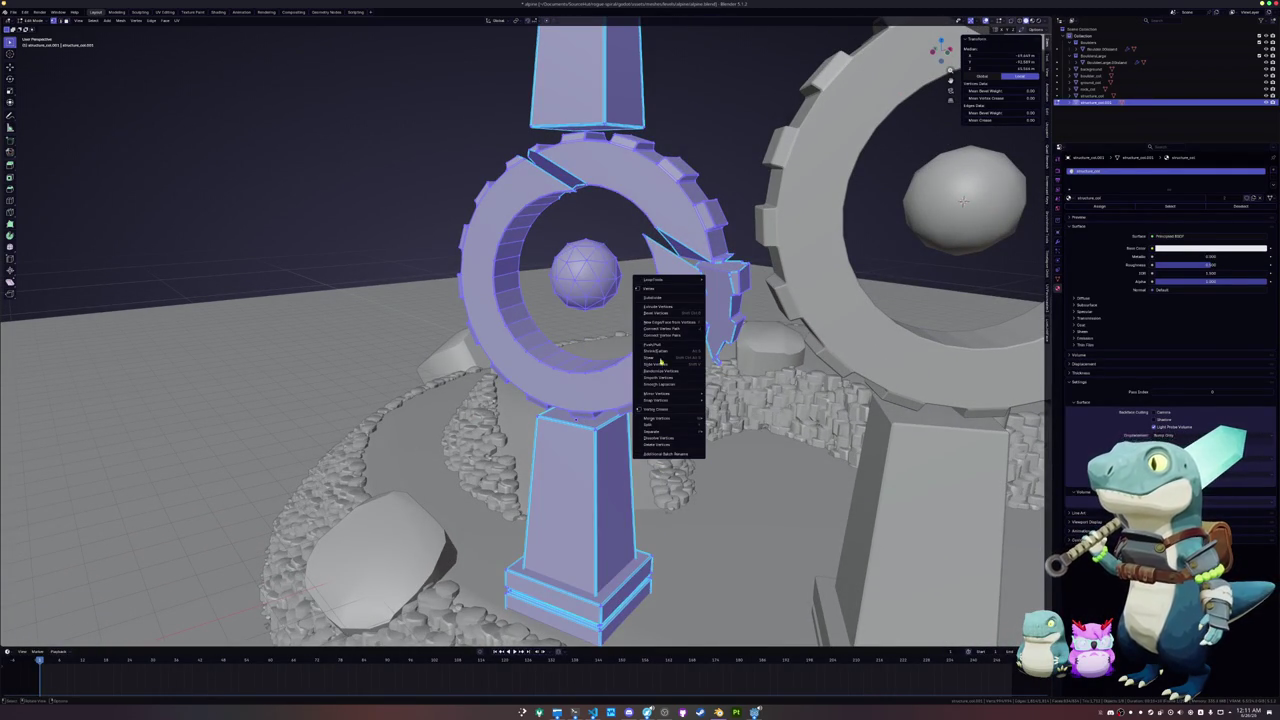
click(680, 328)
right_click(690, 283)
mouse_move(647, 422)
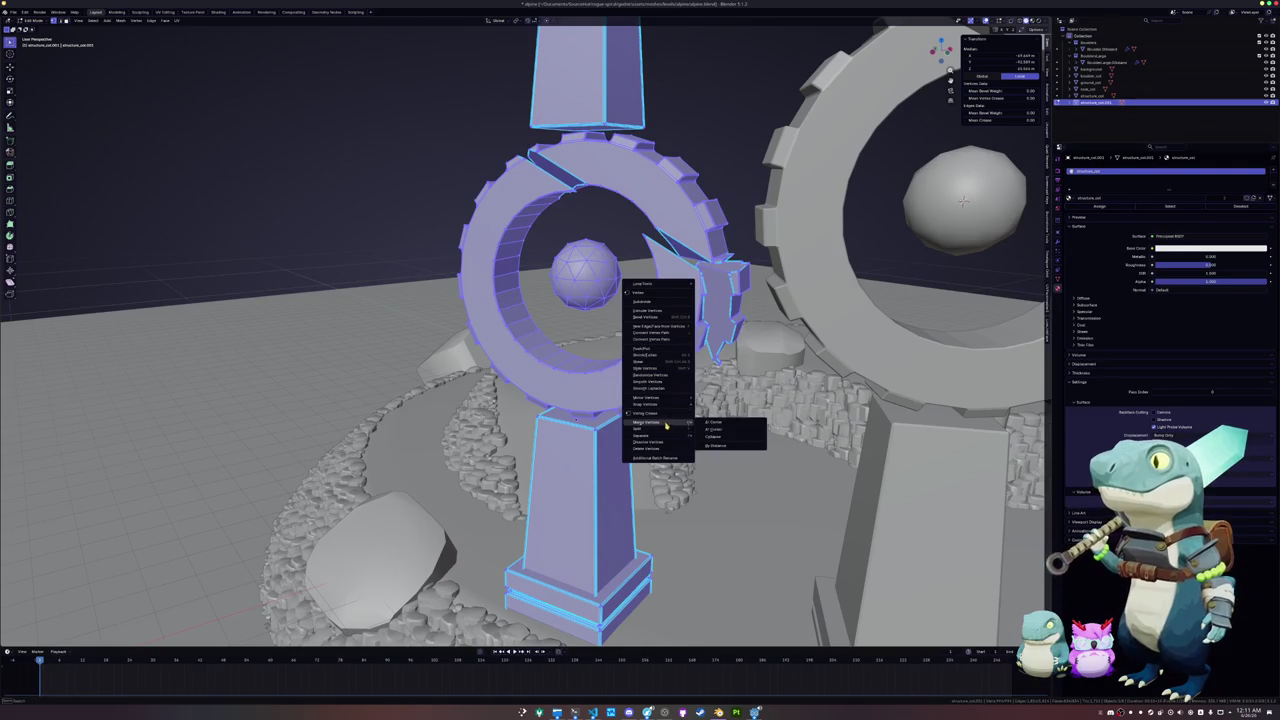
click(717, 447)
key(Tab)
- Merge the original obelisk's overlapping vertices by distance
click(830, 300)
key(Tab)
right_click(836, 318)
click(885, 341)
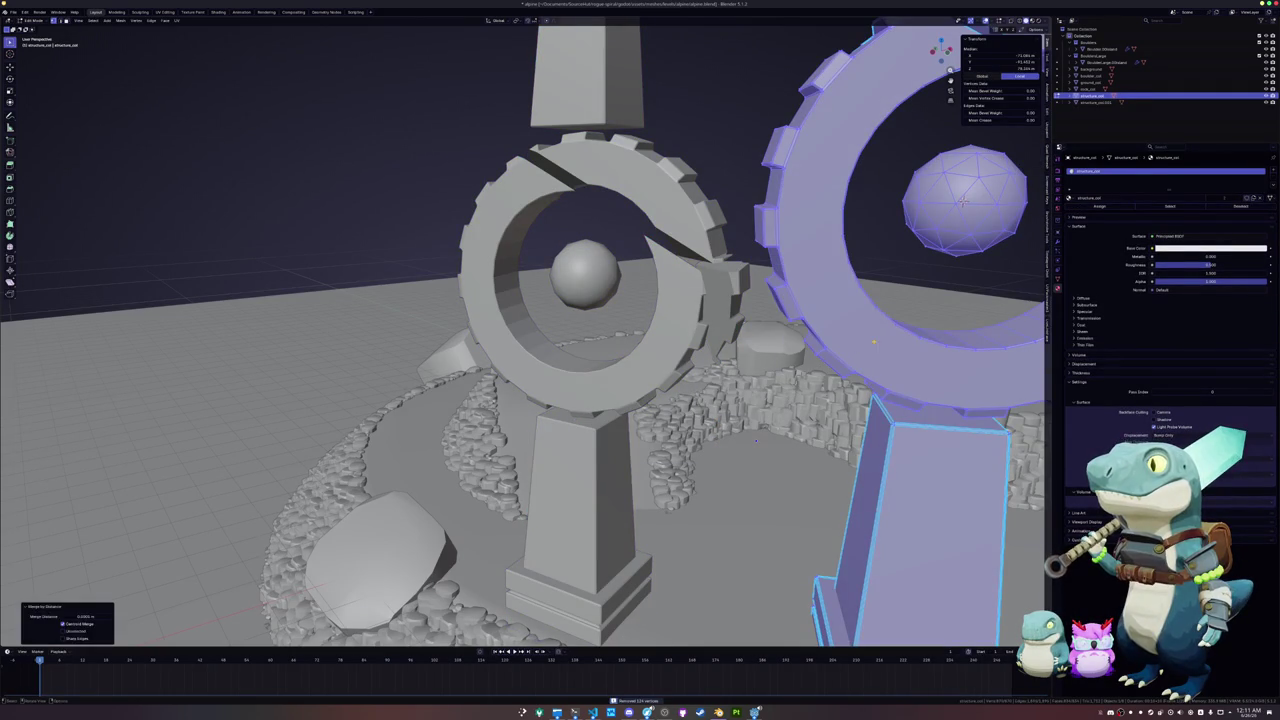
key(Tab)
- Reselect the copy's linked ring and view it from top and side
click(678, 246)
key(Tab)
key(l)
key(ctrl+l)
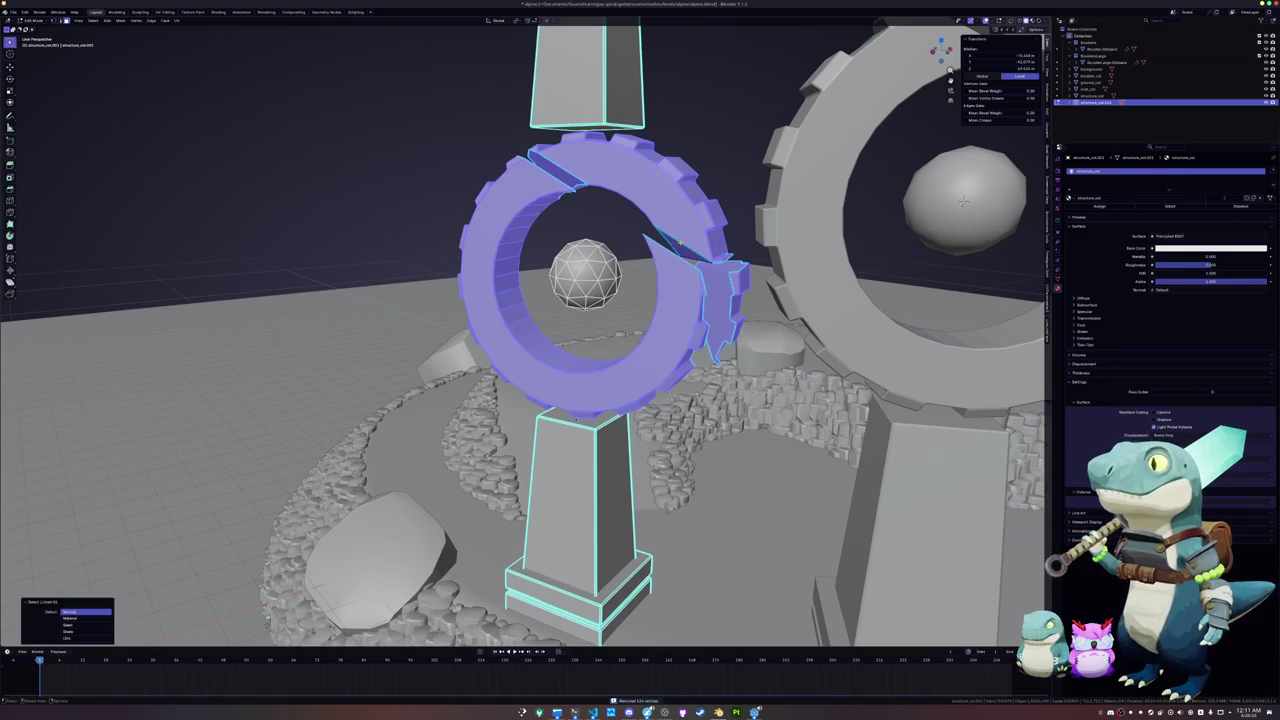
key(KP_7)
key(KP_3)
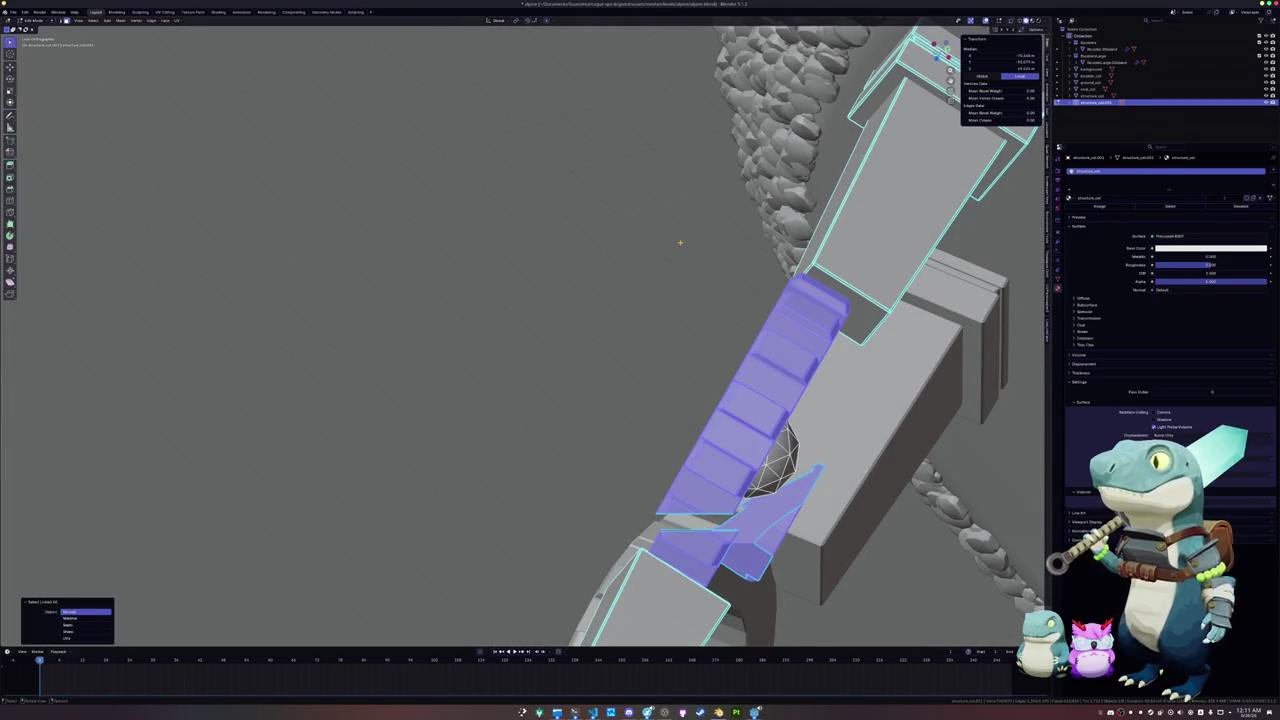
- Rotate and reposition the copied ring segment
middle_drag(520, 340, 600, 300)
scroll(600, 300, down, 3)
middle_drag(737, 305, 737, 305)
key(r)
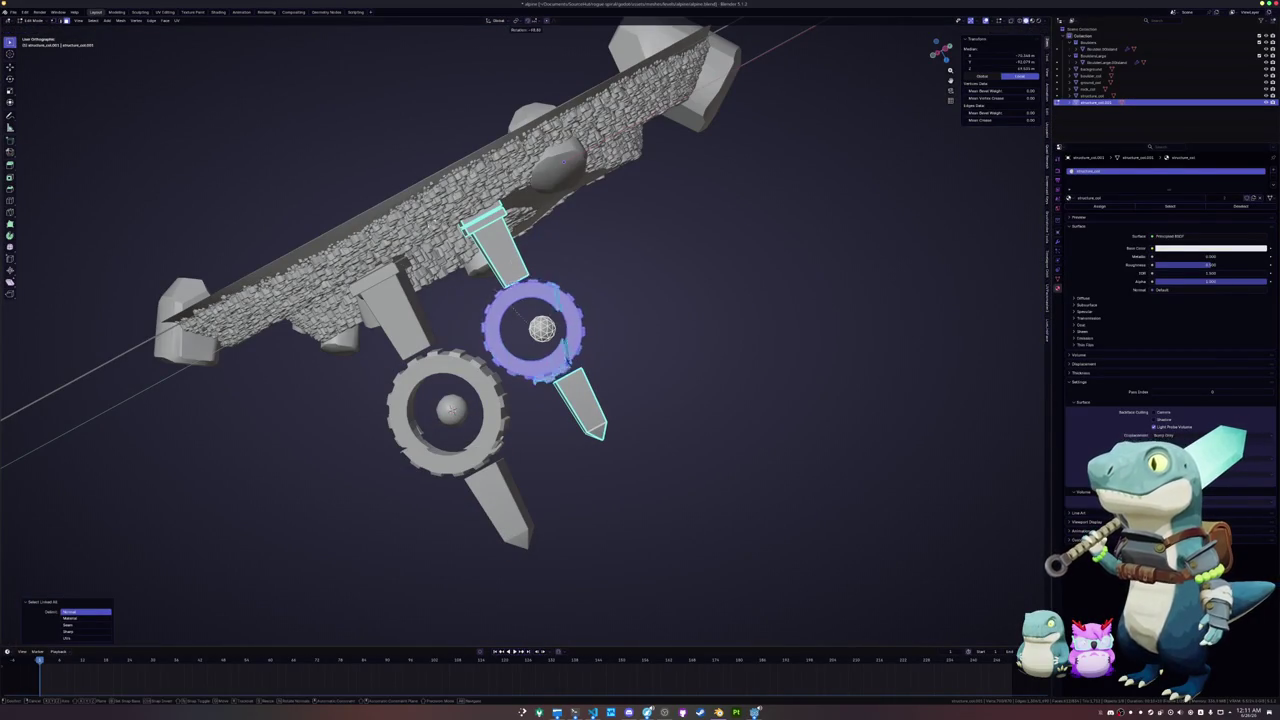
click(390, 337)
key(g)
click(394, 334)
- Check both towers' alignment in front X-ray view, then return to object mode
middle_drag(540, 300, 502, 257)
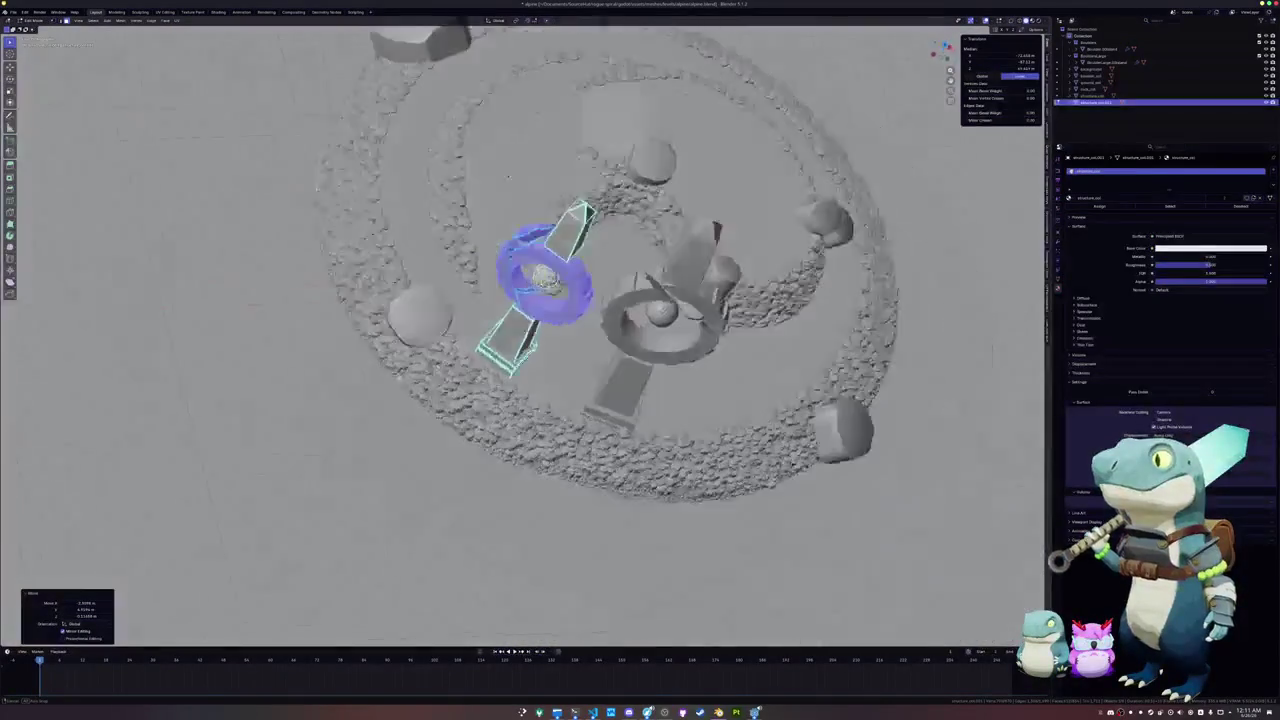
key(KP_1)
key(alt+z)
mouse_move(502, 257)
middle_down()
mouse_move(830, 580)
mouse_move(655, 560)
middle_up()
key(Tab)
key(alt+z)
scroll(830, 580, up, 1)
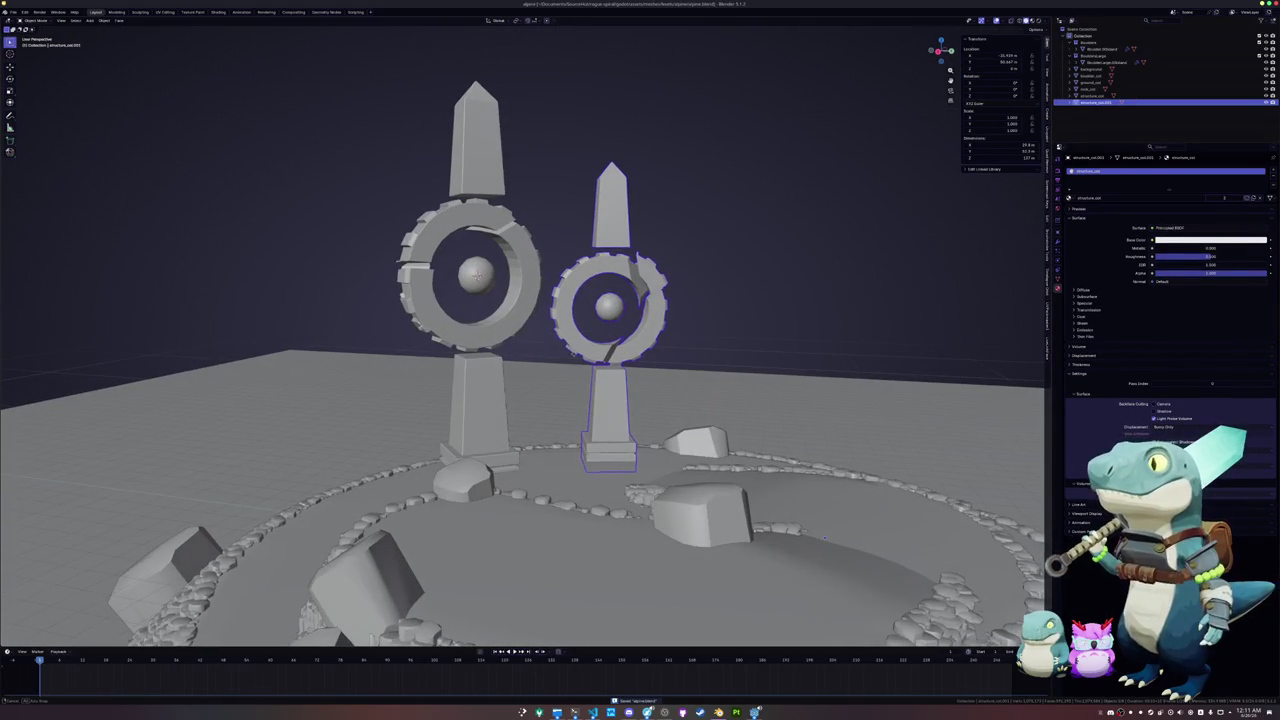
click(480, 404)
- Unwrap both structures with Smart UV Project in the UV Editing workspace
scroll(479, 404, down, 2)
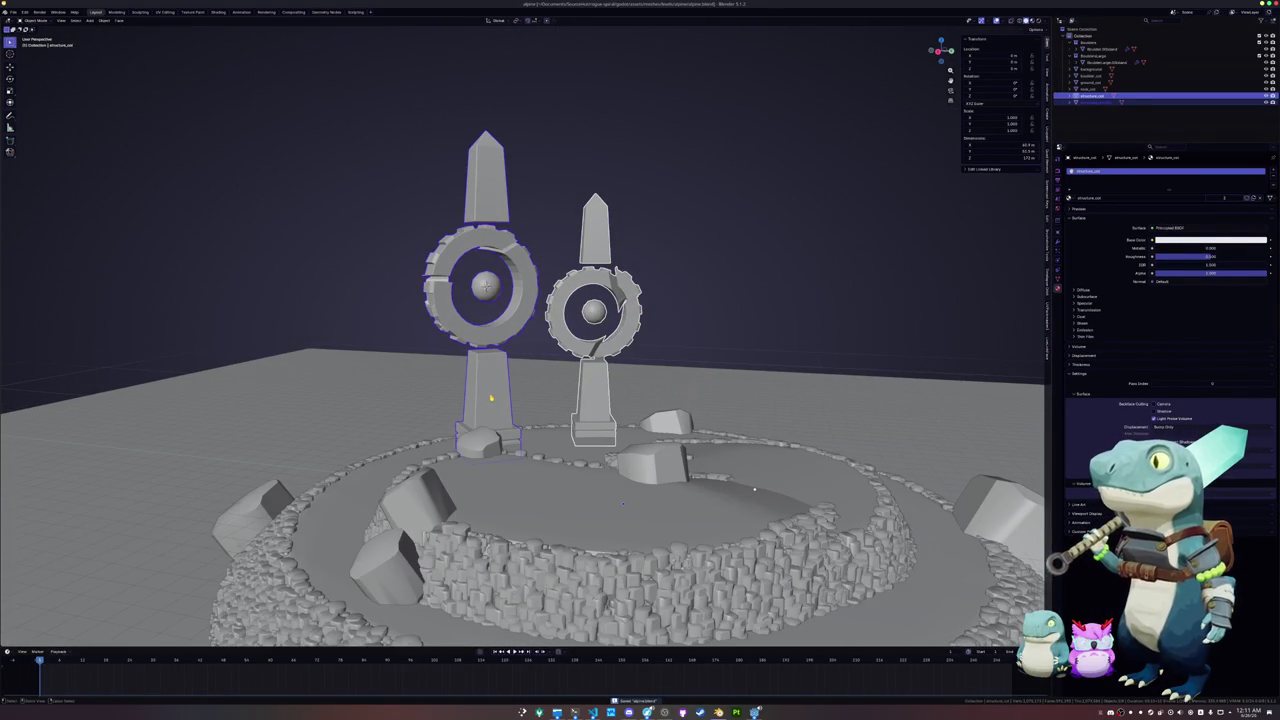
key(Tab)
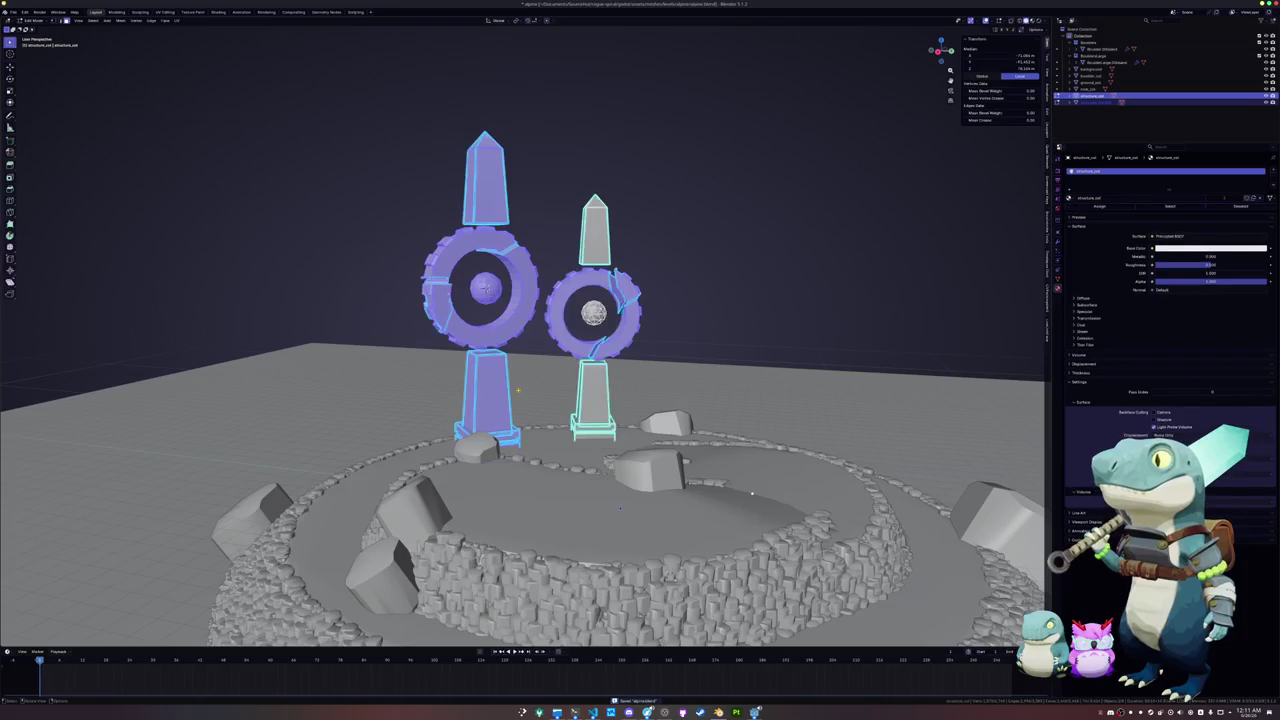
click(164, 12)
key(KP_Decimal)
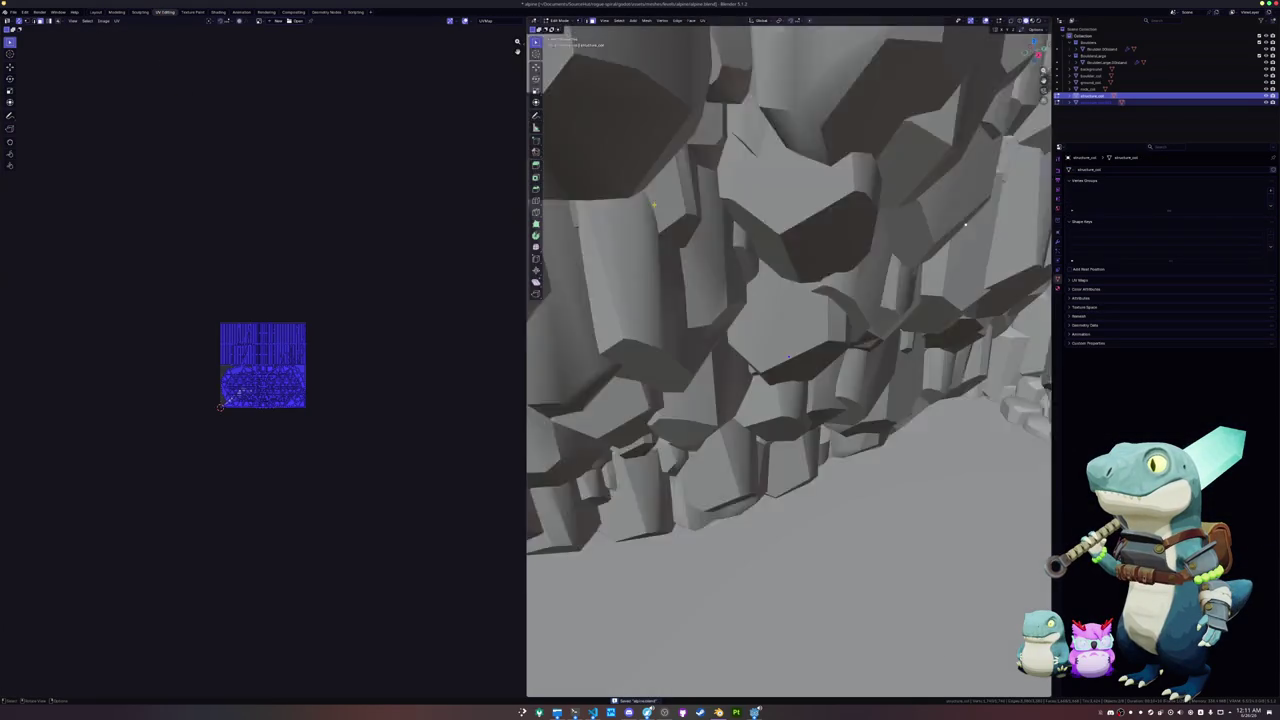
click(703, 22)
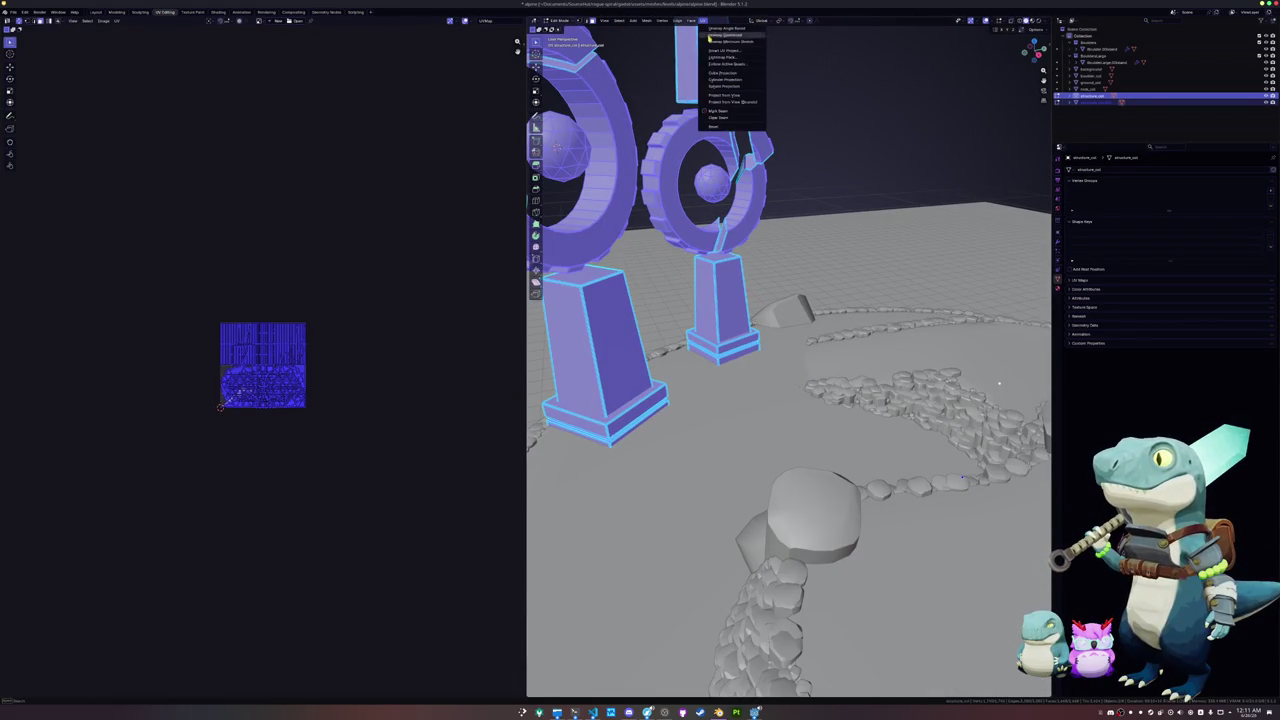
click(722, 41)
middle_drag(722, 41, 760, 90)
click(703, 21)
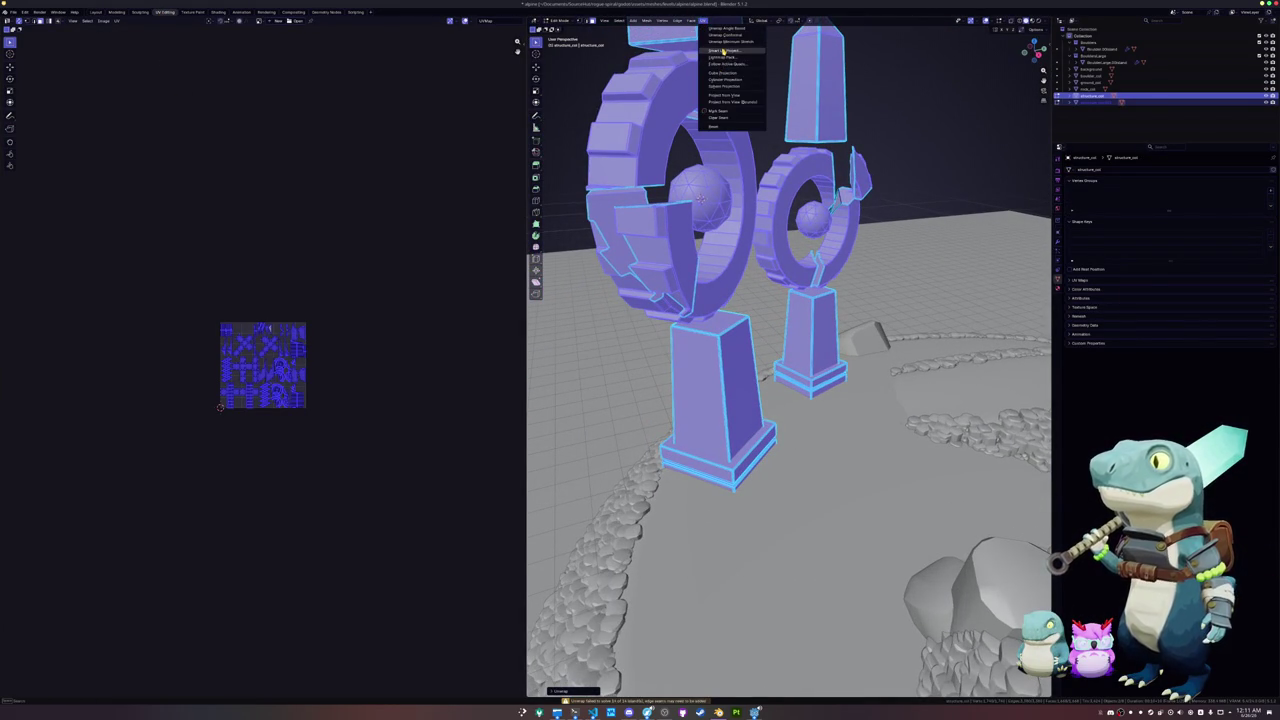
click(725, 50)
click(705, 114)
- Pack the UV islands tightly with UVPackmaster and return to object mode
scroll(420, 300, up, 4)
key(n)
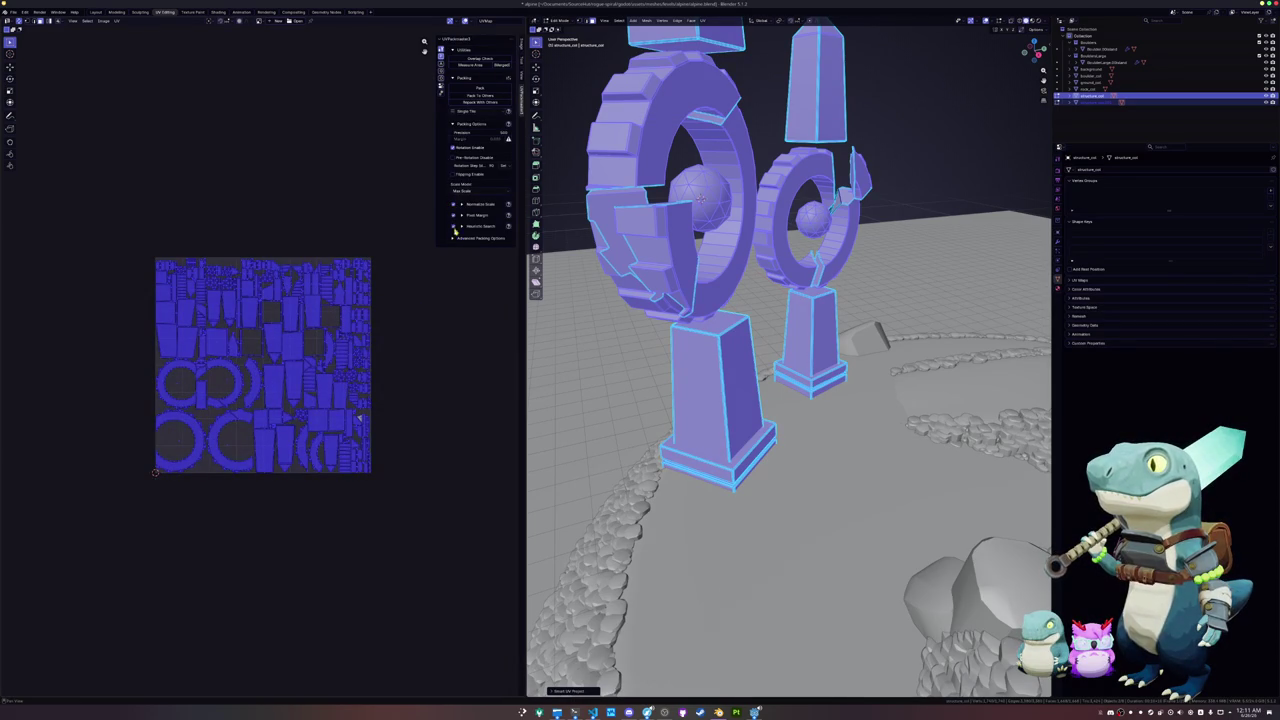
click(480, 88)
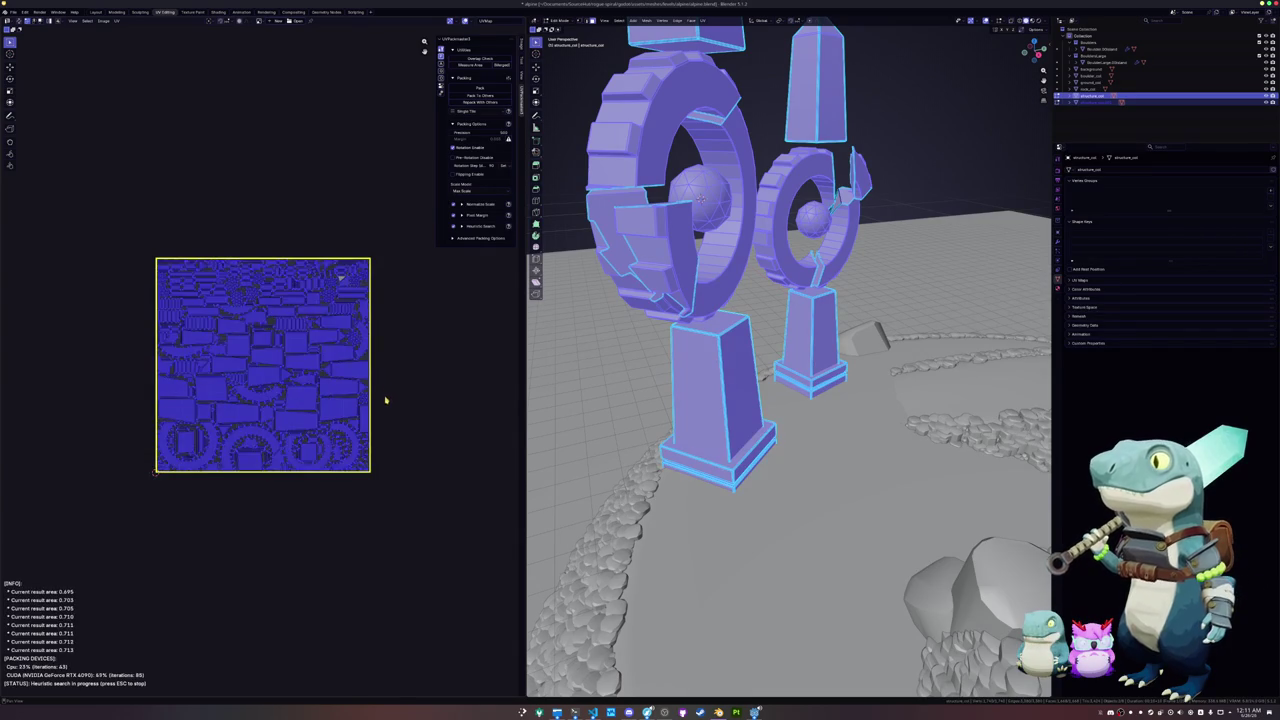
key(Tab)
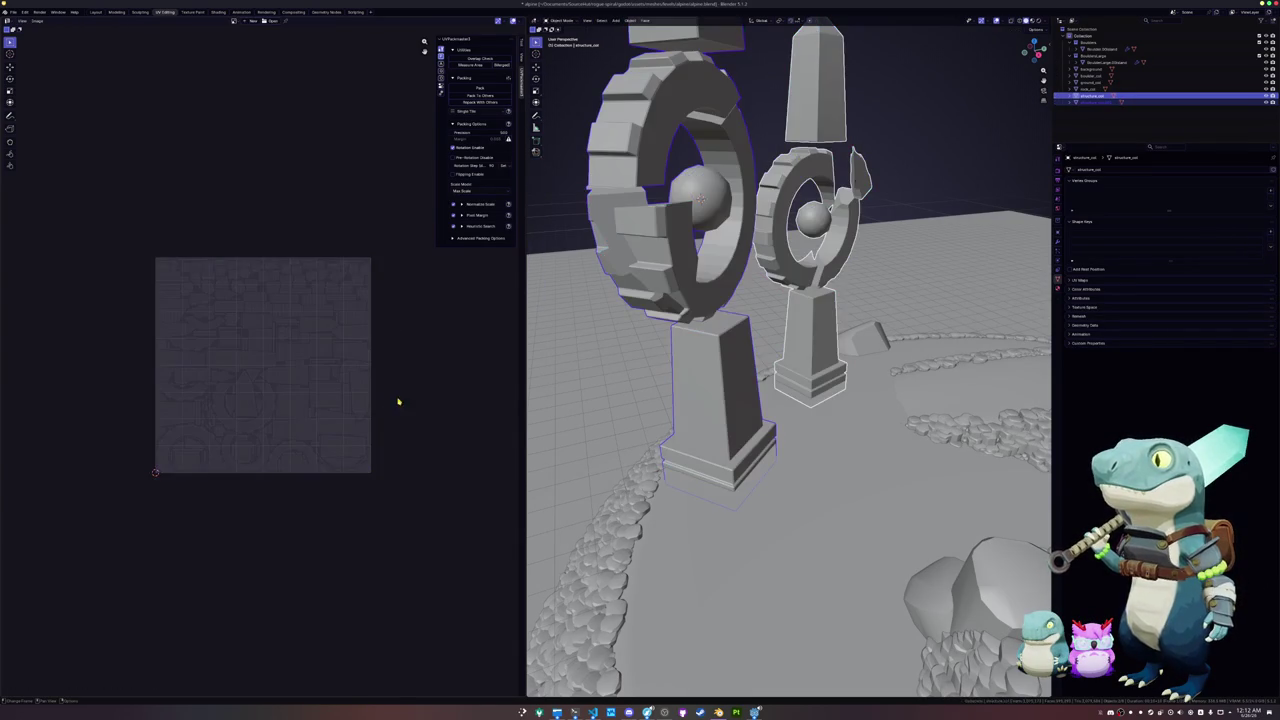
- Apply the first structure's transforms and select both obelisk structures
scroll(714, 377, down, 3)
key(ctrl+a)
click(727, 375)
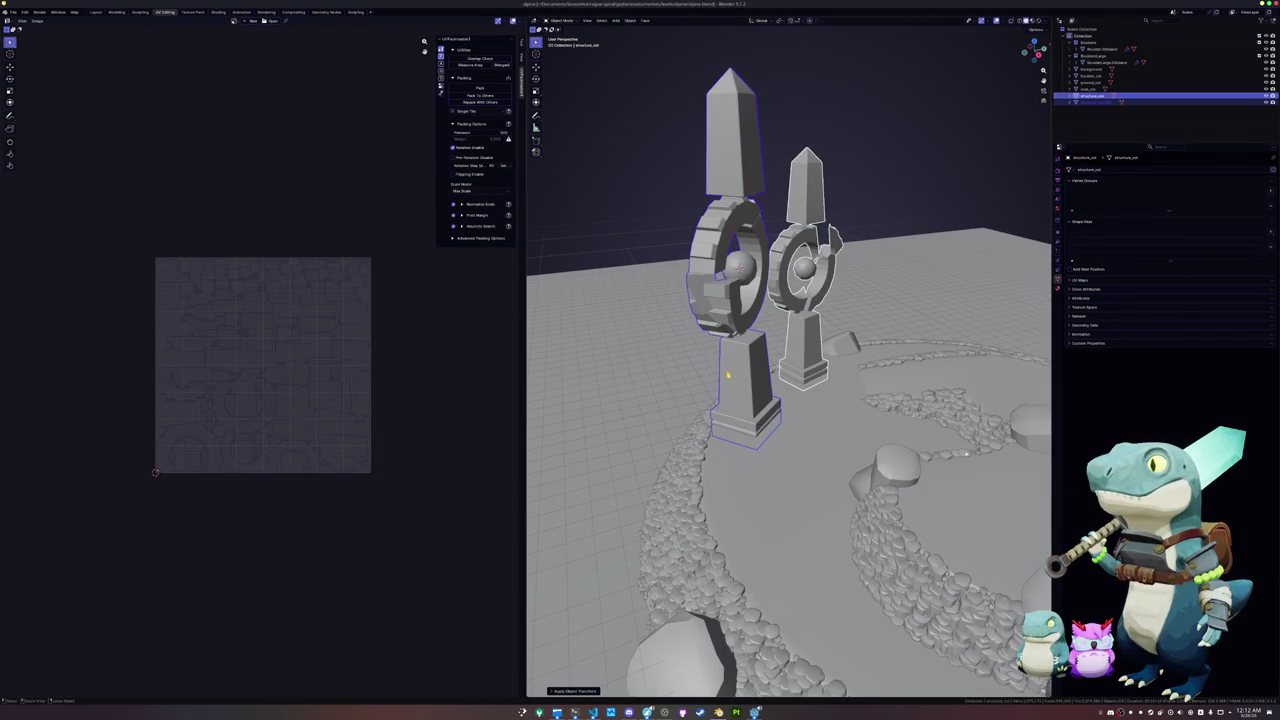
click(1058, 288)
click(787, 268)
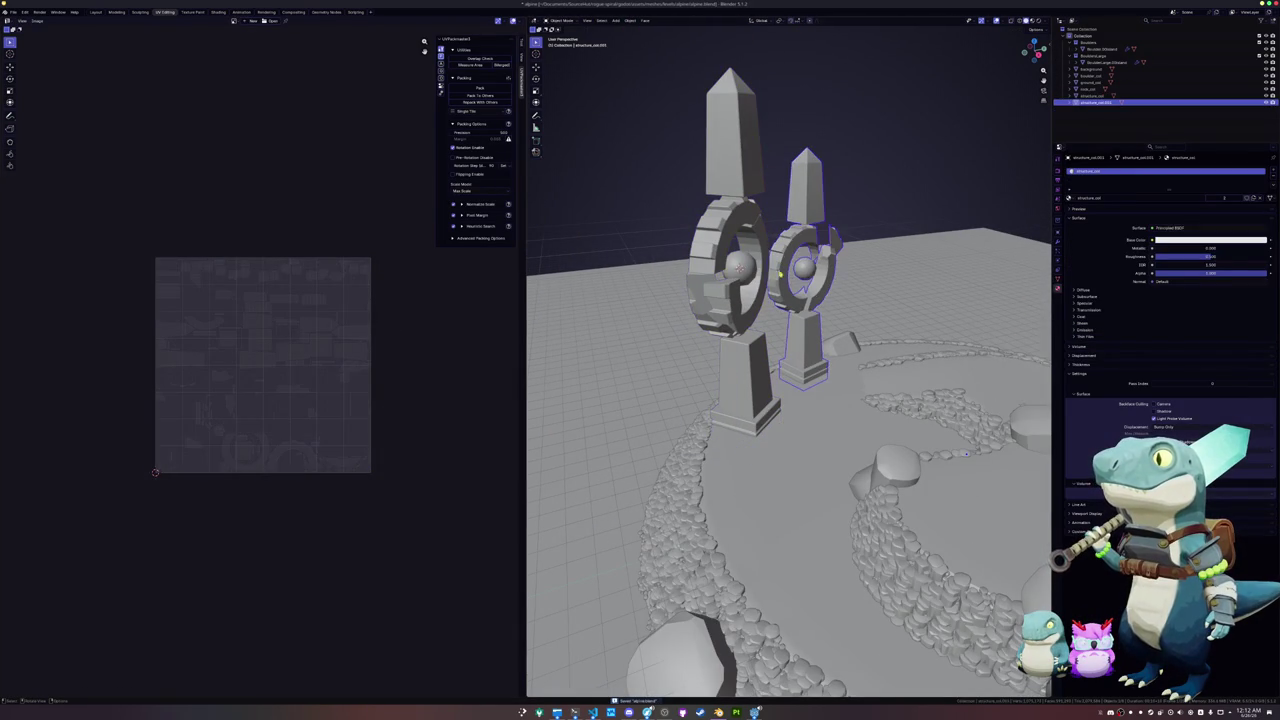
click(762, 287)
click(785, 280)
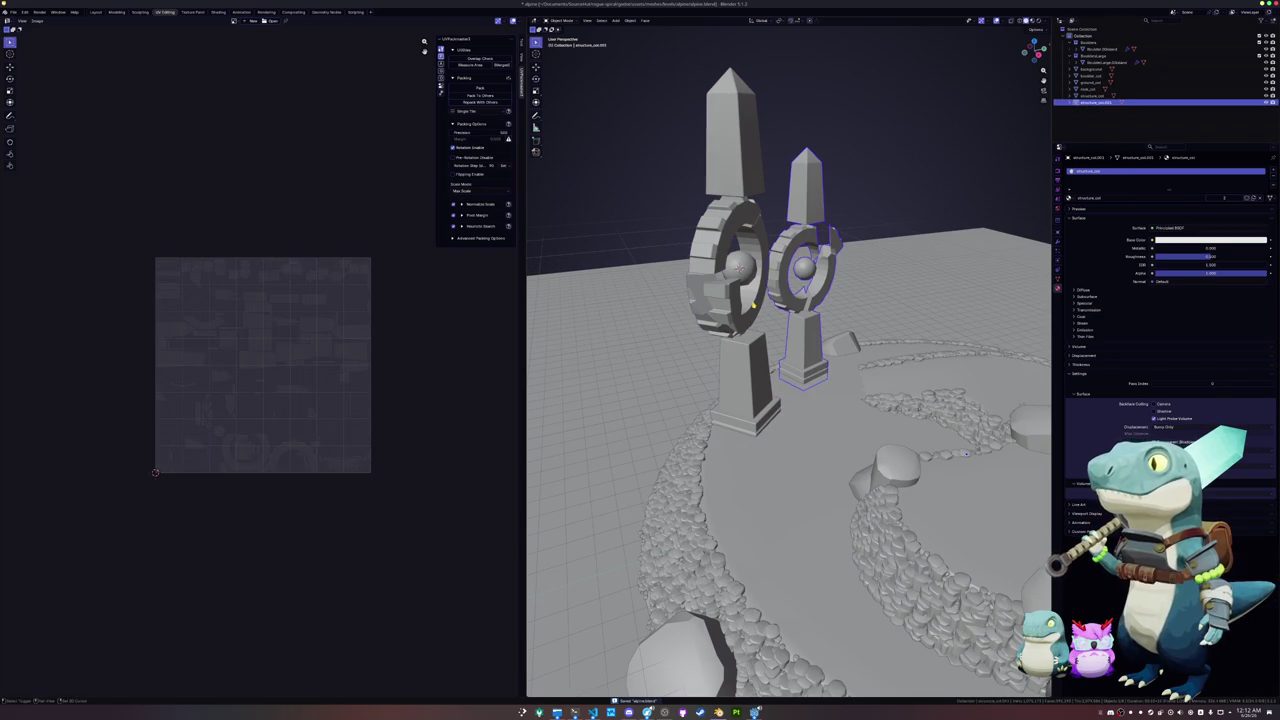
click(755, 305)
shift+click(805, 275)
- Apply all transforms to both structures and save the blend file
key(ctrl+a)
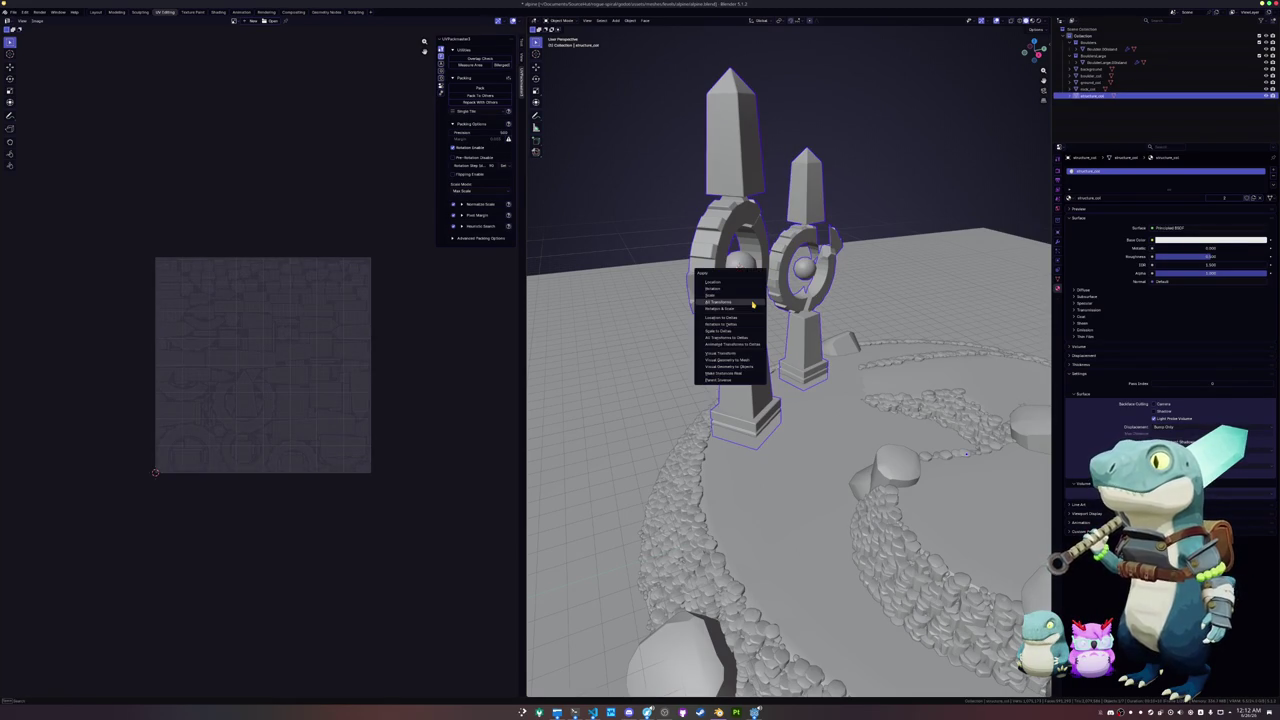
click(750, 314)
key(ctrl+s)
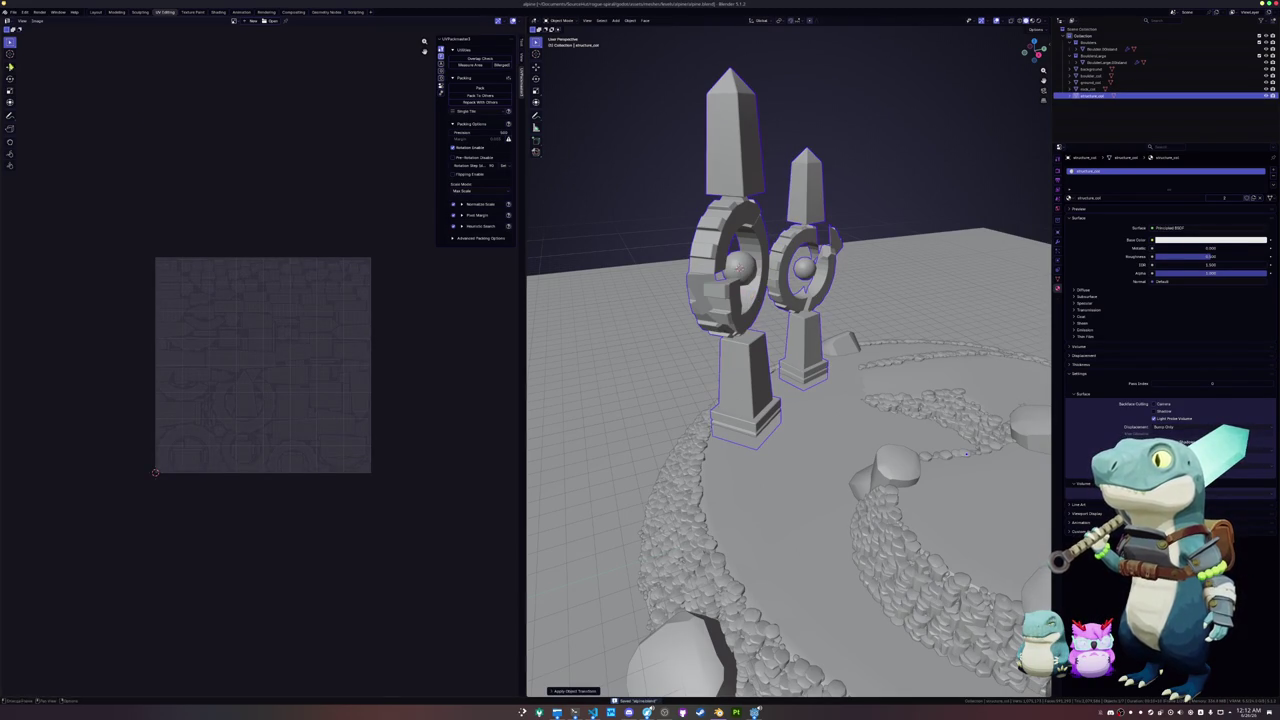
click(14, 12)
mouse_move(28, 120)
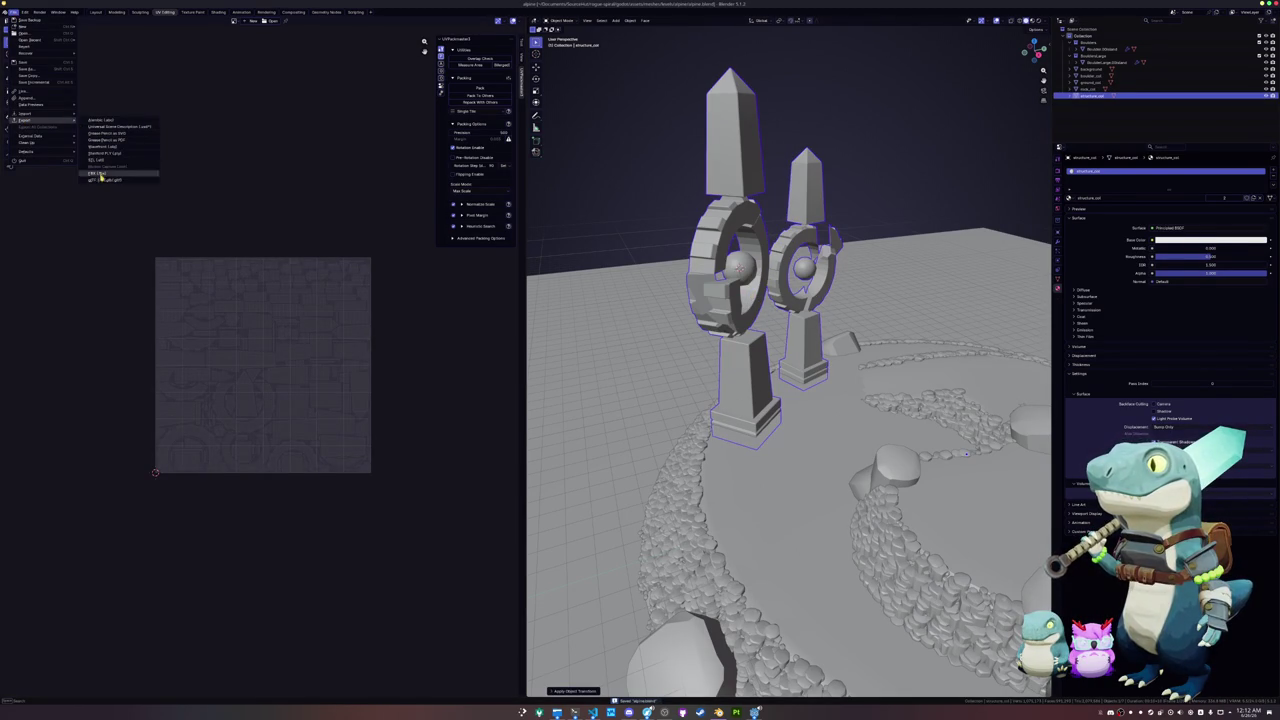
- Export the selected structures as exports/structure.fbx, then select and frame the rock ring
click(100, 181)
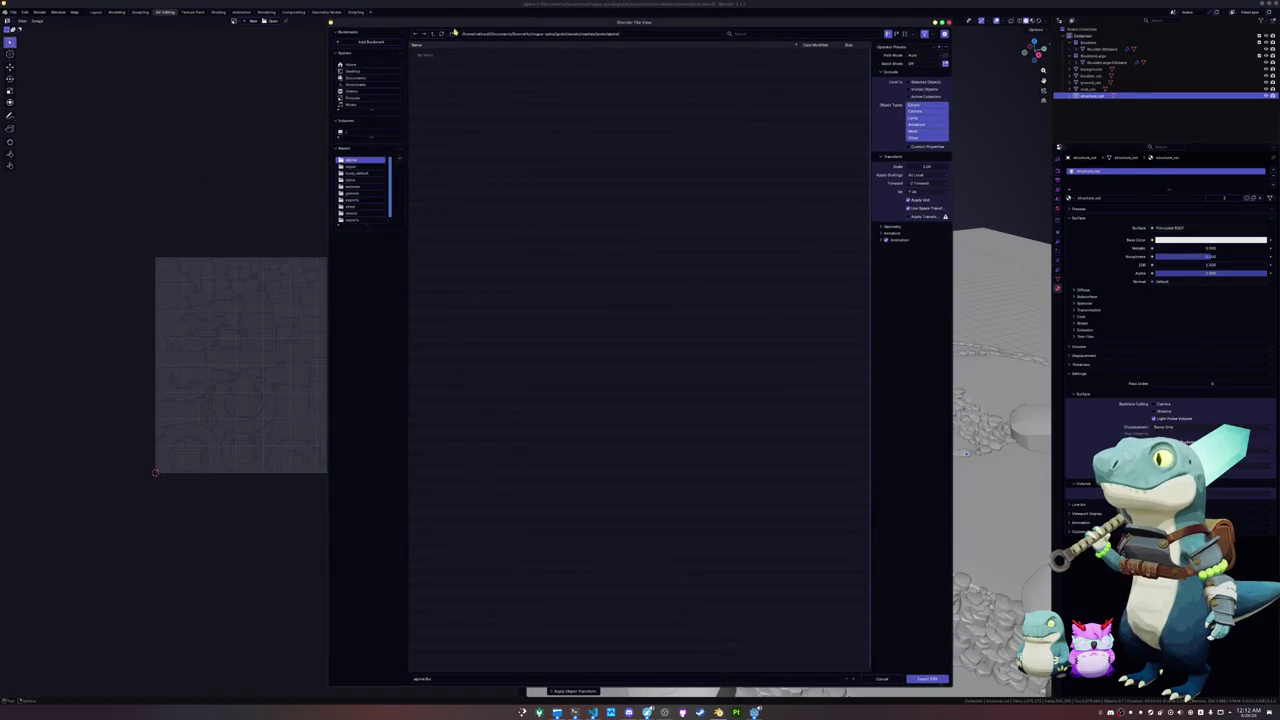
key(Return)
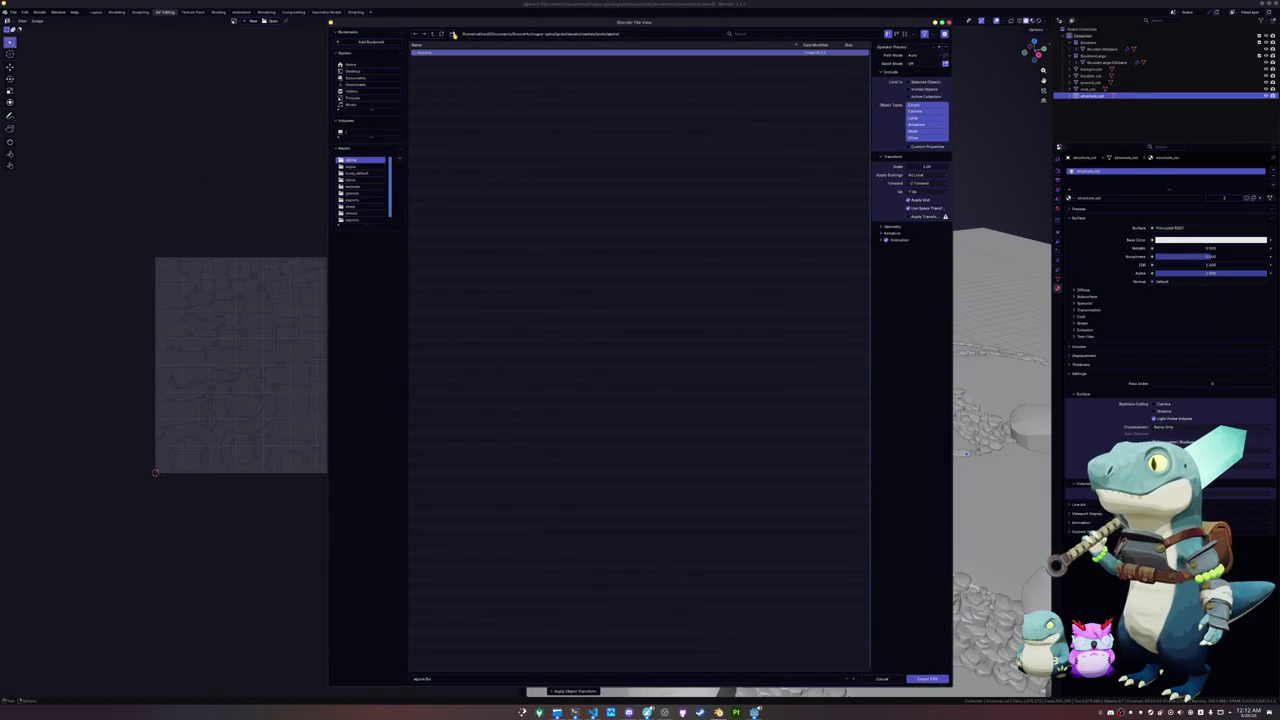
double_click(731, 53)
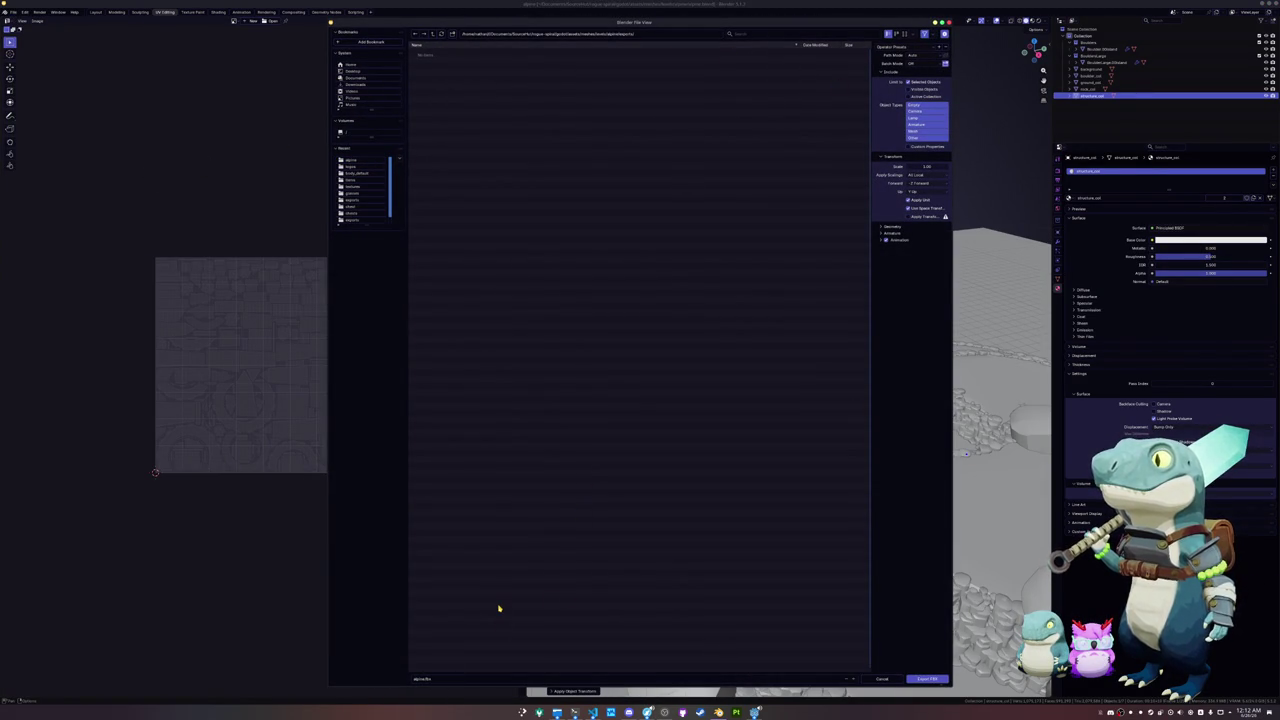
click(472, 682)
key(BackSpace)
text(structure)
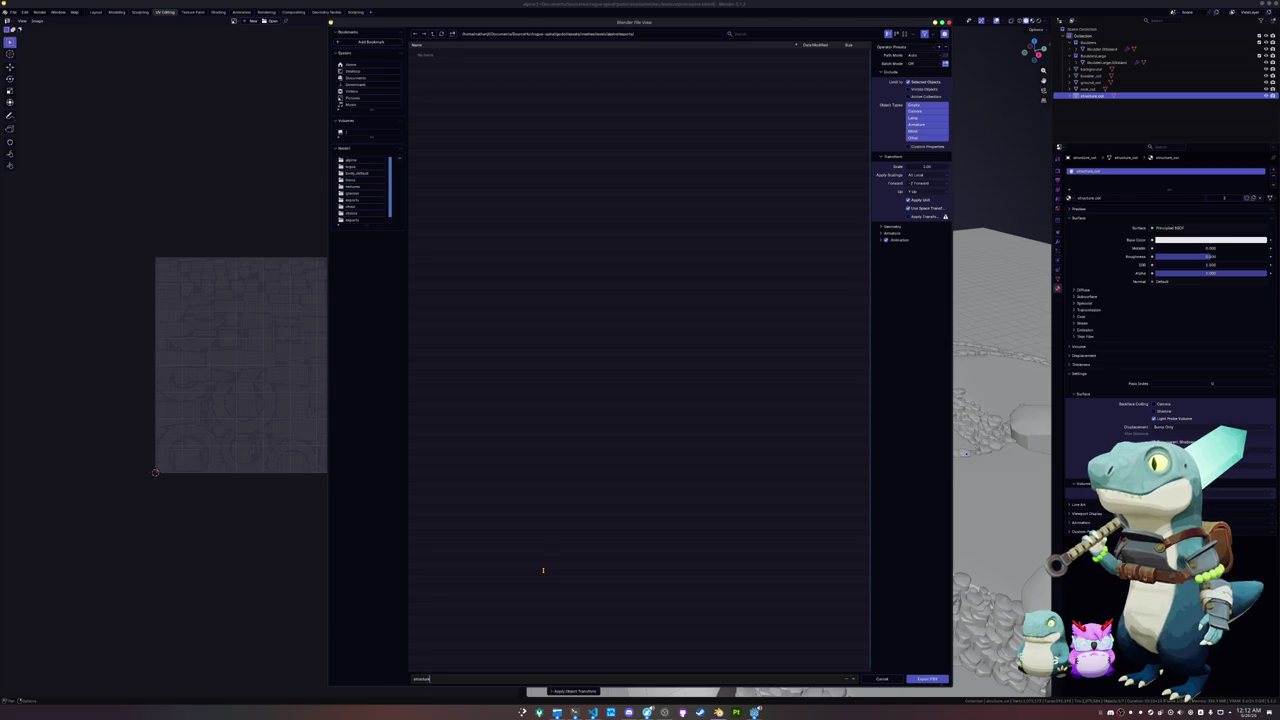
text(.fbx)
key(Return)
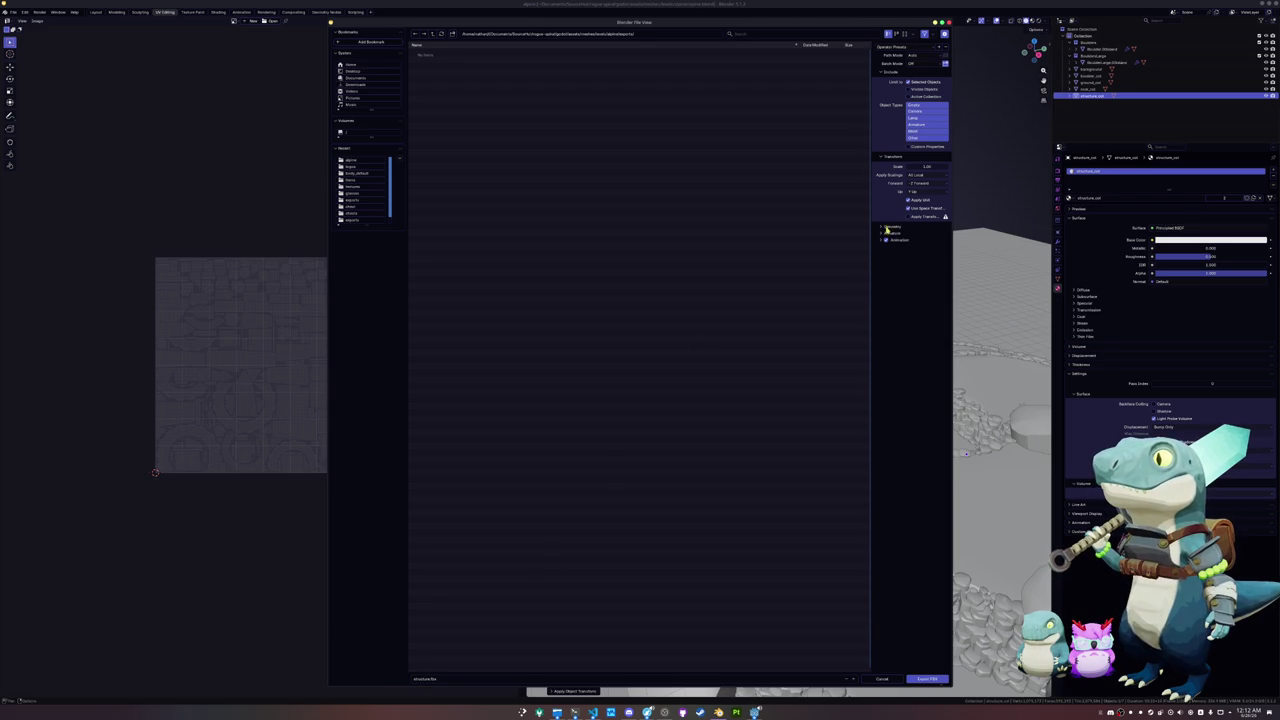
click(887, 233)
click(894, 227)
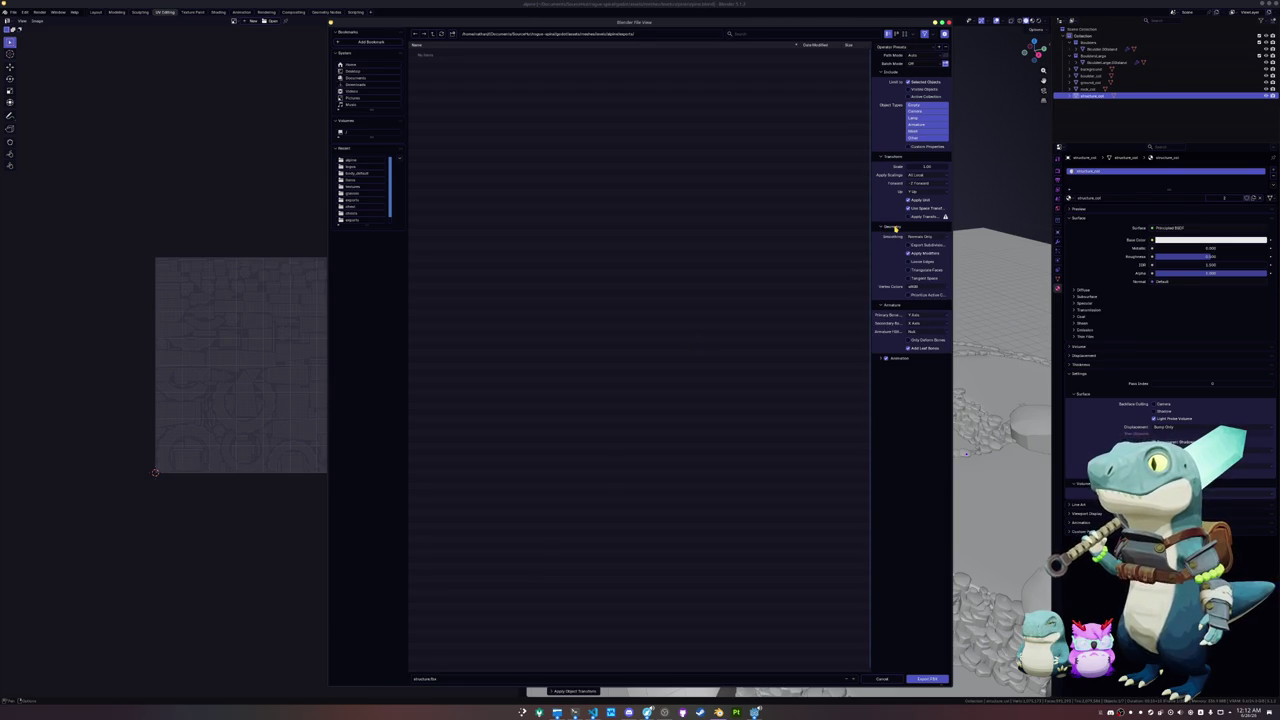
click(927, 679)
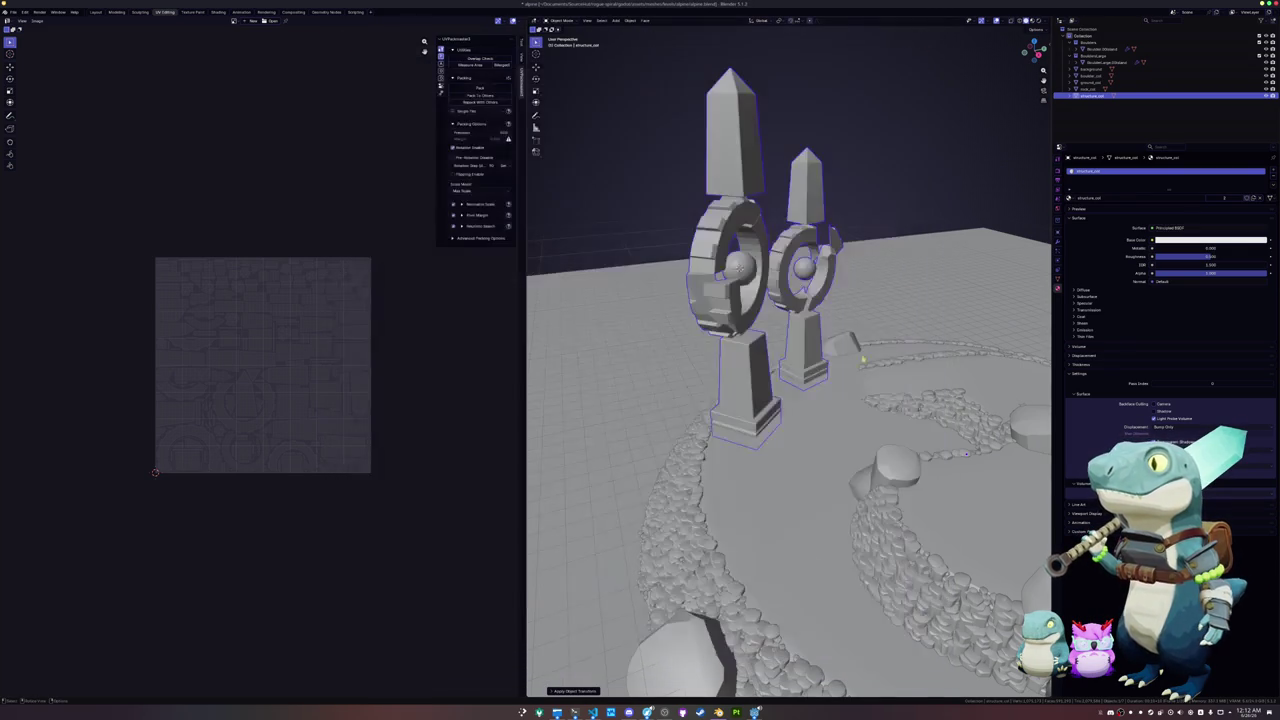
click(1088, 90)
key(KP_Decimal)
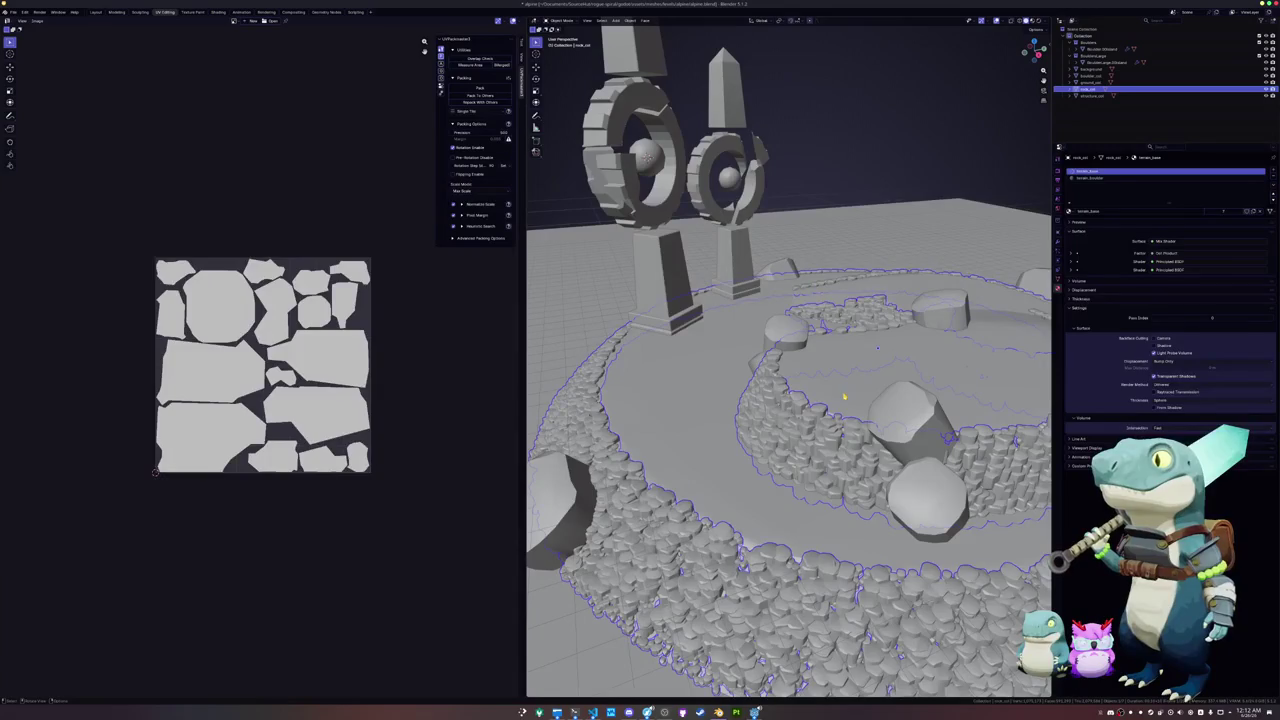
- Edit the ground mesh and select a face in X-ray view
click(897, 410)
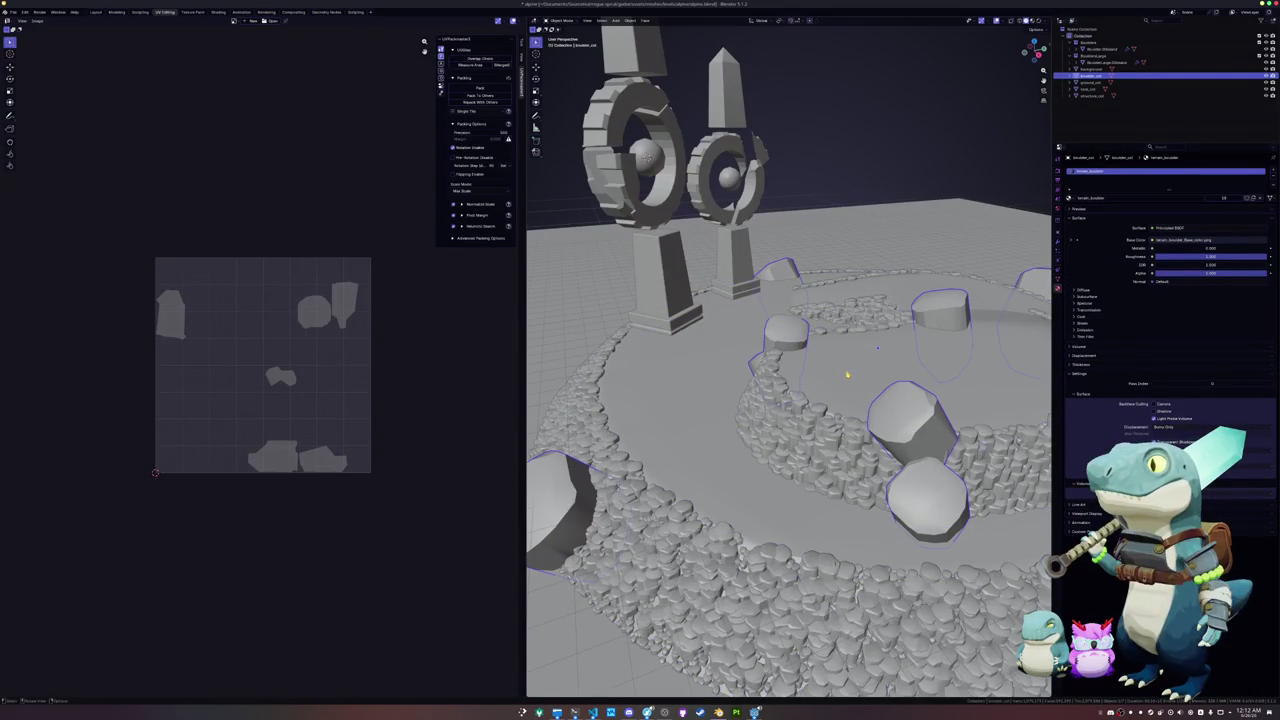
click(847, 375)
key(Tab)
mouse_move(846, 372)
middle_down()
mouse_move(693, 358)
mouse_move(850, 390)
middle_up()
click(850, 390)
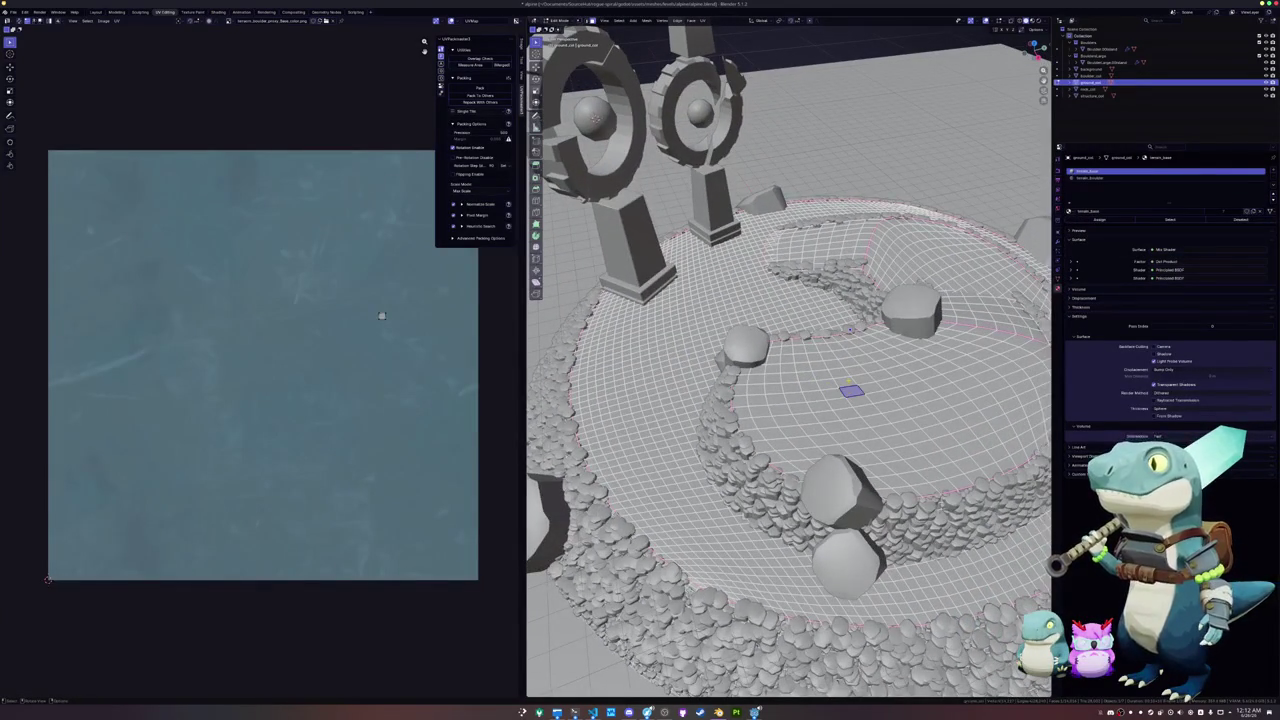
scroll(788, 360, down, 3)
key(alt+z)
scroll(788, 360, up, 3)
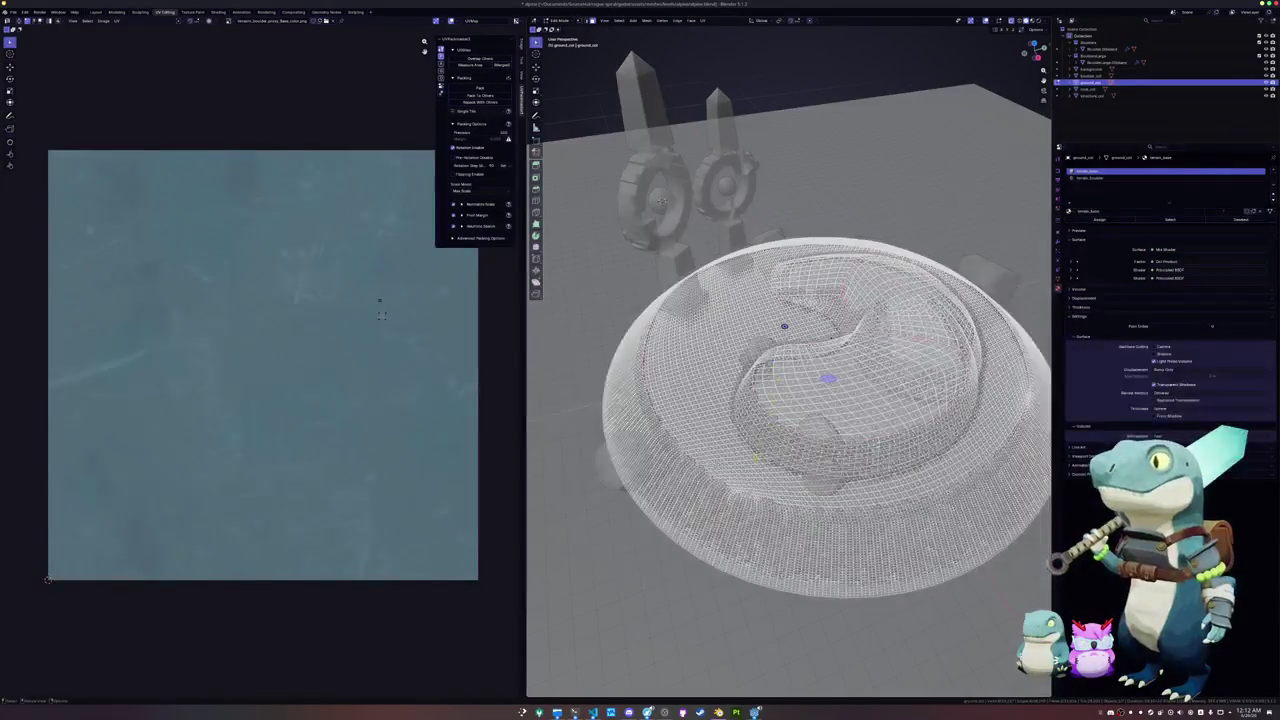
- Try edge loop, edge ring and shortest-path selections on the dome's side
alt+click(714, 430)
middle_drag(714, 430, 740, 385)
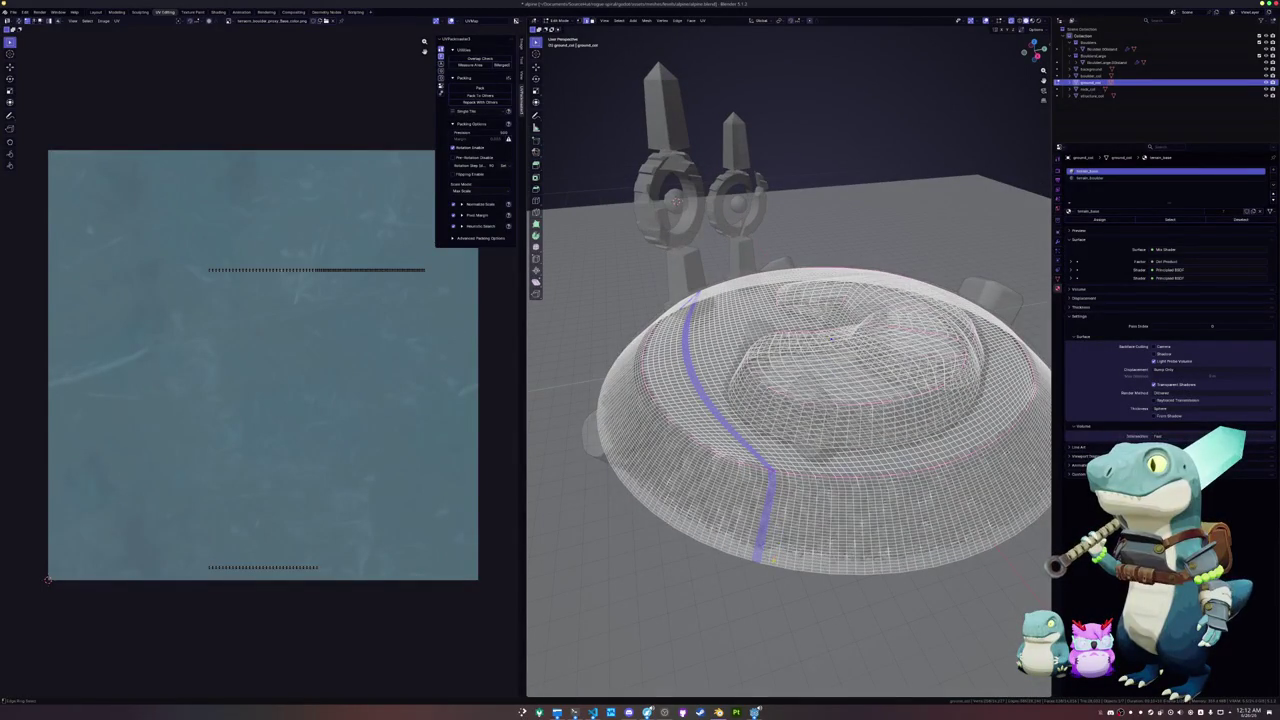
key(alt+a)
mouse_move(788, 360)
middle_down()
mouse_move(790, 320)
mouse_move(851, 328)
middle_up()
scroll(788, 360, up, 3)
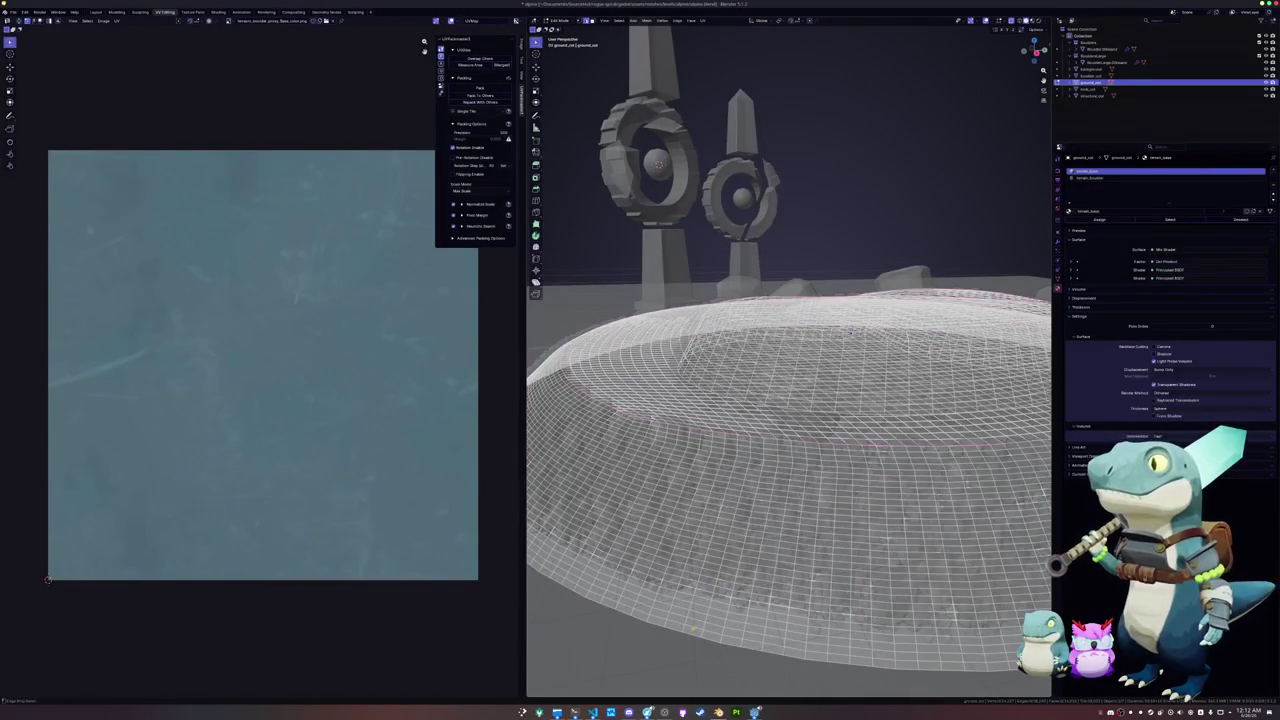
ctrl+alt+click(693, 628)
alt+click(706, 630)
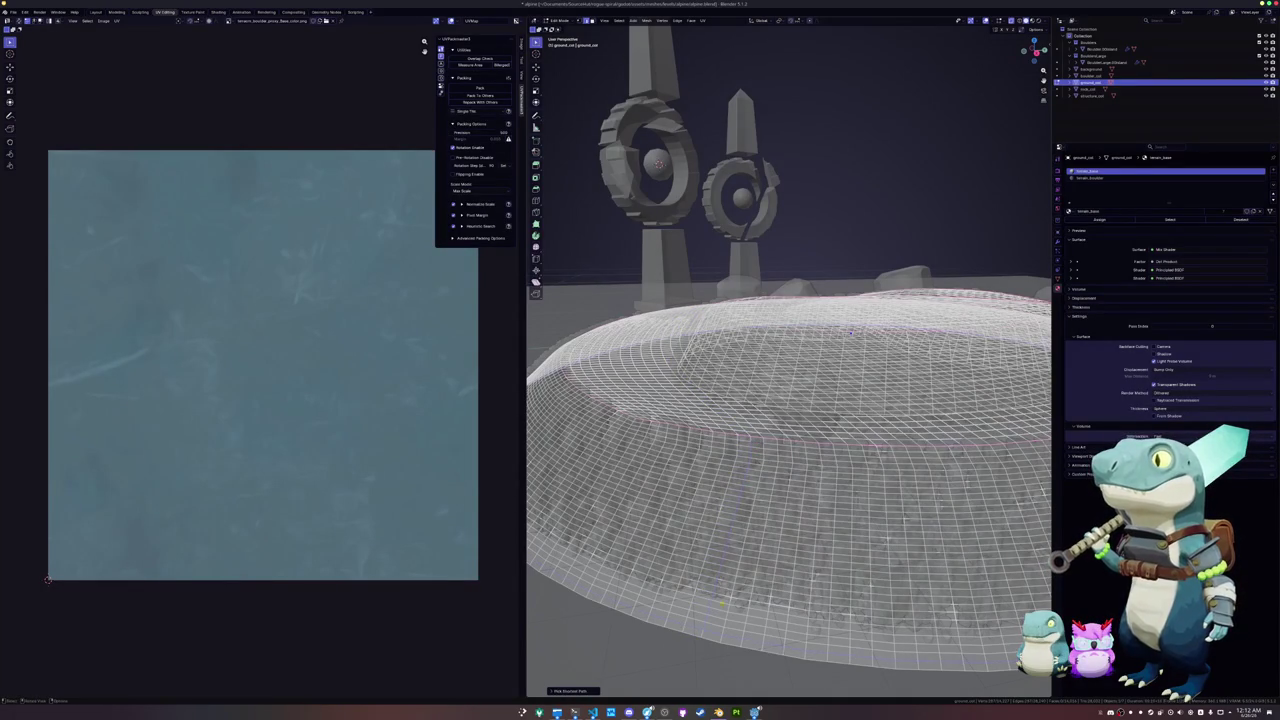
key(alt+z)
key(alt+z)
ctrl+click(714, 624)
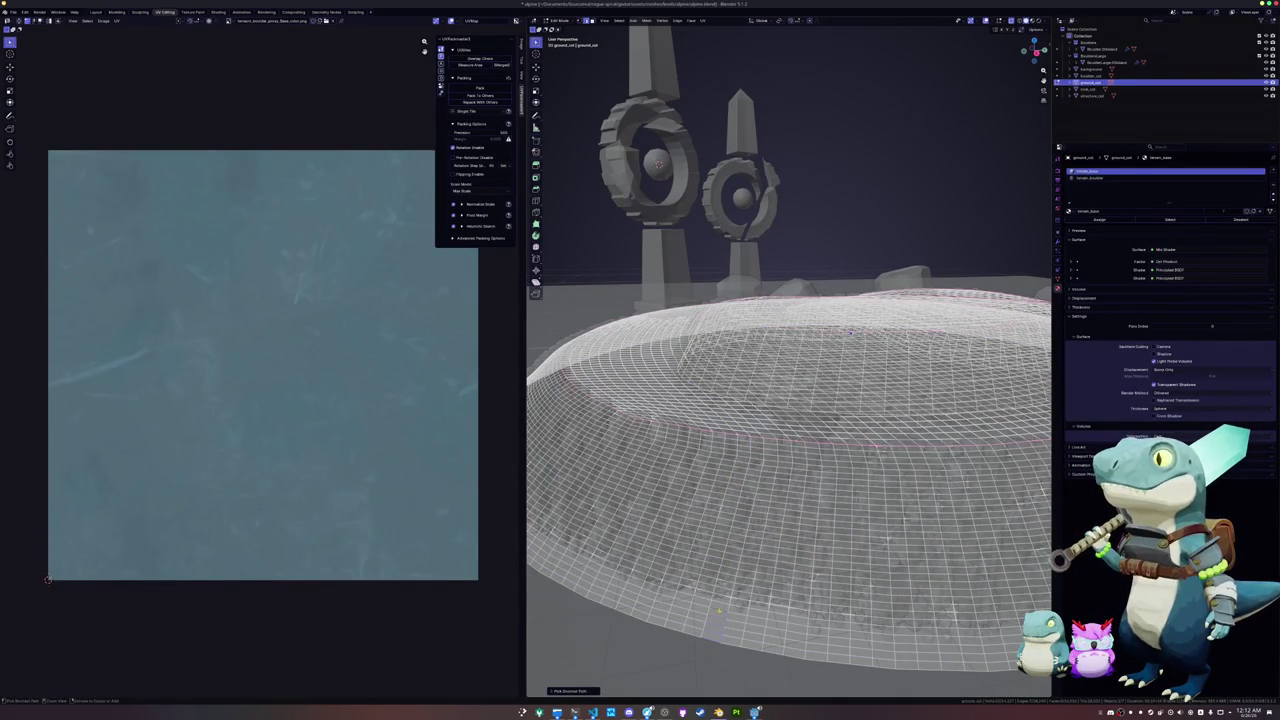
mouse_move(722, 598)
middle_down()
mouse_move(680, 574)
mouse_move(752, 565)
middle_up()
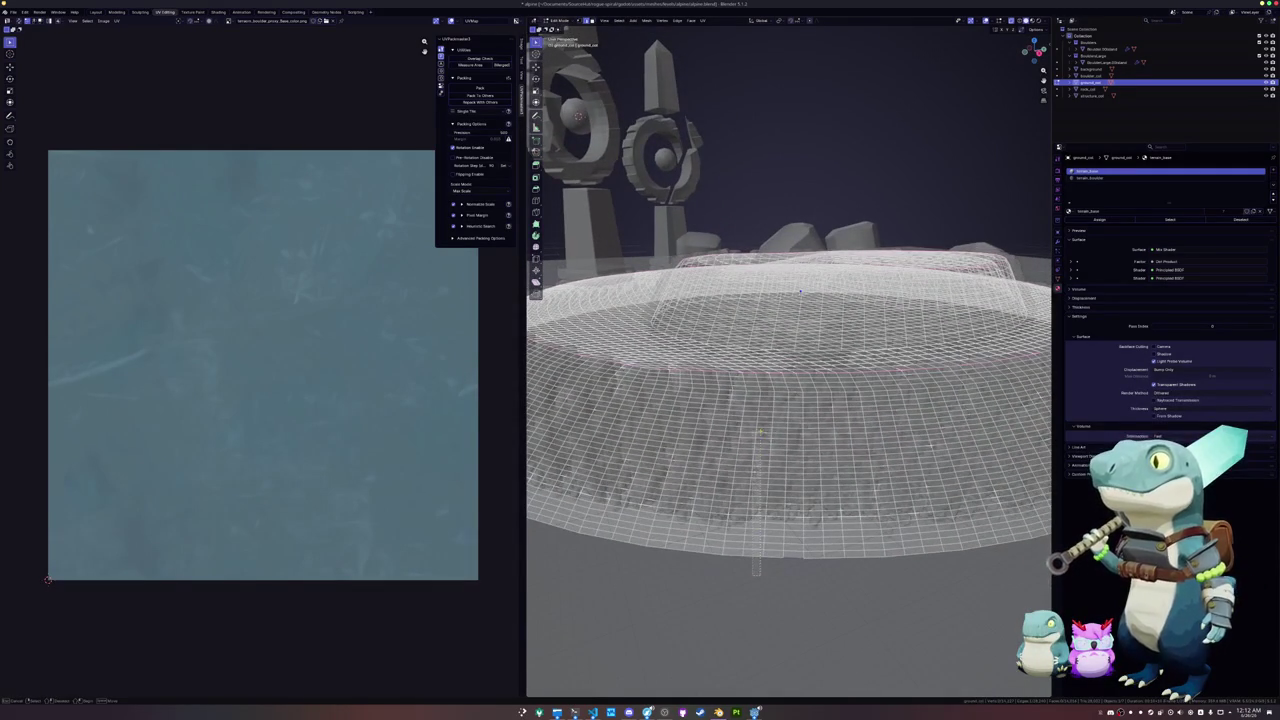
- Extend the face strip up the dome's side to its top edge
ctrl+click(757, 515)
ctrl+click(758, 478)
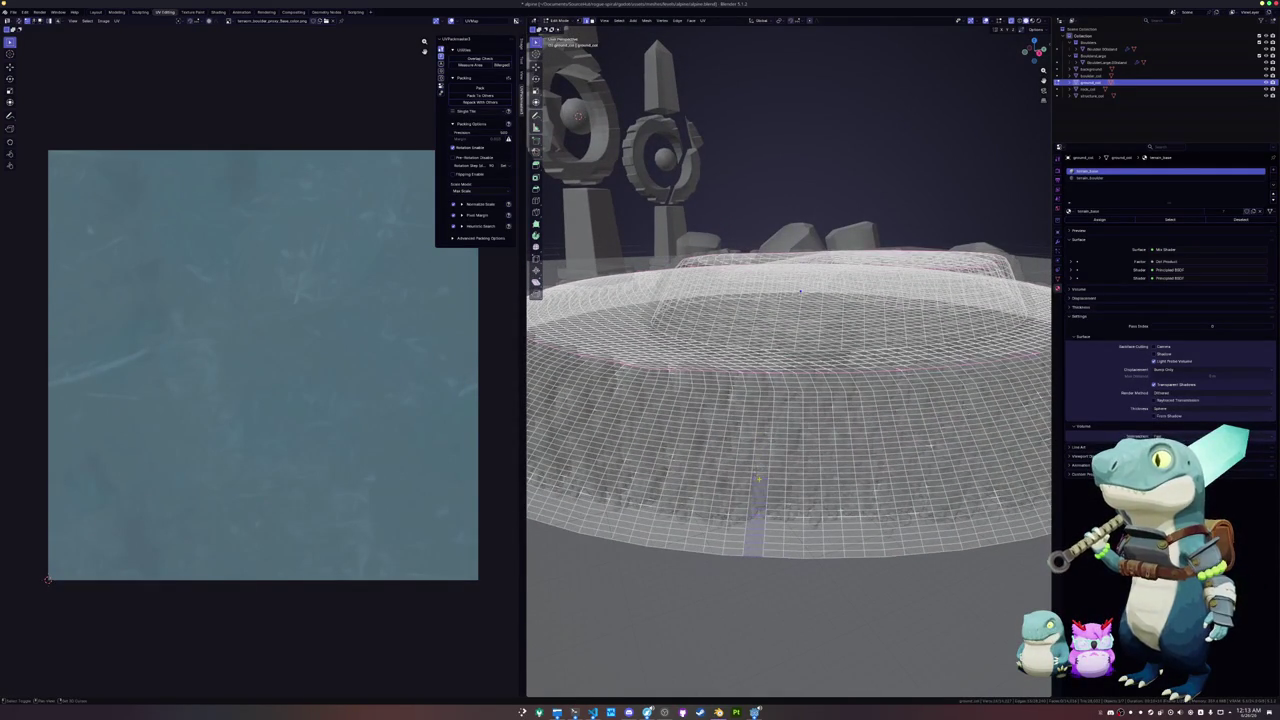
ctrl+click(765, 432)
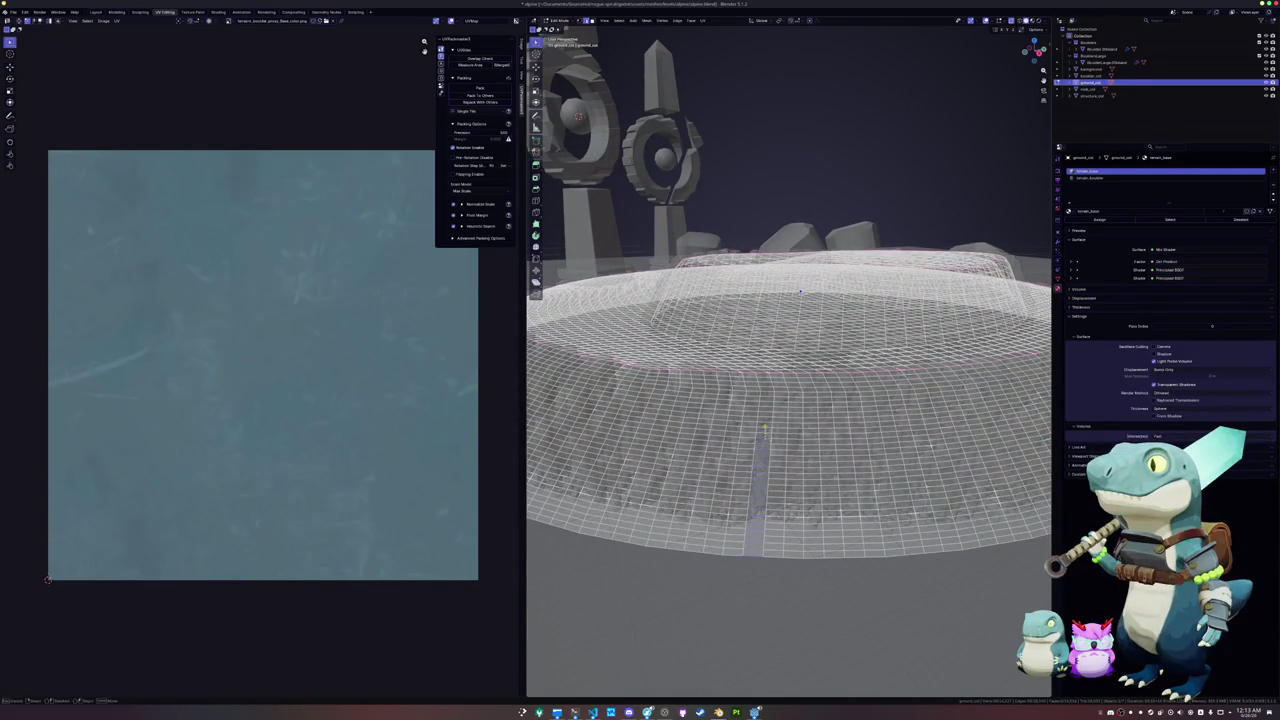
ctrl+click(765, 386)
ctrl+click(765, 378)
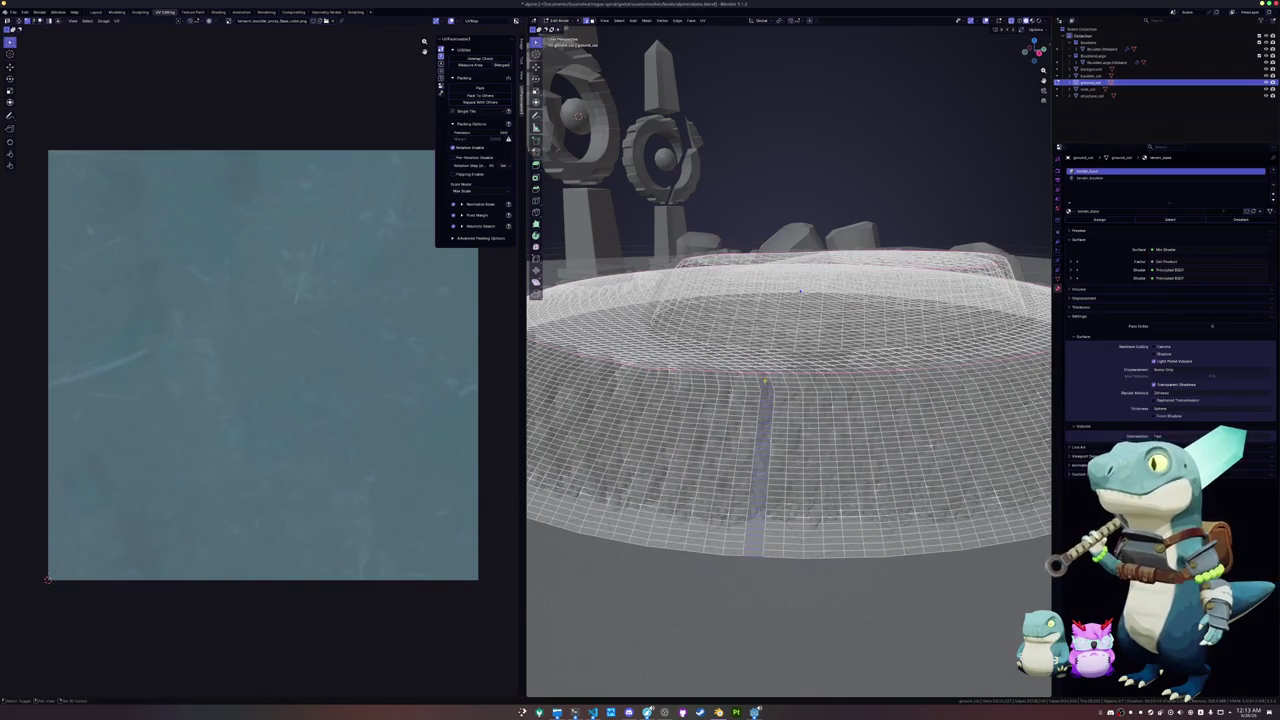
- Select the strip's crossing edge loops via F3 'loop' search and dissolve them
key(u)
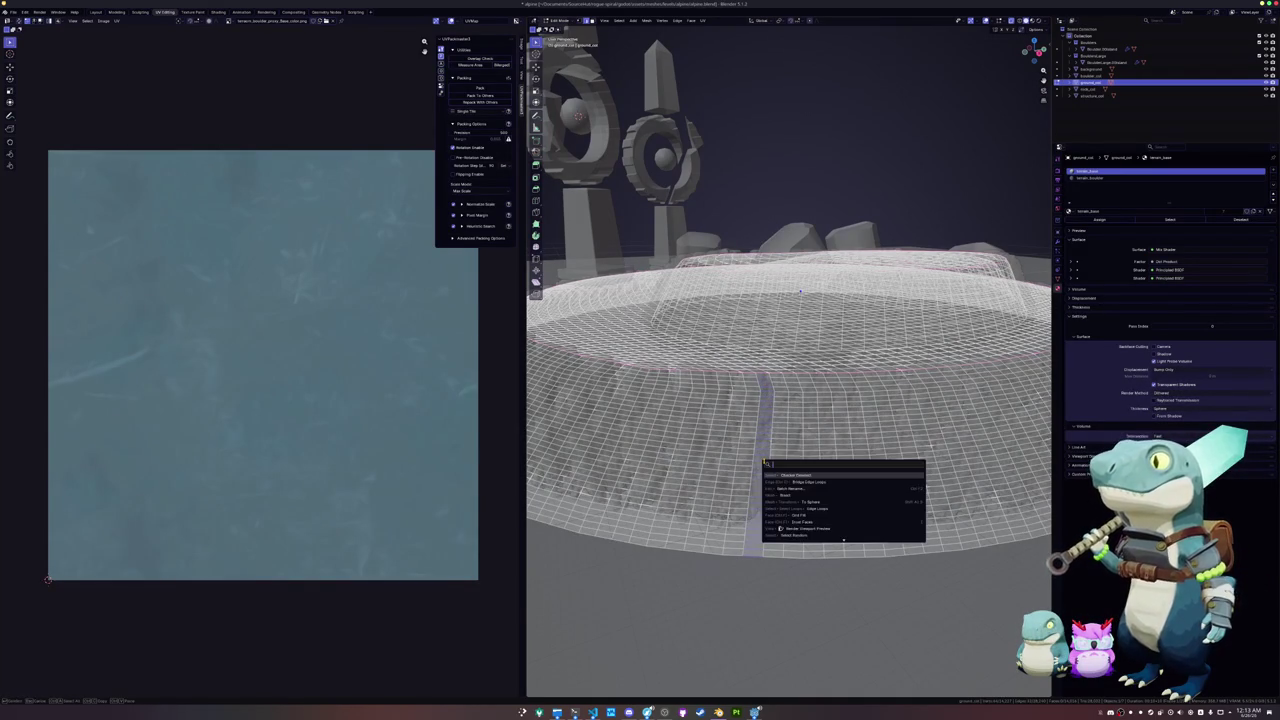
key(Return)
key(F3)
text(loop)
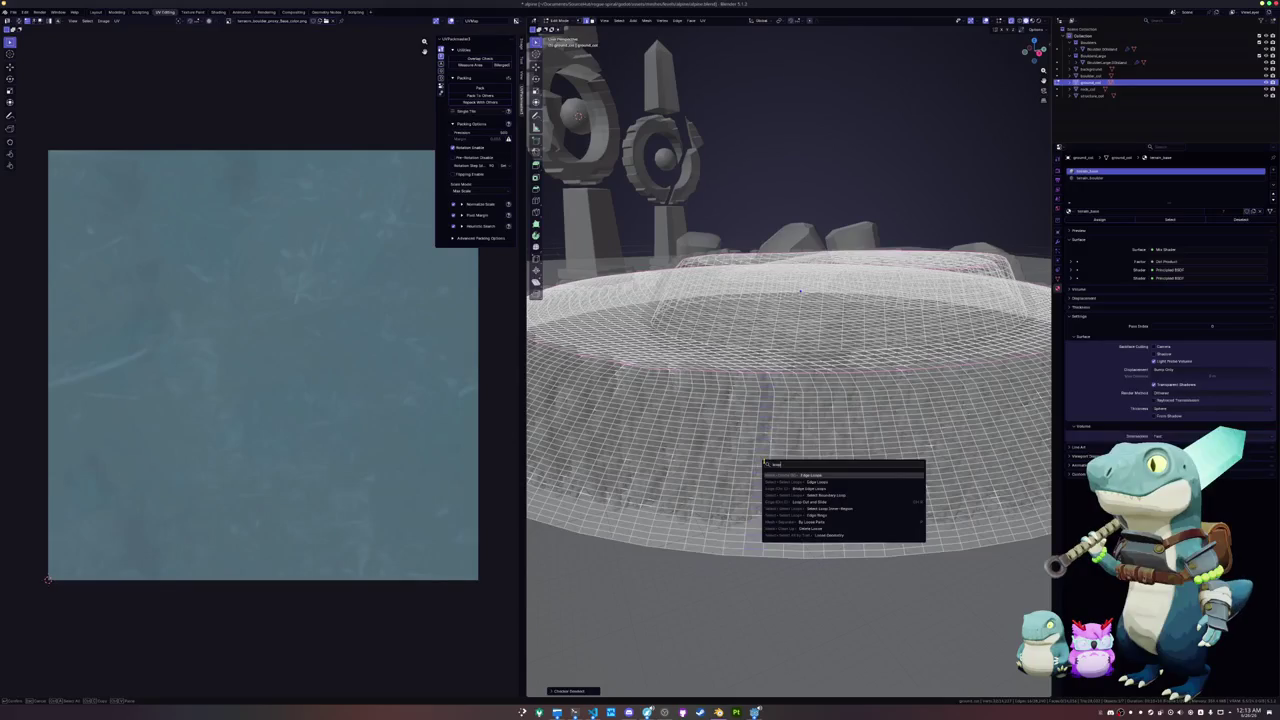
key(Return)
mouse_move(764, 460)
middle_down()
mouse_move(749, 497)
mouse_move(763, 527)
middle_up()
key(x)
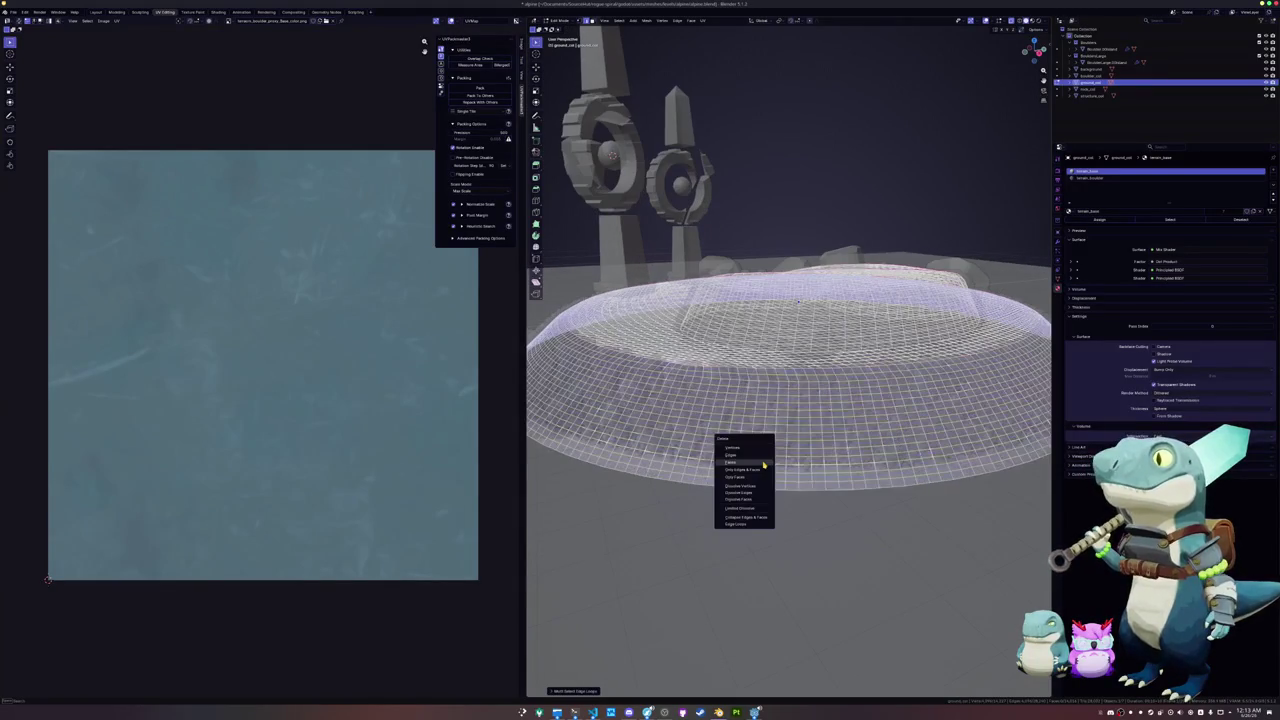
click(749, 496)
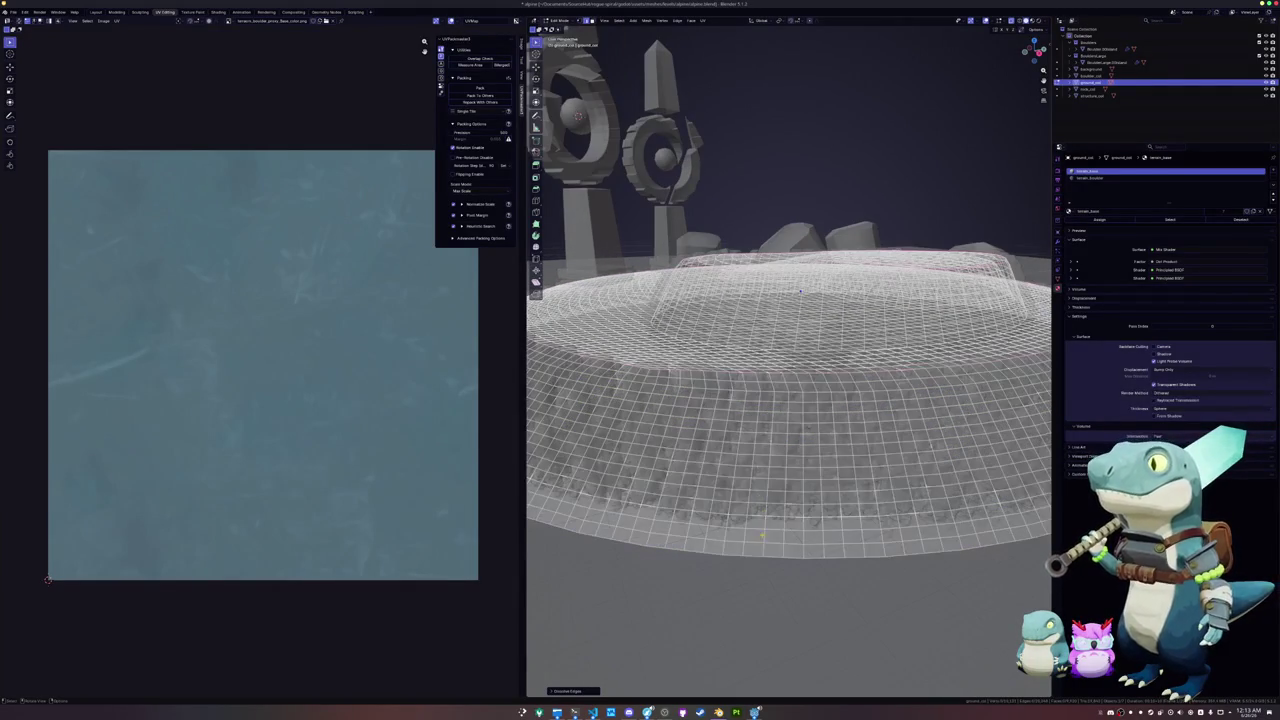
- Reselect the remaining side edge loops and dissolve those edges too
click(776, 520)
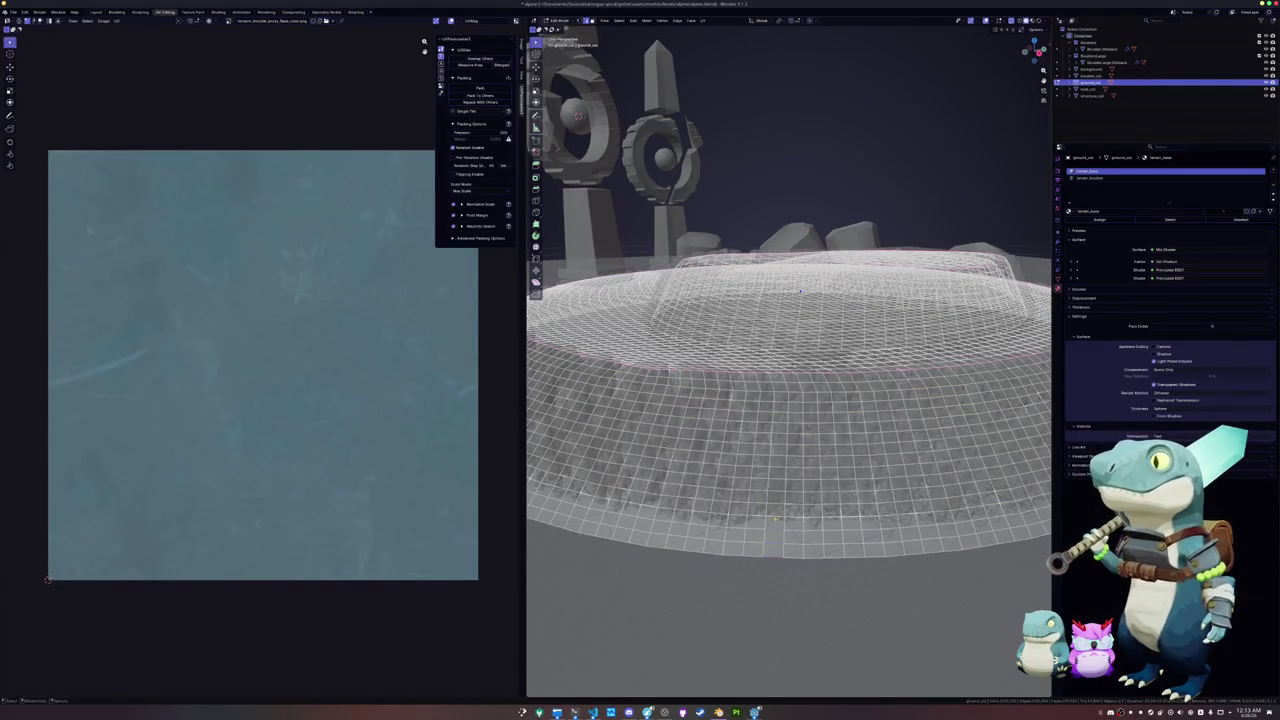
alt+click(776, 538)
key(F3)
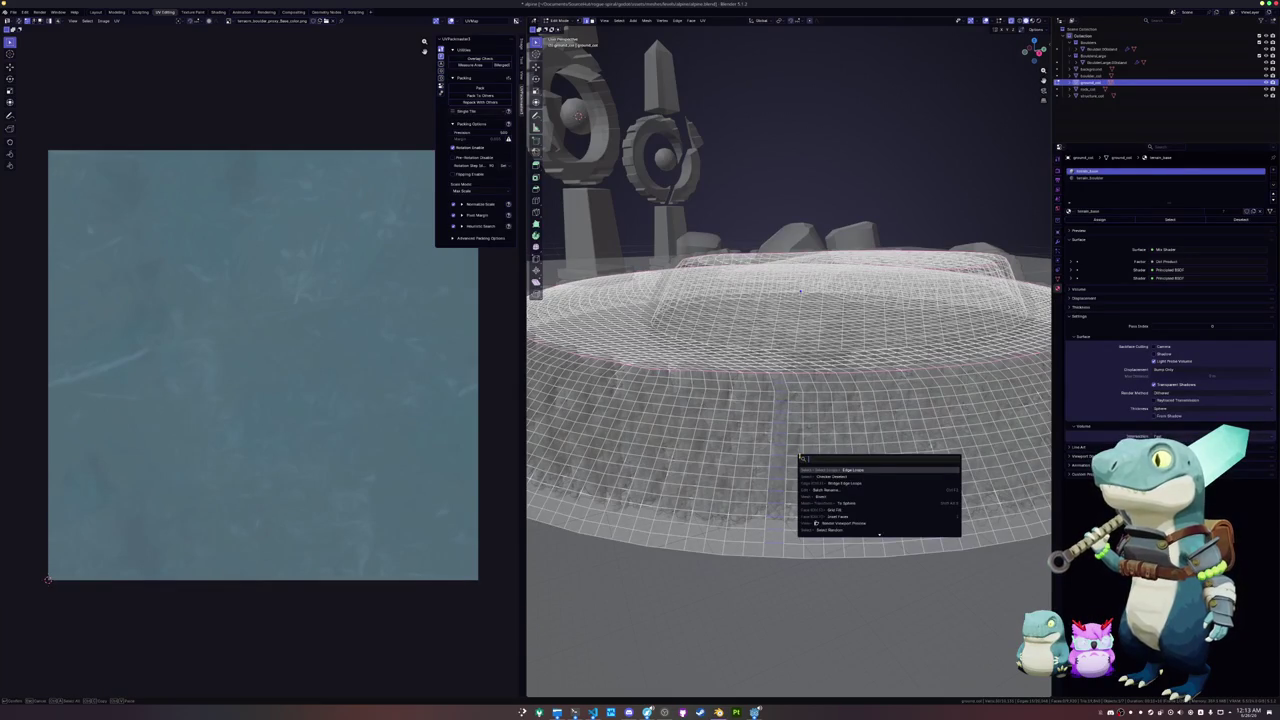
key(Return)
key(x)
click(800, 457)
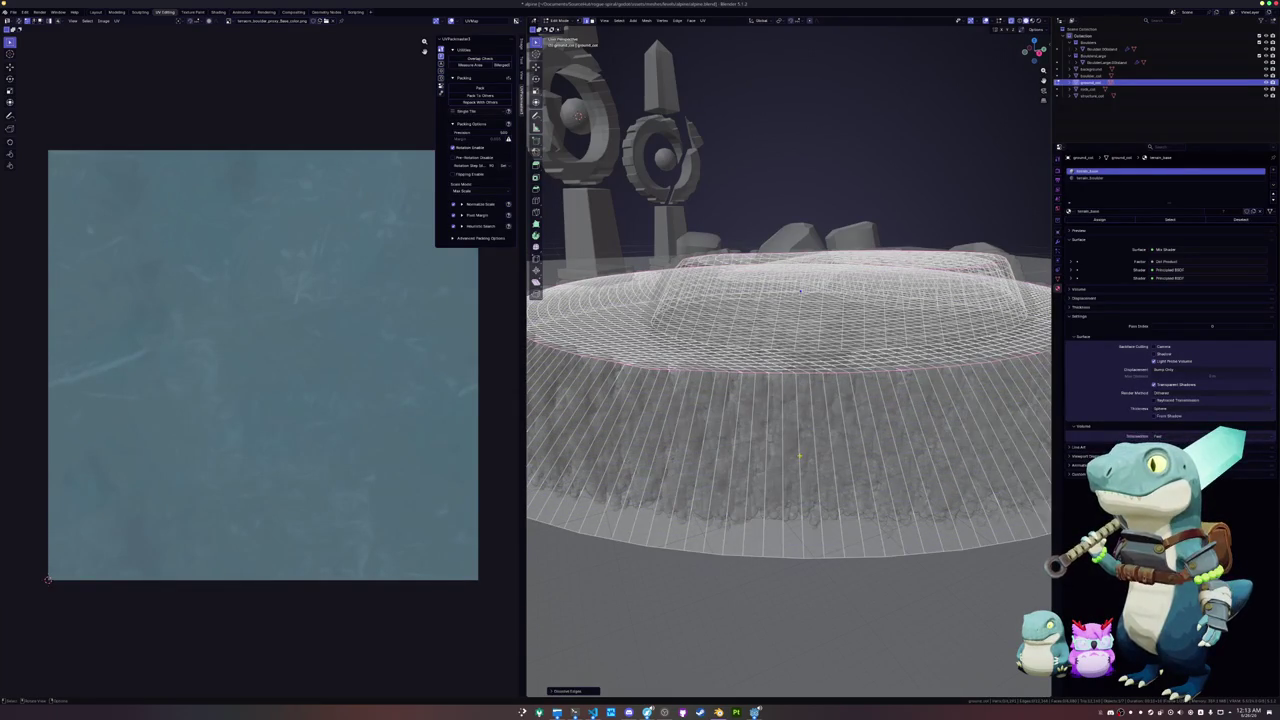
- Finish editing the ground mesh and inspect the rocks mesh's UV islands
key(Tab)
middle_drag(749, 430, 740, 450)
scroll(740, 450, down, 3)
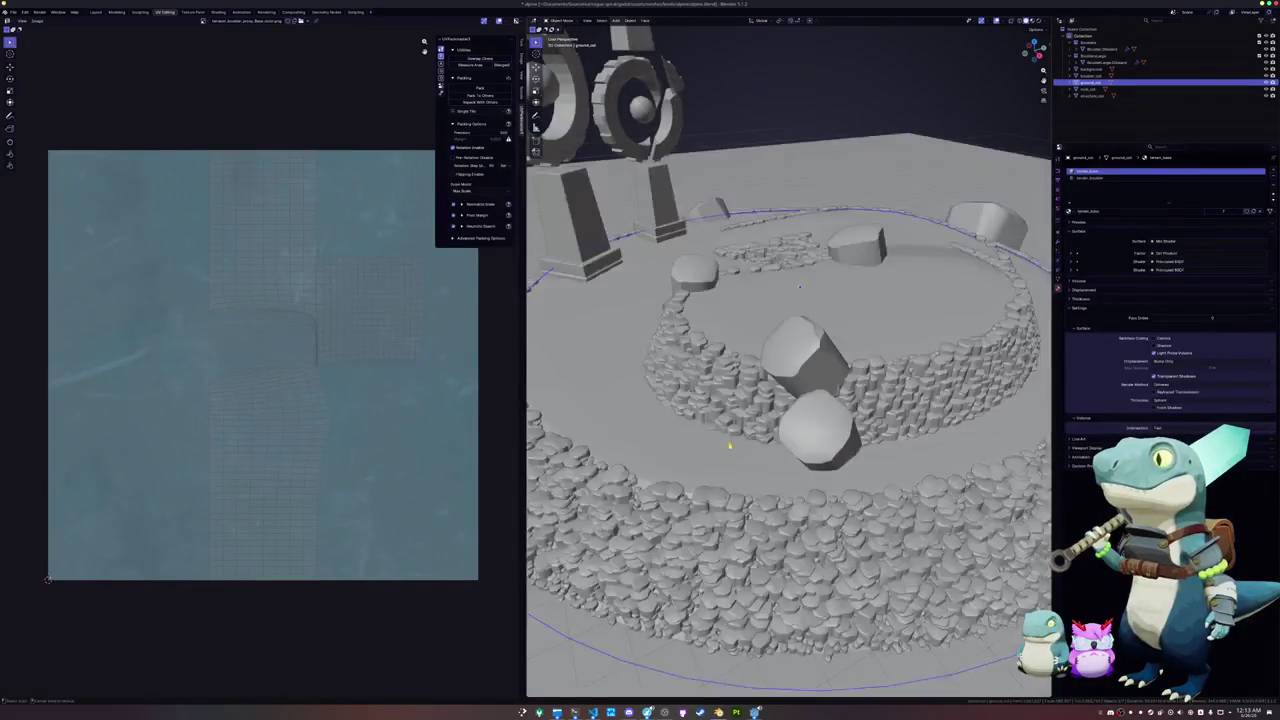
scroll(737, 457, down, 3)
key(Tab)
key(Tab)
key(Tab)
key(Tab)
key(Tab)
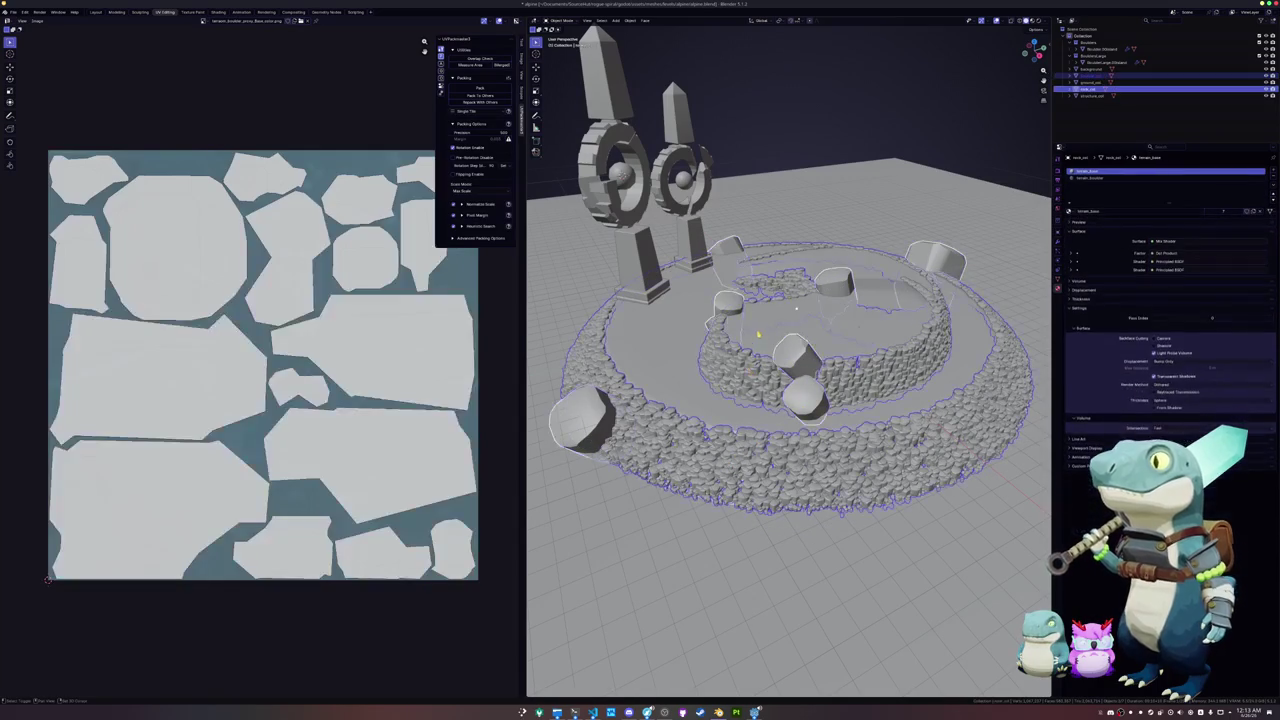
click(622, 327)
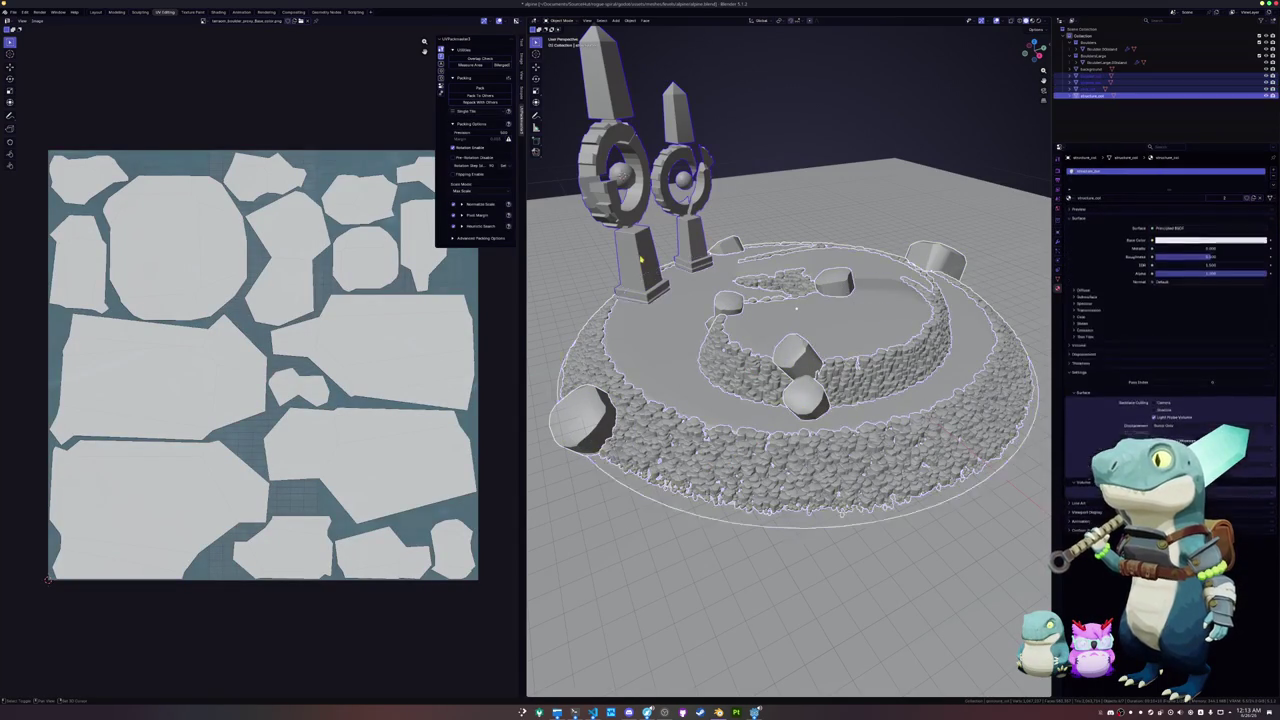
- Start a glTF 2.0 export of the obelisk-and-ring structure
mouse_move(622, 327)
middle_down()
mouse_move(693, 321)
mouse_move(692, 340)
middle_up()
scroll(693, 321, down, 3)
scroll(693, 325, up, 5)
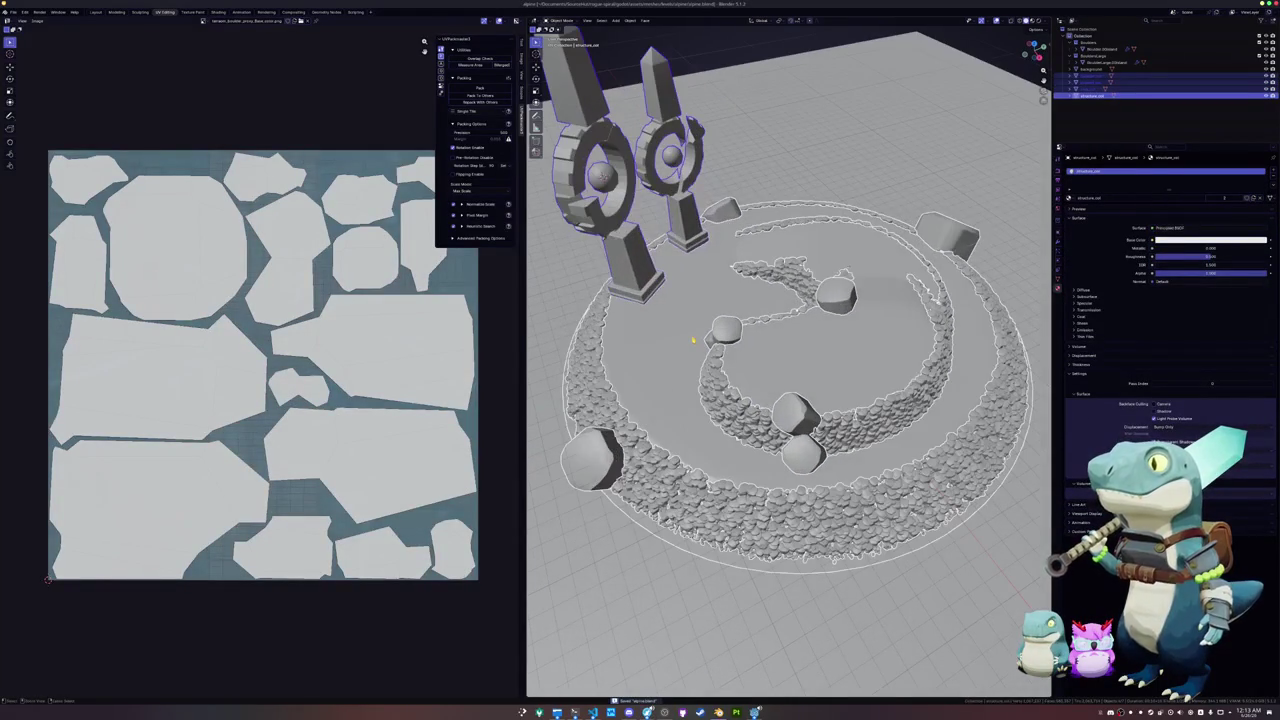
click(13, 11)
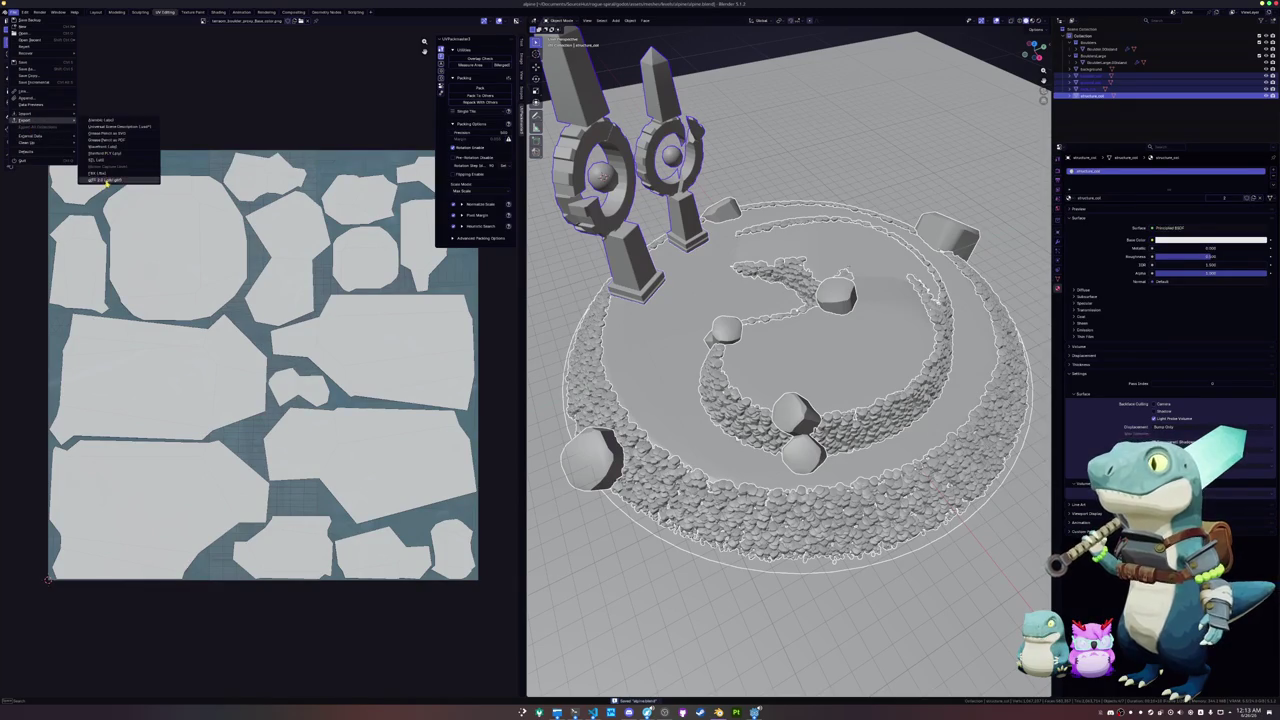
mouse_move(30, 120)
click(110, 181)
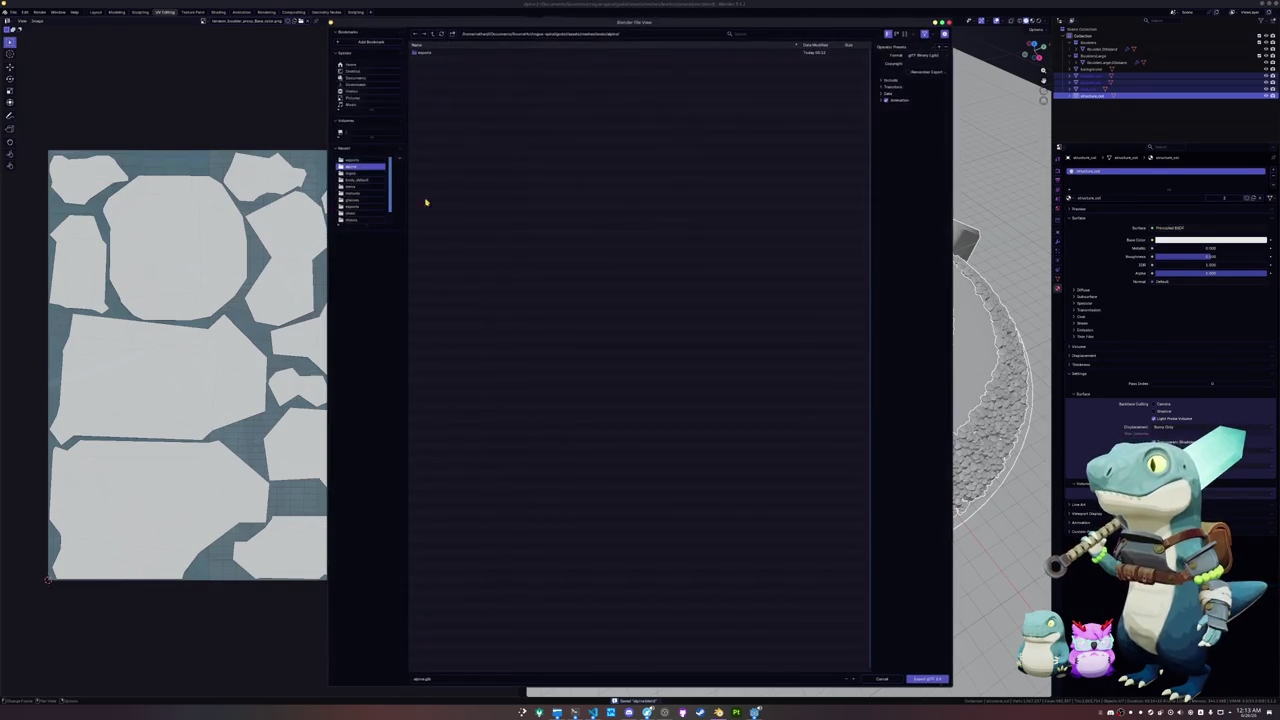
- Export the glTF after reviewing Include, Data and Material options, then launch Substance 3D Painter
click(899, 80)
click(885, 155)
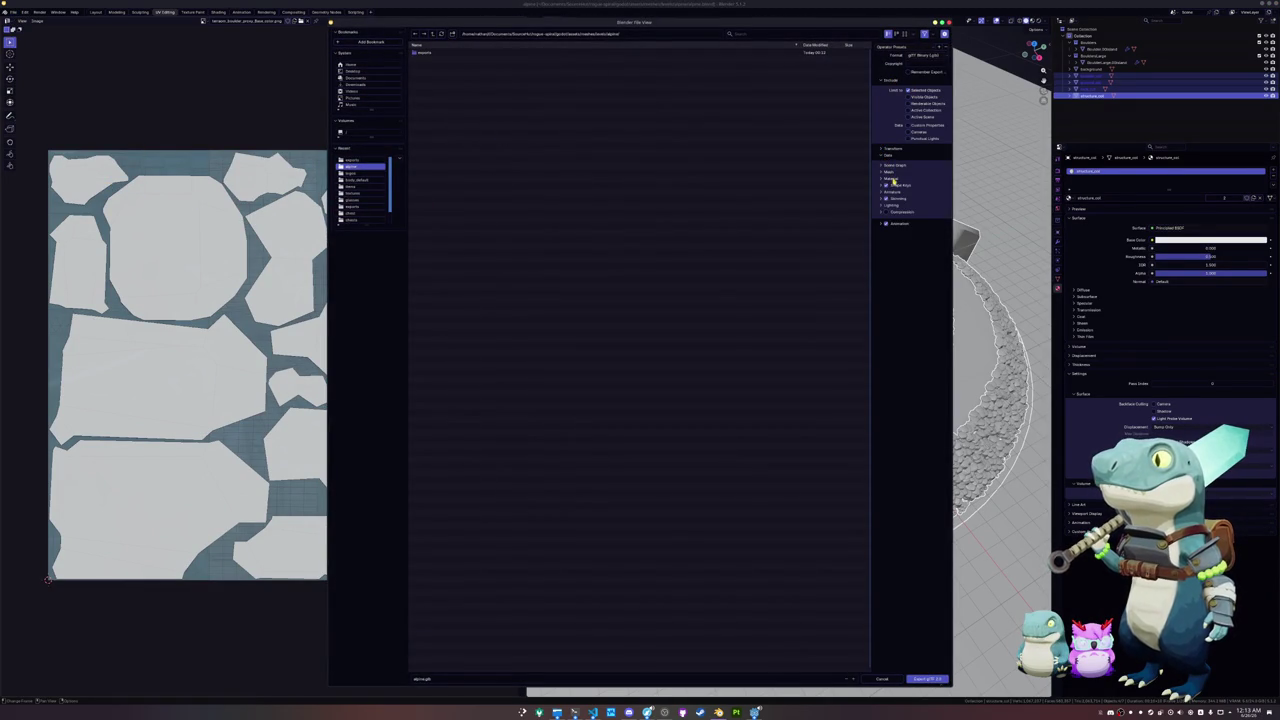
click(890, 179)
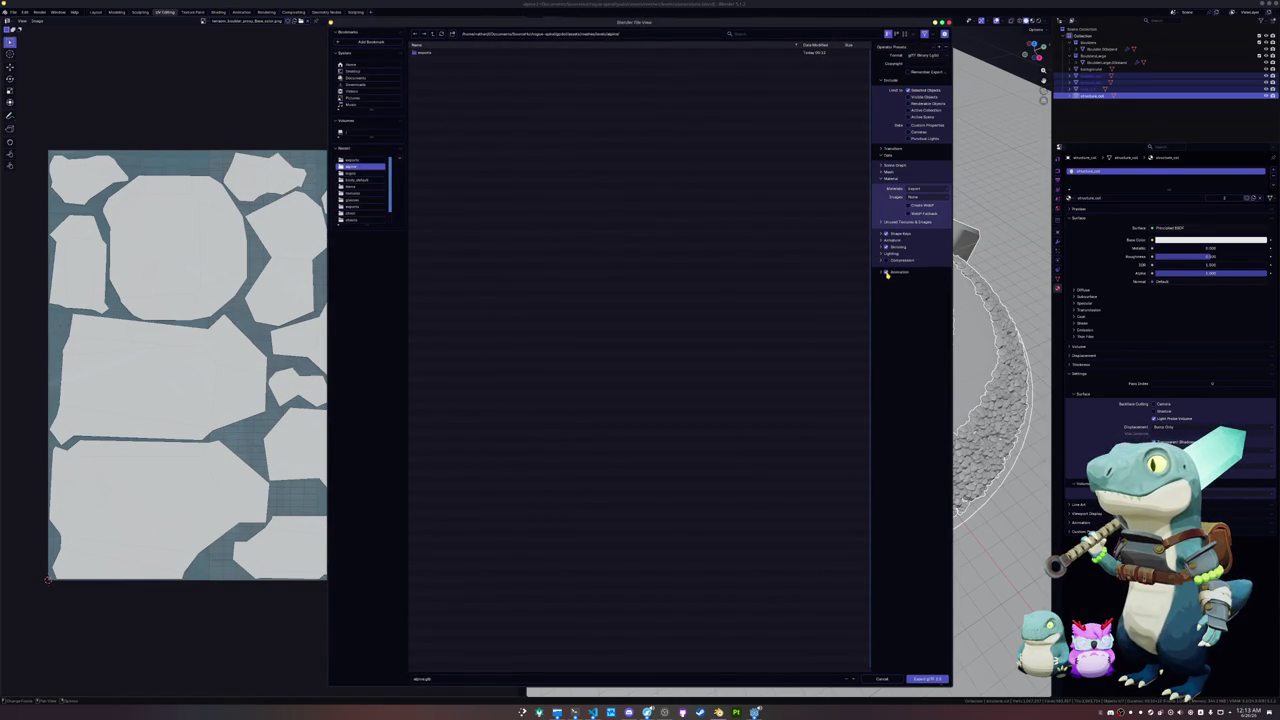
click(929, 680)
click(736, 712)
click(697, 511)
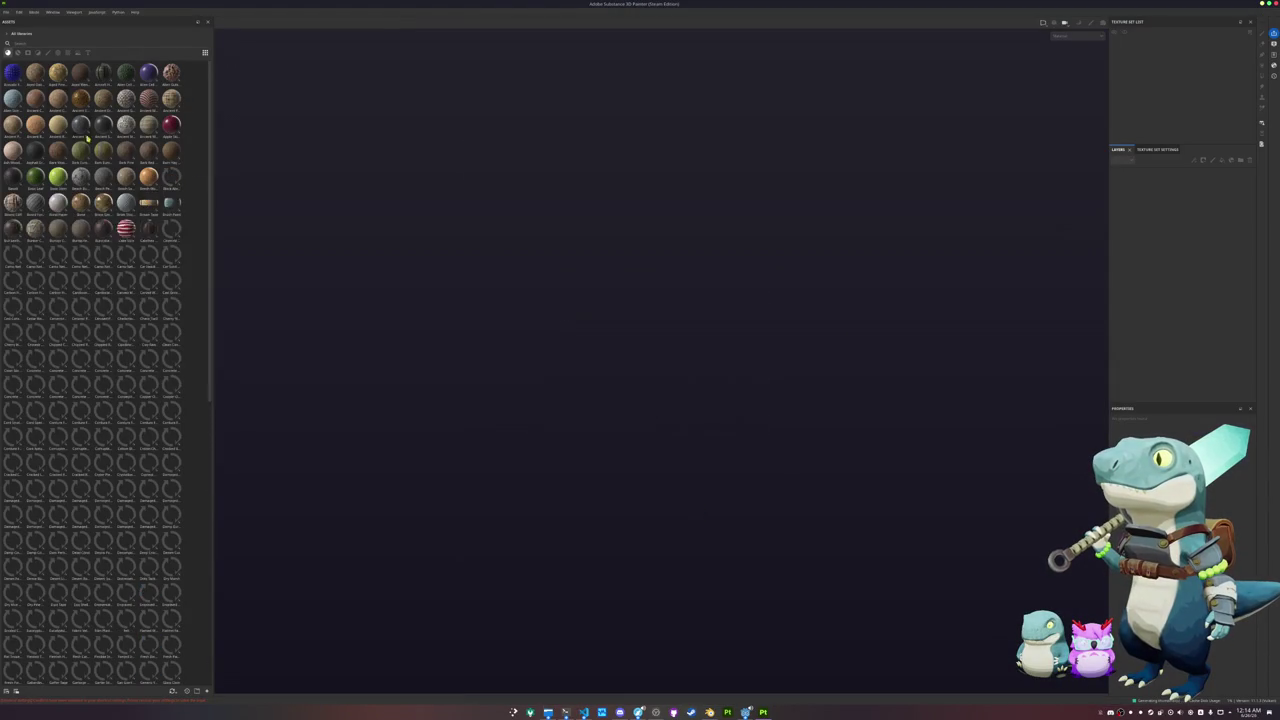
- Create a new project from the exported obelisk-and-ring structure mesh at 1024 document resolution
click(6, 12)
click(16, 26)
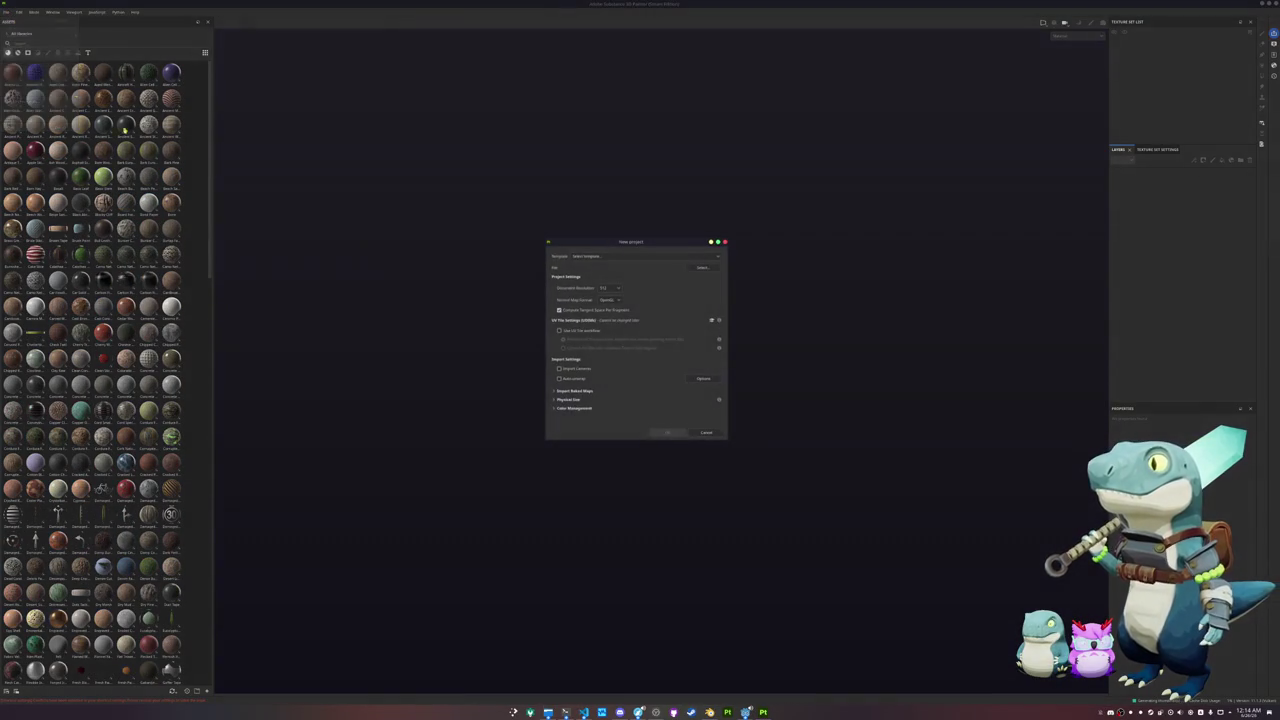
click(703, 268)
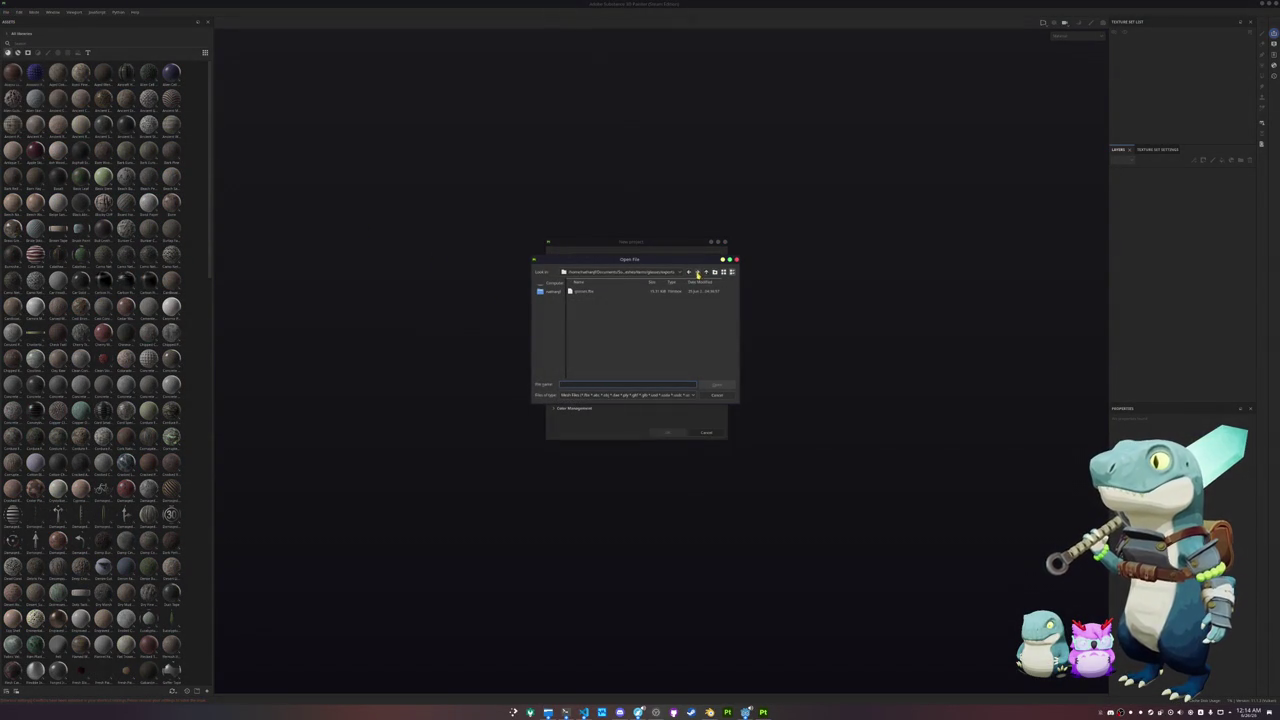
click(706, 273)
click(706, 273)
click(706, 273)
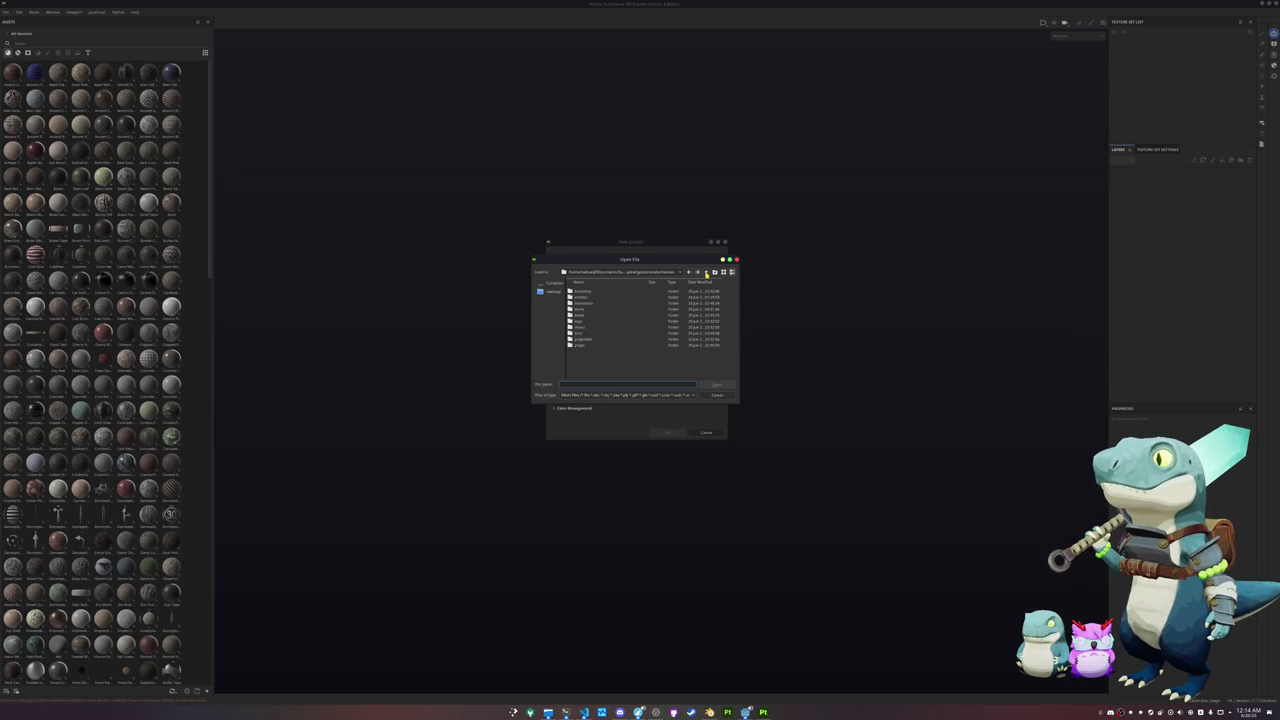
double_click(586, 319)
double_click(586, 297)
double_click(600, 290)
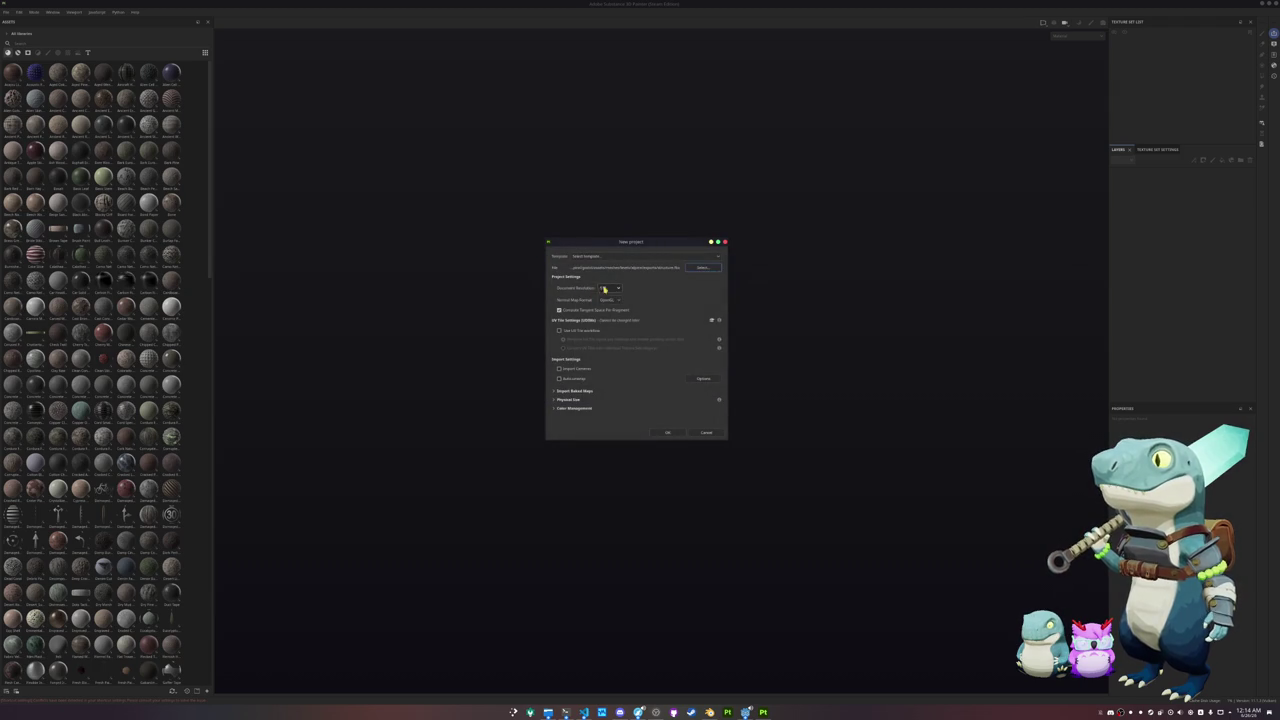
click(612, 288)
click(609, 320)
click(683, 434)
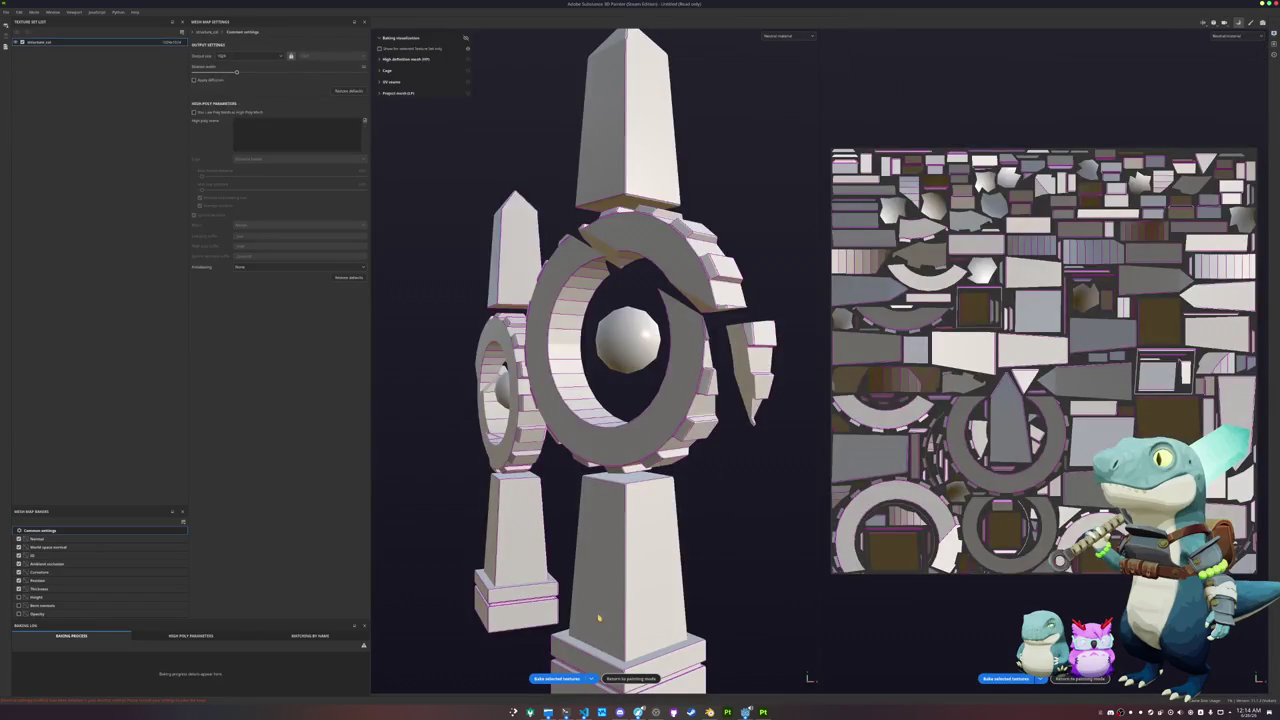
- Bake the structure's mesh maps and set the viewport to show Base color
click(556, 678)
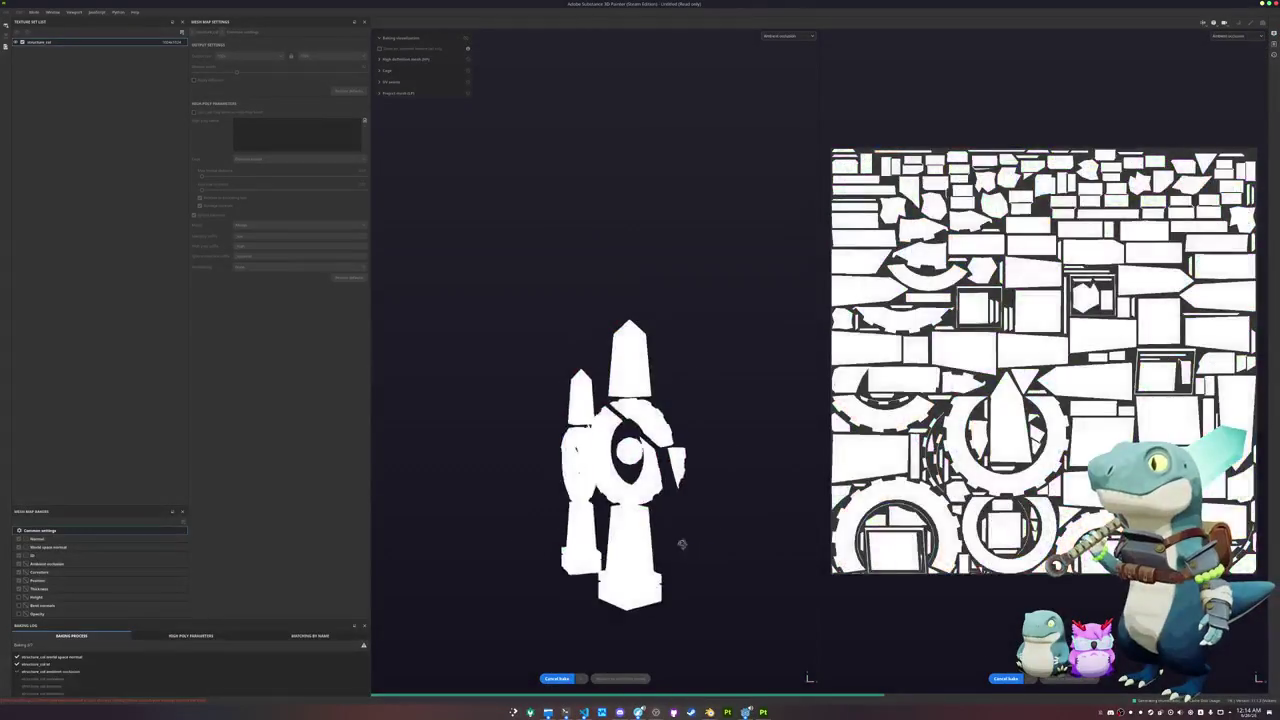
click(630, 678)
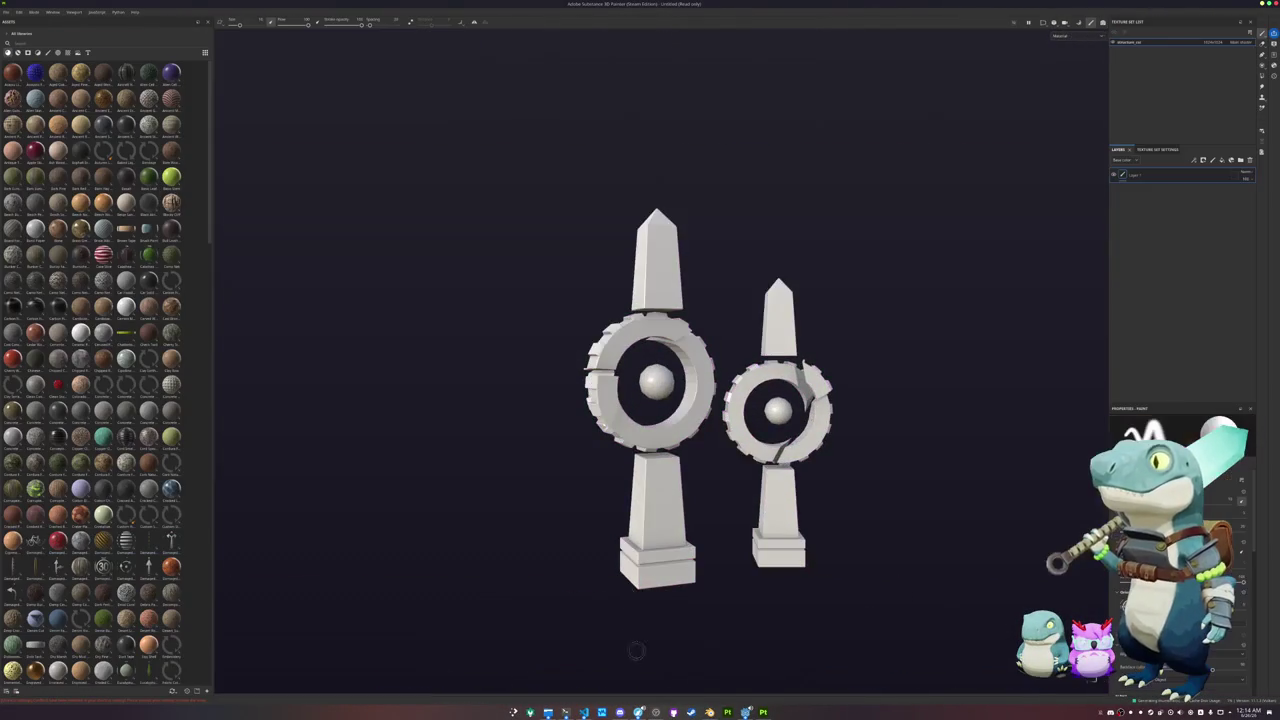
click(1078, 35)
click(1068, 65)
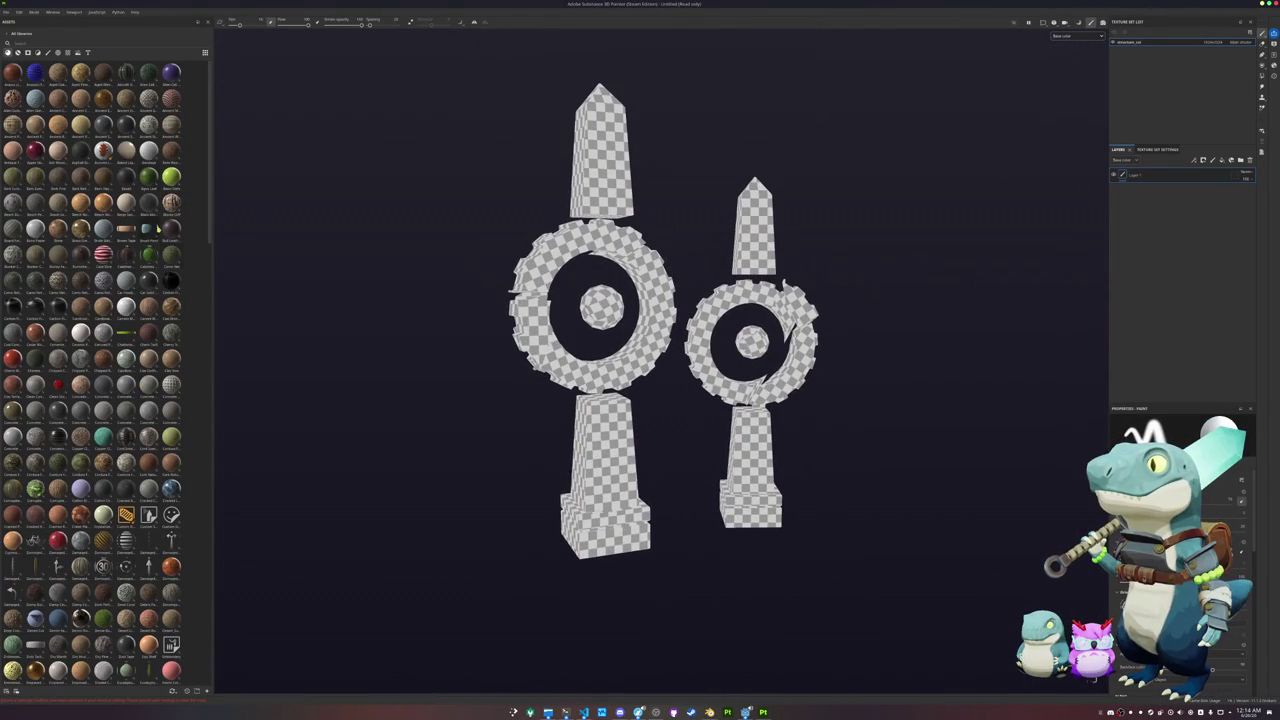
- Search the Assets shelf for 'knurled' materials, replacing the earlier 'metalal' query
click(30, 44)
text(metalal)
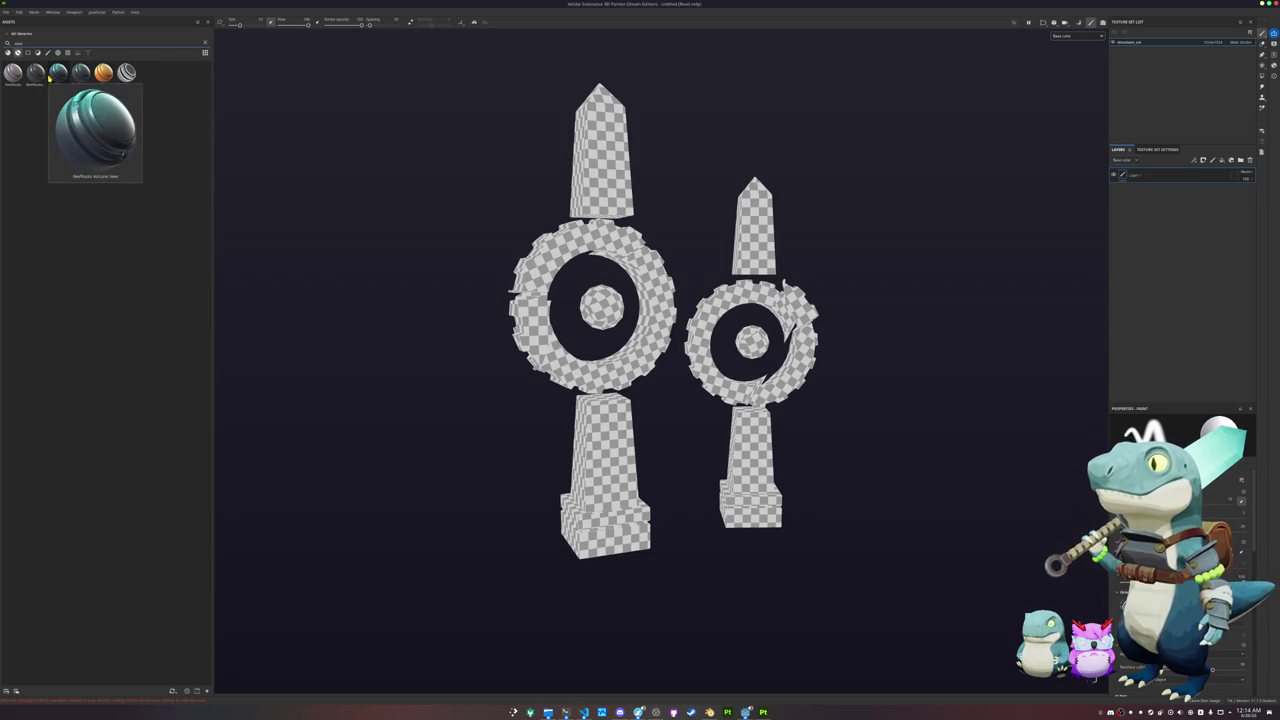
double_click(38, 43)
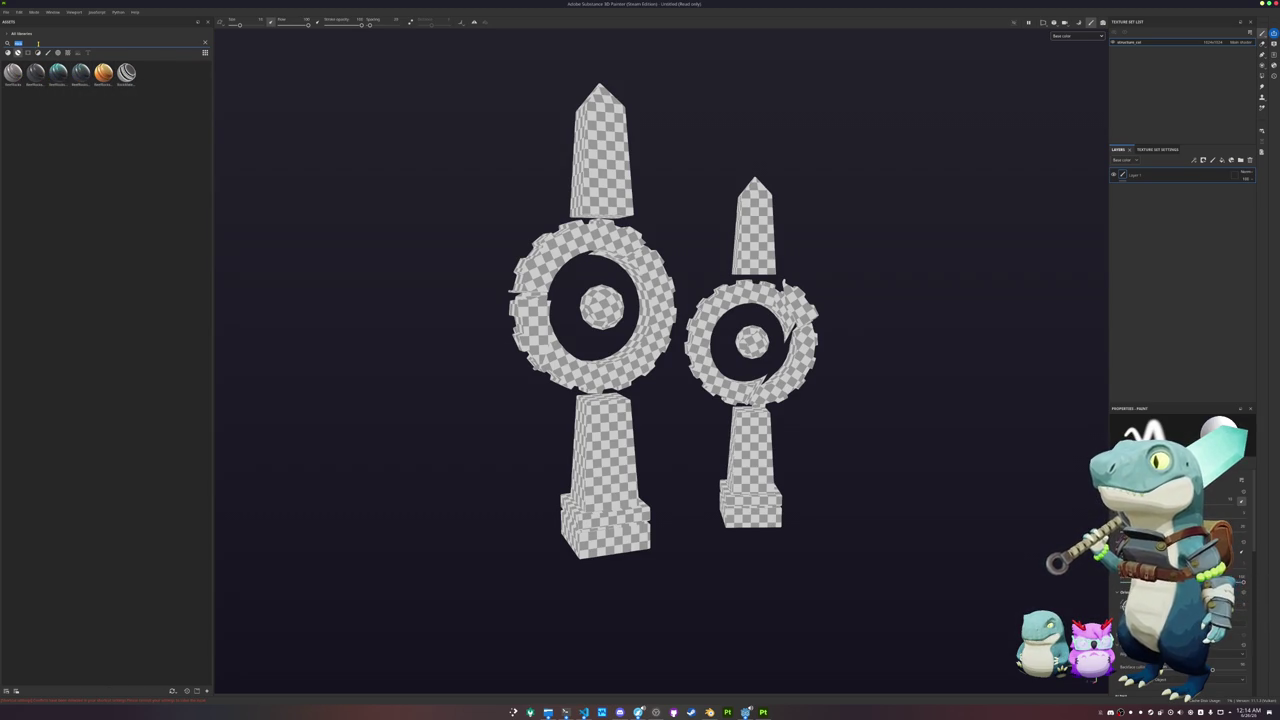
key(BackSpace)
text(knurled)
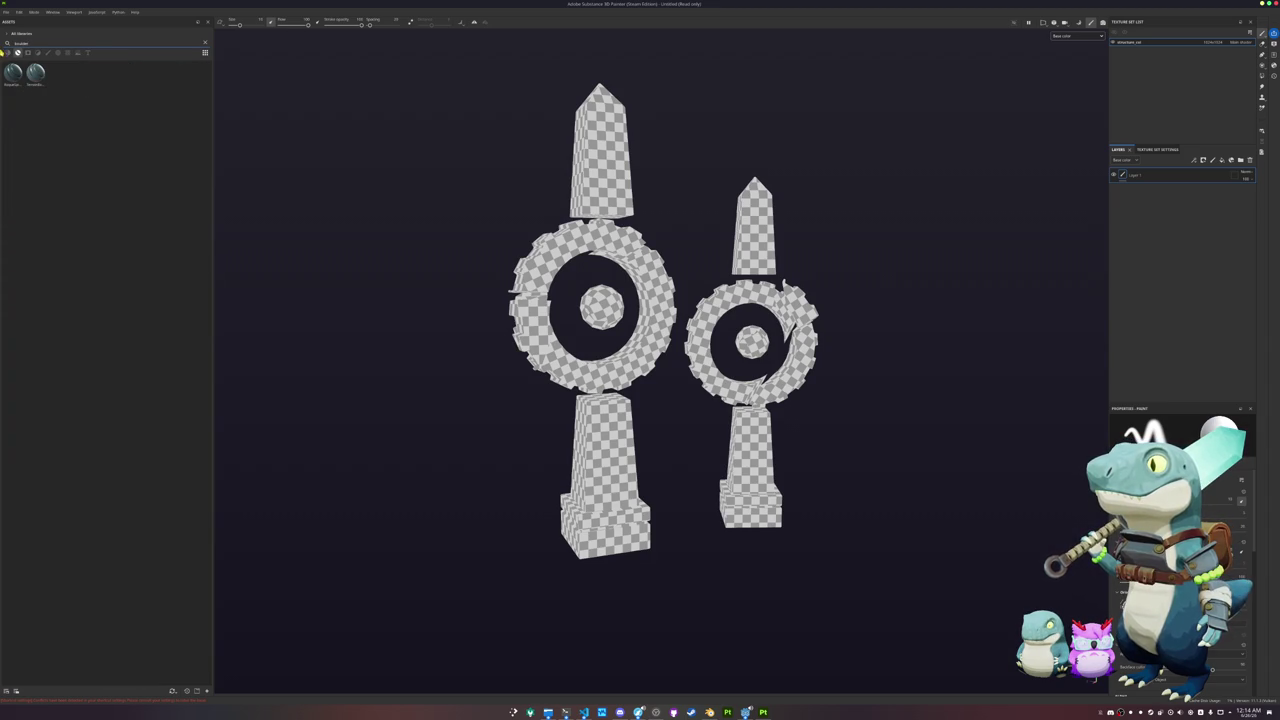
- Drop the knurled material onto the structure and review its Hydration and HSL Perceptive filters
mouse_move(12, 78)
mouse_down()
mouse_move(548, 278)
mouse_move(538, 282)
mouse_up()
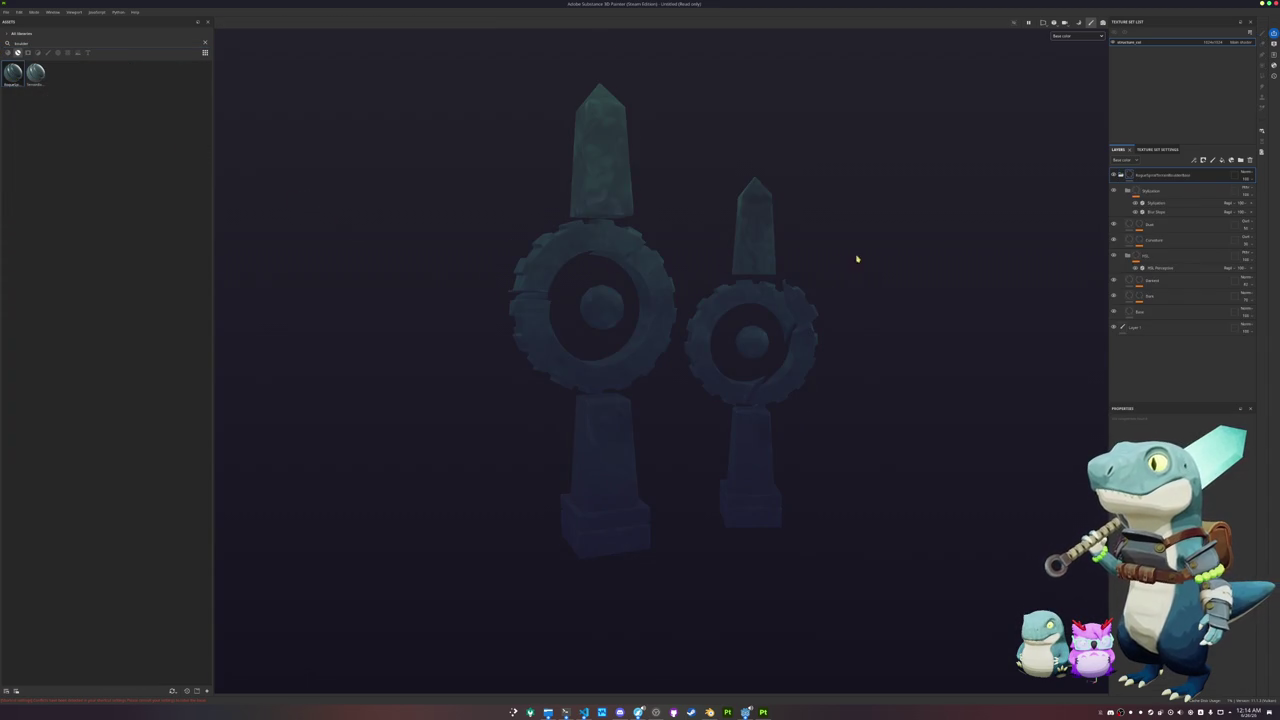
click(1078, 36)
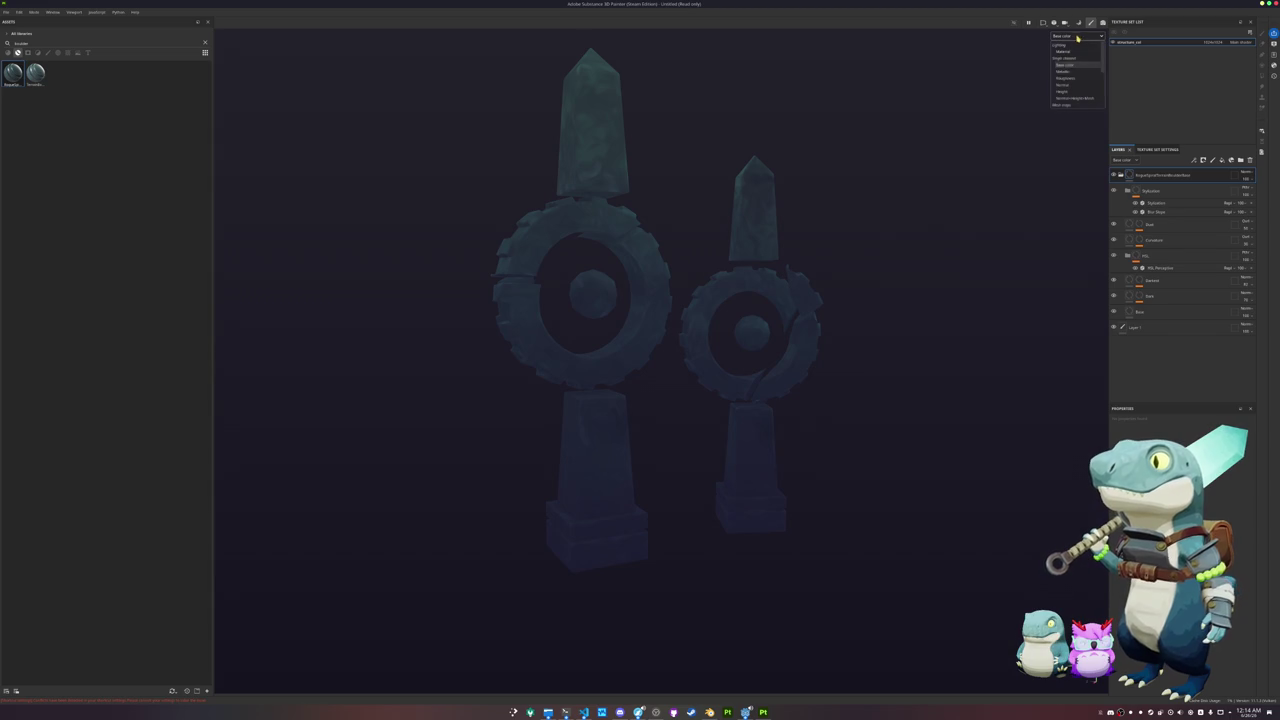
click(1150, 230)
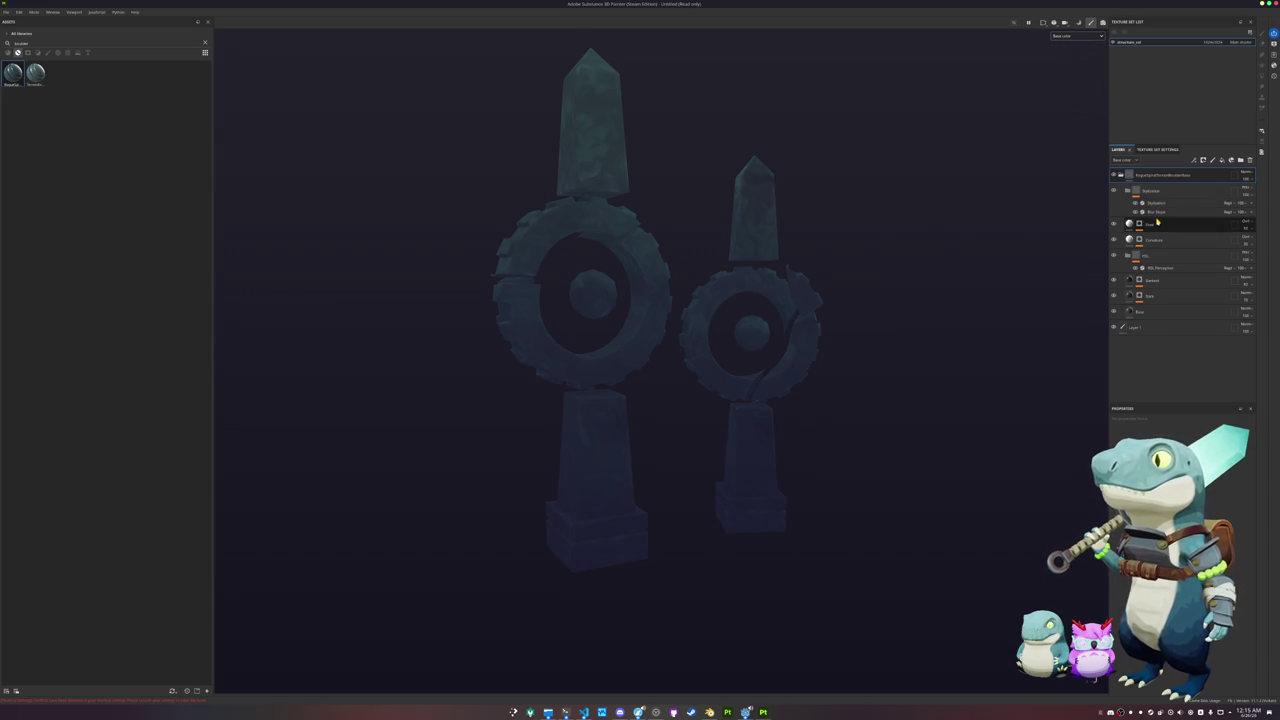
click(1156, 205)
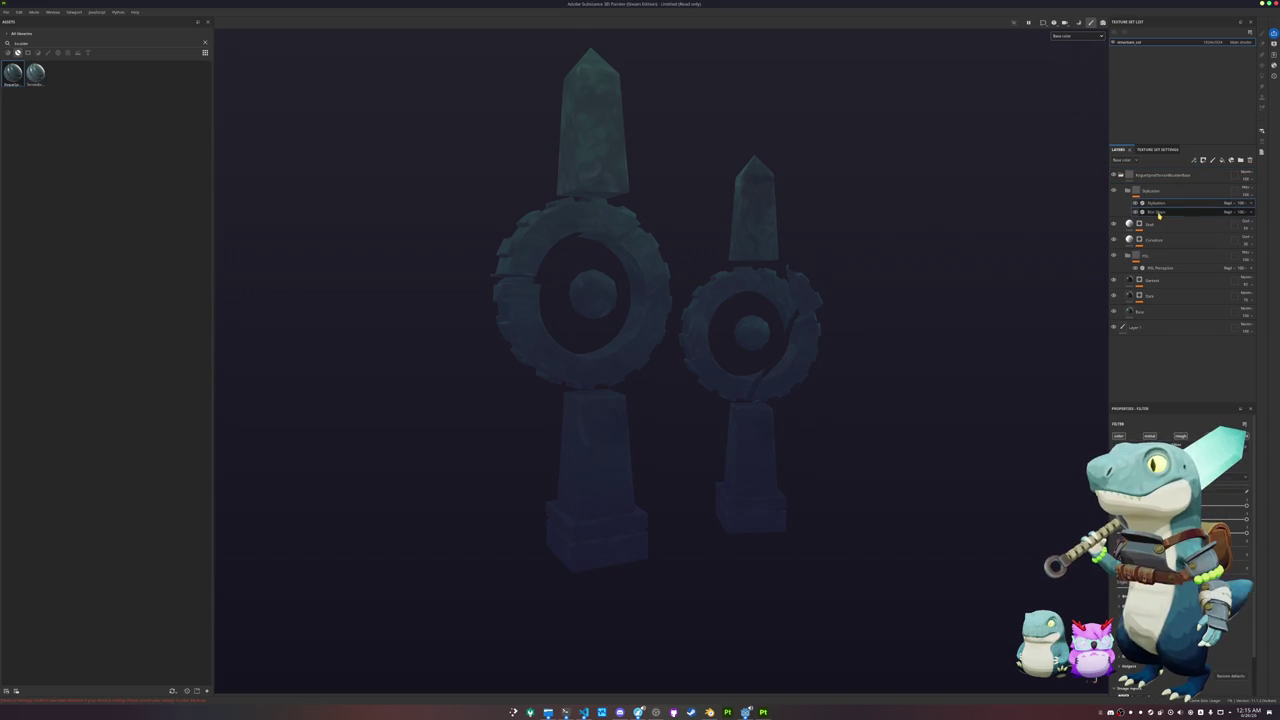
click(1160, 268)
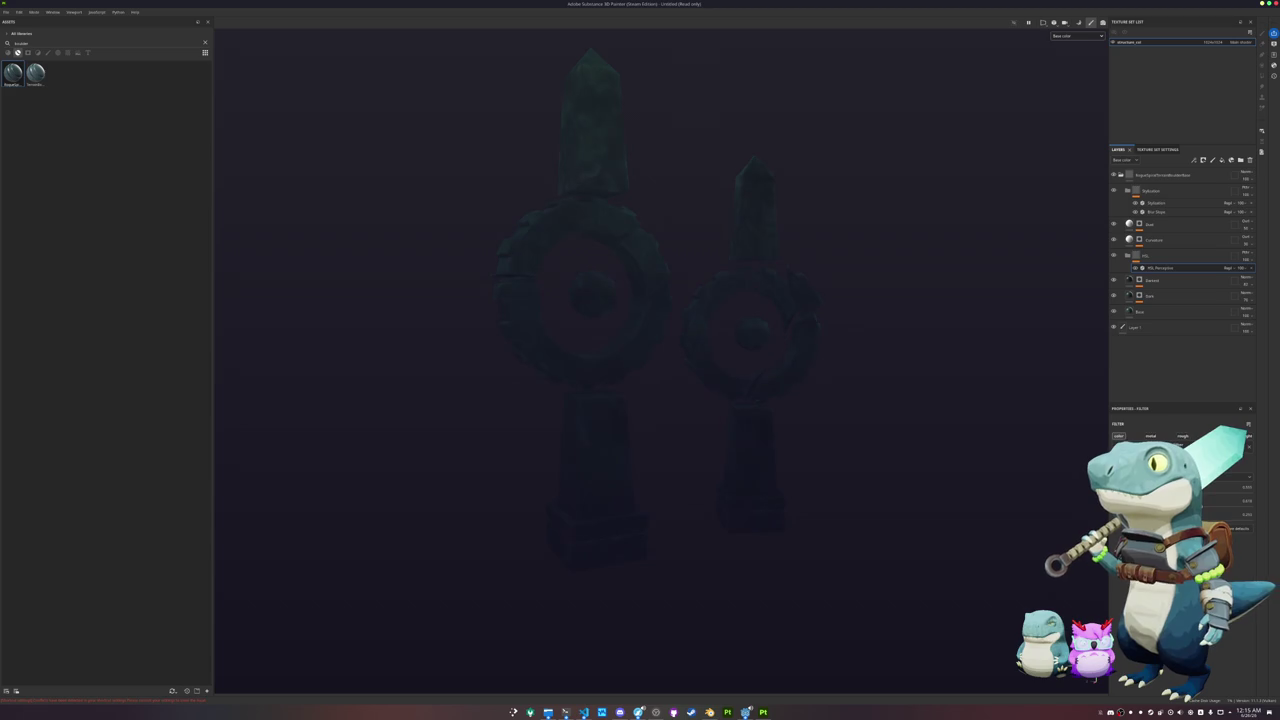
scroll(966, 334, up, 3)
- Duplicate the top material group and give the copy a polygon-fill geometry mask selecting whole mesh pieces
click(1160, 176)
key(ctrl+d)
click(1160, 268)
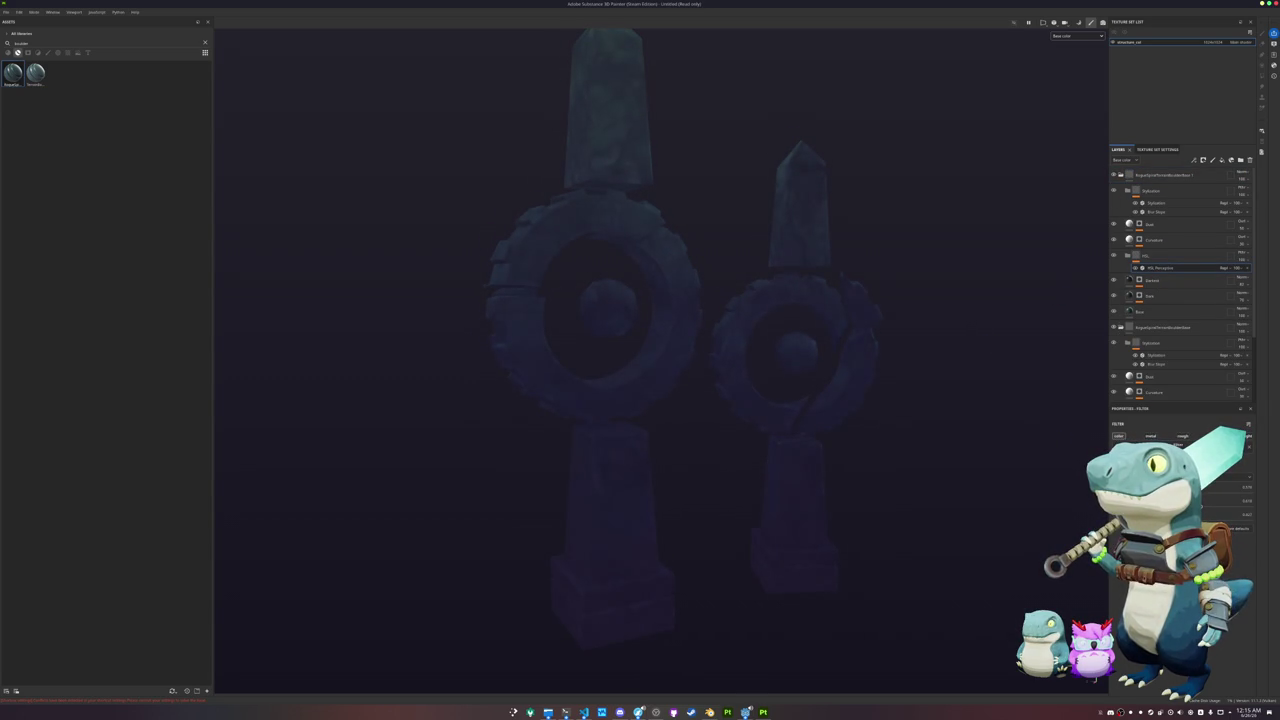
right_click(1152, 178)
click(1190, 212)
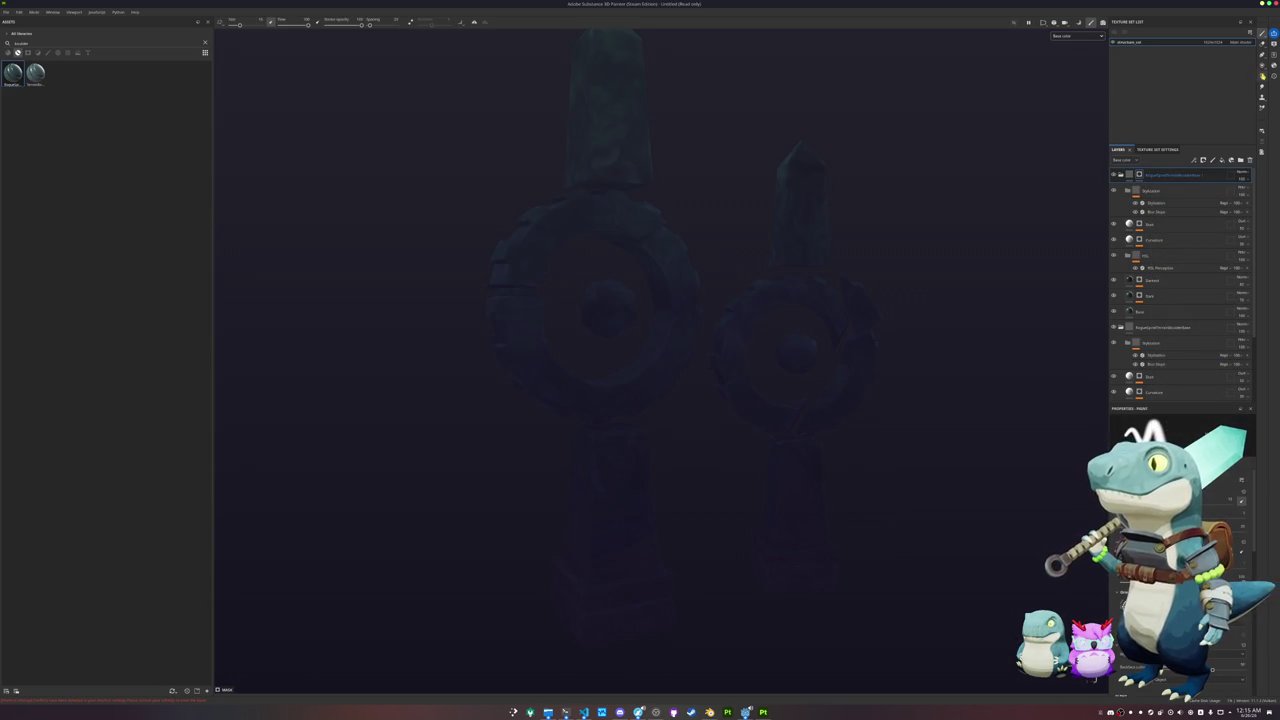
click(1157, 421)
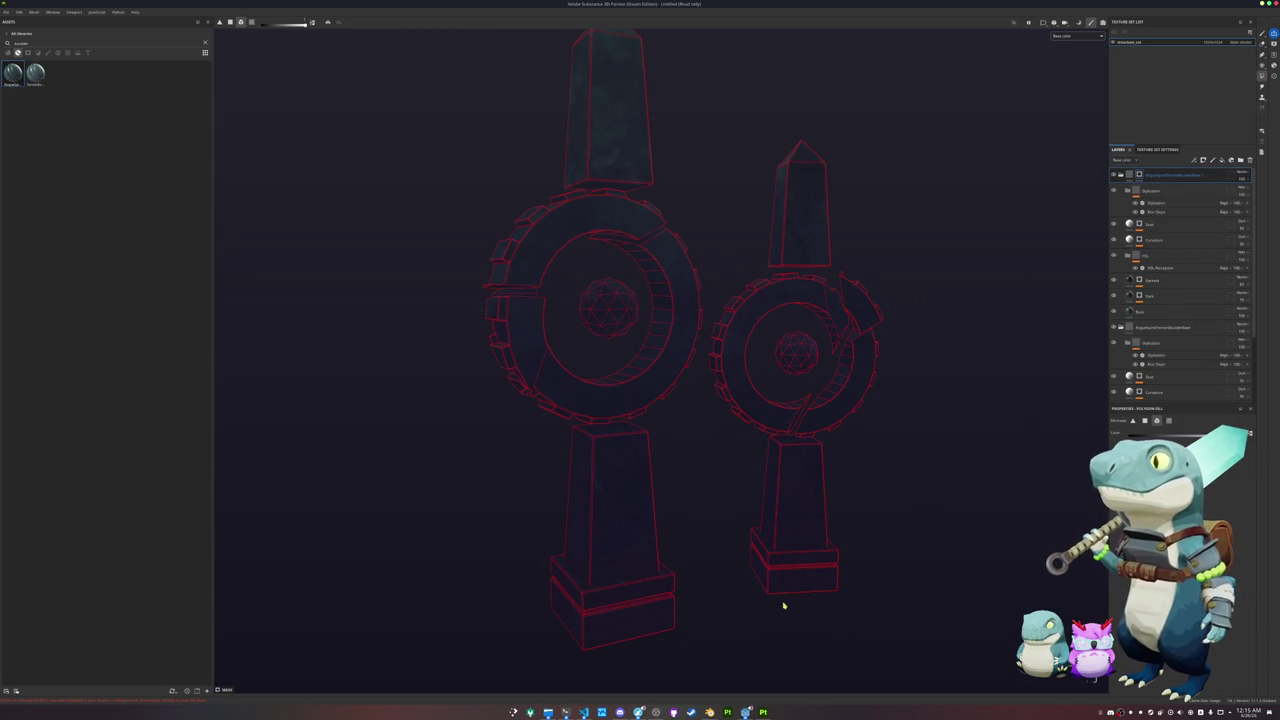
- Add the ring pieces of both the right and left totems to the mask
alt+drag(651, 615, 751, 361)
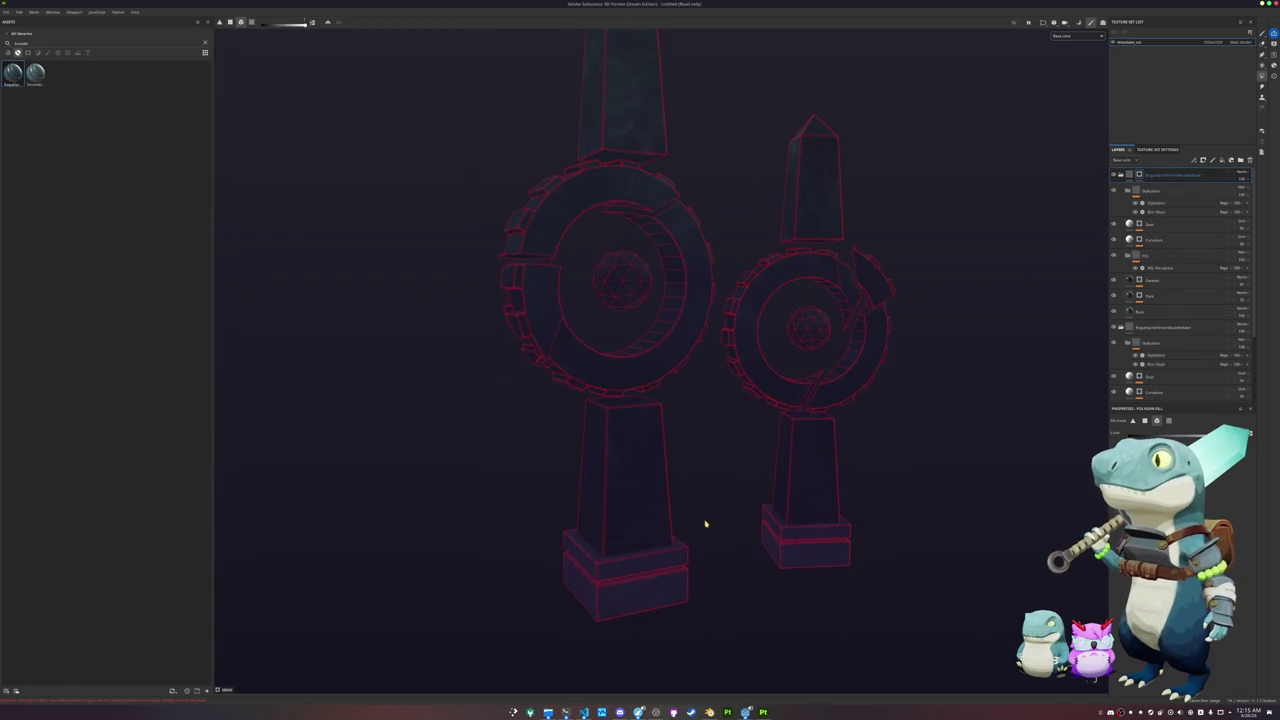
click(764, 356)
click(857, 351)
click(862, 274)
click(688, 361)
click(549, 314)
click(566, 243)
key(ctrl+a)
- Apply the orange crystal material, masked with polygon fill to the left ring's sphere
text(ad)
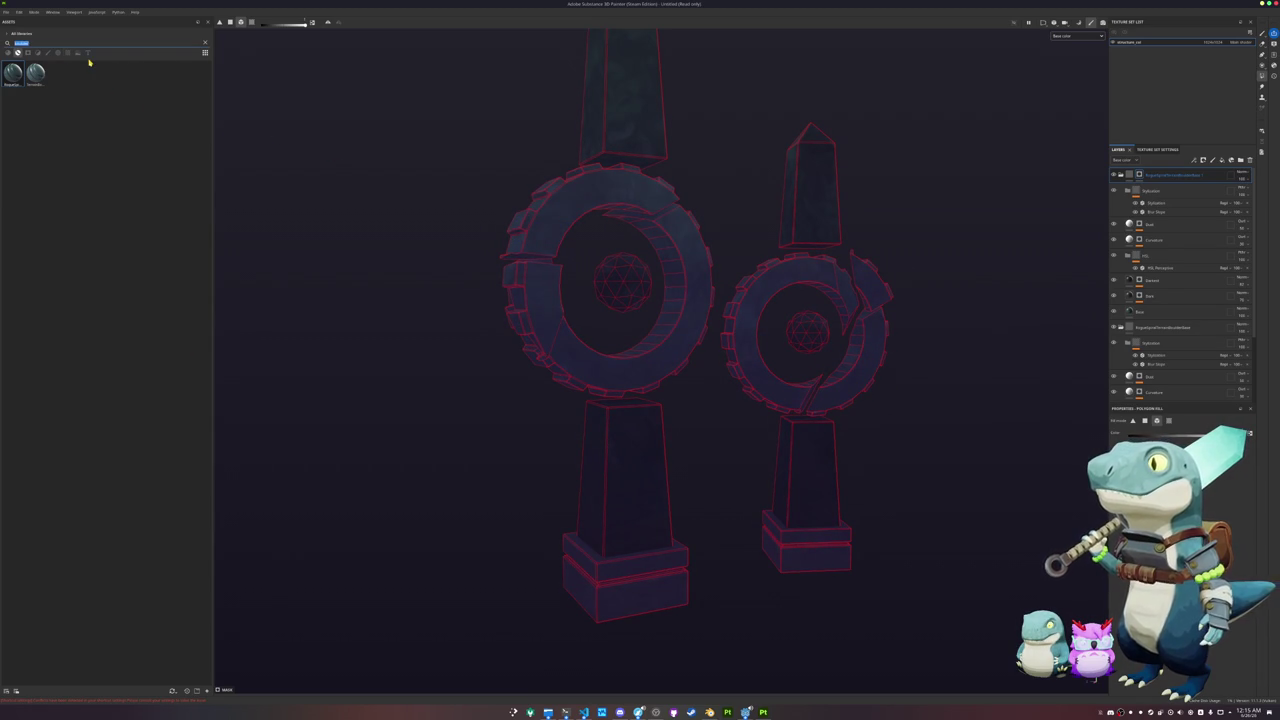
key(BackSpace)
key(BackSpace)
text(metal)
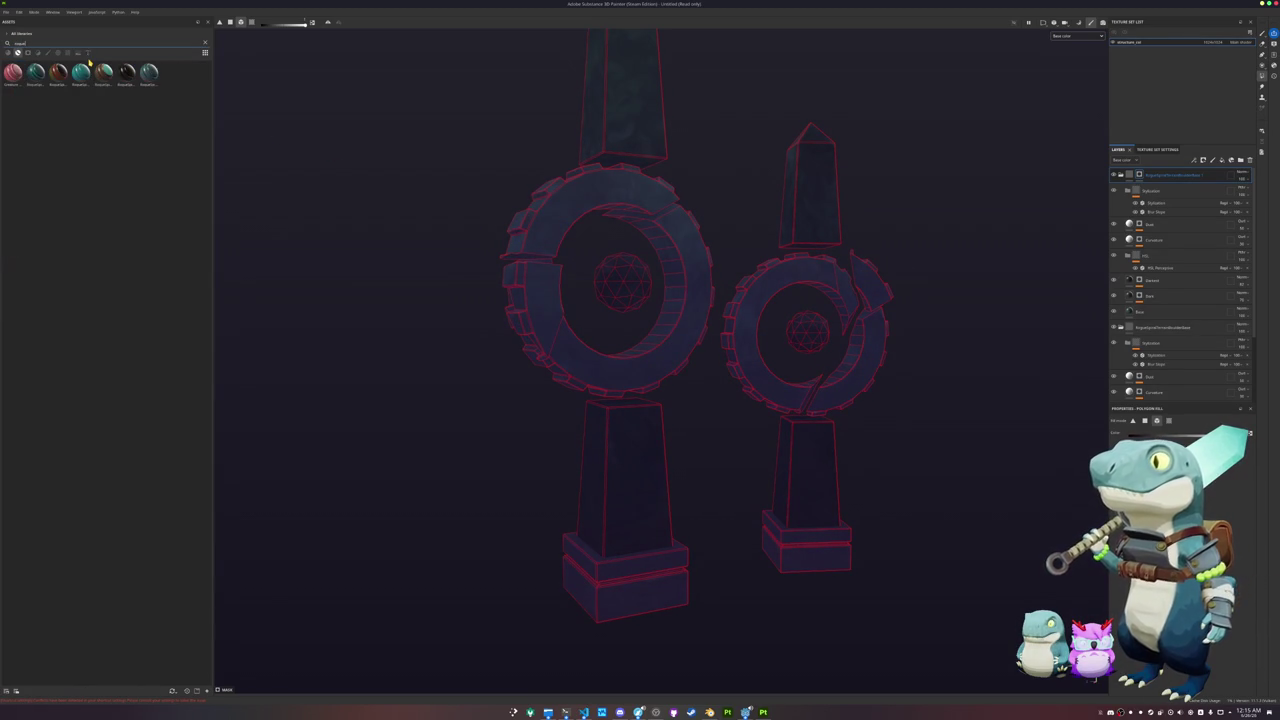
drag(58, 72, 634, 289)
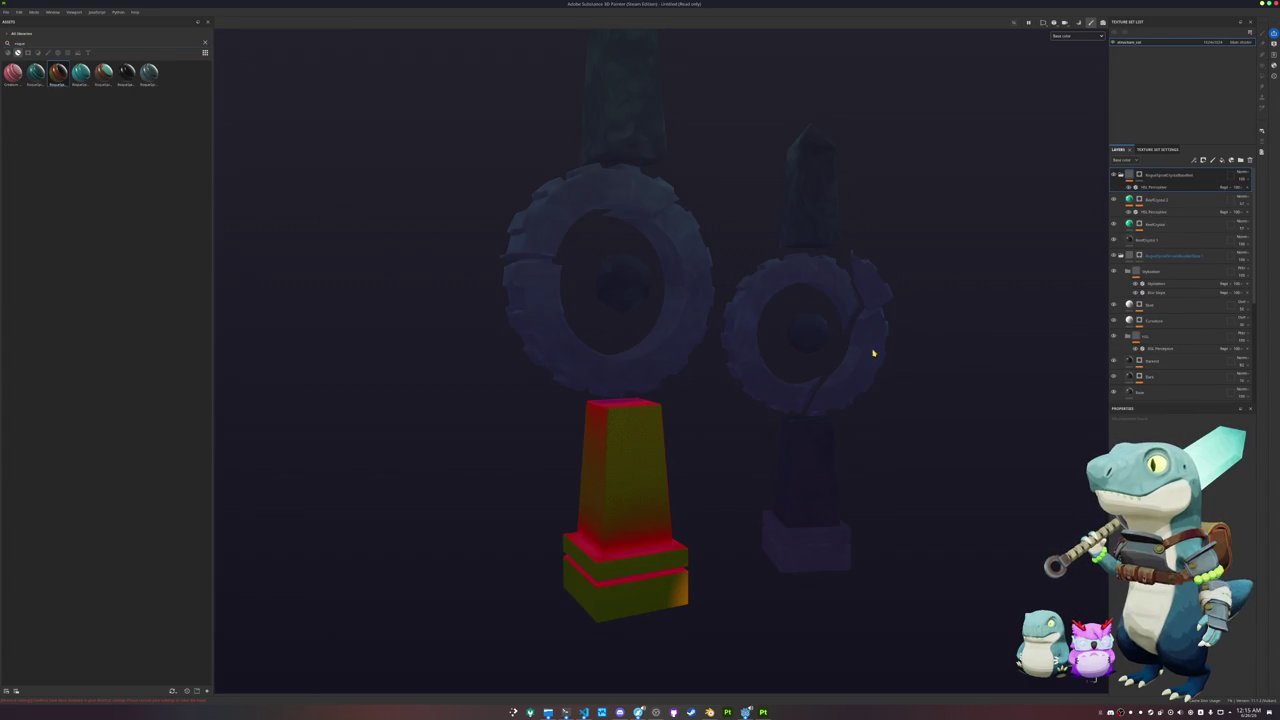
right_click(1140, 176)
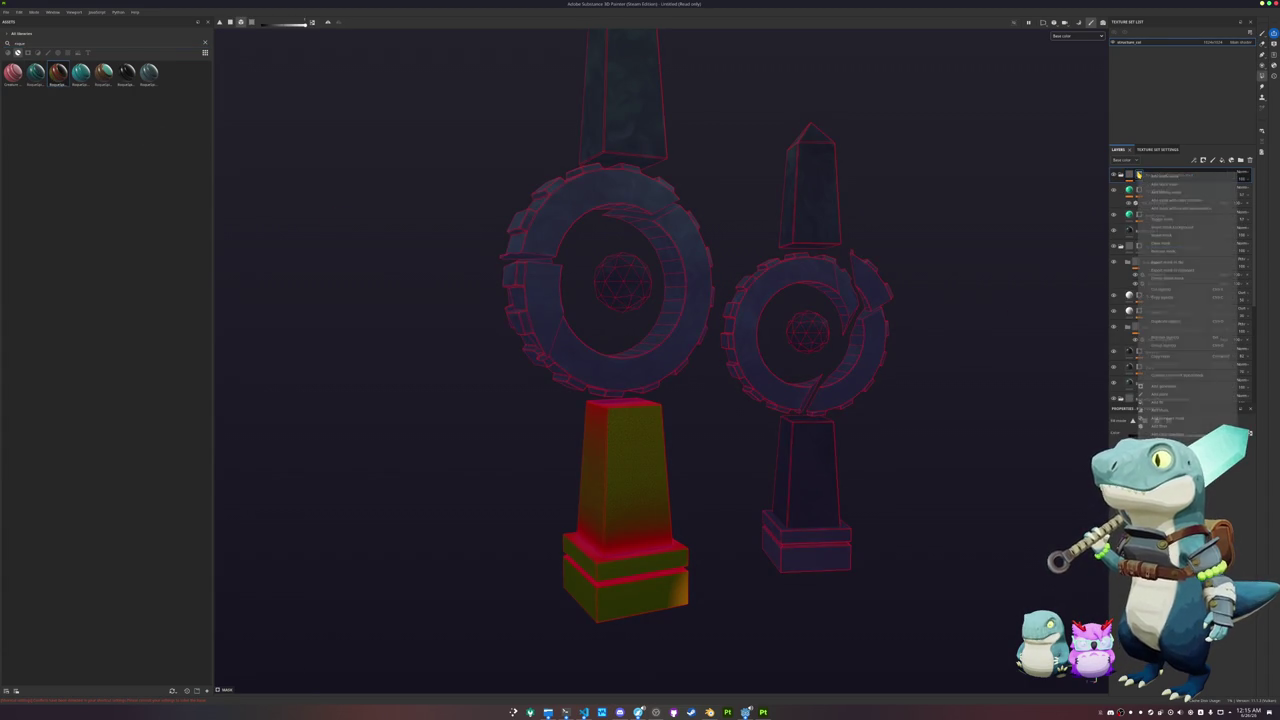
click(1160, 247)
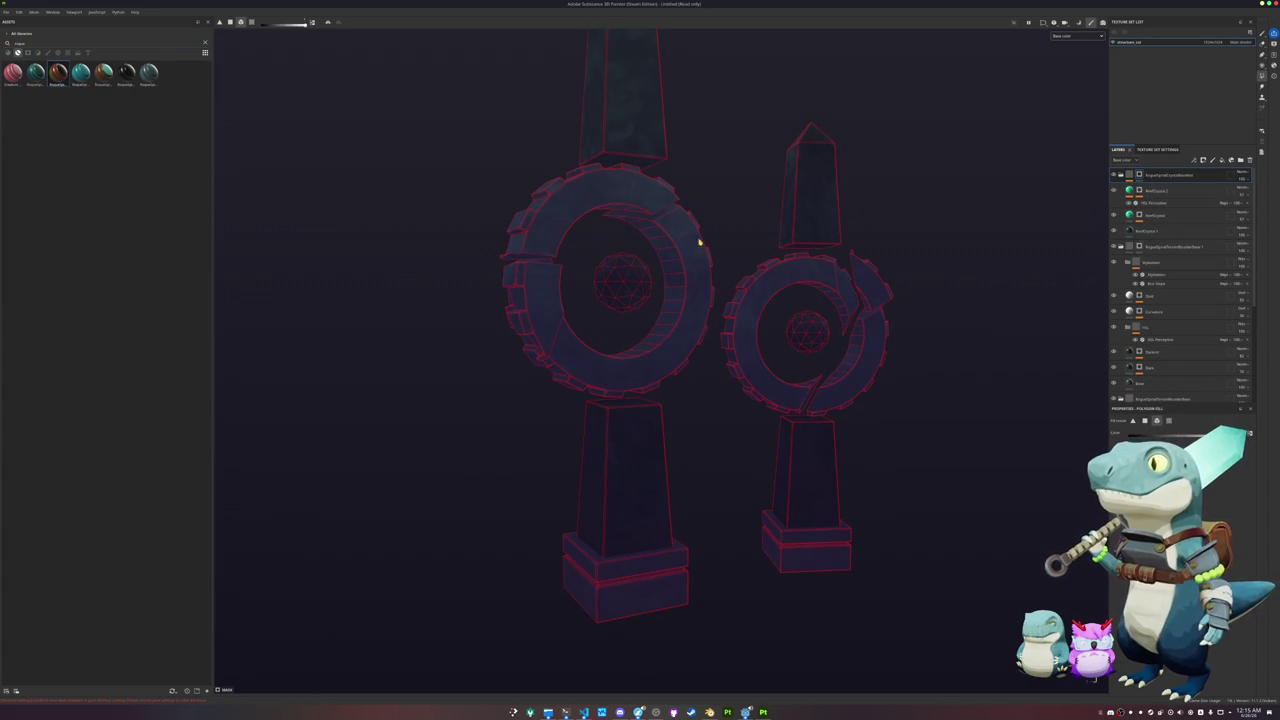
click(616, 276)
- Duplicate the BaseCrystal layer and select the mask of BaseCrystal 2
click(1139, 216)
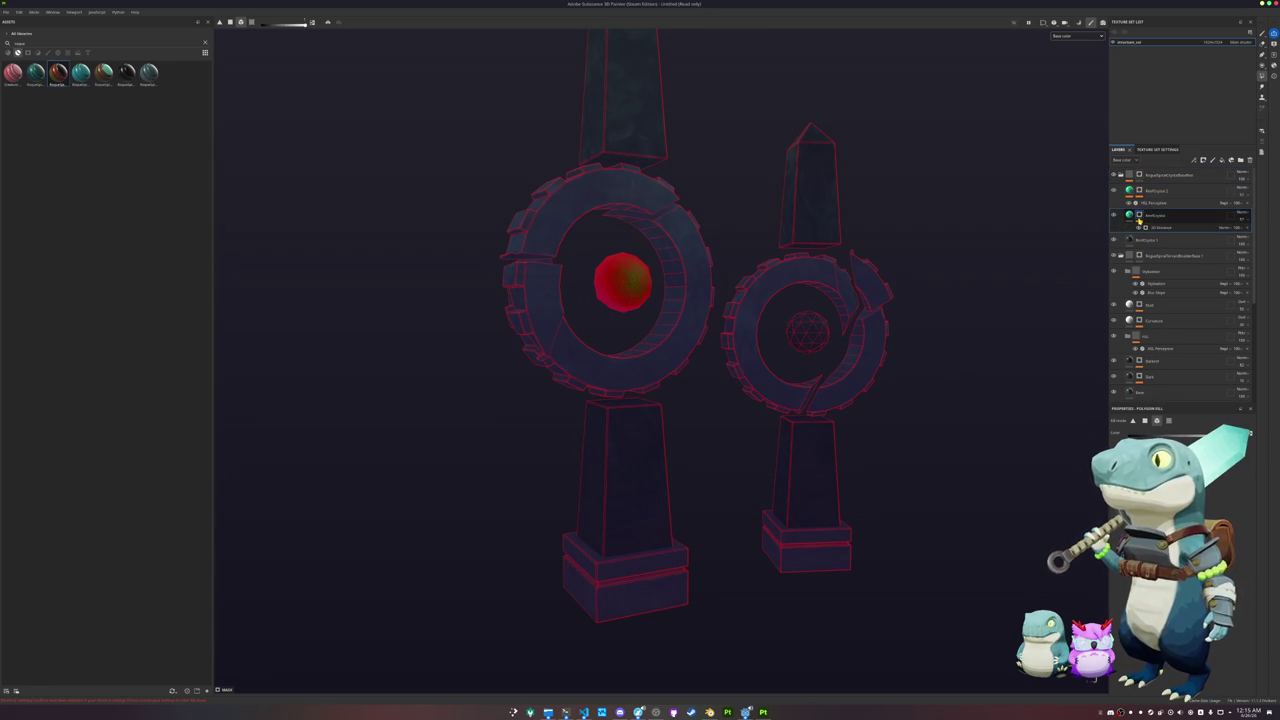
right_click(1143, 214)
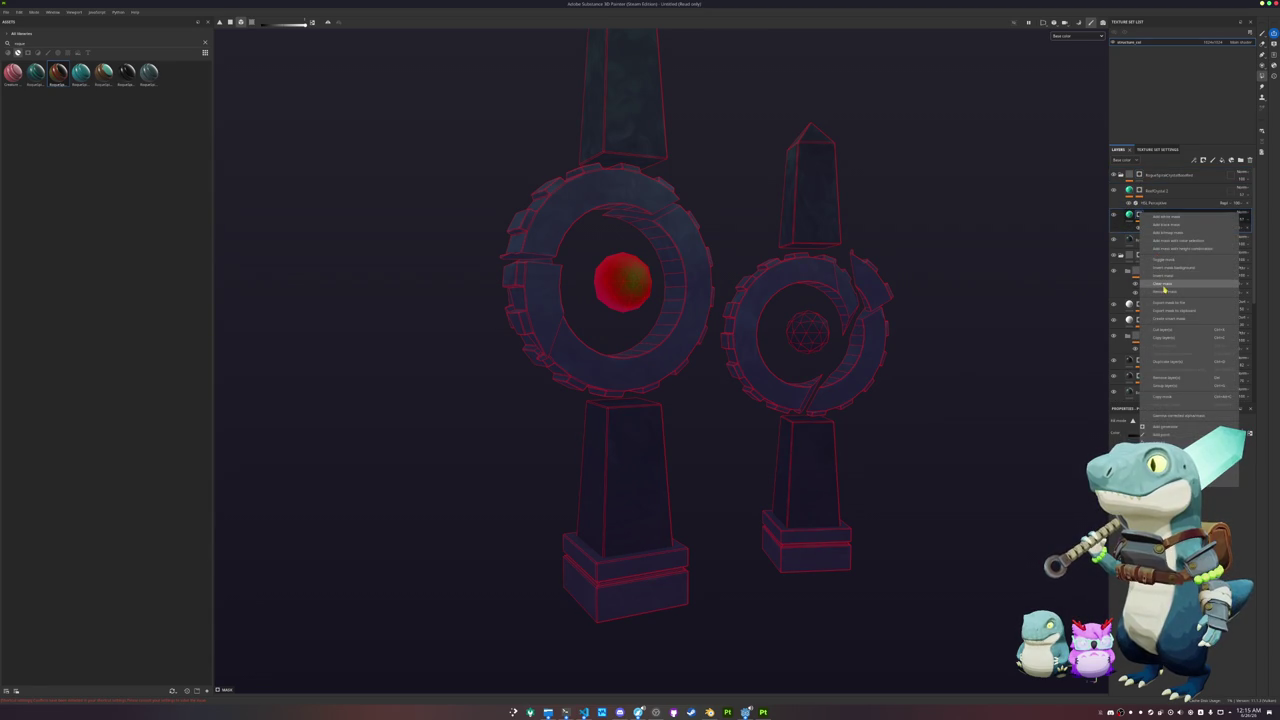
click(1160, 283)
click(1139, 191)
right_click(1150, 214)
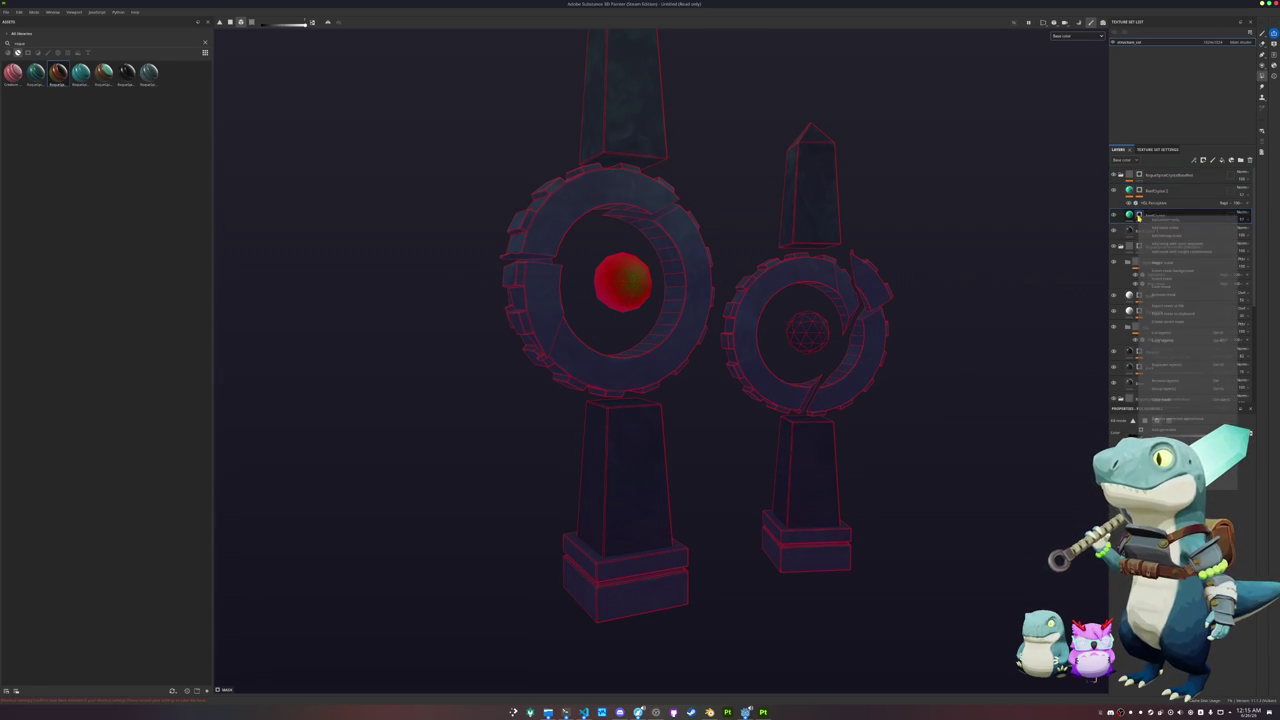
click(1160, 283)
click(1131, 203)
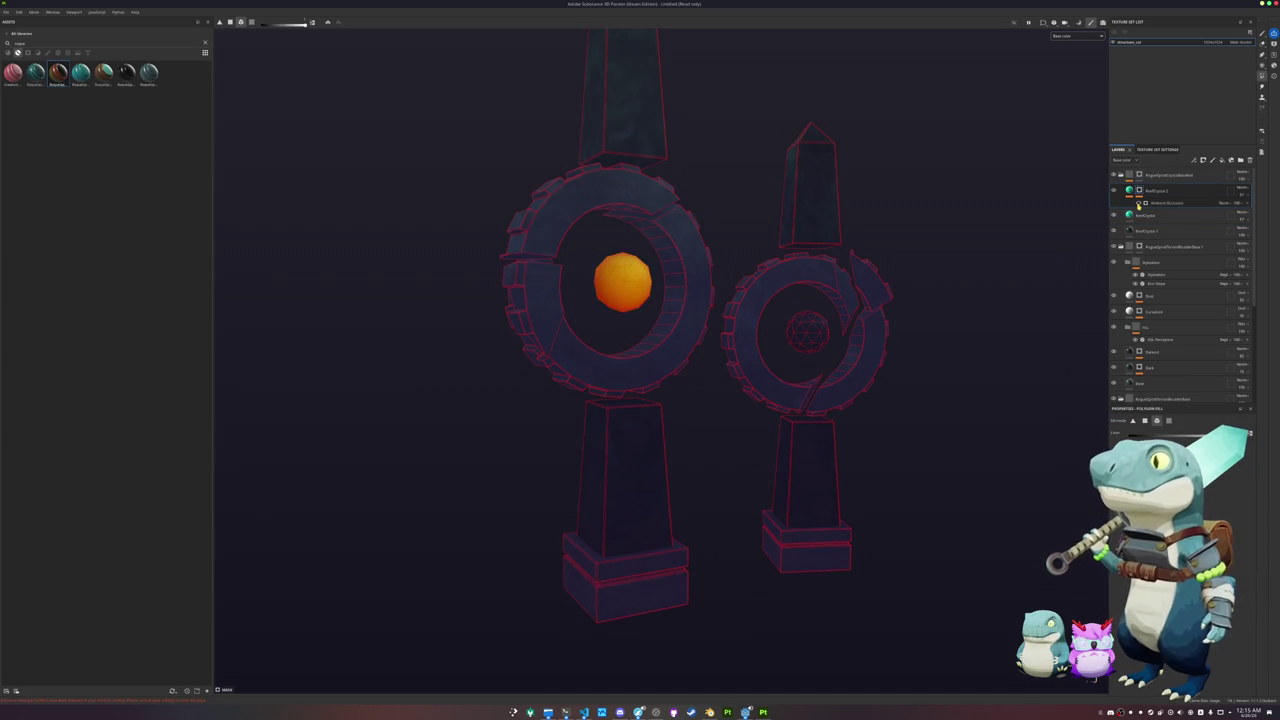
- Apply the teal crystal material, masked with polygon fill to the right ring's sphere
drag(36, 72, 814, 334)
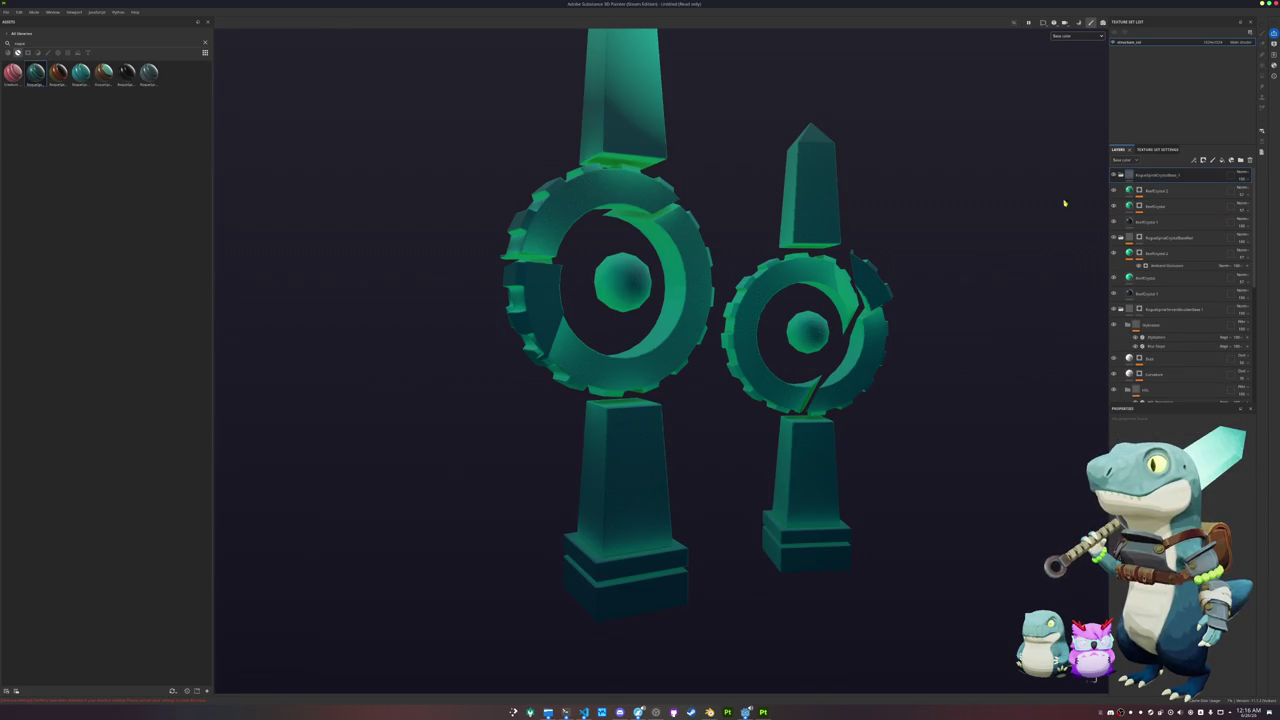
right_click(1148, 176)
click(1165, 190)
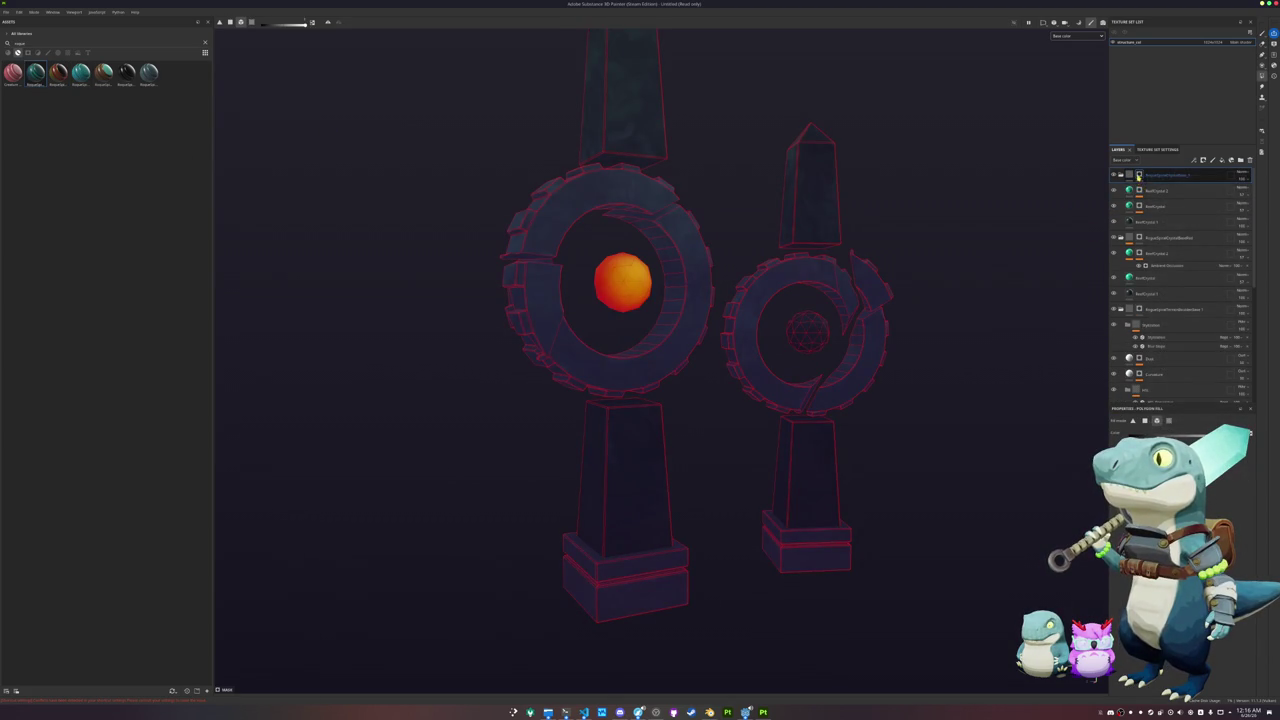
click(812, 334)
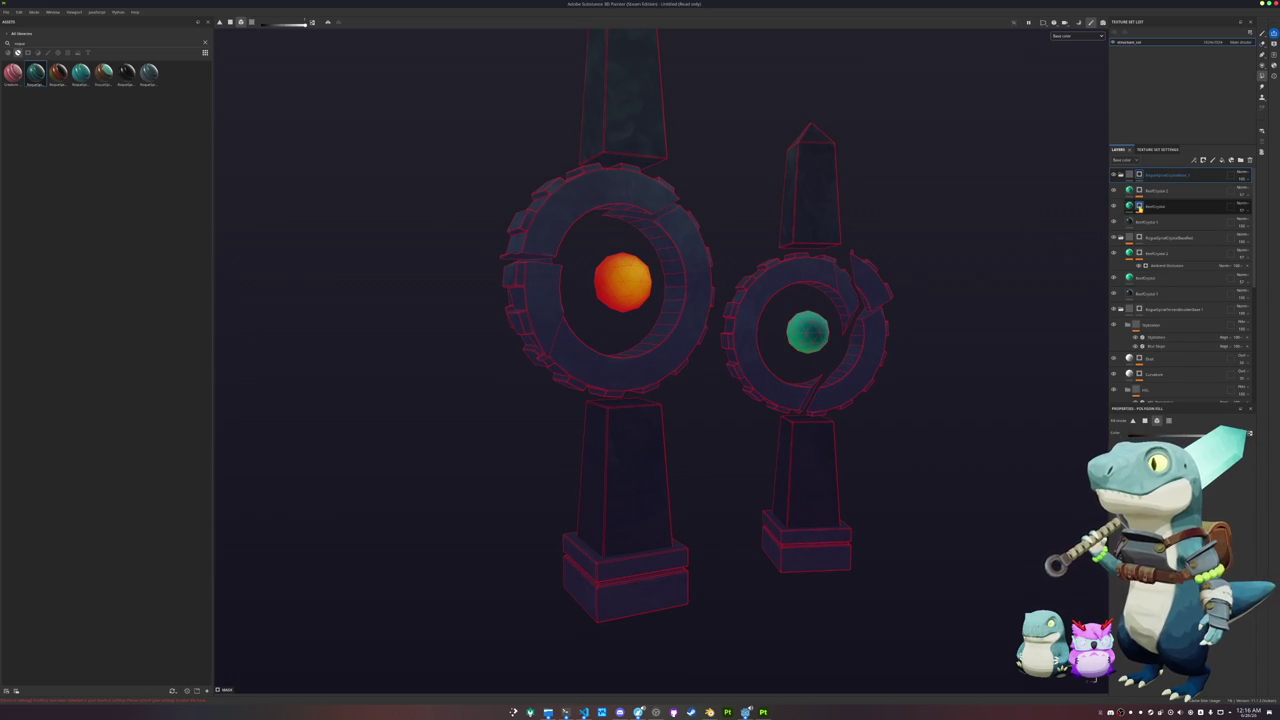
right_click(1140, 206)
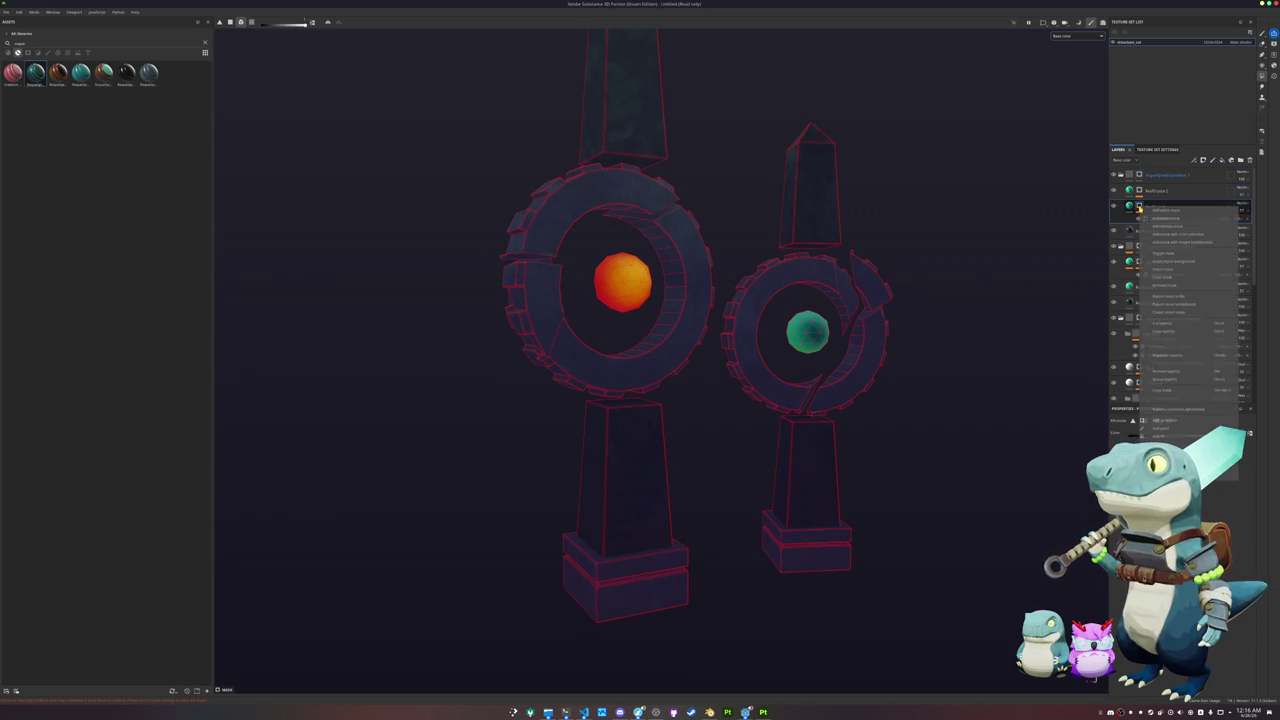
click(1165, 284)
alt+drag(931, 333, 928, 369)
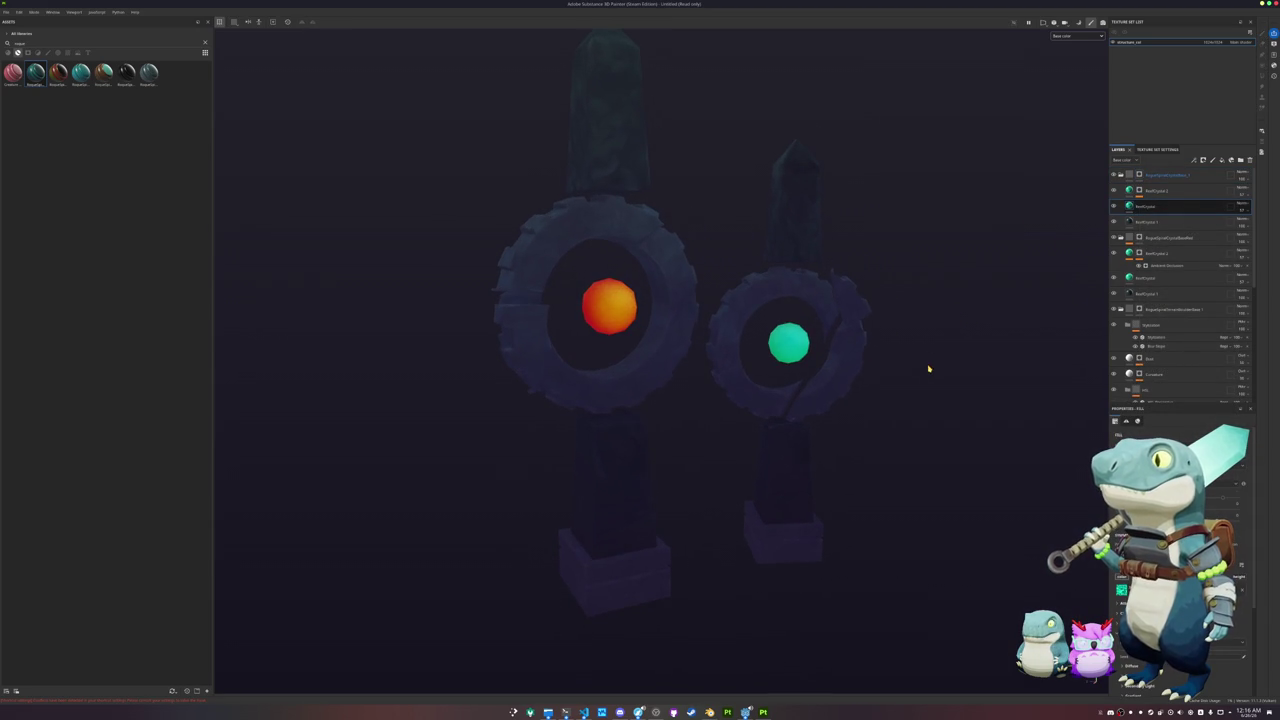
- Add Folder 1 below Explosion, and a duplicated Curvature layer above Dust with a polygon-fill mask
click(1240, 160)
mouse_move(1167, 181)
mouse_down()
mouse_move(1162, 388)
mouse_move(1160, 368)
mouse_up()
scroll(1160, 360, down, 2)
key(ctrl+d)
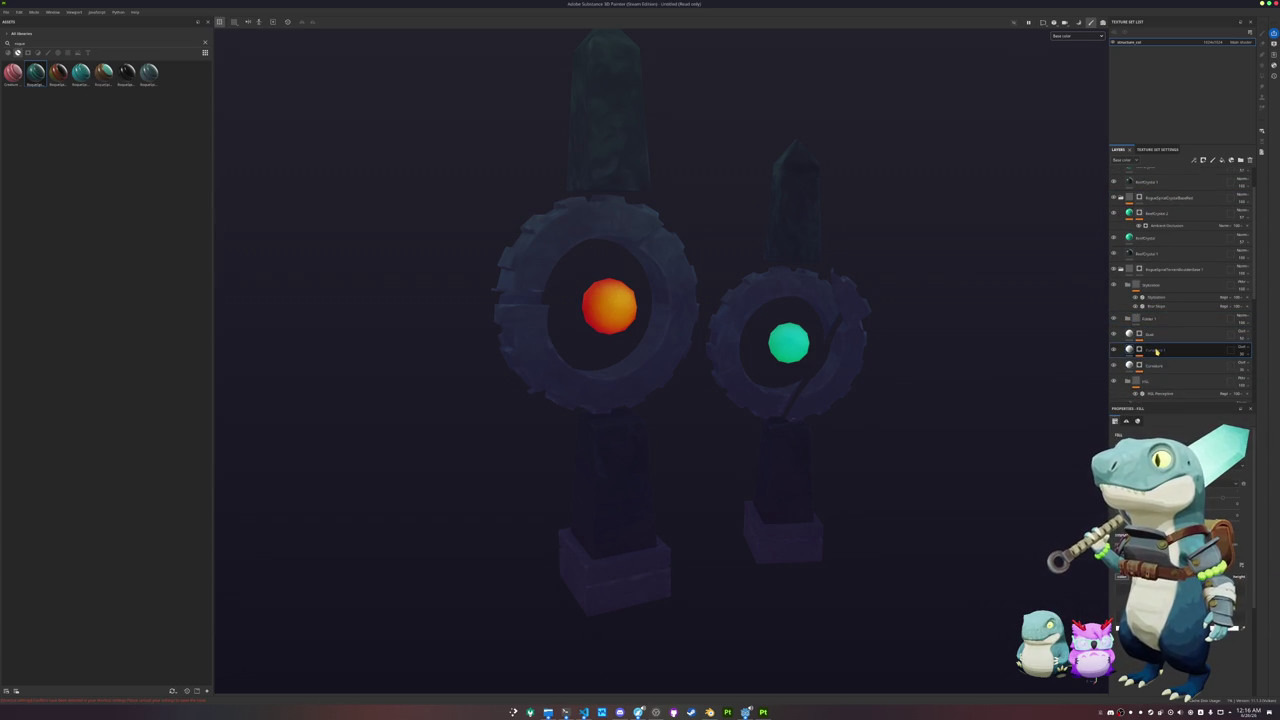
drag(1148, 351, 1150, 328)
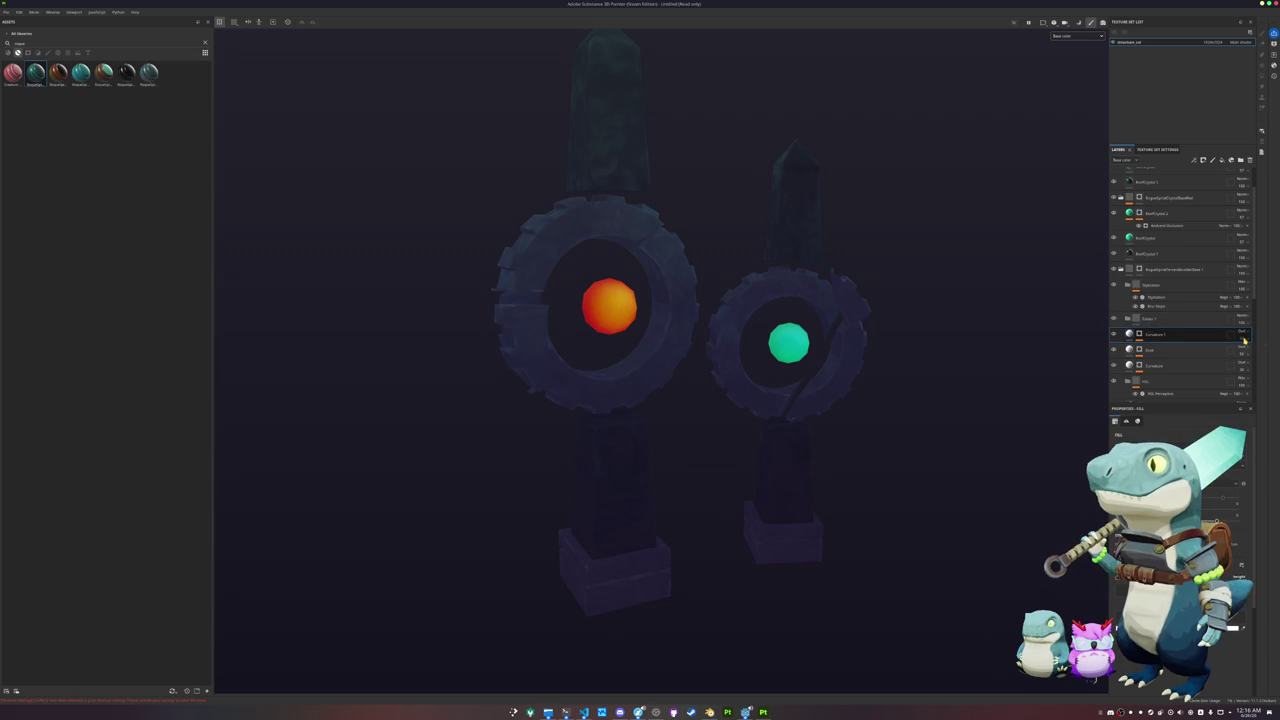
drag(1247, 352, 1263, 350)
click(1140, 334)
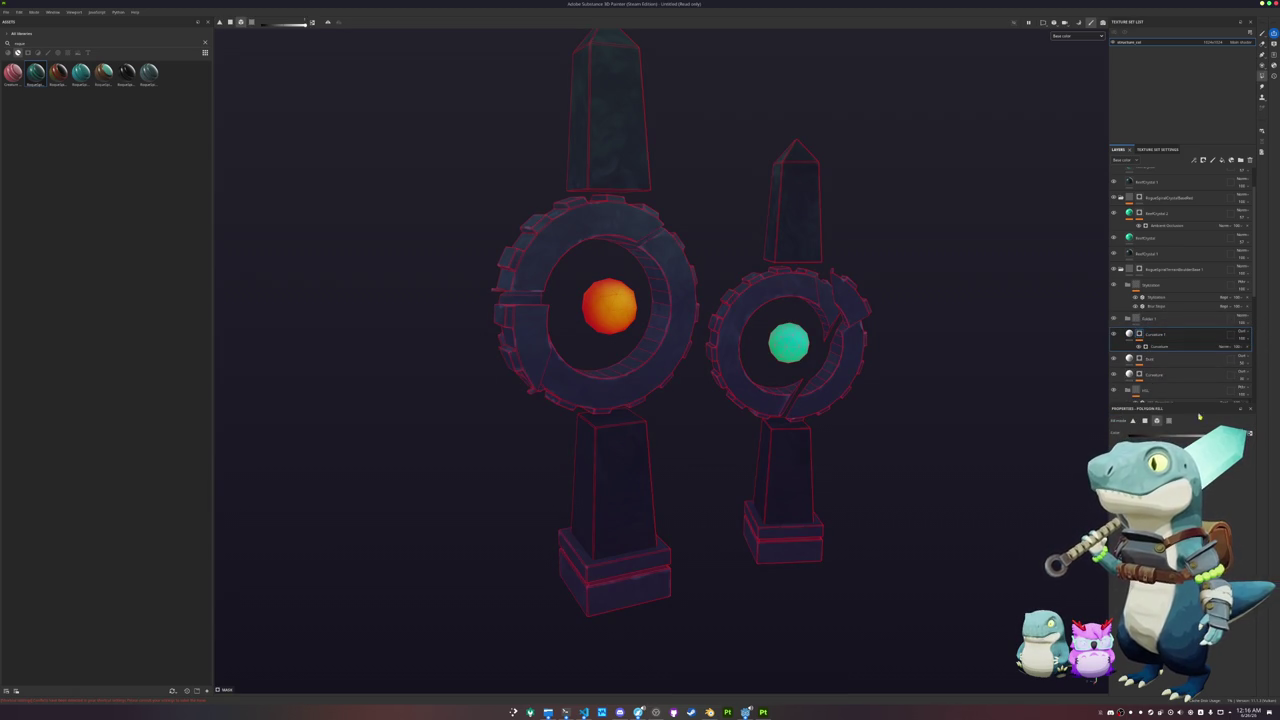
click(1158, 346)
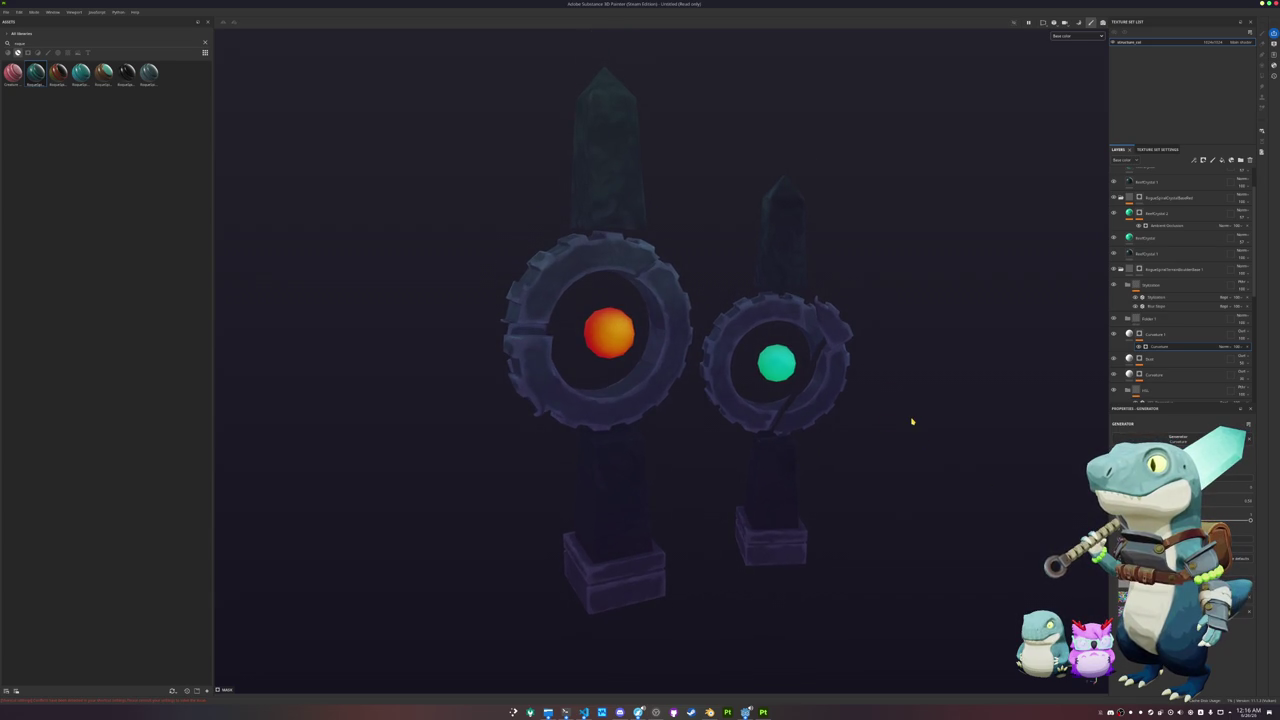
- Save the Substance Painter project into the project folder
key(ctrl+s)
click(652, 283)
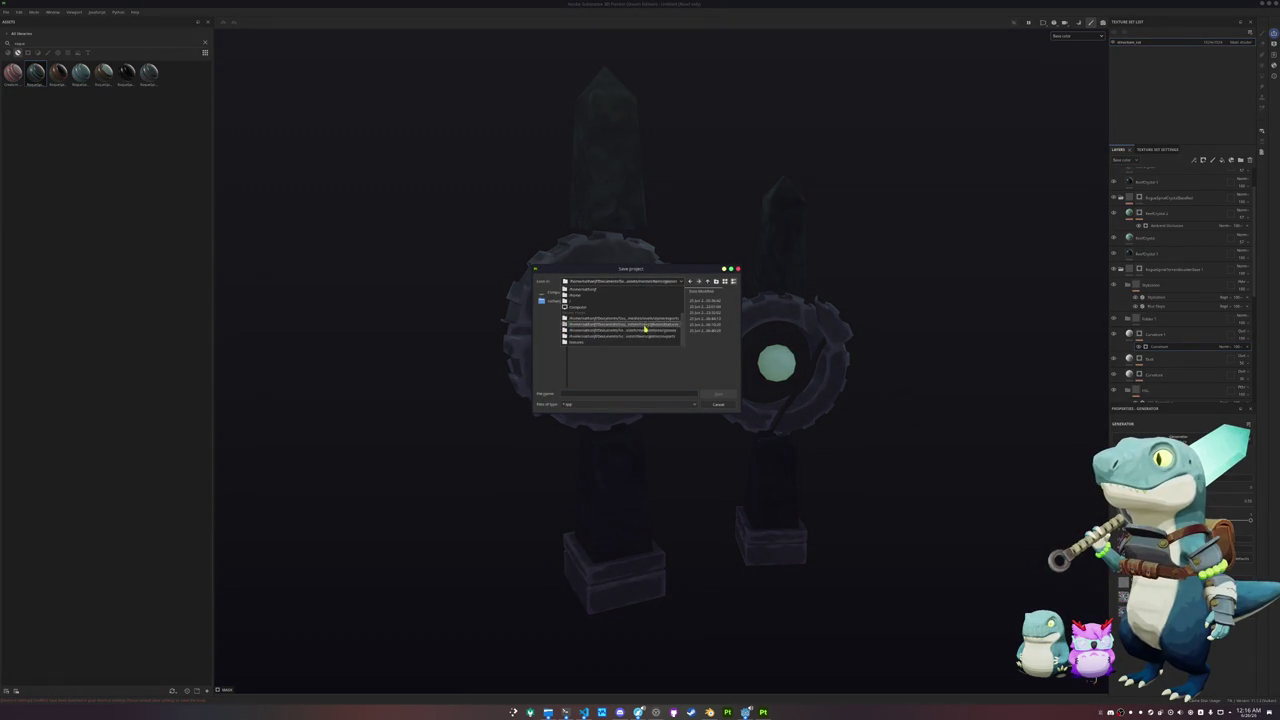
click(651, 322)
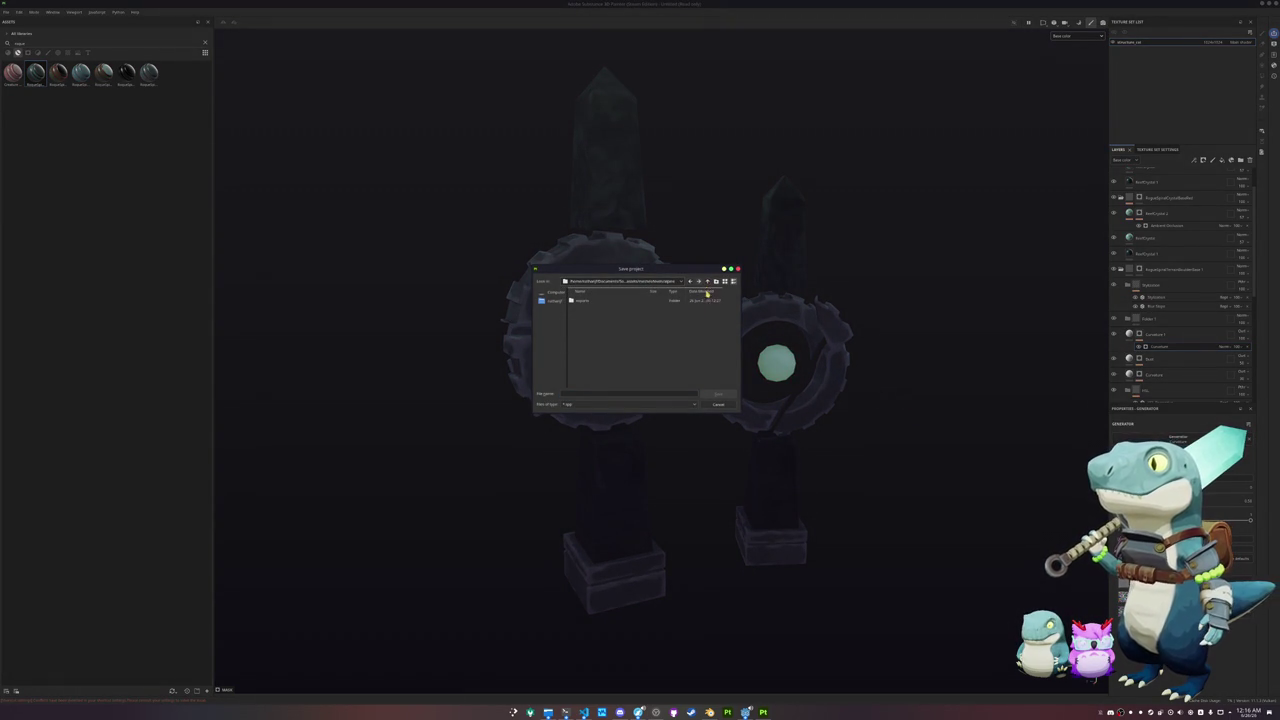
text(sno)
key(Return)
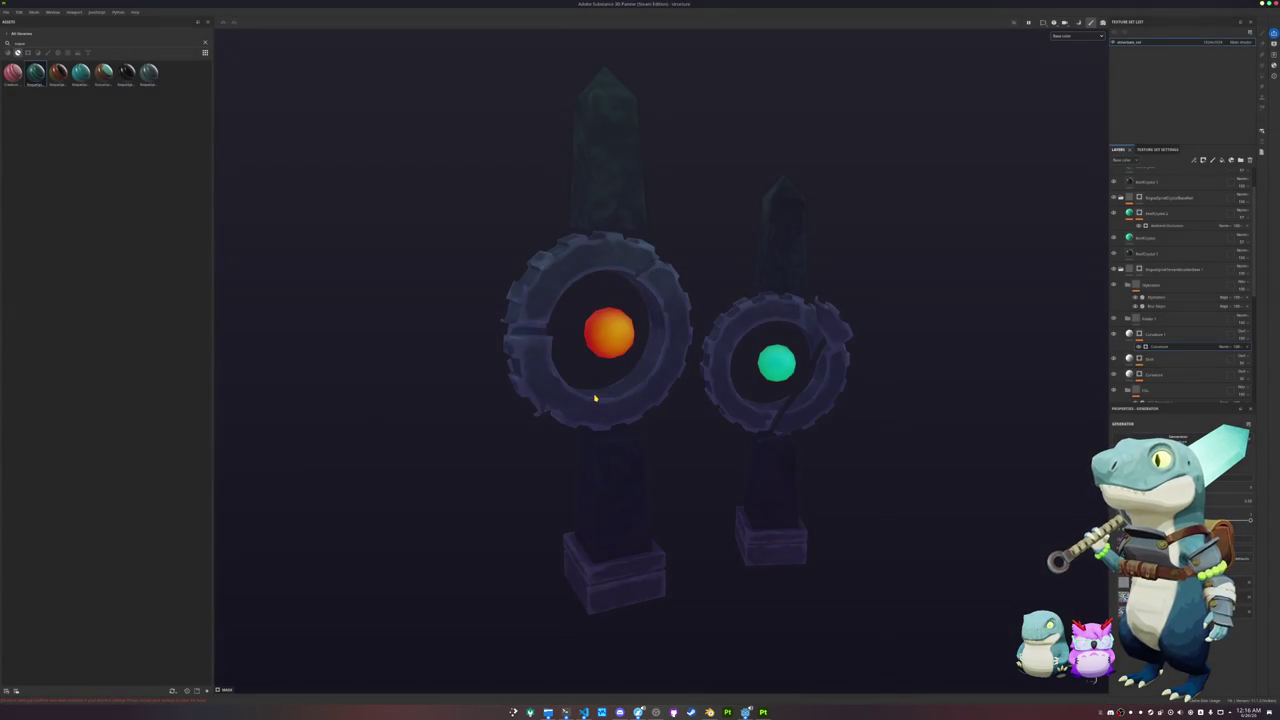
- Export the structure's texture set into the textures folder
key(ctrl+shift+e)
click(521, 257)
click(777, 258)
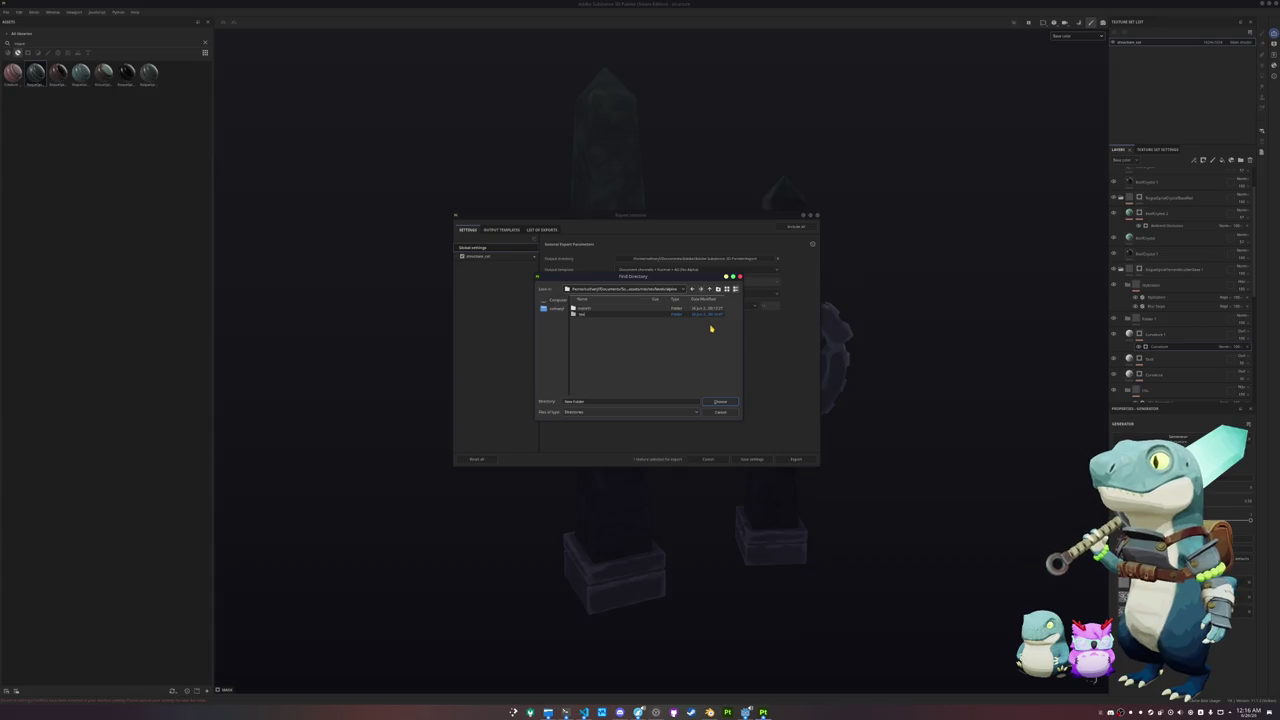
text(textures)
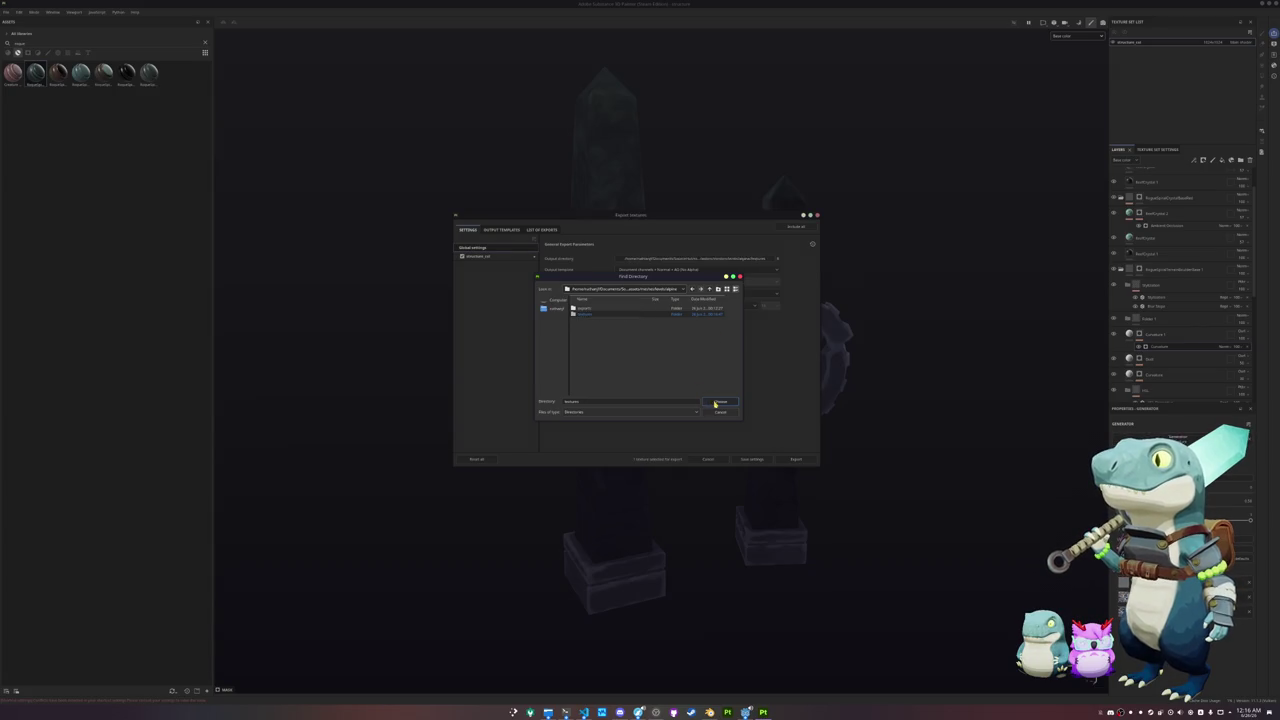
click(719, 401)
click(800, 462)
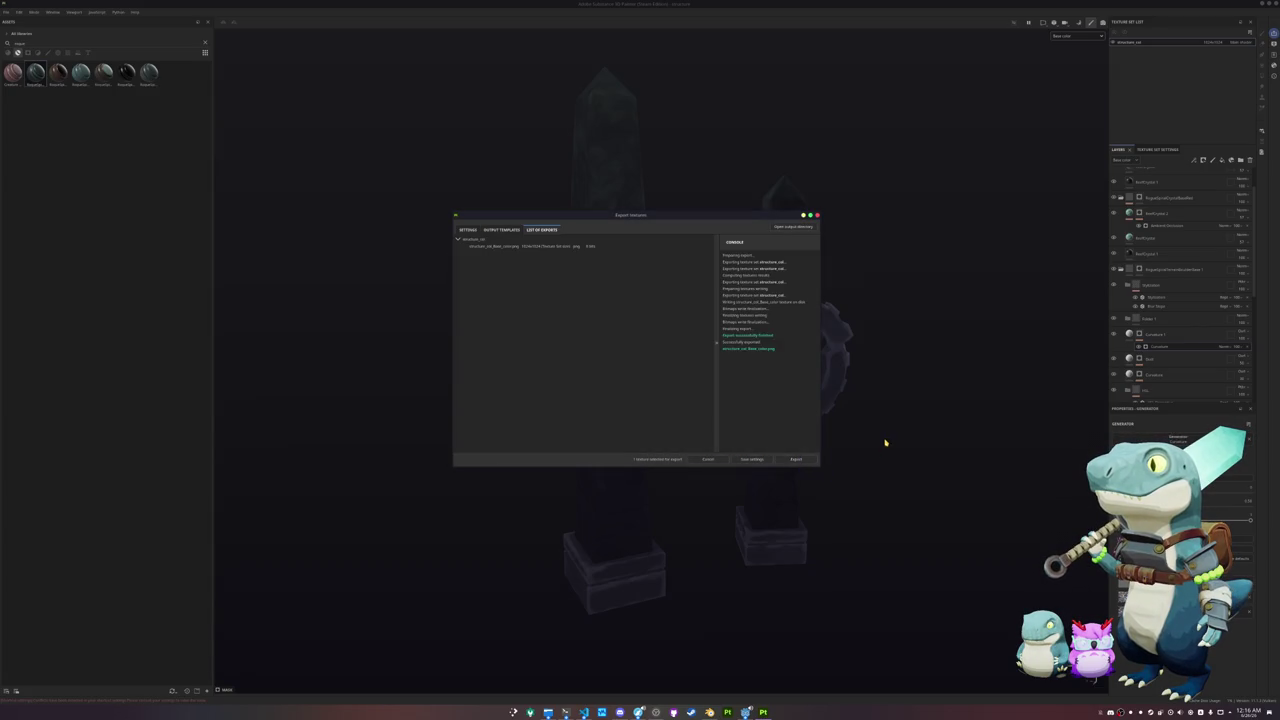
scroll(1123, 187, down, 1)
scroll(1122, 190, down, 1)
scroll(1121, 193, down, 1)
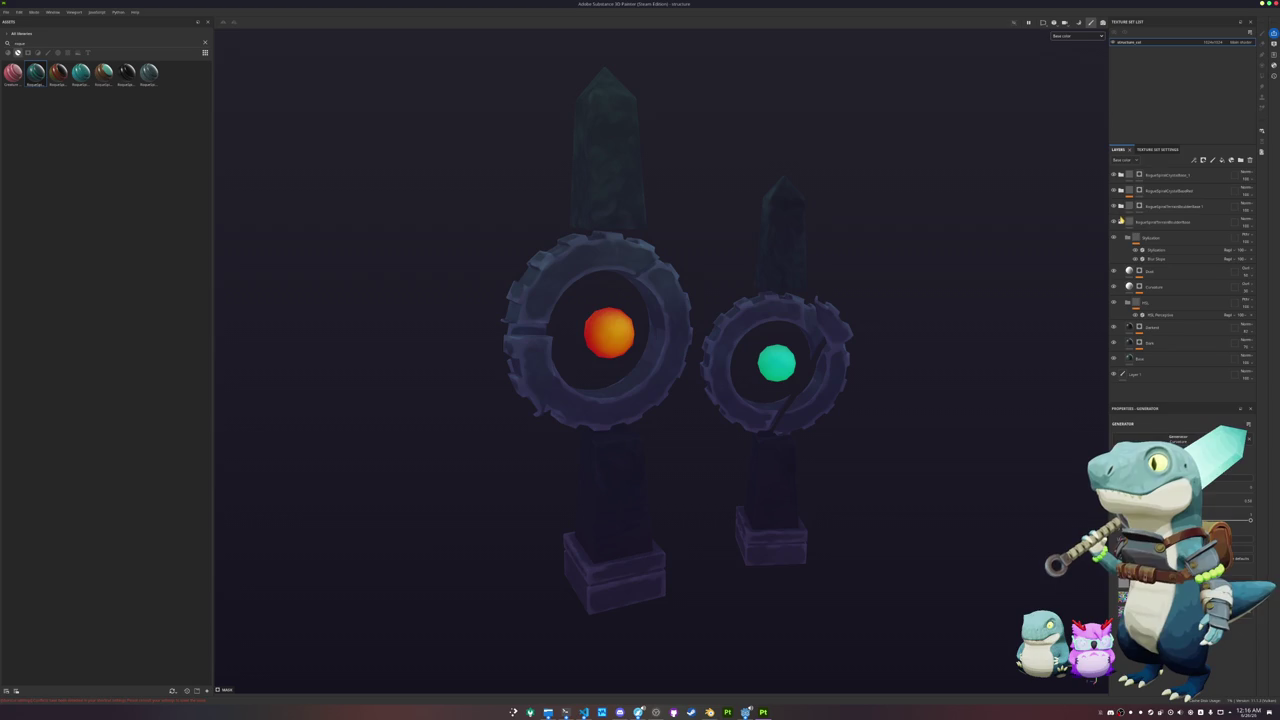
- Hide a layer to check the obelisks and rename the top layer
click(1115, 222)
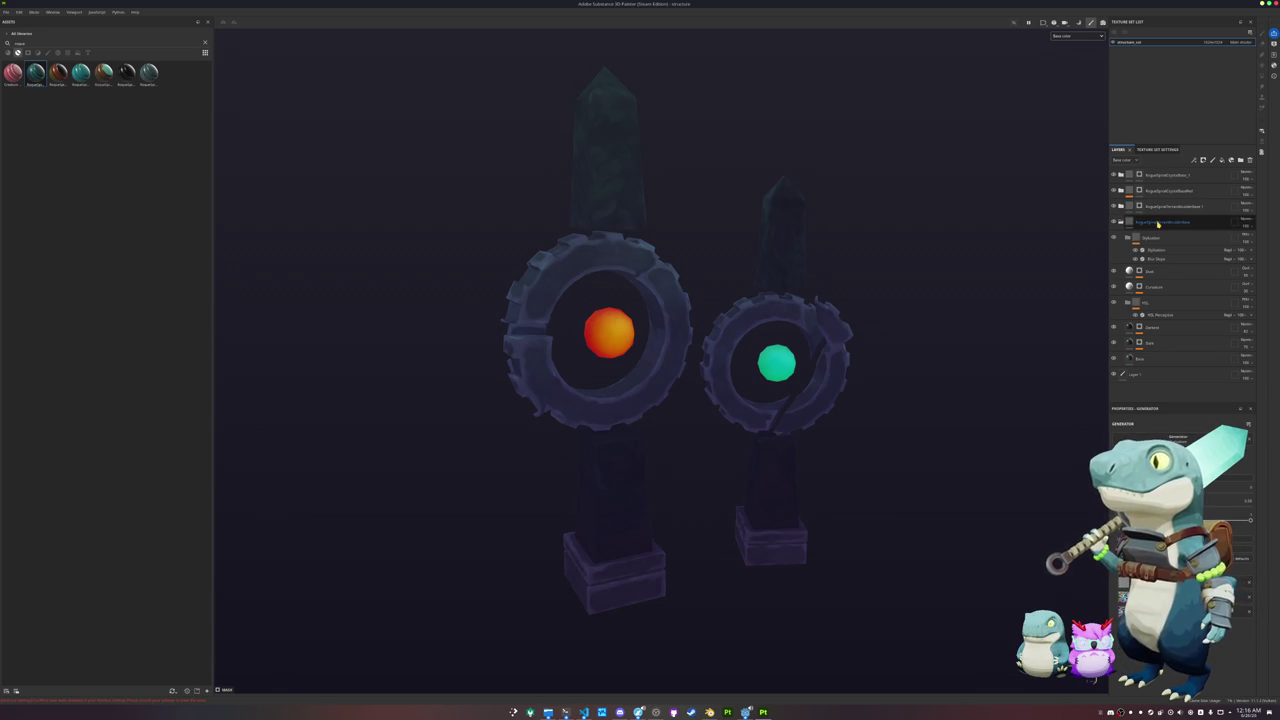
right_click(1151, 223)
double_click(1142, 222)
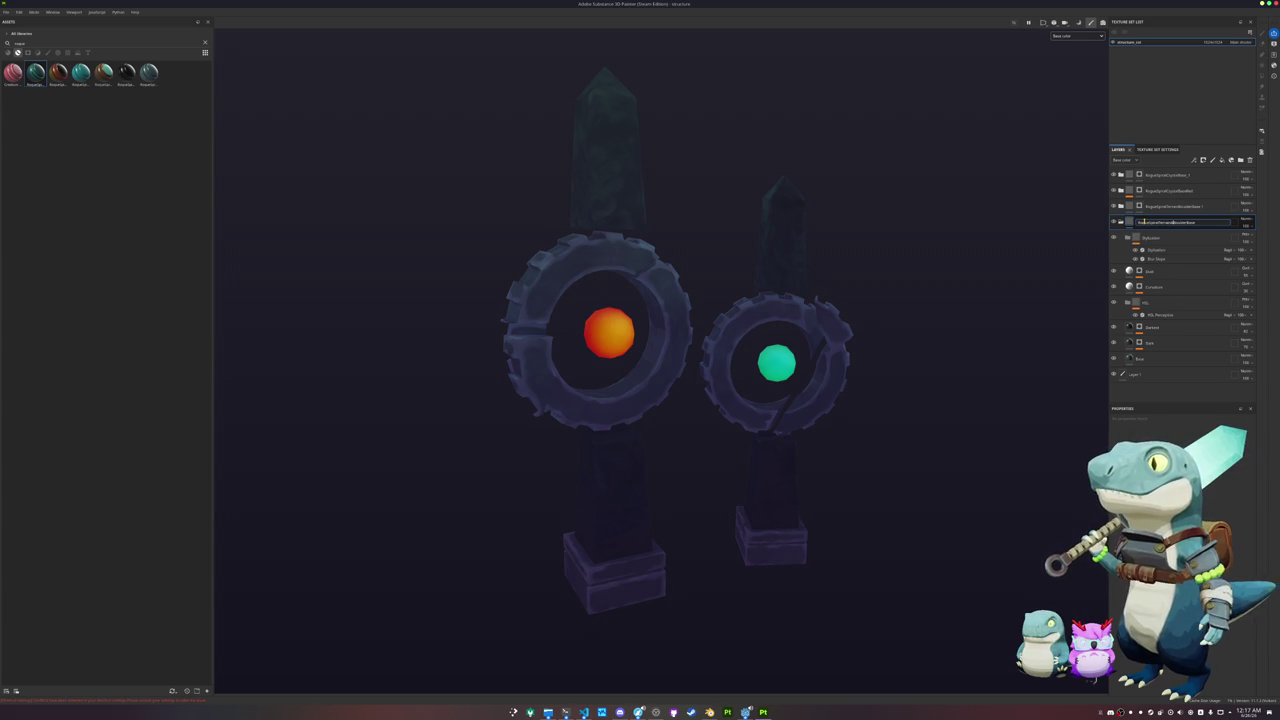
click(1145, 223)
right_click(1145, 223)
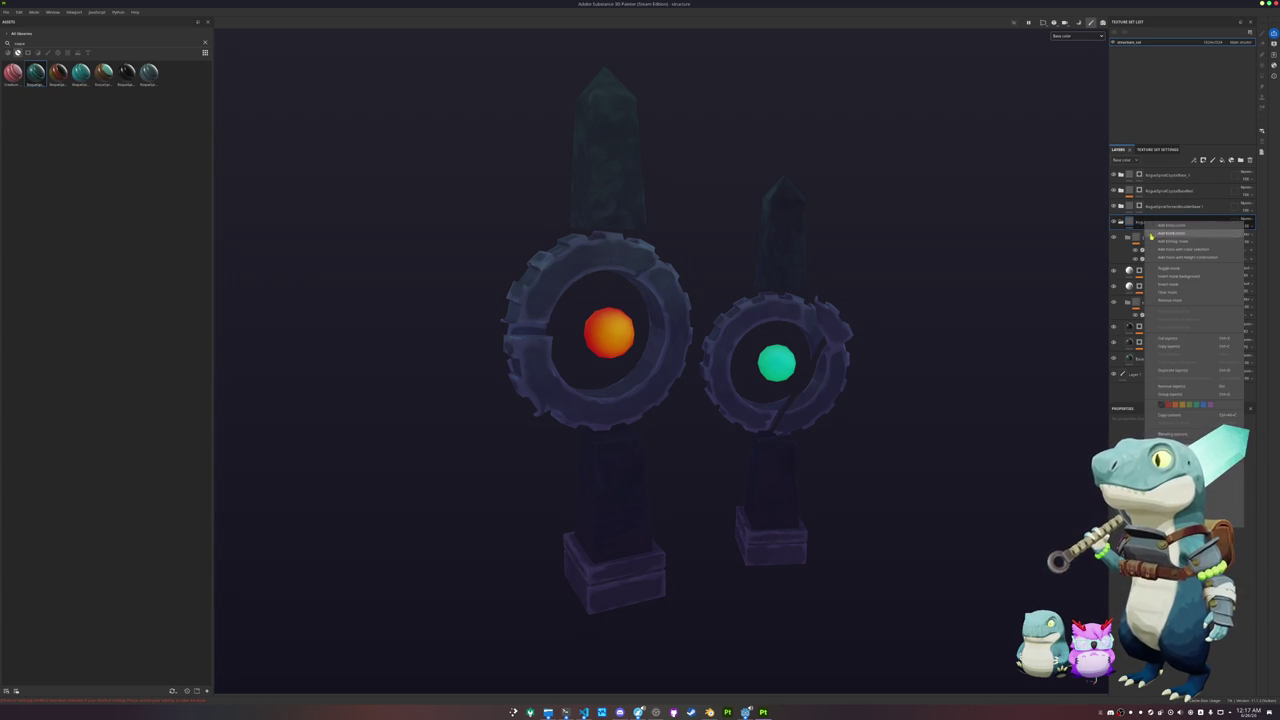
click(966, 420)
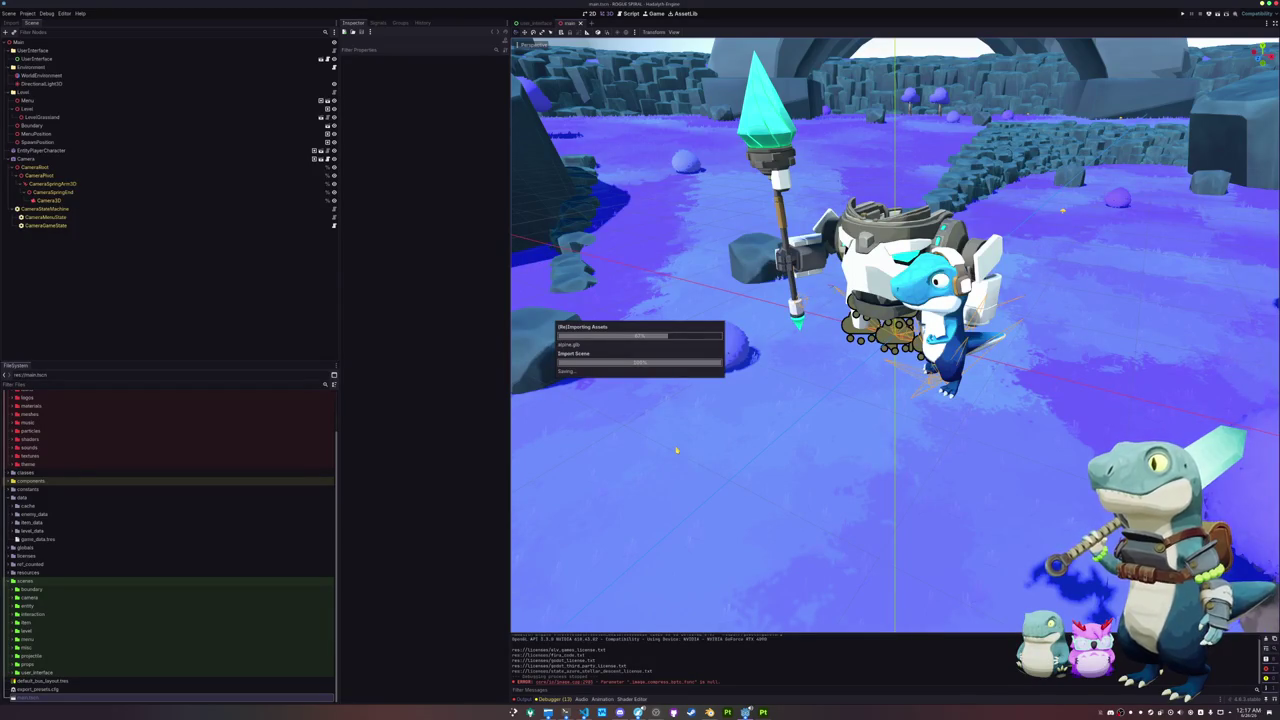
- Duplicate the scenes/level/level_grassland folder as level_alpine
middle_drag(676, 451, 676, 420)
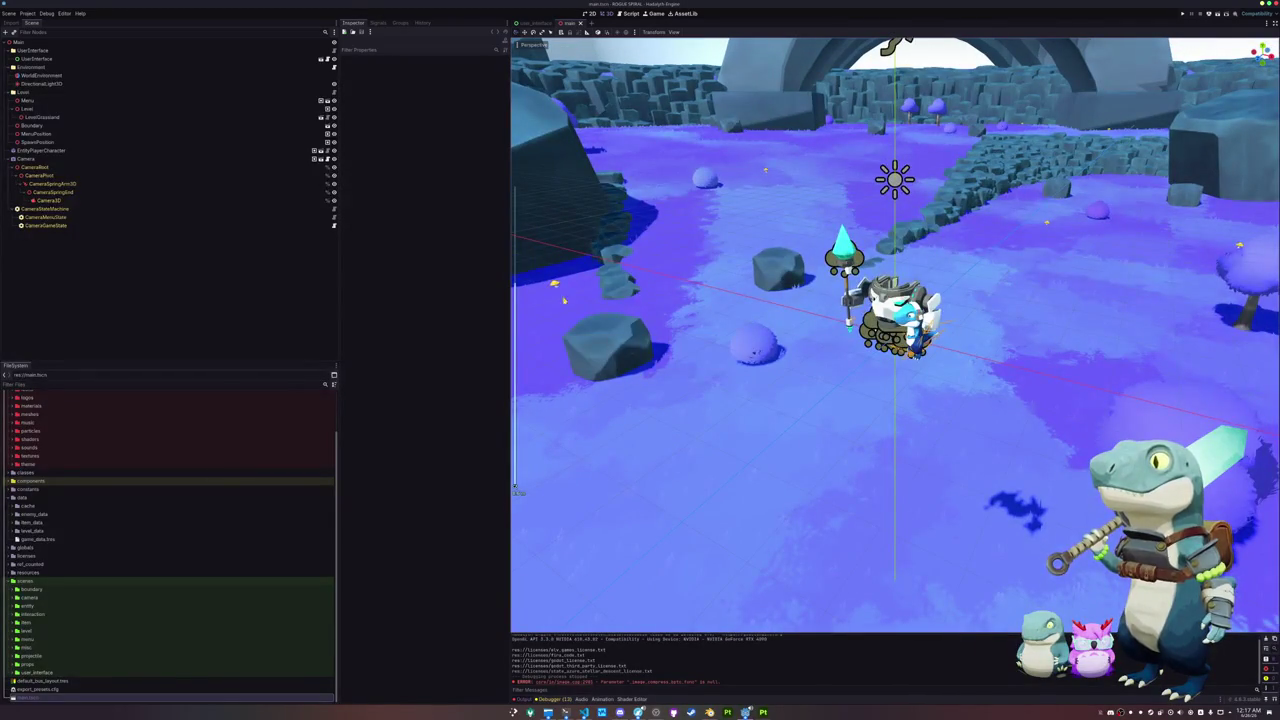
click(44, 117)
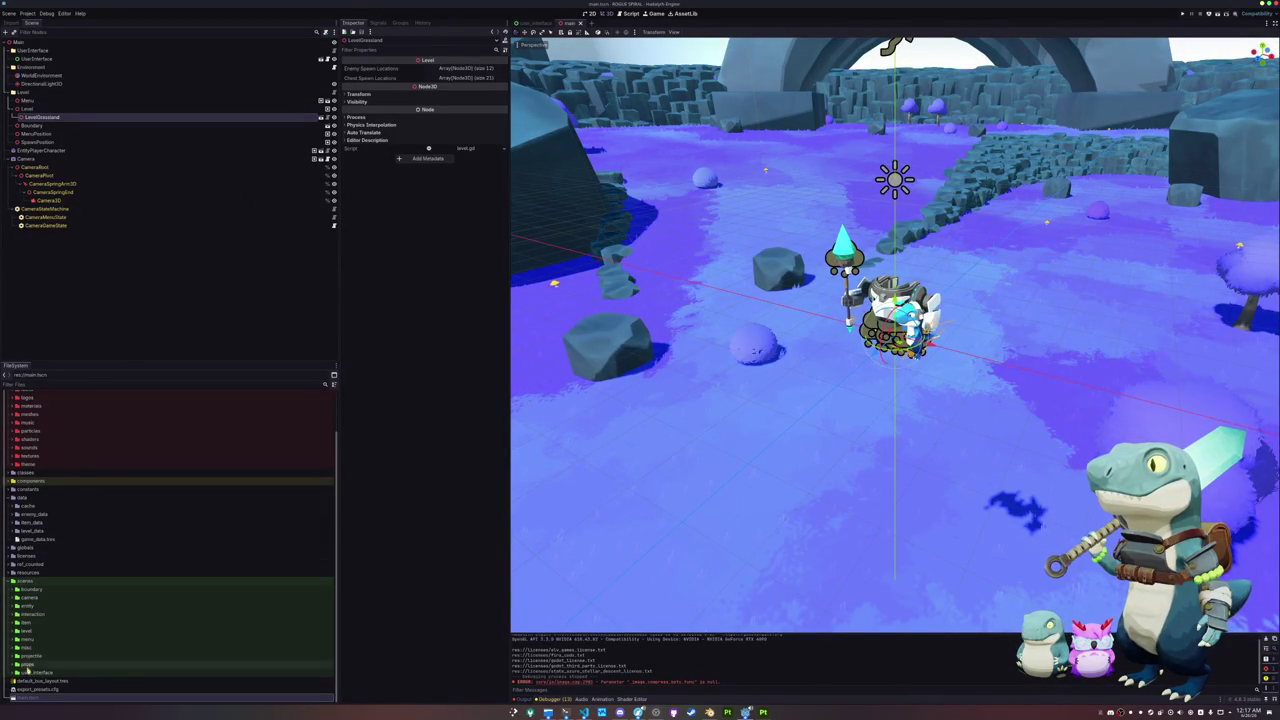
double_click(41, 631)
click(45, 639)
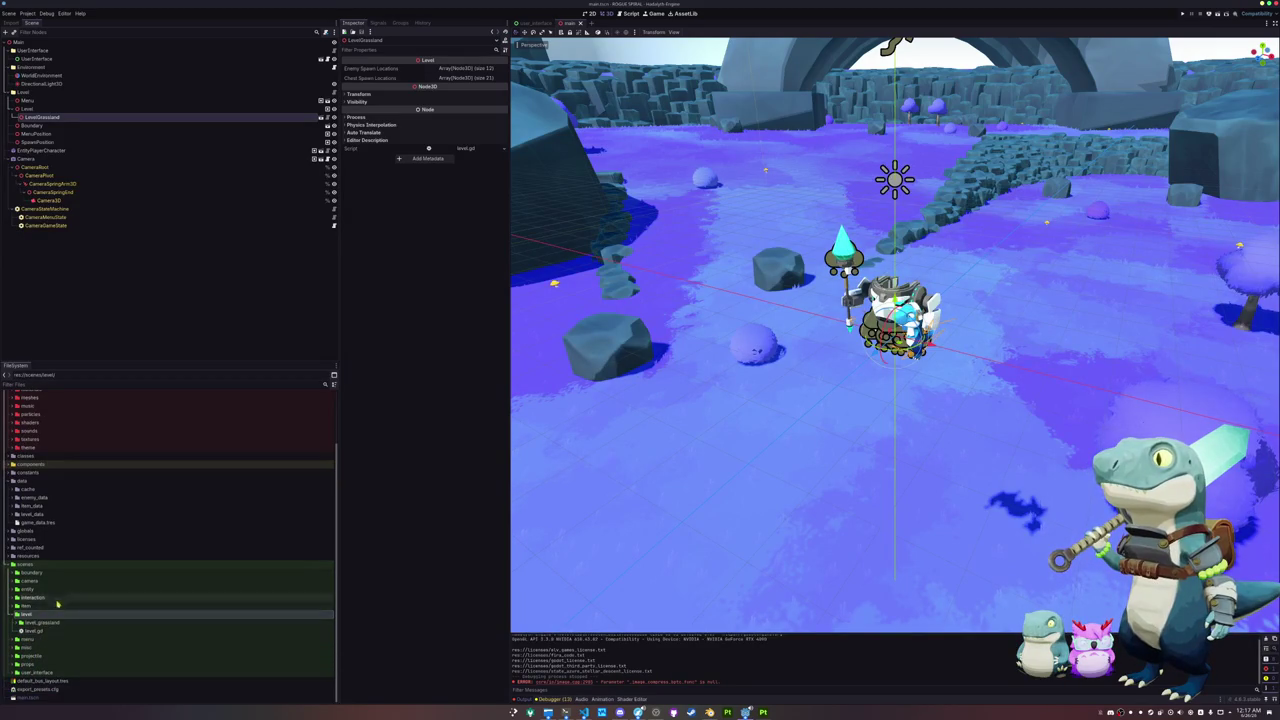
key(ctrl+d)
text(level_alpi)
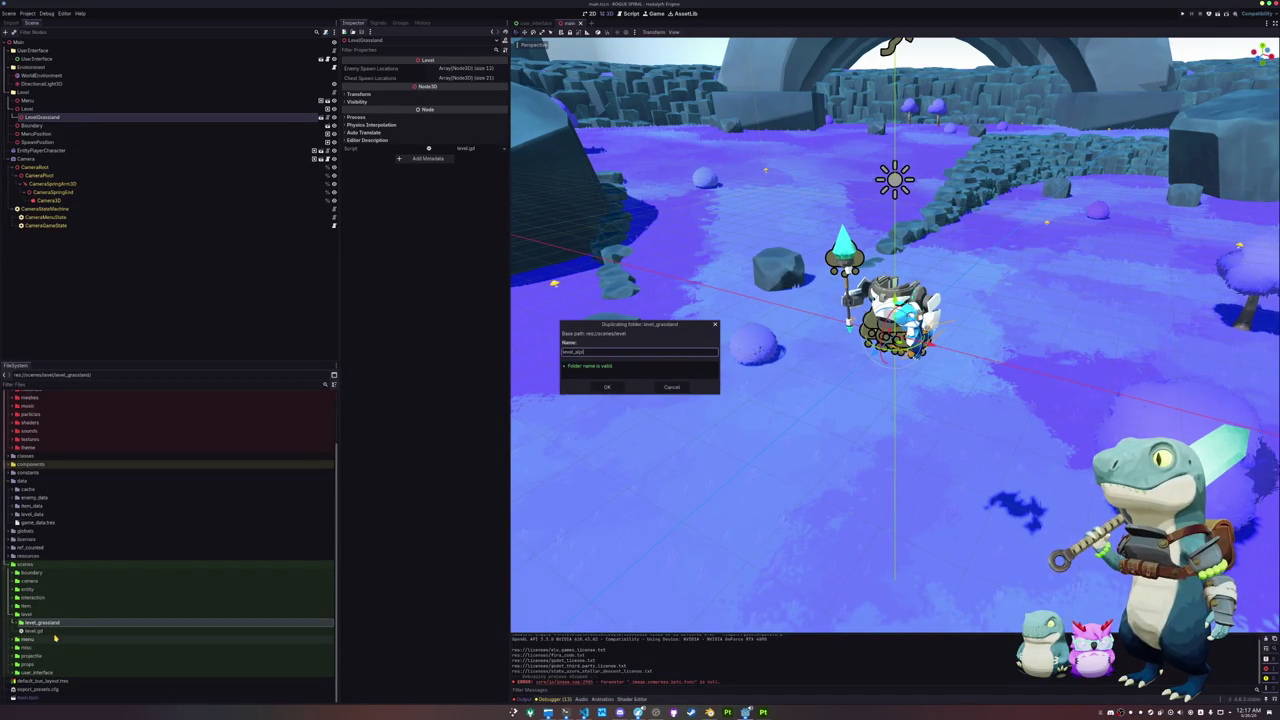
key(Return)
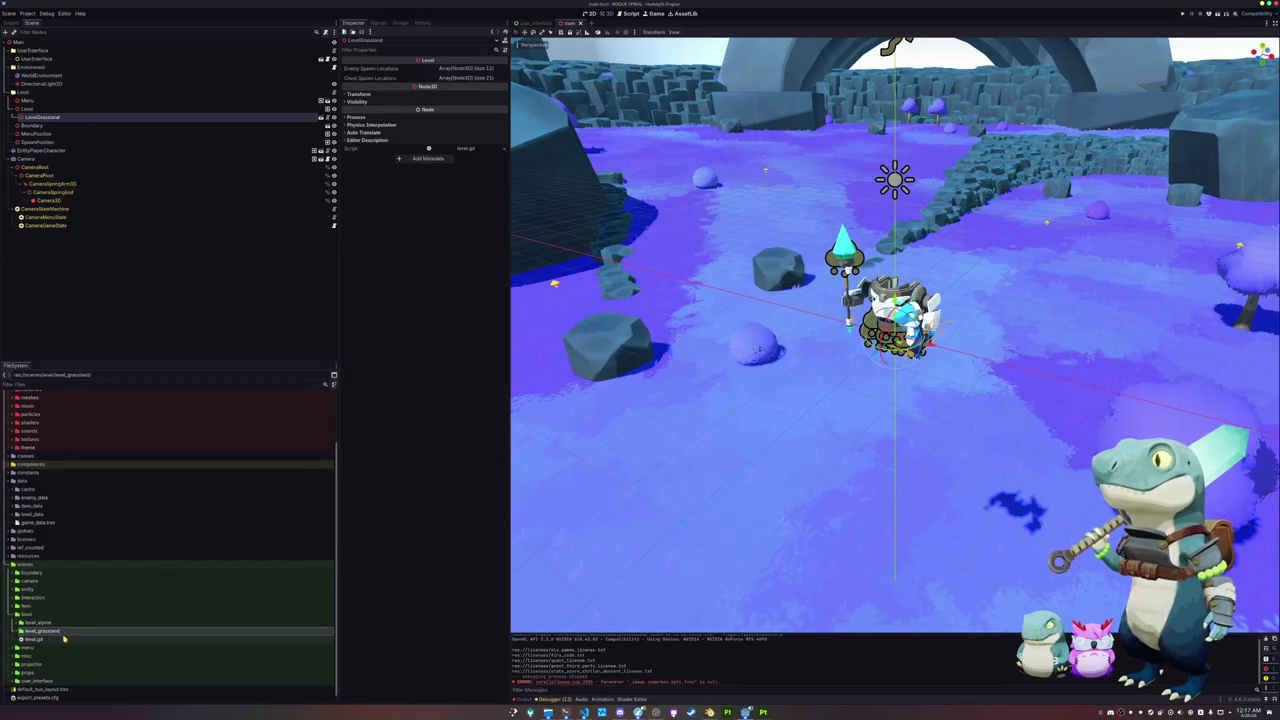
- Rename the copied level_grassland.tscn to level_alpine.tscn
double_click(40, 623)
click(66, 631)
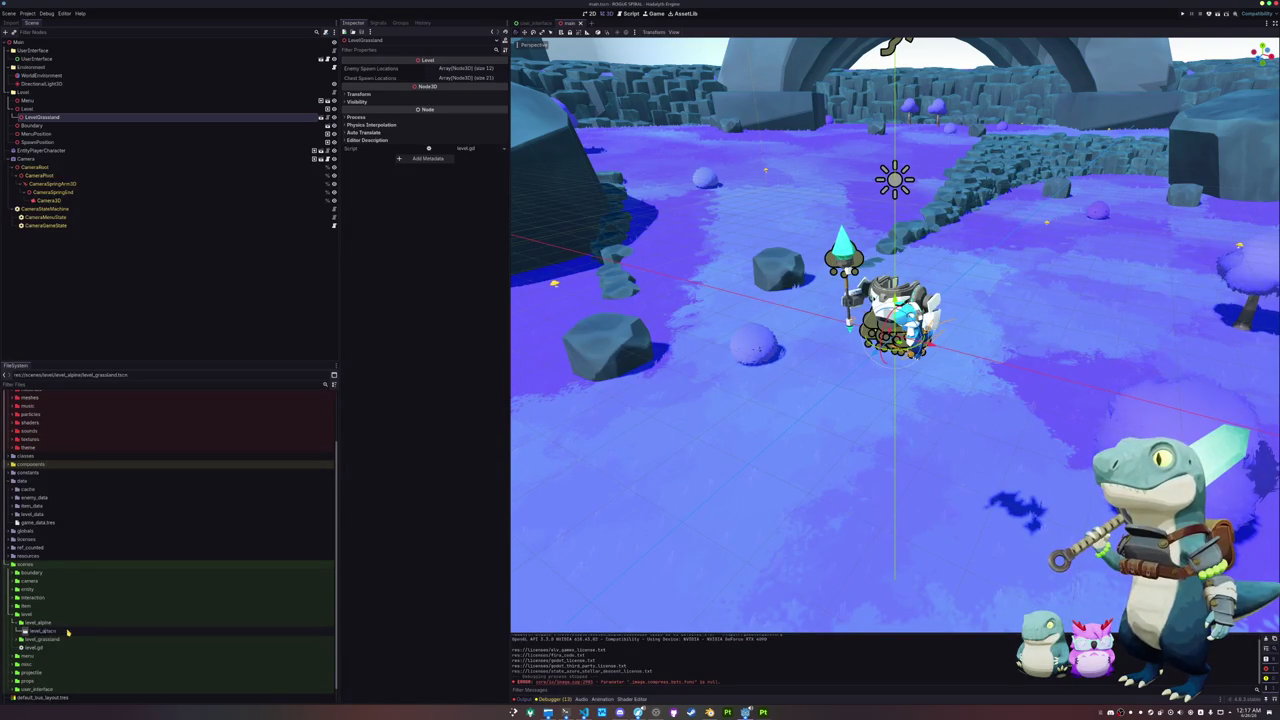
key(Return)
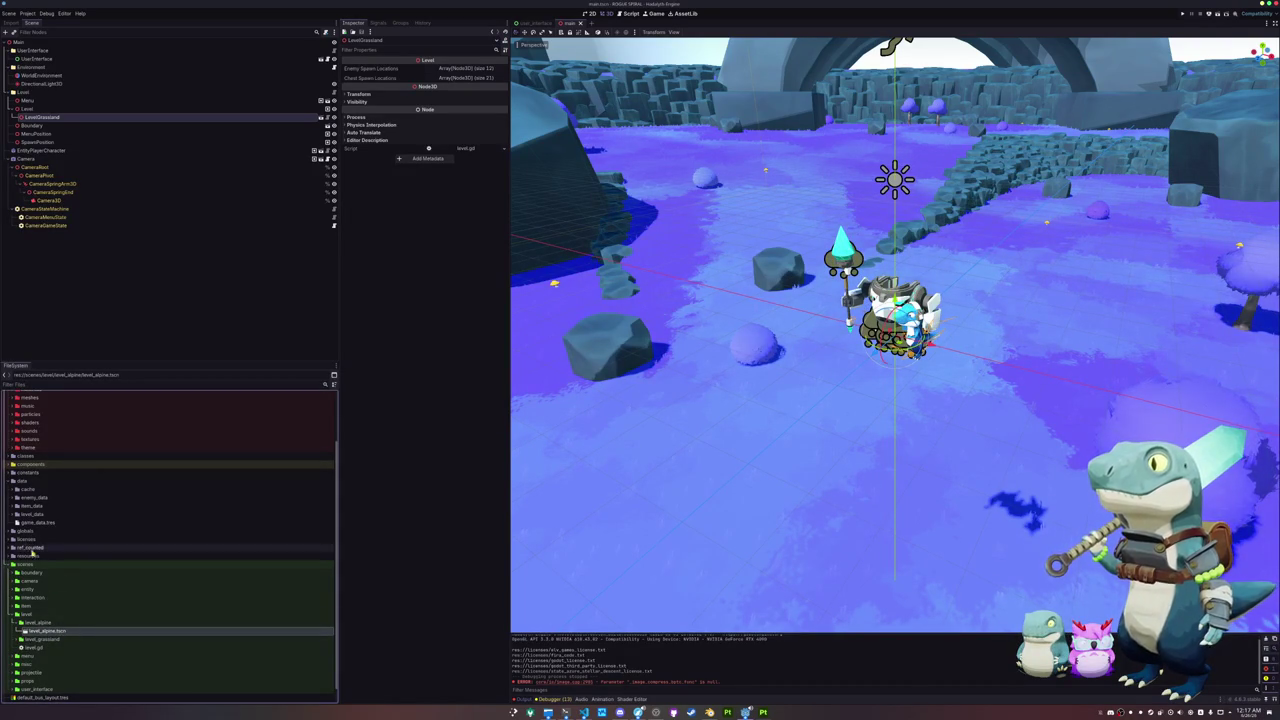
- Select the Boundary node and orbit out to view the whole circular boundary
click(32, 125)
middle_drag(608, 305, 720, 305)
scroll(705, 299, down, 5)
scroll(705, 299, up, 3)
scroll(720, 305, up, 3)
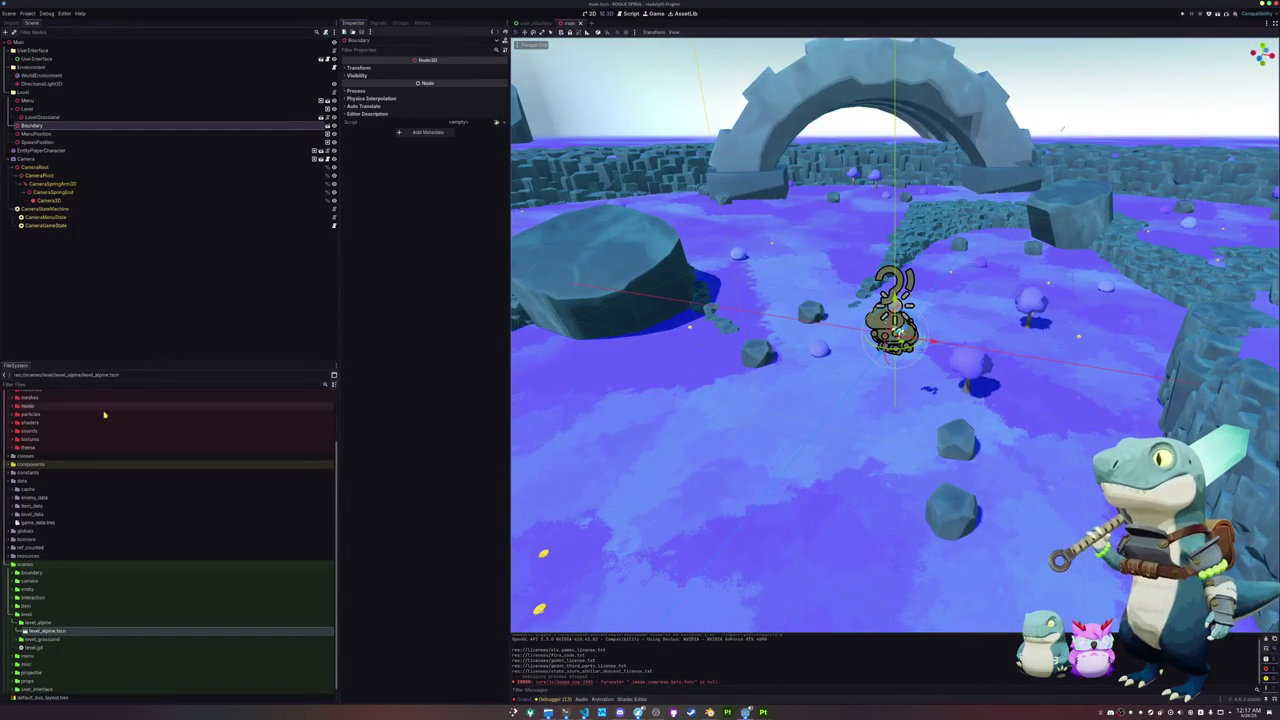
- Duplicate level_data_grassland.tres as level_data_alpine.tres with level name Alpine, and save
double_click(45, 514)
click(47, 522)
key(ctrl+d)
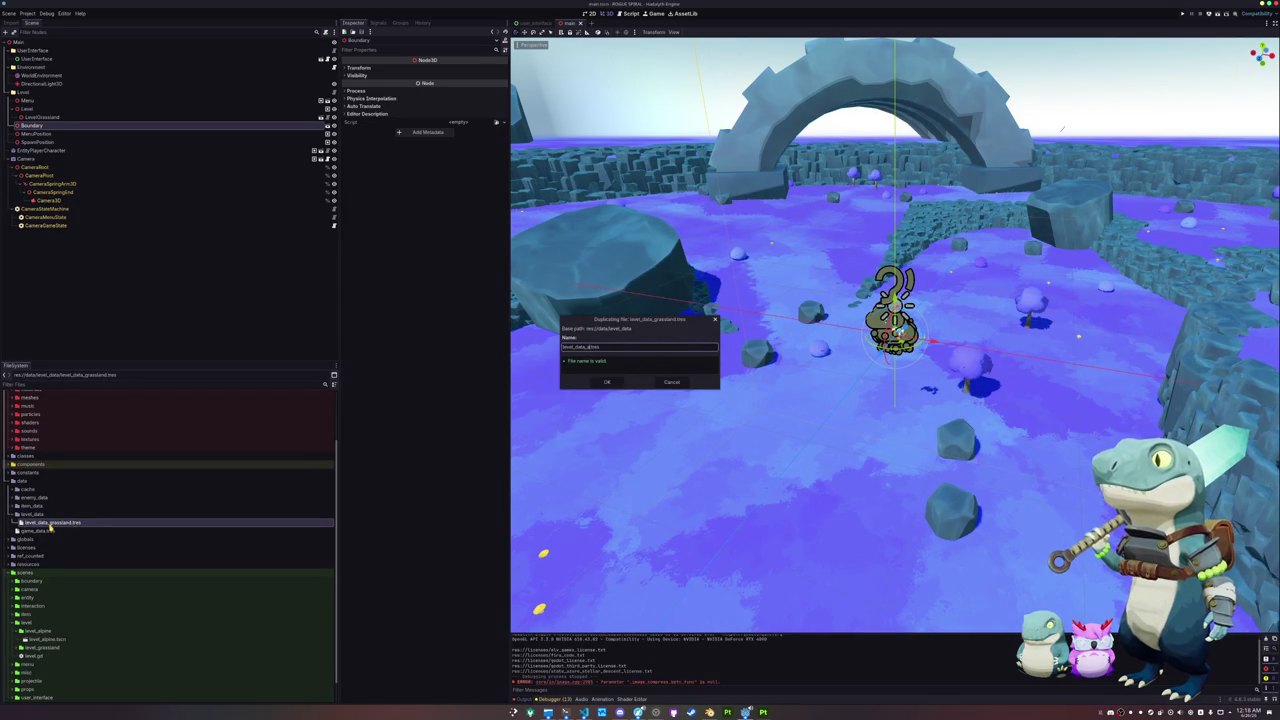
key(Return)
click(49, 523)
text(Alpine)
key(ctrl+s)
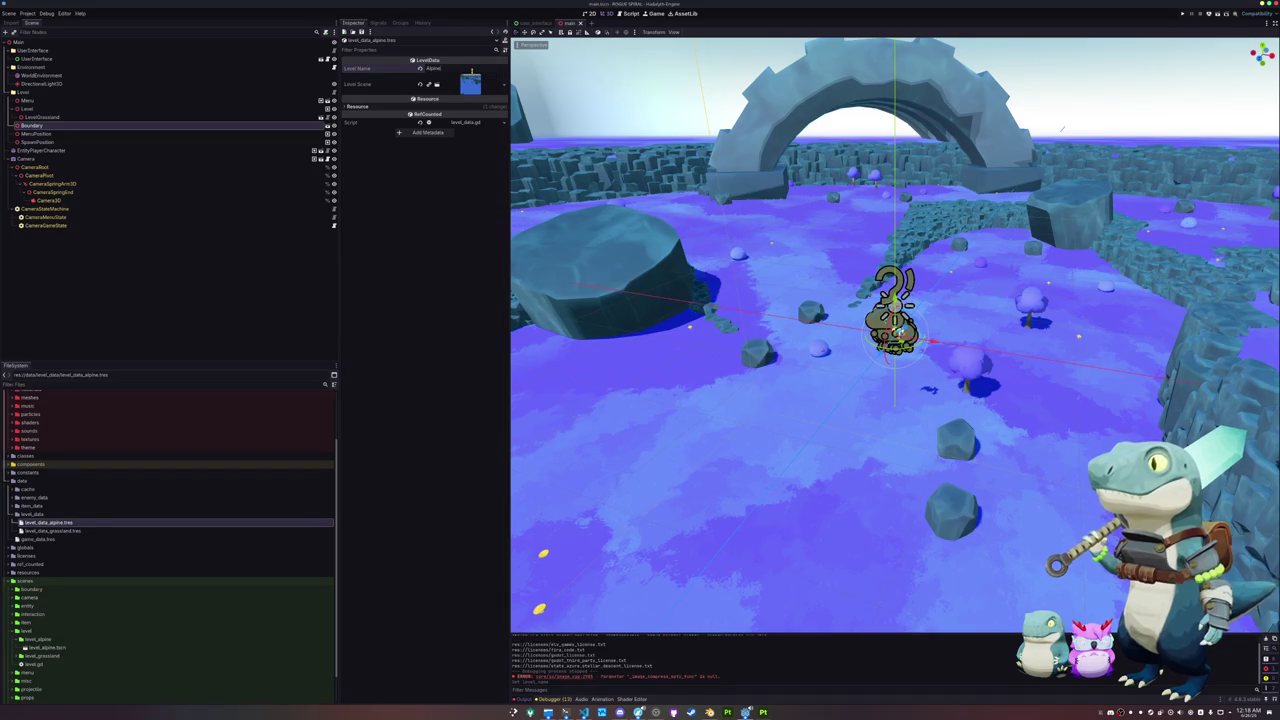
- Quick-load level_alpine.tscn as the Level Scene, then open the level_alpine scene
click(507, 88)
click(480, 120)
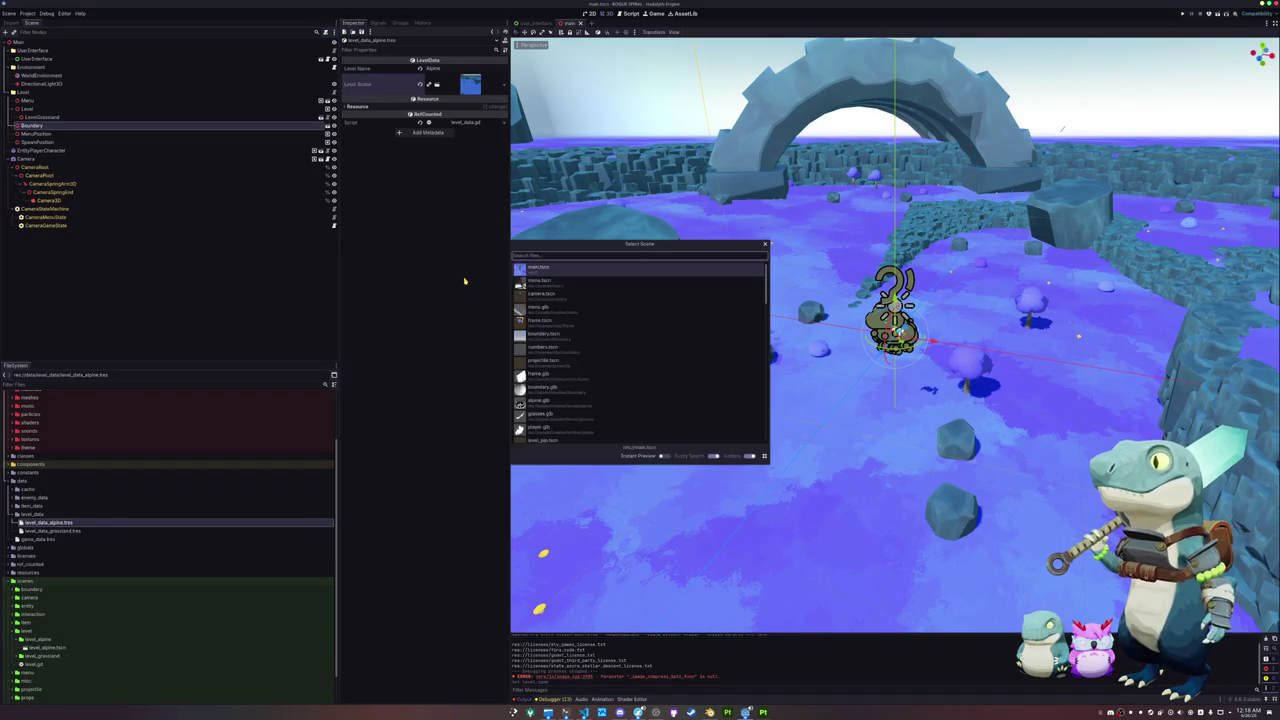
text(alpine)
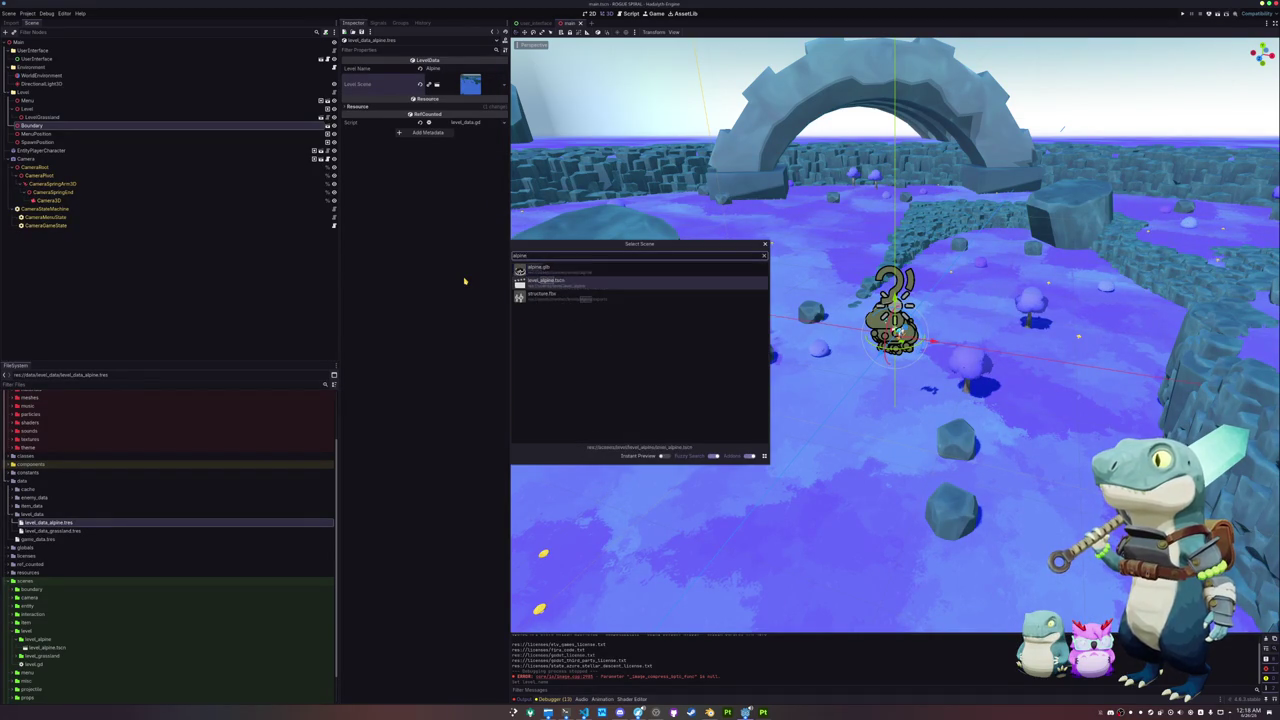
key(Return)
scroll(62, 600, down, 1)
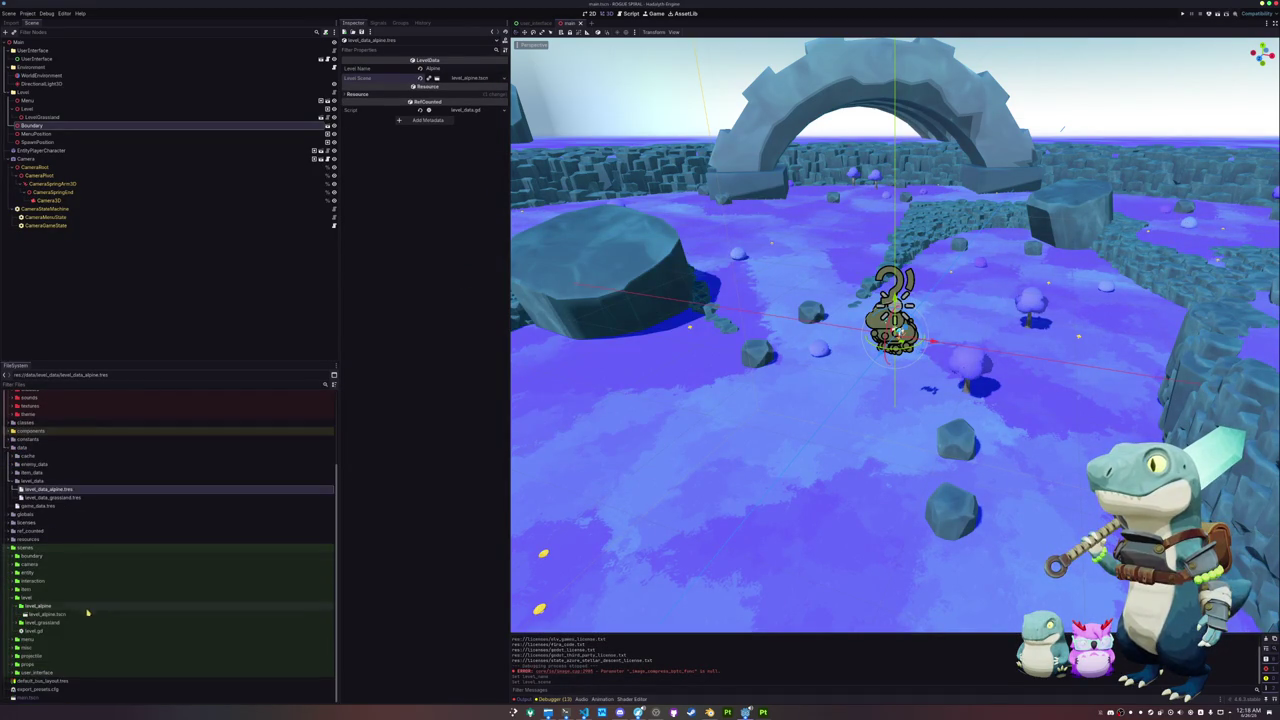
double_click(62, 616)
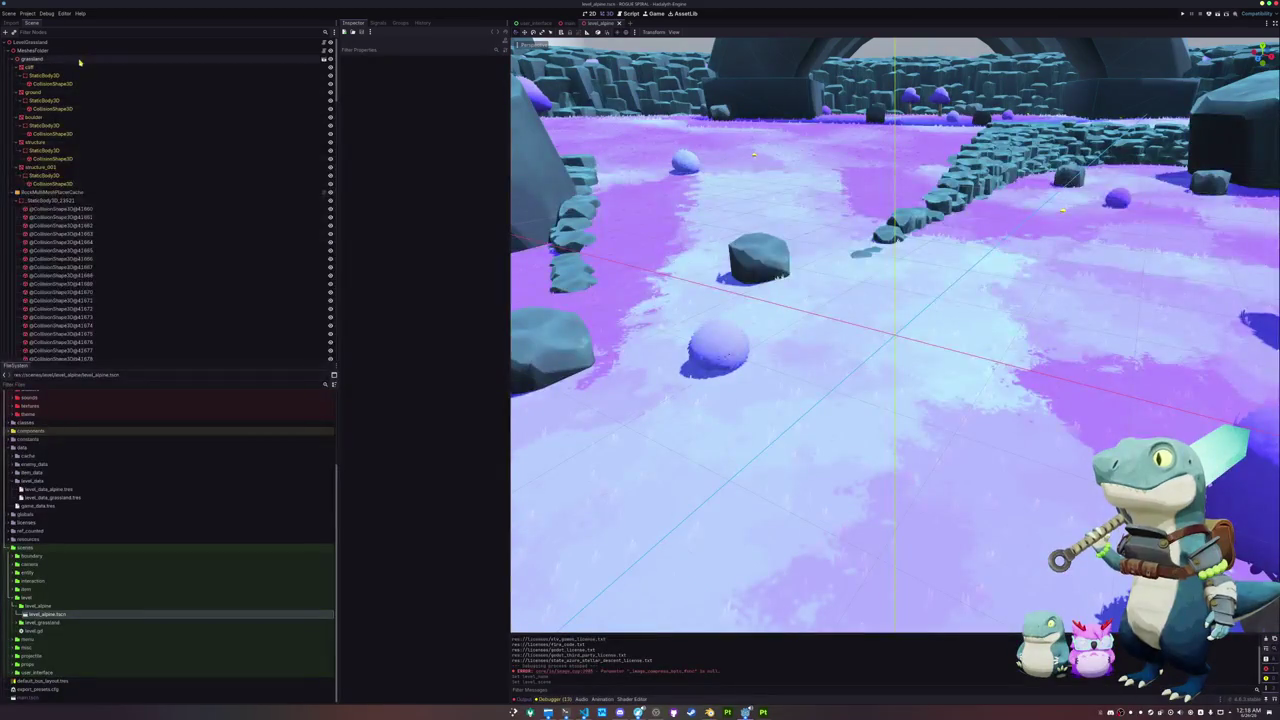
- Collapse the StaticBody3D, MultiMeshPlacerArea and placer cache nodes in the LevelAlpine Scene tree
click(86, 45)
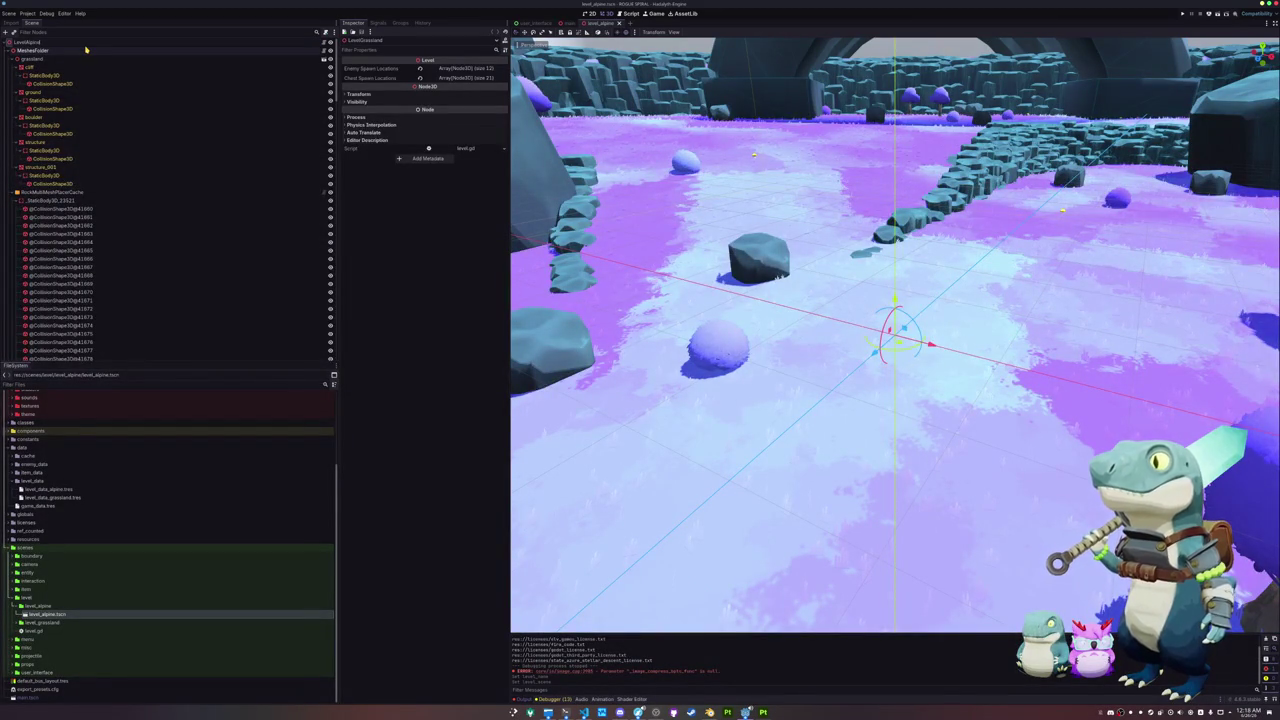
click(53, 193)
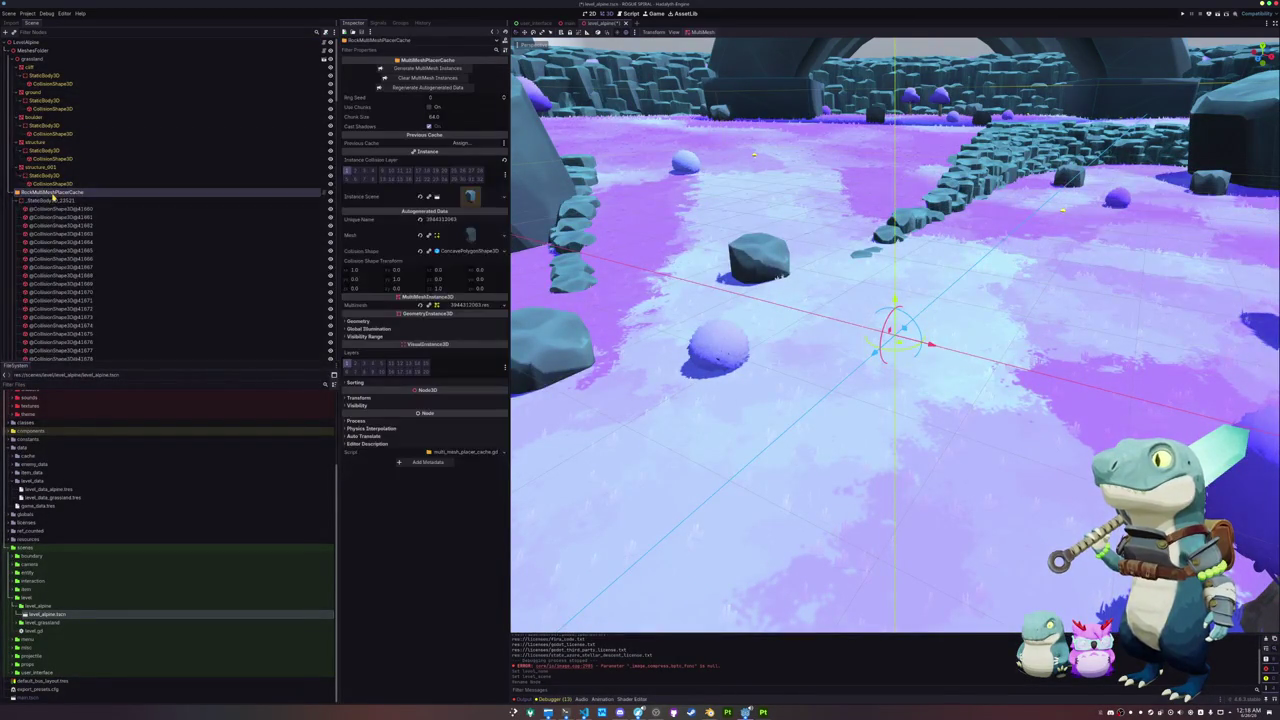
scroll(53, 197, down, 2)
click(20, 160)
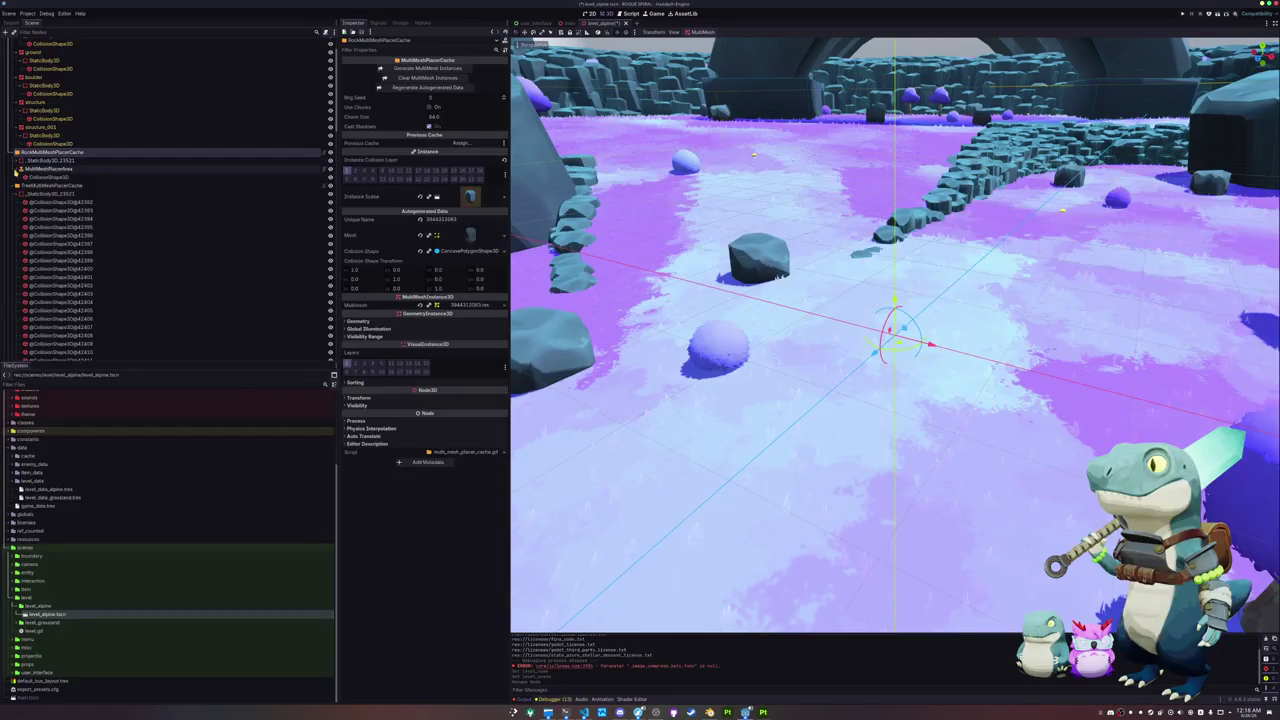
click(16, 170)
click(14, 185)
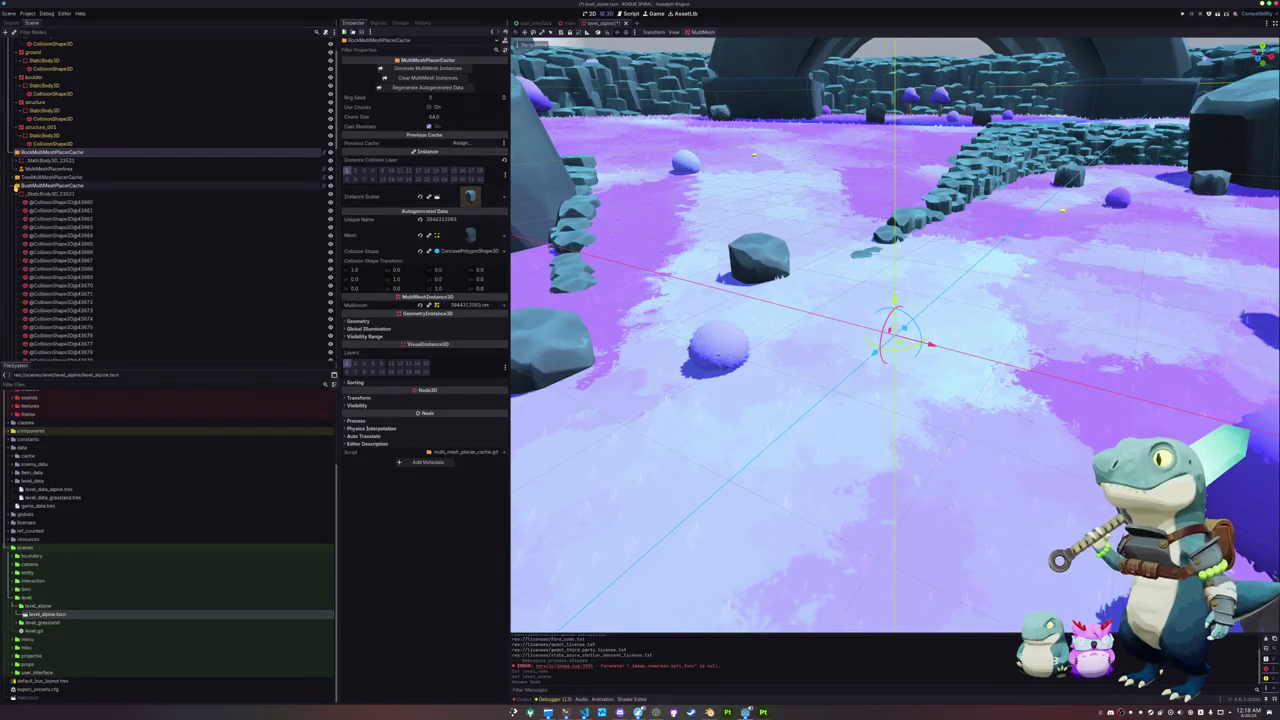
click(13, 193)
click(13, 201)
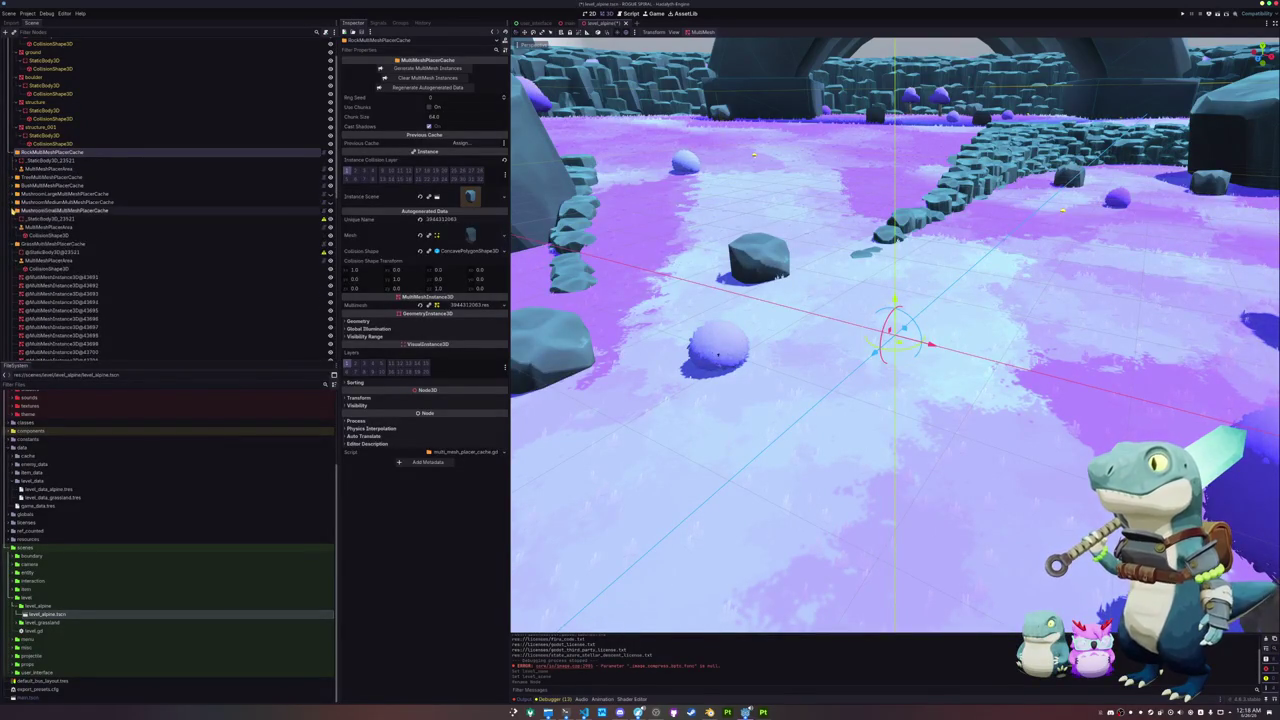
click(13, 210)
click(13, 218)
- Delete the MushroomLarge, MushroomMedium, MushroomSmall and Grass placer caches
click(44, 194)
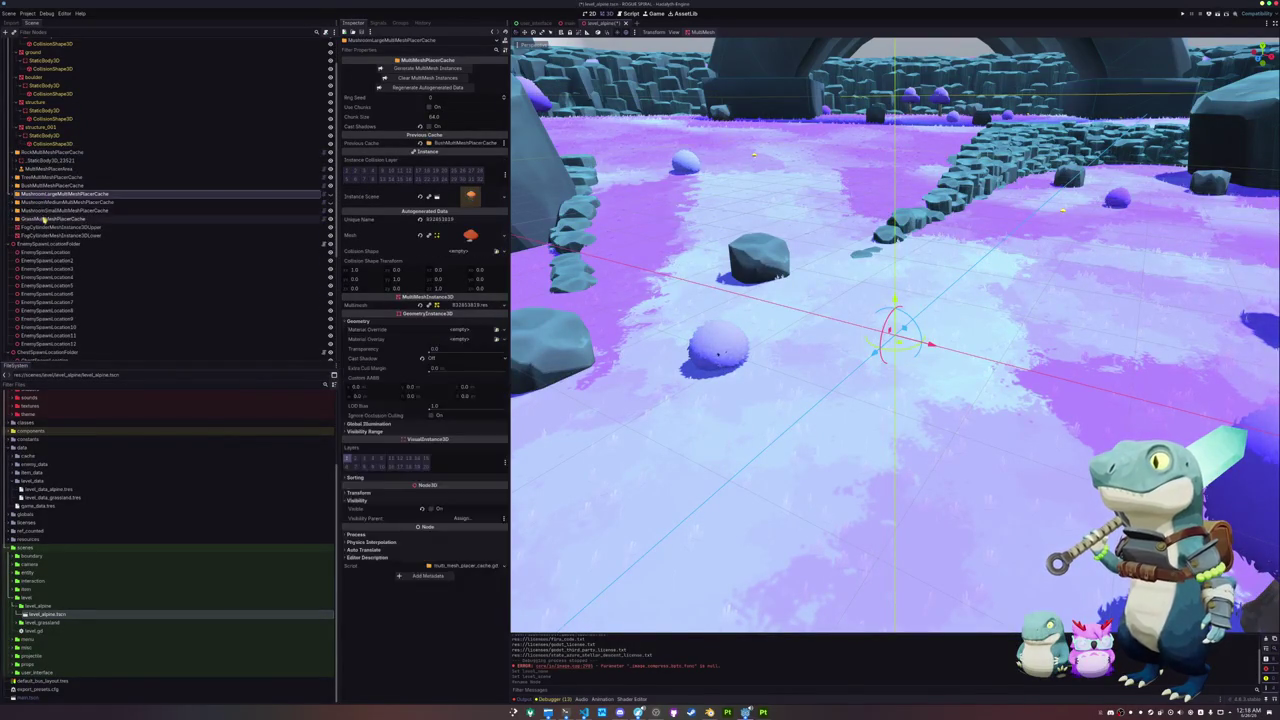
shift+click(63, 218)
key(Delete)
key(Return)
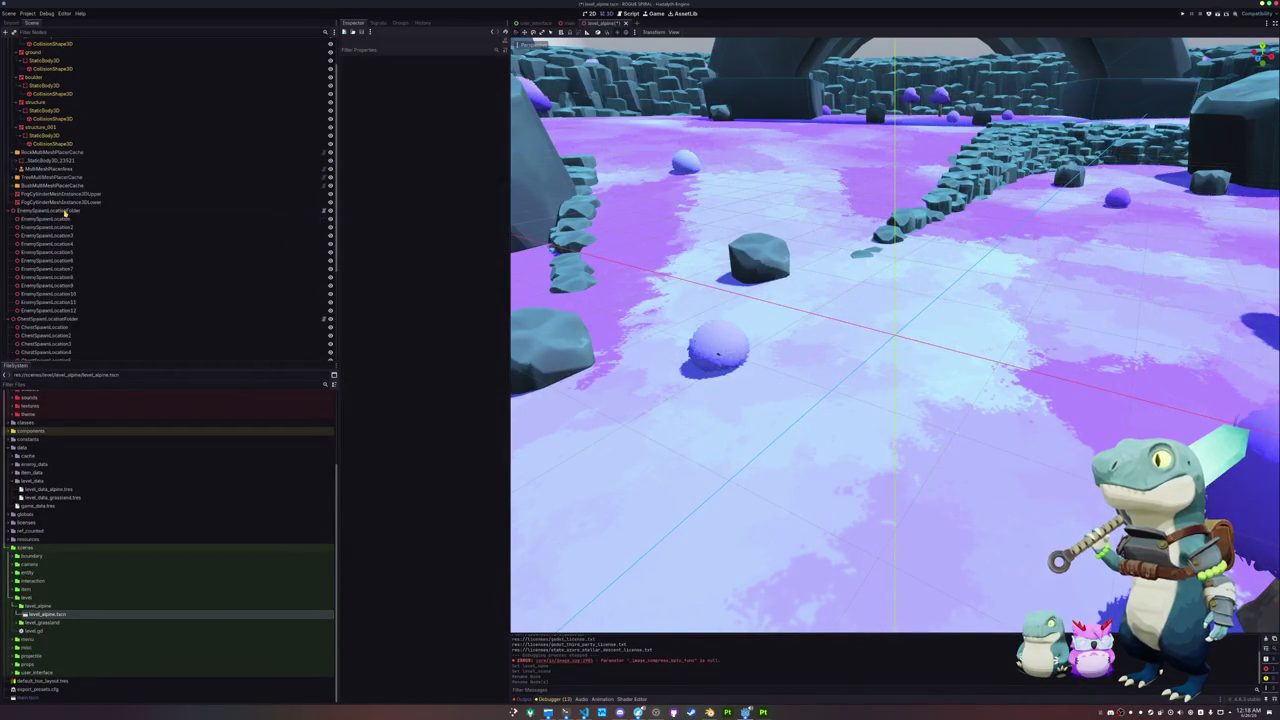
- Select EnemySpawnLocationFolder and orbit the viewport to inspect the arch and walls
click(55, 212)
scroll(51, 245, down, 3)
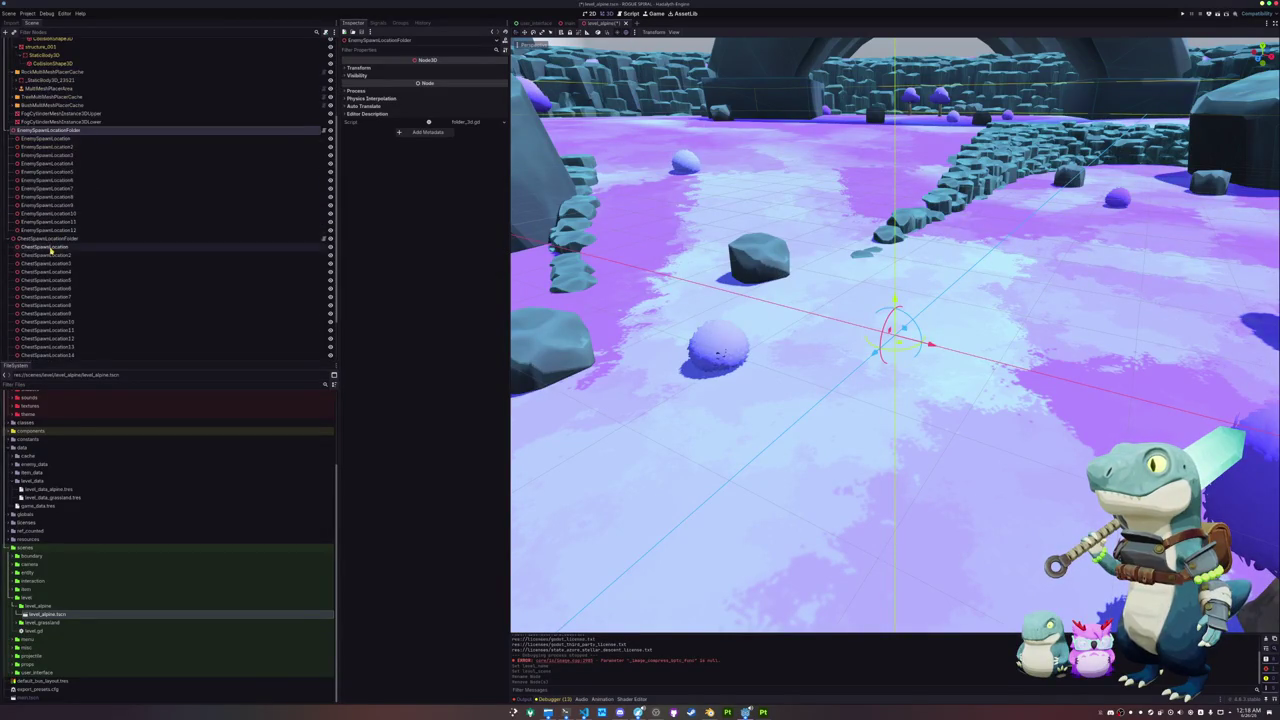
mouse_move(560, 288)
middle_down()
mouse_move(675, 285)
mouse_move(680, 270)
middle_up()
scroll(115, 170, up, 5)
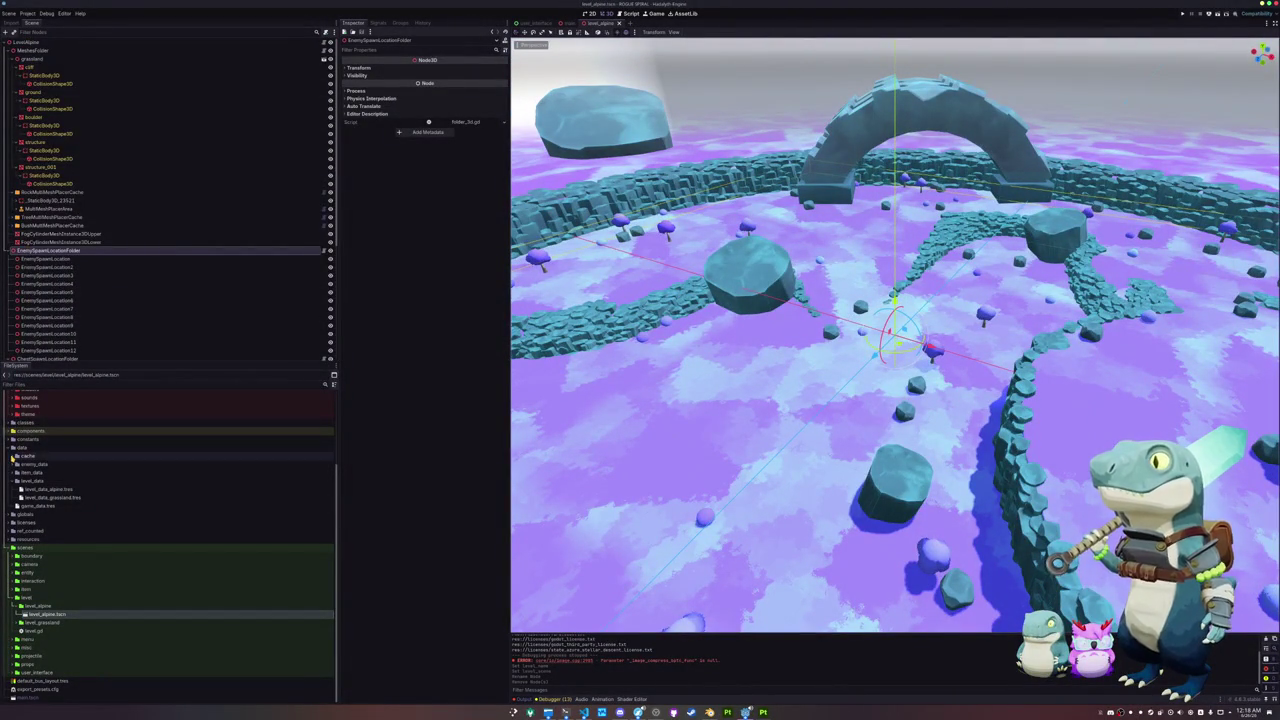
scroll(30, 575, up, 3)
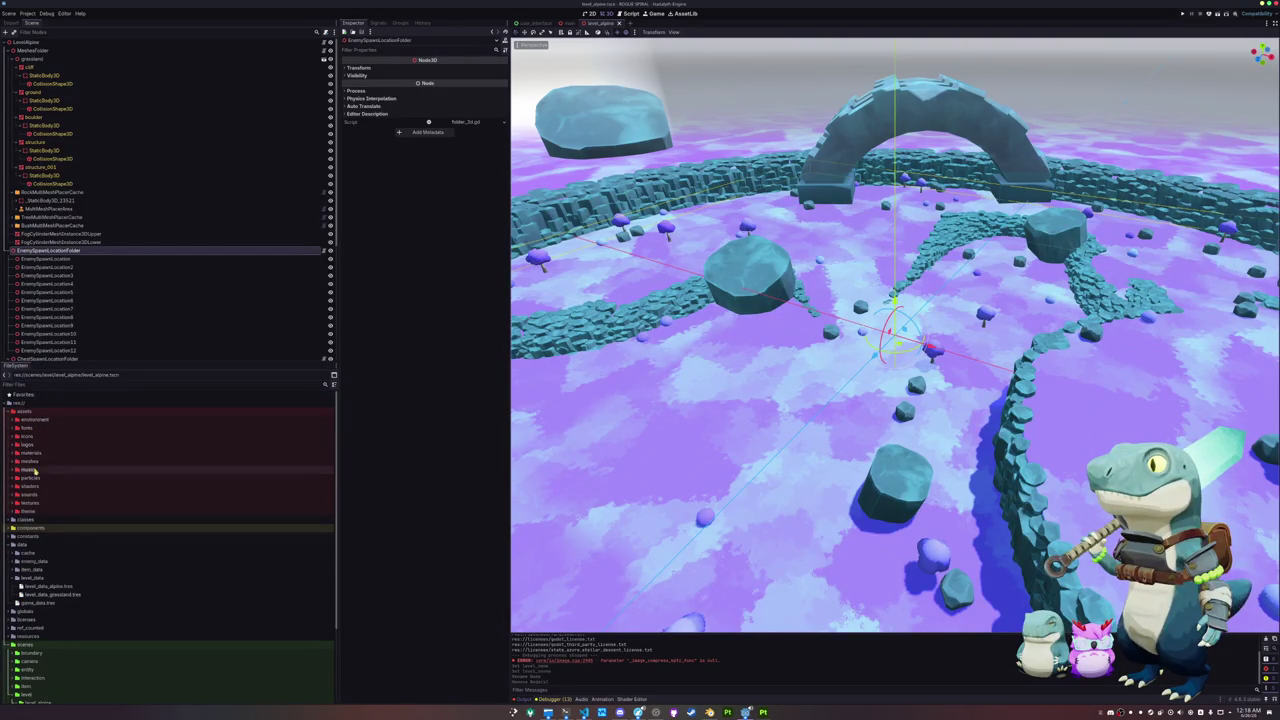
- Drag alpine.glb from assets/meshes/levels/alpine onto MeshesFolder in the Scene tree
double_click(36, 462)
double_click(36, 503)
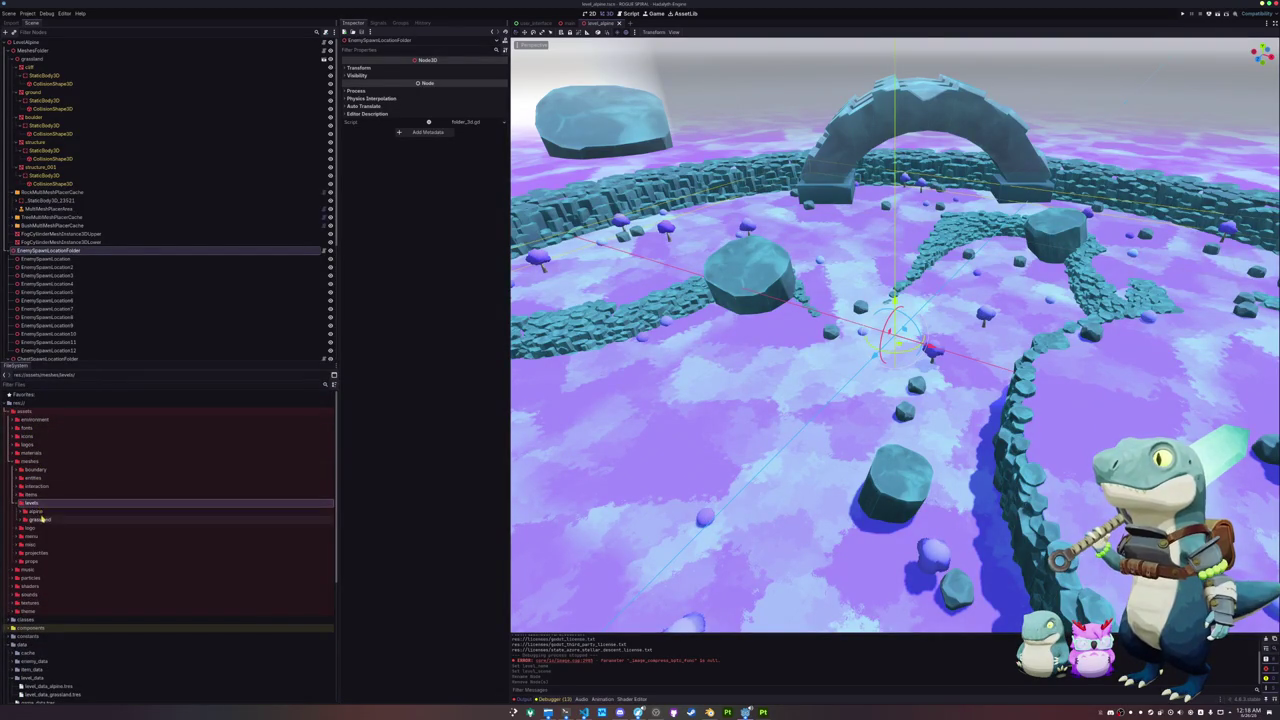
double_click(38, 511)
drag(40, 536, 35, 55)
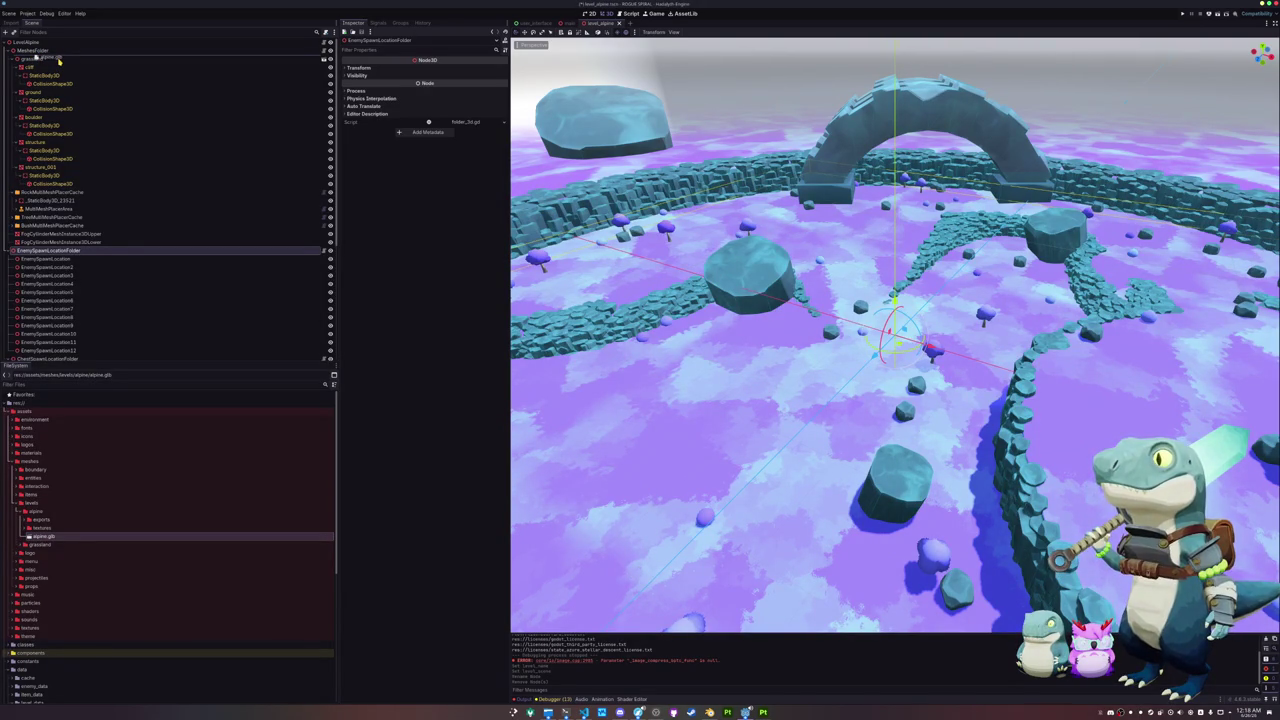
drag(58, 62, 58, 61)
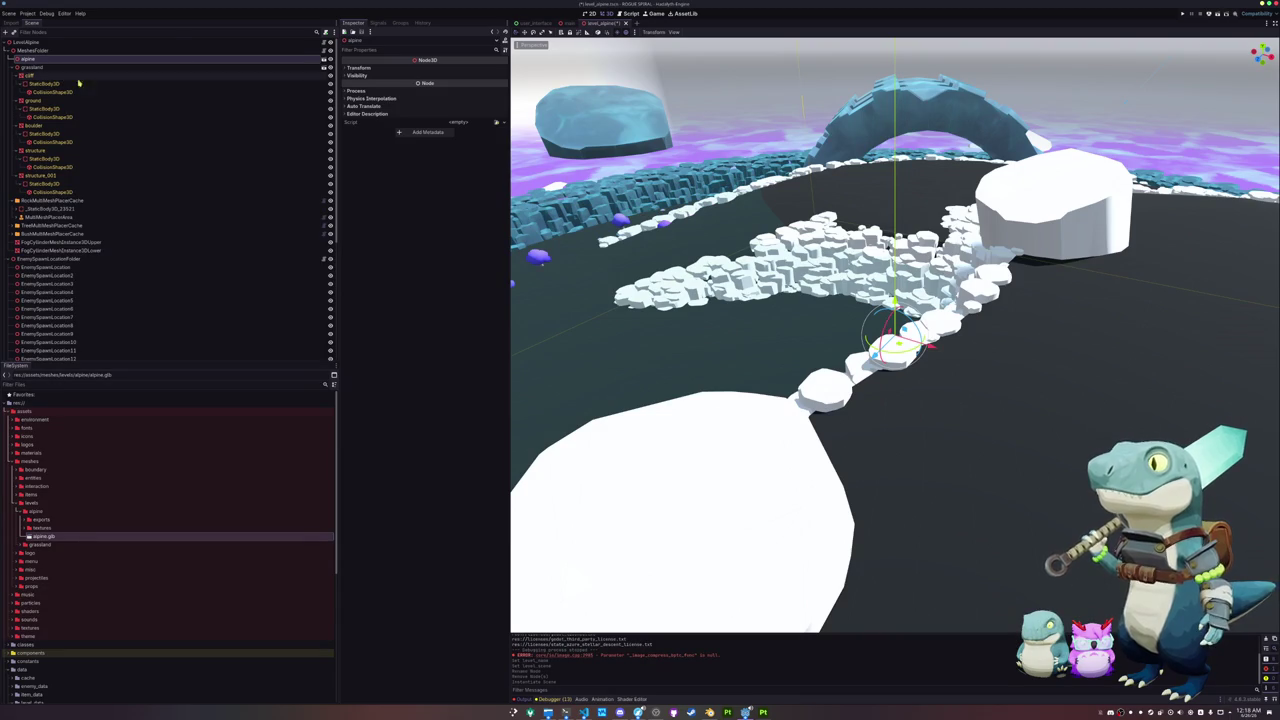
- Enable Editable Children on the alpine node, viewing the whole level from above
middle_drag(700, 400, 516, 489)
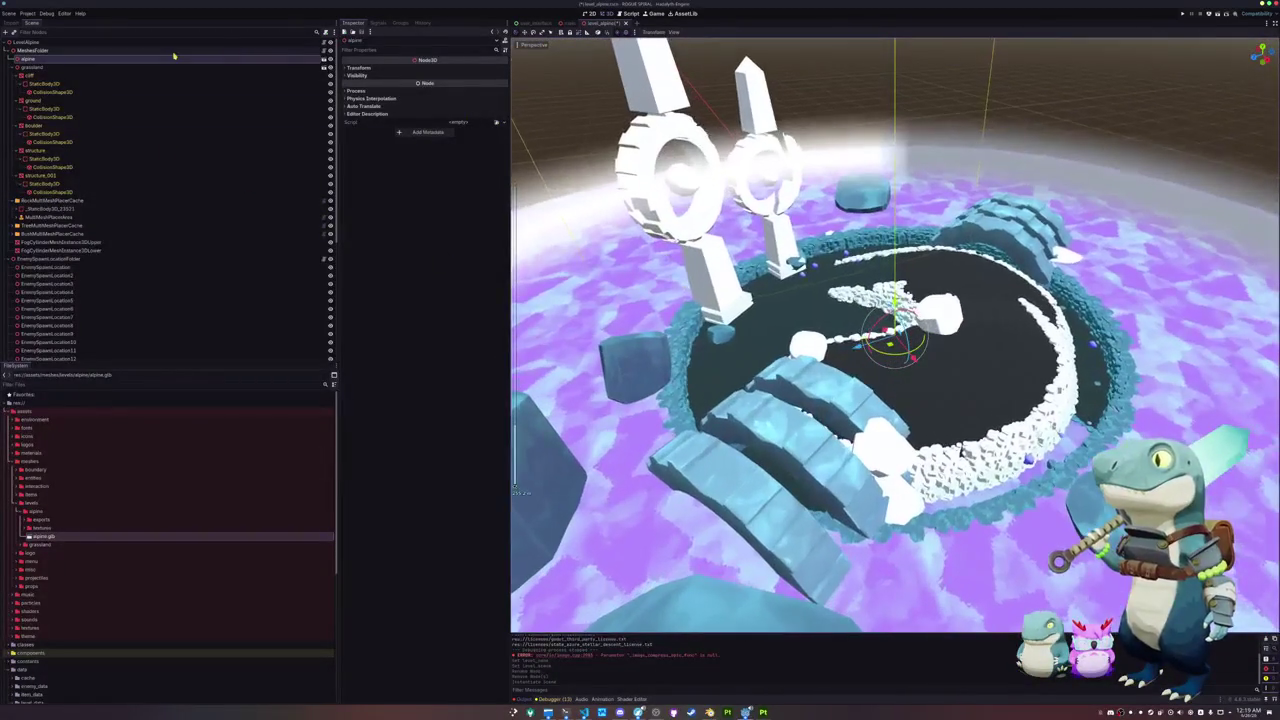
right_click(143, 61)
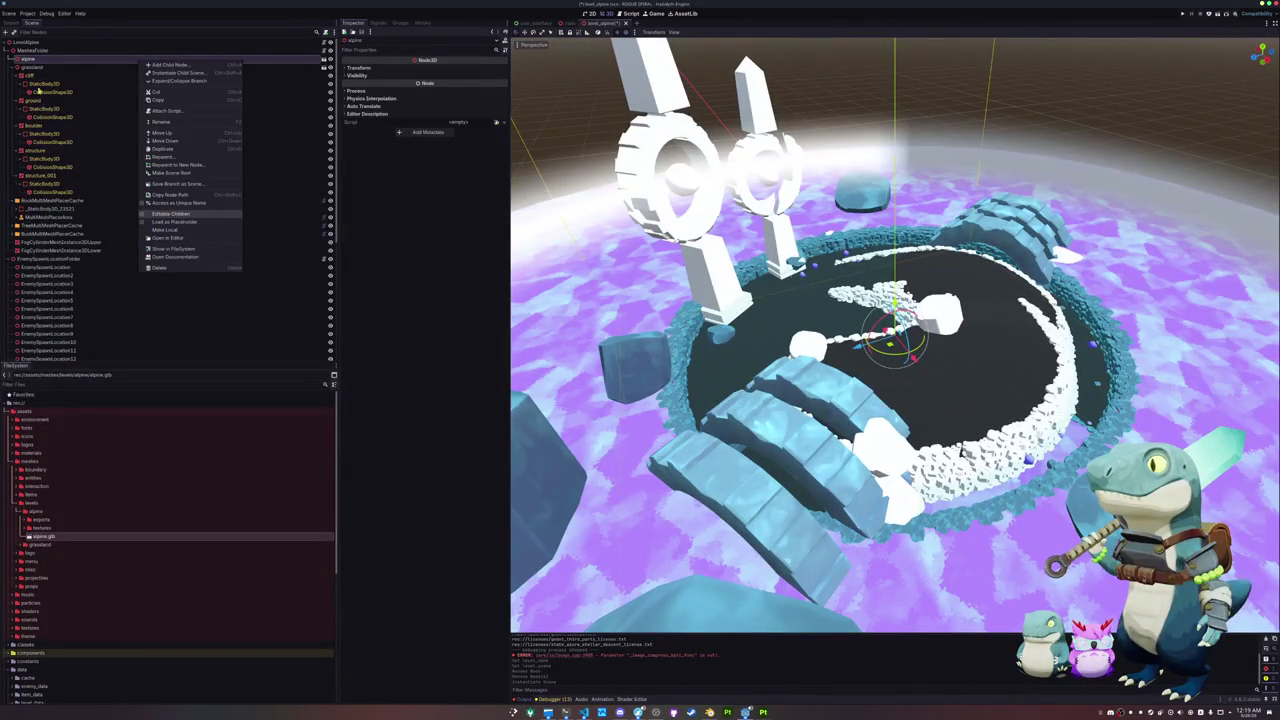
key(Return)
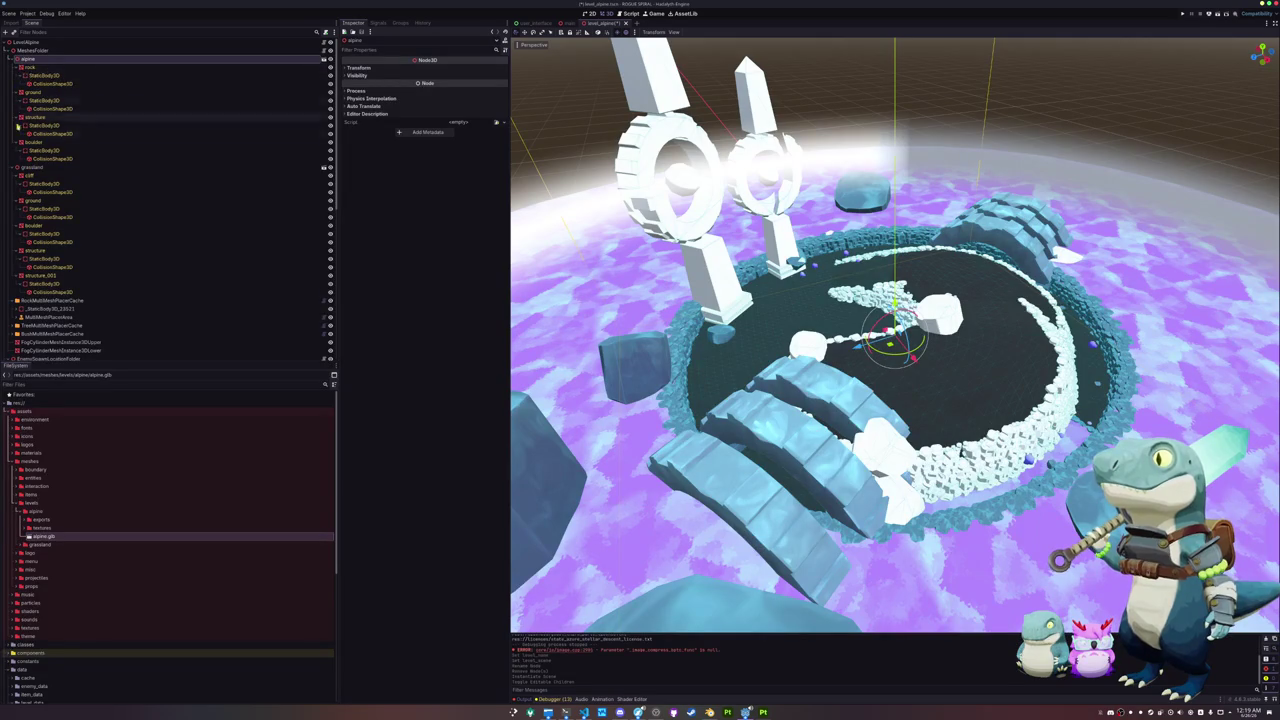
- Compare collision layers and mask of the old ground and alpine ground static bodies
click(40, 209)
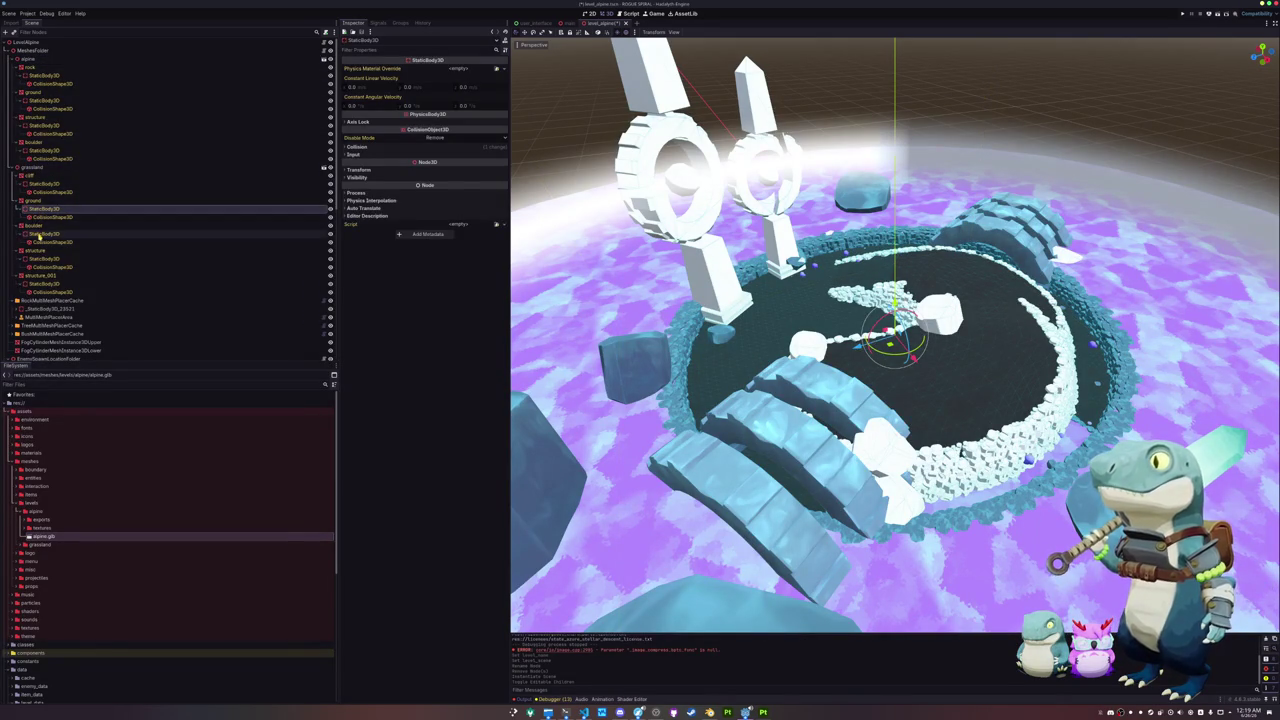
click(44, 233)
click(55, 209)
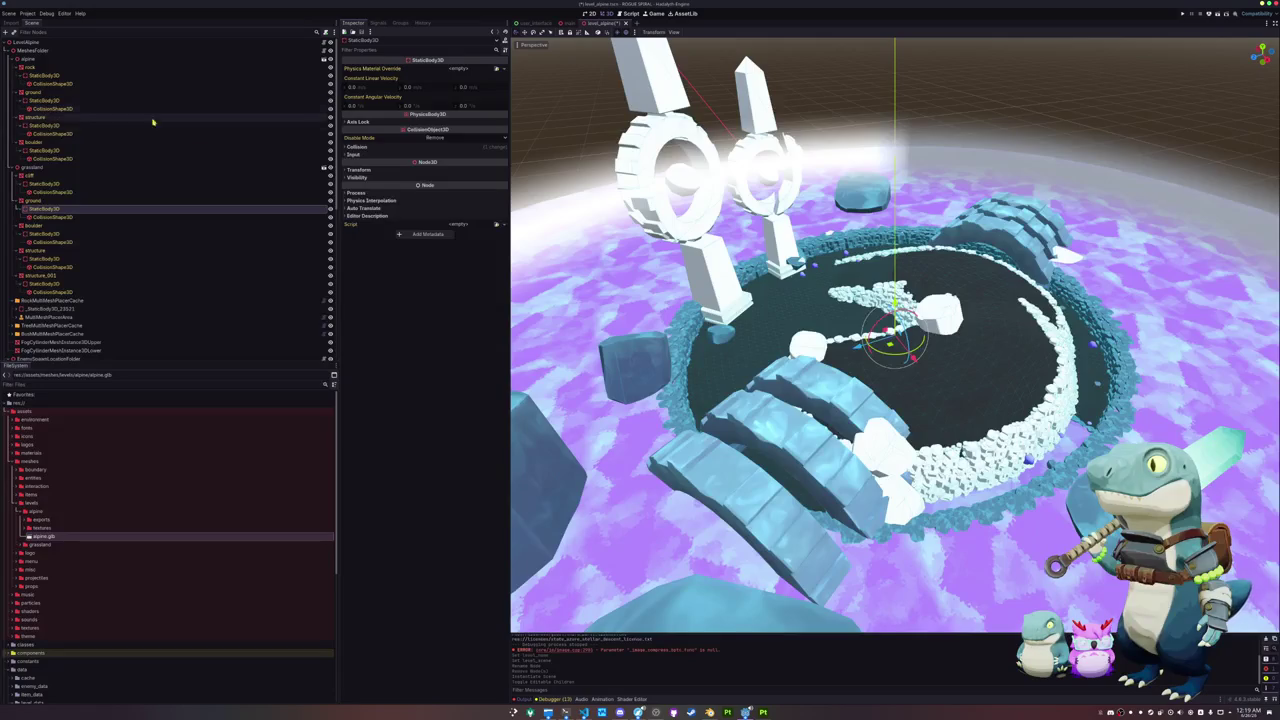
click(430, 147)
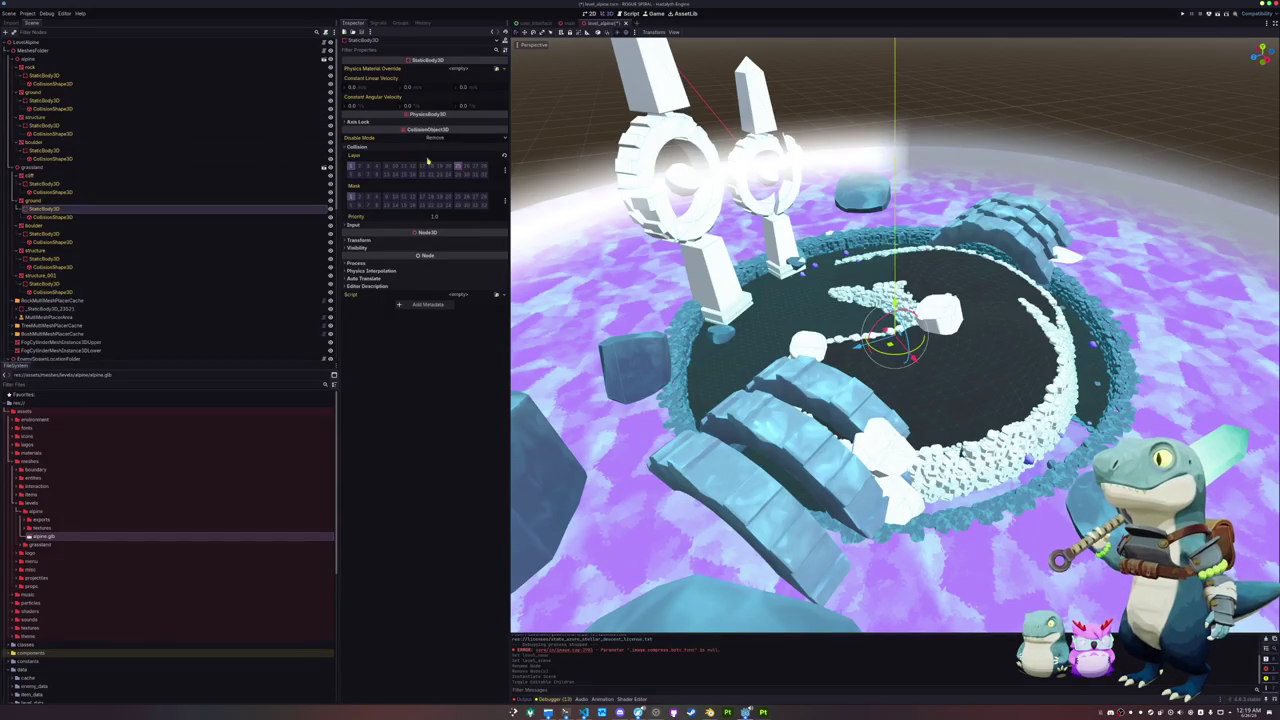
click(300, 100)
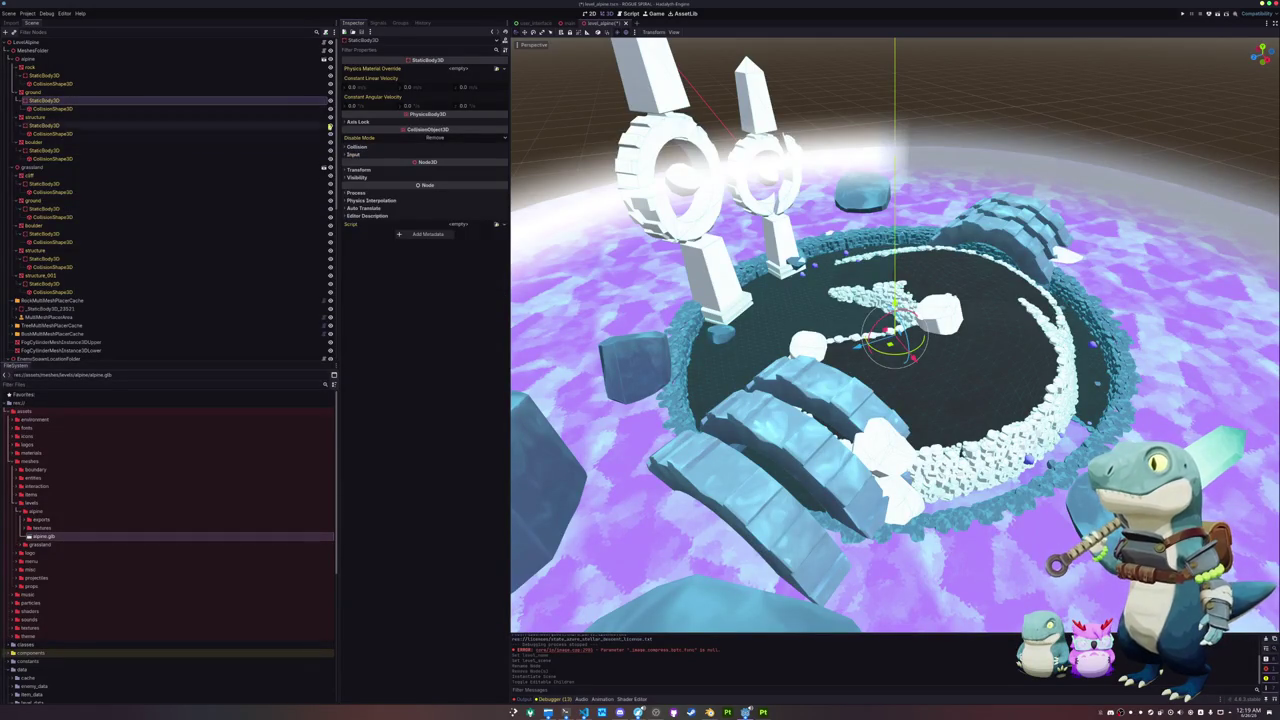
click(380, 147)
- Delete the old grassland node from the level
click(55, 168)
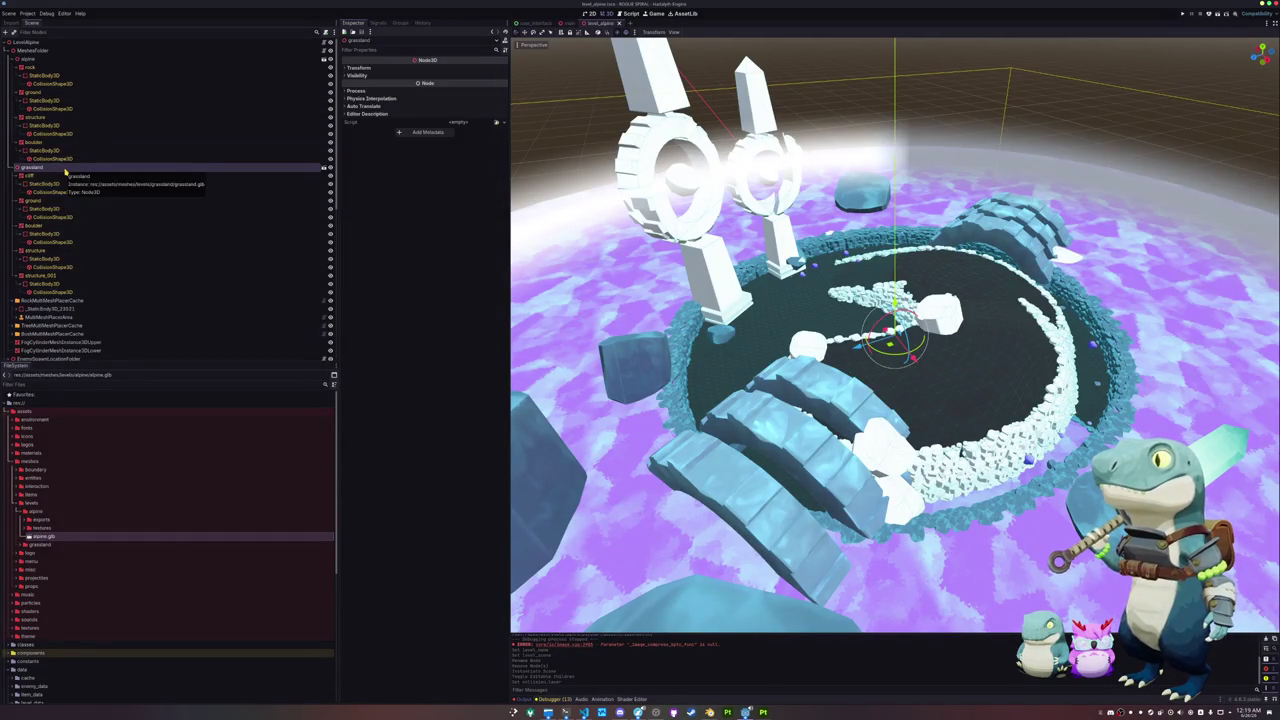
key(Delete)
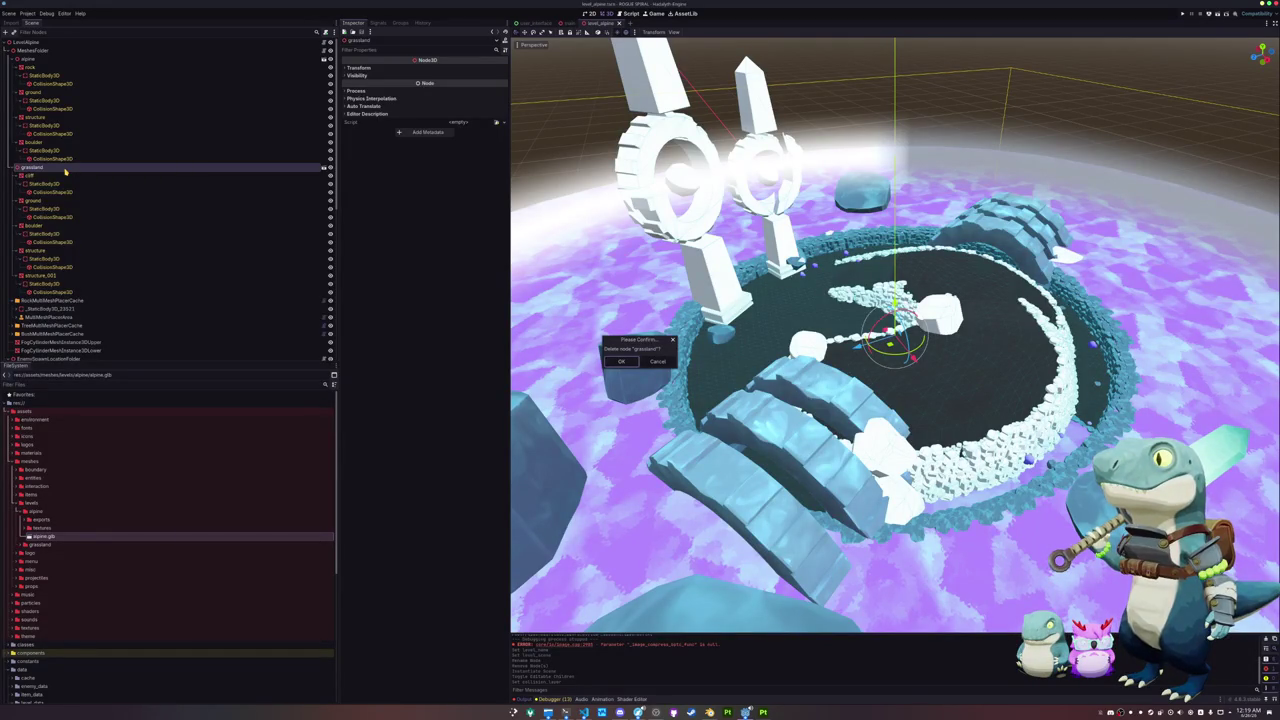
key(Return)
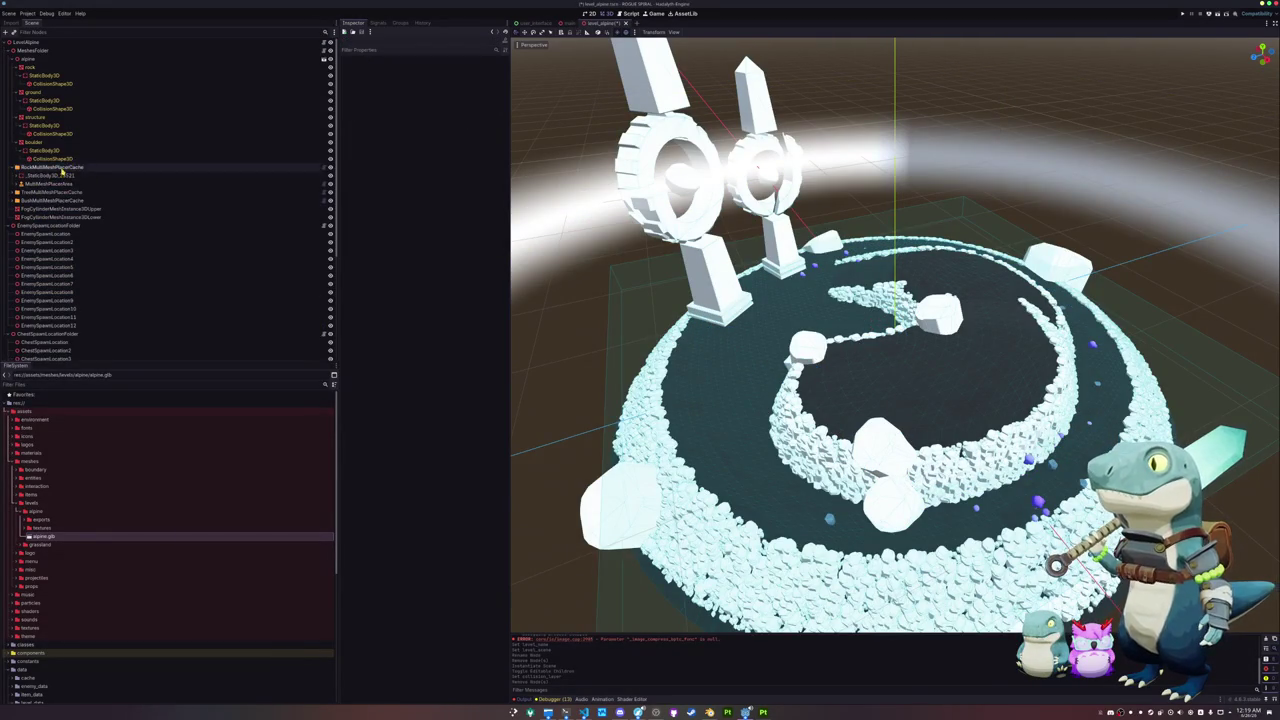
click(57, 201)
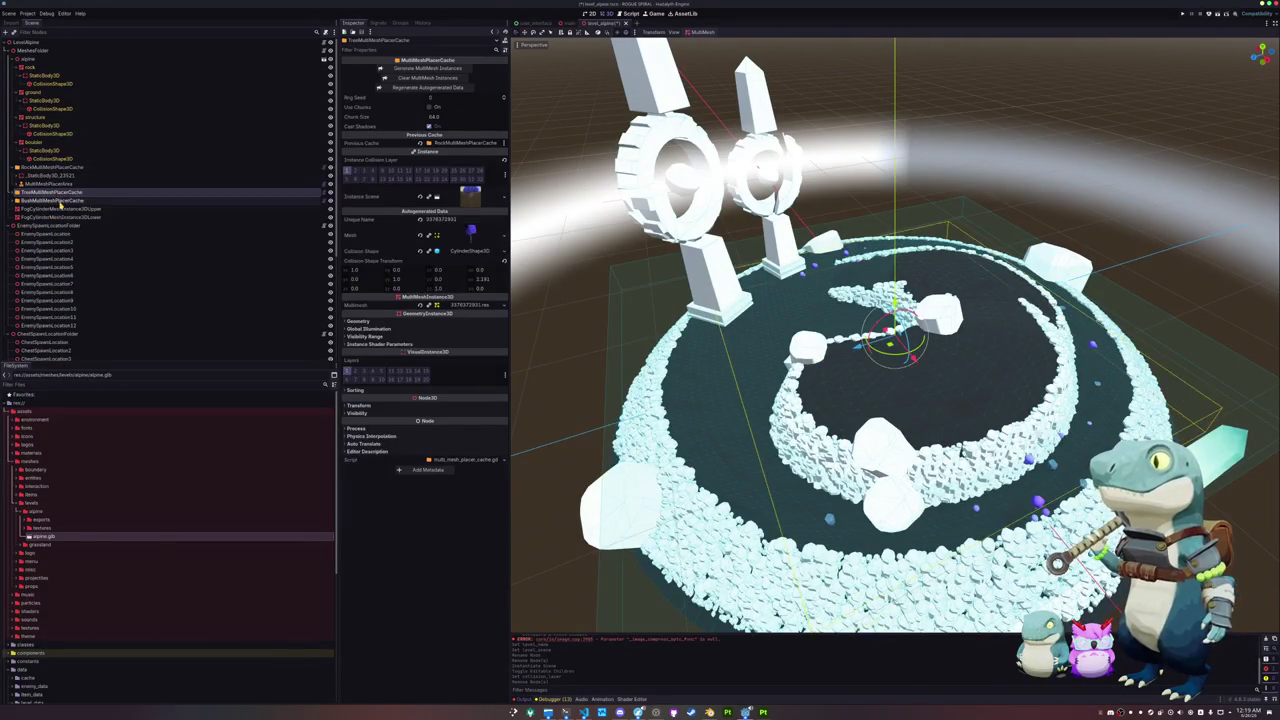
click(60, 193)
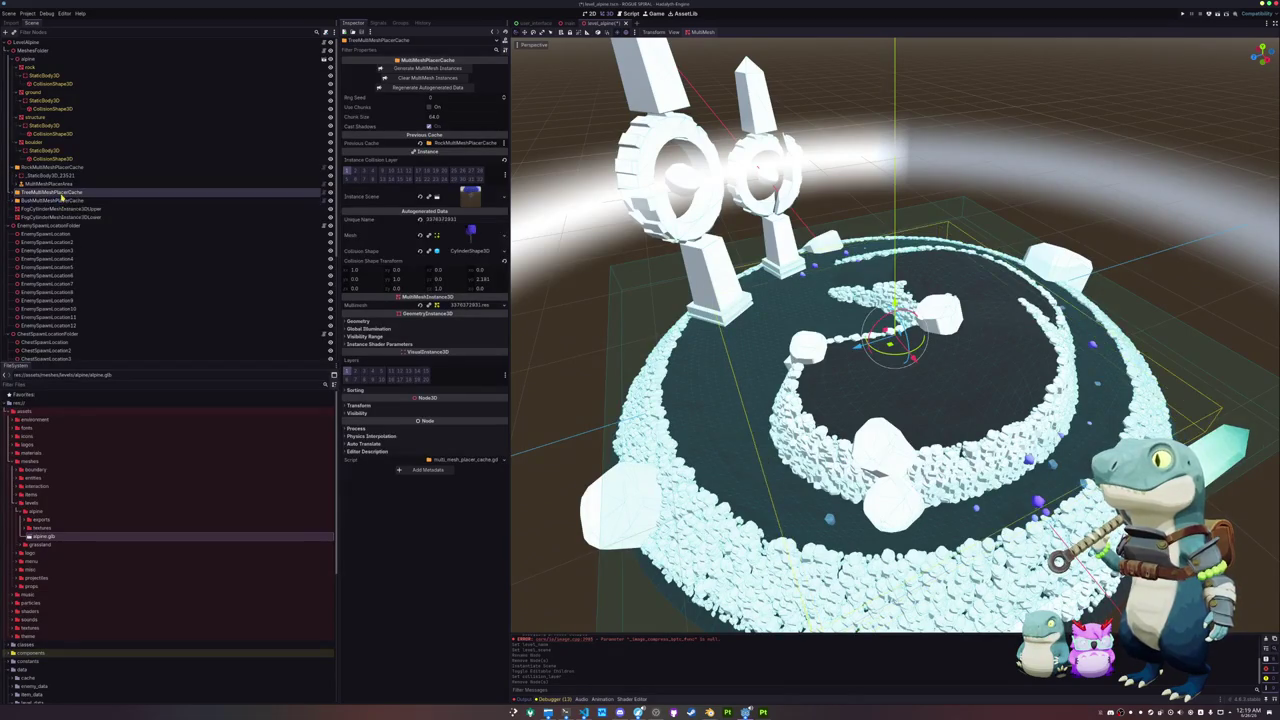
scroll(895, 335, up, 5)
middle_drag(895, 335, 900, 262)
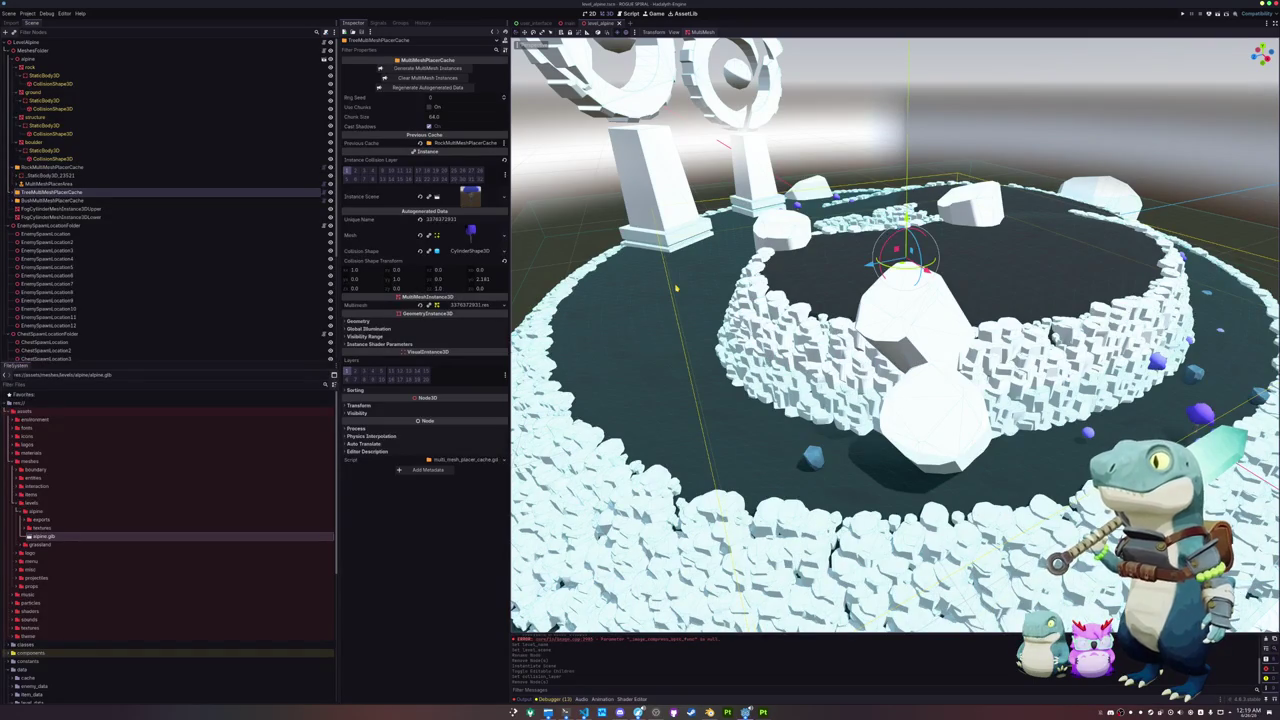
middle_drag(676, 288, 680, 320)
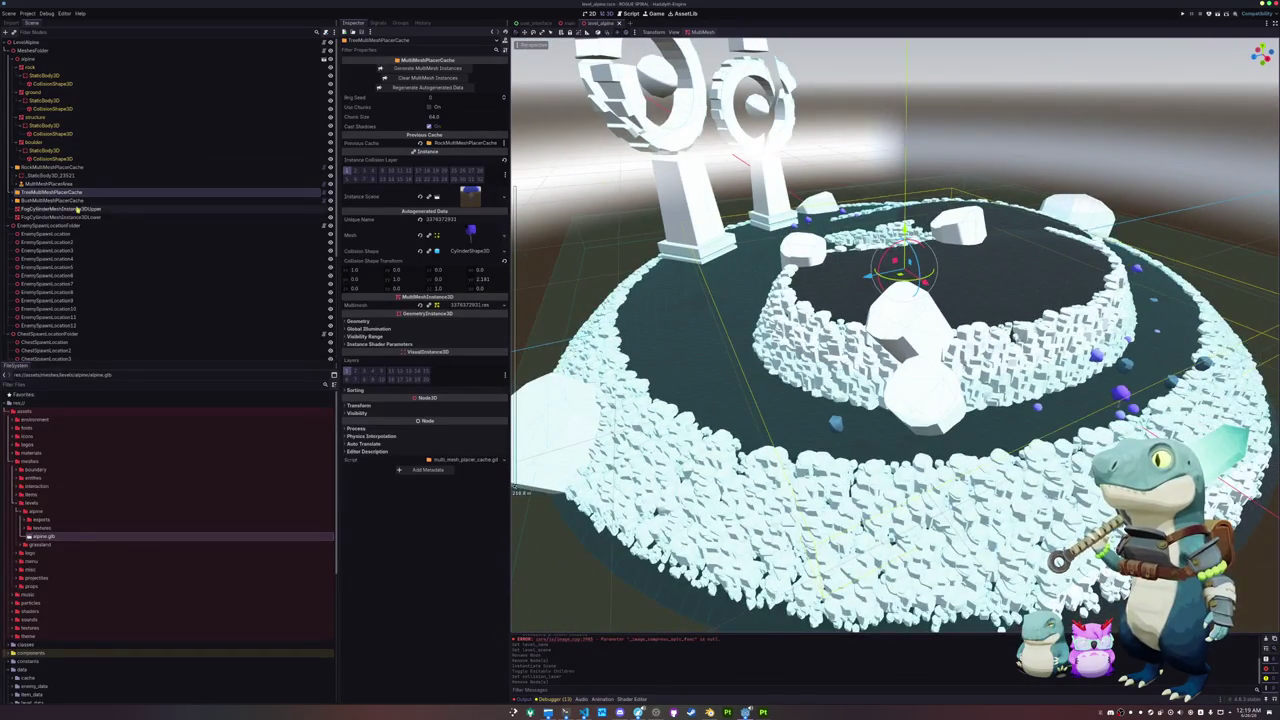
click(47, 216)
shift+click(50, 209)
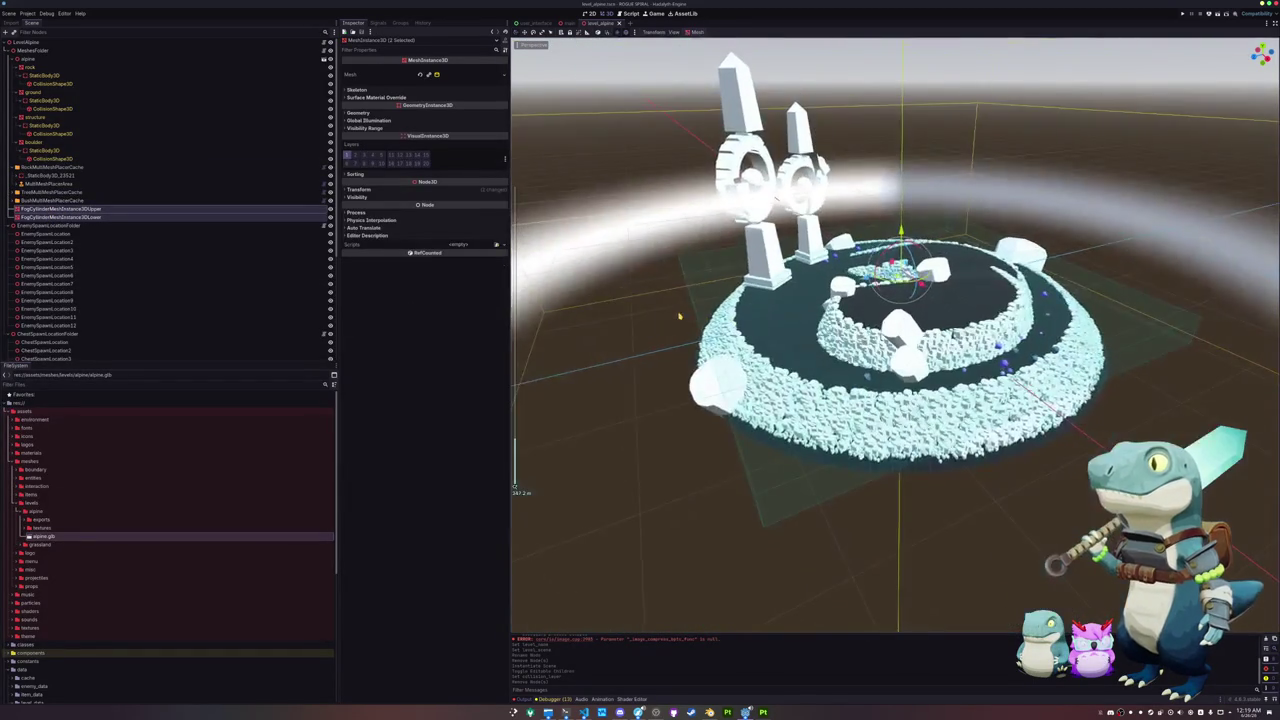
mouse_move(640, 300)
middle_down()
mouse_move(668, 255)
mouse_move(671, 307)
middle_up()
- In Blender, export glTF 2.0 over the existing alpine file, then return to Godot to reimport
key(alt+Tab)
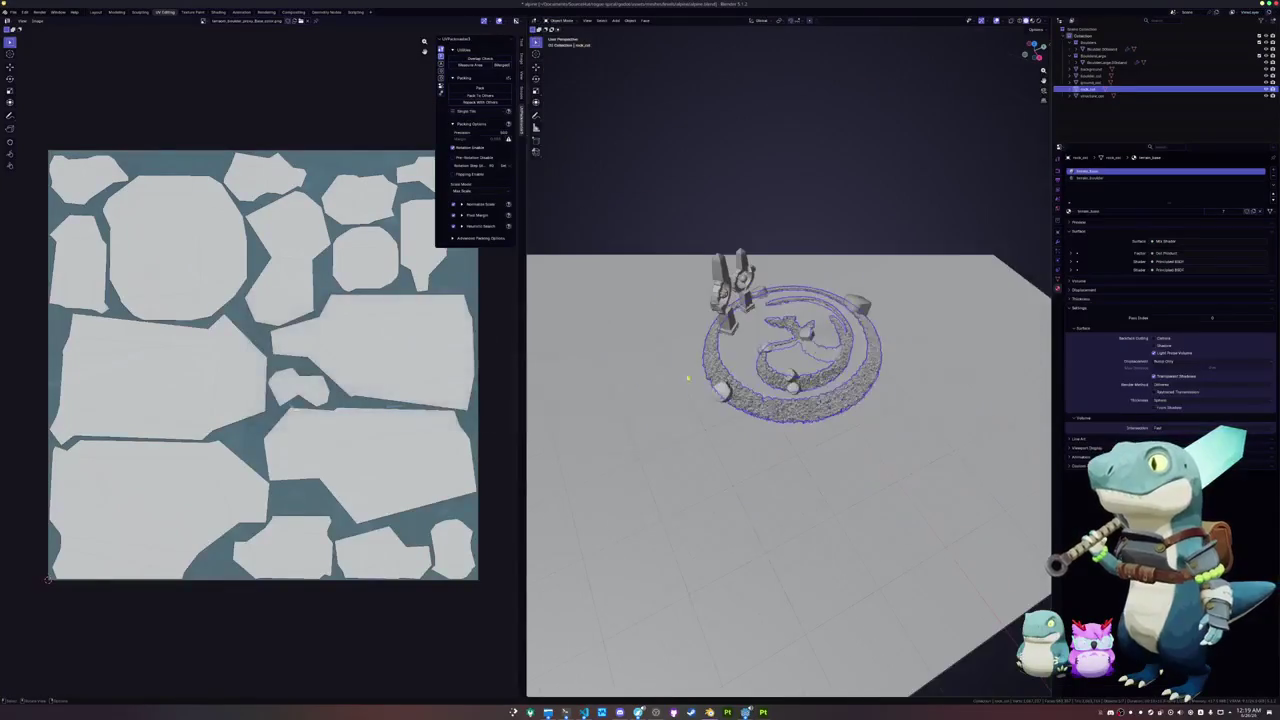
scroll(922, 369, up, 4)
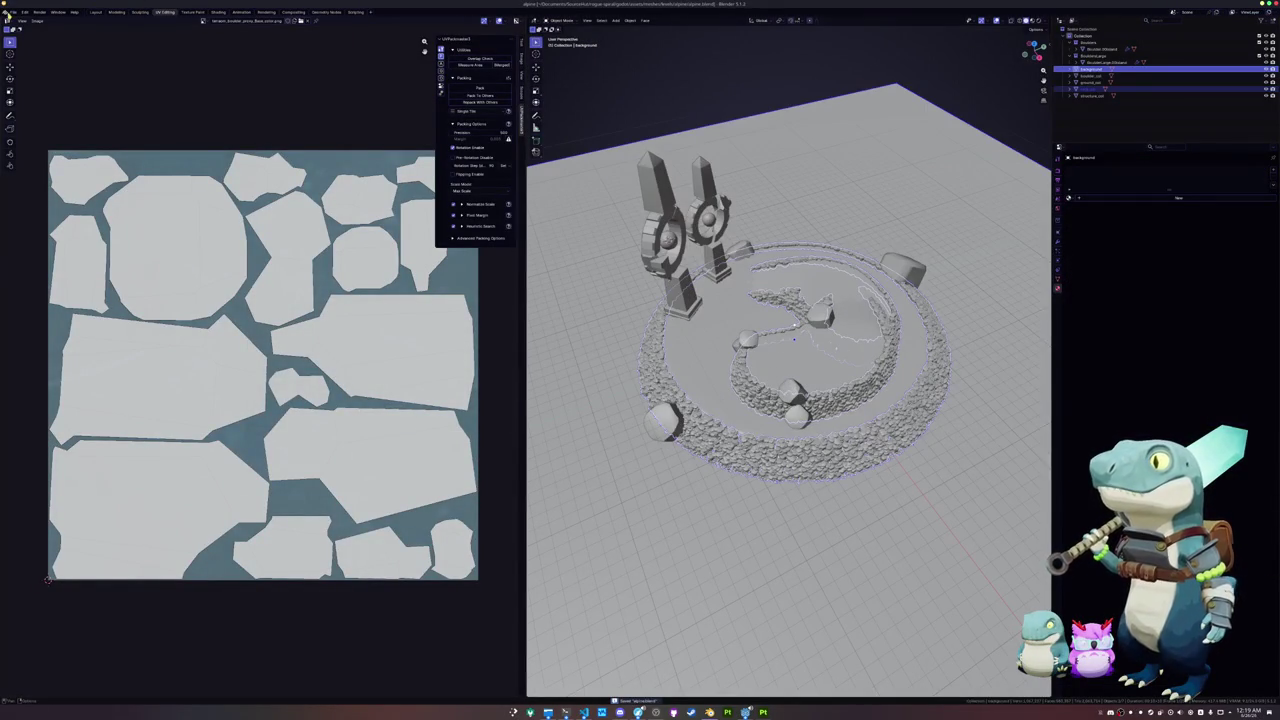
click(24, 14)
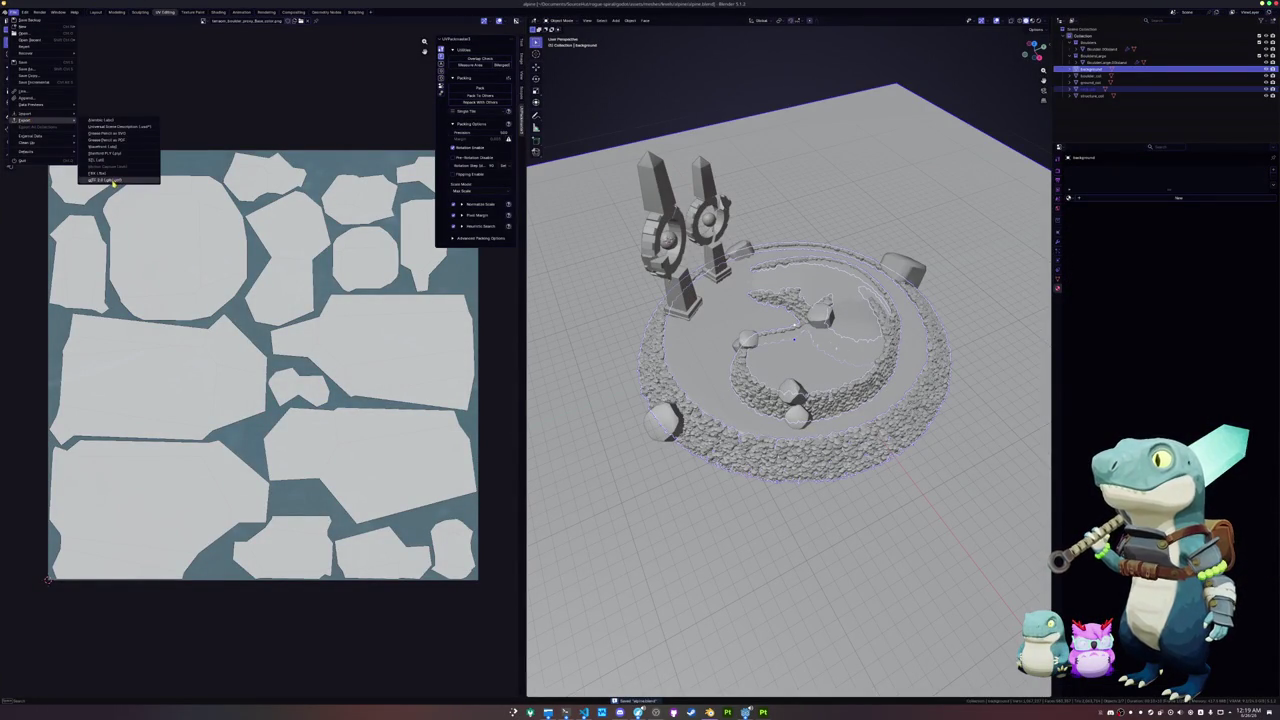
click(113, 181)
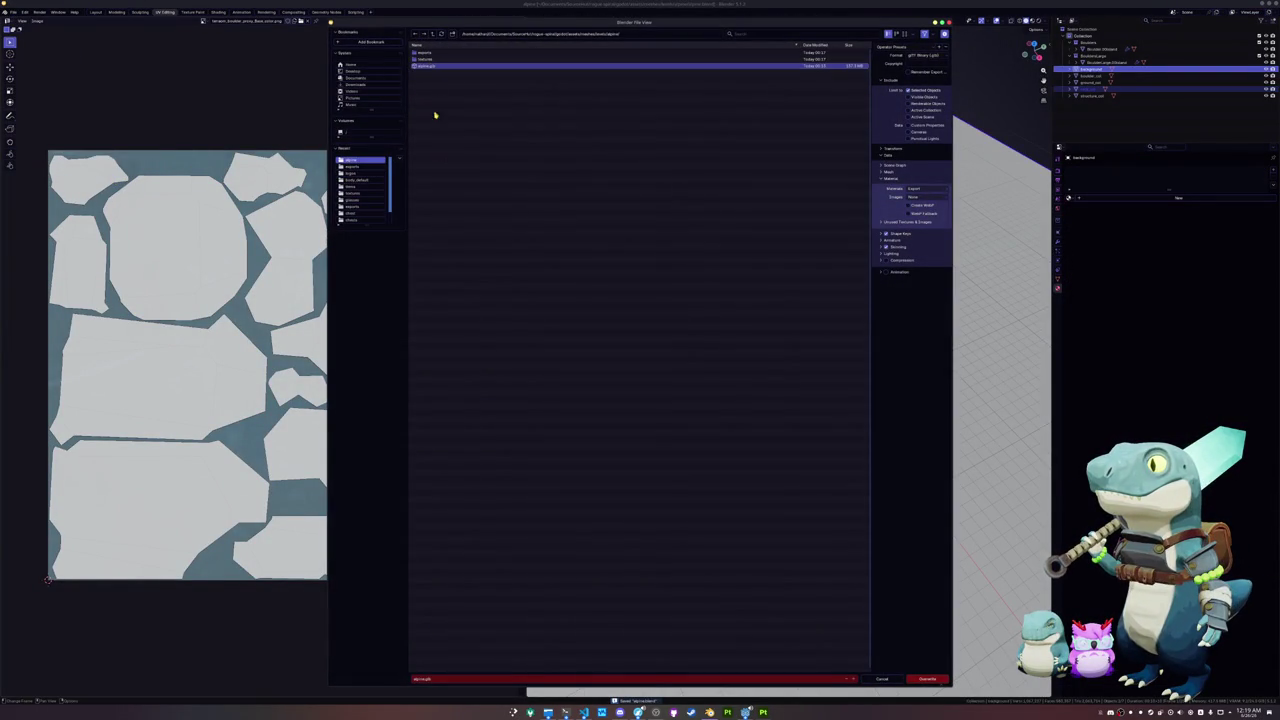
click(922, 677)
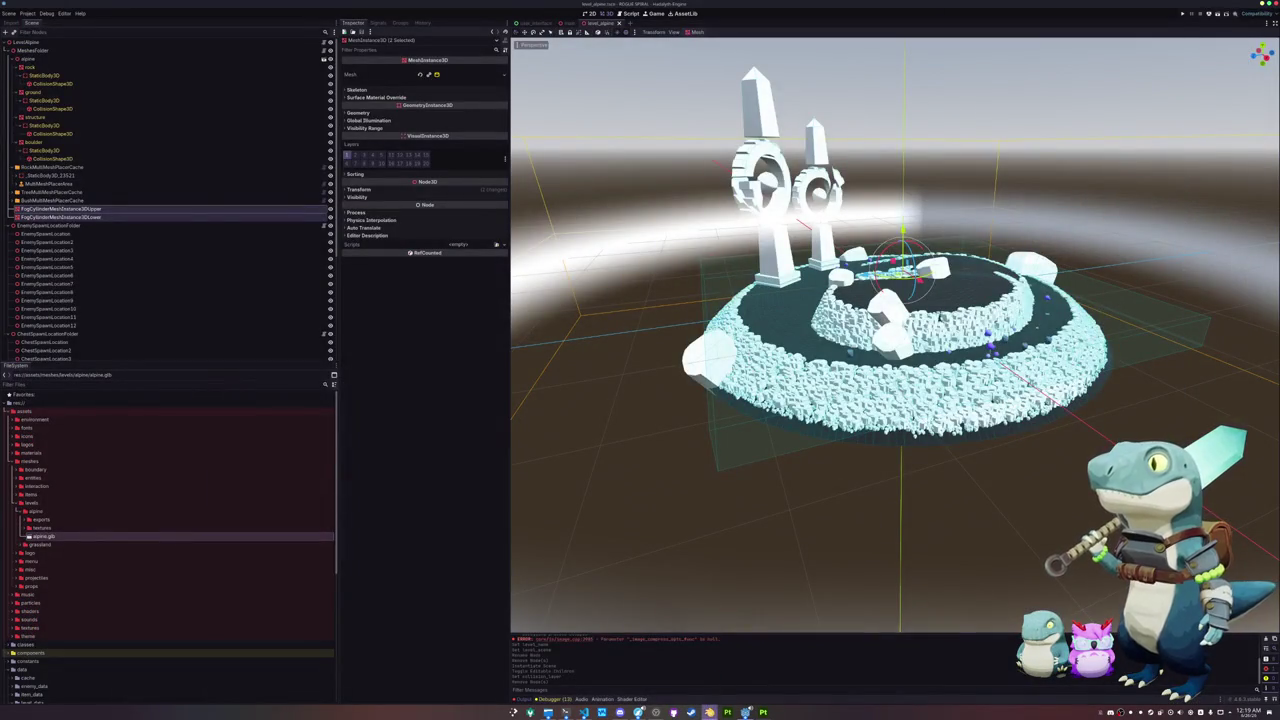
click(709, 712)
key(alt+Tab)
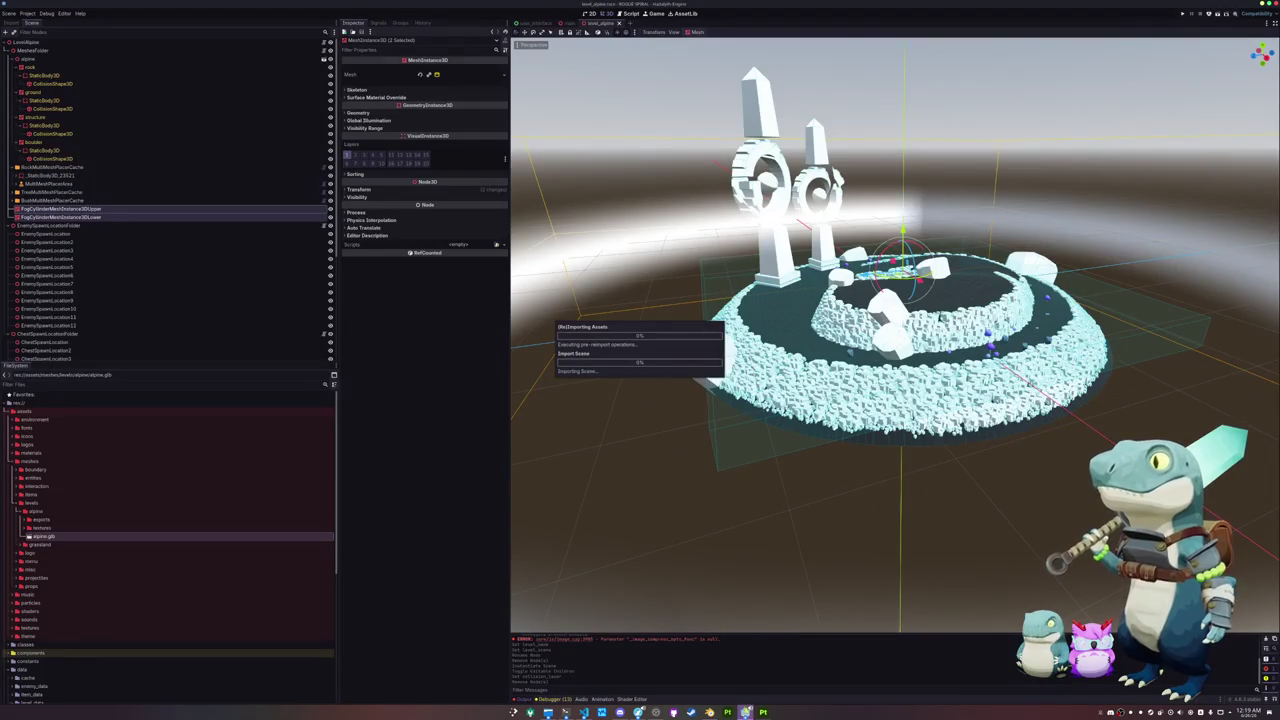
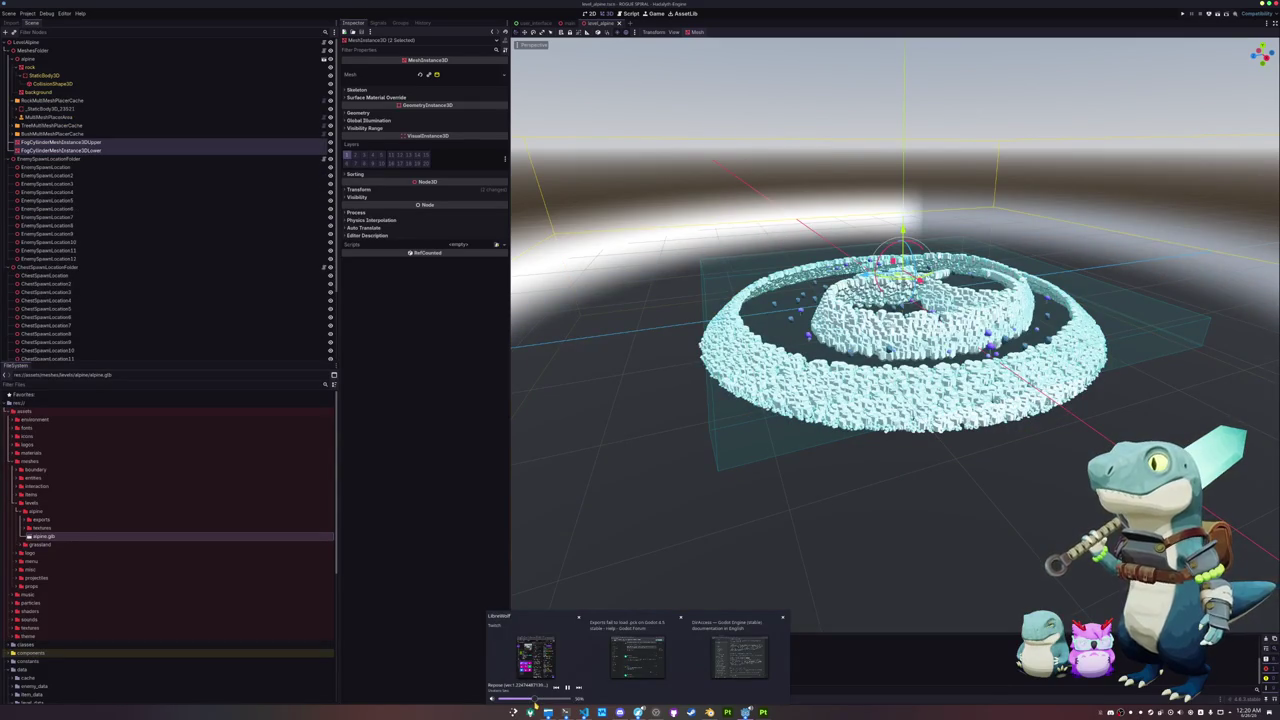
- Lower the two FogCylinder meshes along the Y axis beneath the spiral level
scroll(660, 443, up, 5)
scroll(657, 447, down, 3)
scroll(895, 335, down, 3)
mouse_move(913, 236)
mouse_down()
mouse_move(910, 372)
mouse_move(915, 300)
mouse_up()
scroll(920, 300, up, 5)
mouse_move(738, 398)
middle_down()
mouse_move(704, 427)
mouse_move(697, 618)
middle_up()
- Switch to Blender and select the ground_col object
scroll(895, 335, up, 5)
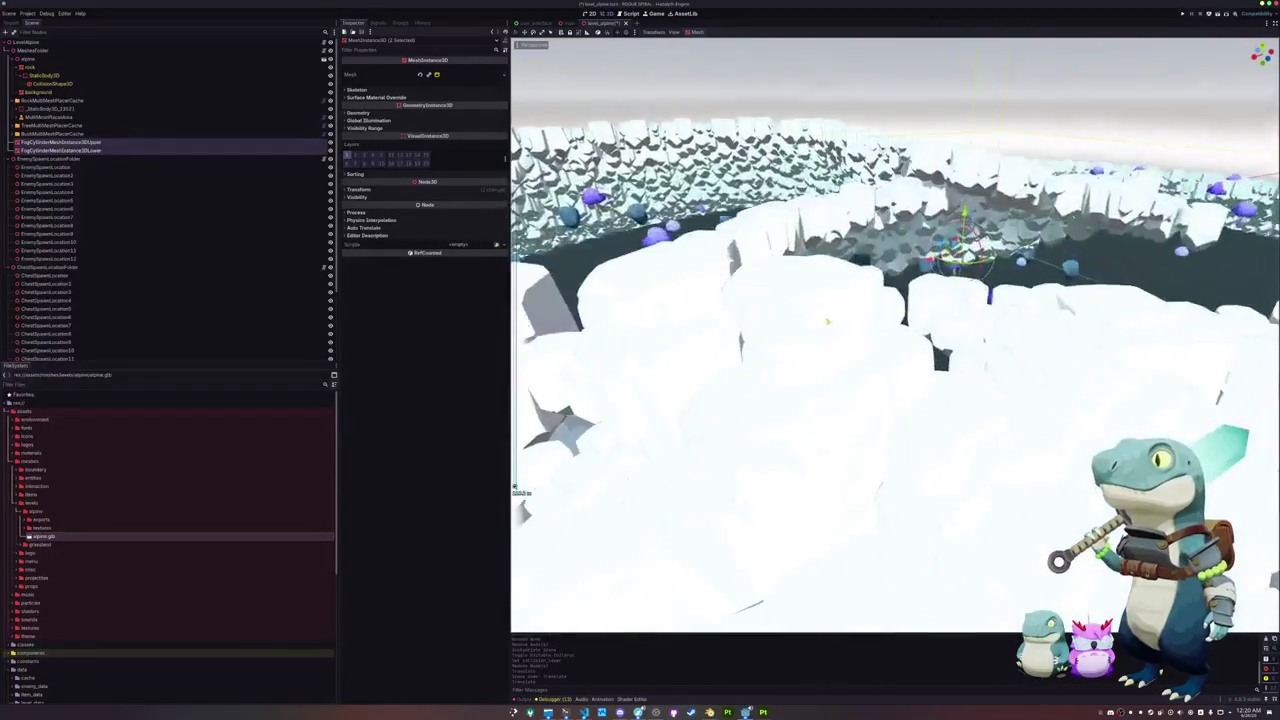
key(alt+Tab)
click(1090, 82)
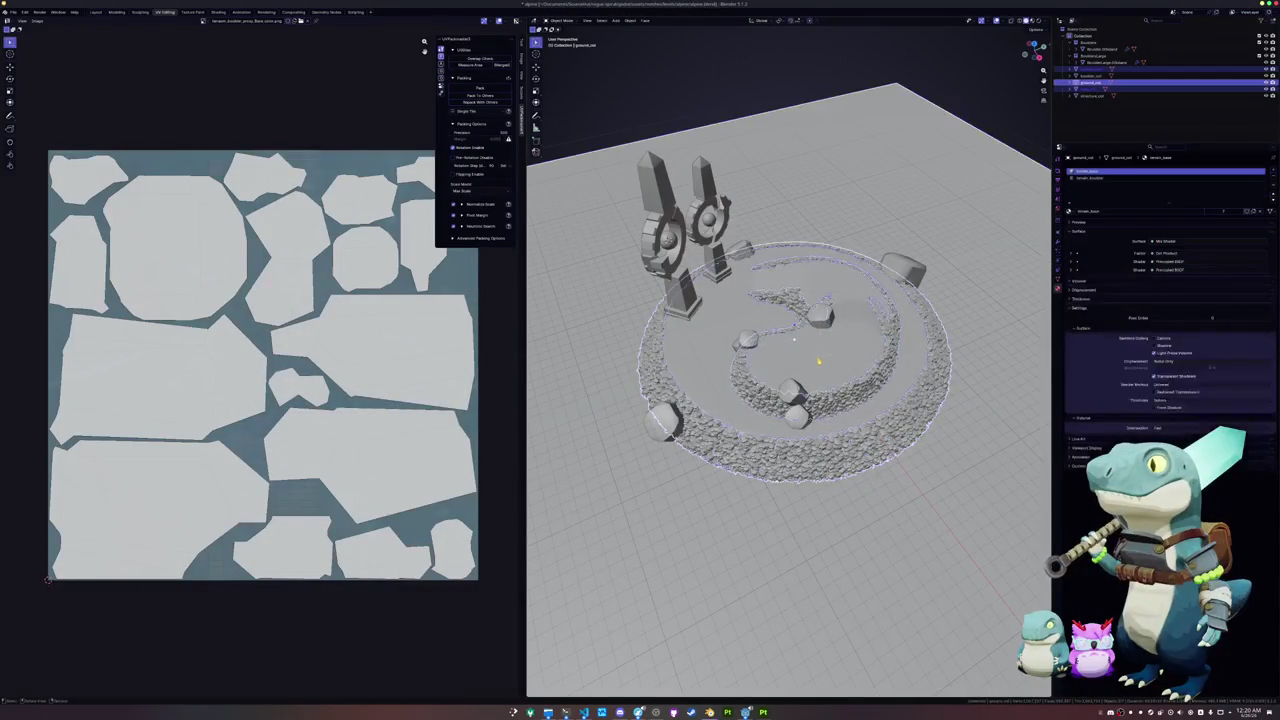
- Export the background collection as glTF 2.0 over alpine.glb, then return to Godot
click(1090, 69)
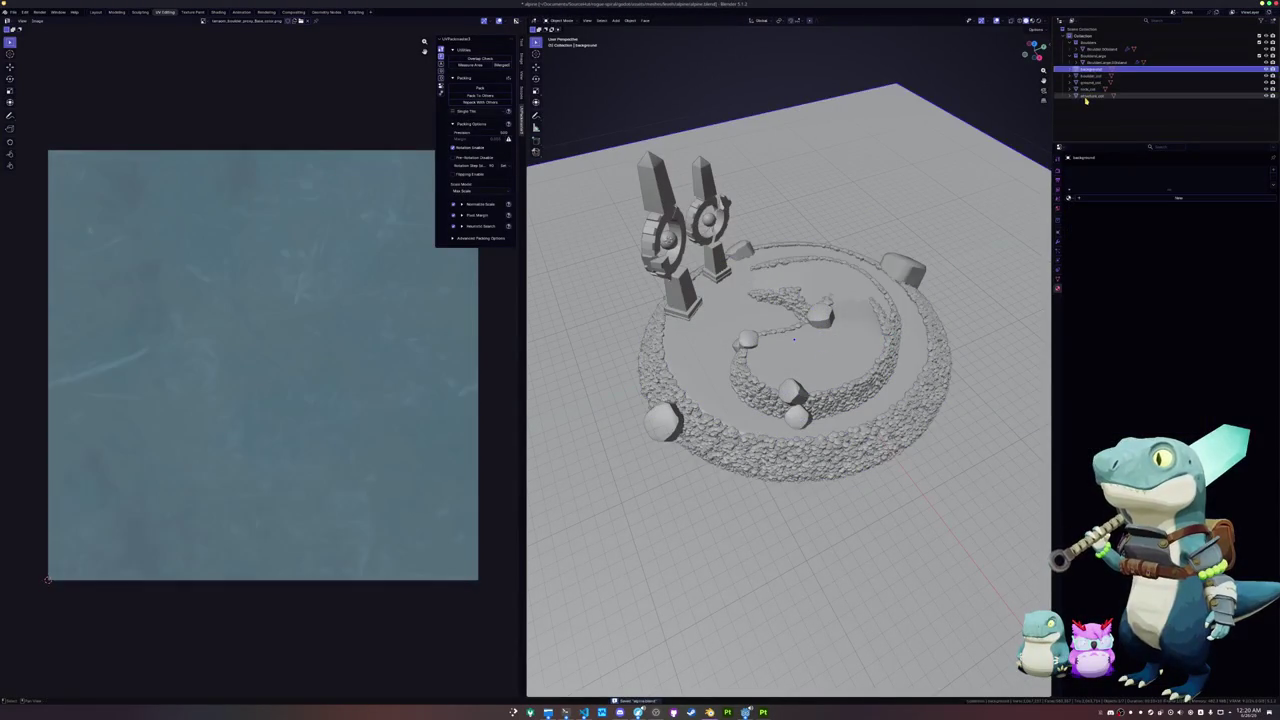
click(13, 12)
mouse_move(25, 120)
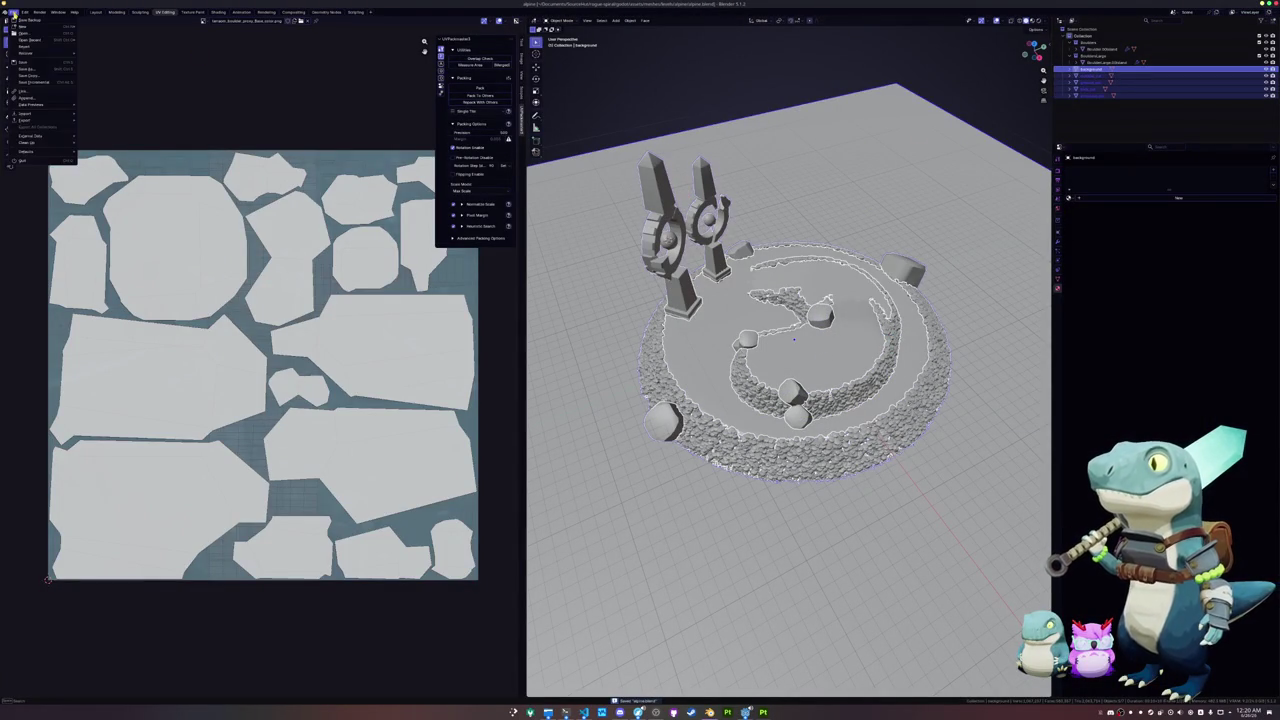
click(105, 179)
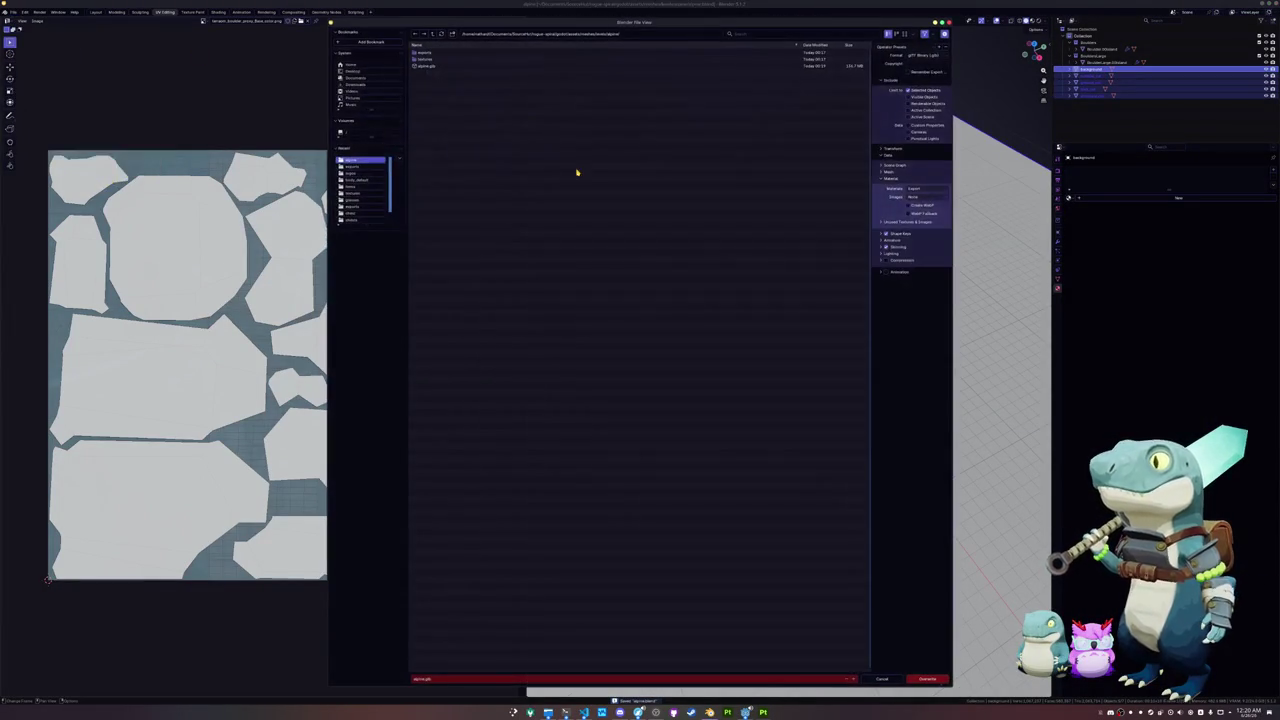
click(455, 66)
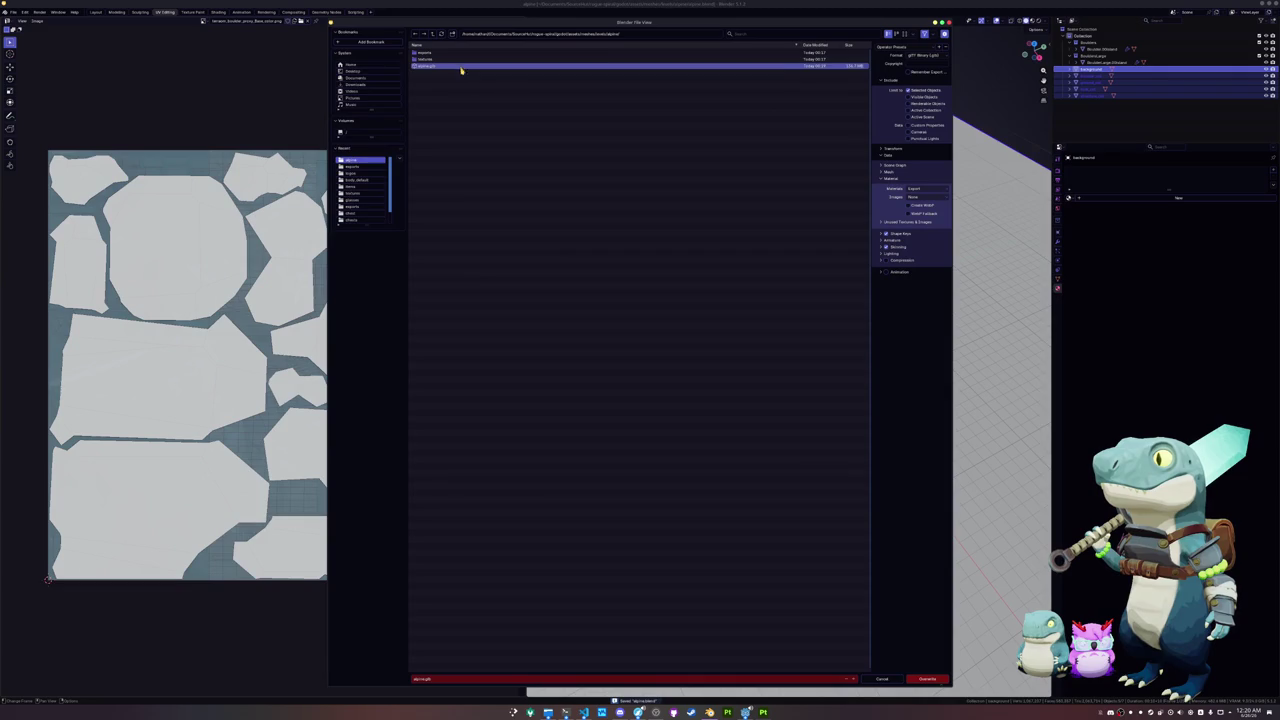
click(926, 680)
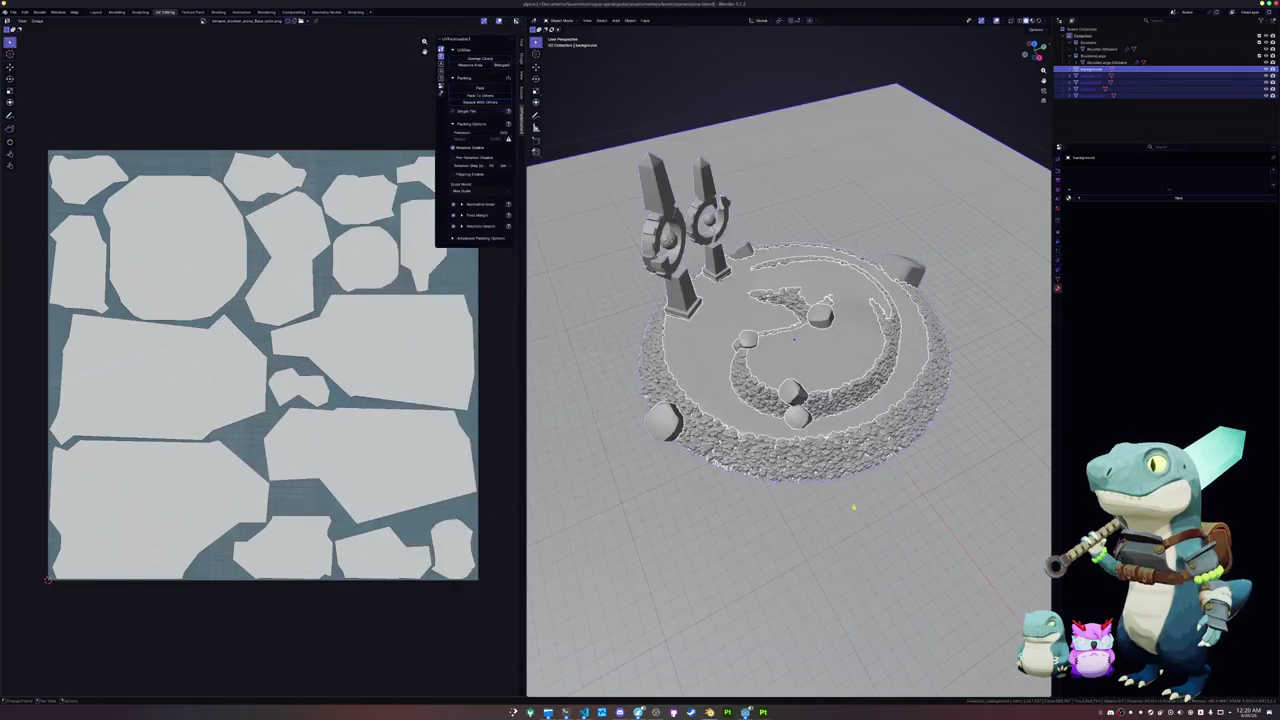
key(alt+Tab)
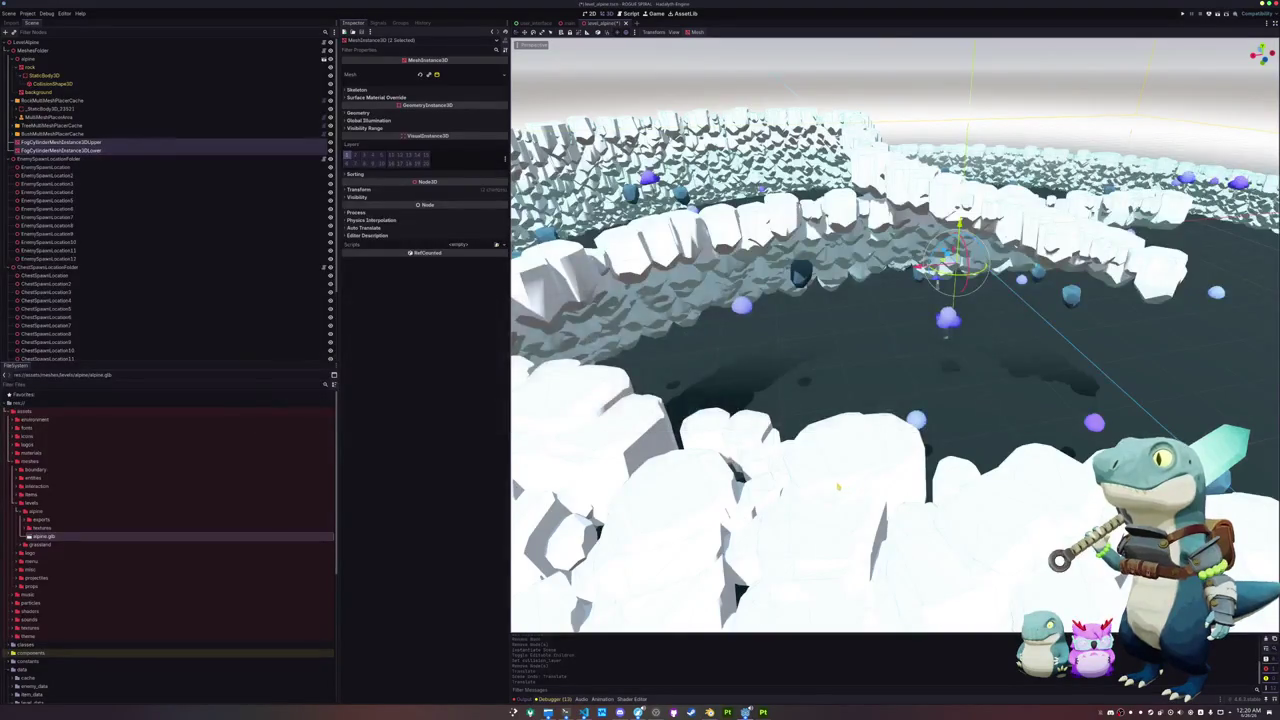
- Inspect the reimported alpine level's ground, structure and boulder meshes in the viewport
scroll(827, 489, down, 5)
scroll(827, 489, down, 3)
scroll(827, 489, up, 2)
scroll(827, 489, up, 2)
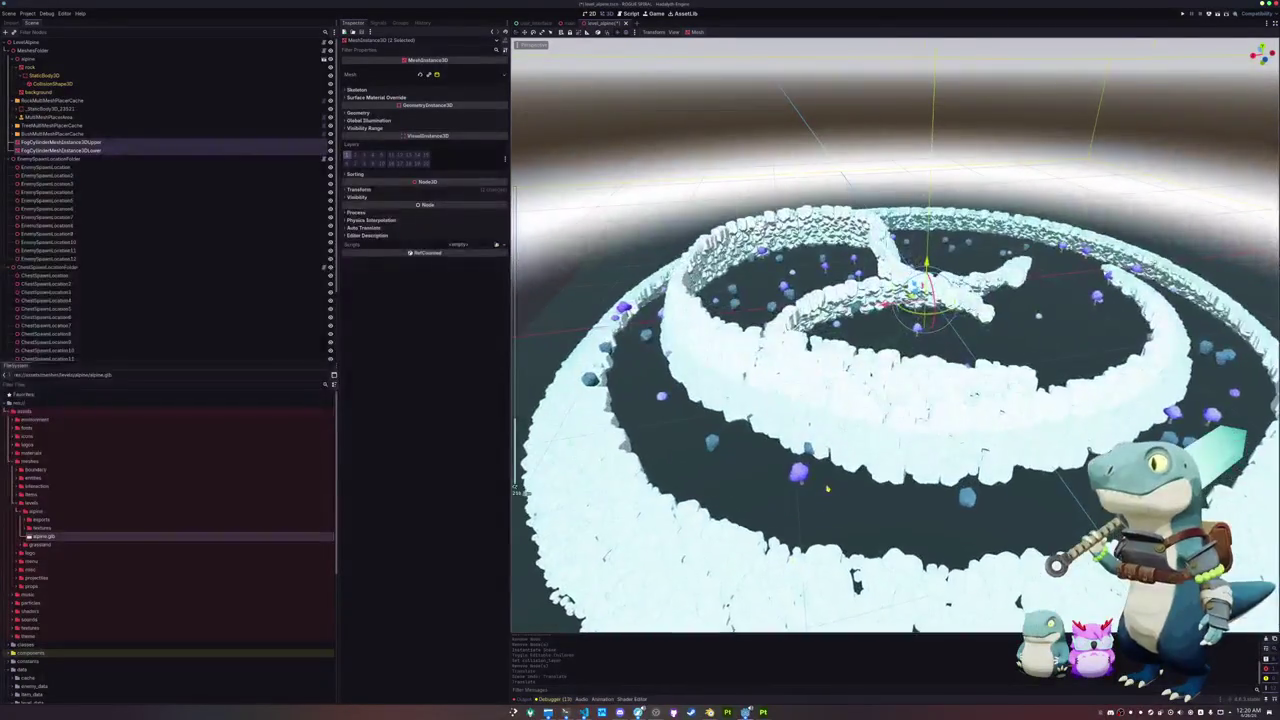
scroll(827, 489, up, 2)
scroll(827, 489, up, 1)
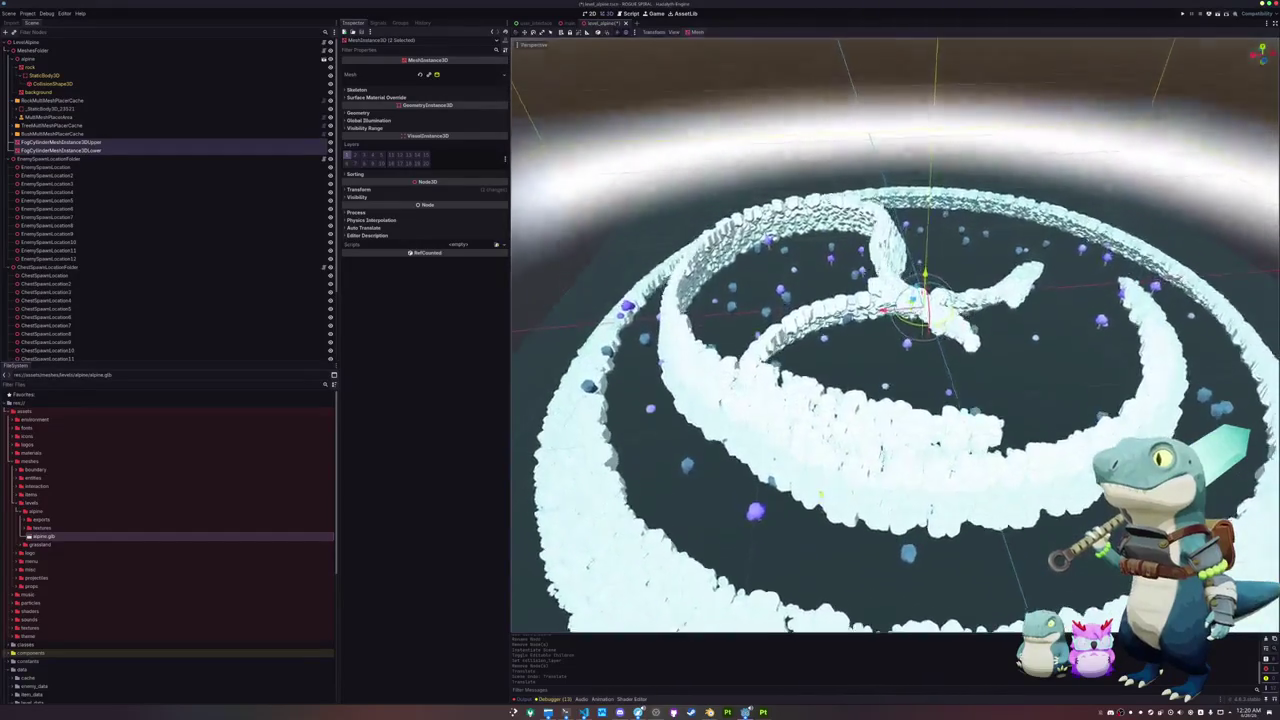
scroll(900, 340, down, 3)
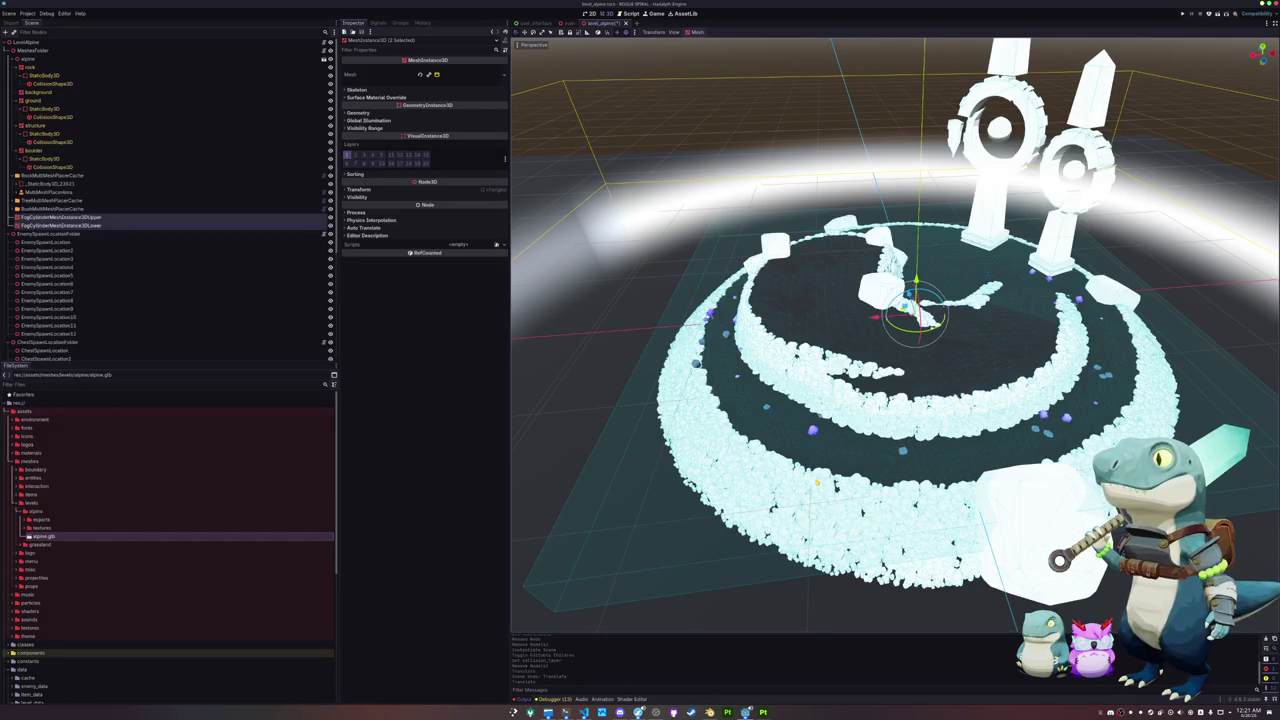
- Select both FogCylinder nodes and frame them in the viewport
scroll(895, 335, up, 3)
middle_drag(895, 335, 895, 300)
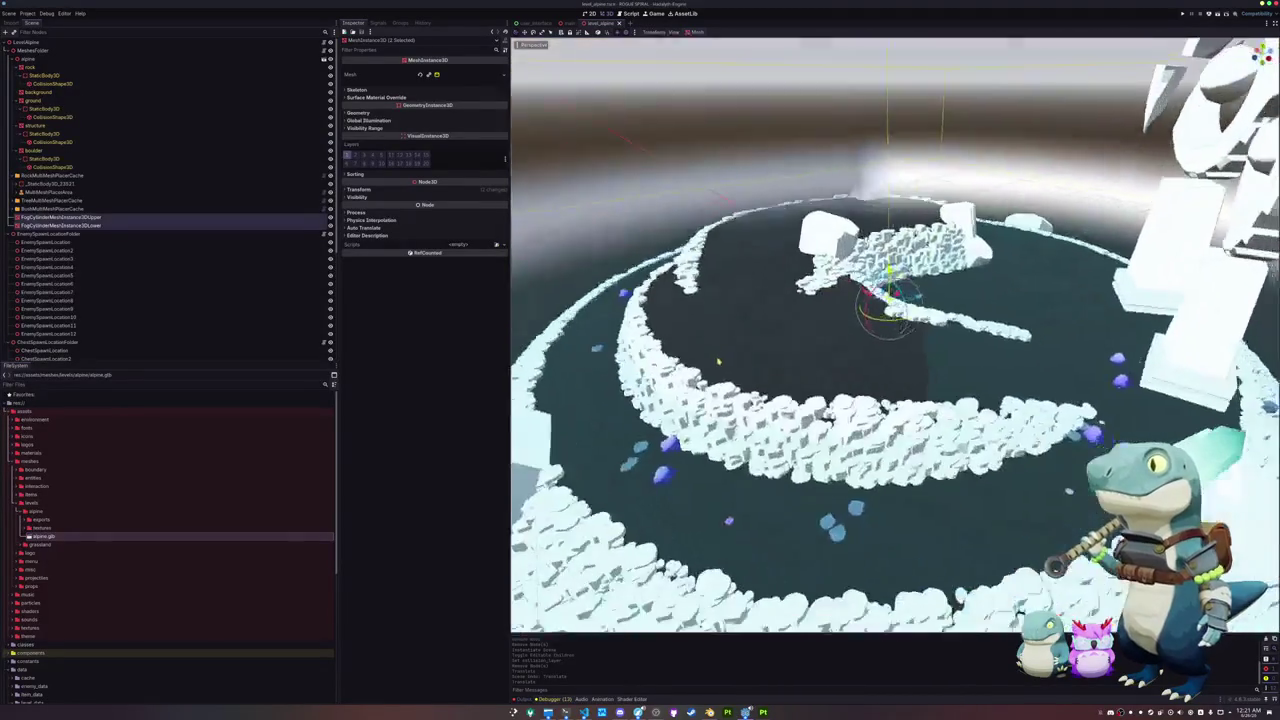
mouse_move(718, 362)
middle_down()
mouse_move(770, 410)
mouse_move(755, 345)
mouse_move(755, 380)
middle_up()
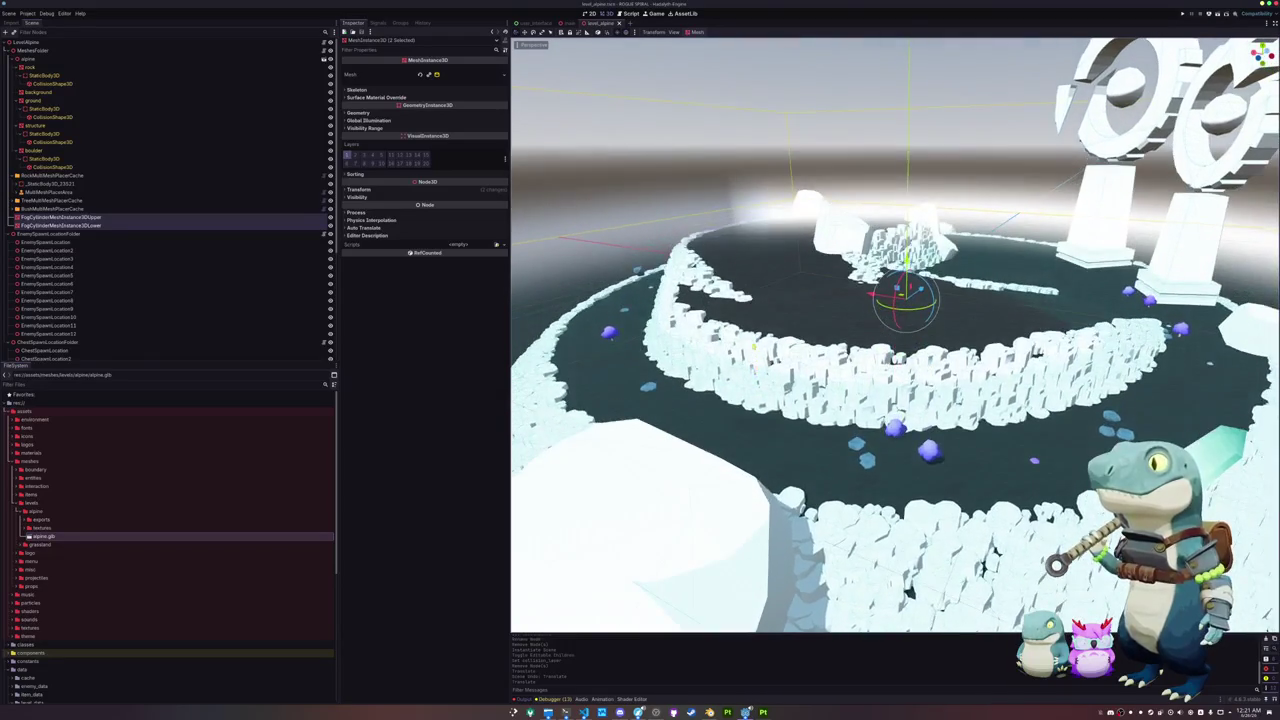
click(62, 217)
shift+click(62, 225)
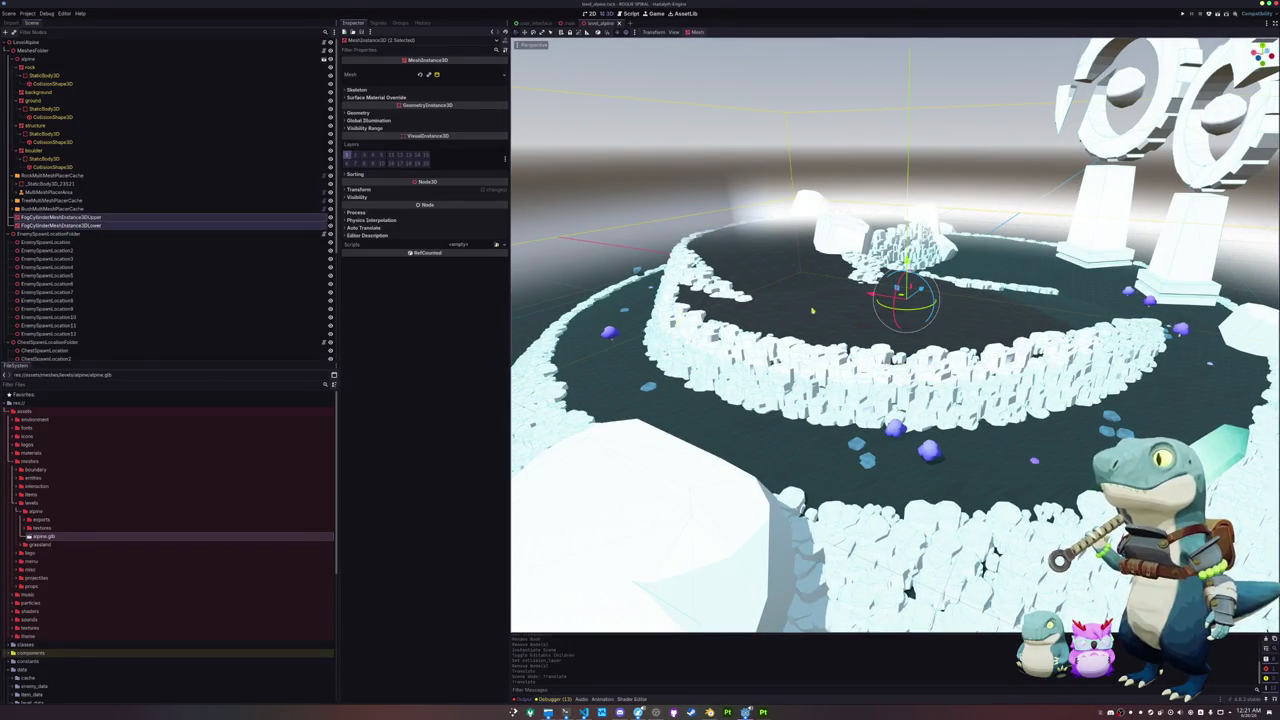
key(f)
- Move both fog cylinders slightly upward along the Y axis
mouse_move(895, 340)
middle_down()
mouse_move(880, 300)
mouse_move(880, 330)
middle_up()
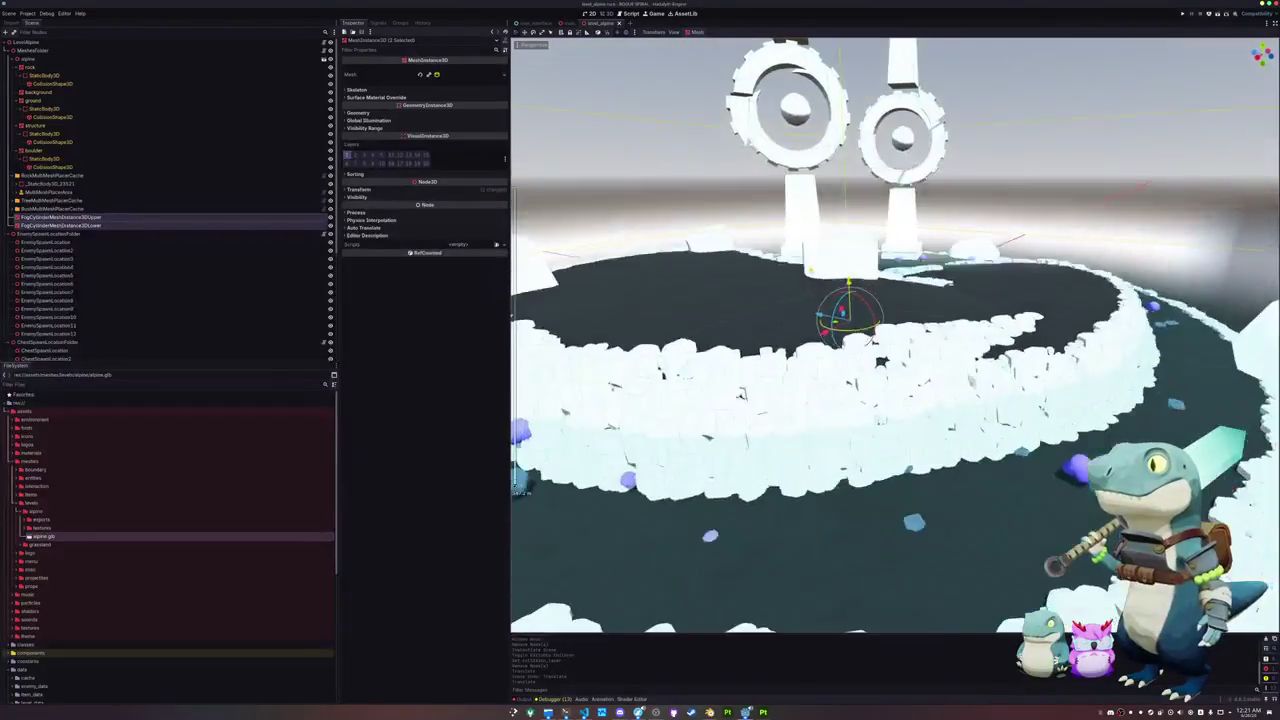
mouse_move(810, 269)
middle_down()
mouse_move(840, 289)
mouse_move(763, 286)
mouse_move(772, 277)
mouse_move(782, 612)
middle_up()
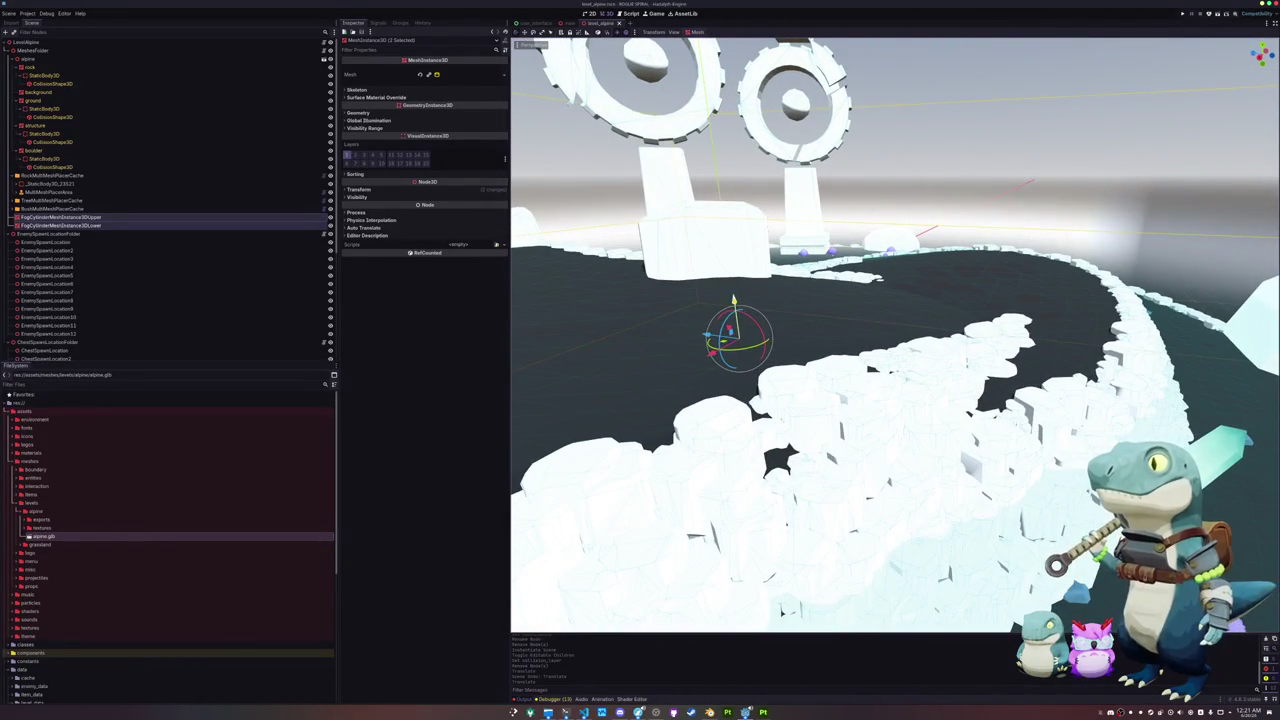
key(g)
key(y)
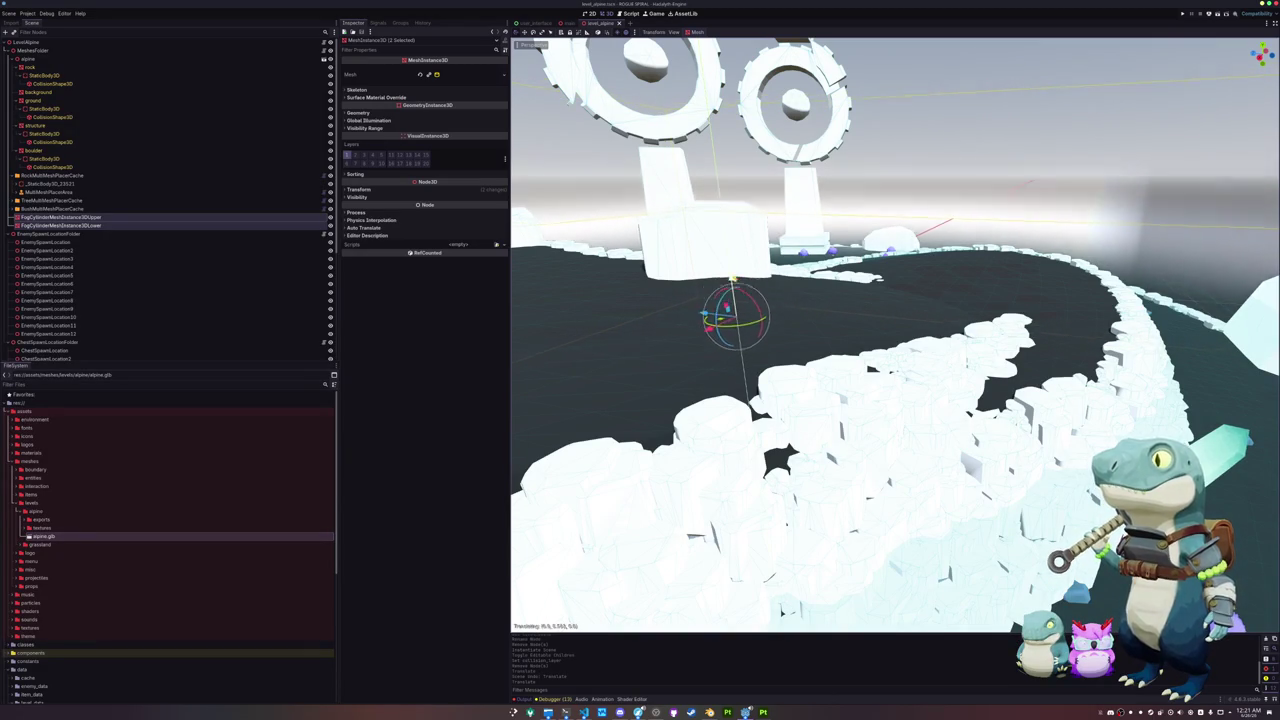
click(782, 612)
mouse_move(782, 612)
middle_down()
mouse_move(521, 490)
mouse_move(600, 470)
mouse_move(515, 490)
mouse_move(530, 485)
middle_up()
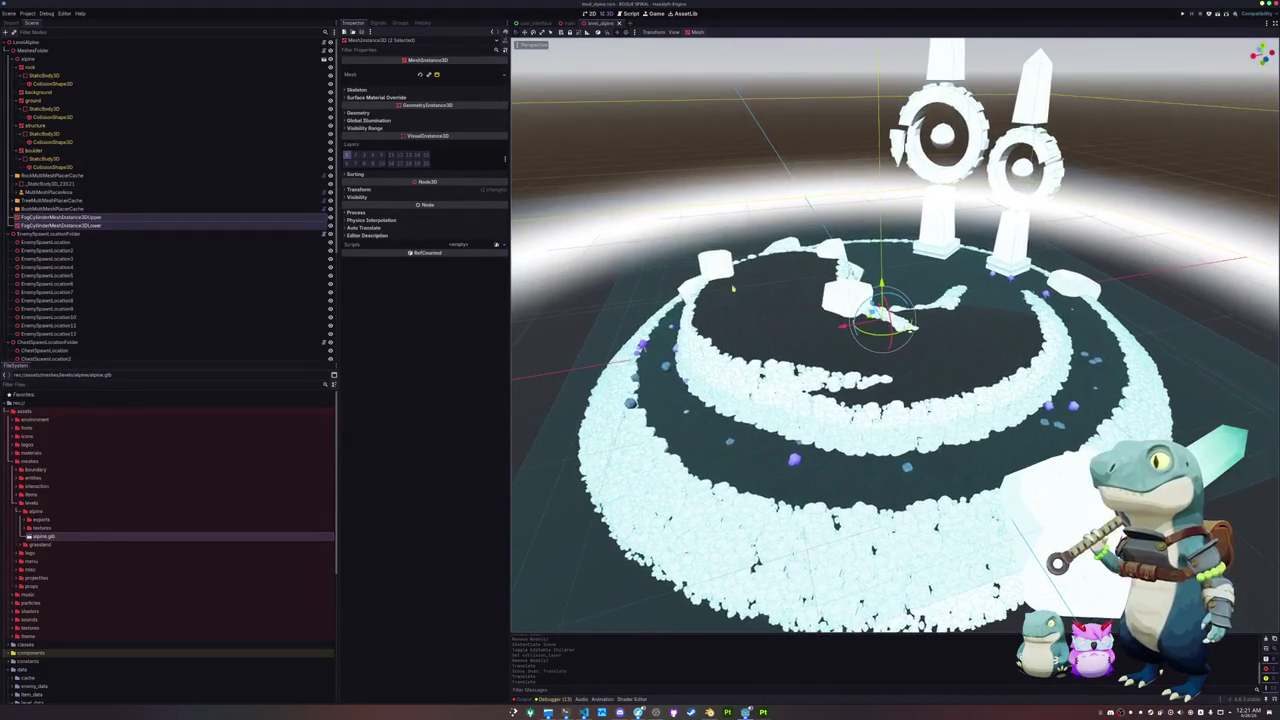
right_click(57, 512)
- Create a 'materials' folder inside the alpine folder
click(157, 517)
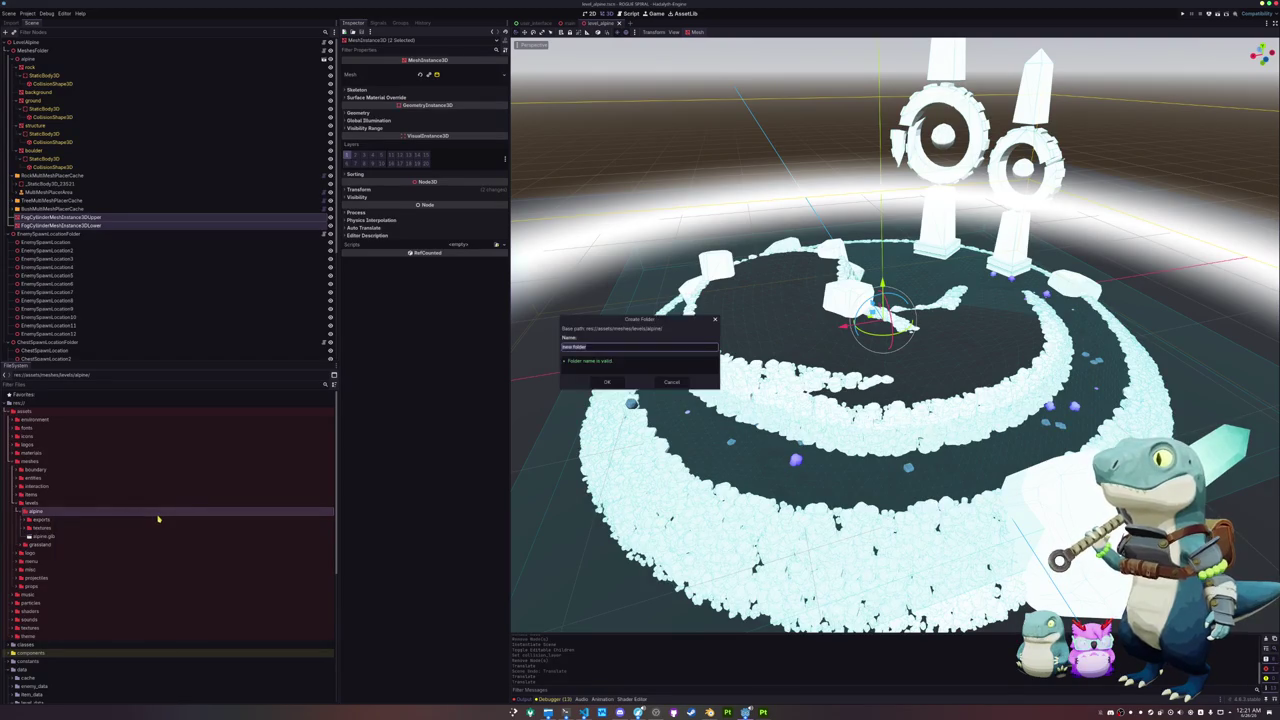
text(materials)
key(Return)
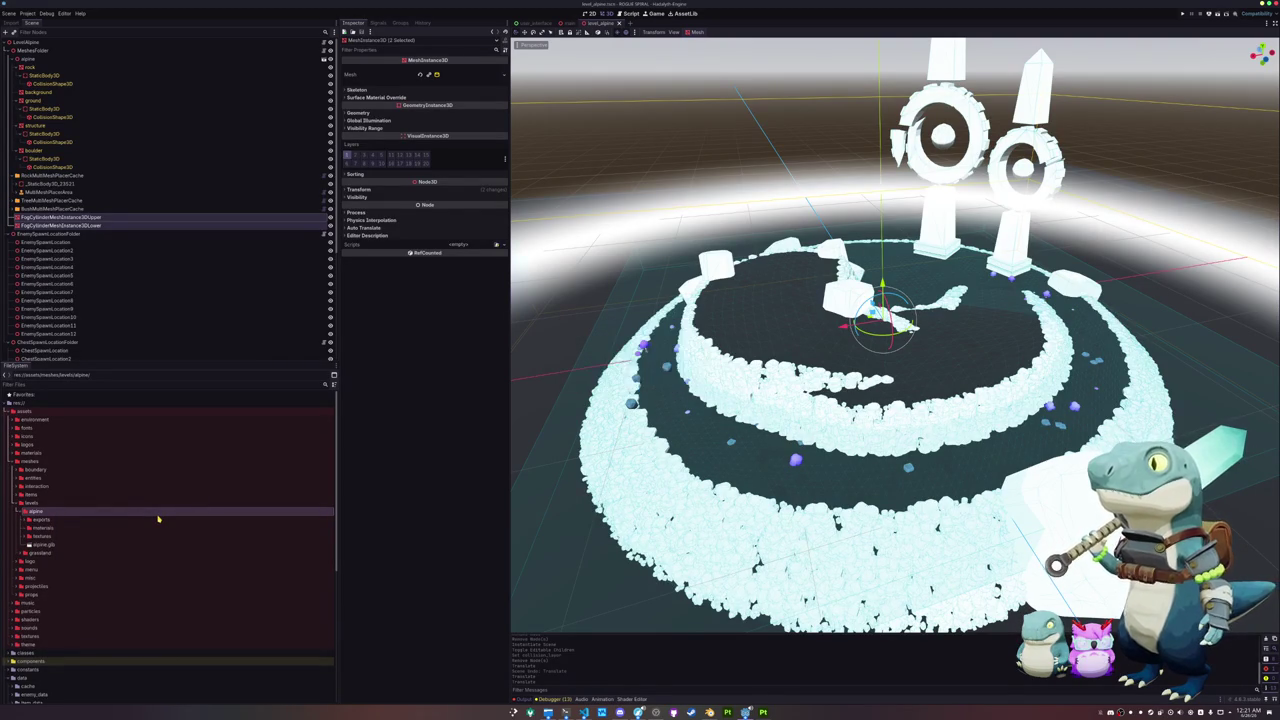
- Create a ShaderMaterial in materials saved as terrain_alpine_structure_shader_material.tres
right_click(73, 528)
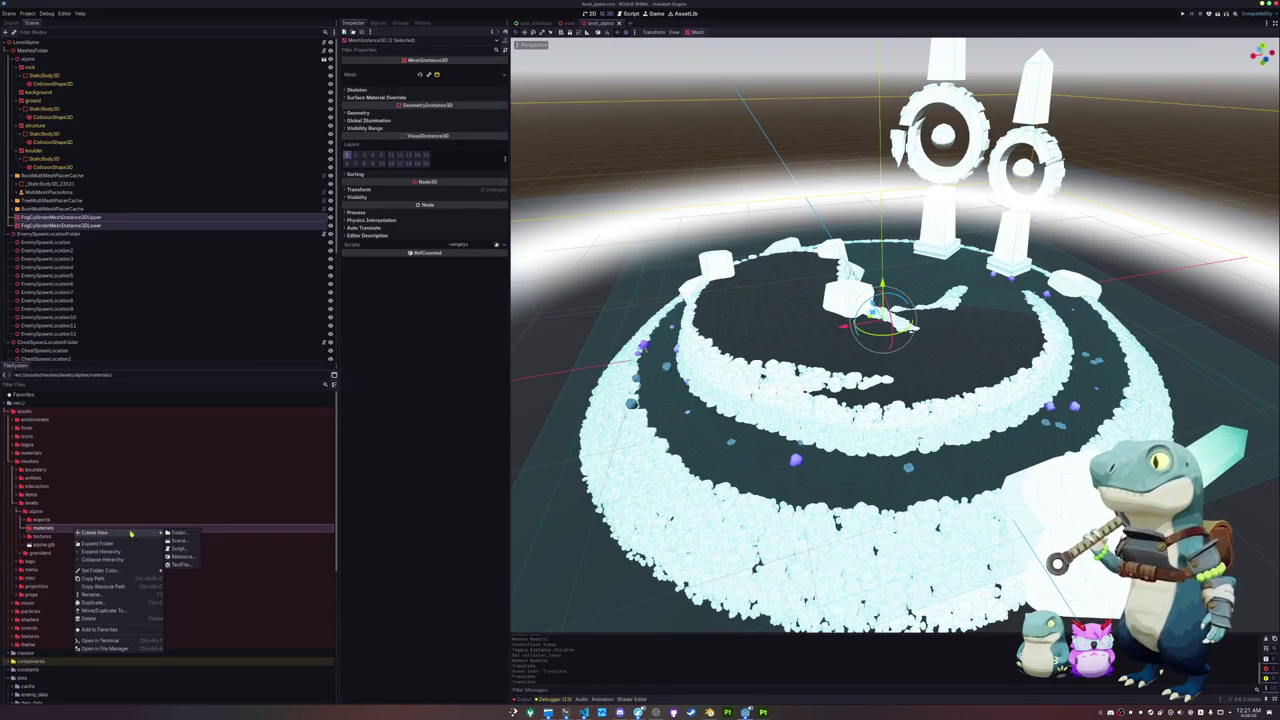
click(180, 556)
text(shader)
click(587, 466)
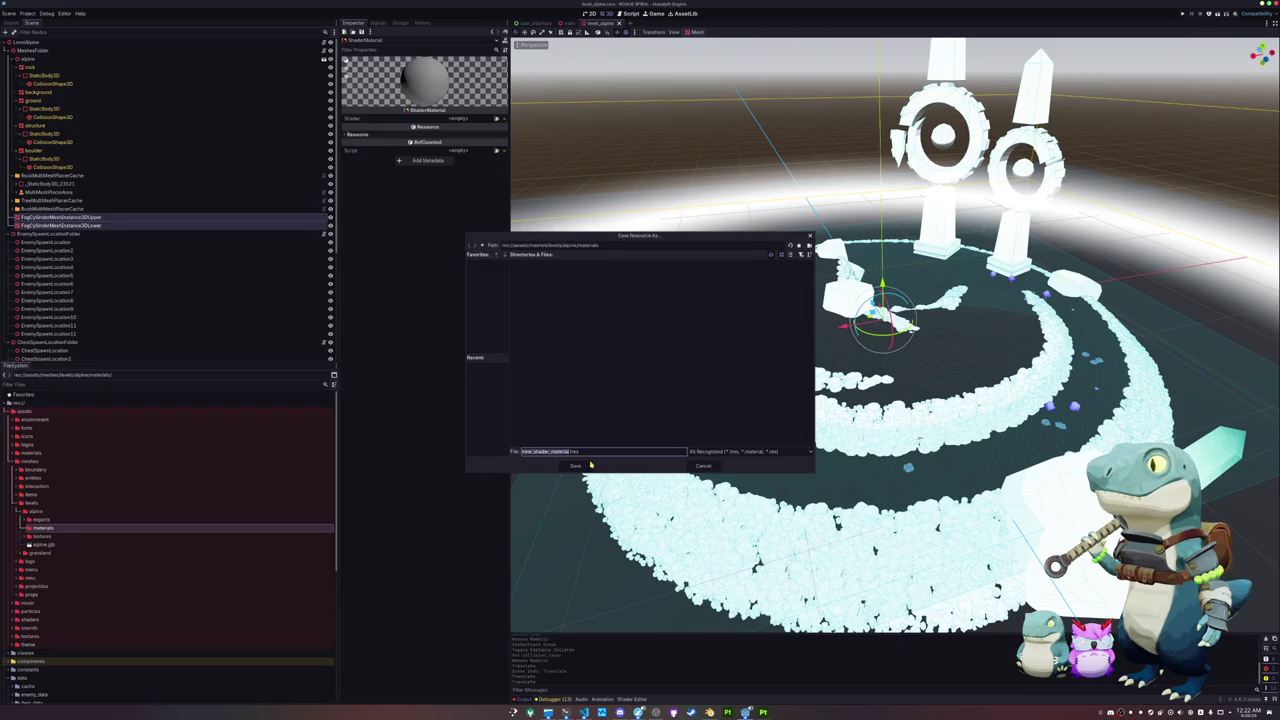
text(terrain_alpine_structure_structu)
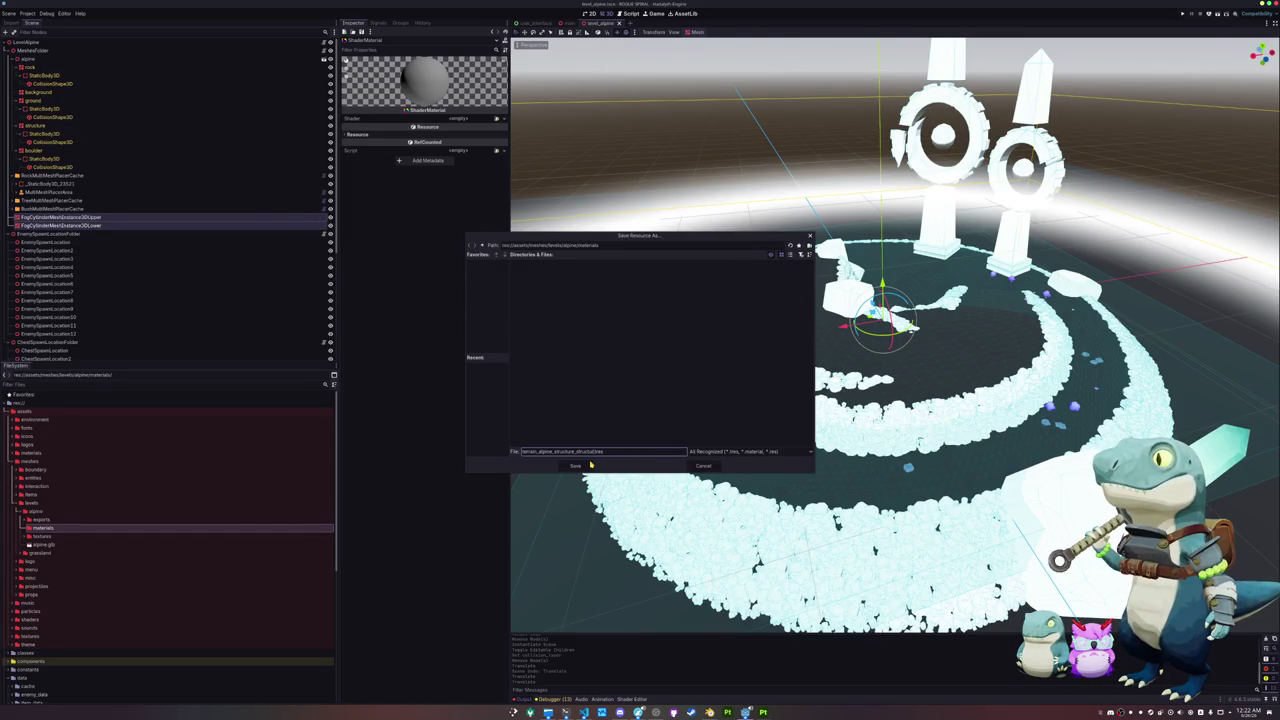
text(hader_mate)
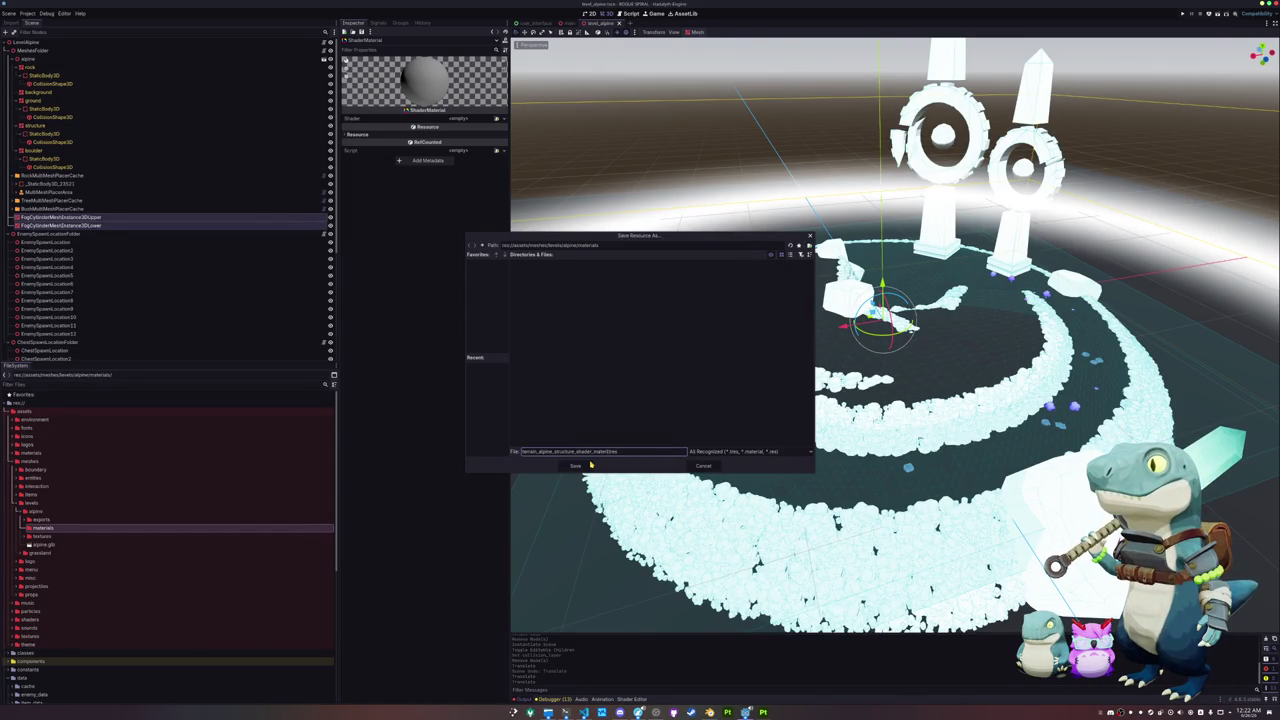
click(590, 465)
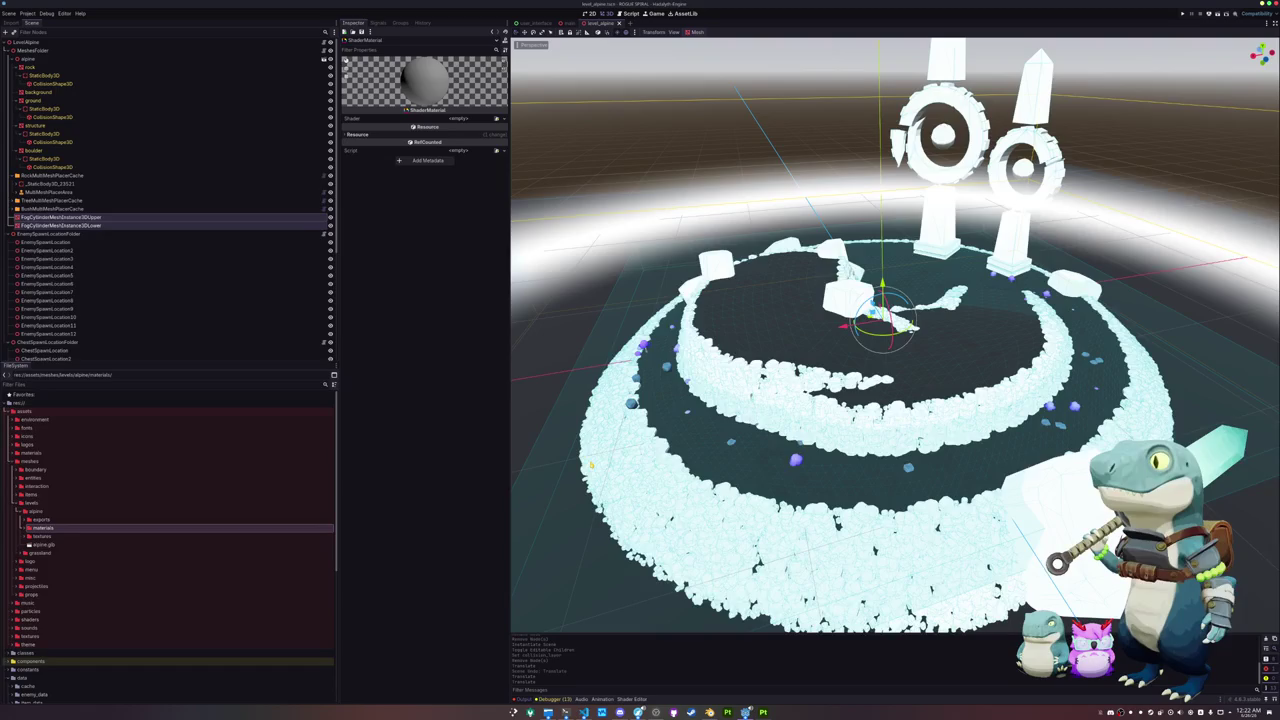
click(72, 536)
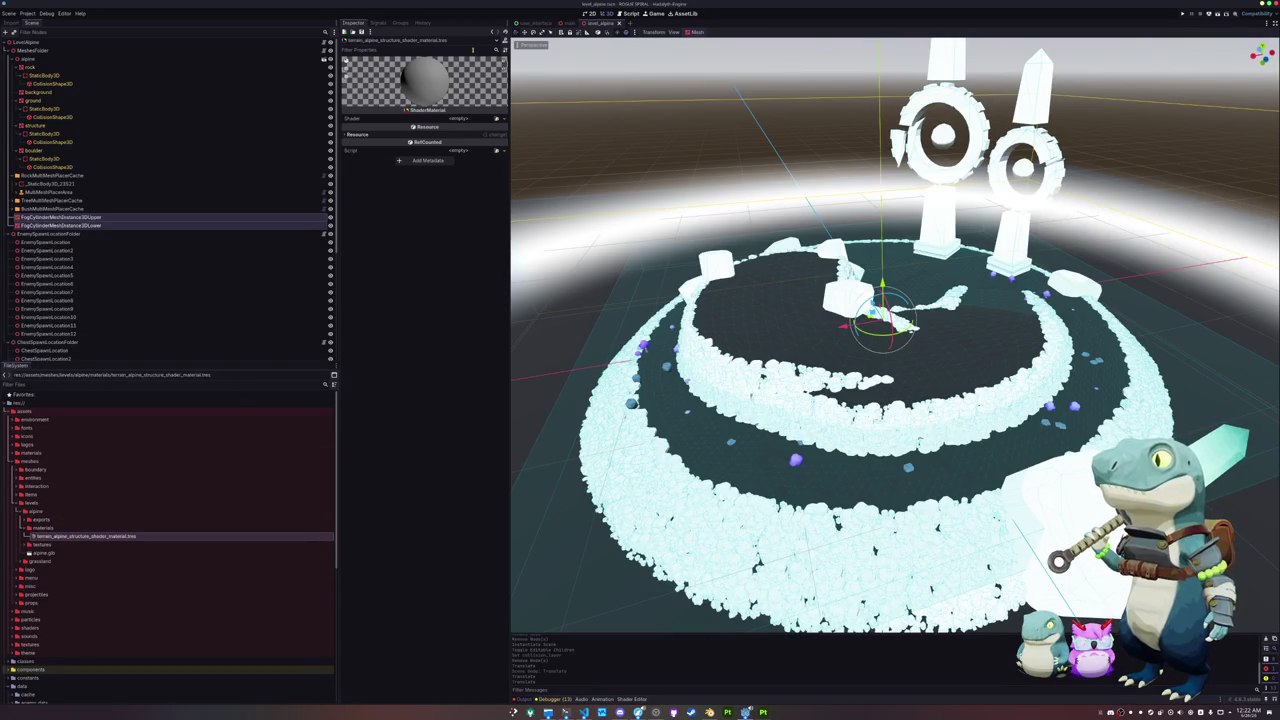
- Give the material the standard_material_cell_shader and an albedo texture
click(496, 119)
text(shade)
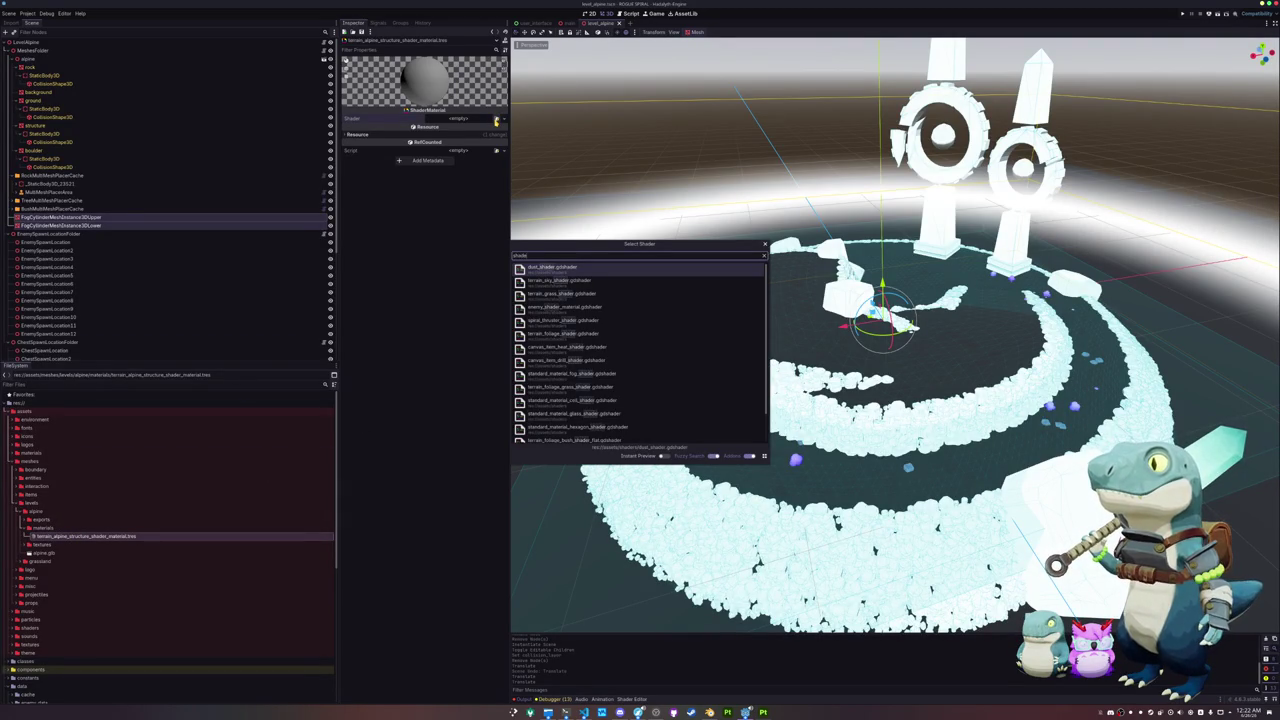
text(cell)
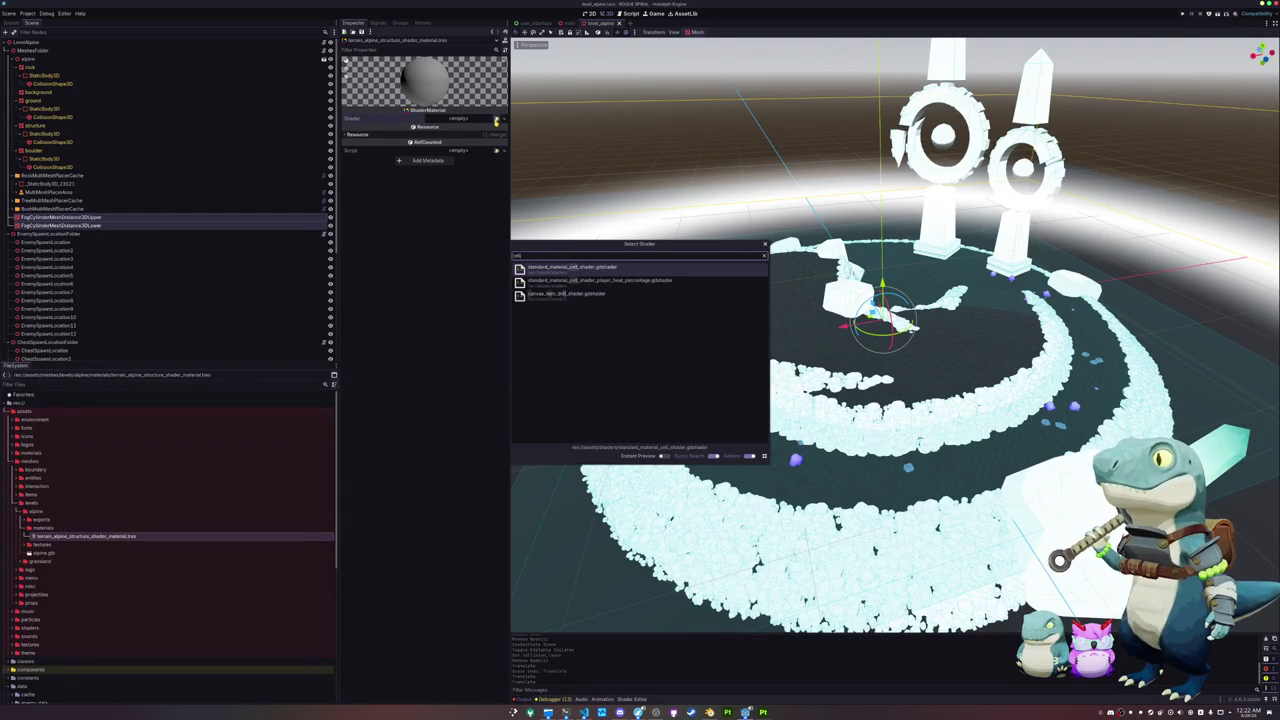
key(Return)
click(497, 143)
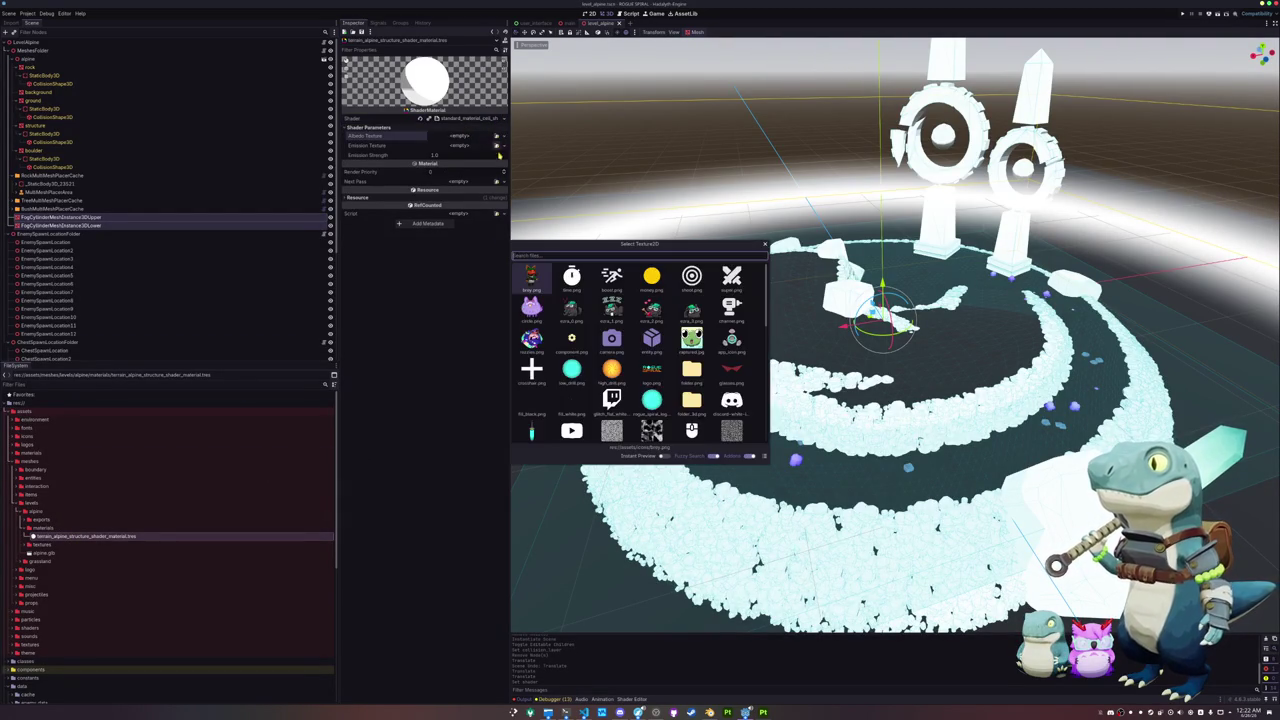
text(cell)
key(BackSpace)
key(BackSpace)
key(BackSpace)
text(rt)
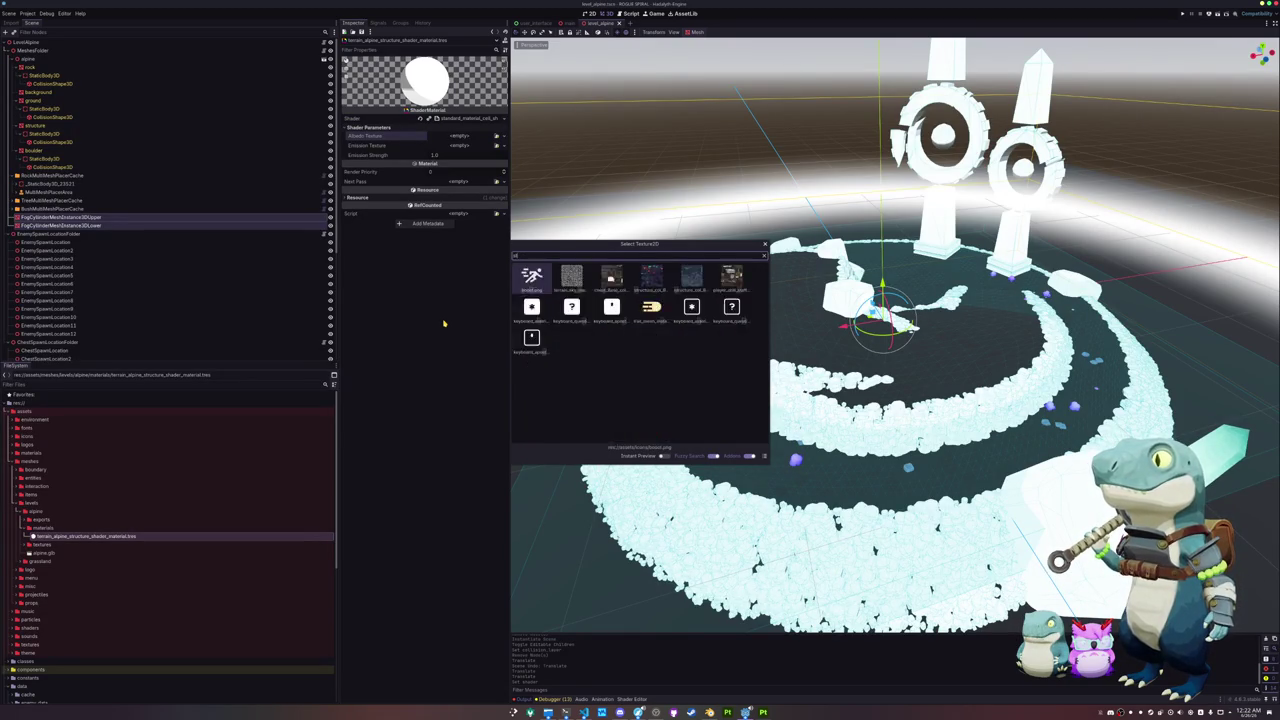
key(Return)
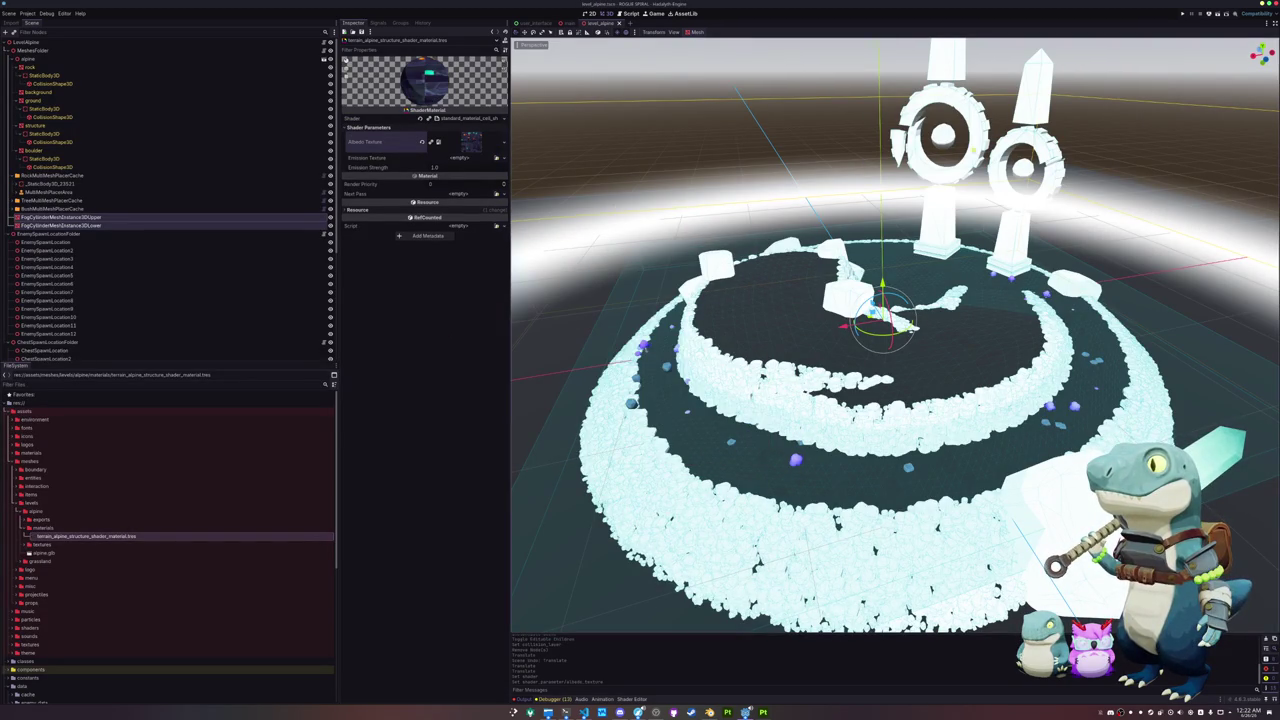
- Set the structure mesh's Material Override to terrain_alpine_structure_shader_material.tres
click(106, 141)
click(109, 126)
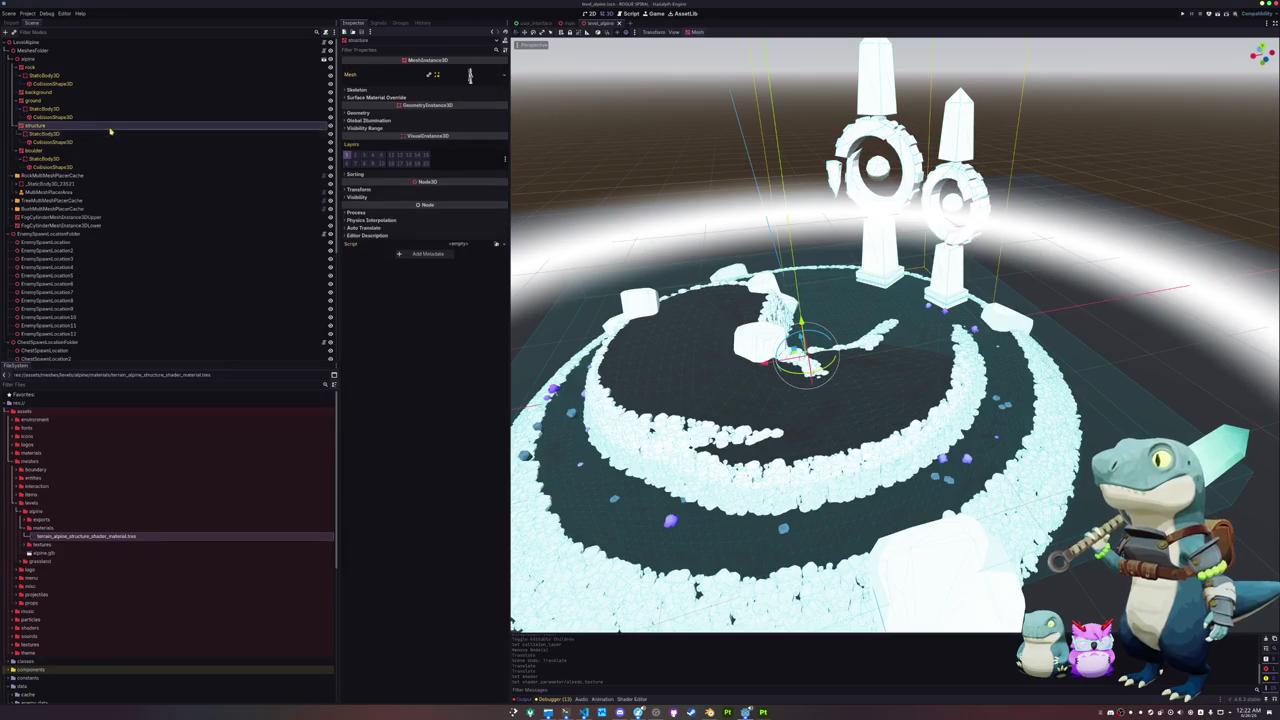
click(367, 113)
click(496, 121)
text(struct)
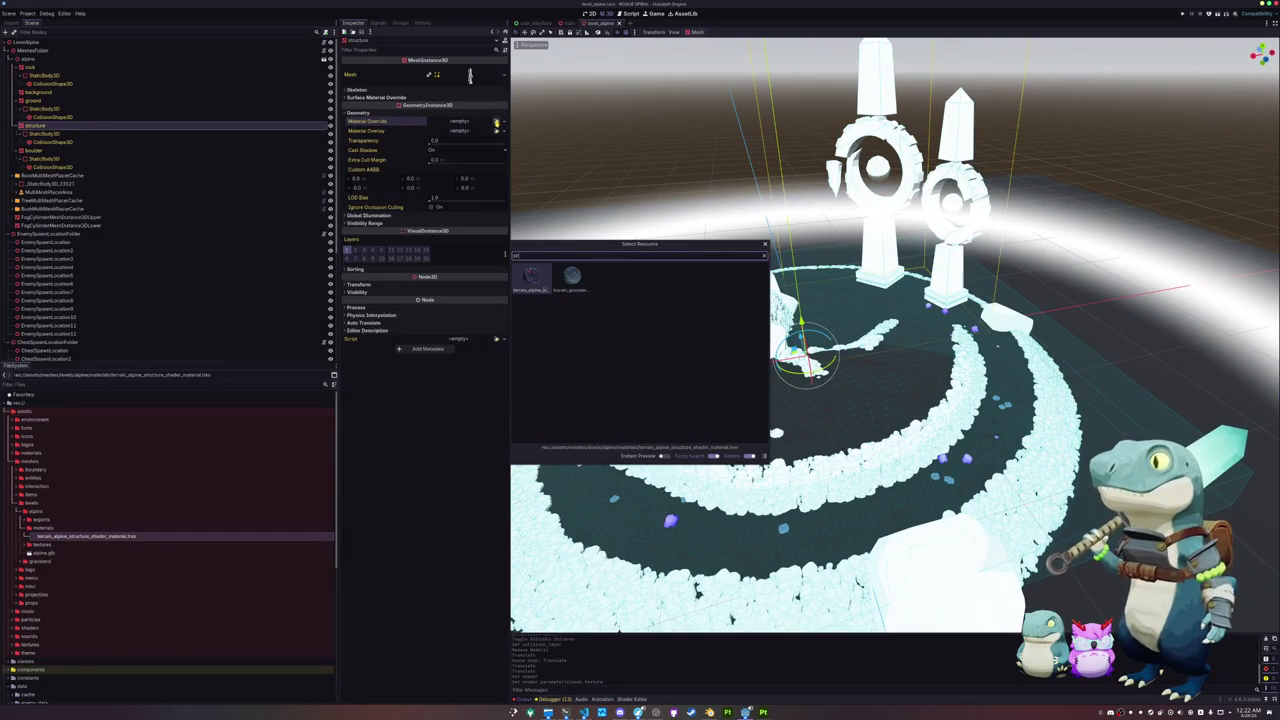
key(Return)
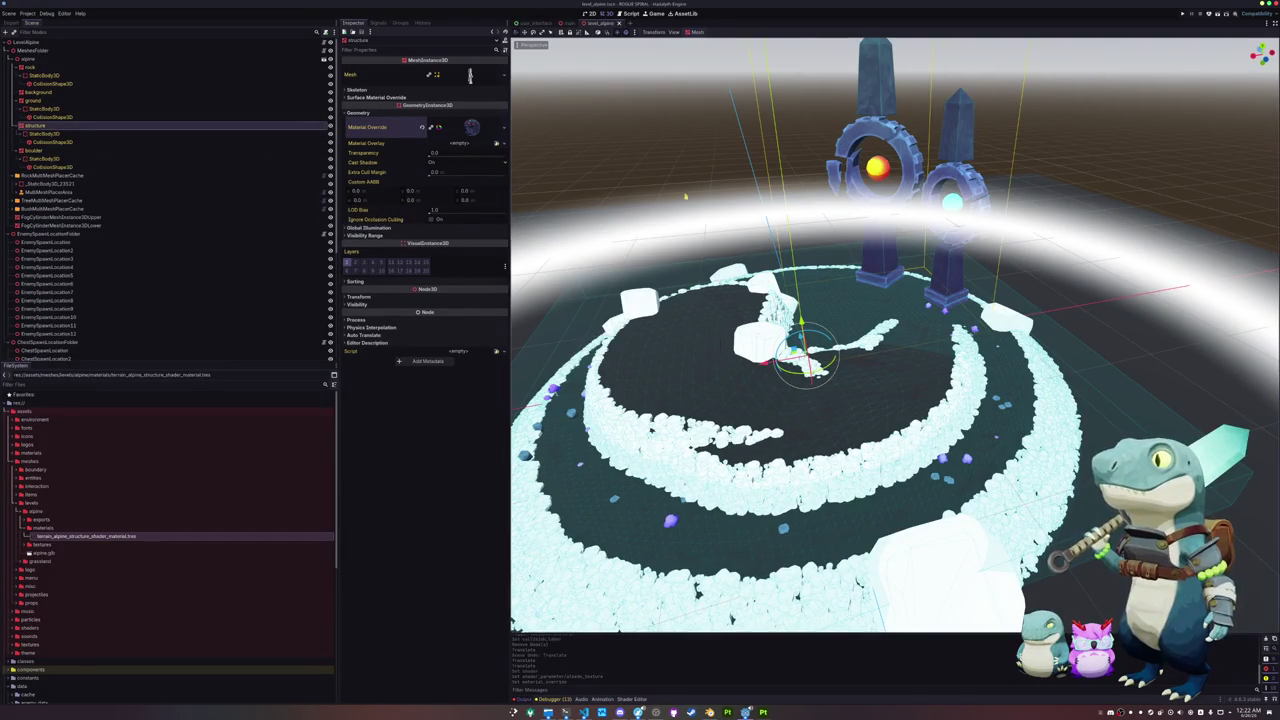
scroll(760, 380, up, 3)
scroll(895, 335, down, 4)
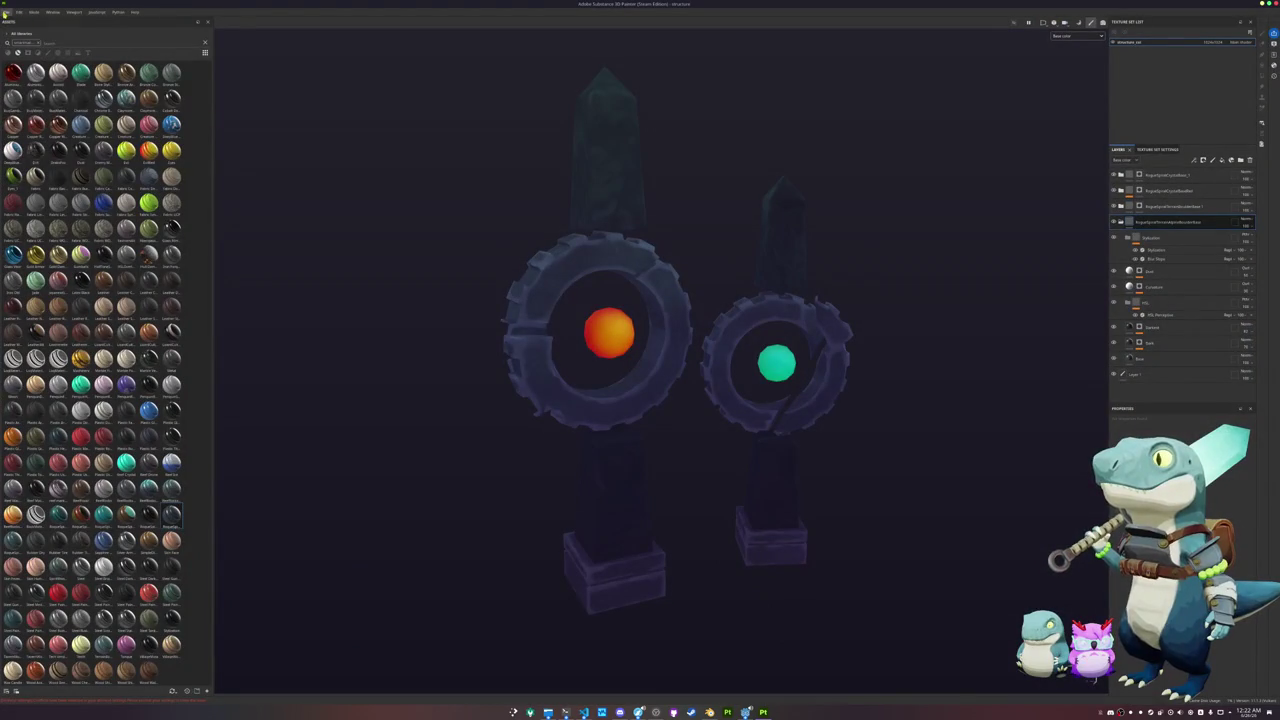
- Open the terrain_boulders project
click(6, 11)
click(18, 30)
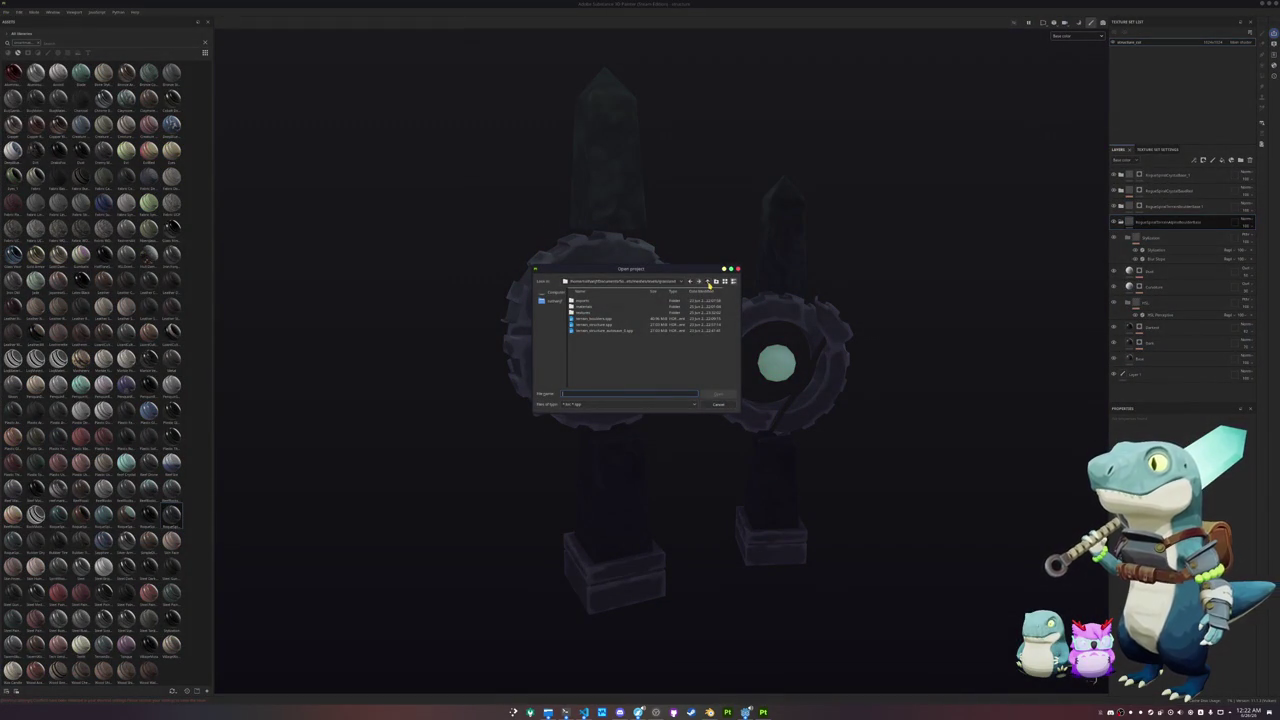
double_click(603, 318)
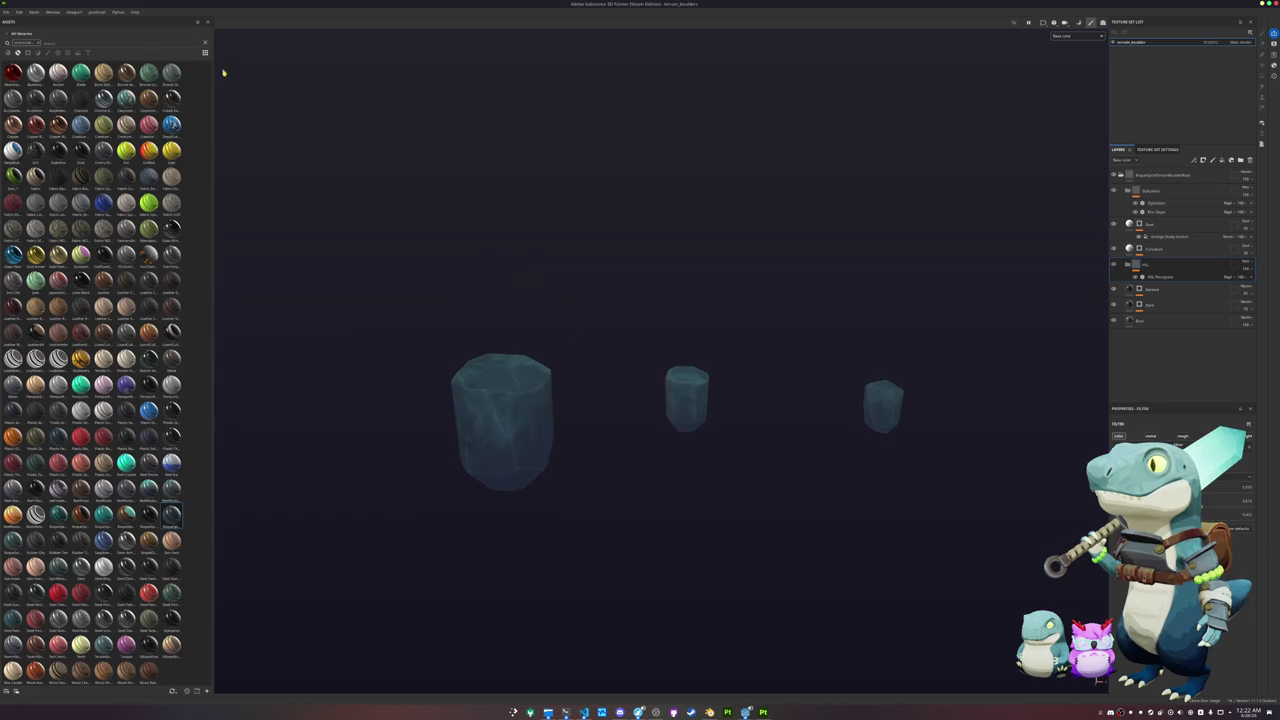
- Start Save As and navigate to the folder holding structure.spp
click(6, 13)
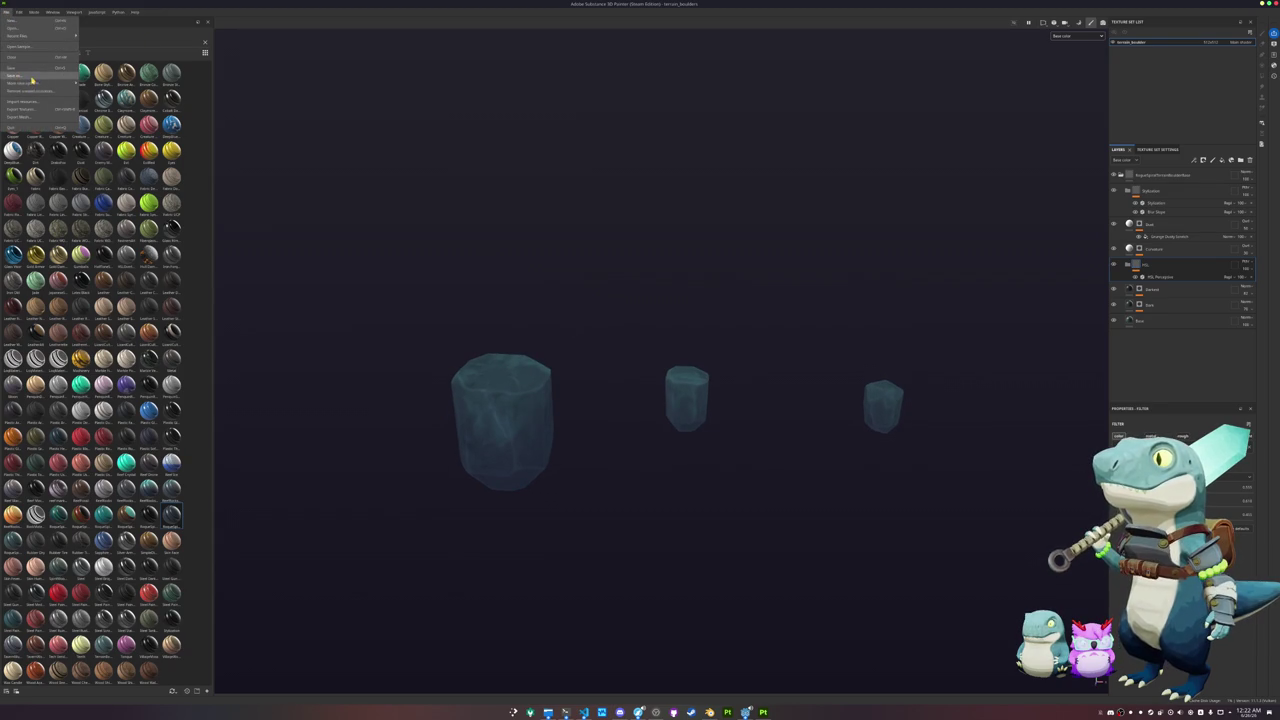
click(32, 76)
click(708, 282)
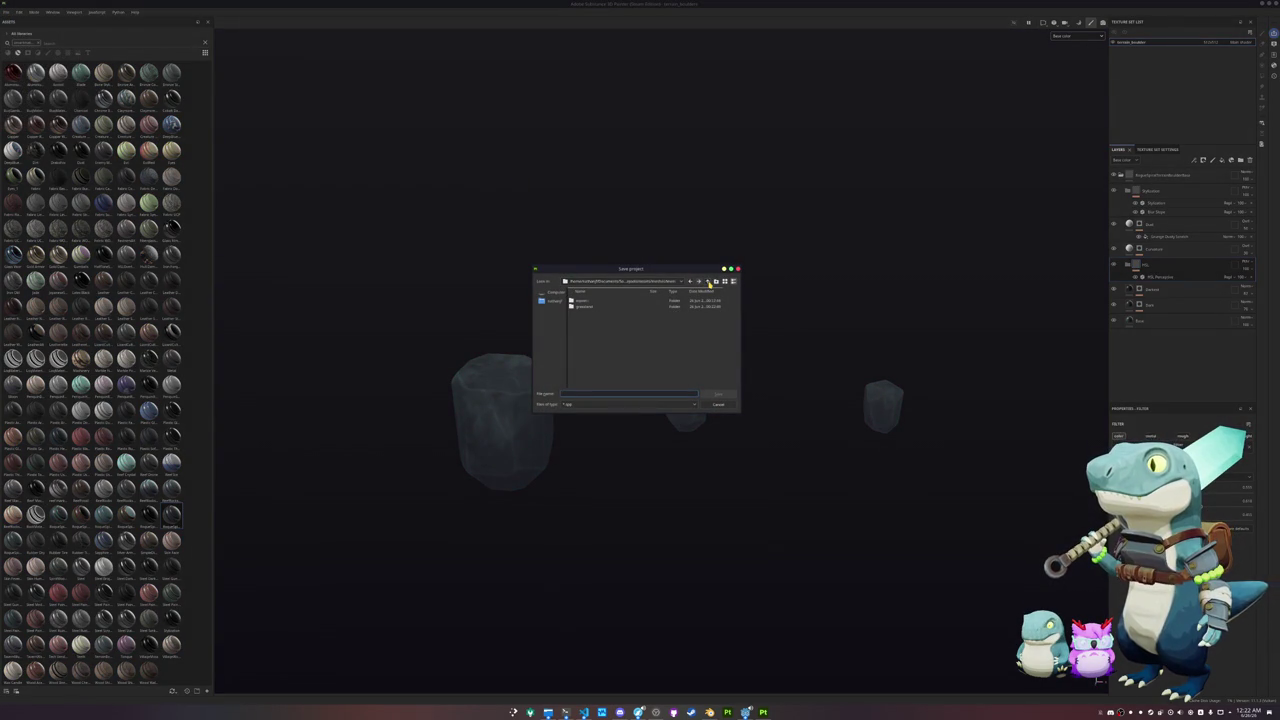
double_click(583, 304)
click(708, 282)
double_click(581, 312)
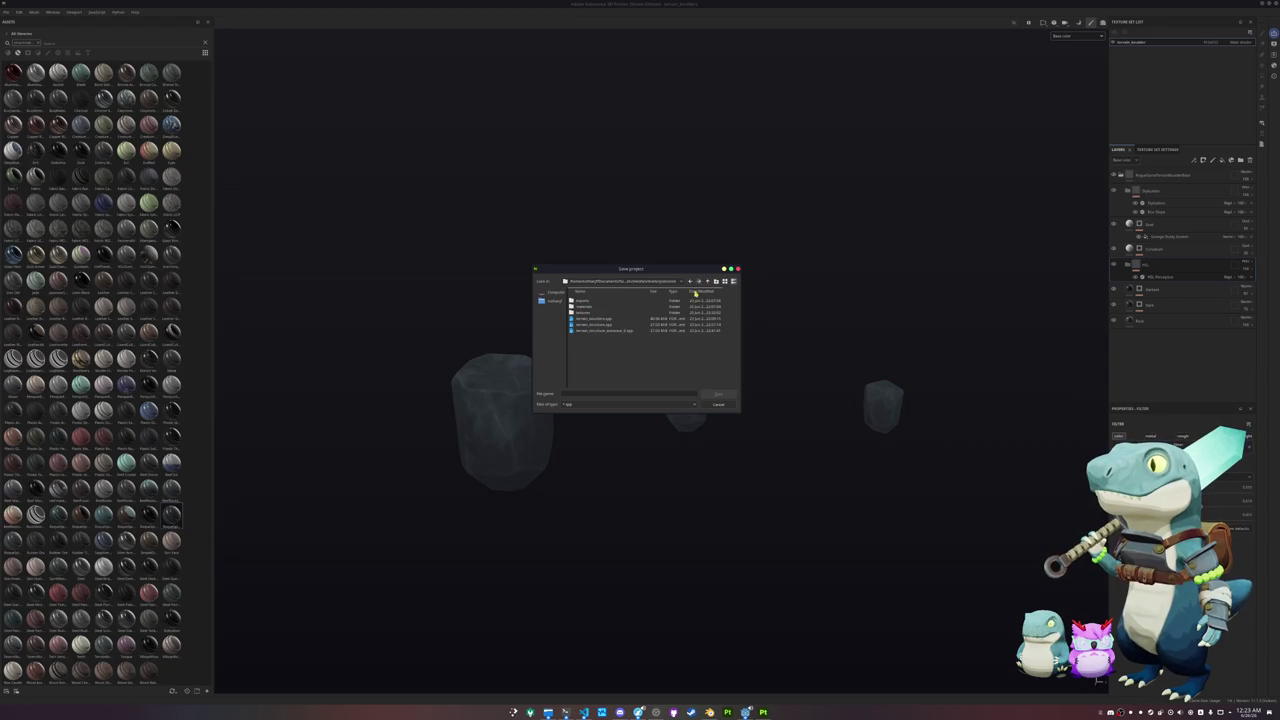
click(708, 282)
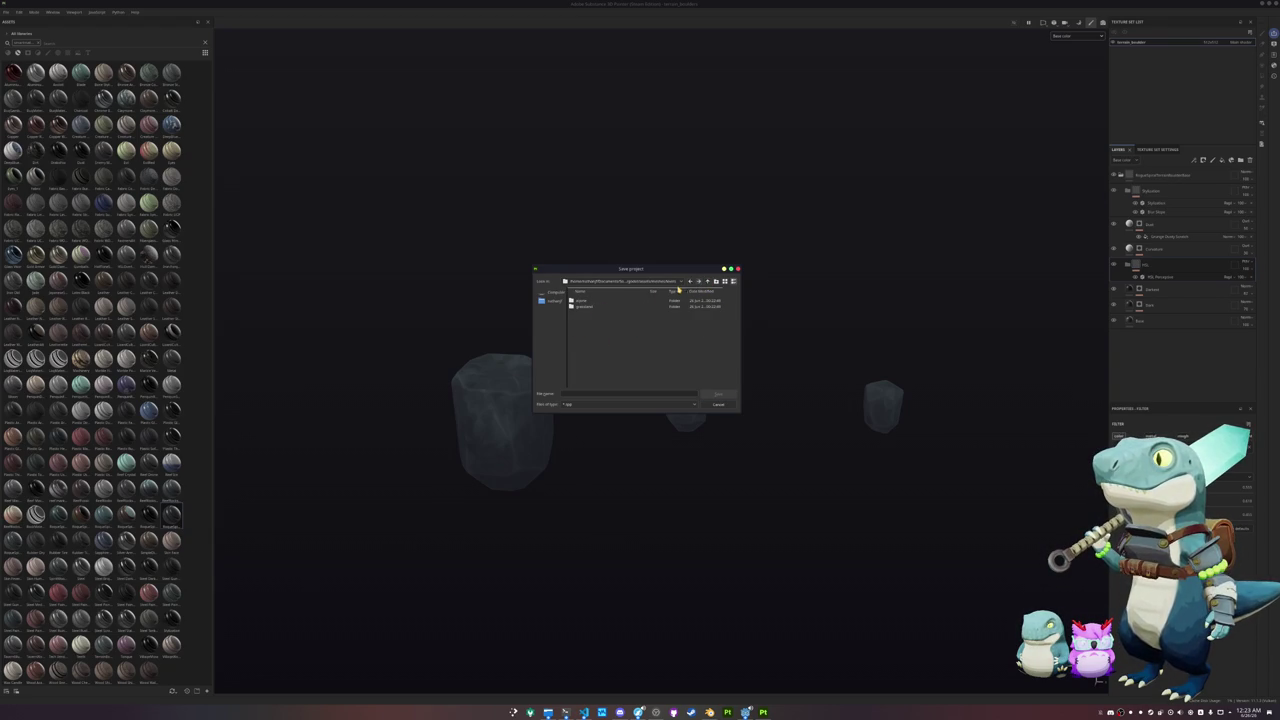
double_click(594, 307)
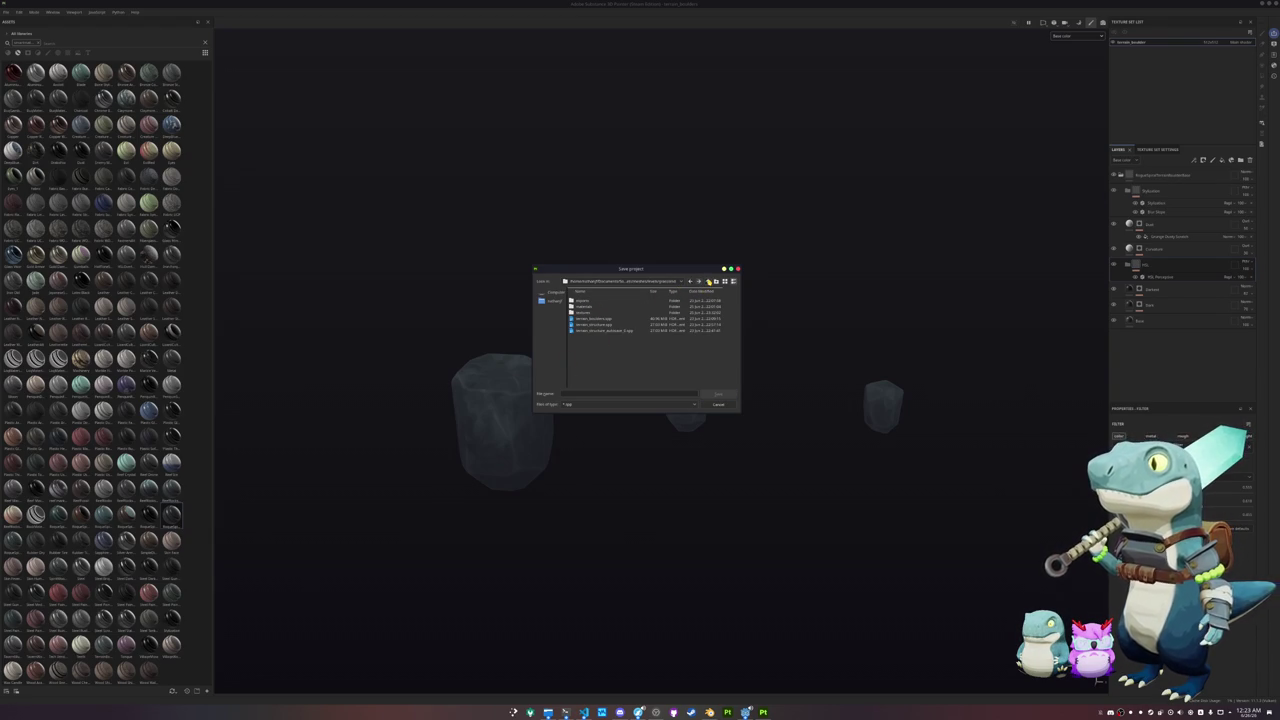
click(708, 282)
double_click(578, 300)
- Save the boulders project as terrain_boulders beside the renamed terrain_structure.spp
text(structure.spp)
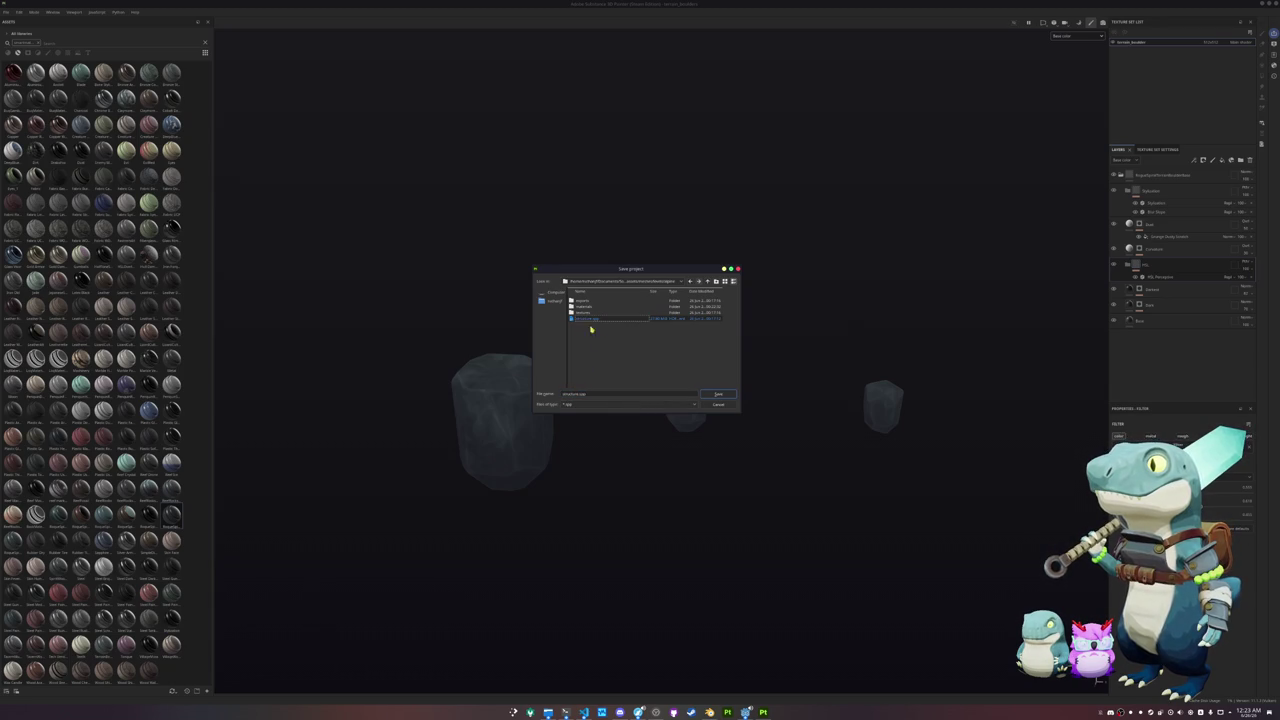
click(588, 318)
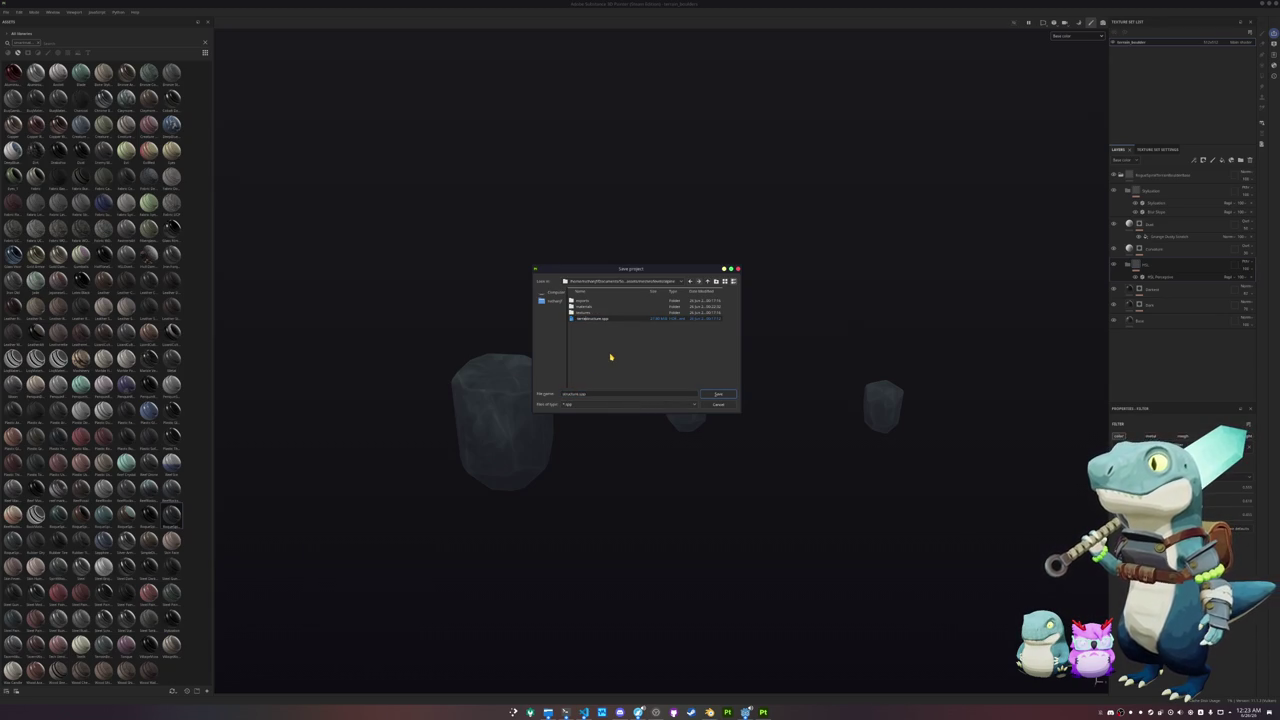
key(F2)
triple_click(596, 393)
text(arc)
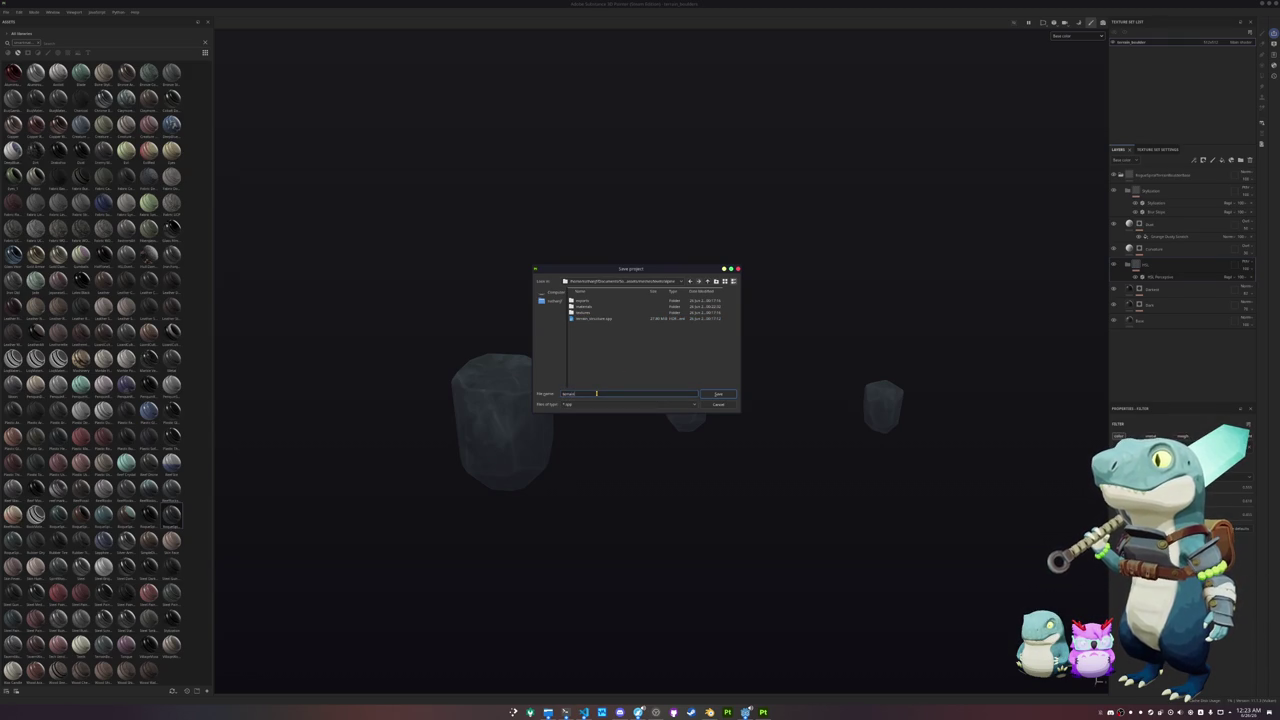
key(Return)
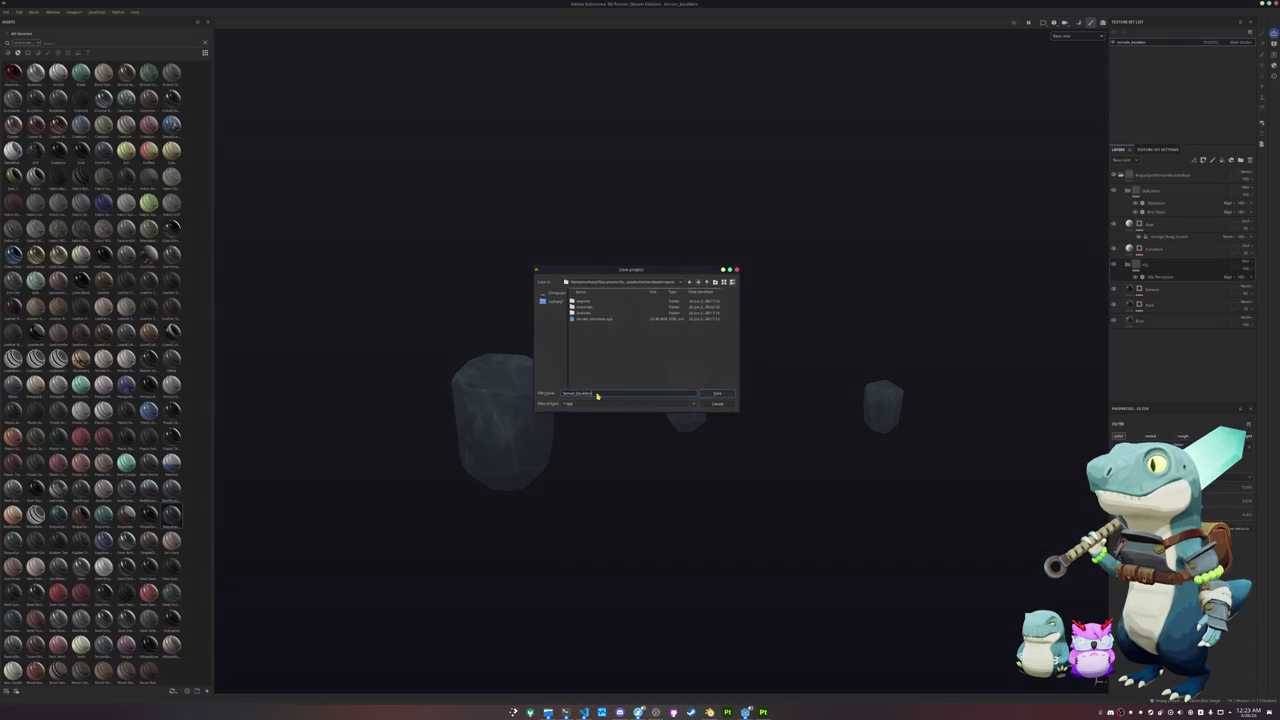
click(101, 46)
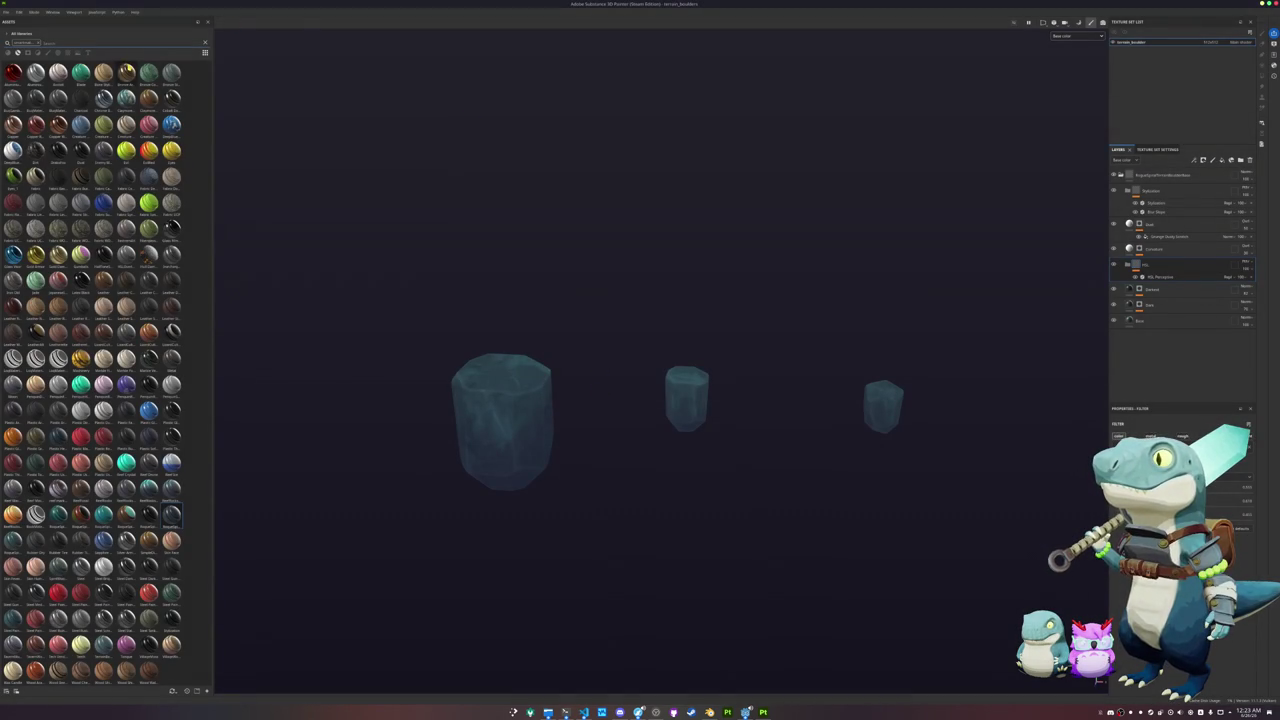
- Apply the coral material from the asset library onto the boulders
text(agrl)
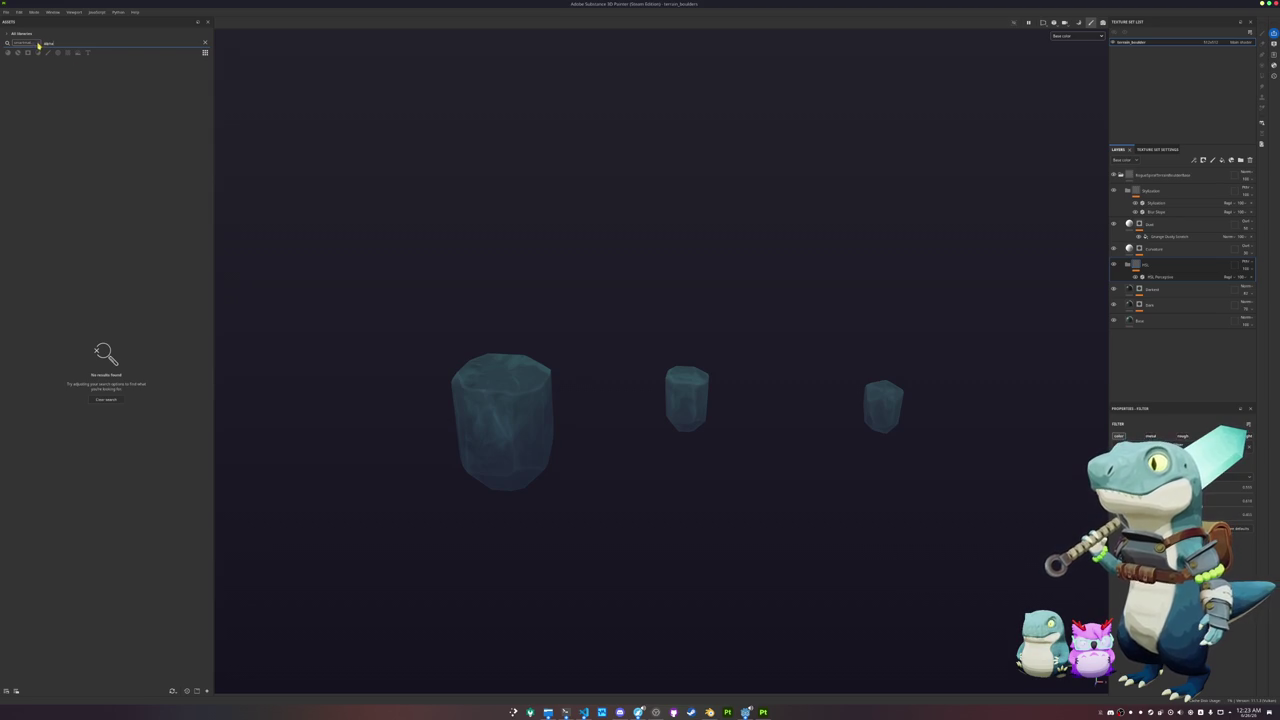
click(16, 53)
text(coral)
drag(81, 72, 496, 420)
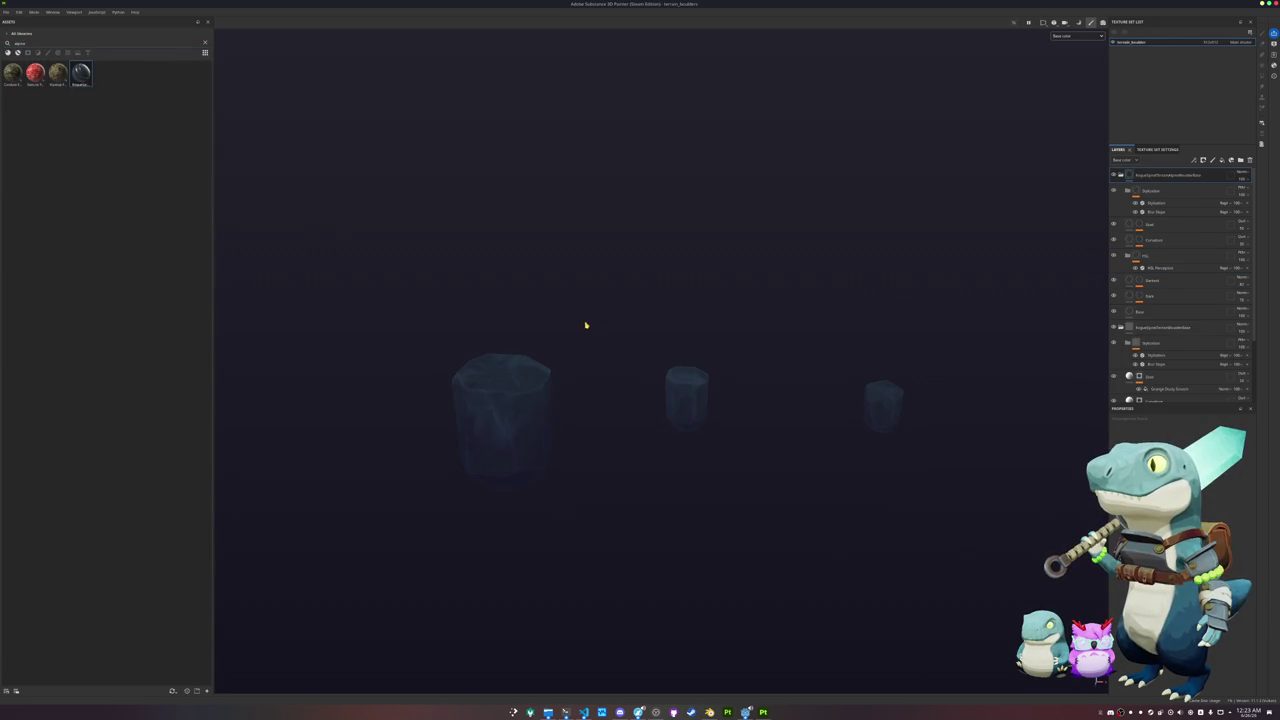
- Export the boulder textures to the chosen output folder
key(ctrl+shift+e)
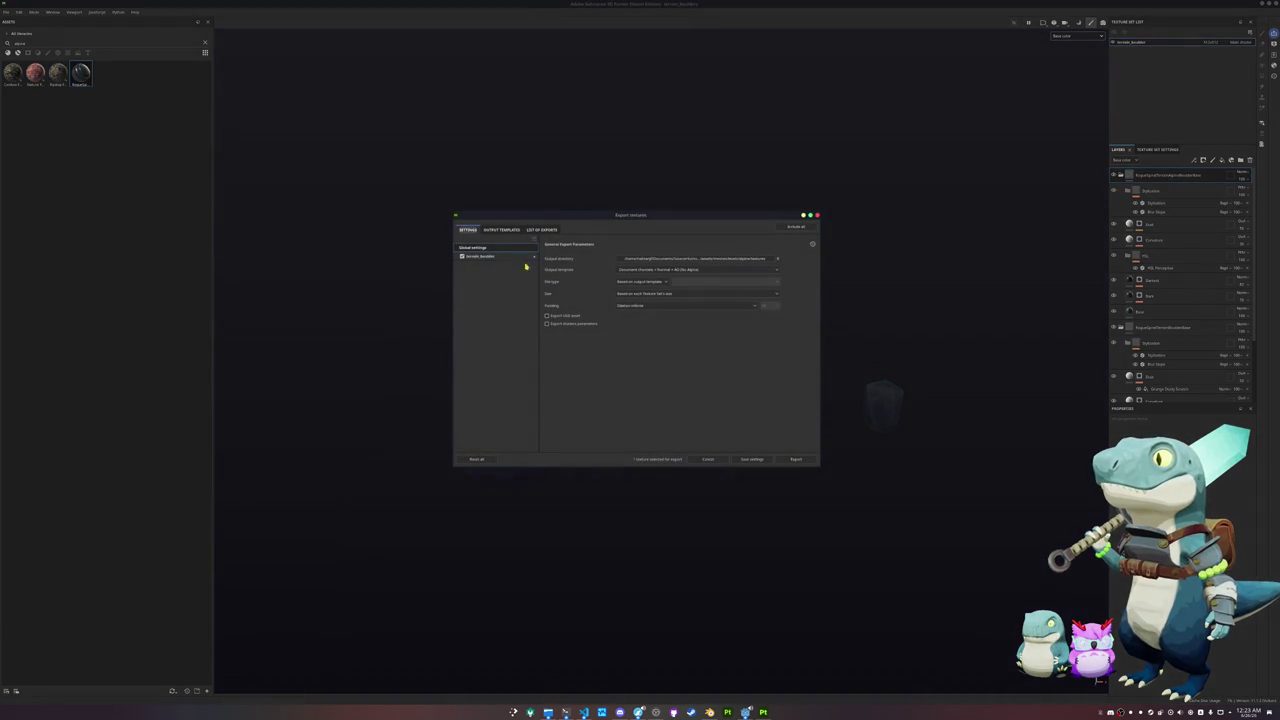
click(680, 259)
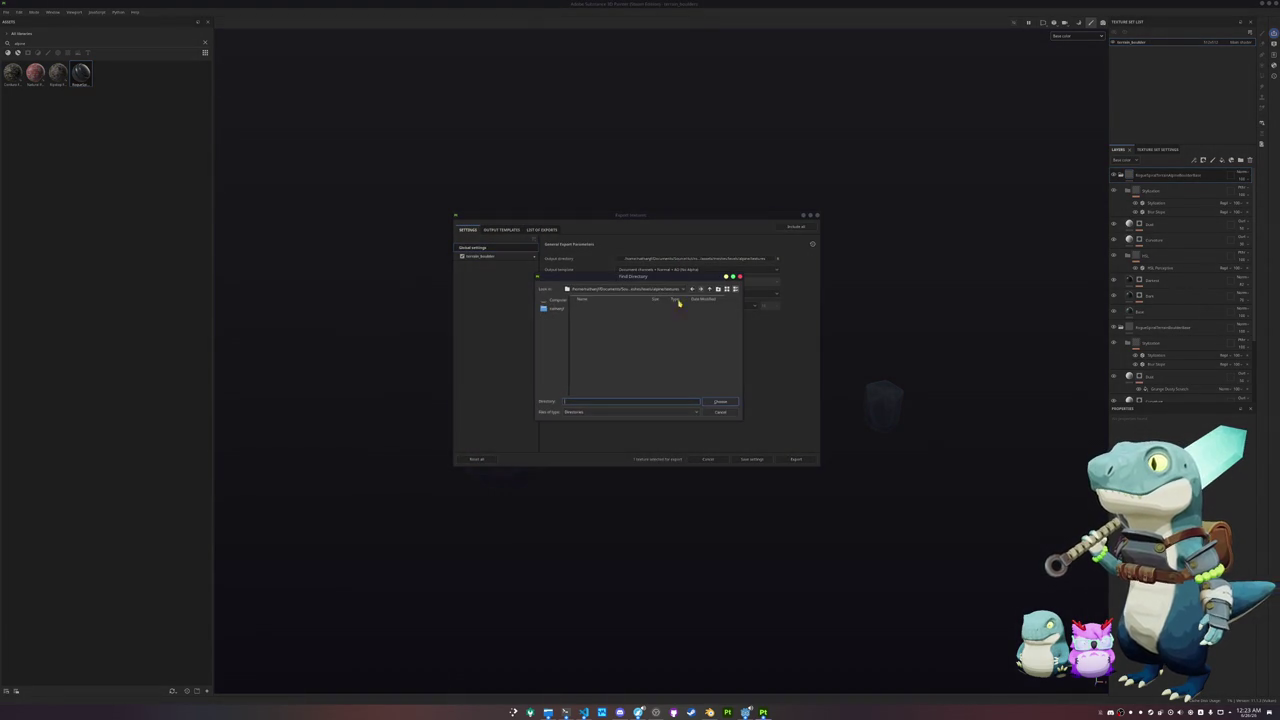
click(721, 403)
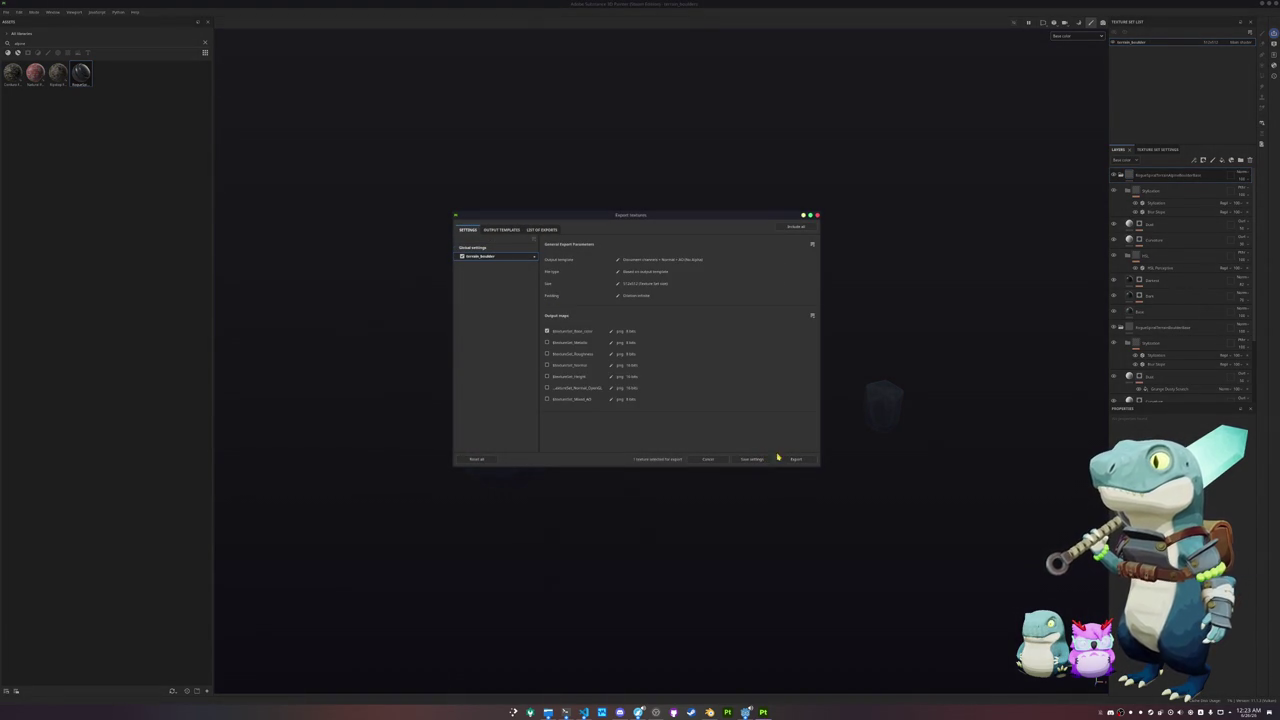
click(795, 459)
click(745, 712)
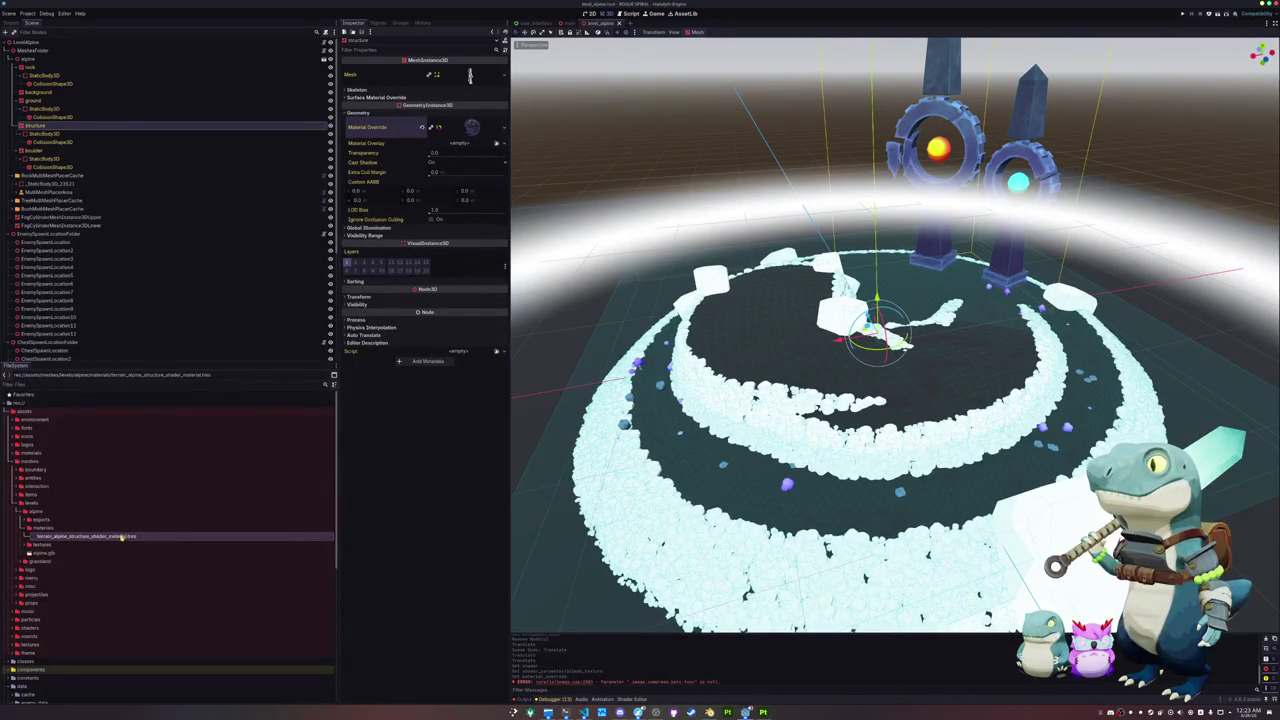
- Duplicate the structure material as terrain_alpine_boulder_shader_material.tres
key(ctrl+d)
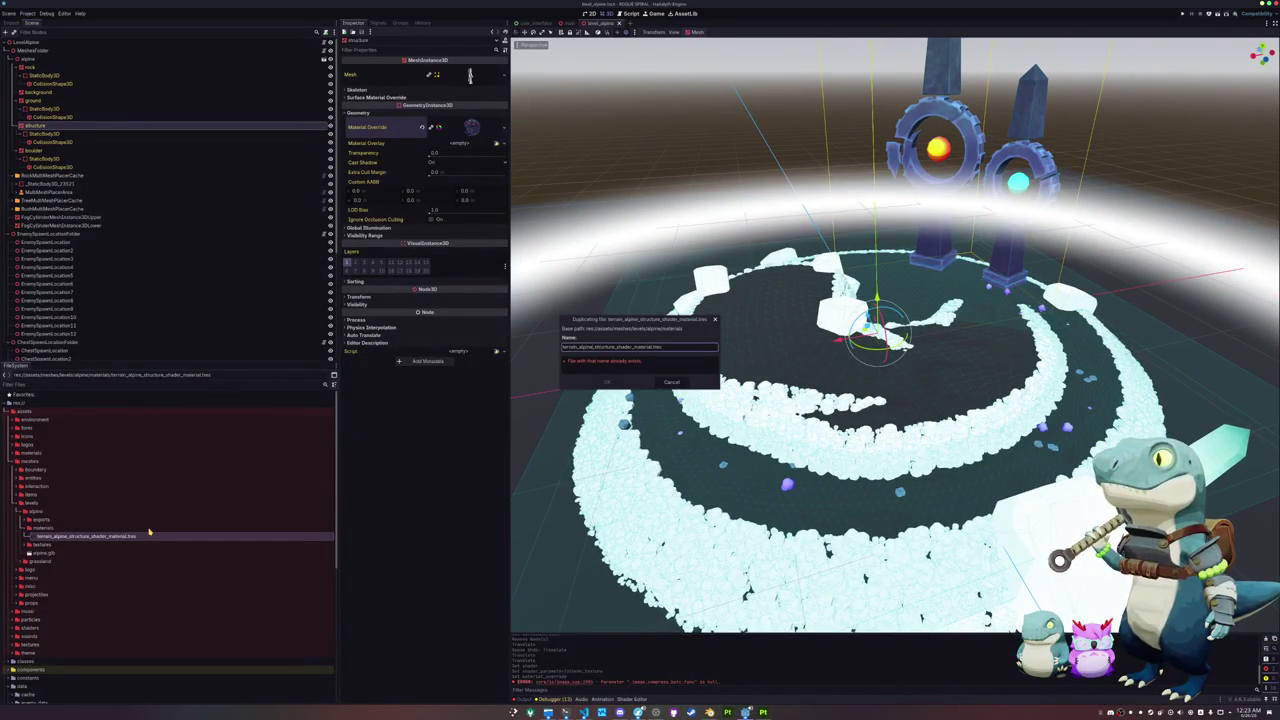
text(g)
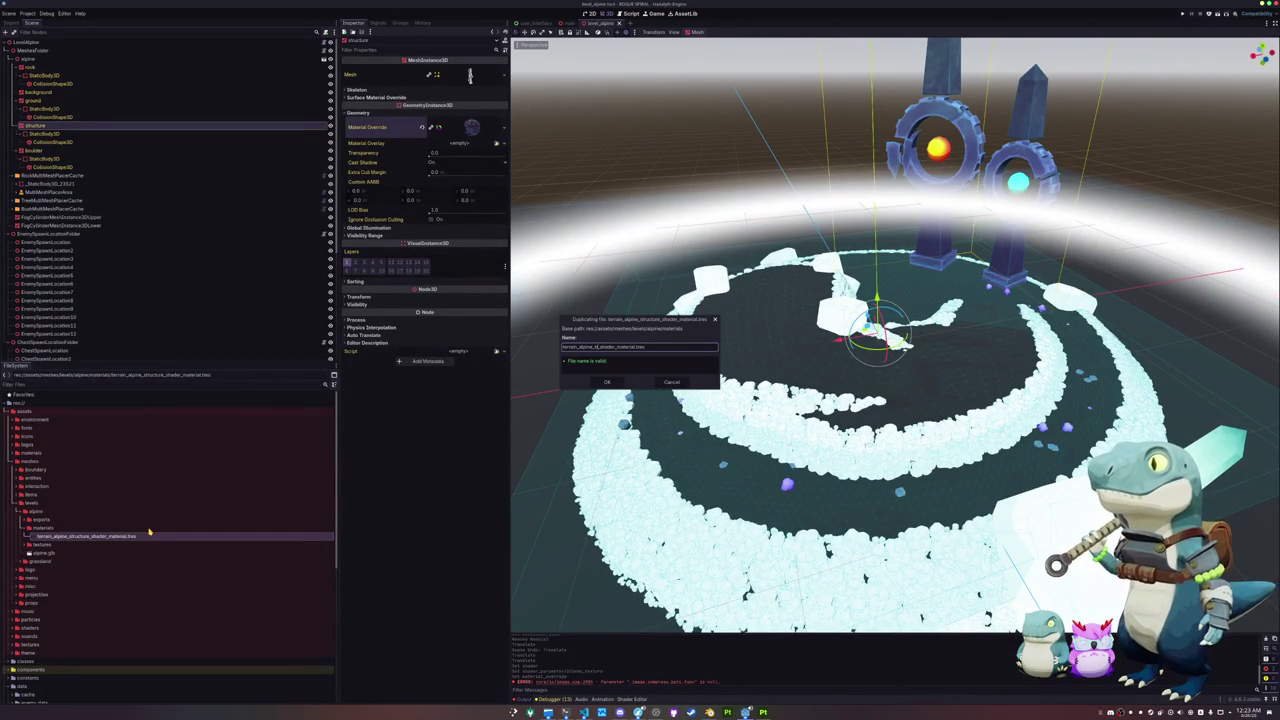
key(Return)
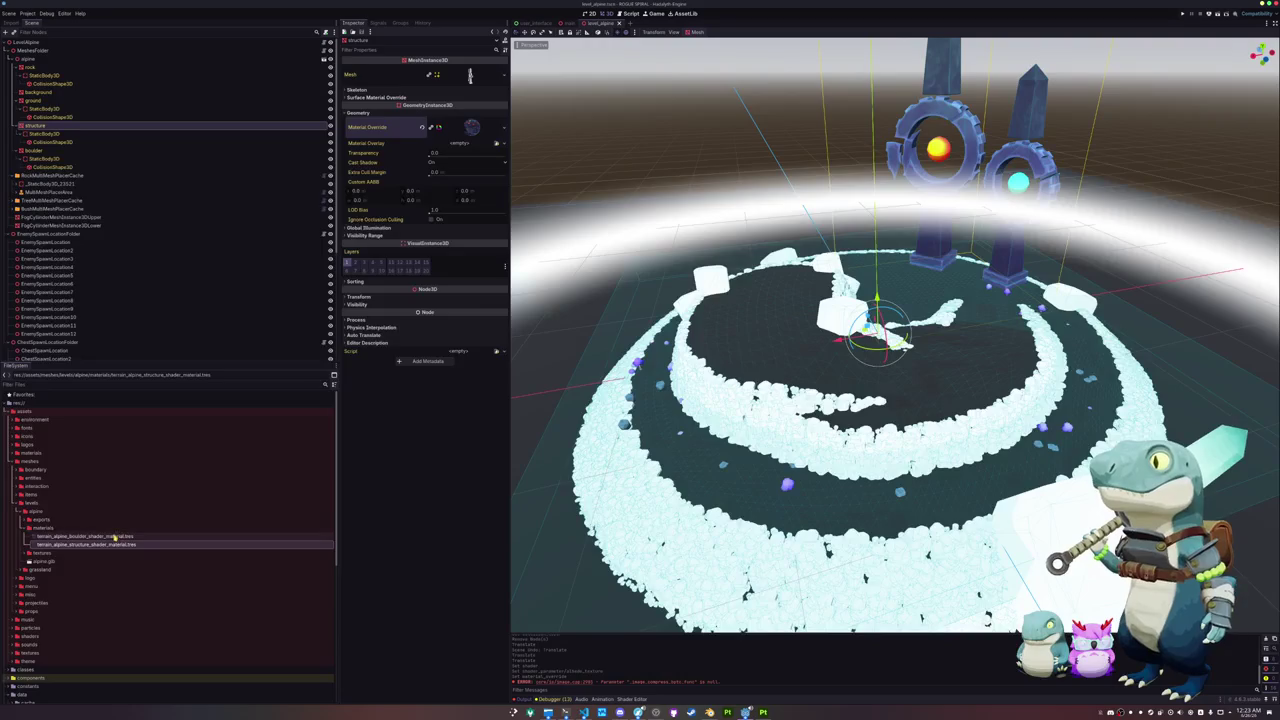
- Set the boulder material's albedo texture to the boulder base color texture
double_click(149, 535)
click(503, 142)
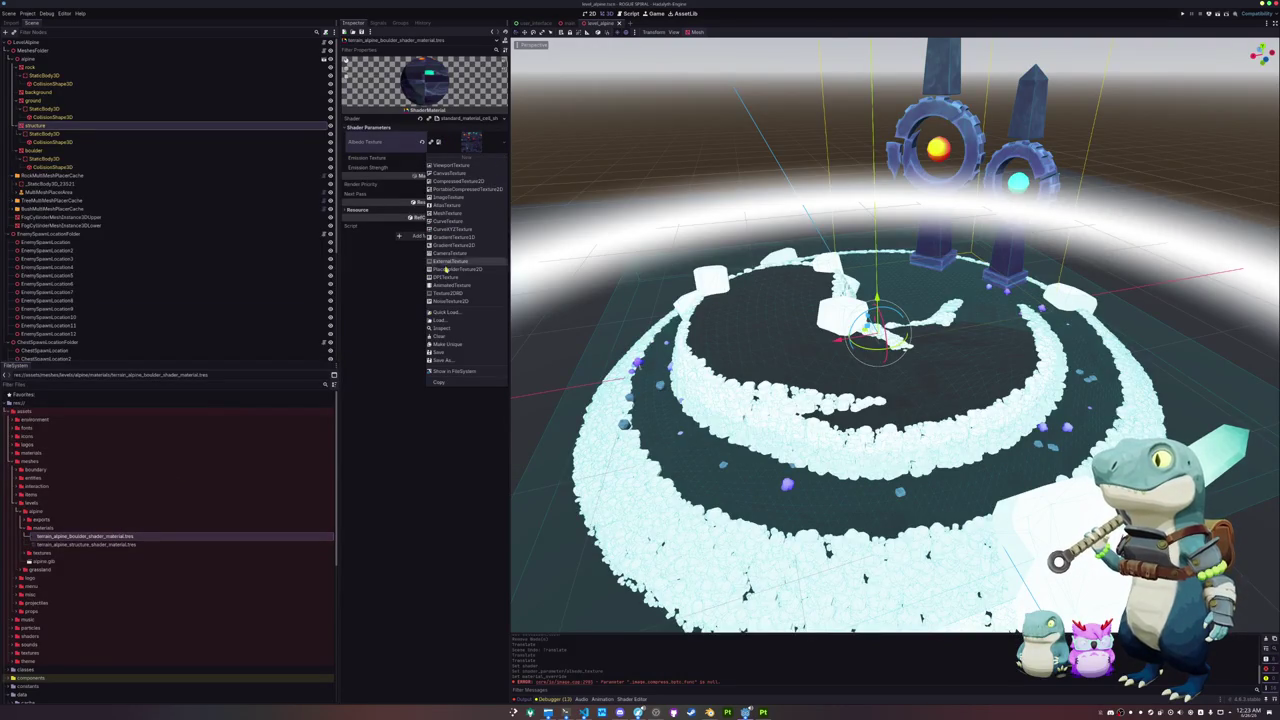
click(451, 309)
text(bould)
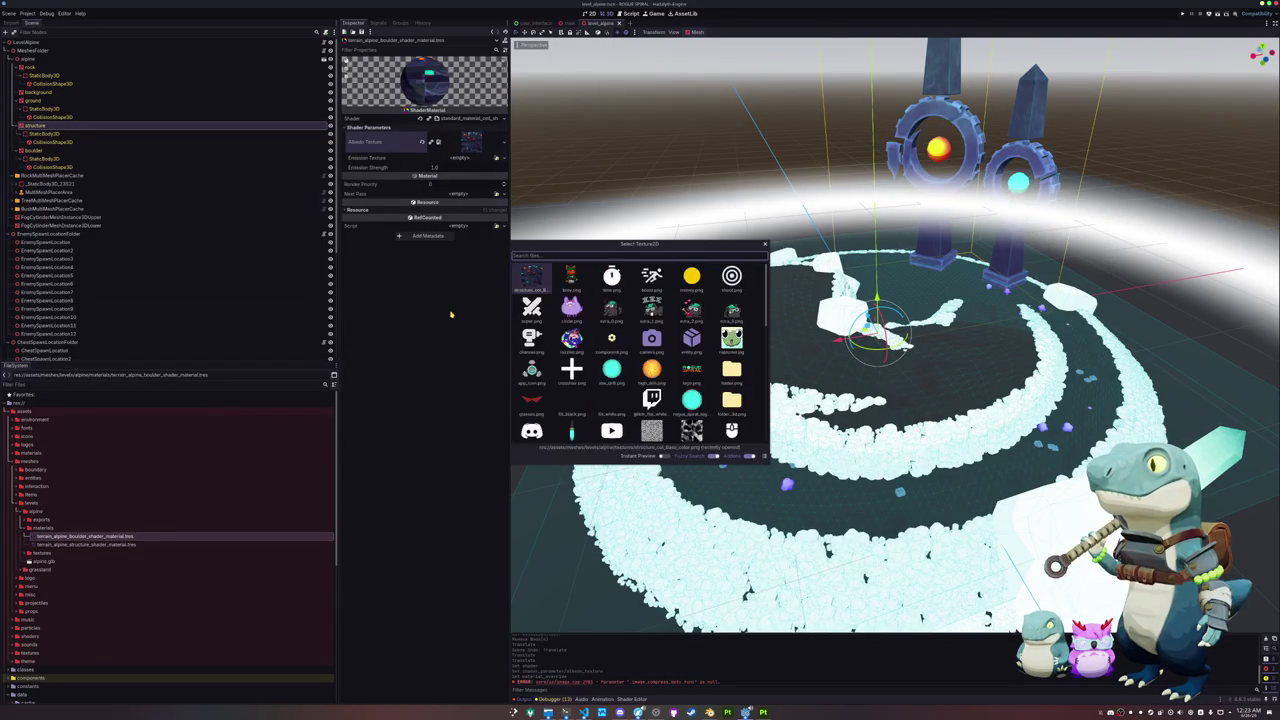
text(er)
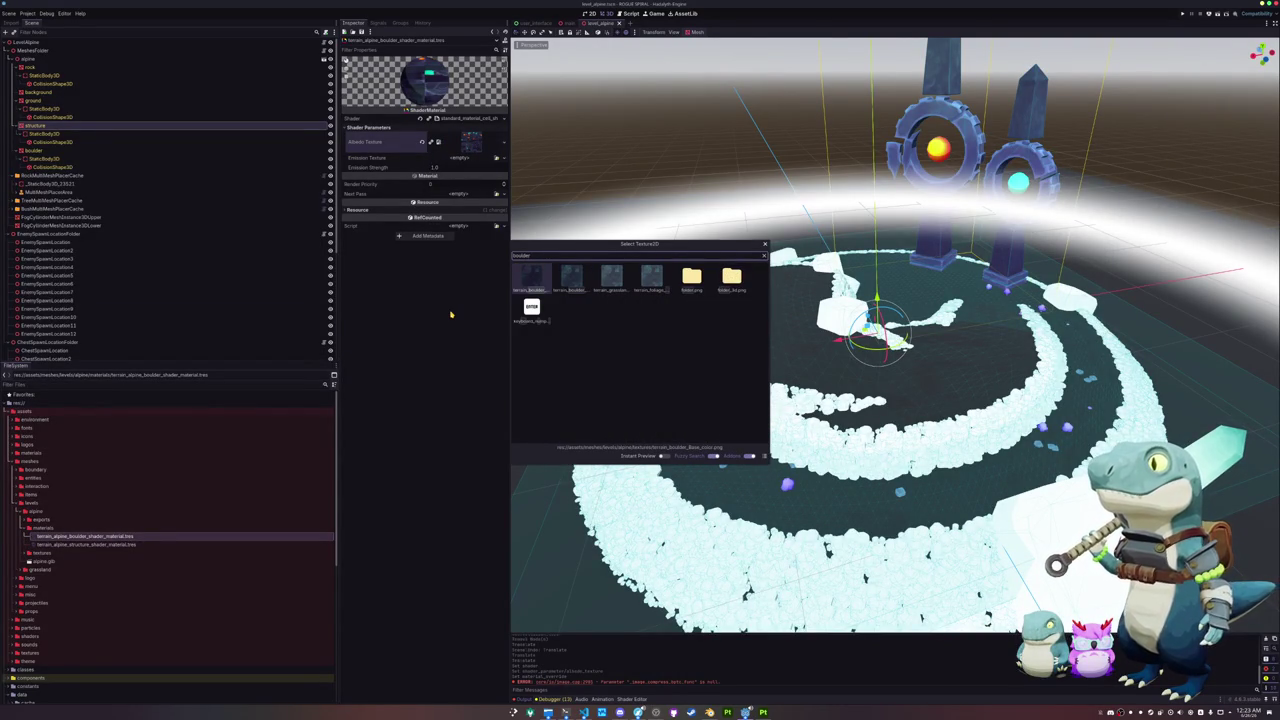
key(Return)
click(62, 151)
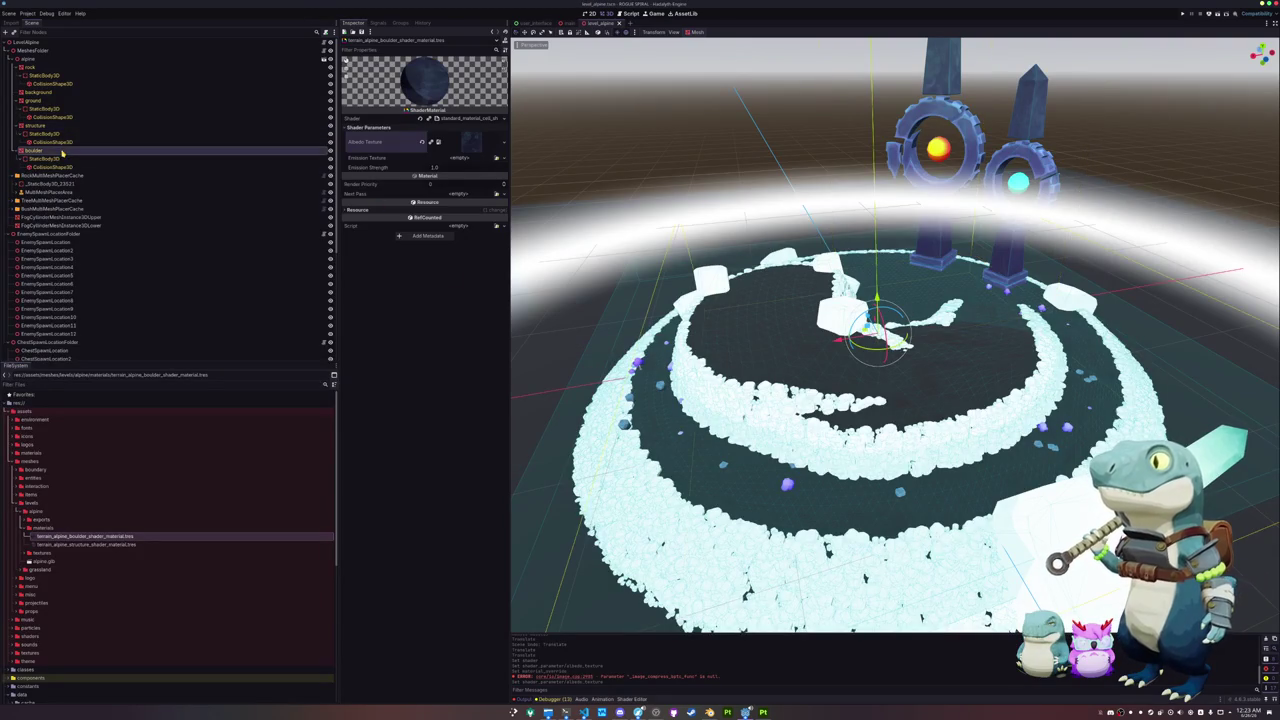
- Set the boulder mesh's Material Override to the boulder shader material
click(357, 112)
click(496, 121)
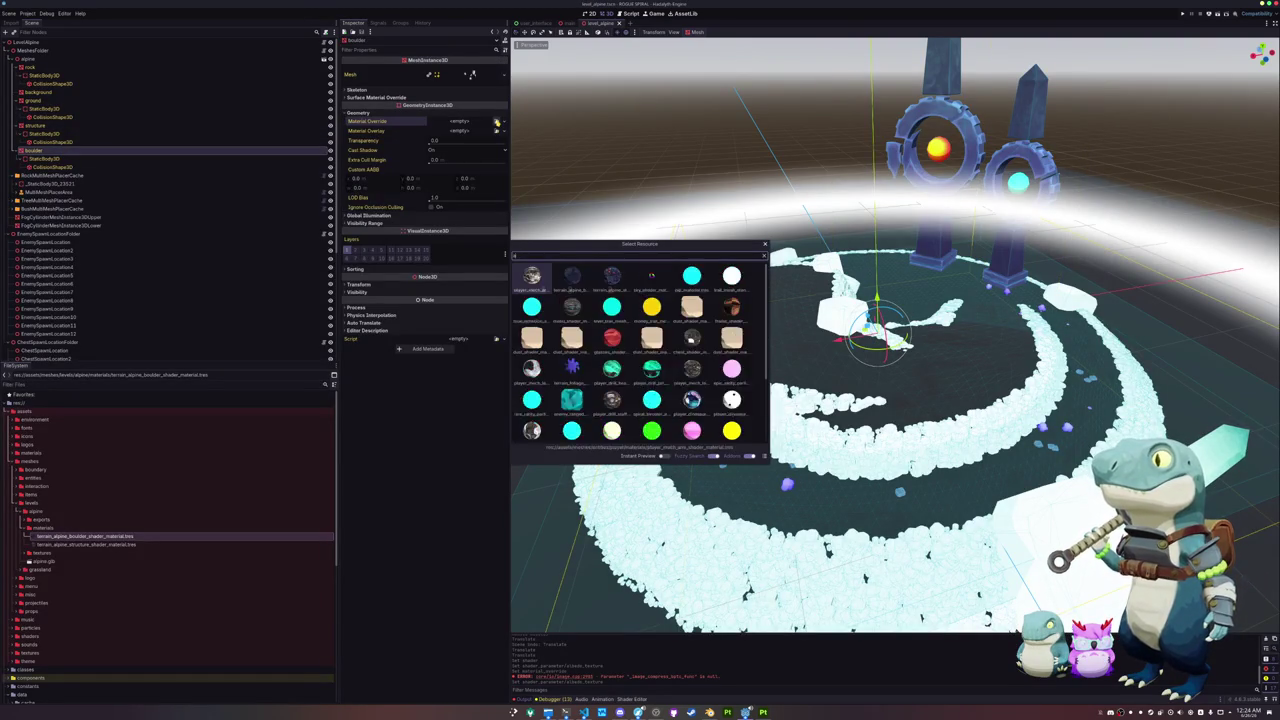
text(boulder)
key(Return)
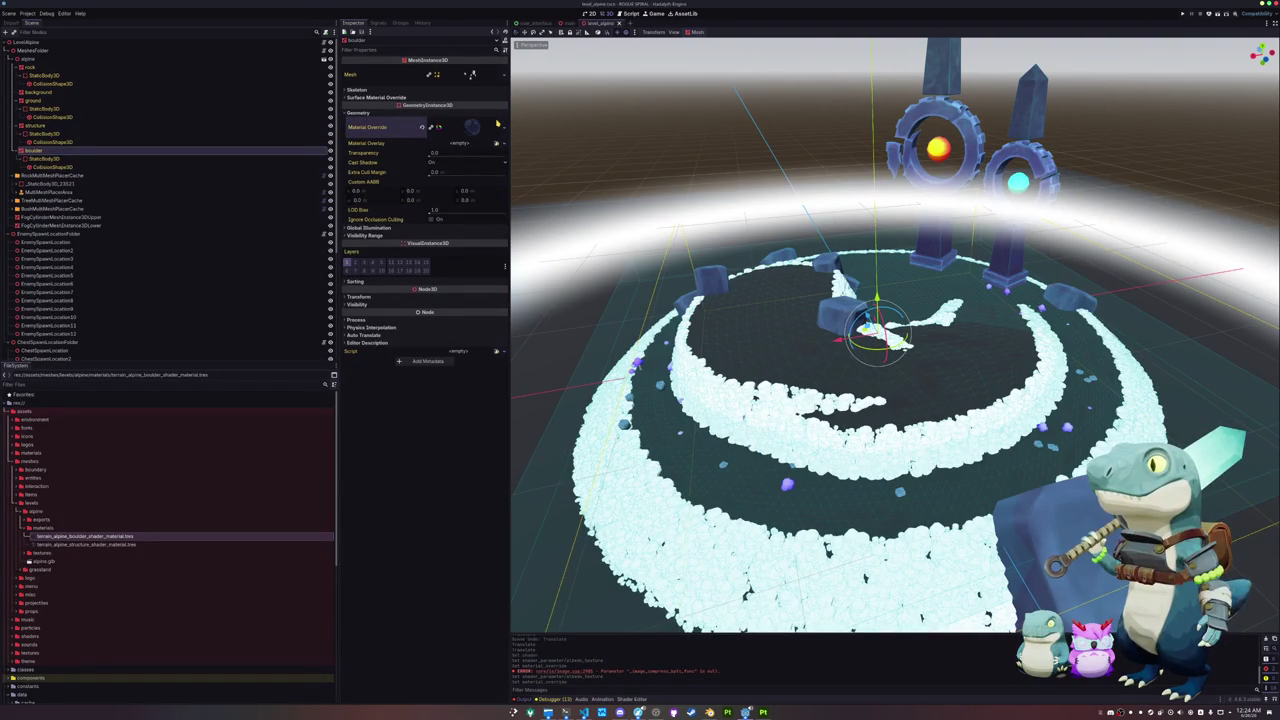
- Give the rock mesh the boulder material as its Material Override
click(60, 101)
click(130, 67)
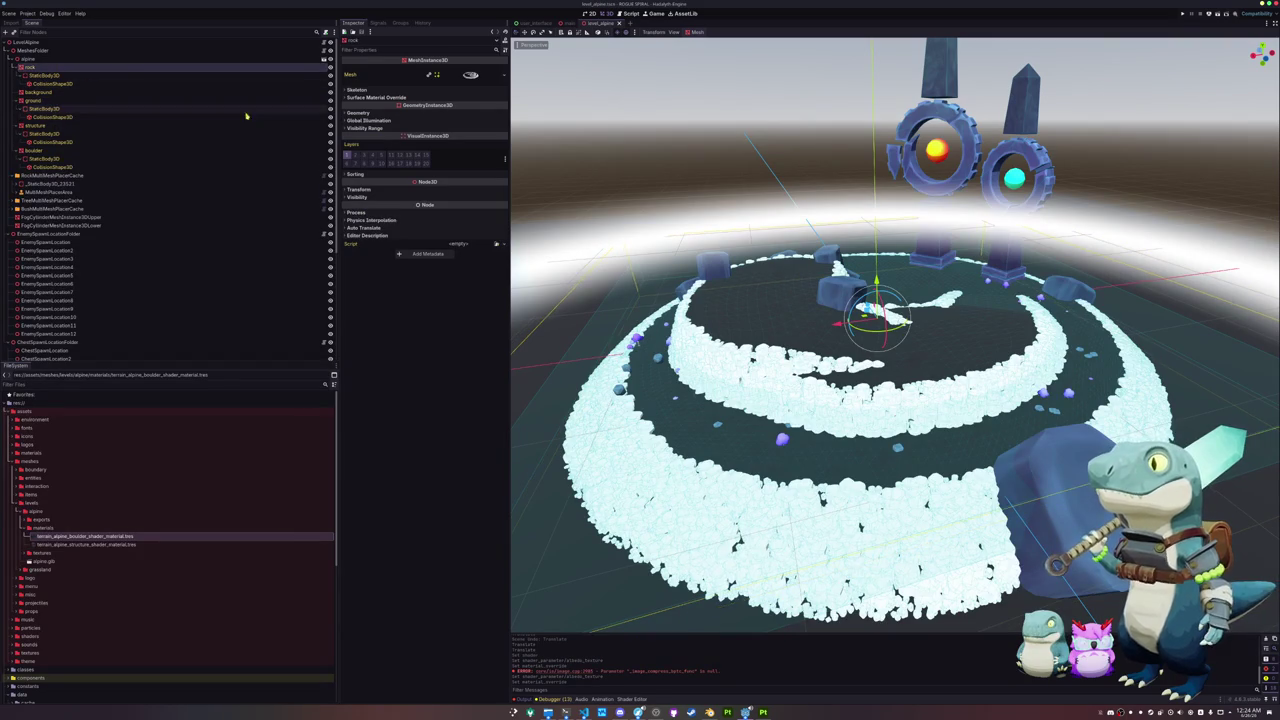
click(402, 113)
click(496, 122)
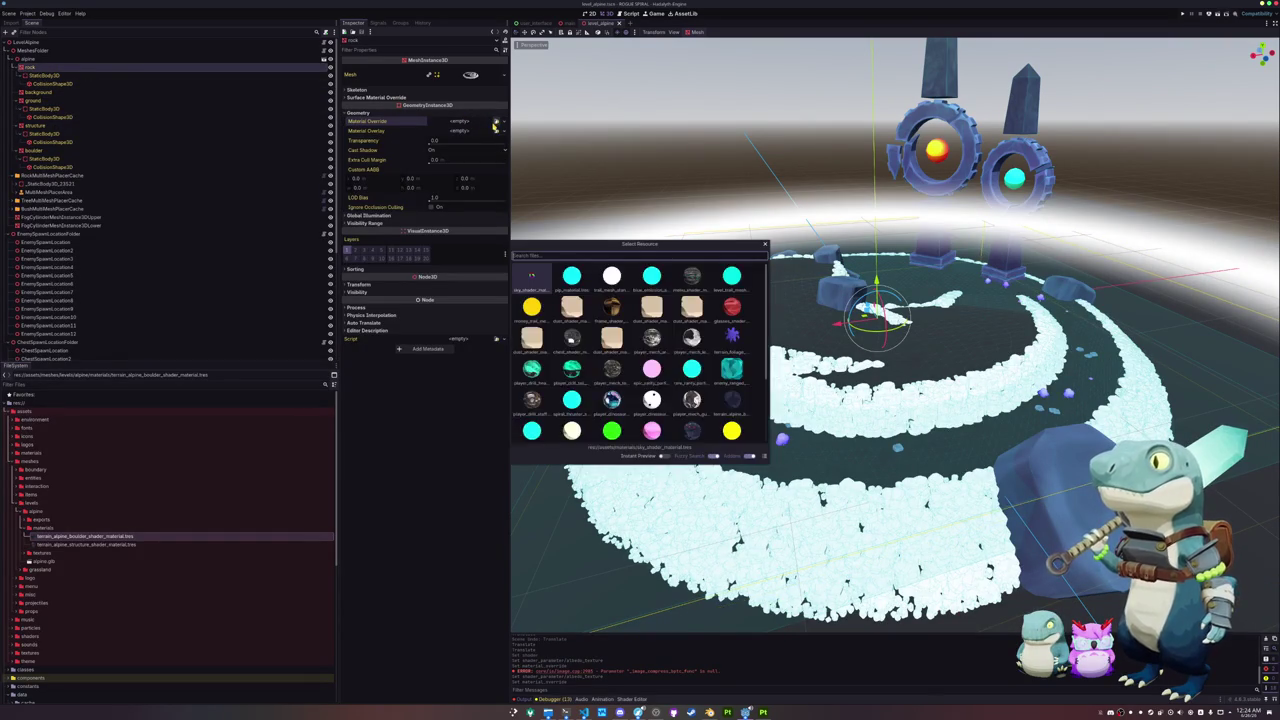
text(boulder)
click(566, 271)
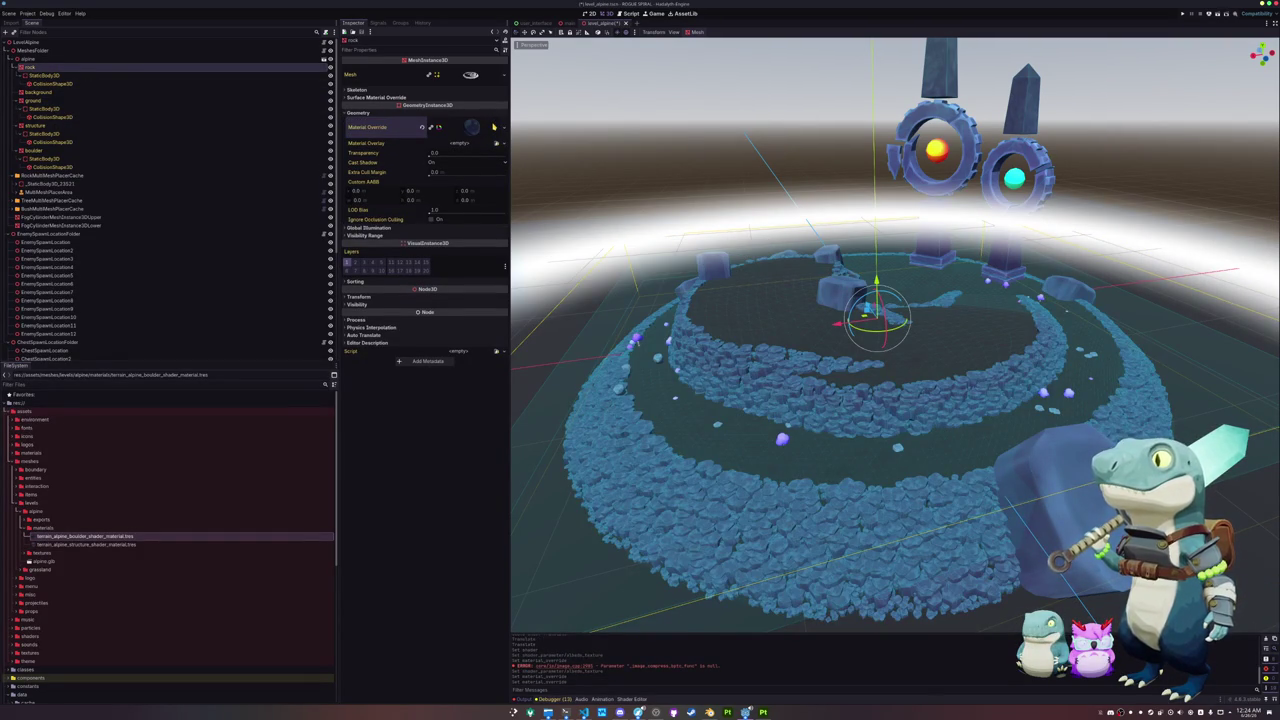
- Replace the rock's override with another terrain_alpine shader material via Quick Load
click(469, 127)
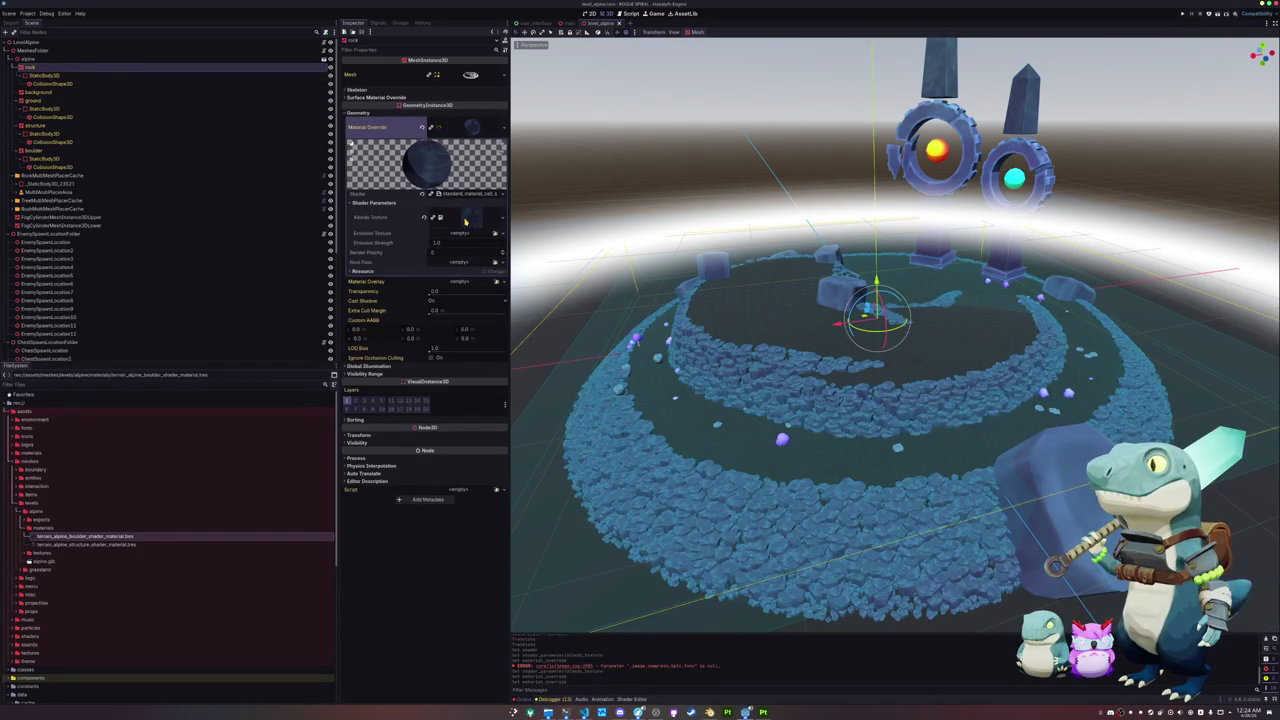
click(503, 127)
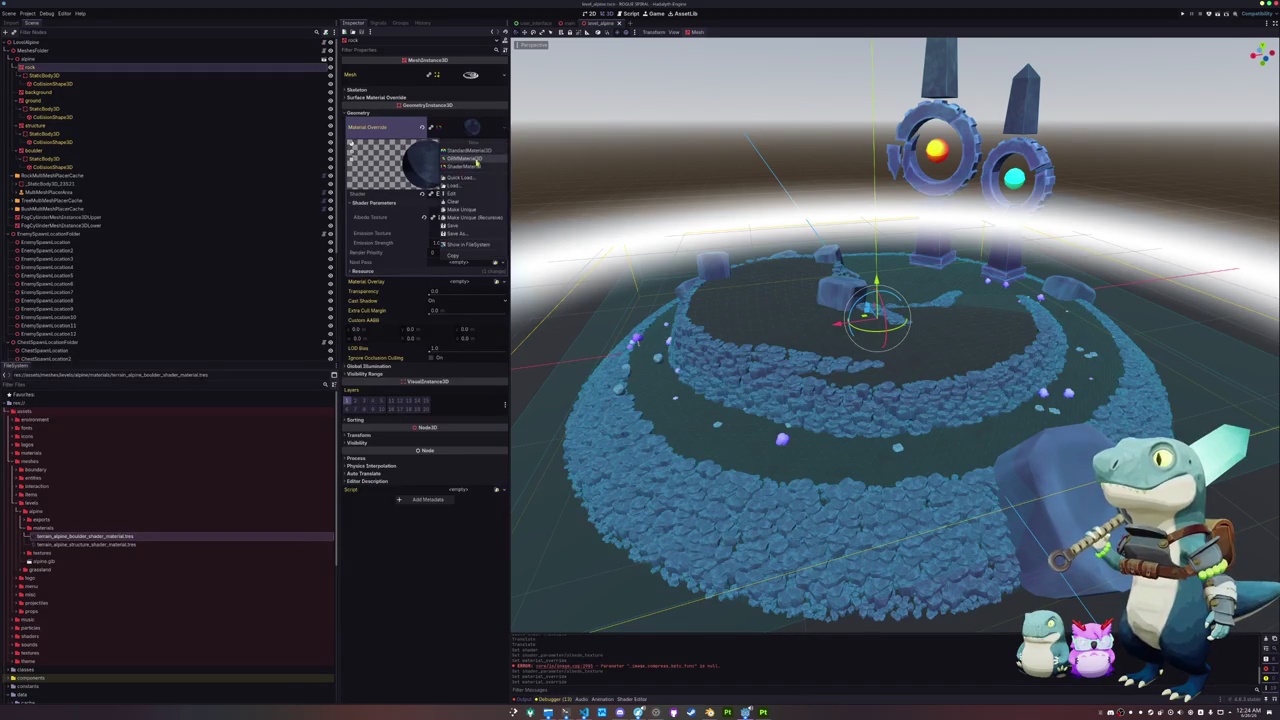
click(474, 183)
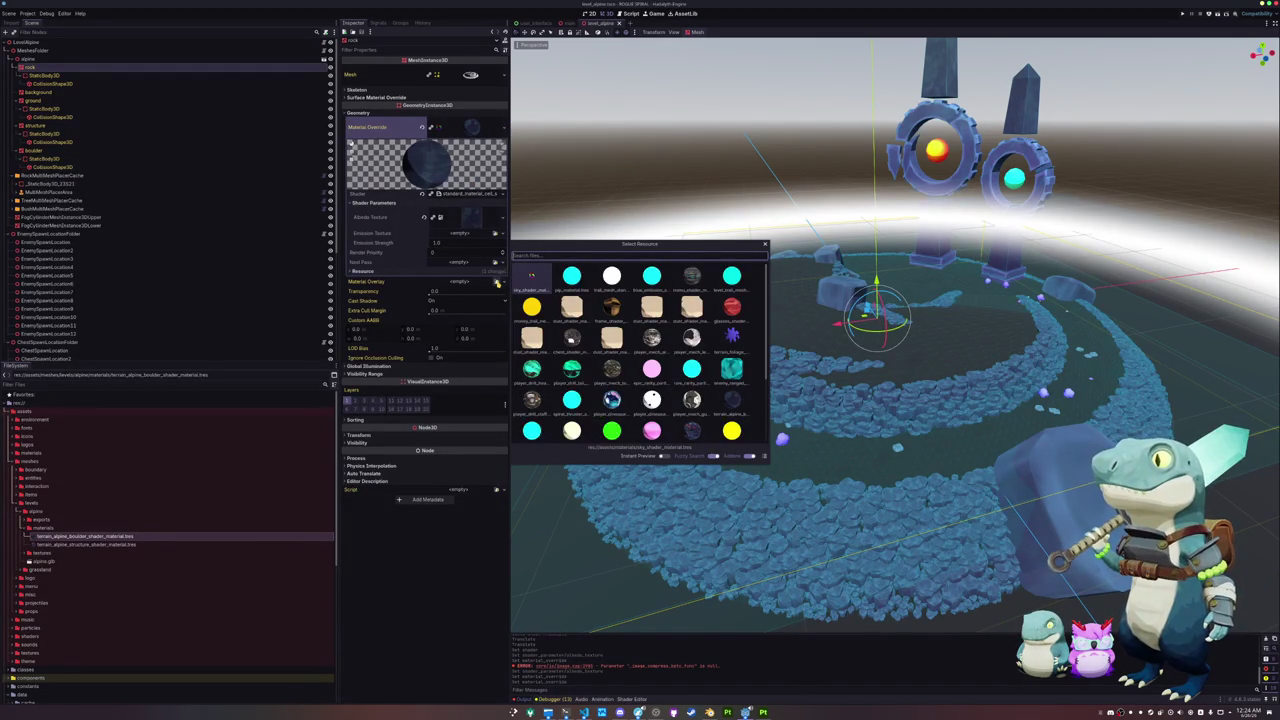
text(terrain_alpine)
key(Right)
key(Right)
key(Right)
key(Right)
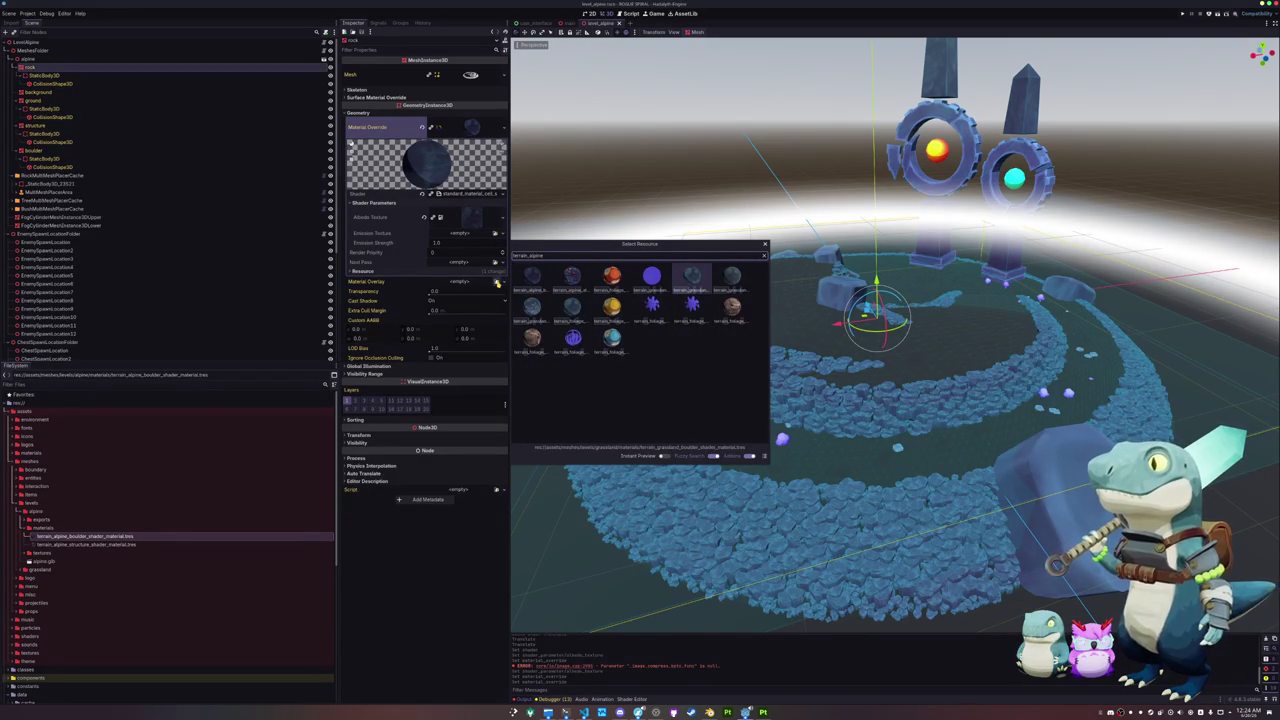
key(Return)
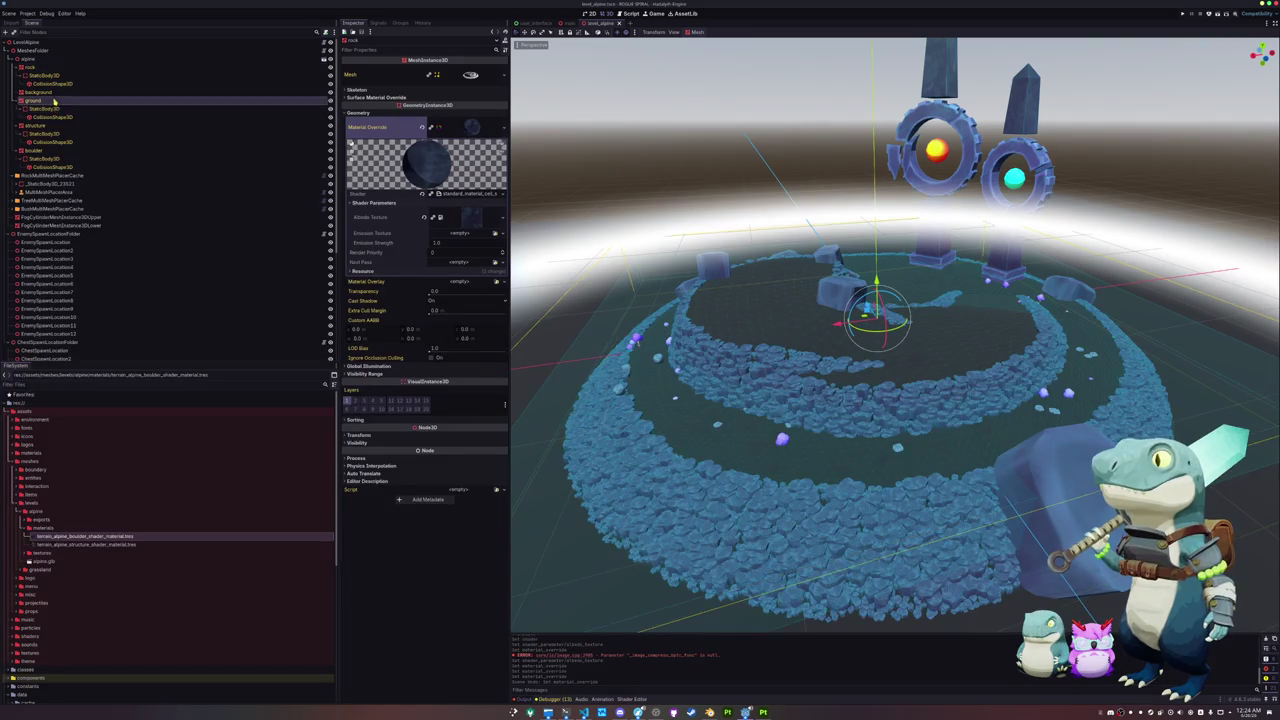
click(35, 125)
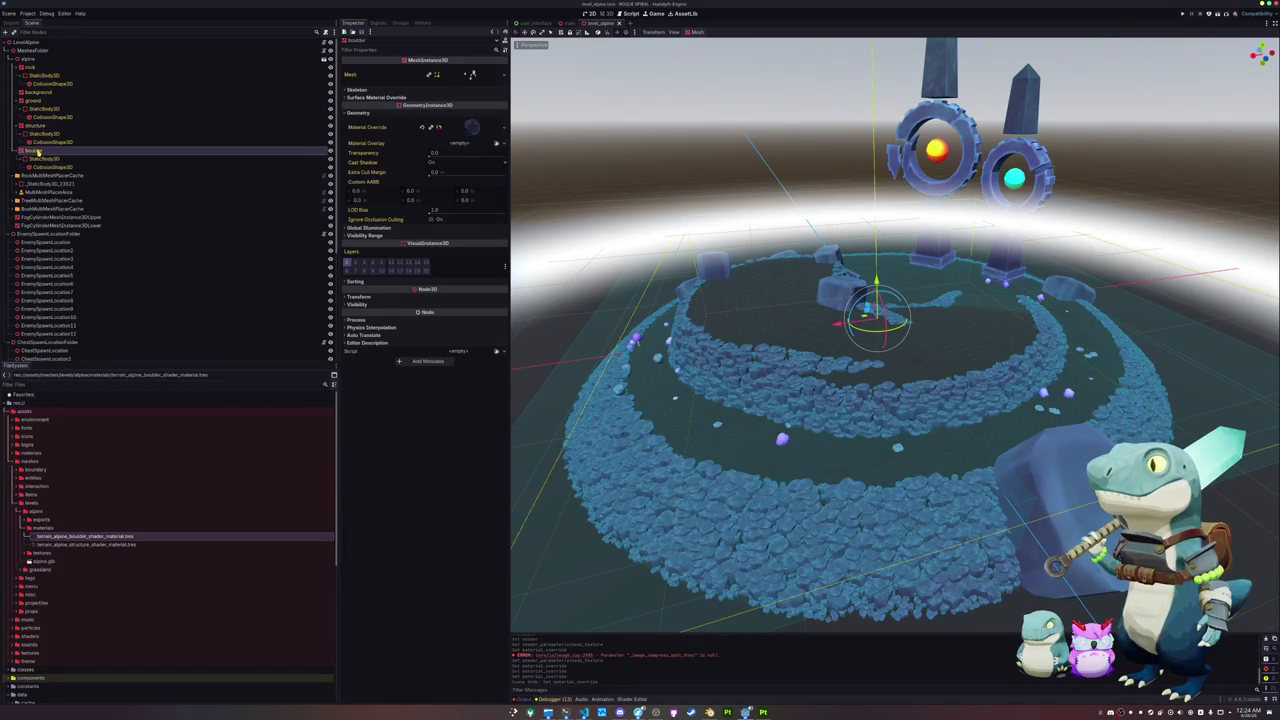
- Select the ground and background mesh nodes in turn
click(36, 100)
click(38, 92)
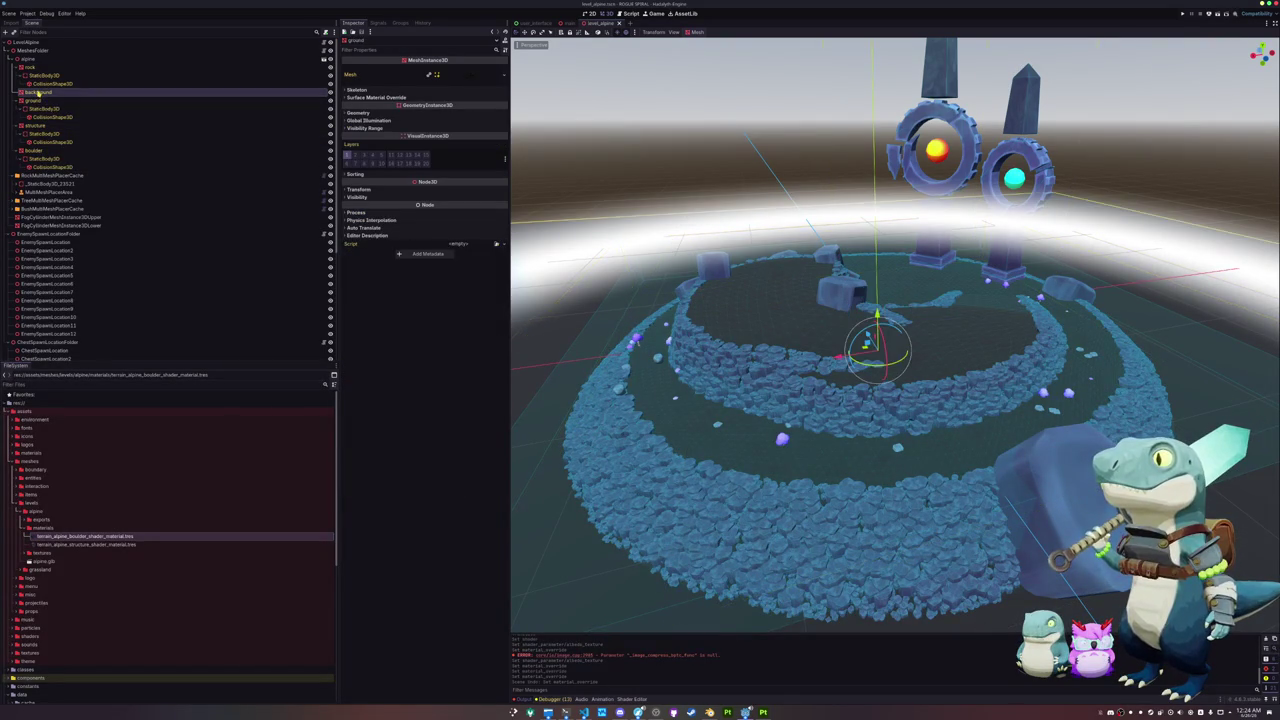
click(45, 100)
click(45, 93)
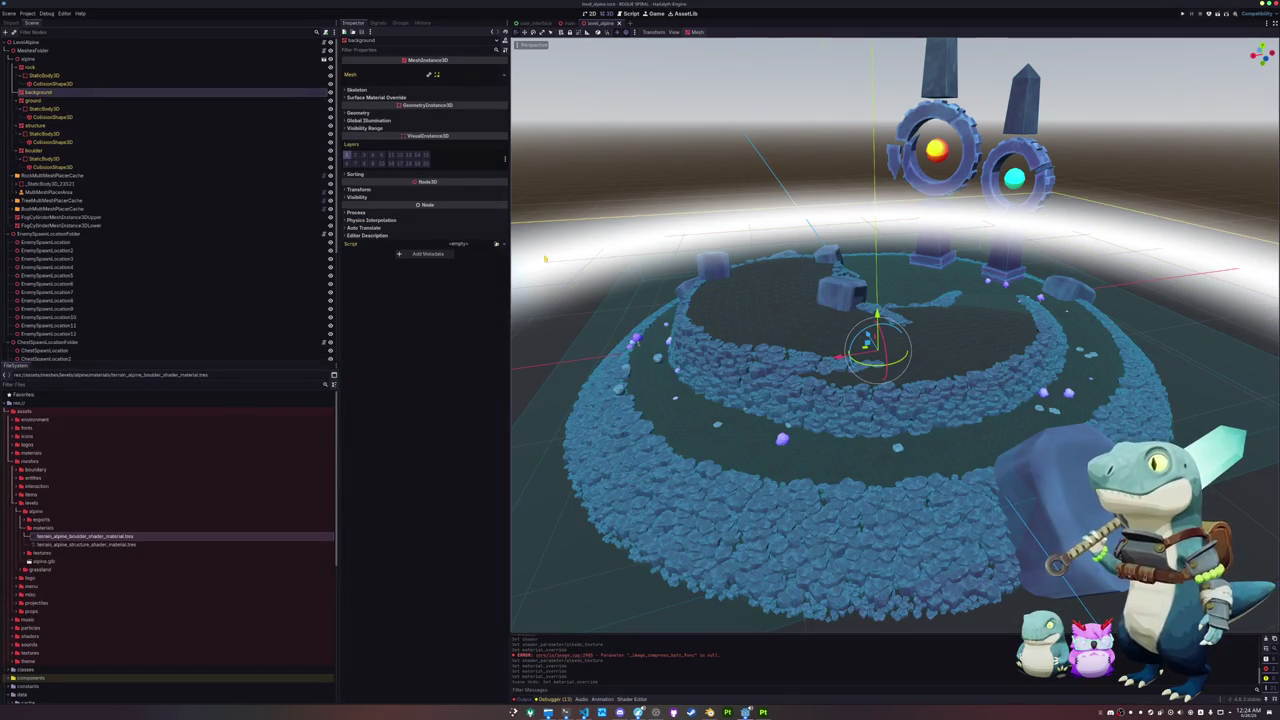
- Zoom and orbit the viewport for a close look at the blue arena, then open the Project menu
scroll(625, 295, up, 3)
scroll(625, 295, up, 3)
scroll(625, 295, up, 3)
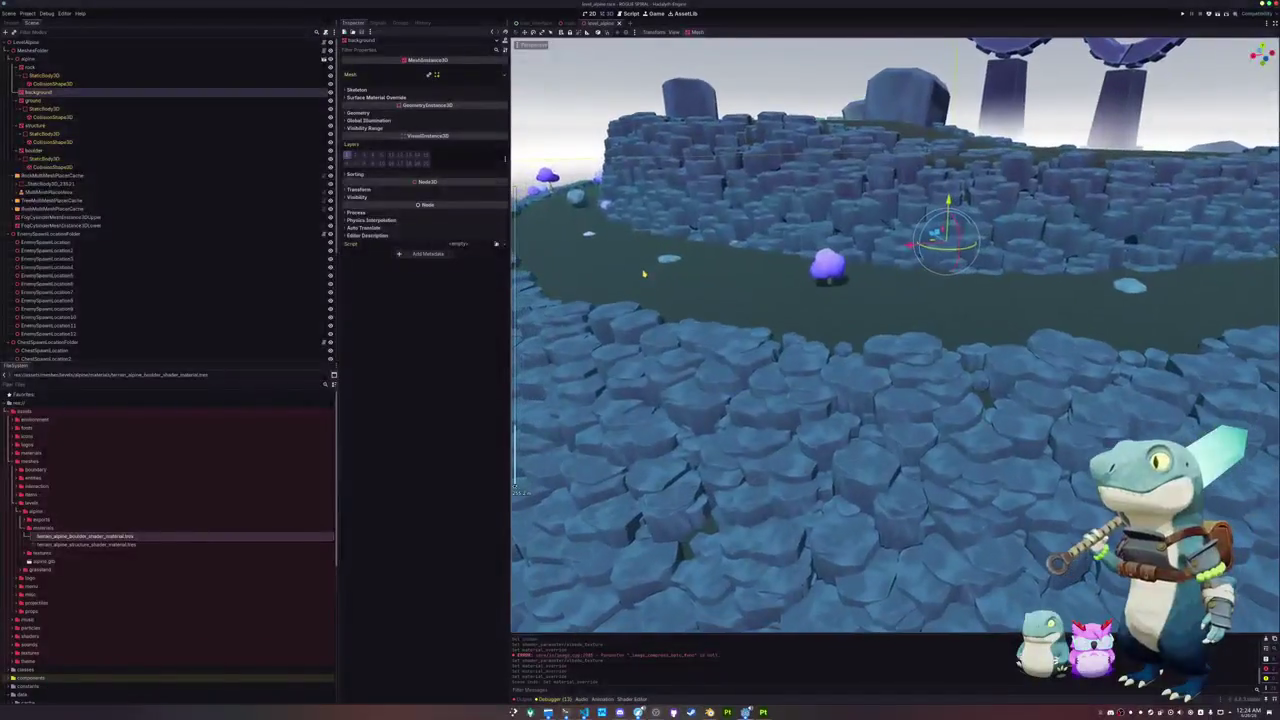
scroll(801, 287, down, 5)
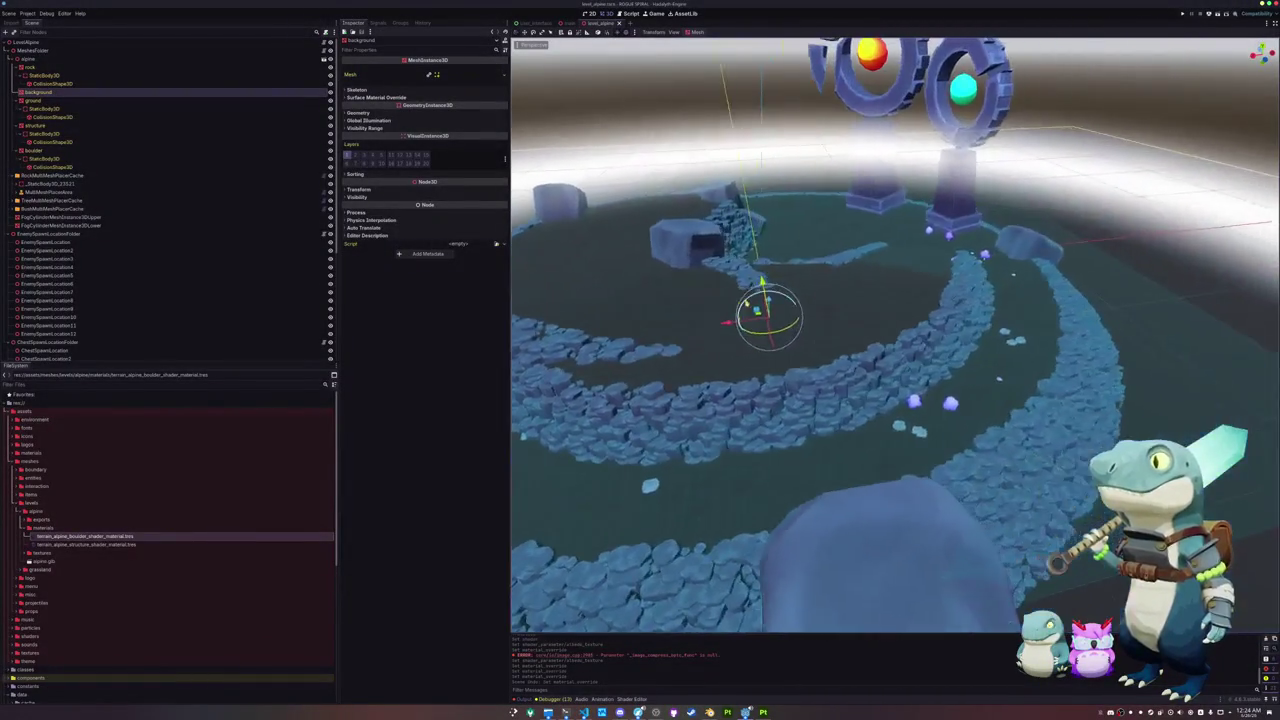
middle_drag(801, 287, 760, 304)
scroll(760, 304, up, 2)
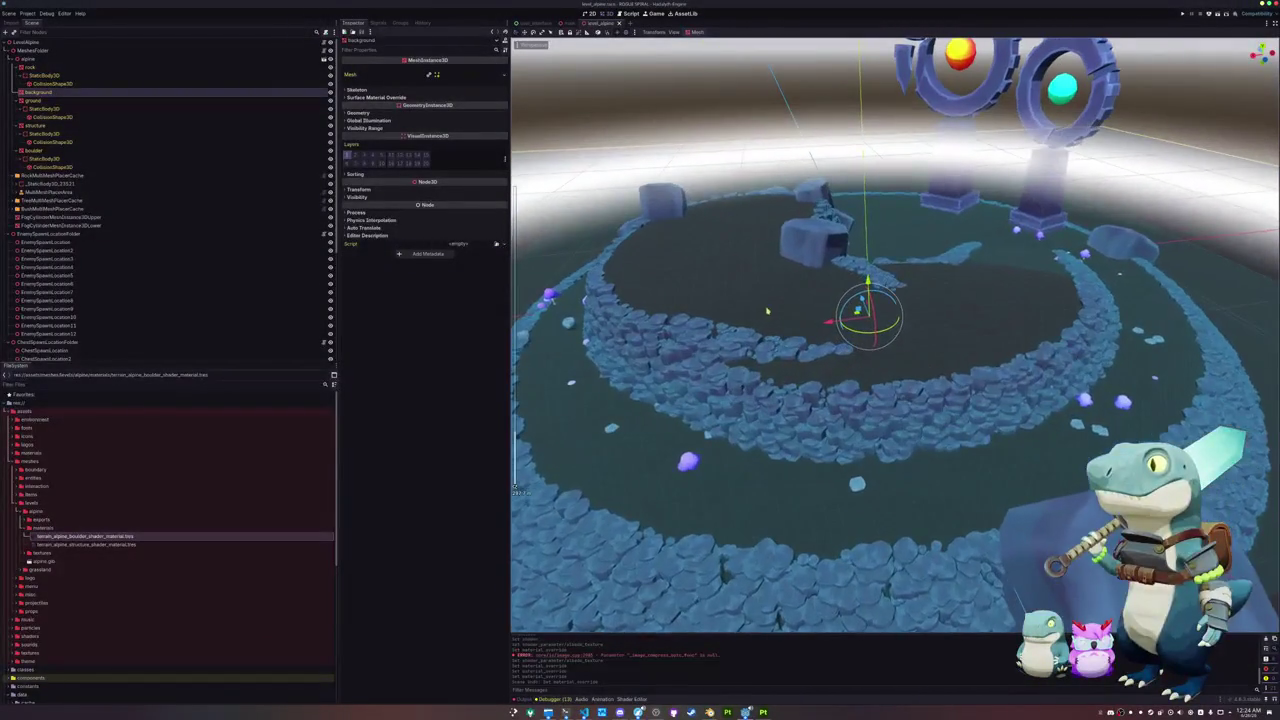
click(22, 14)
- Show Project Settings' Globals > Shader Globals list with the terrain grass high and low colours
click(35, 21)
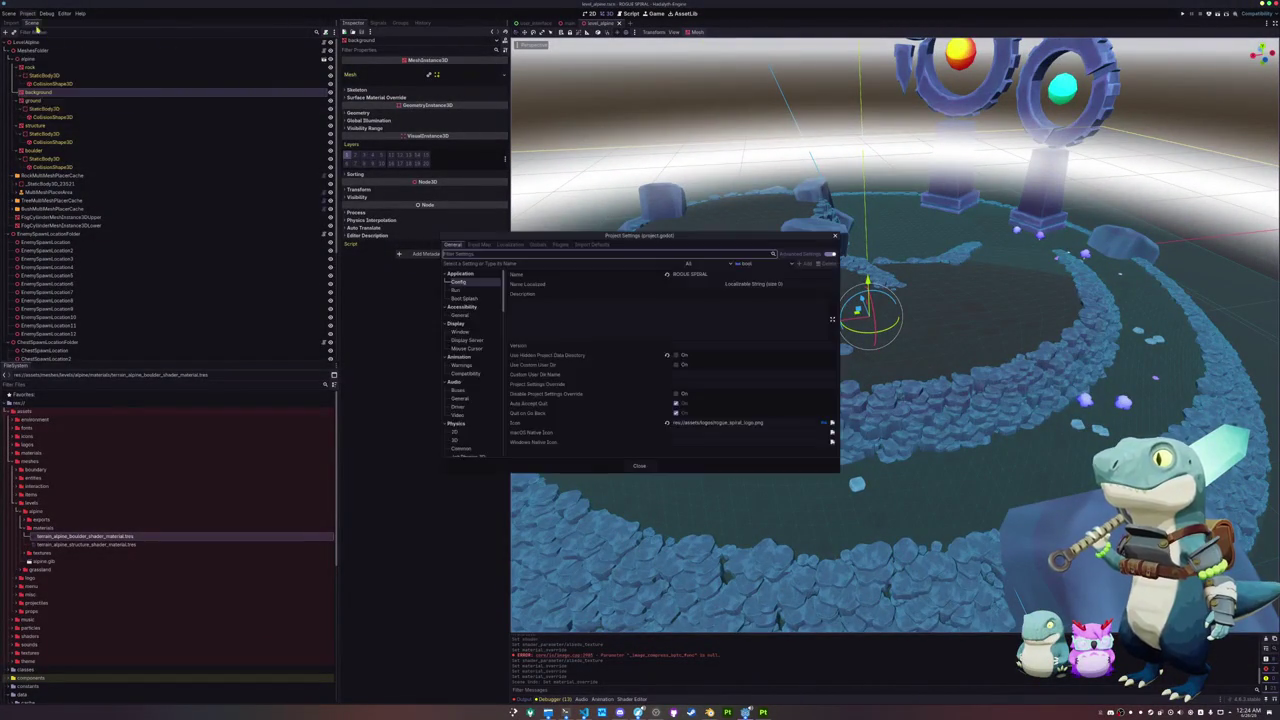
click(480, 245)
click(510, 245)
click(536, 247)
click(487, 253)
click(456, 253)
click(499, 255)
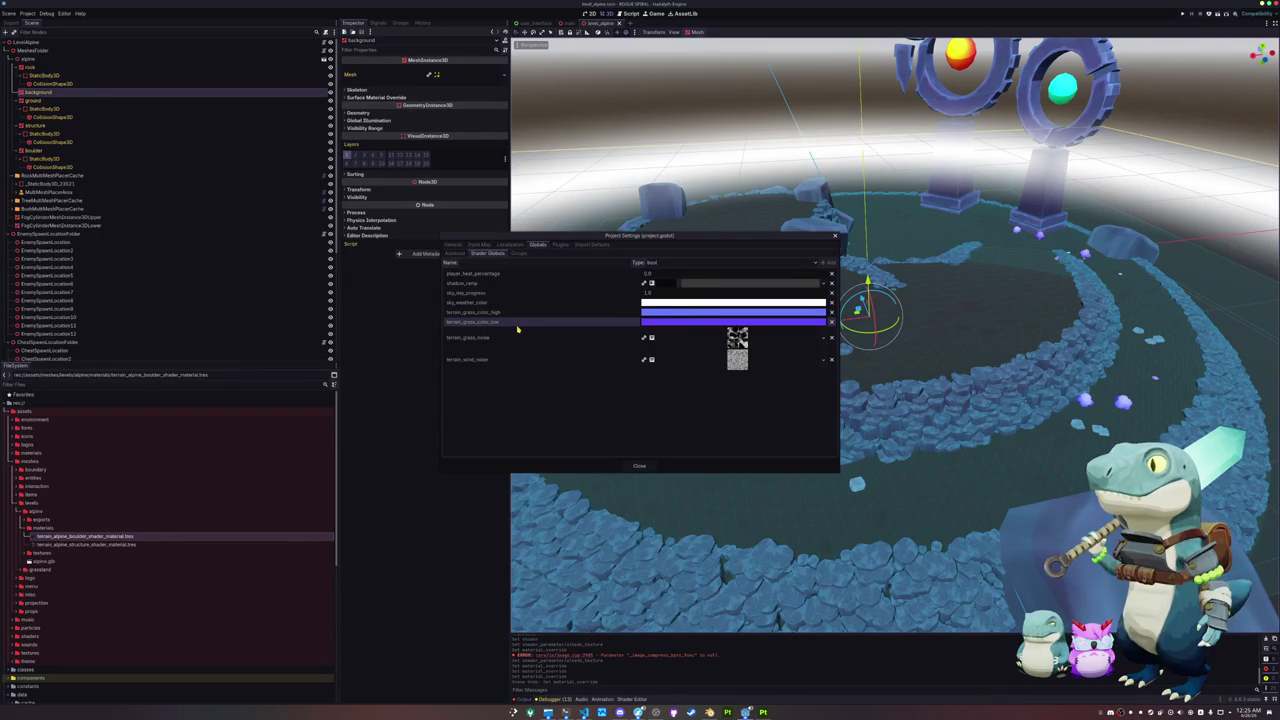
click(584, 712)
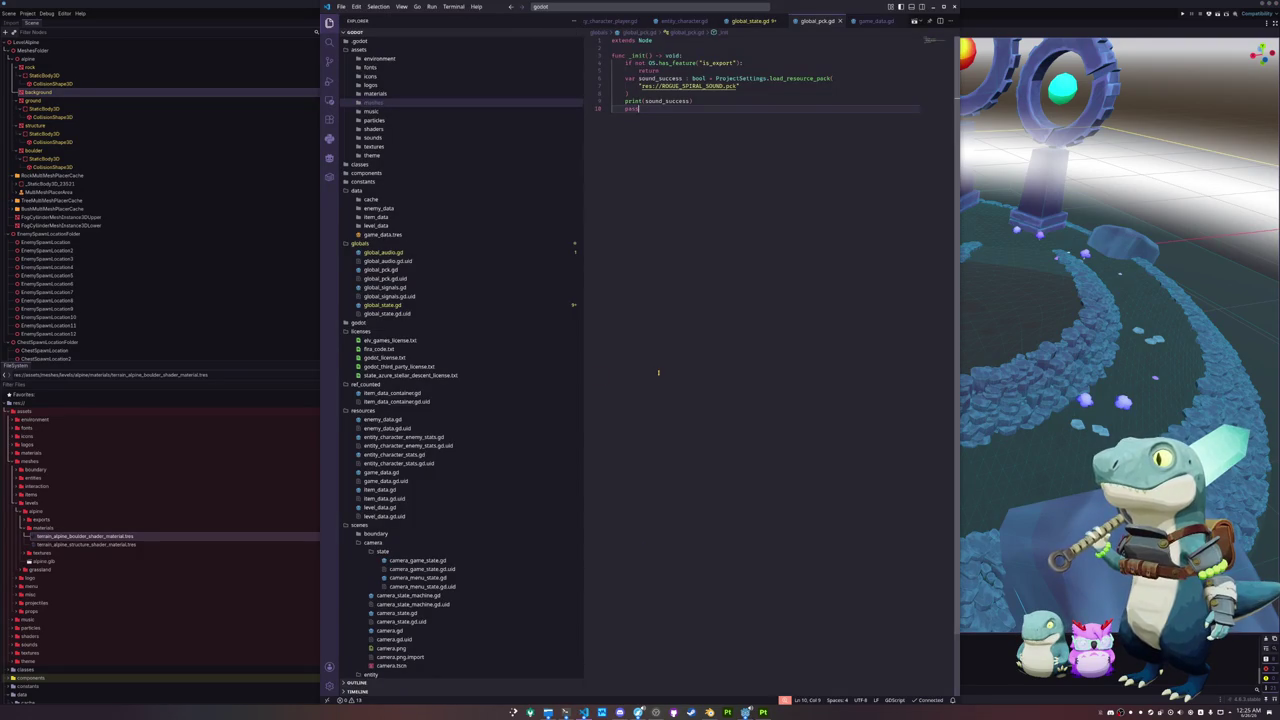
- Open level_data.gd and add two exported terrain Color variables for high and low
key(ctrl+p)
text(level_data)
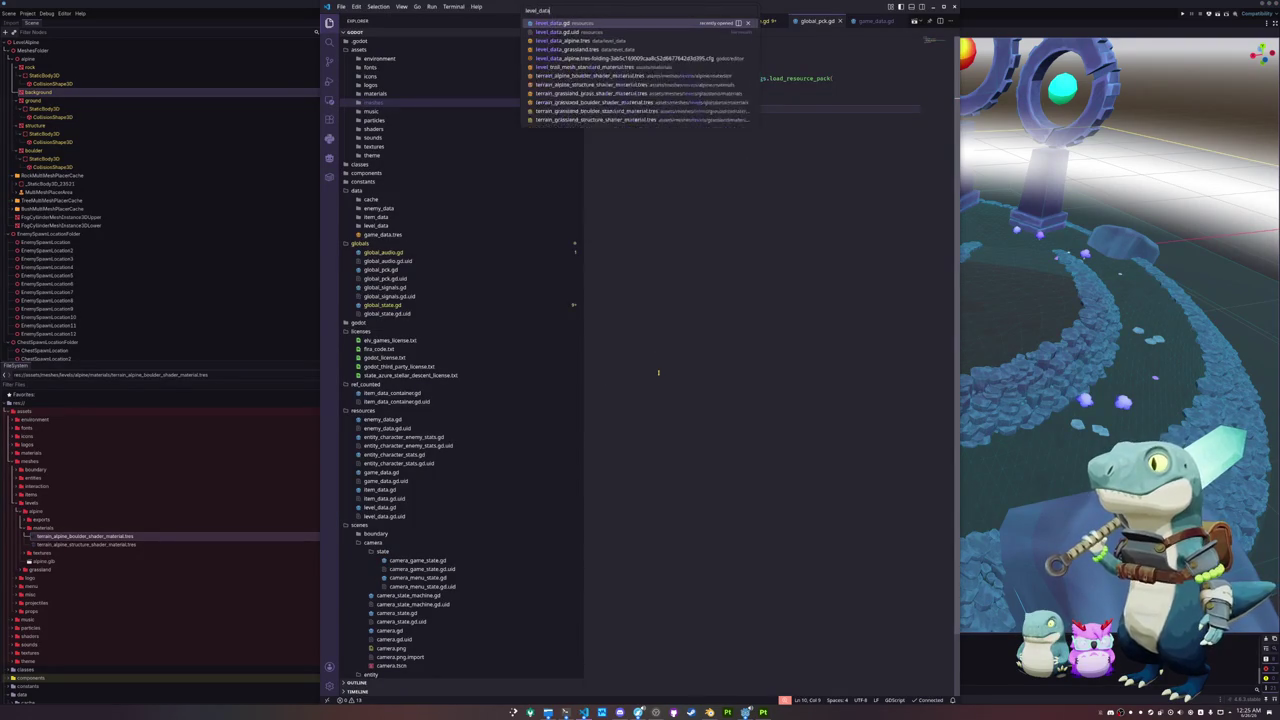
key(Return)
key(Return)
key(Return)
text(@export var terrain )
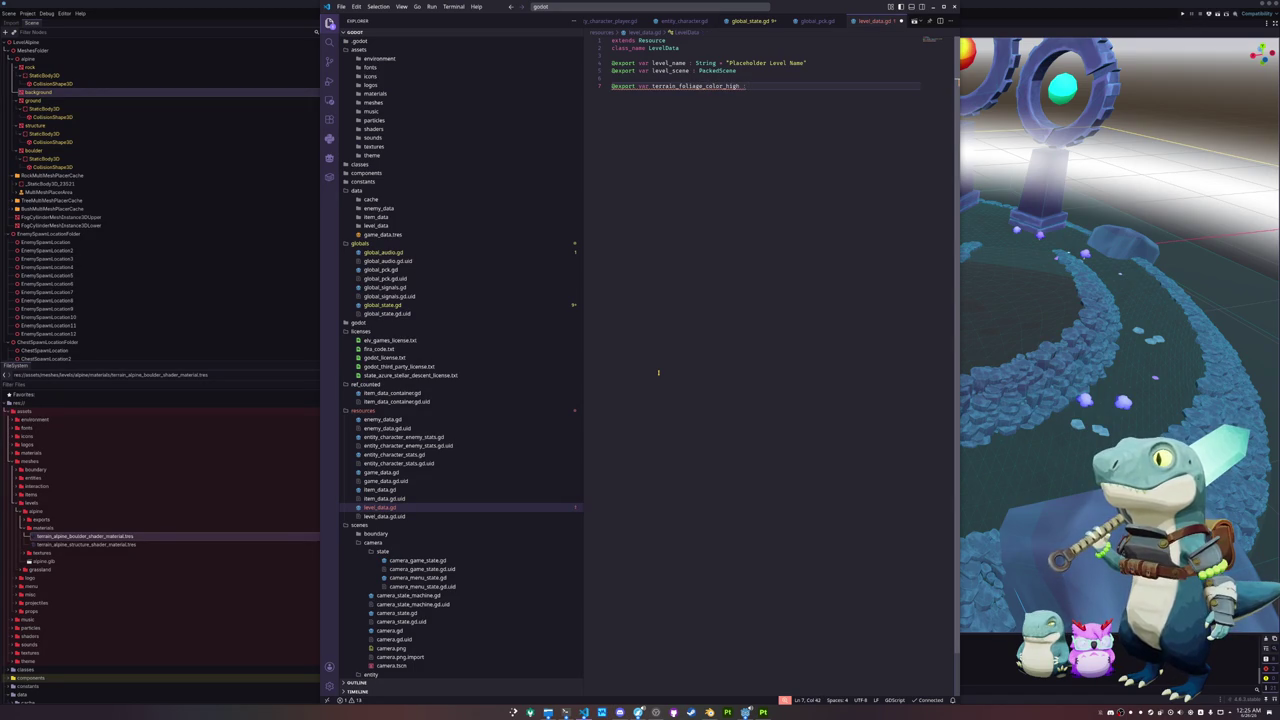
text(o)
key(Return)
key(Return)
text(@e)
key(Return)
text(var terrain_foliage_color_low : Colo)
key(Return)
- Check Godot's shader global names and rename both variables from foliage to grass
key(alt+Tab)
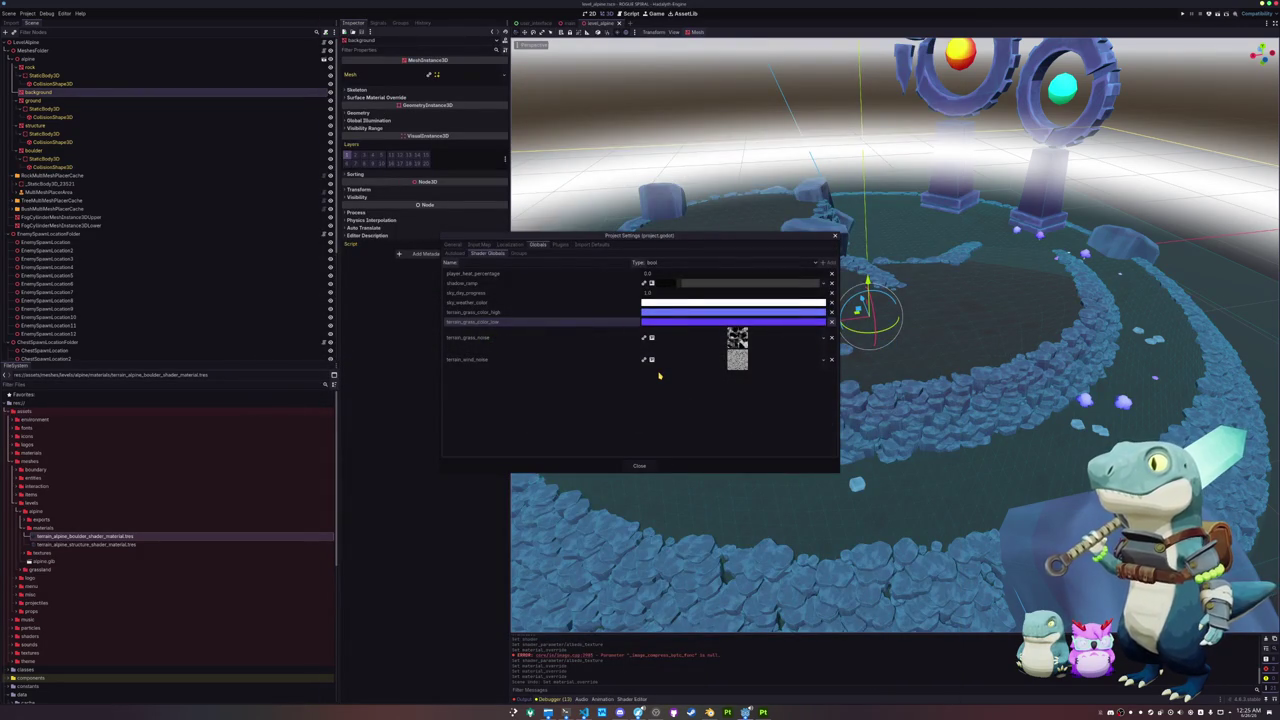
key(alt+Tab)
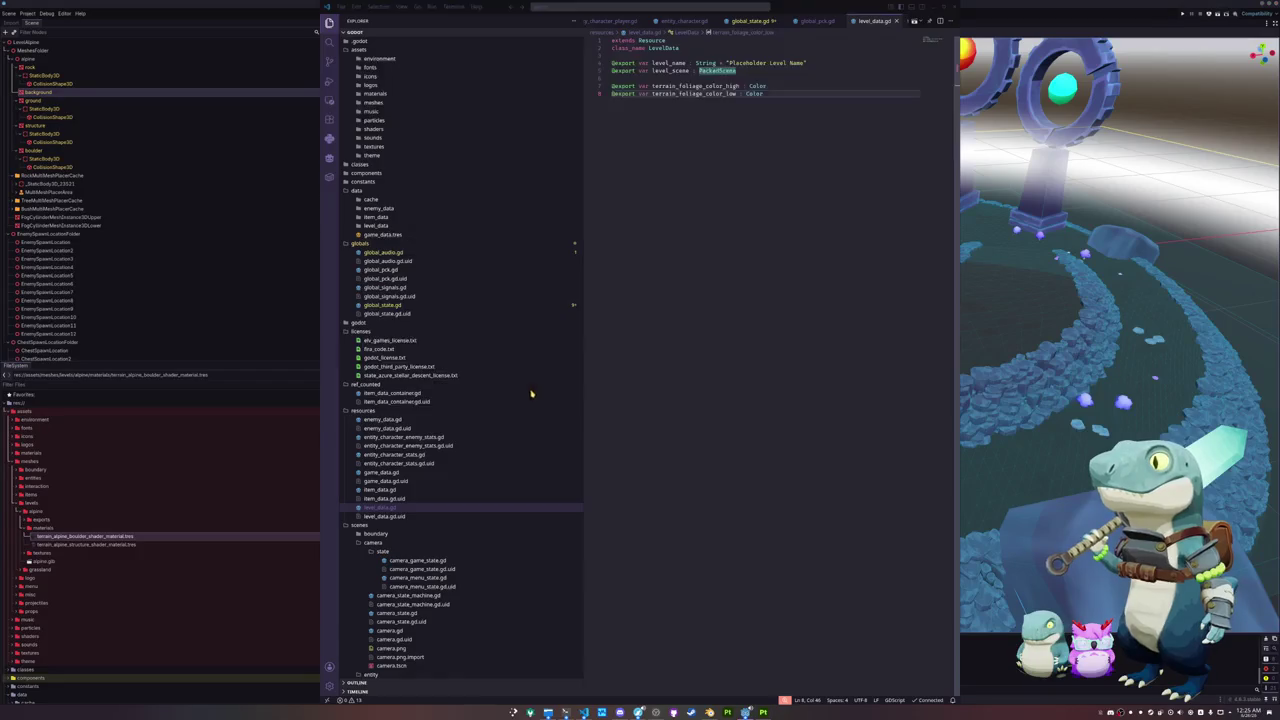
drag(678, 86, 704, 86)
key(ctrl+d)
text(grass)
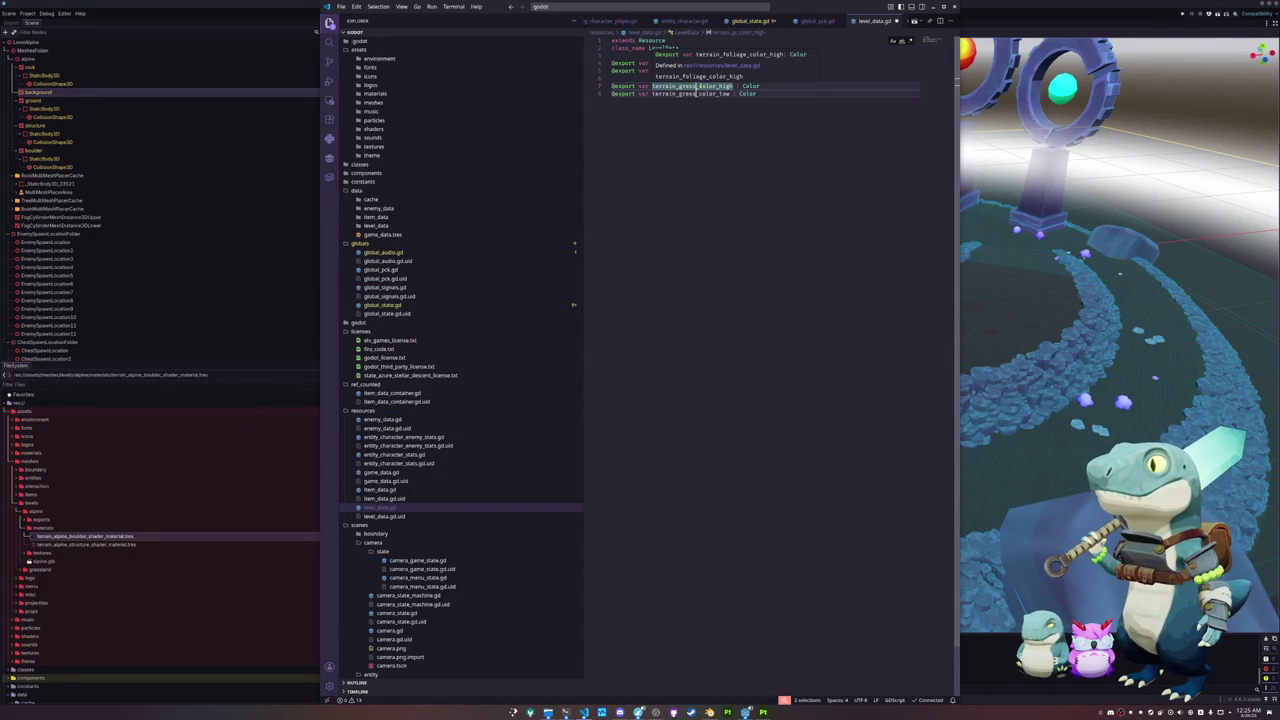
key(Escape)
- Add a 'Shader Colors' export category above the grass colour variables
key(Up)
key(Return)
text(@export_cat)
key(Return)
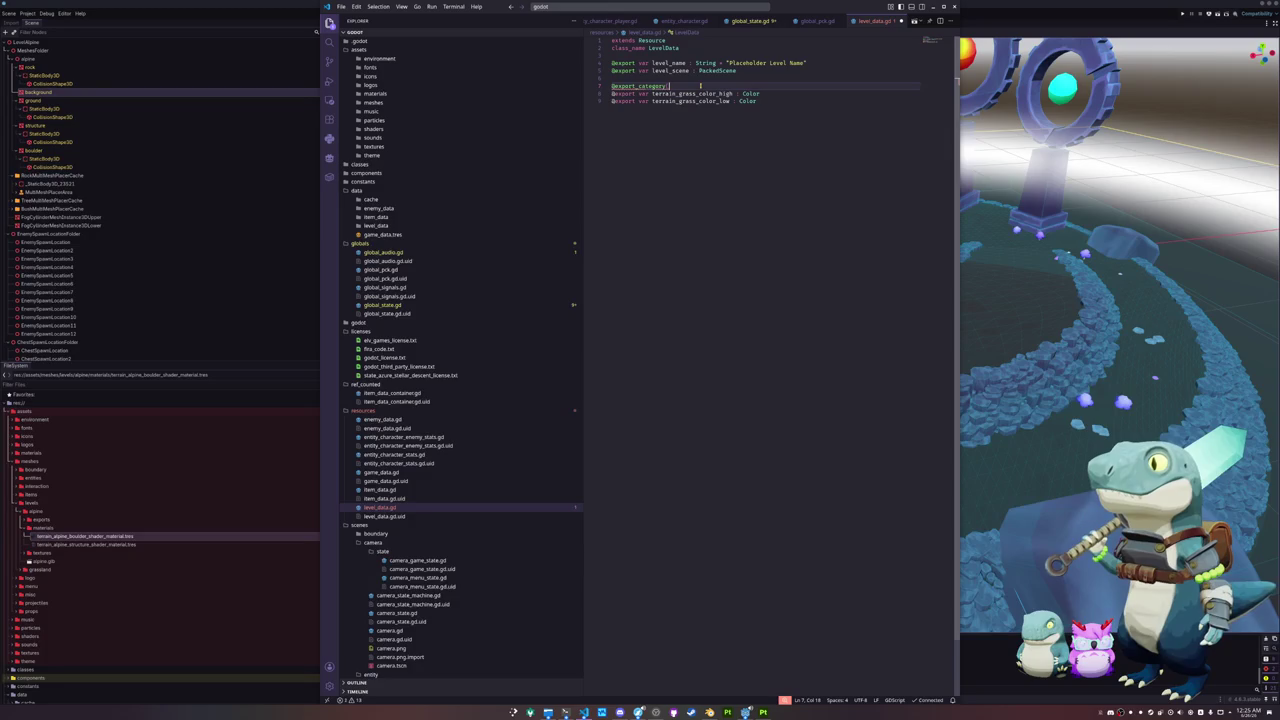
text(liage)
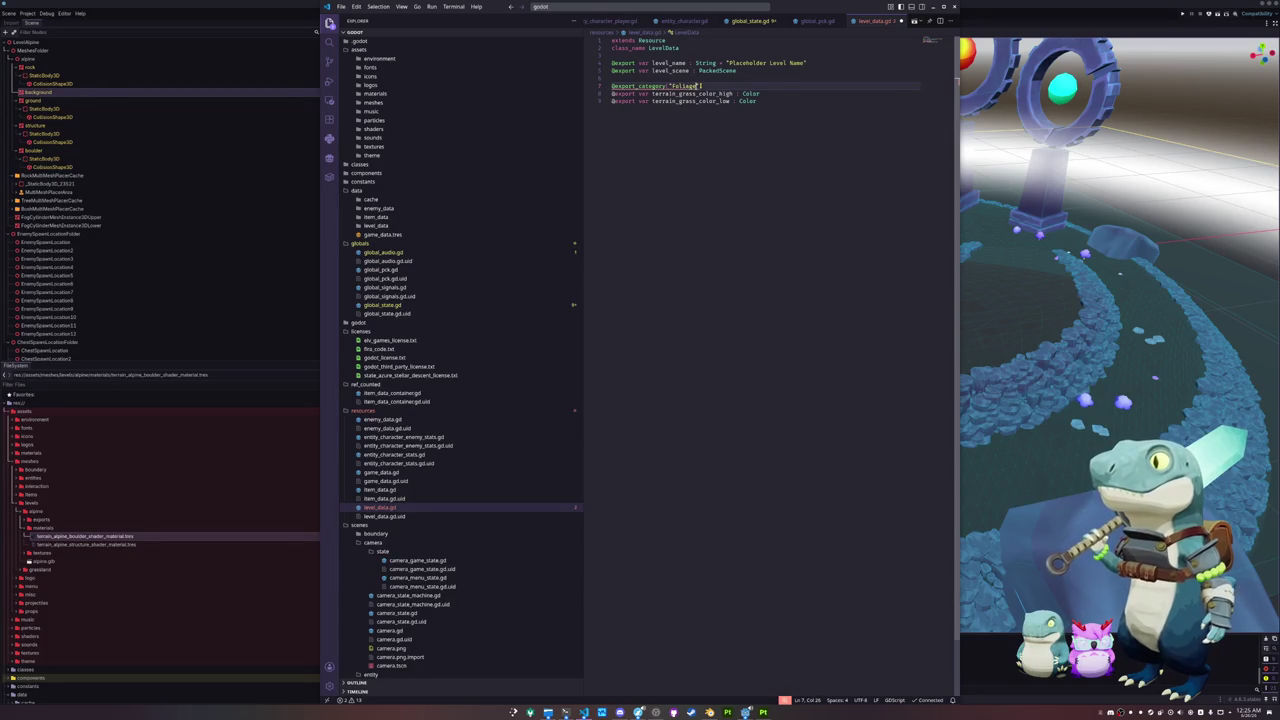
key(BackSpace)
key(BackSpace)
key(BackSpace)
text(Shader Colors)
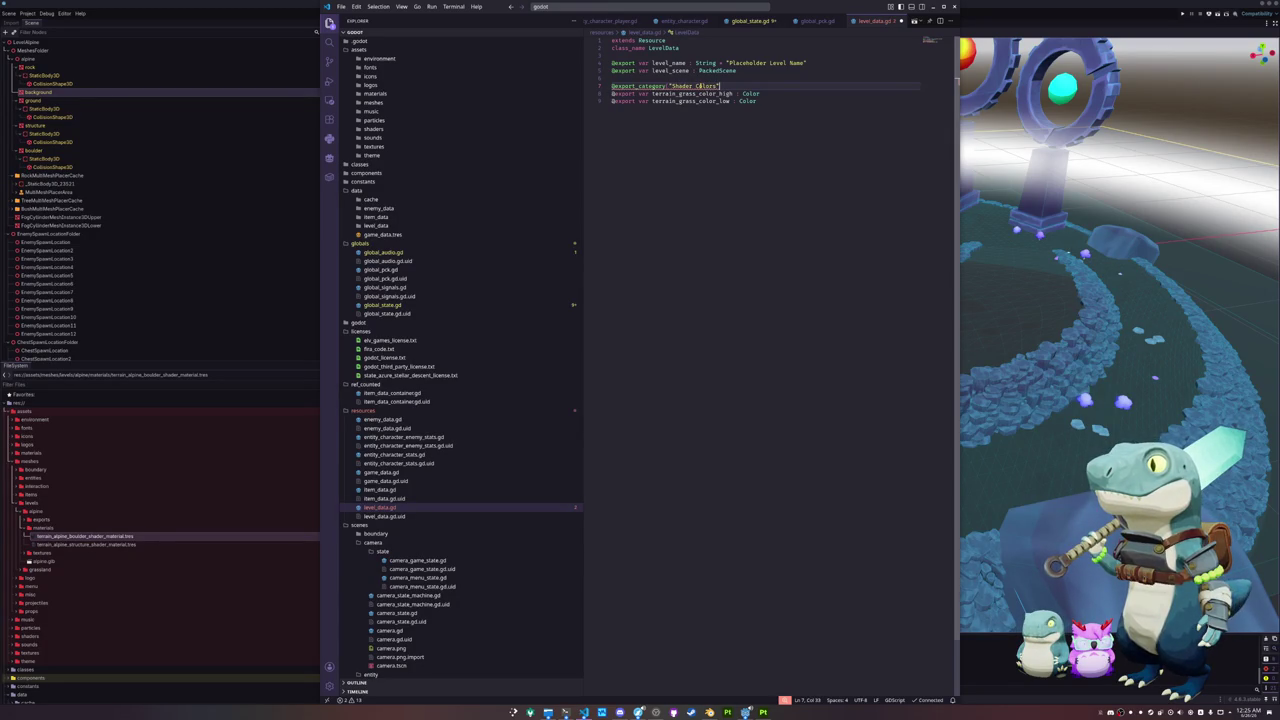
click(612, 93)
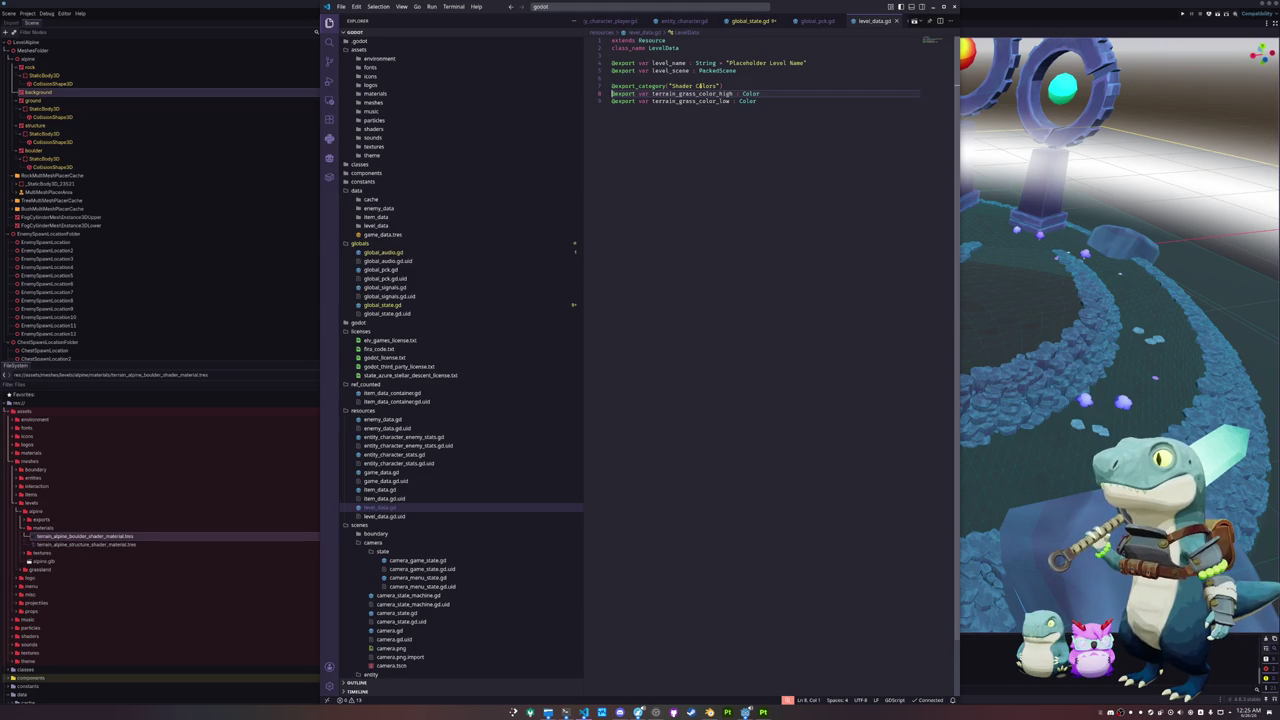
- Add '# TODO : Add sun and sky color in here too' below terrain_grass_color_low
click(706, 126)
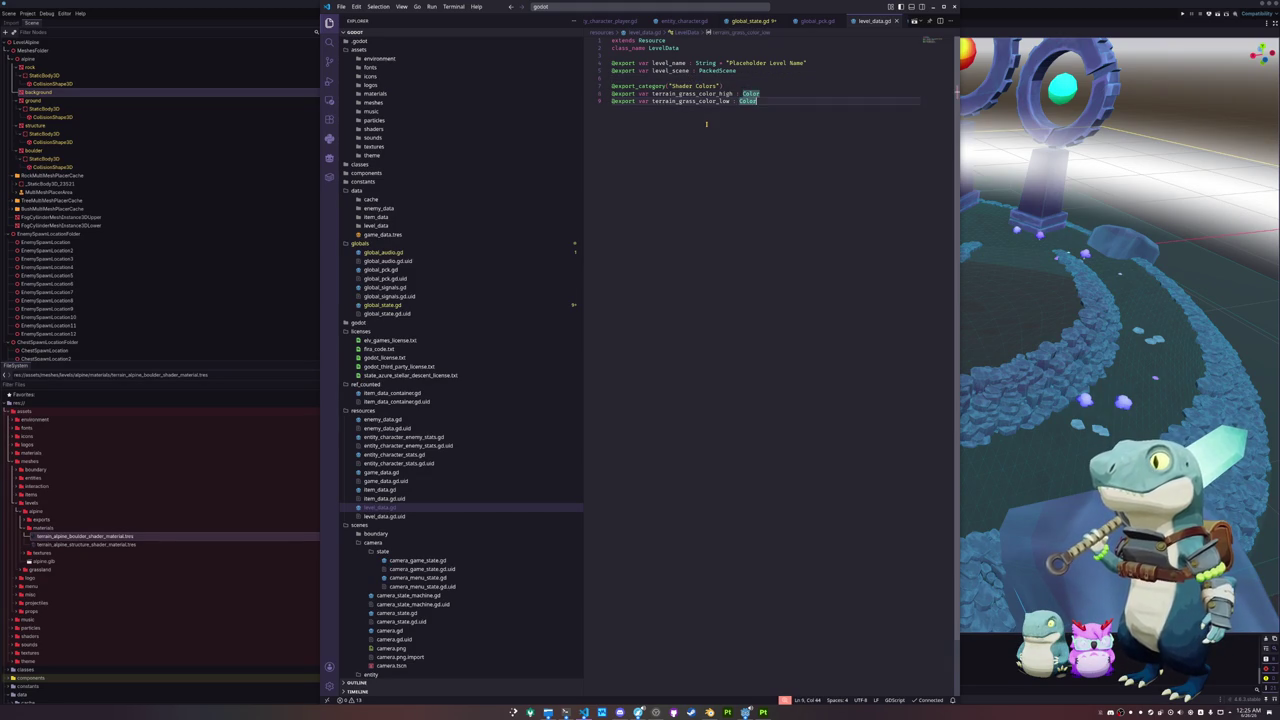
key(Return)
key(Return)
text(# TODO)
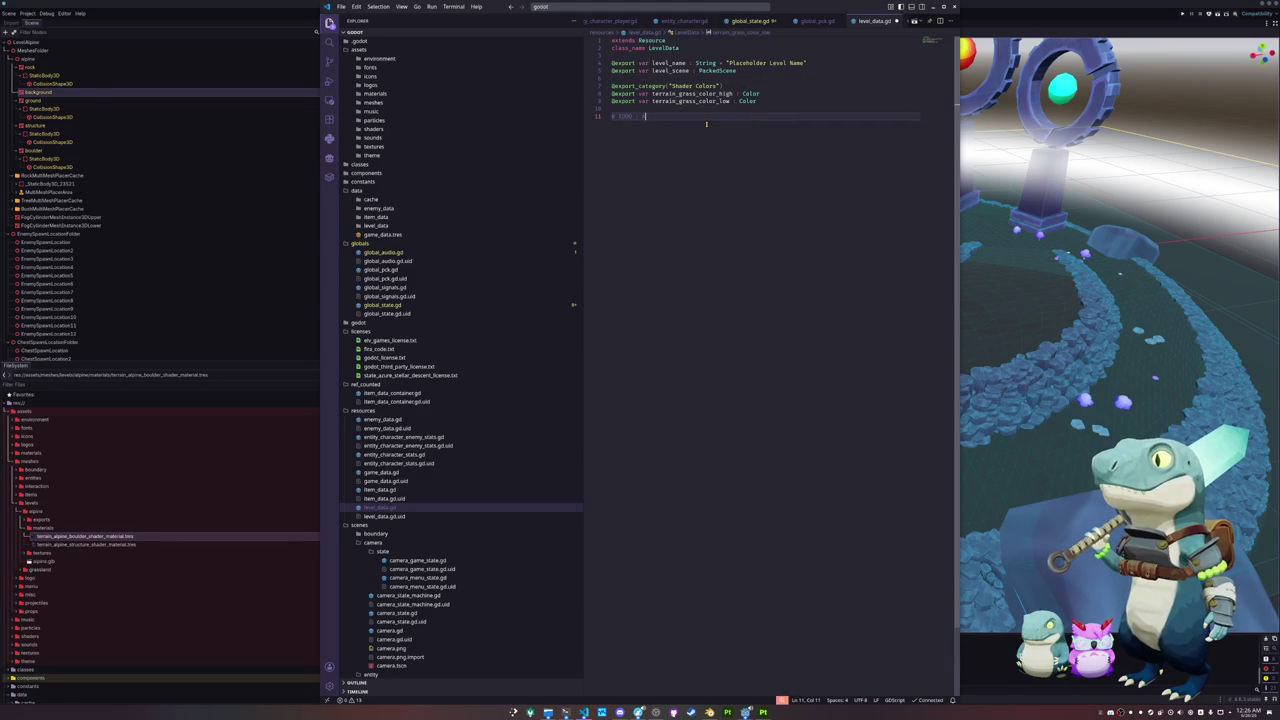
text( : Add sun and sky color in here)
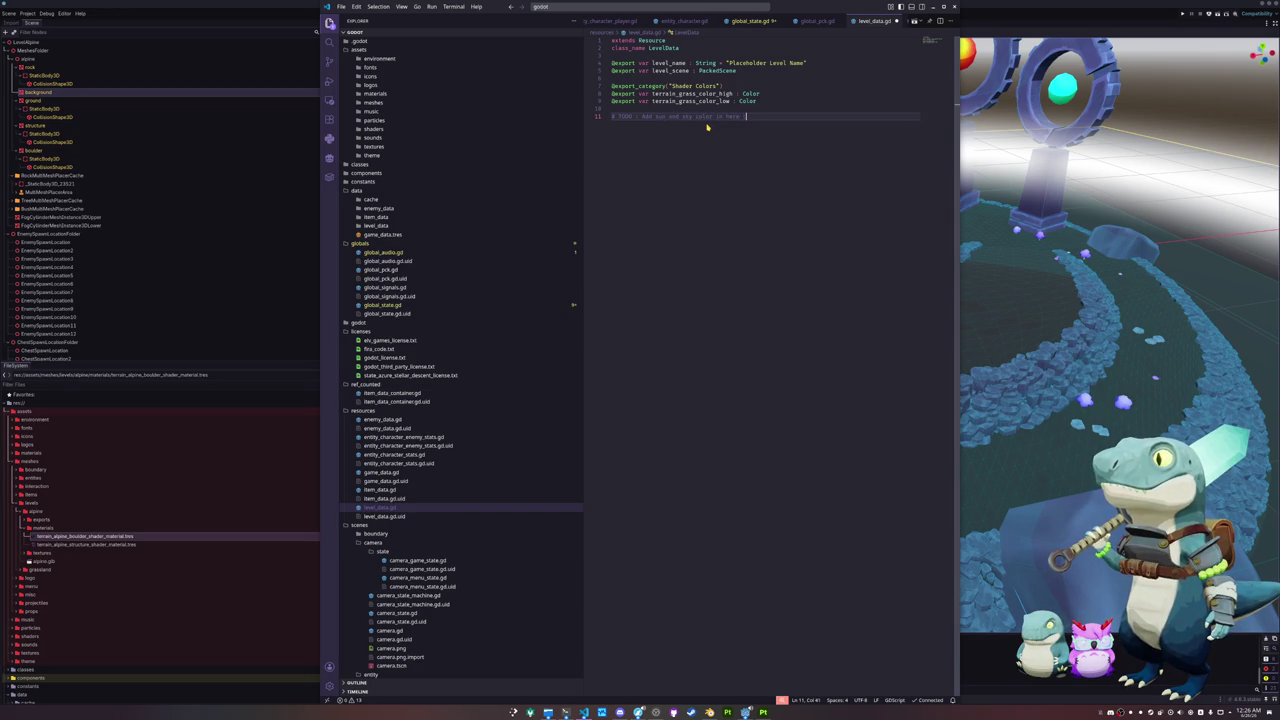
key(Up)
key(Up)
key(Up)
key(Up)
key(Up)
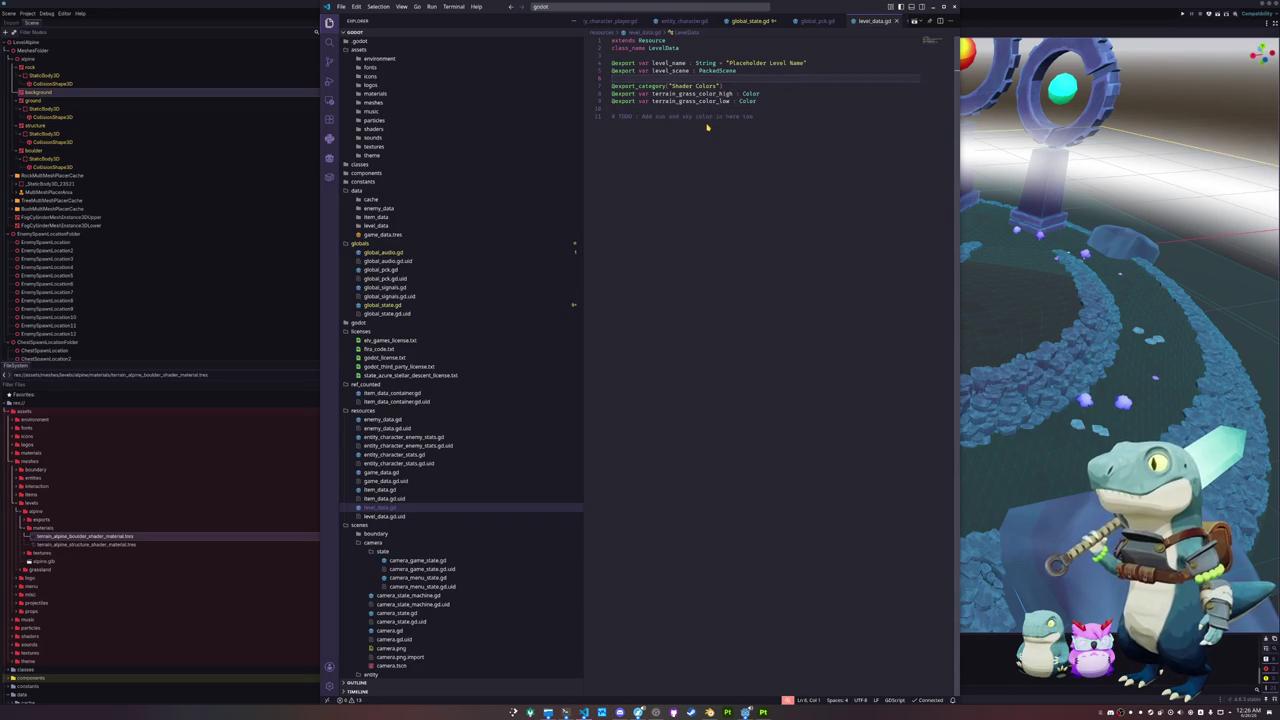
click(758, 131)
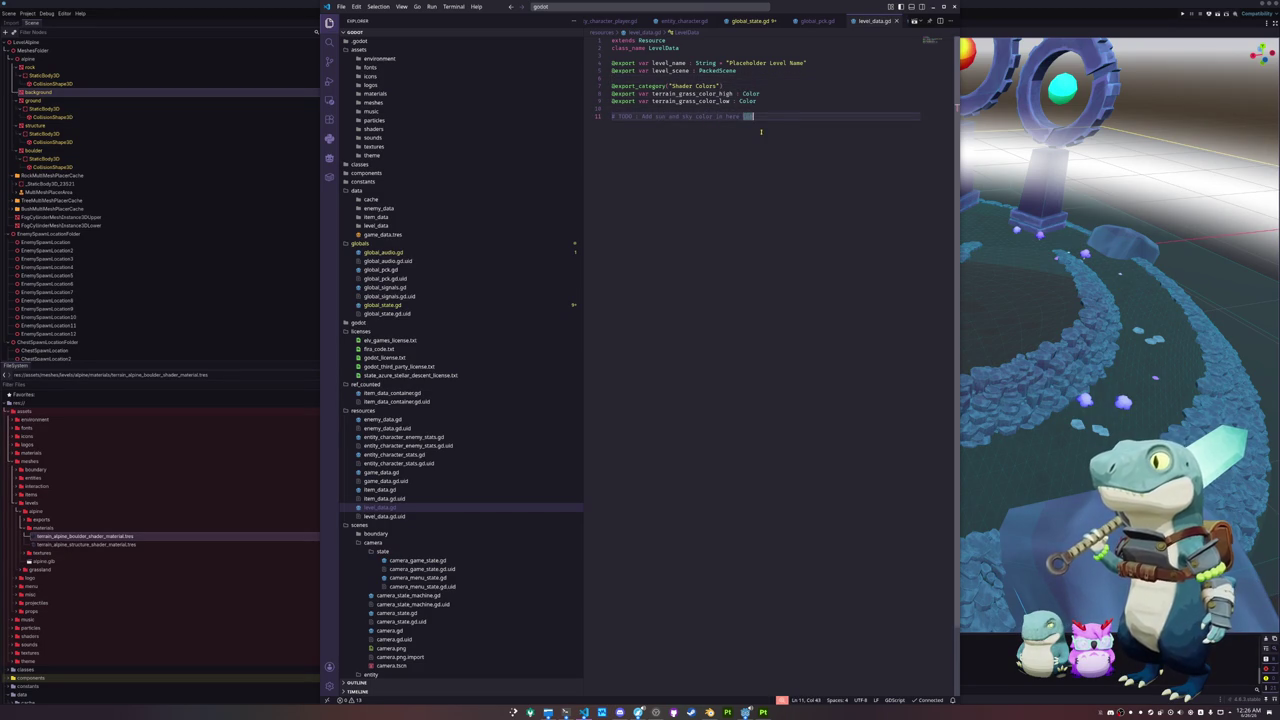
click(990, 12)
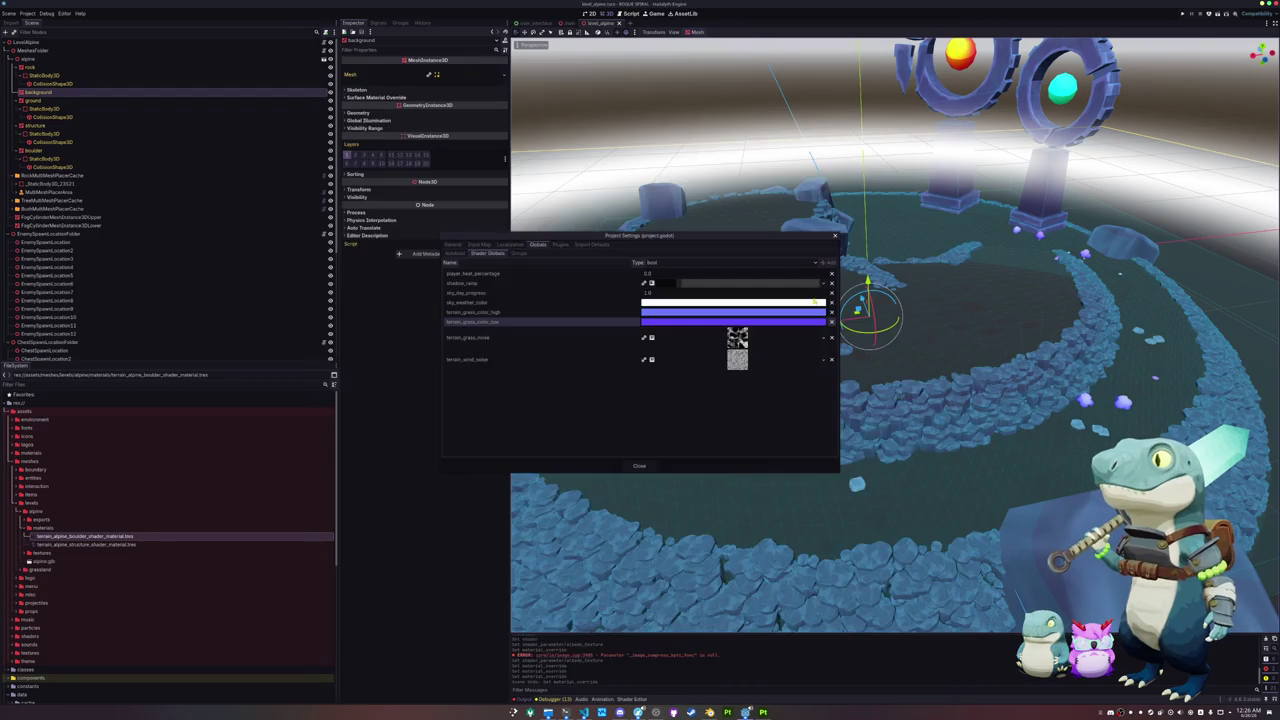
- Close Project Settings and open level_data_grassland.tres in the Inspector
click(639, 466)
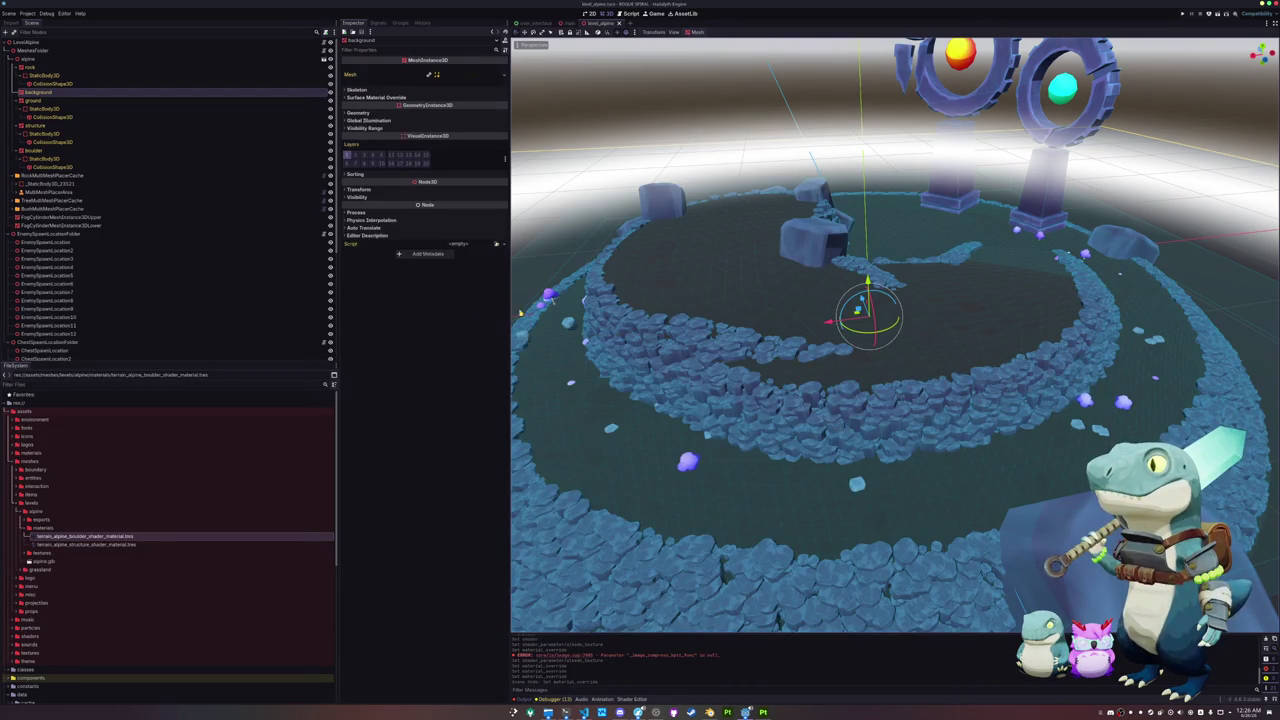
click(28, 13)
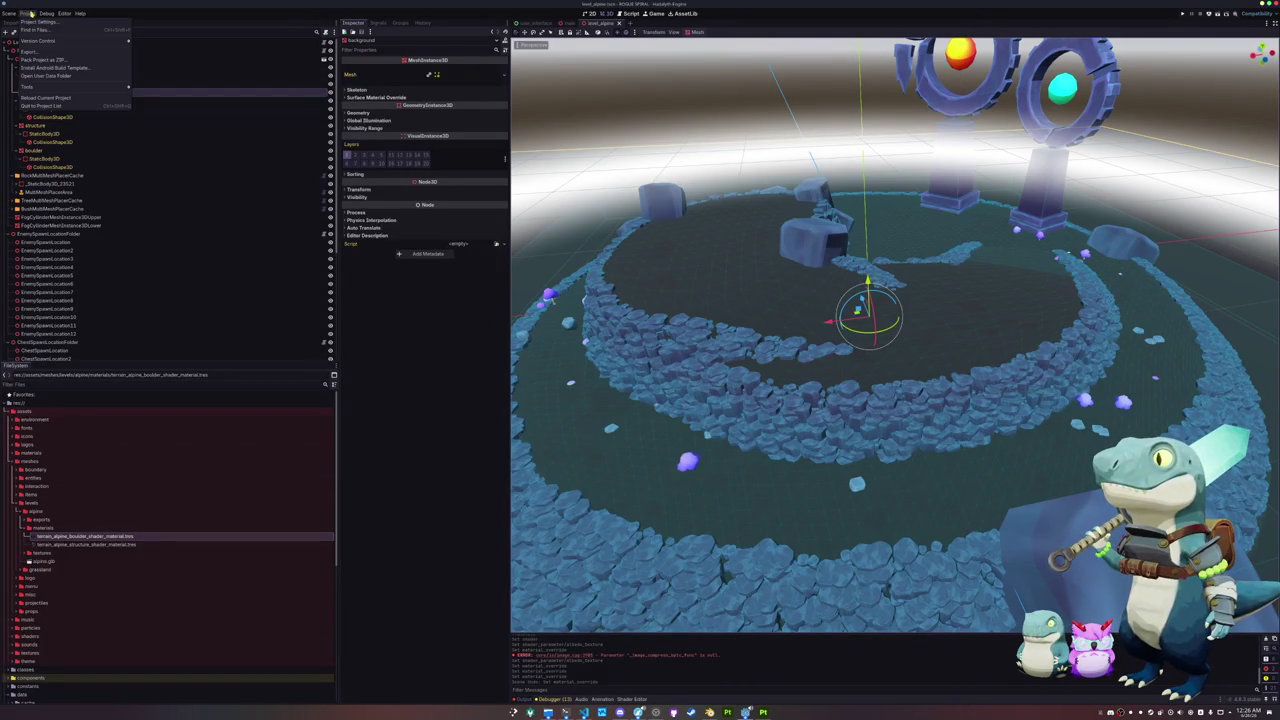
click(62, 544)
scroll(62, 555, down, 3)
scroll(62, 555, down, 2)
click(60, 549)
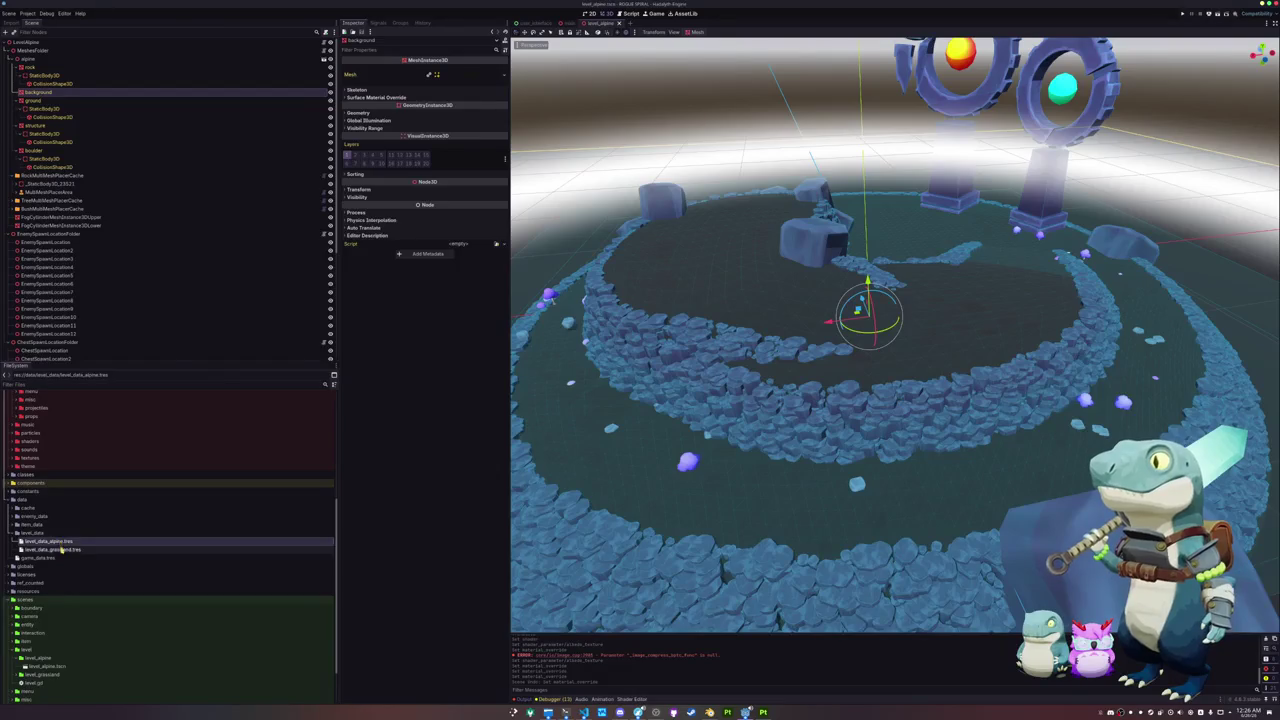
double_click(60, 549)
- Copy the terrain_grass_color_high shader global into the Terrain Grass Color High property
click(28, 13)
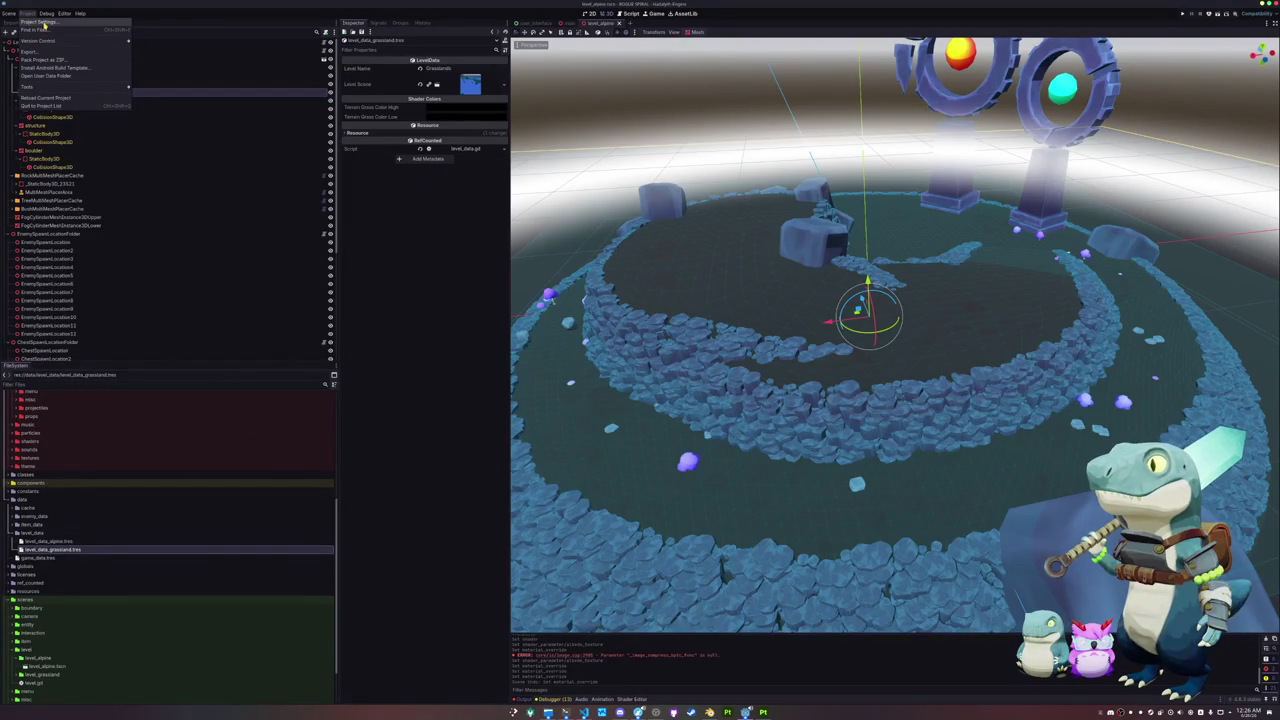
click(40, 22)
click(545, 312)
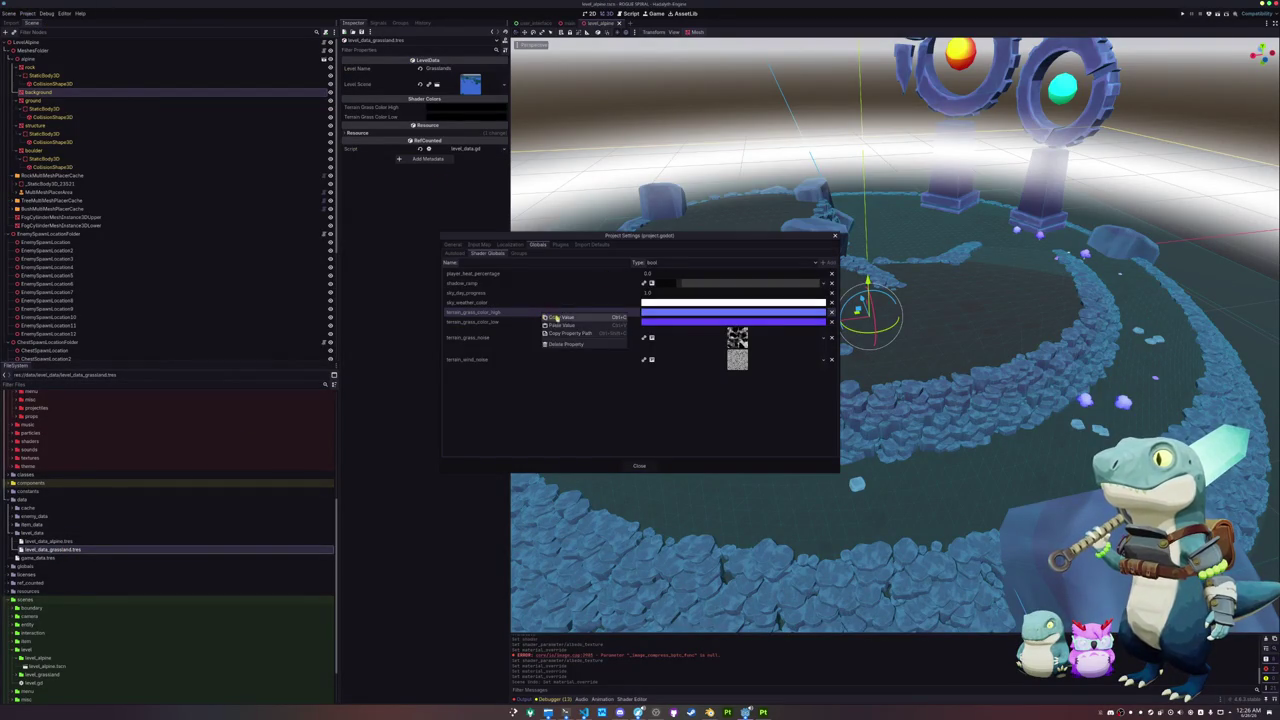
click(639, 466)
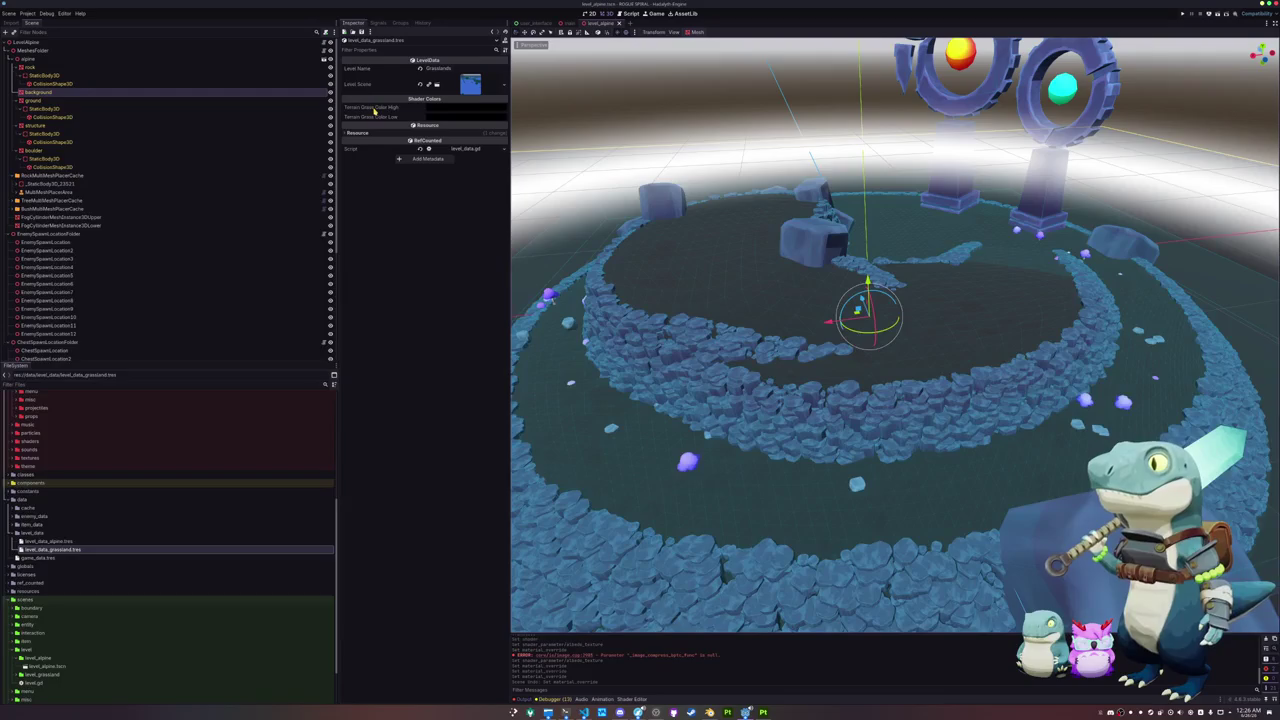
right_click(377, 109)
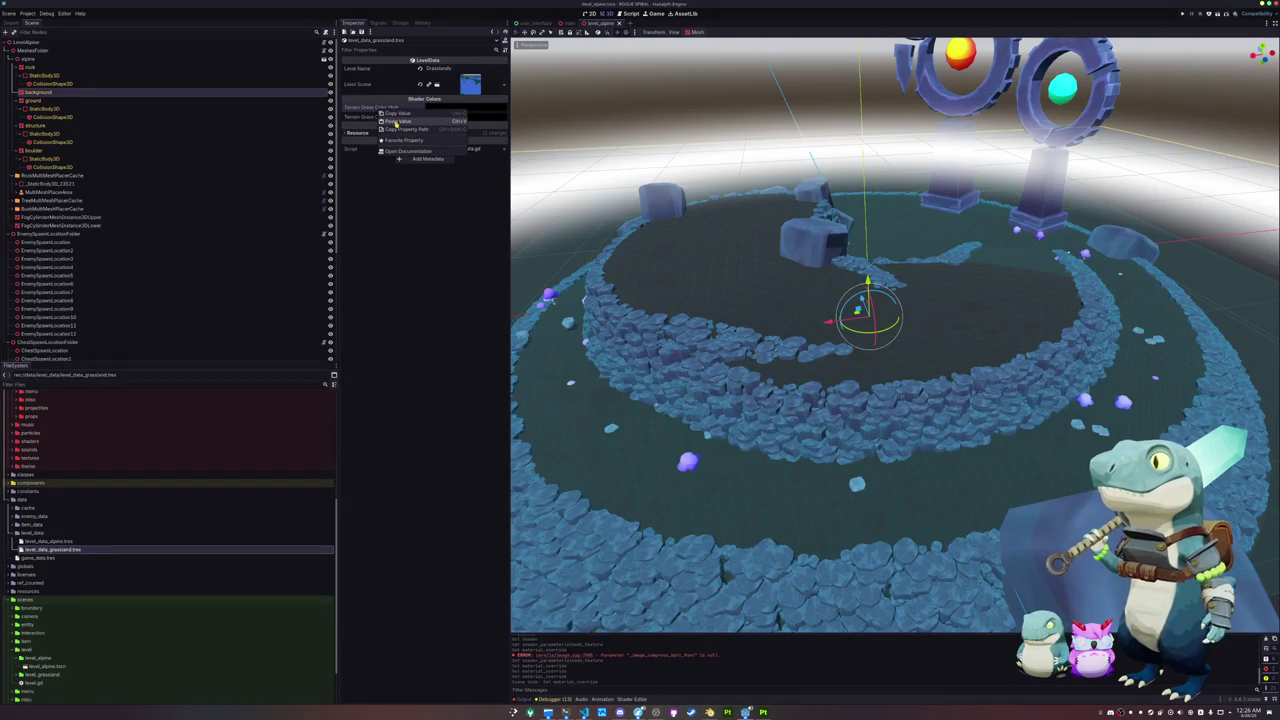
click(397, 122)
- Copy the terrain_grass_color_low shader global into the Terrain Grass Color Low property
click(27, 13)
click(34, 29)
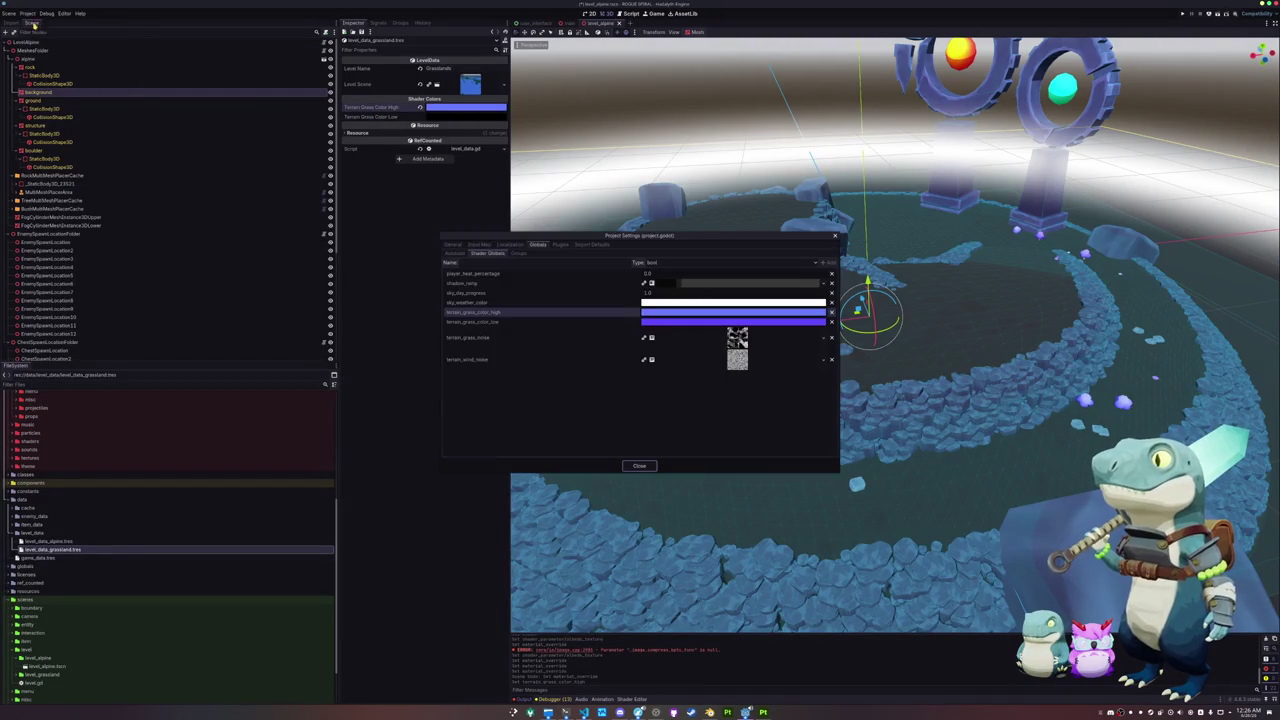
right_click(500, 322)
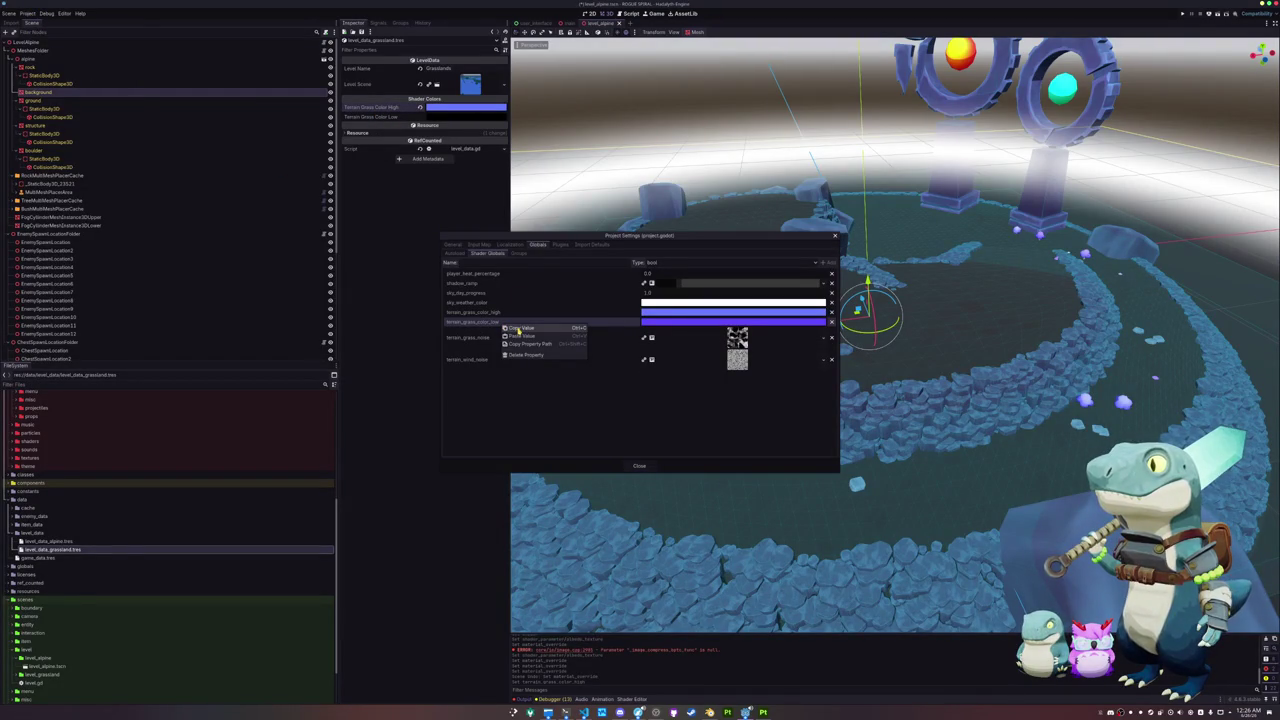
click(518, 329)
click(639, 466)
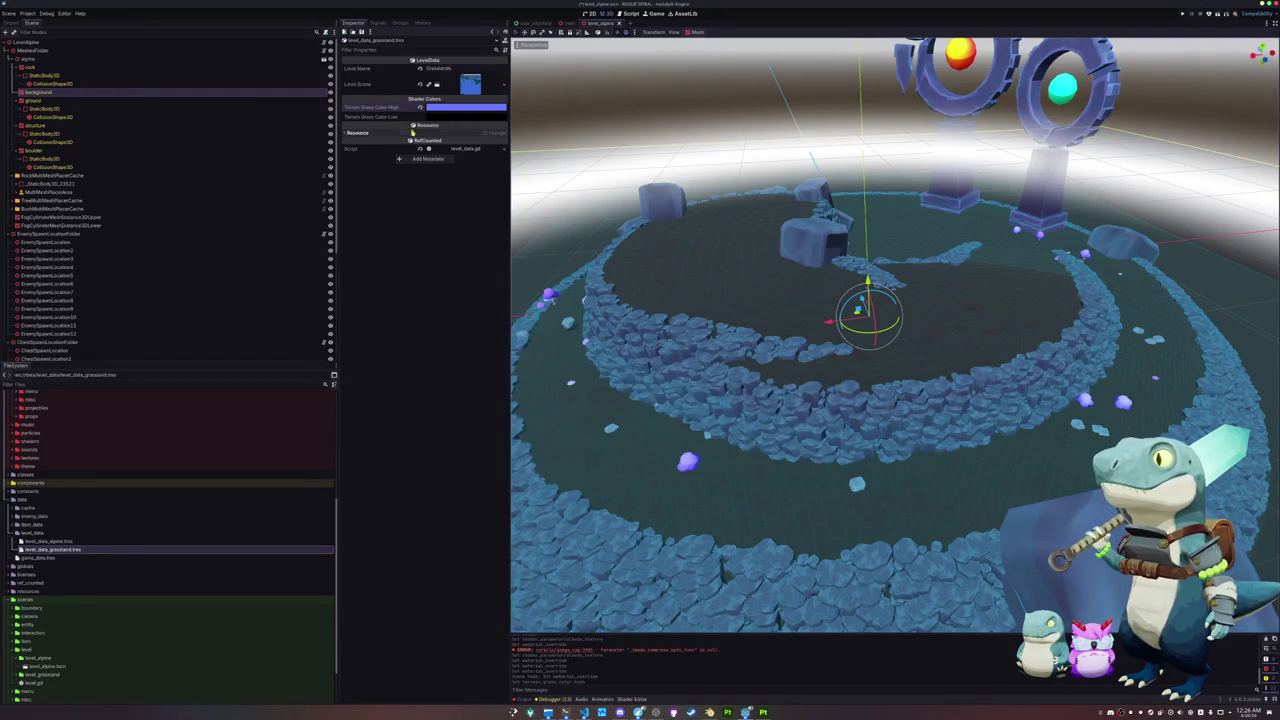
right_click(408, 118)
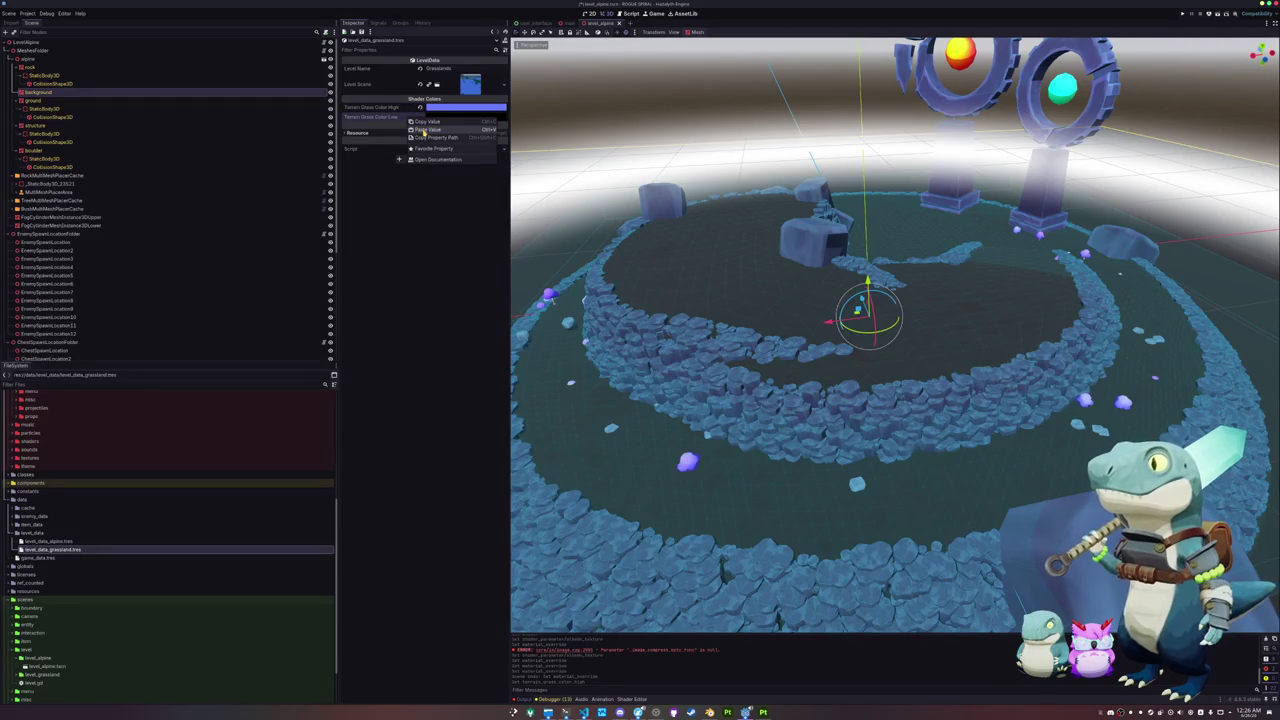
click(423, 131)
click(65, 541)
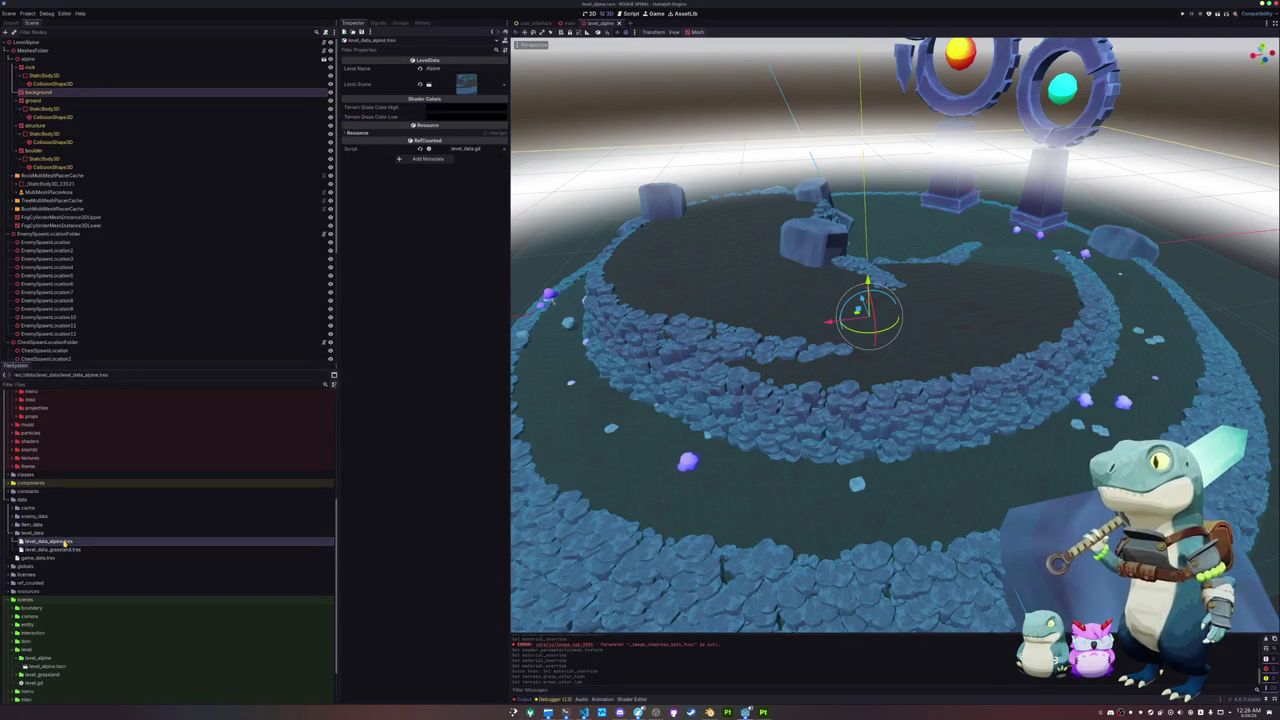
key(alt+Tab)
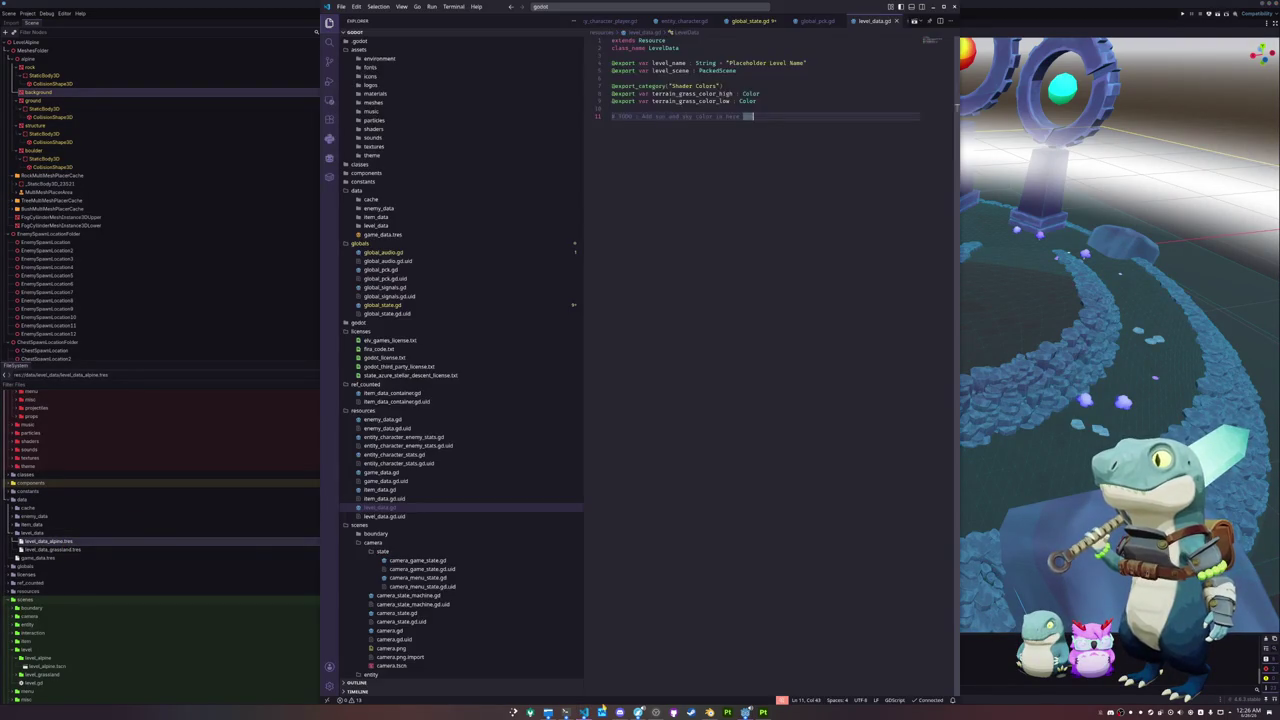
- Open global_state.gd and run 'Developer: Reload Window' from the Command Palette
double_click(692, 93)
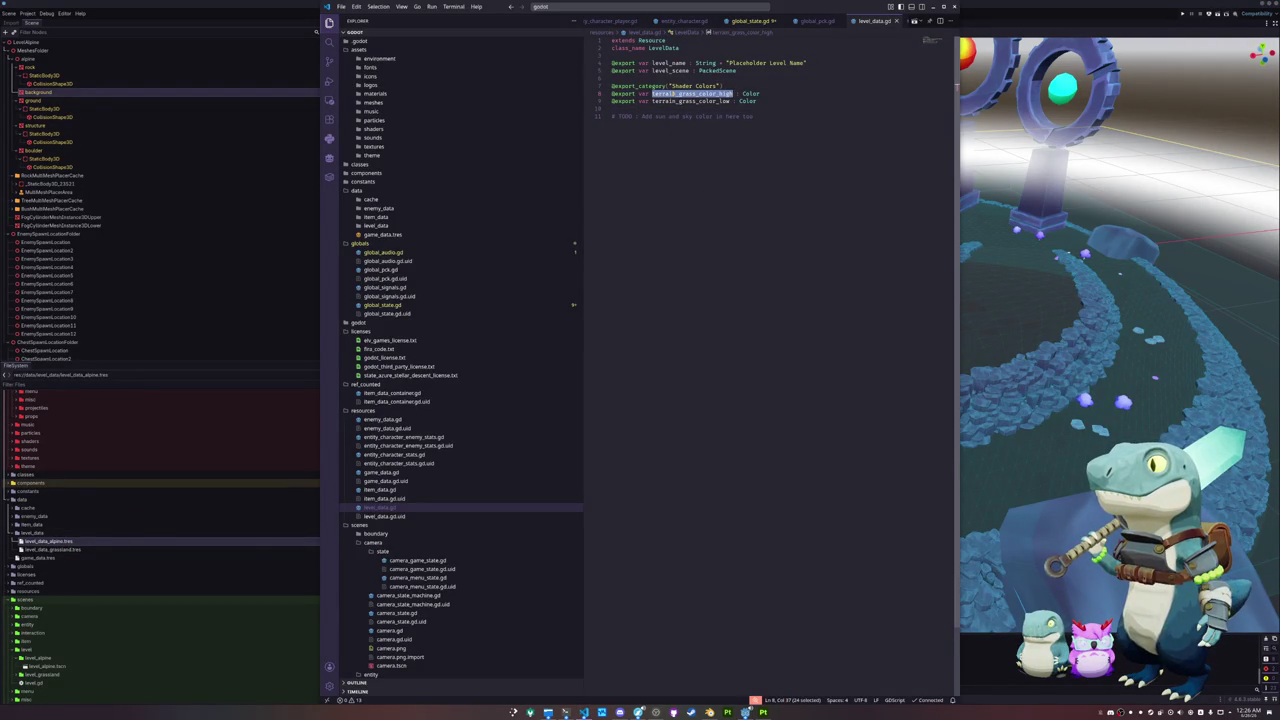
click(752, 20)
scroll(641, 331, down, 4)
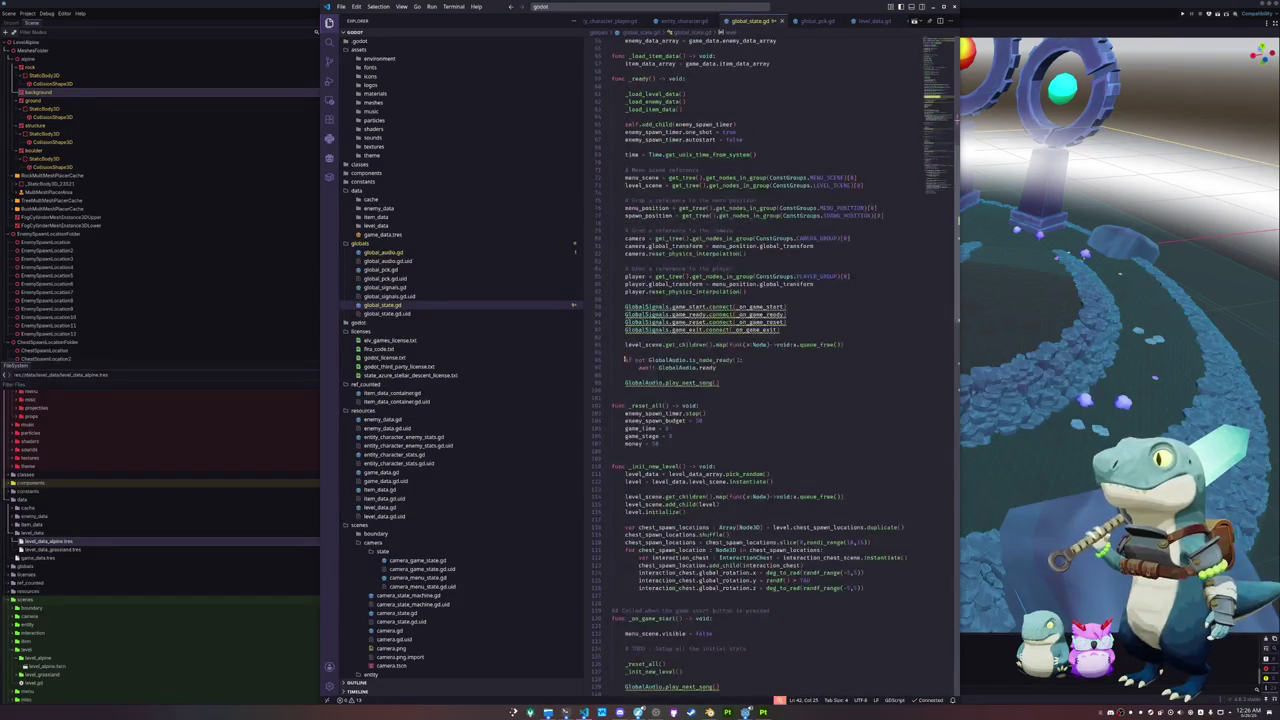
click(627, 375)
mouse_move(690, 383)
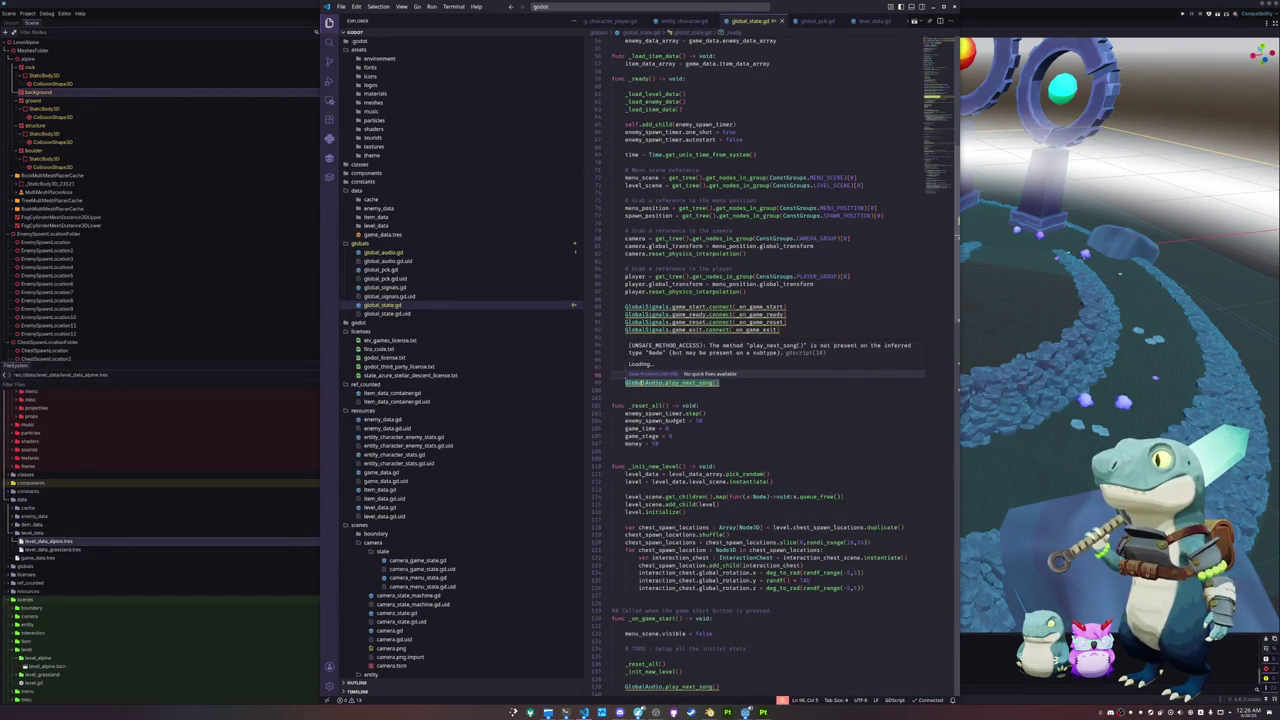
click(638, 396)
key(ctrl+shift+p)
text(reloa)
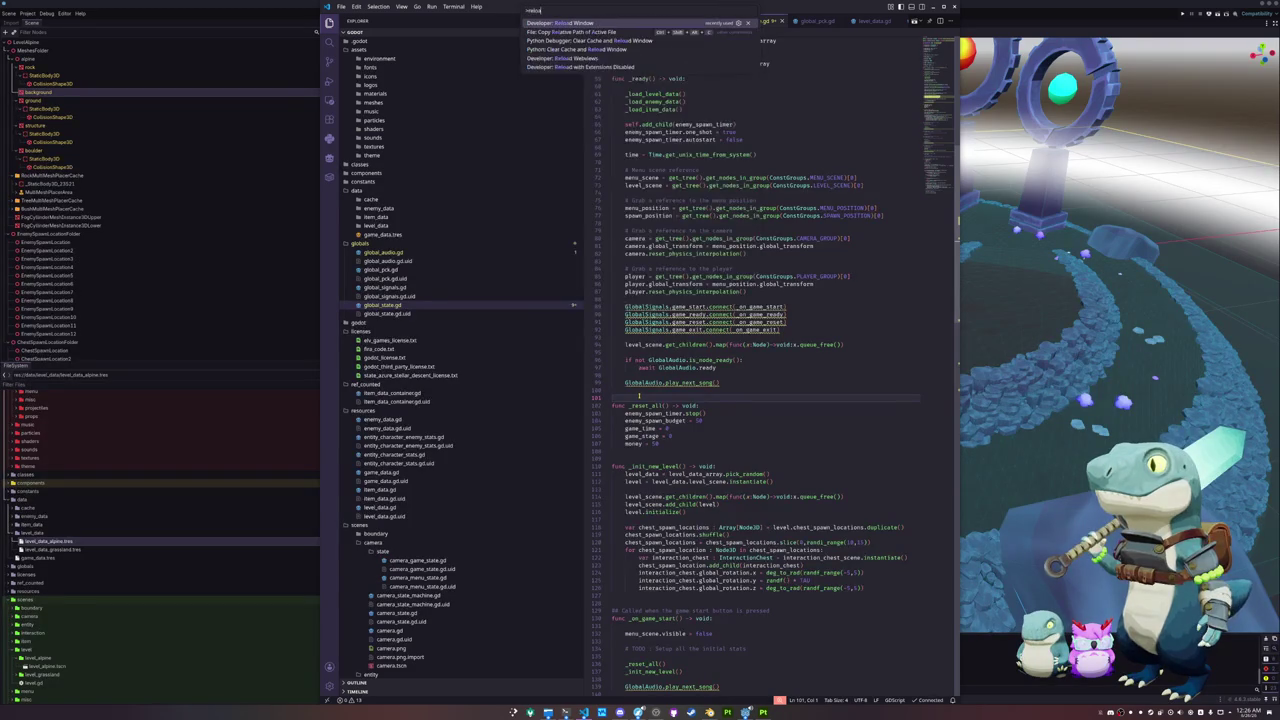
key(Return)
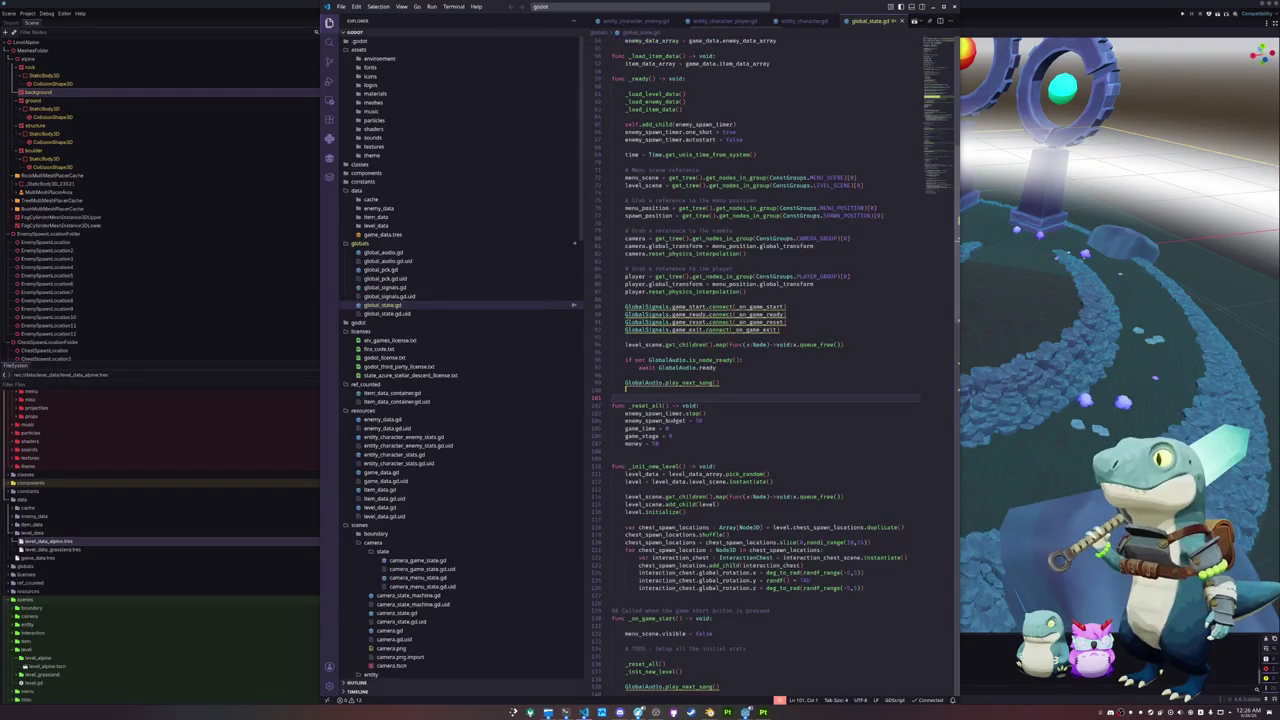
- Open global_audio.gd, select its line 10, and return to Godot
scroll(636, 367, up, 8)
scroll(636, 367, up, 2)
scroll(636, 367, up, 9)
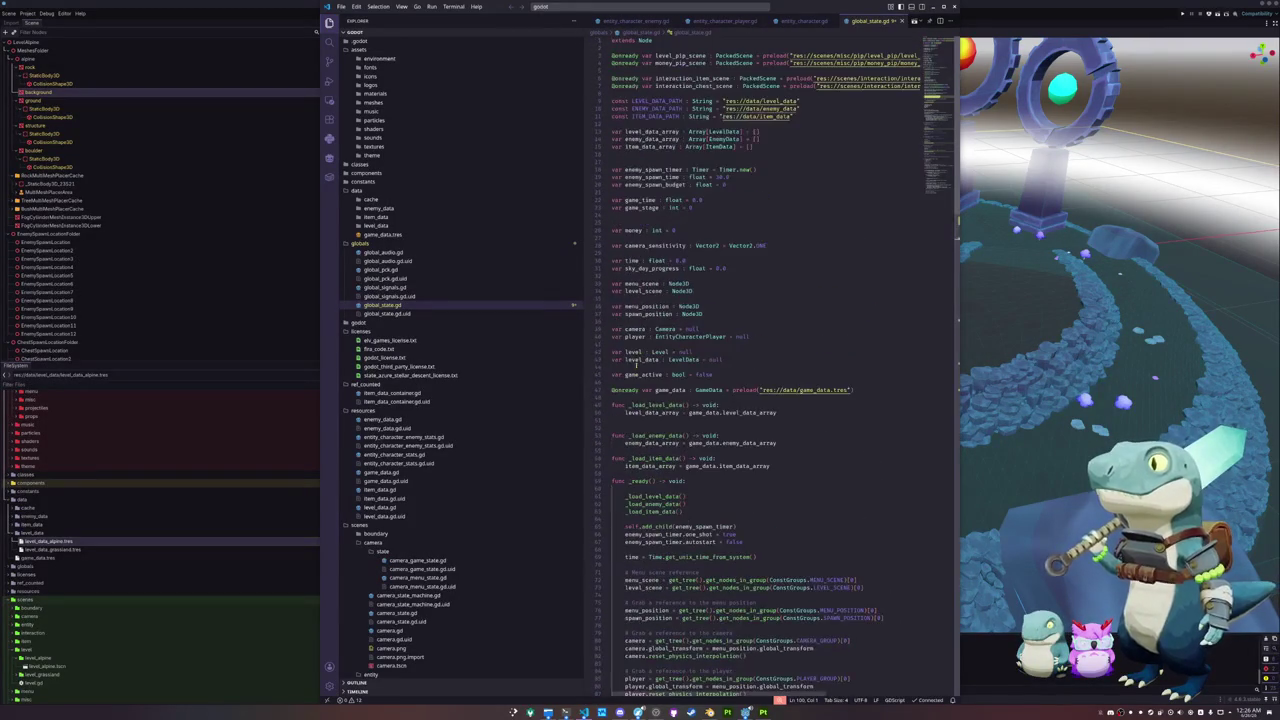
click(398, 253)
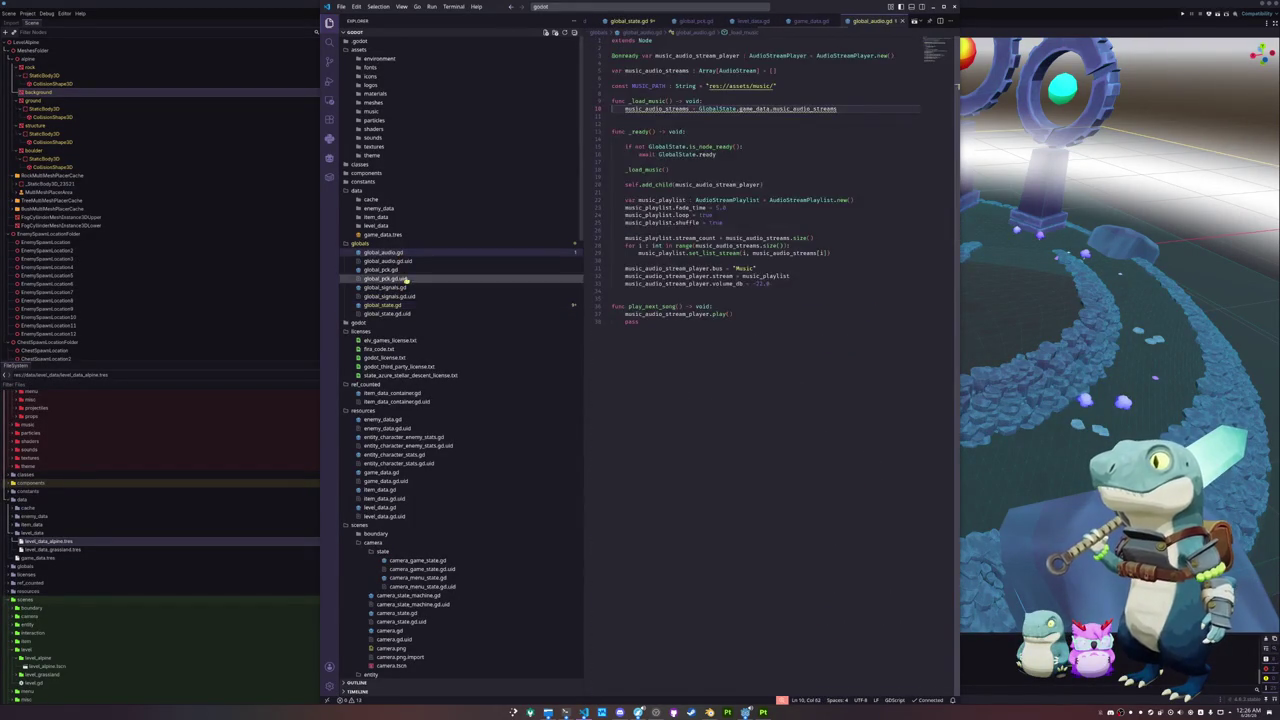
triple_click(715, 108)
mouse_move(752, 108)
click(584, 712)
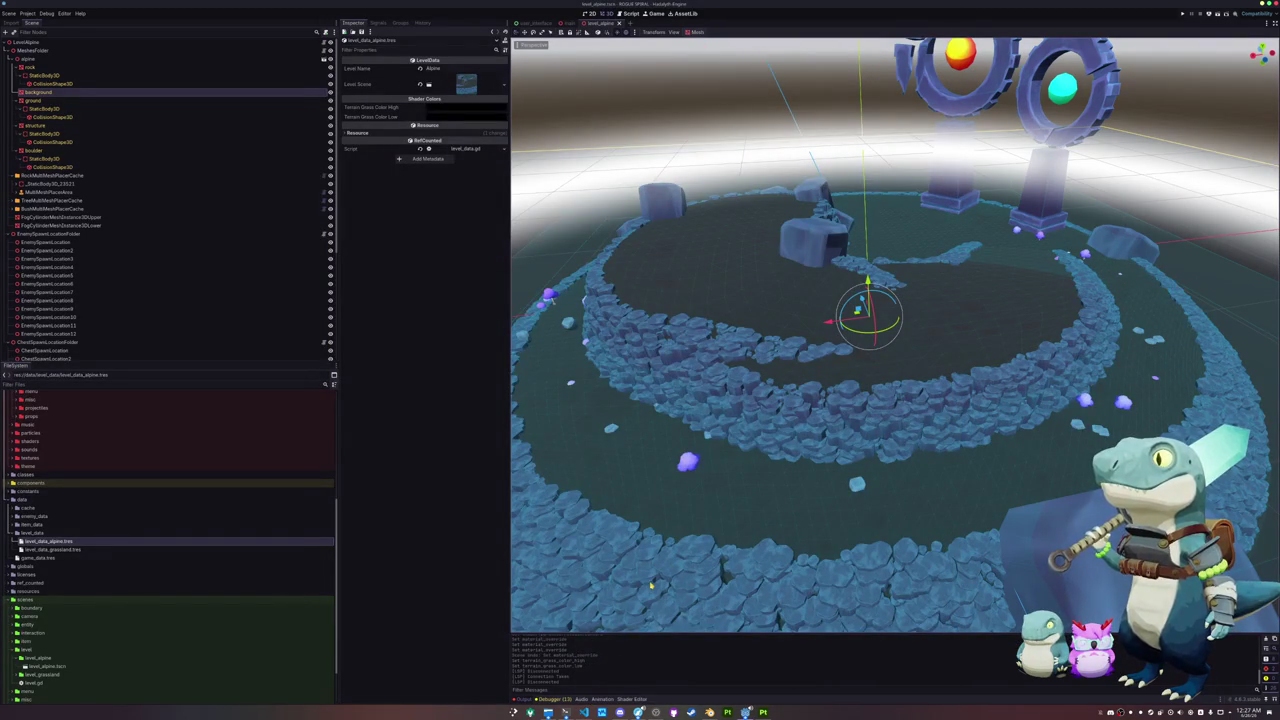
- Open the rogue-spiral/godot folder as the VS Code workspace via Ctrl+K Ctrl+O
key(alt+Tab)
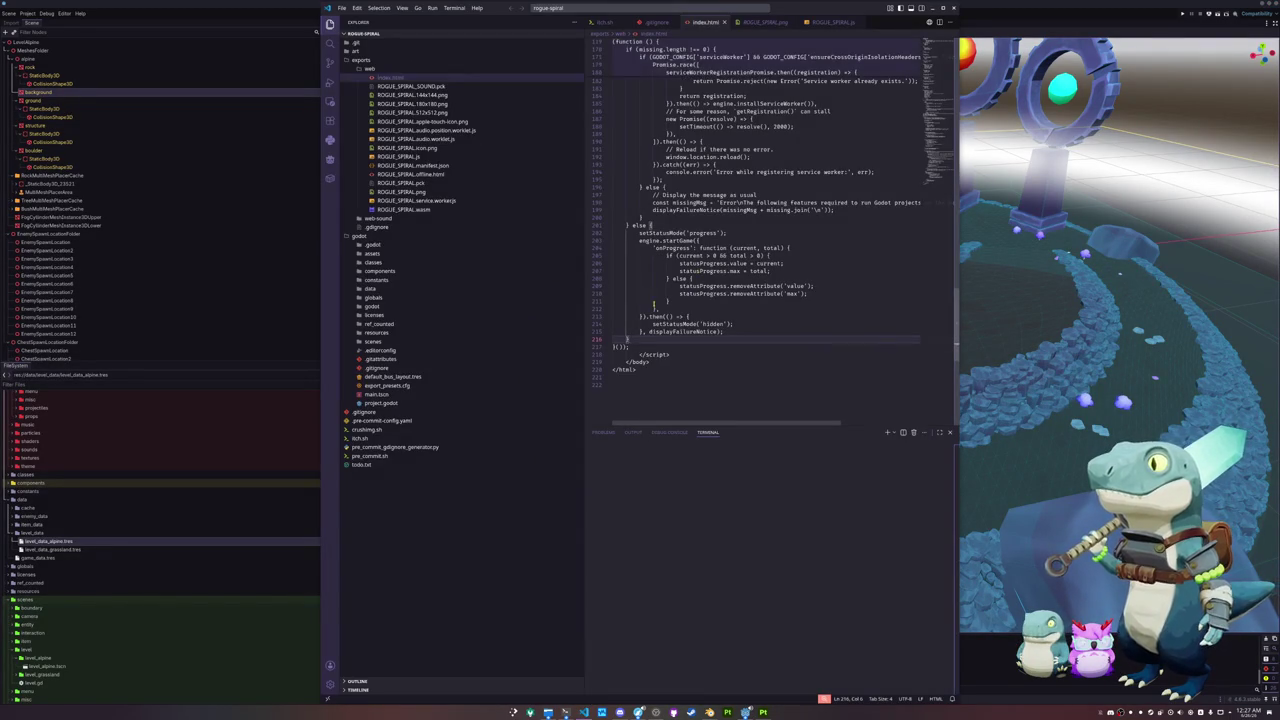
key(ctrl+k)
key(ctrl+o)
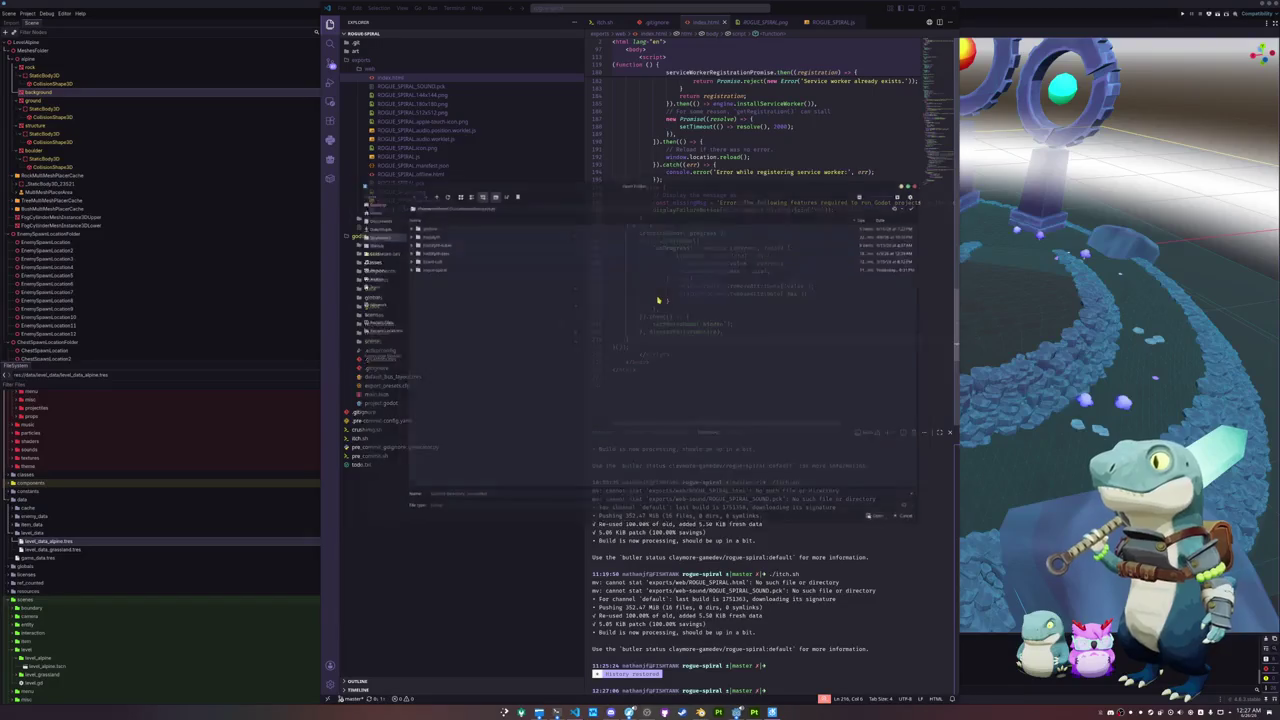
double_click(451, 266)
double_click(466, 274)
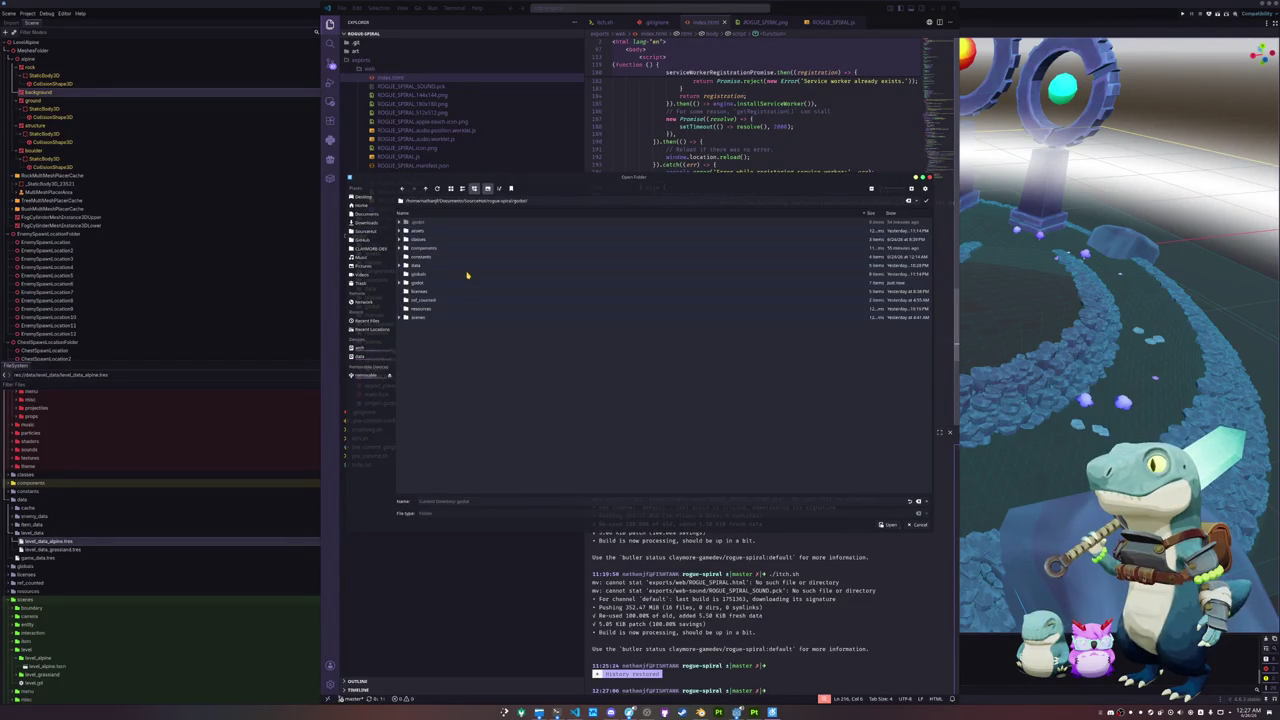
click(888, 524)
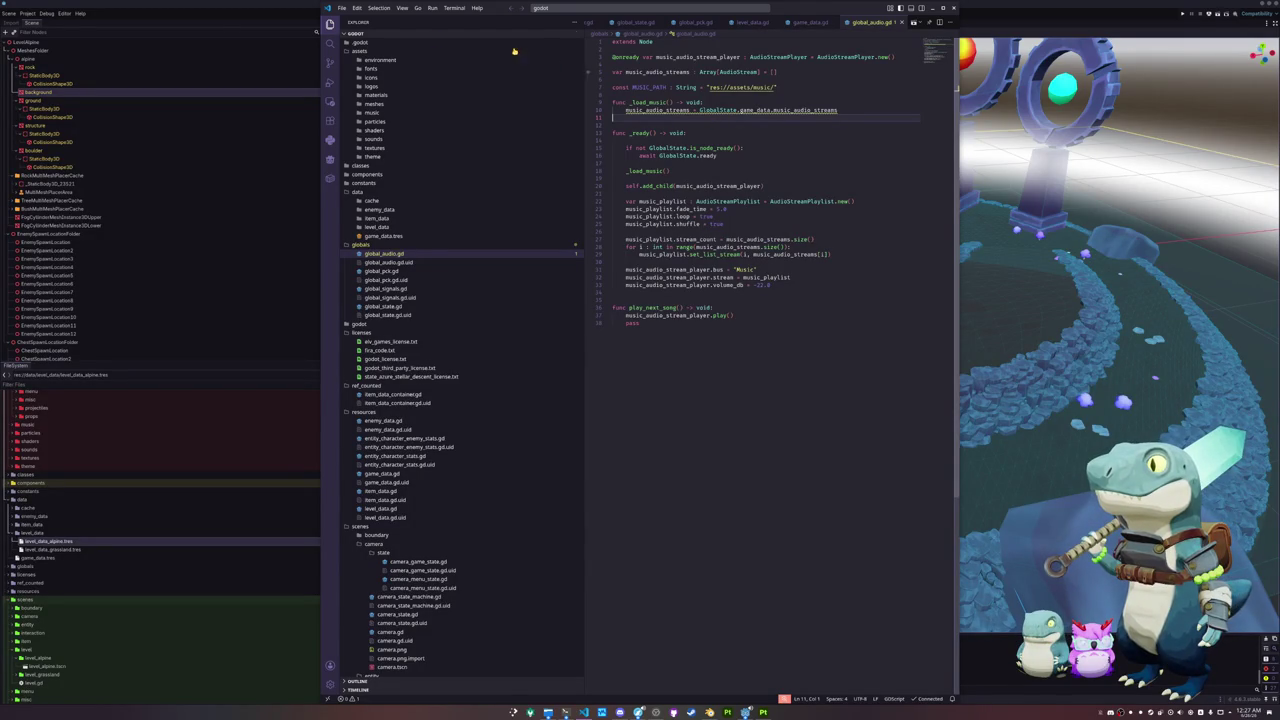
click(27, 13)
click(55, 36)
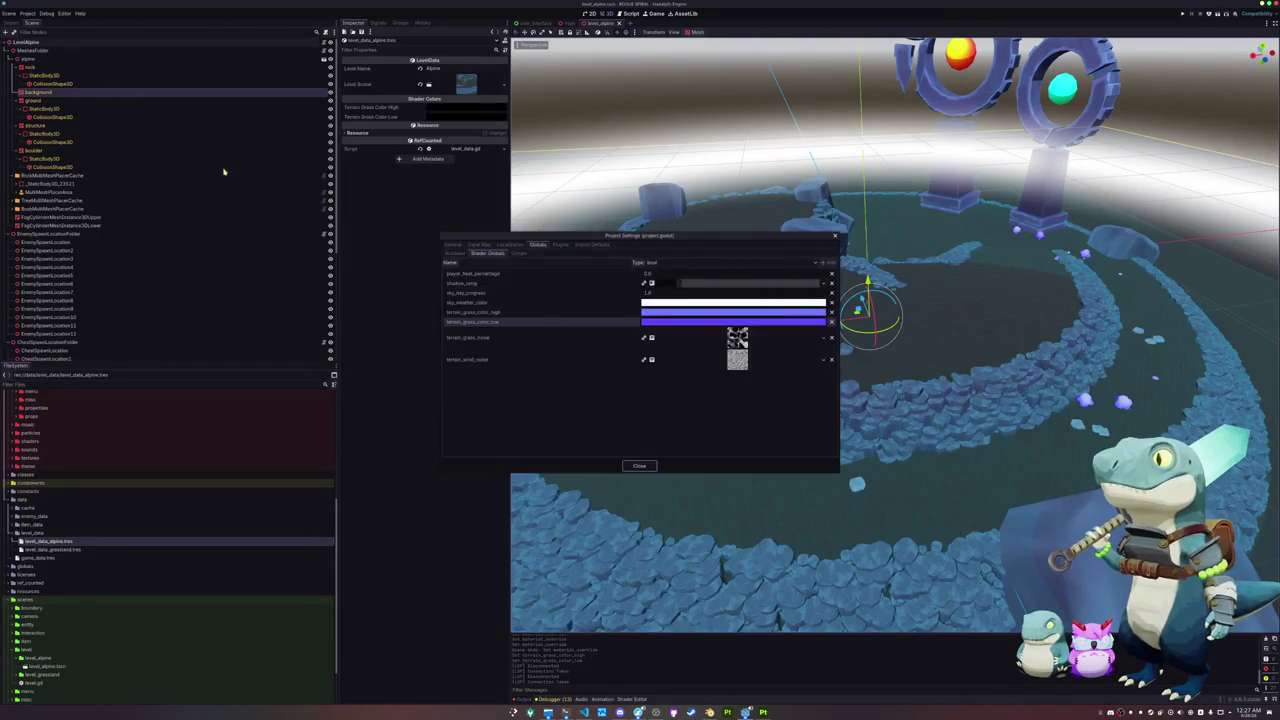
- Filter settings for 'Hidden', uncheck Use Hidden Project Data Directory, and Save & Restart
click(454, 245)
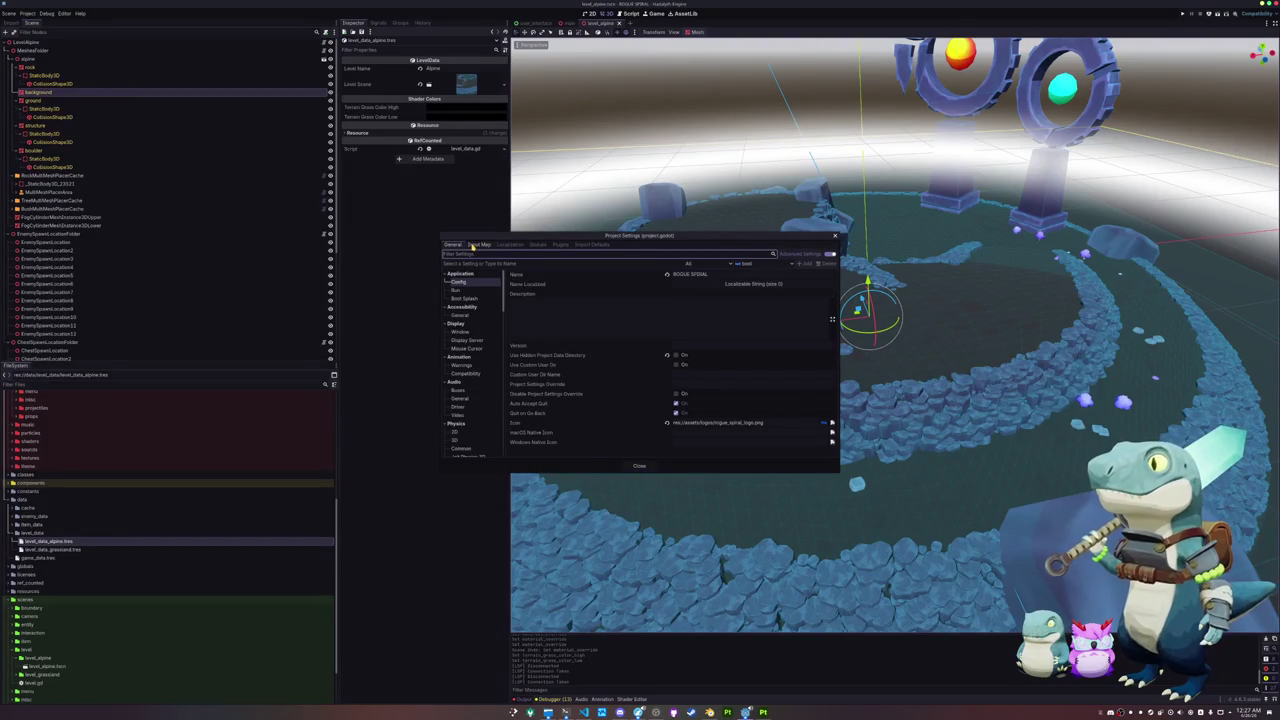
text(Hidden)
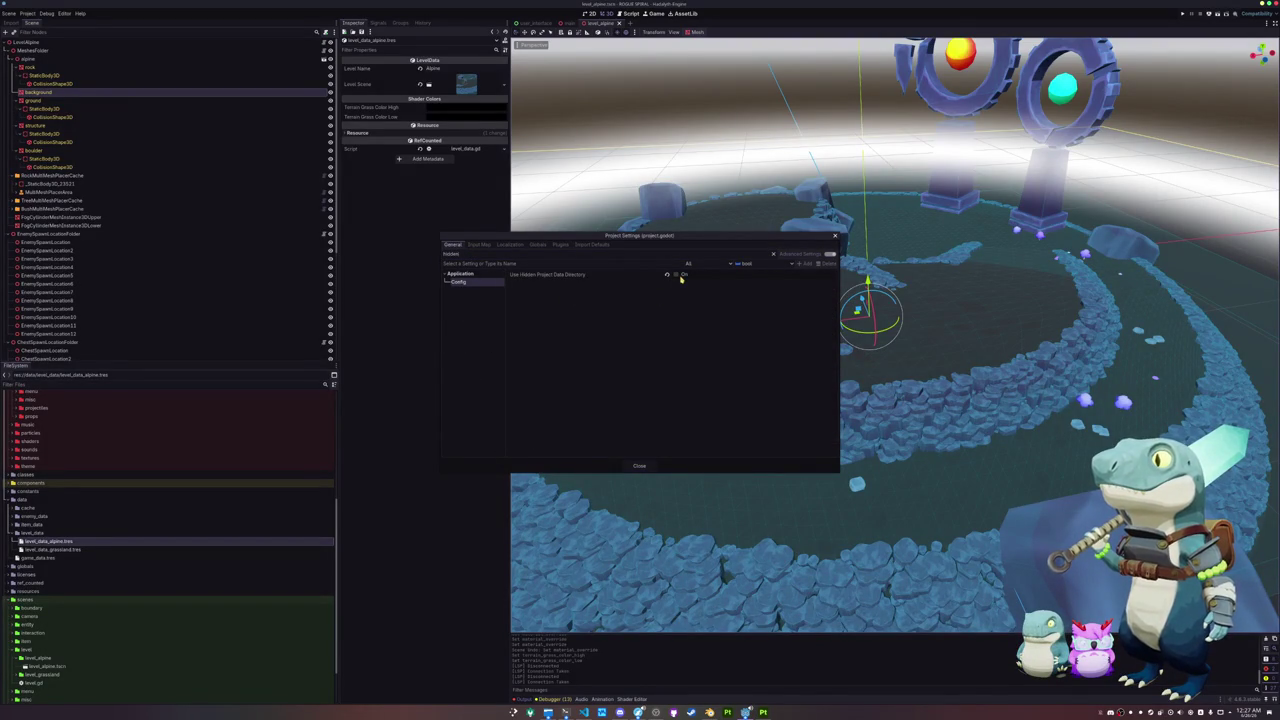
click(616, 276)
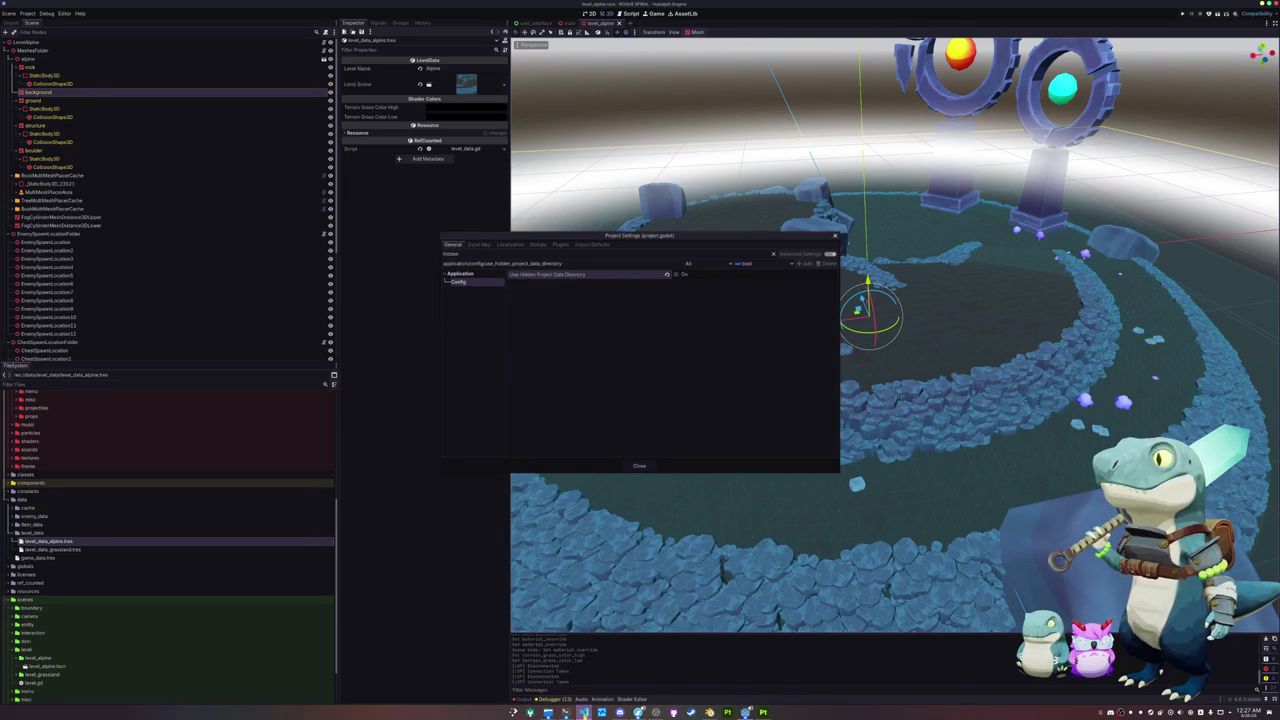
click(584, 712)
key(ctrl+shift+p)
text(godot)
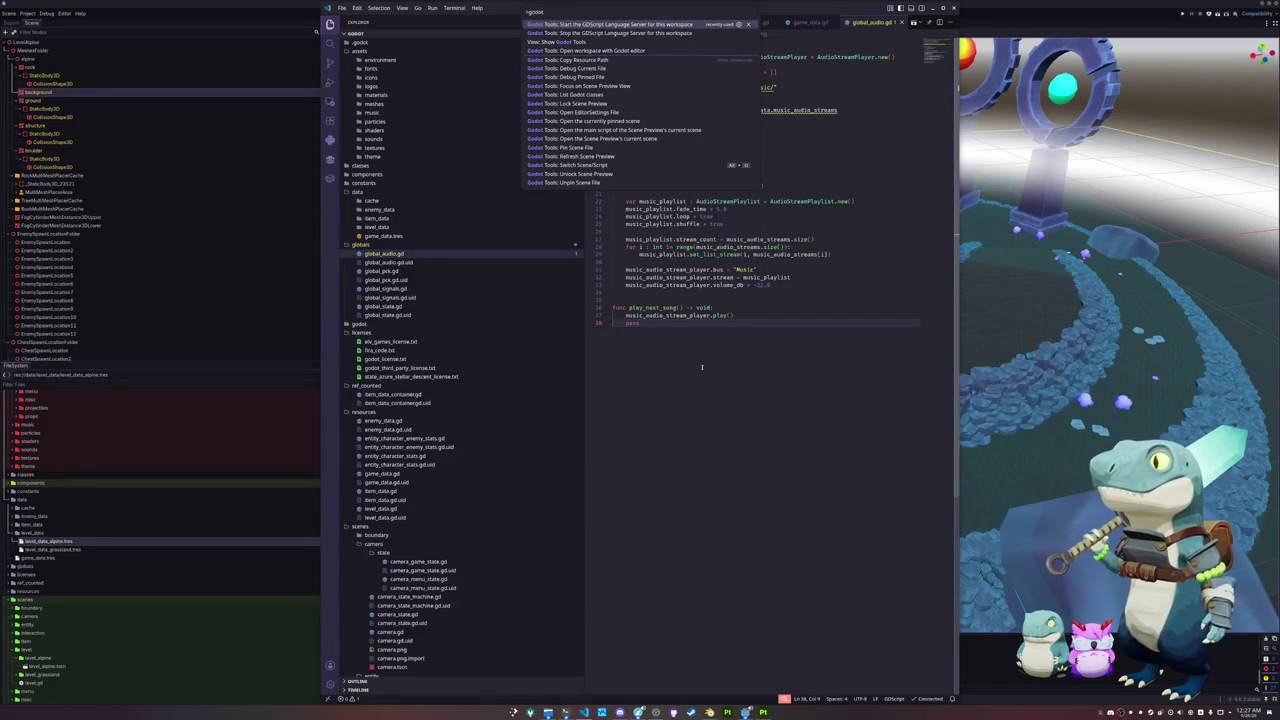
text( tools)
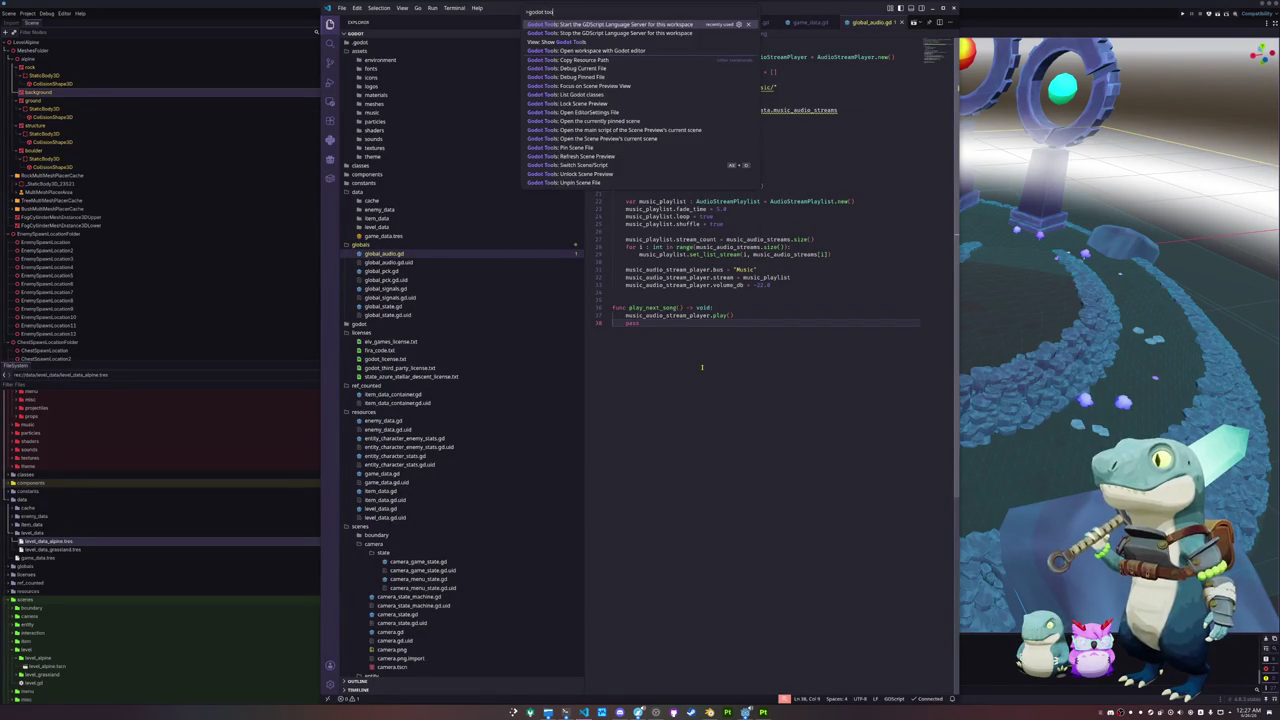
text(: projec)
key(Escape)
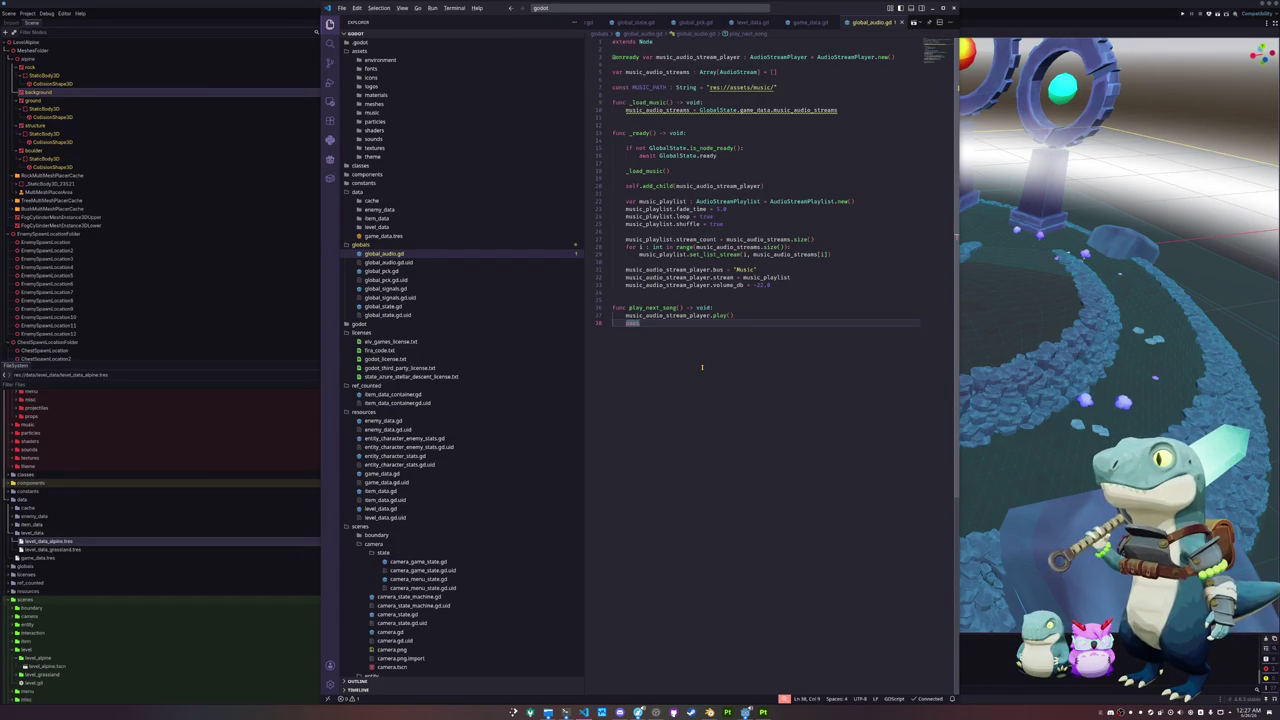
key(alt+Tab)
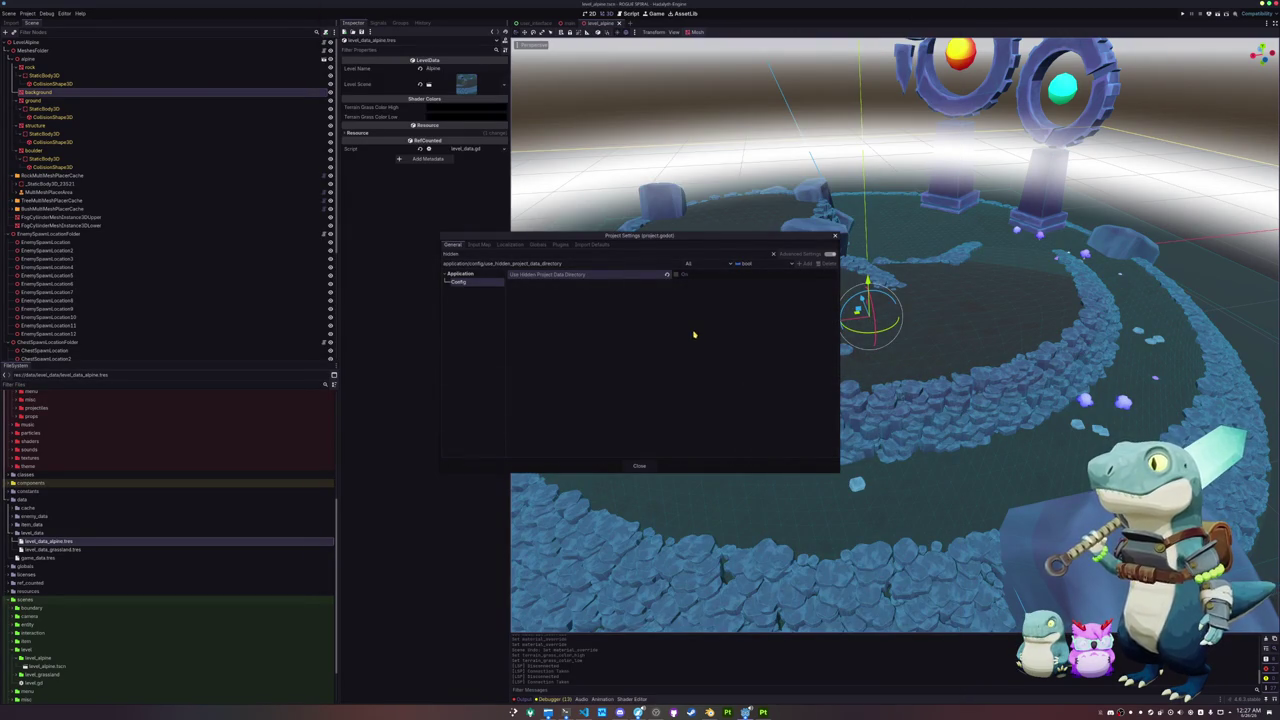
key(space)
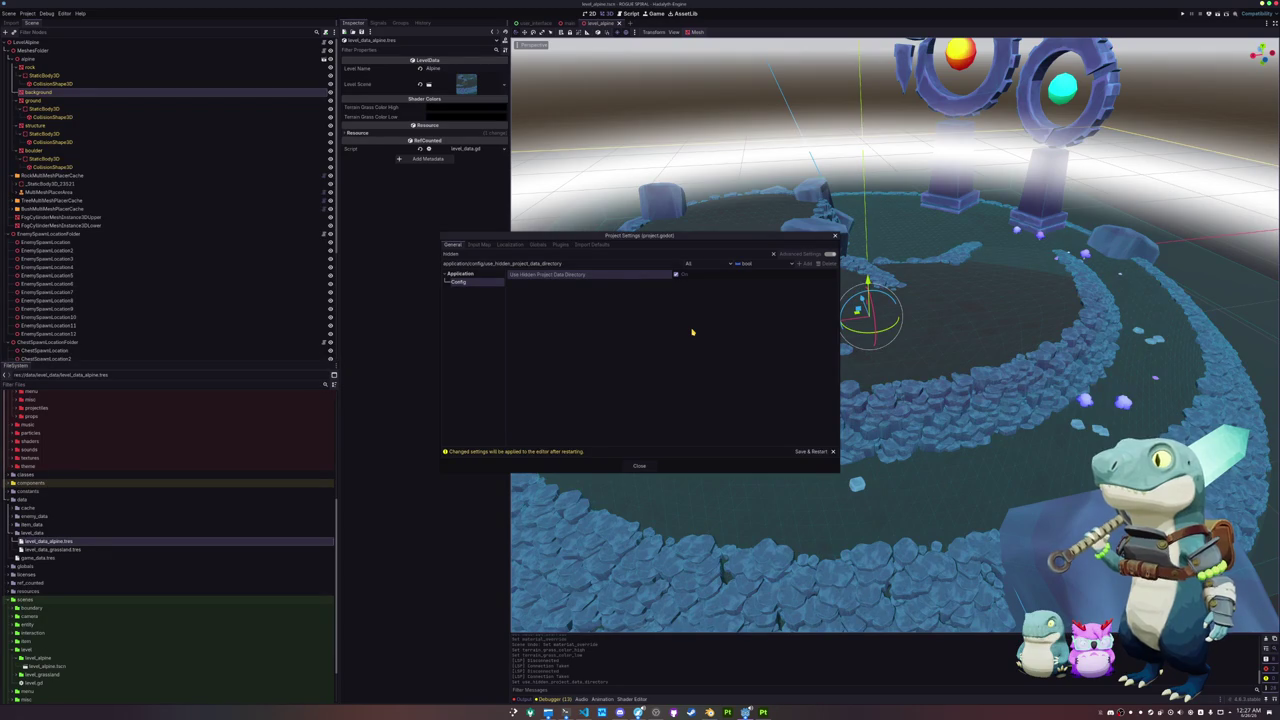
click(810, 452)
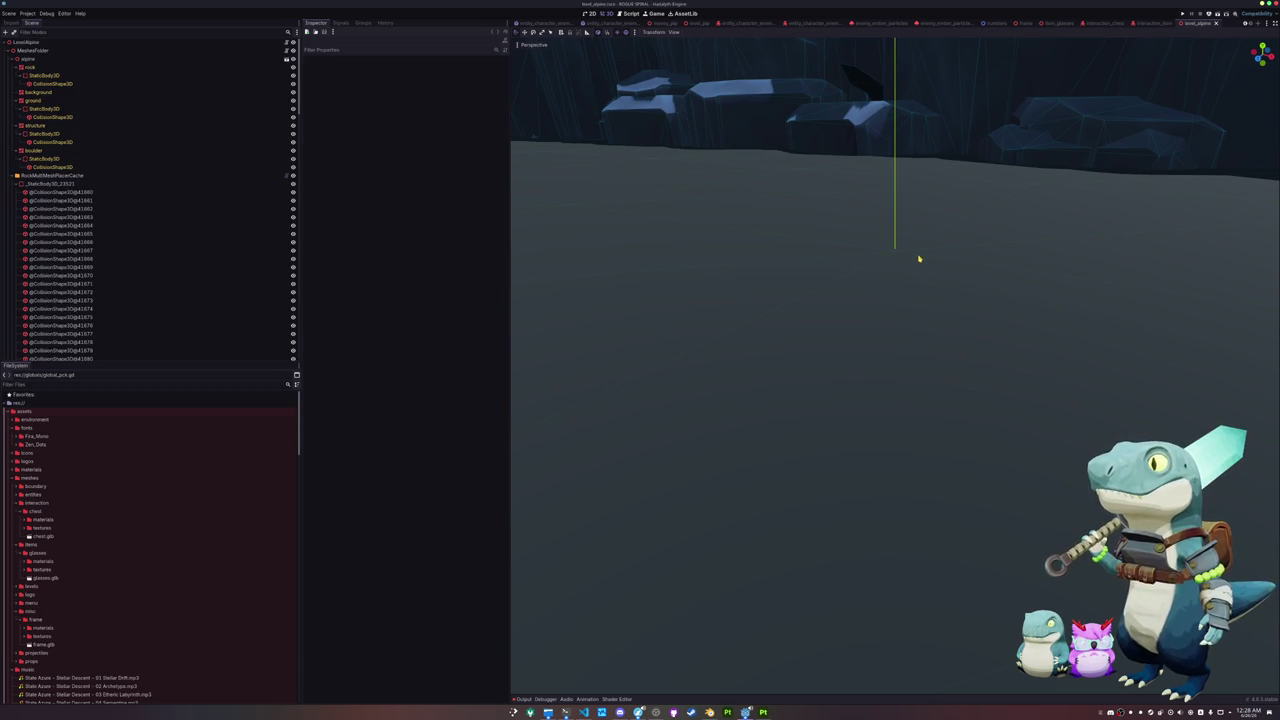
- Wait for Godot to restart with level_alpine.tscn reopened, then zoom the viewport
scroll(917, 271, up, 3)
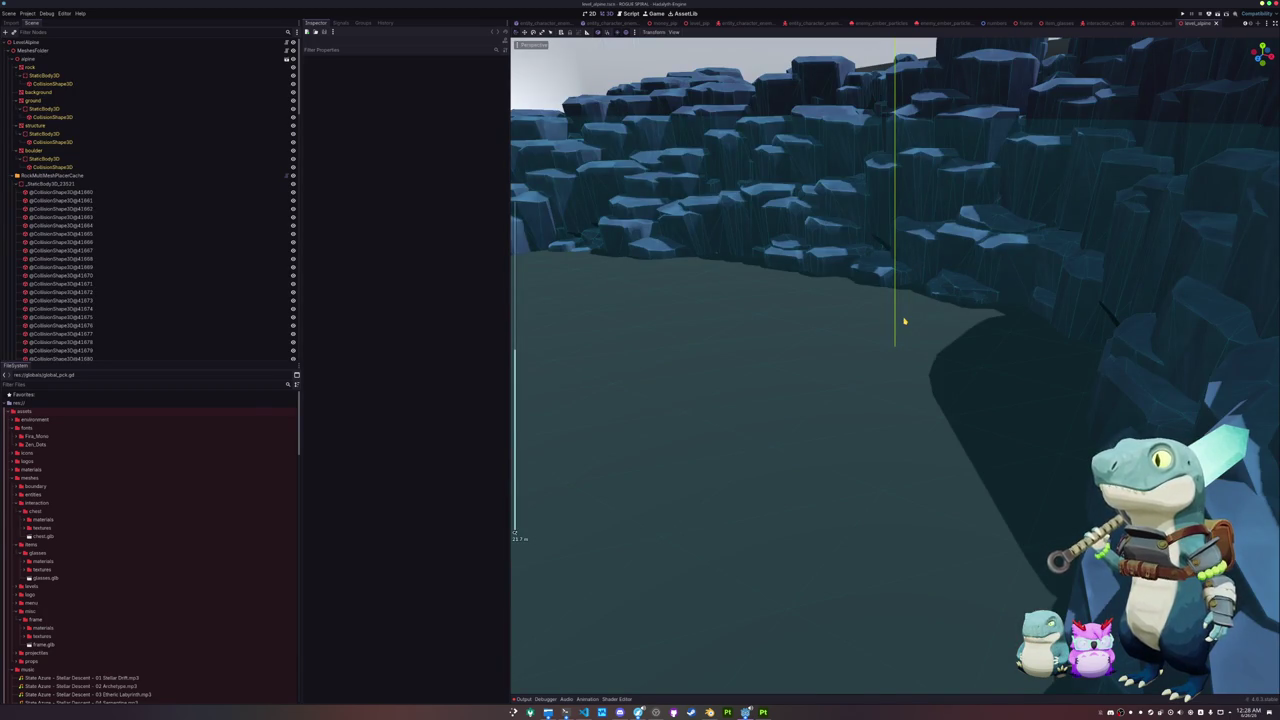
- Orbit and zoom around the alpine spiral arena, its gates and rings
scroll(907, 317, down, 5)
scroll(904, 322, down, 3)
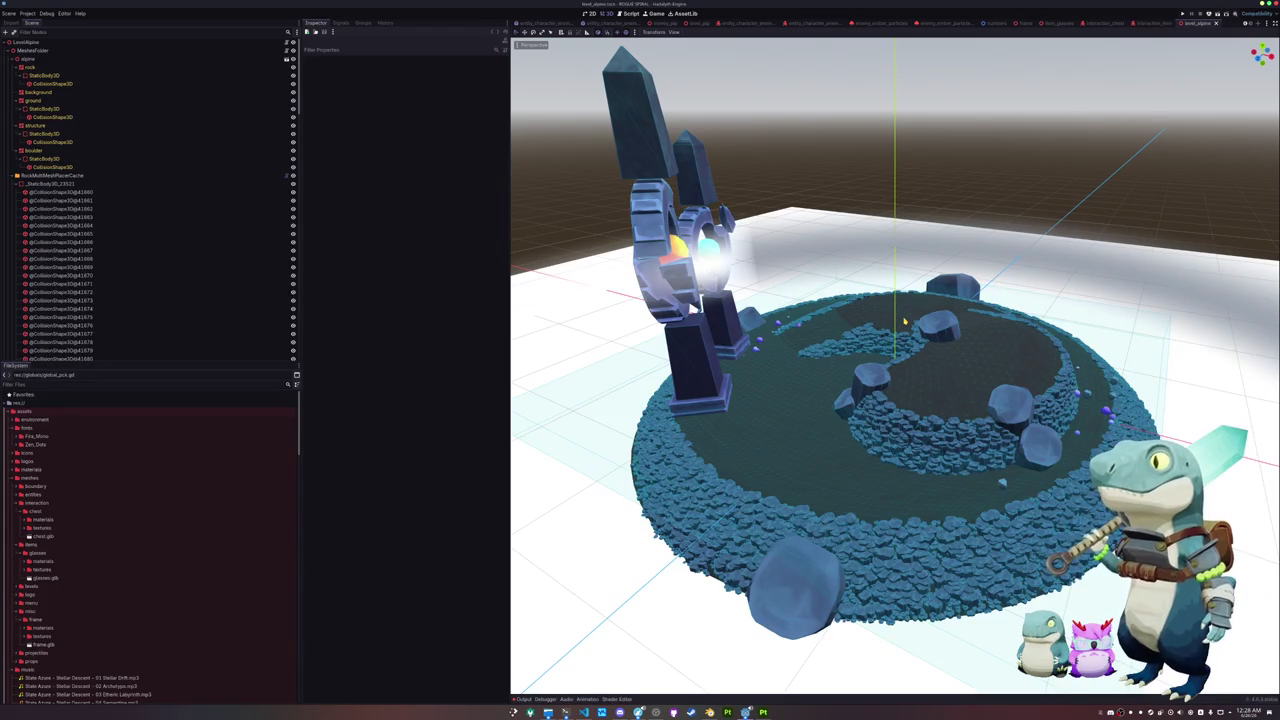
right_drag(932, 320, 877, 349)
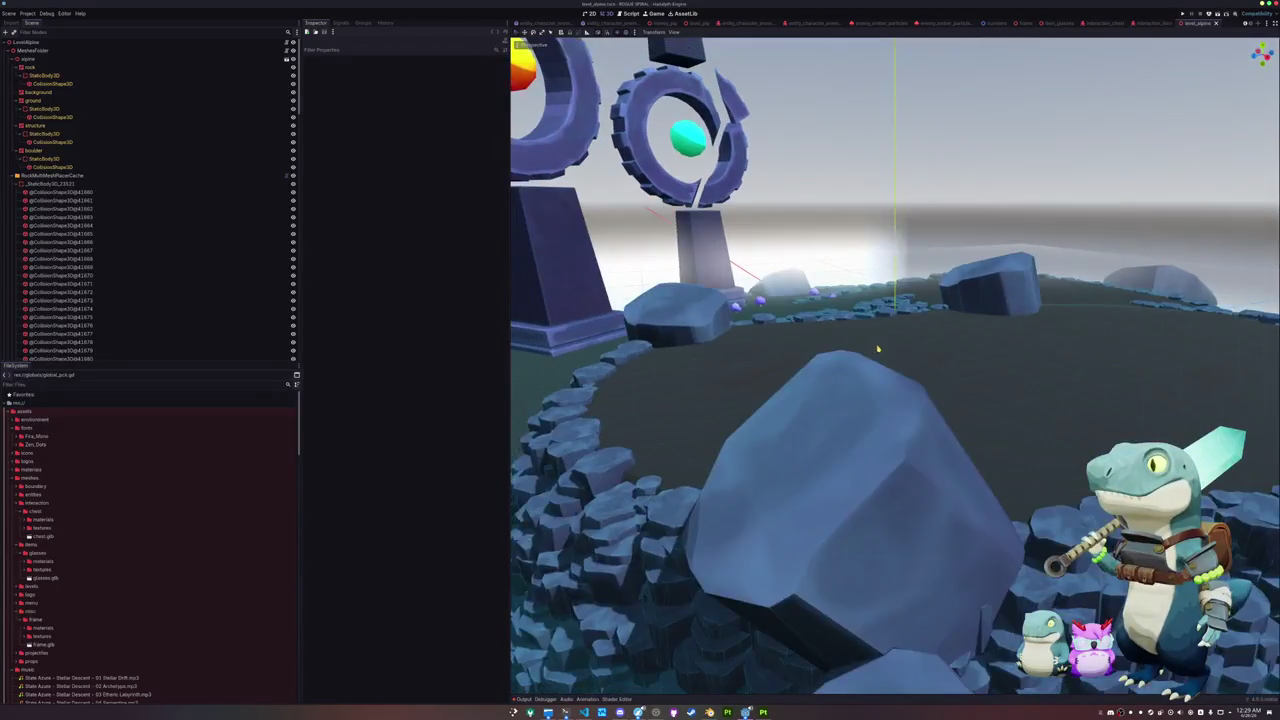
middle_drag(877, 349, 869, 366)
scroll(869, 368, down, 5)
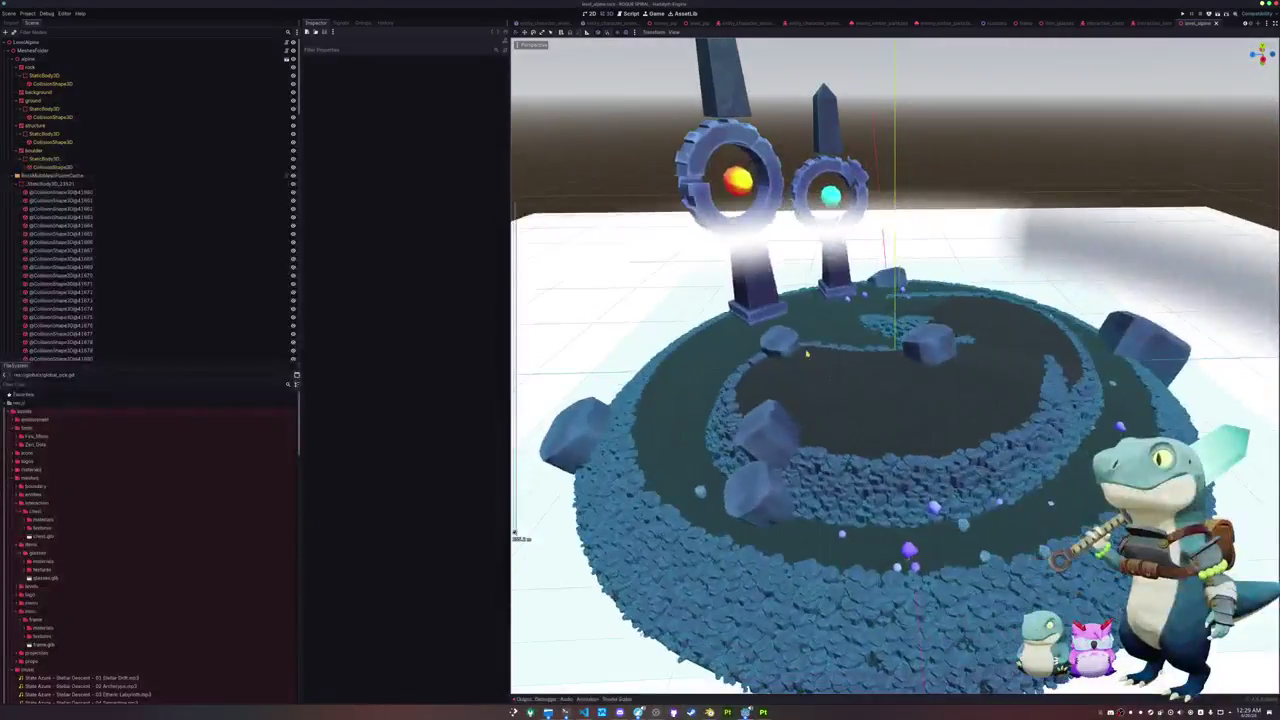
middle_drag(796, 349, 772, 338)
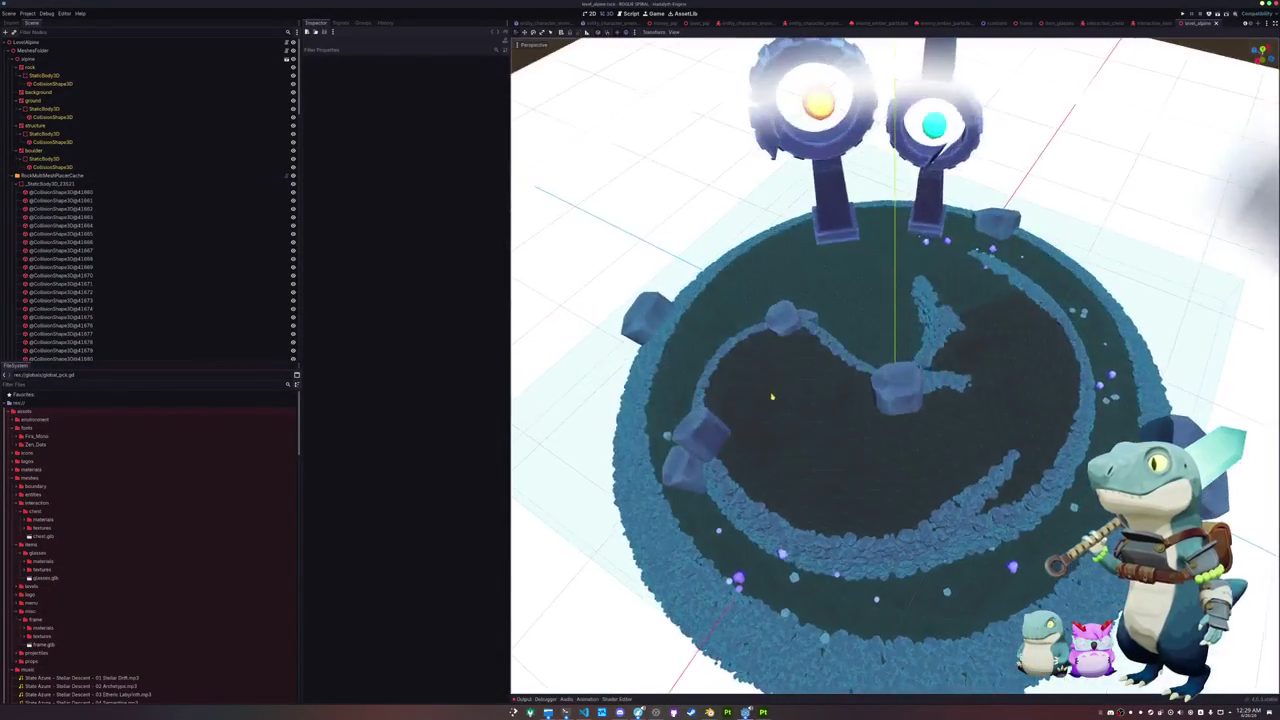
middle_drag(772, 338, 771, 363)
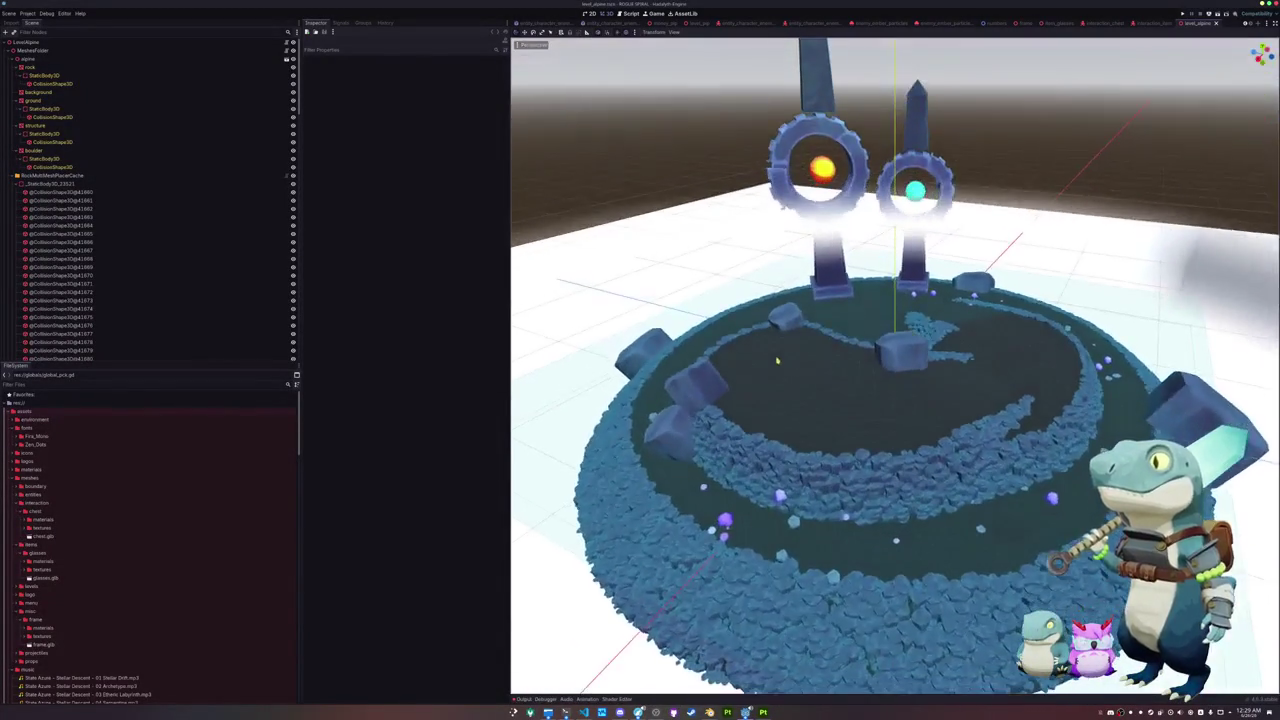
scroll(769, 404, up, 3)
scroll(771, 380, up, 3)
scroll(760, 420, up, 3)
scroll(763, 450, up, 3)
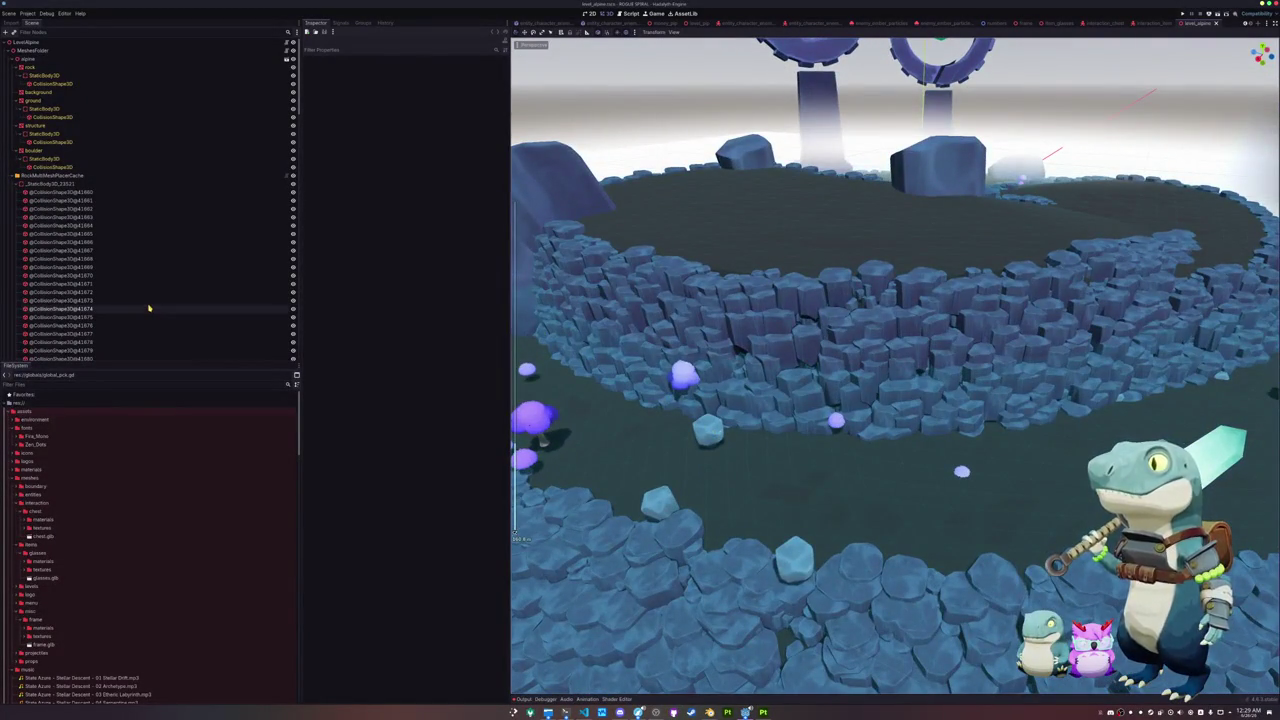
scroll(94, 560, down, 3)
scroll(86, 563, down, 4)
scroll(87, 567, down, 3)
scroll(82, 580, down, 5)
scroll(70, 605, down, 3)
scroll(58, 628, down, 5)
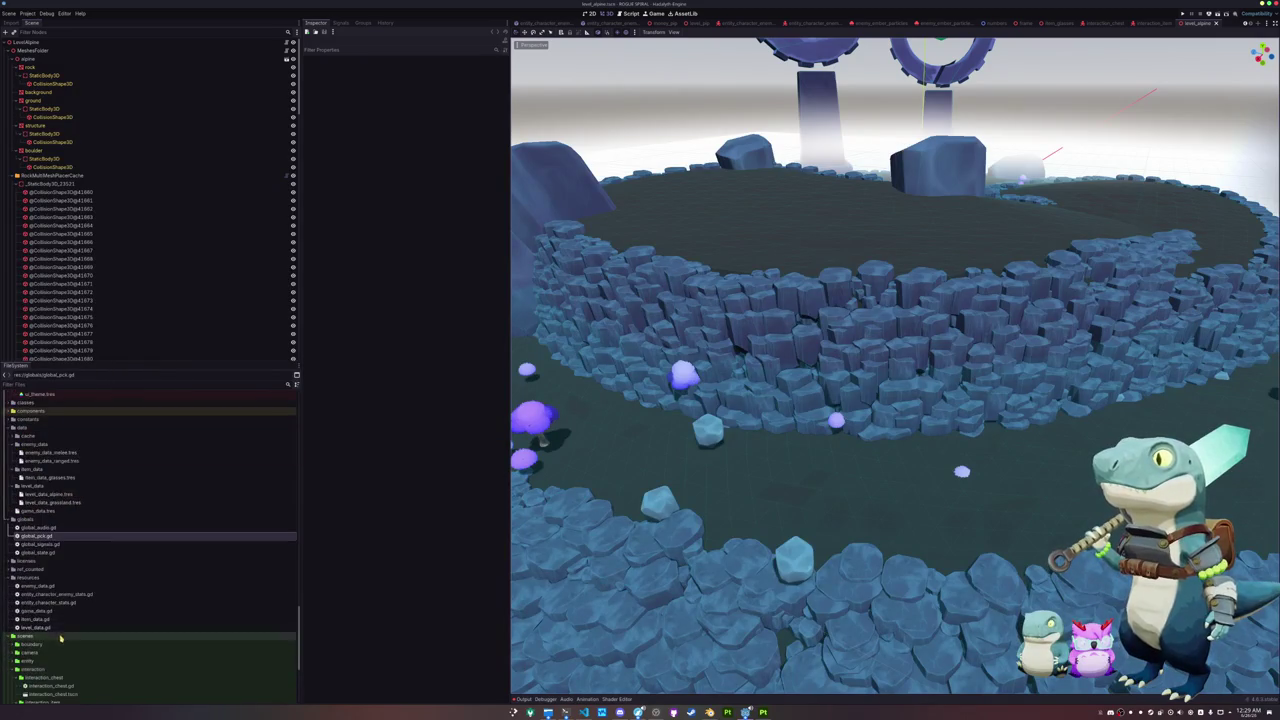
scroll(53, 637, down, 3)
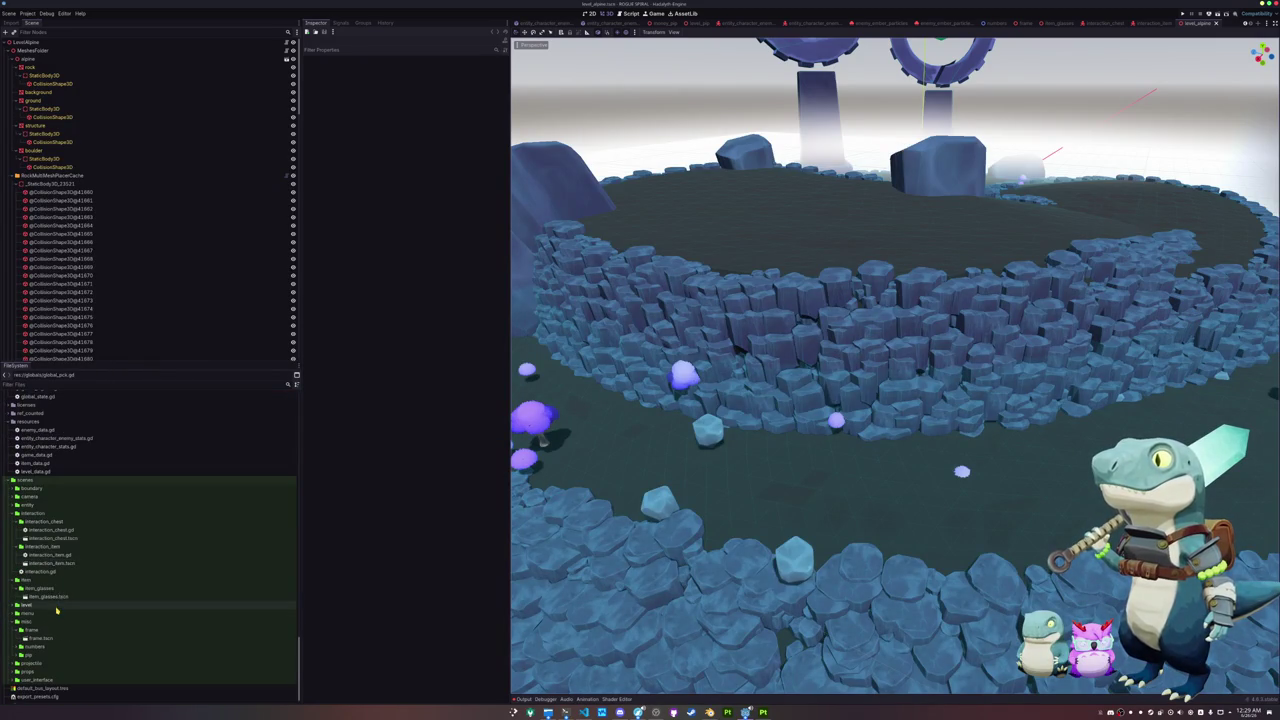
- Browse the interaction_item and interaction_chest scene folders, then switch to VS Code
click(46, 555)
click(44, 531)
scroll(44, 531, up, 1)
click(584, 712)
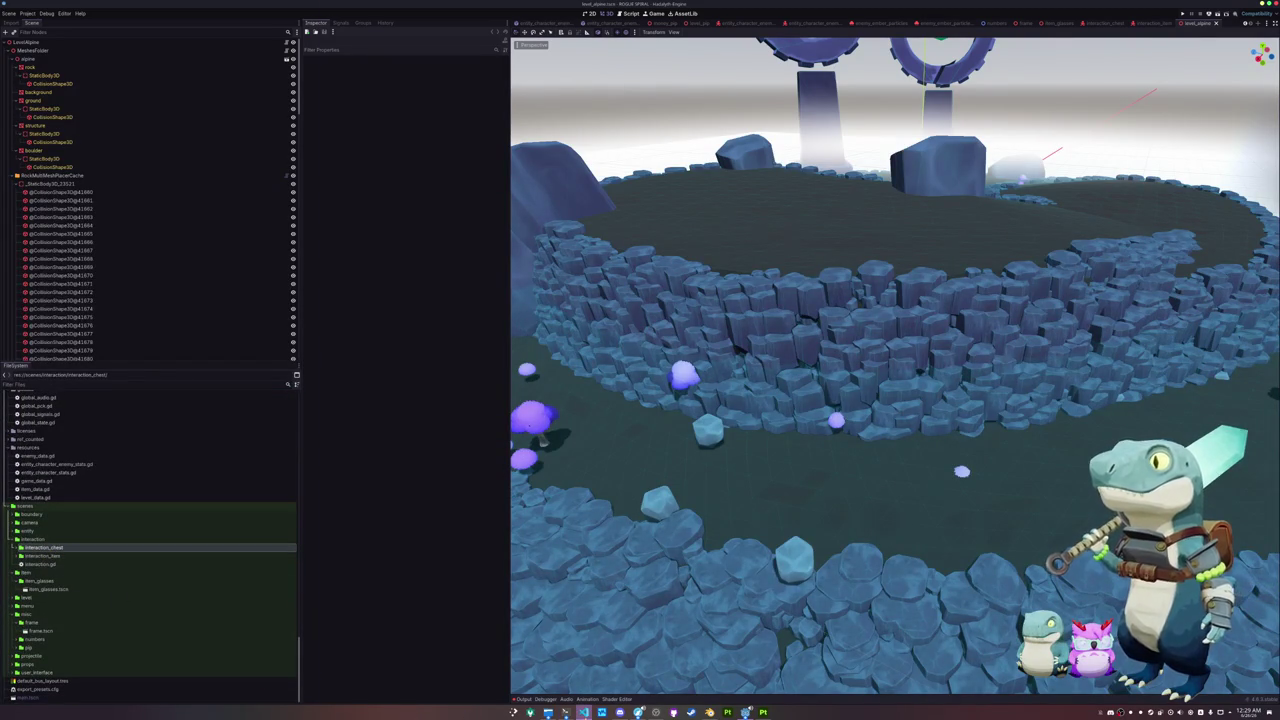
- Open global_state.gd, select the _init_new_level function name, and move to line 117
mouse_move(400, 272)
click(386, 306)
scroll(700, 390, down, 10)
scroll(700, 390, down, 8)
scroll(627, 392, down, 2)
scroll(627, 392, down, 2)
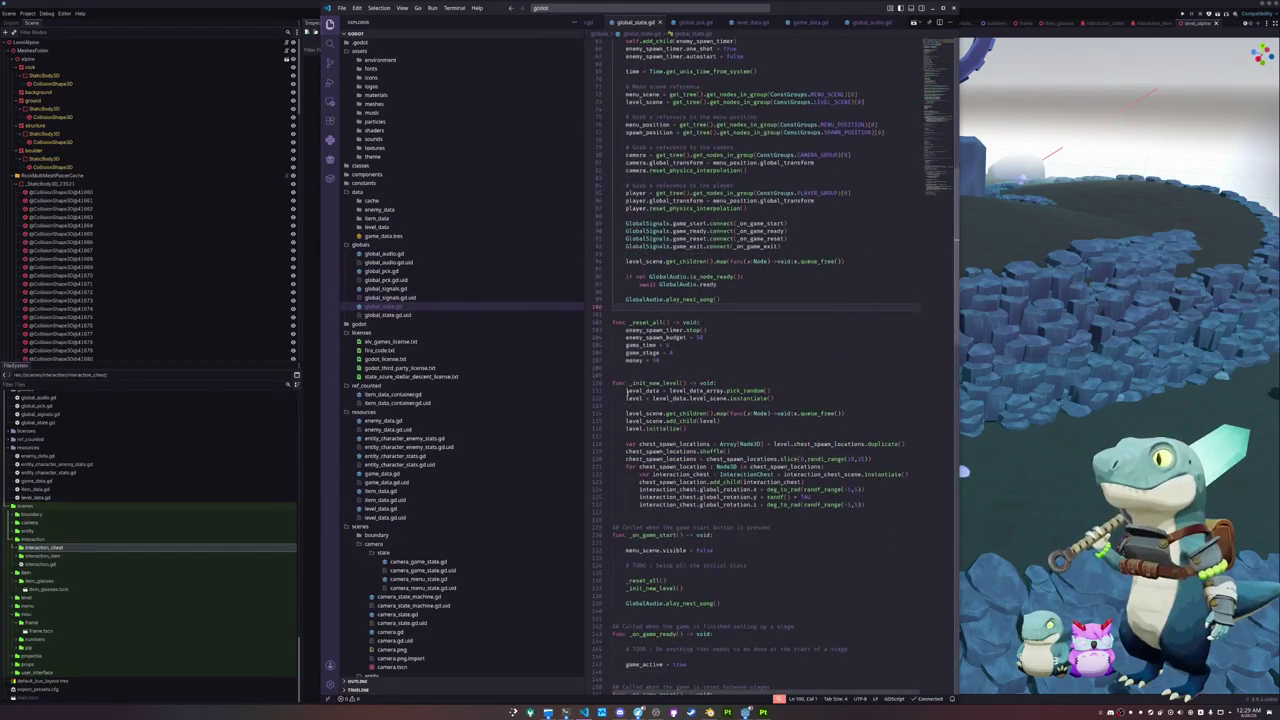
double_click(650, 383)
click(629, 436)
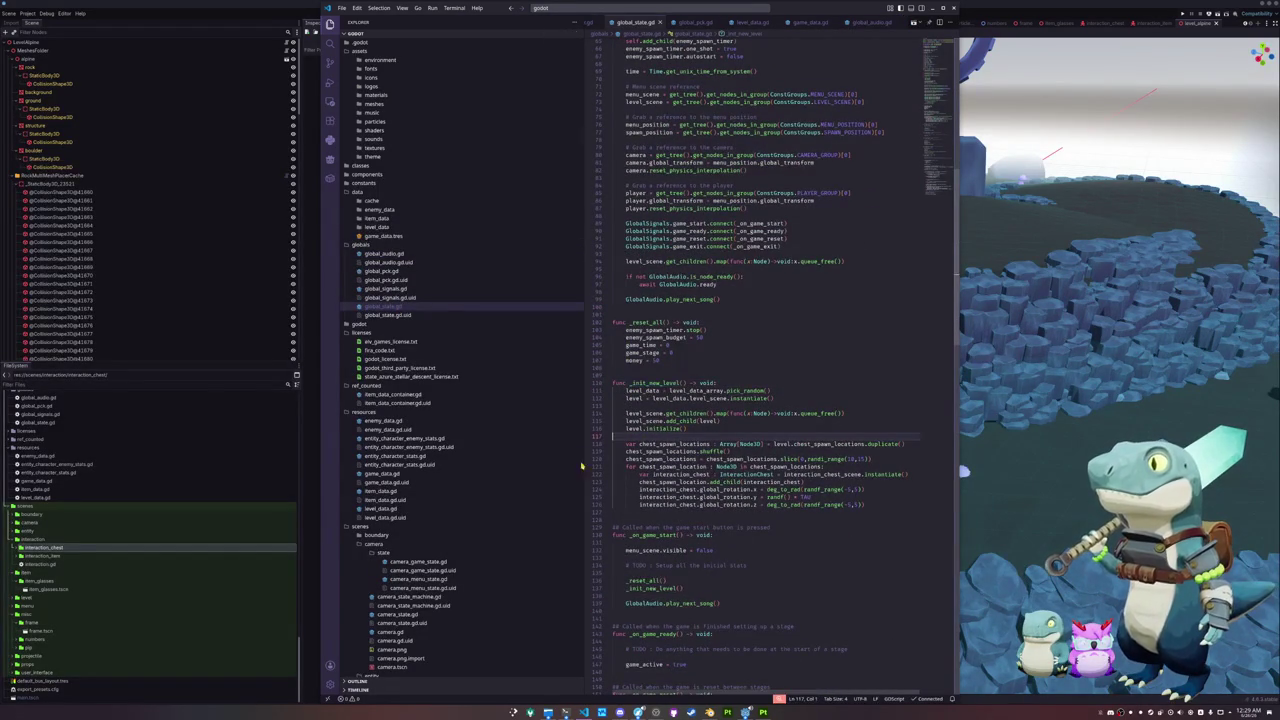